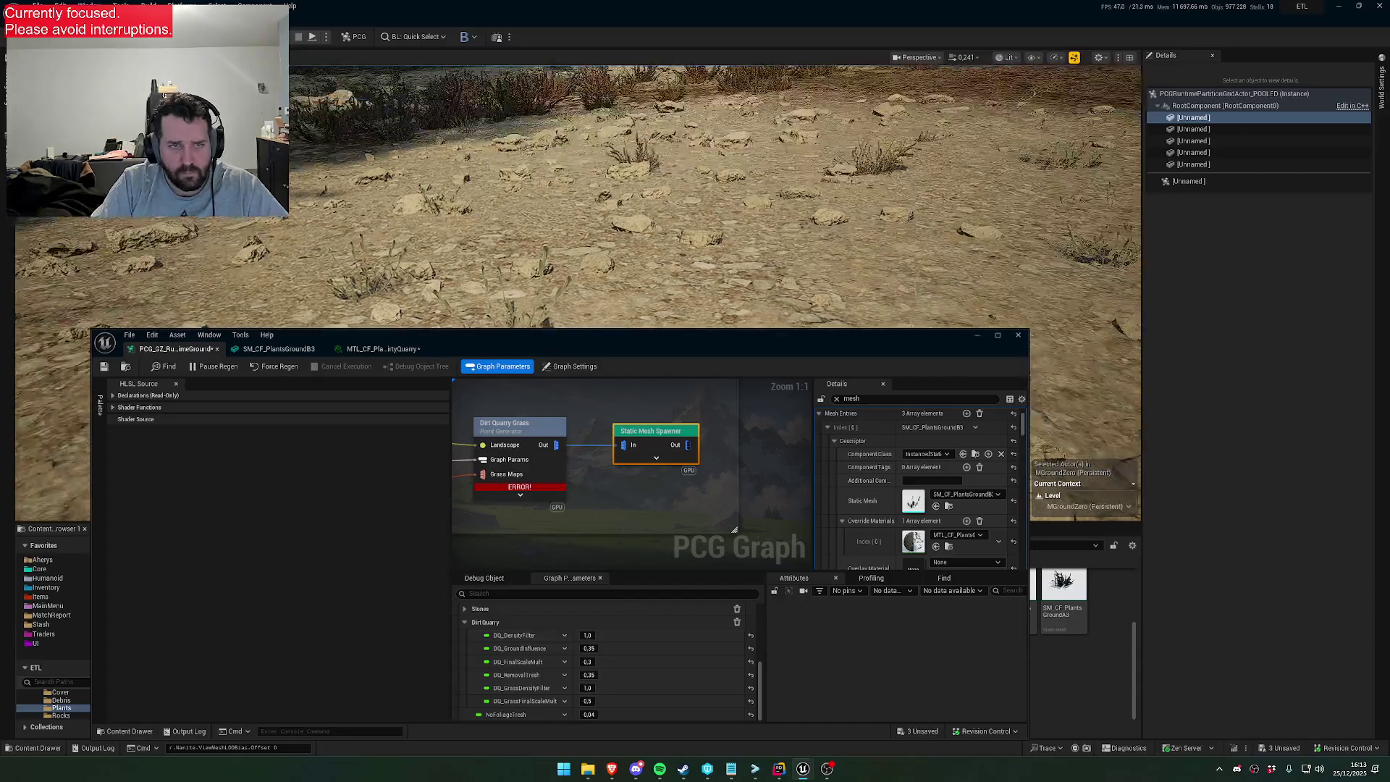
Move the PCG graph aside and fly over the quarry's rocks and mounds to inspect the dry grass
mouse_move(673, 348)
mouse_down()
mouse_move(766, 185)
mouse_move(743, 202)
mouse_up()
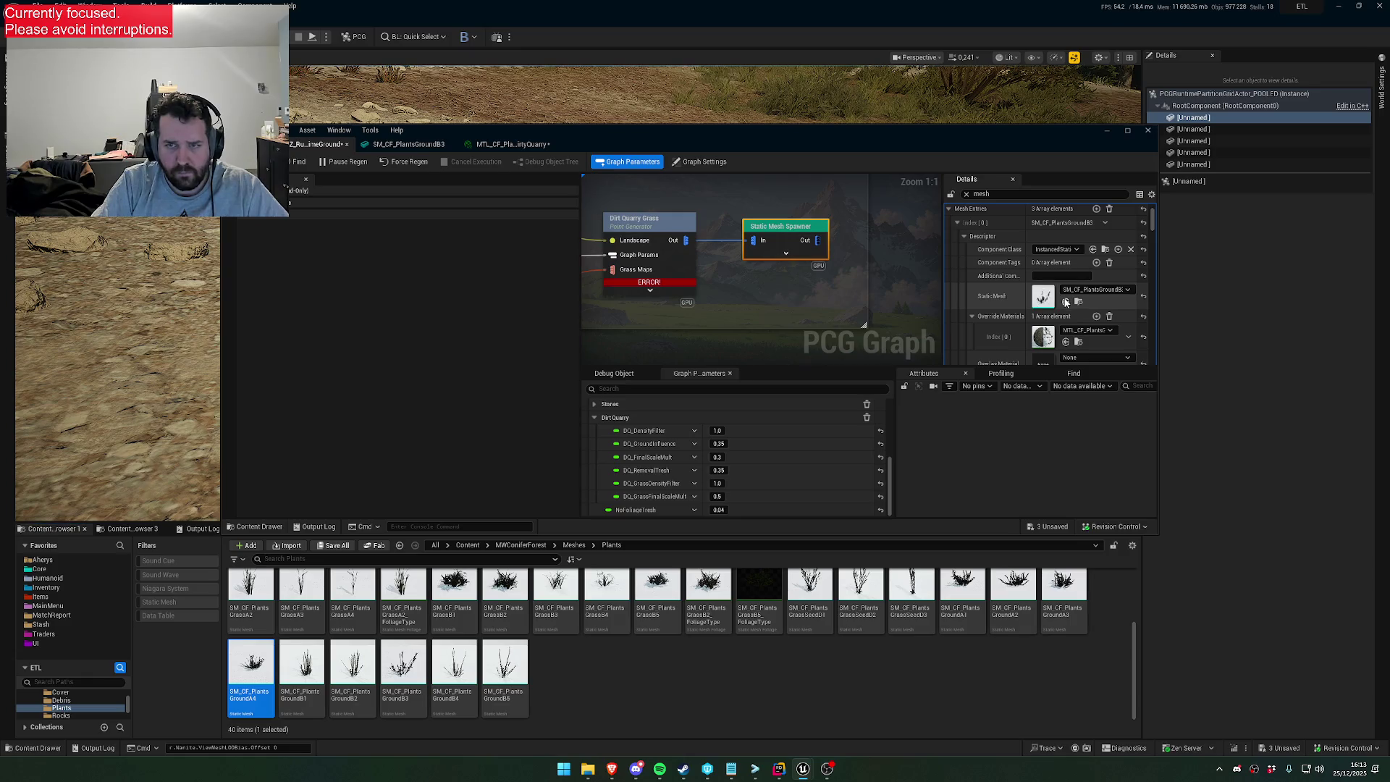
drag(912, 155, 795, 411)
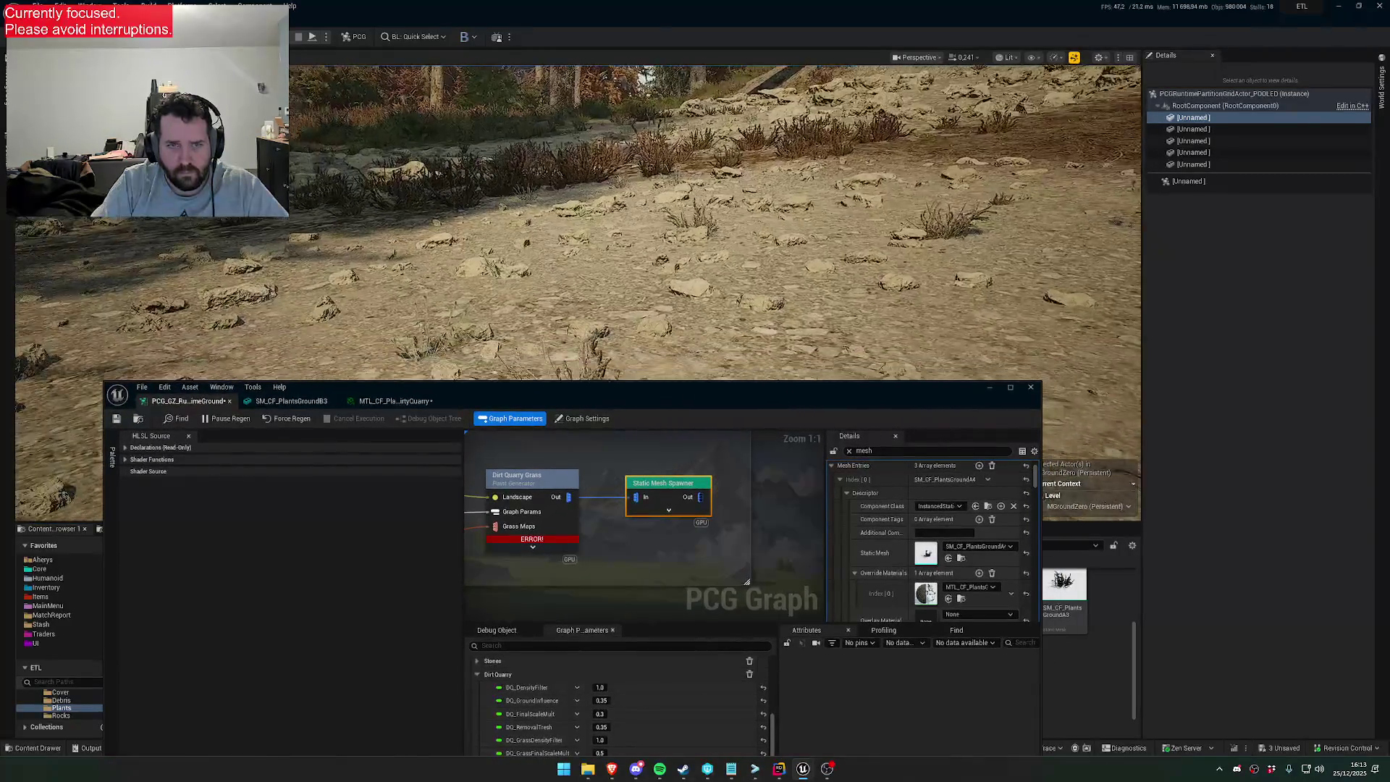
key(w)
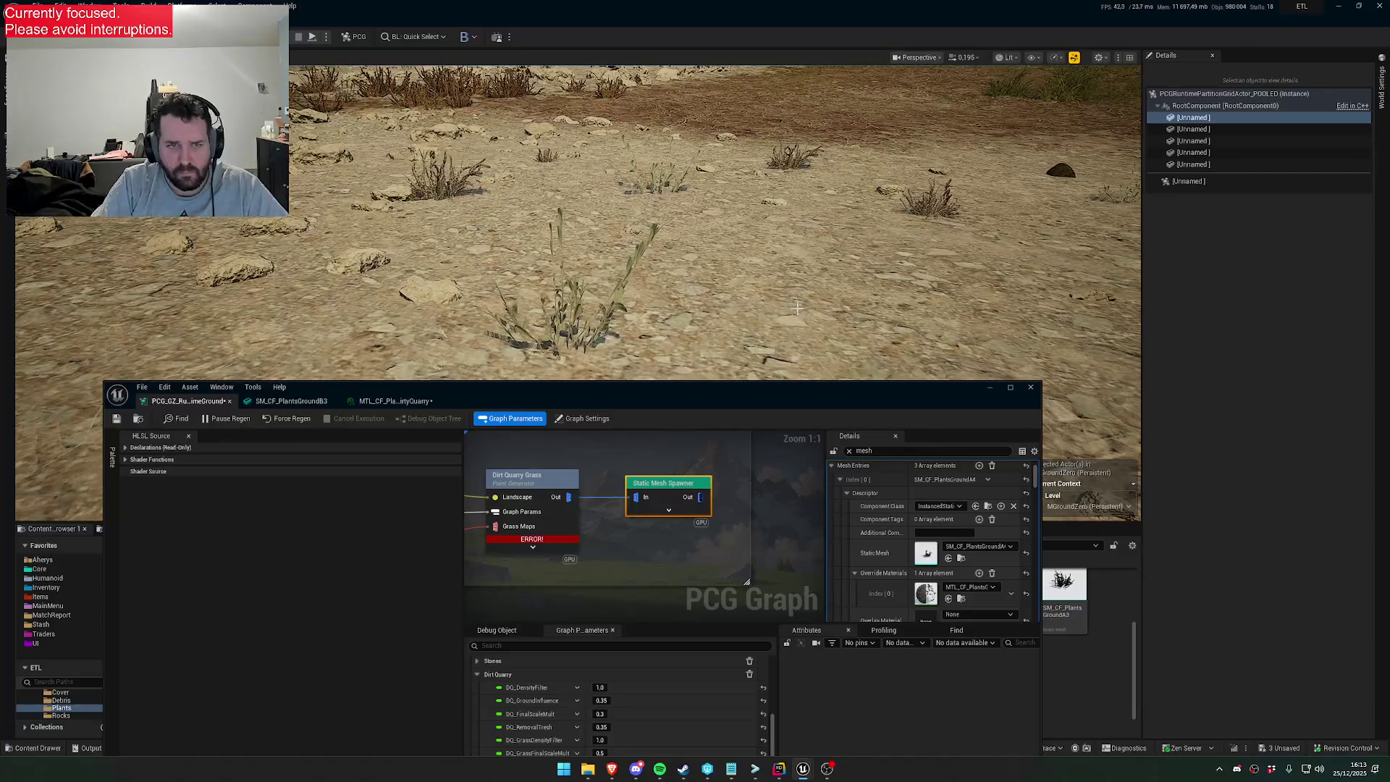
scroll(579, 217, up, 2)
key(s)
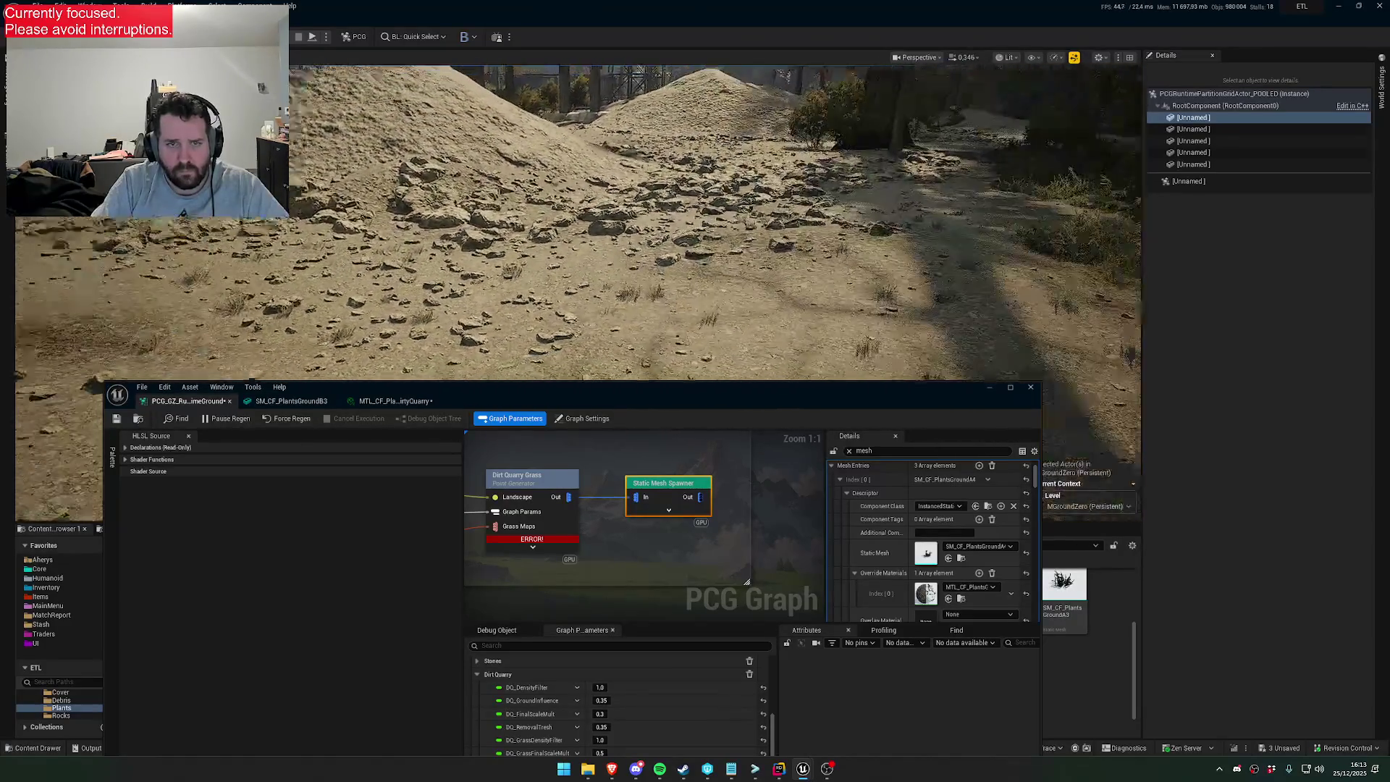
key(a)
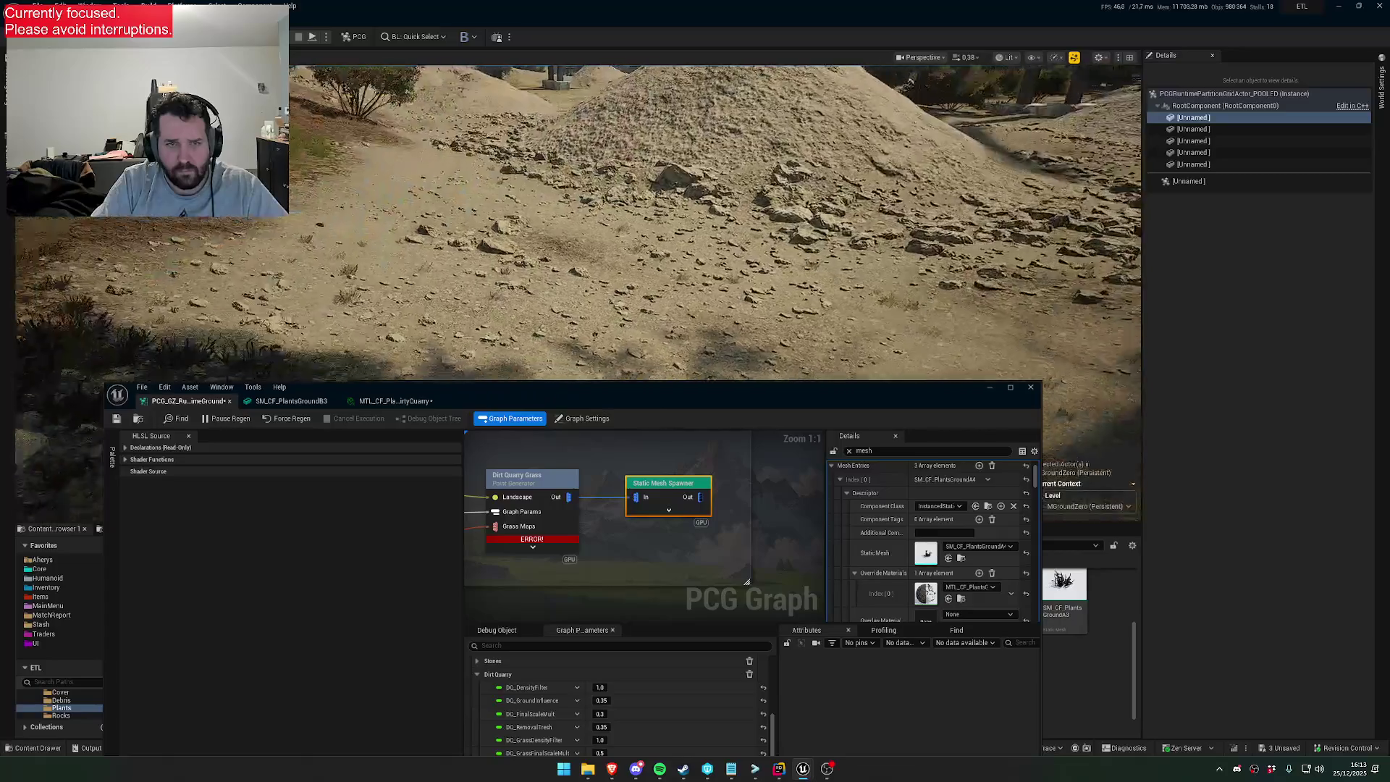
key(w)
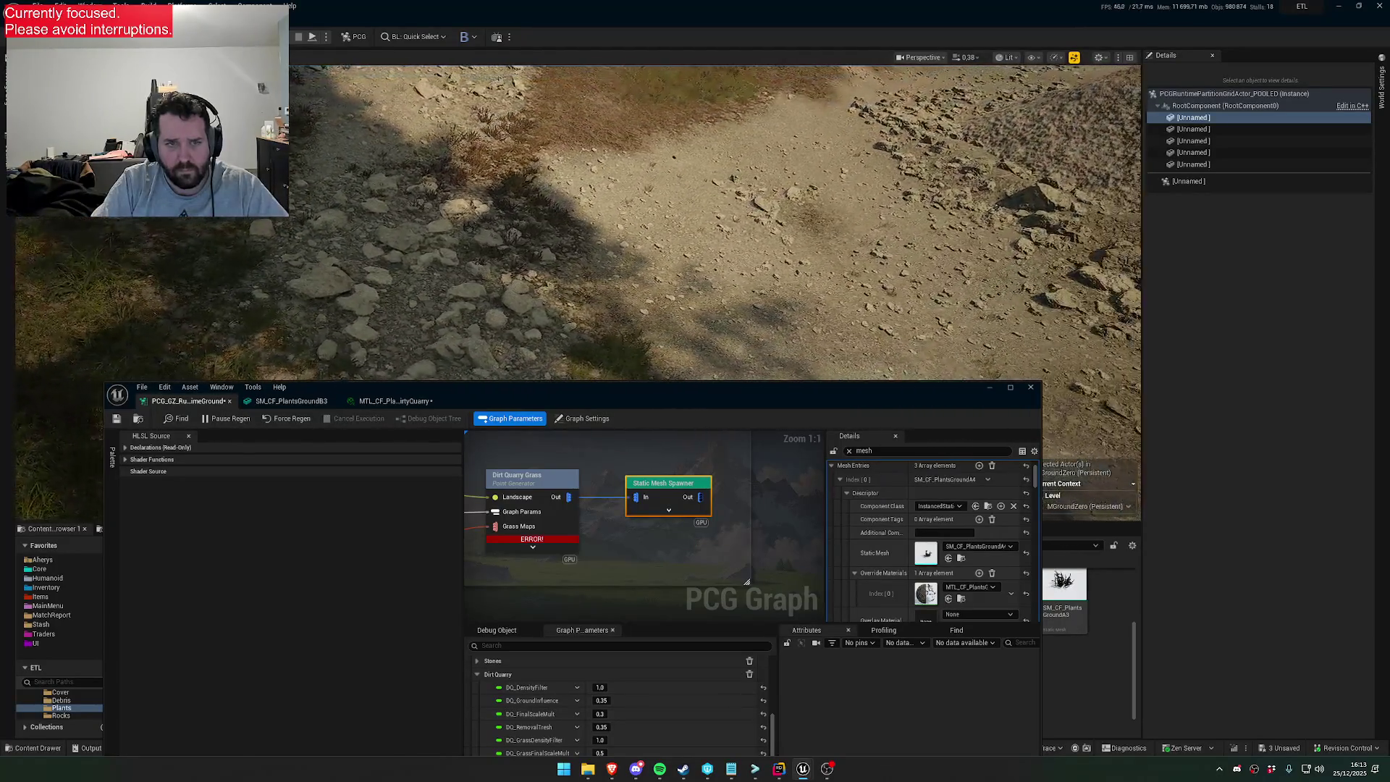
key(w)
scroll(1086, 387, up, 1)
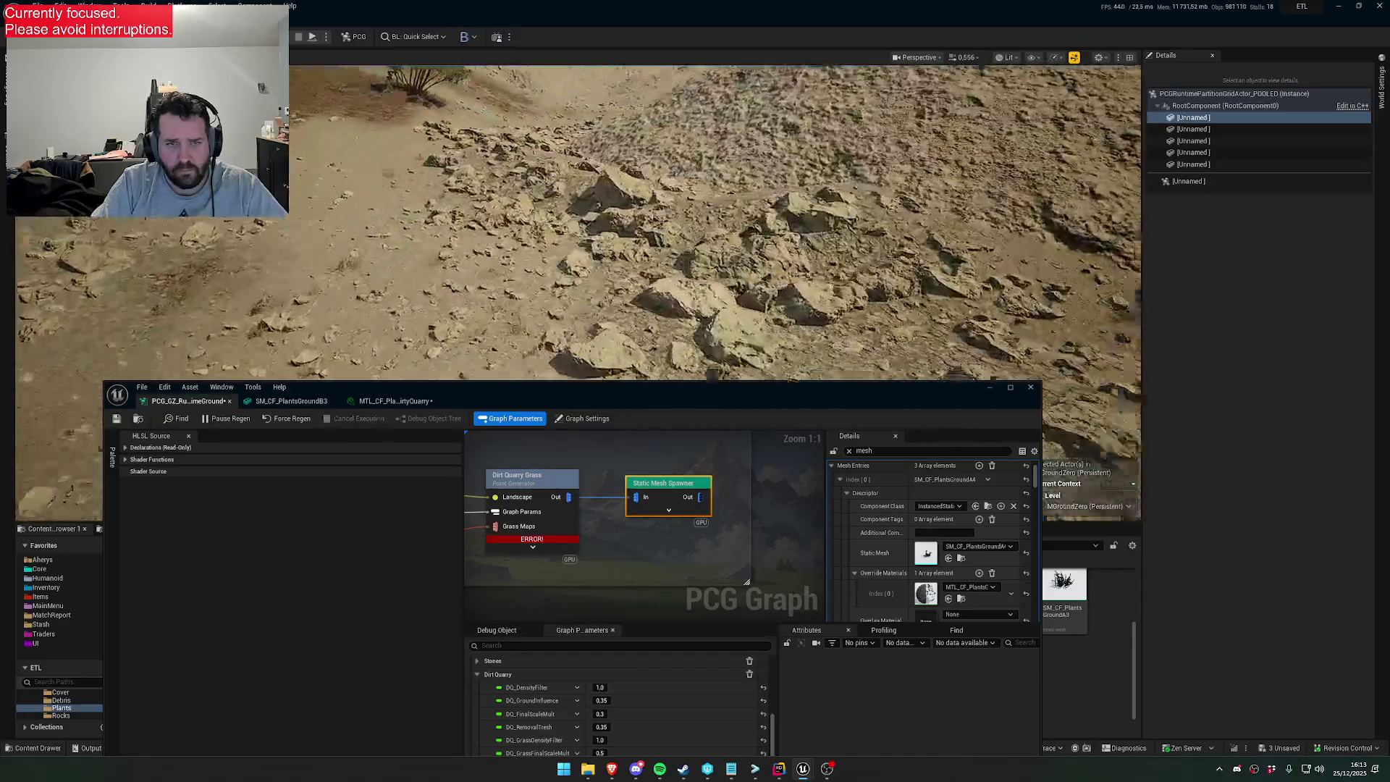
scroll(1087, 388, down, 2)
Fly over the grassy ground to view the mound, buildings and nearby rocks
key(w)
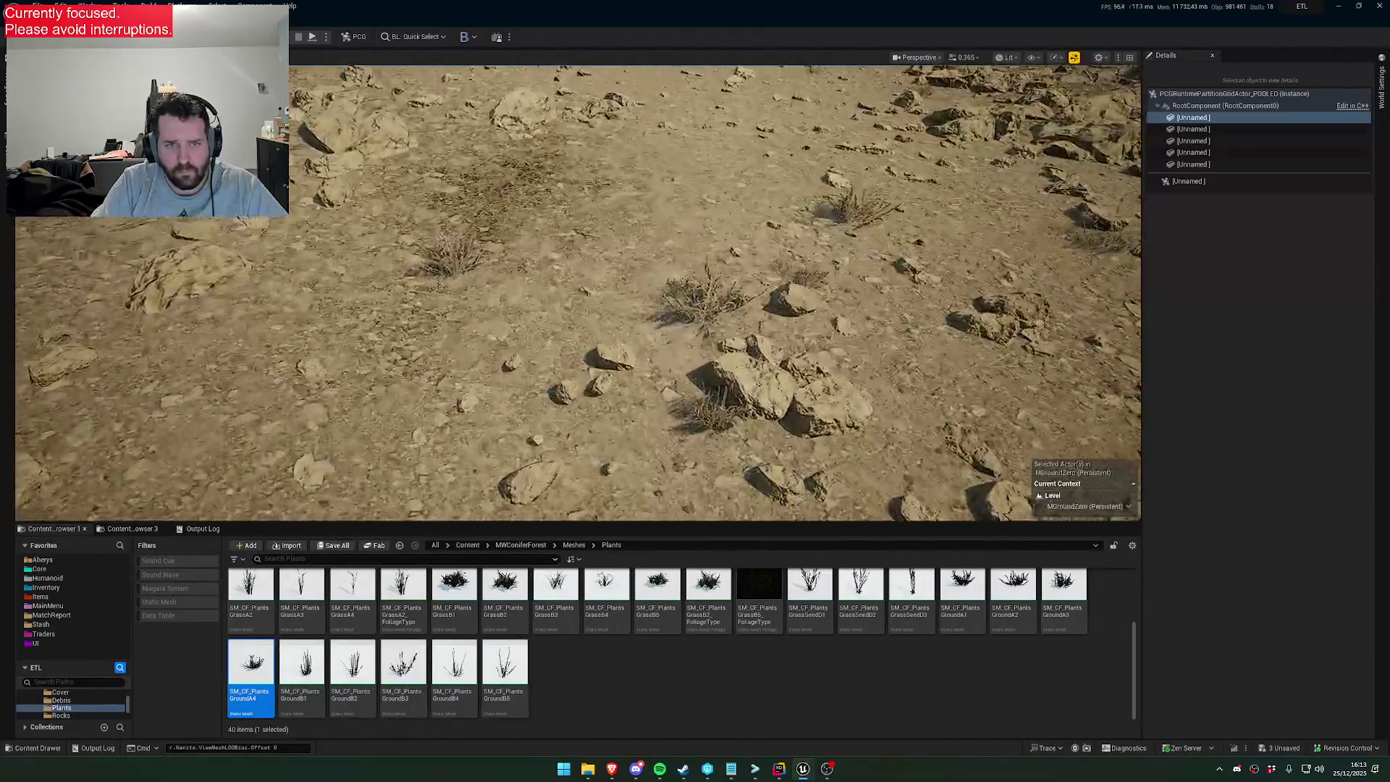
key(w)
scroll(1087, 387, up, 1)
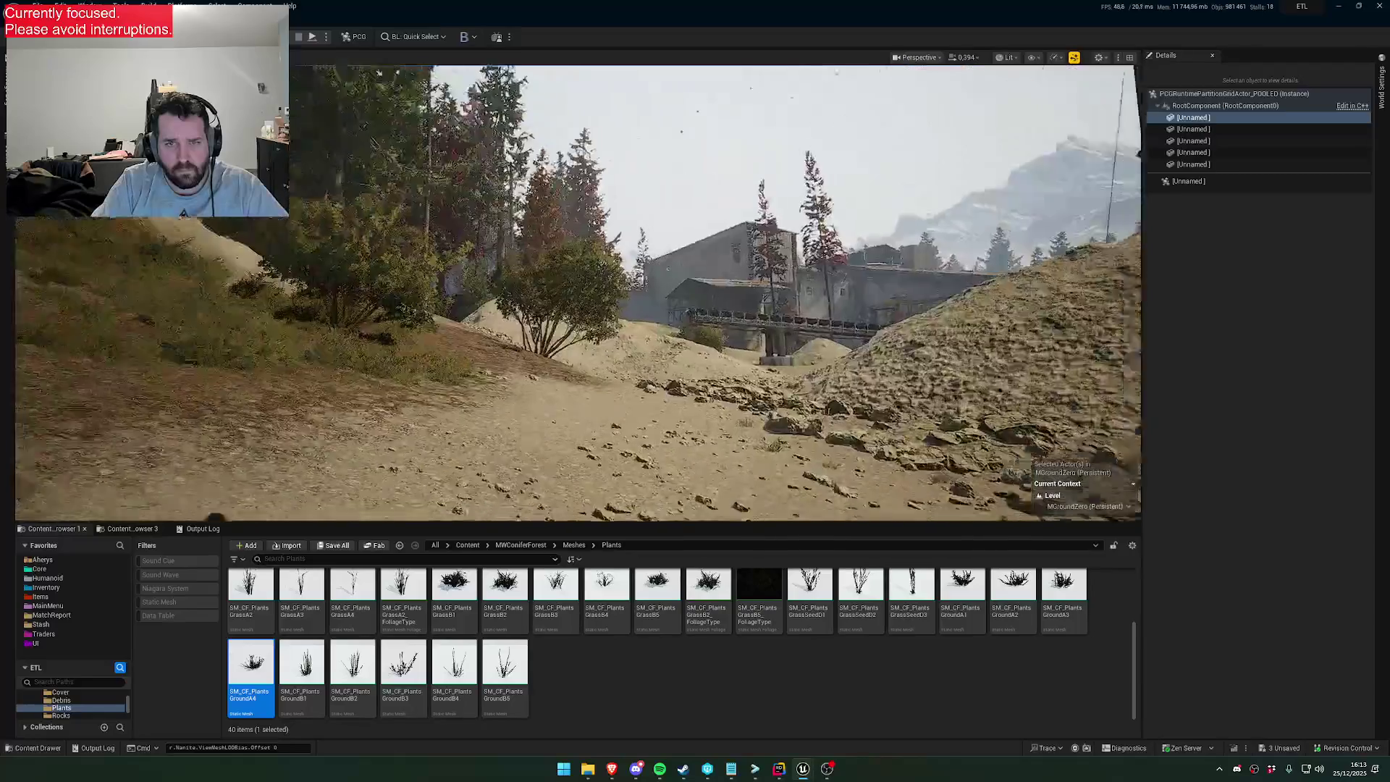
key(w)
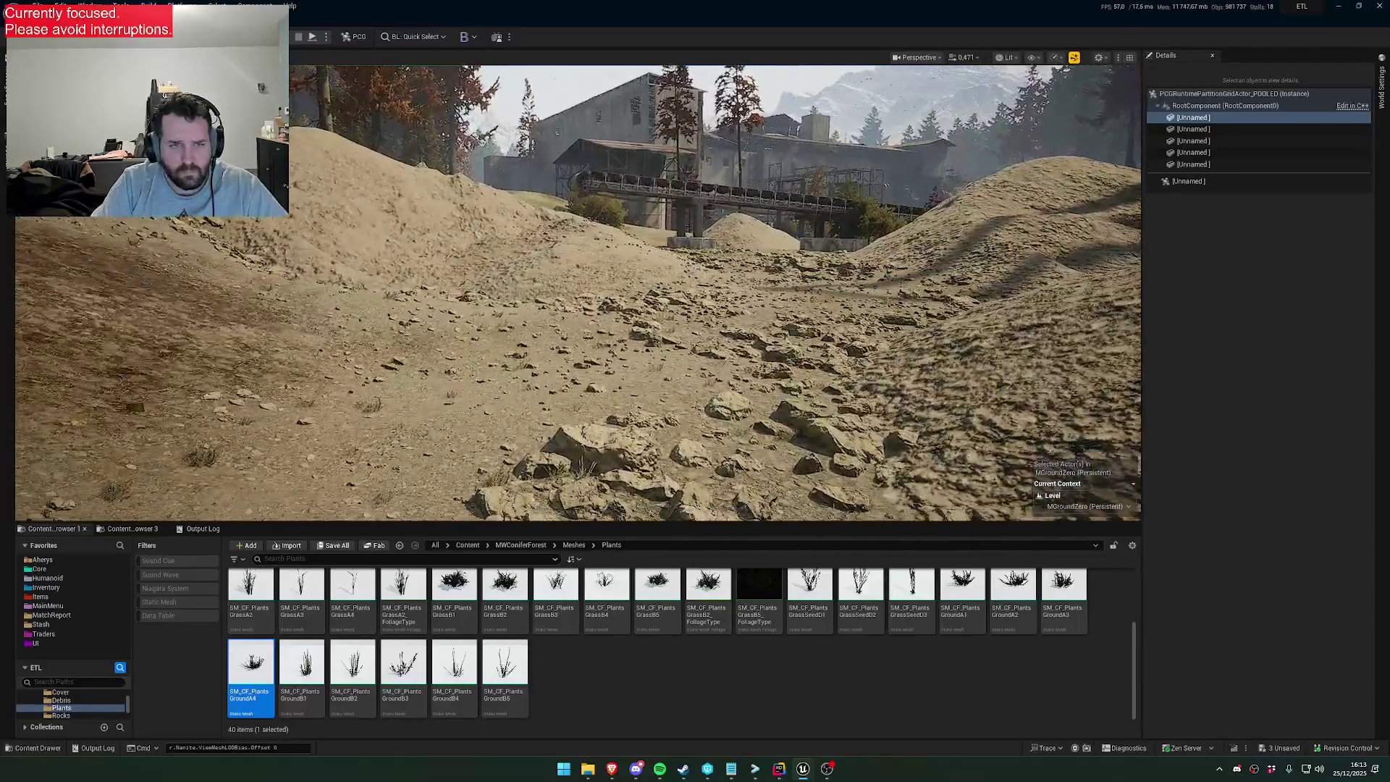
scroll(1087, 388, down, 1)
Fly past the conveyor bridge onto the sandy slope, then return to the PCG graph editor
key(w)
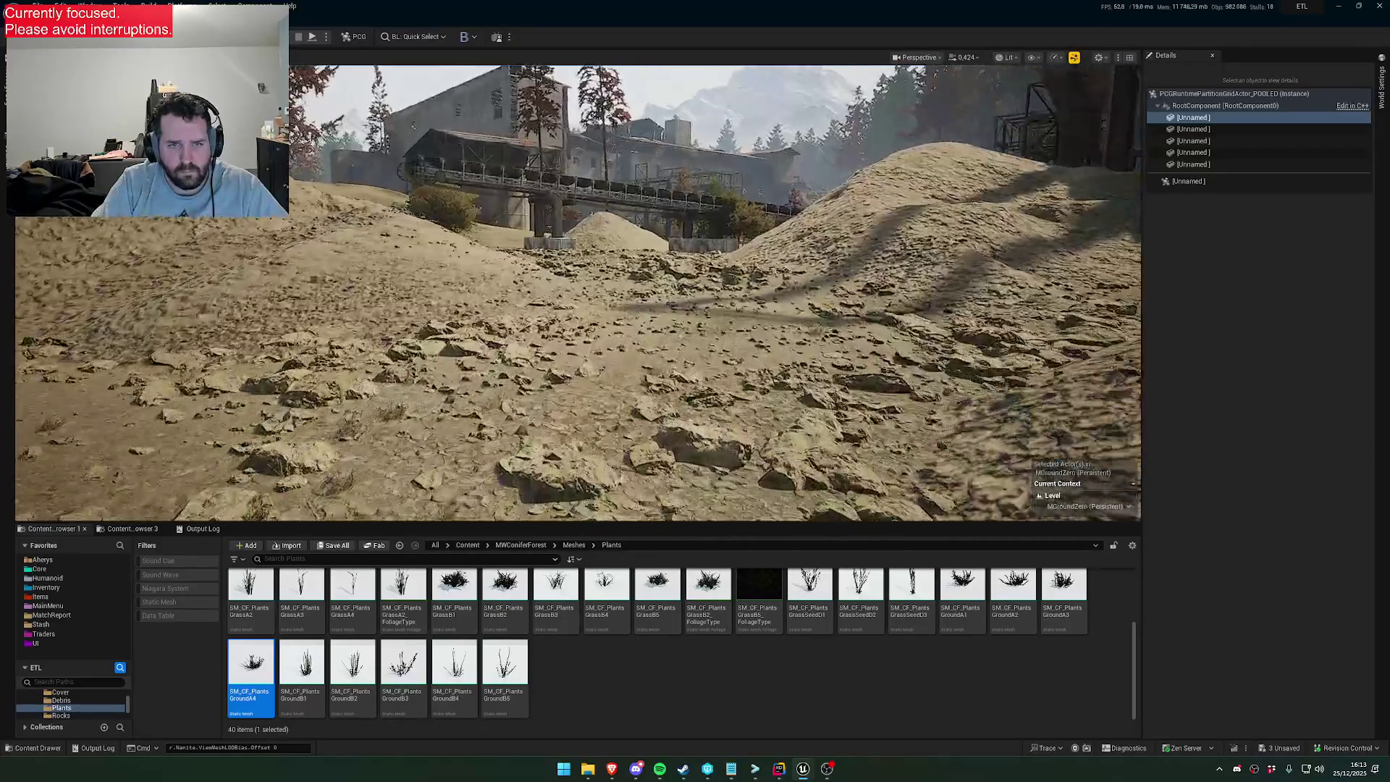
key(w)
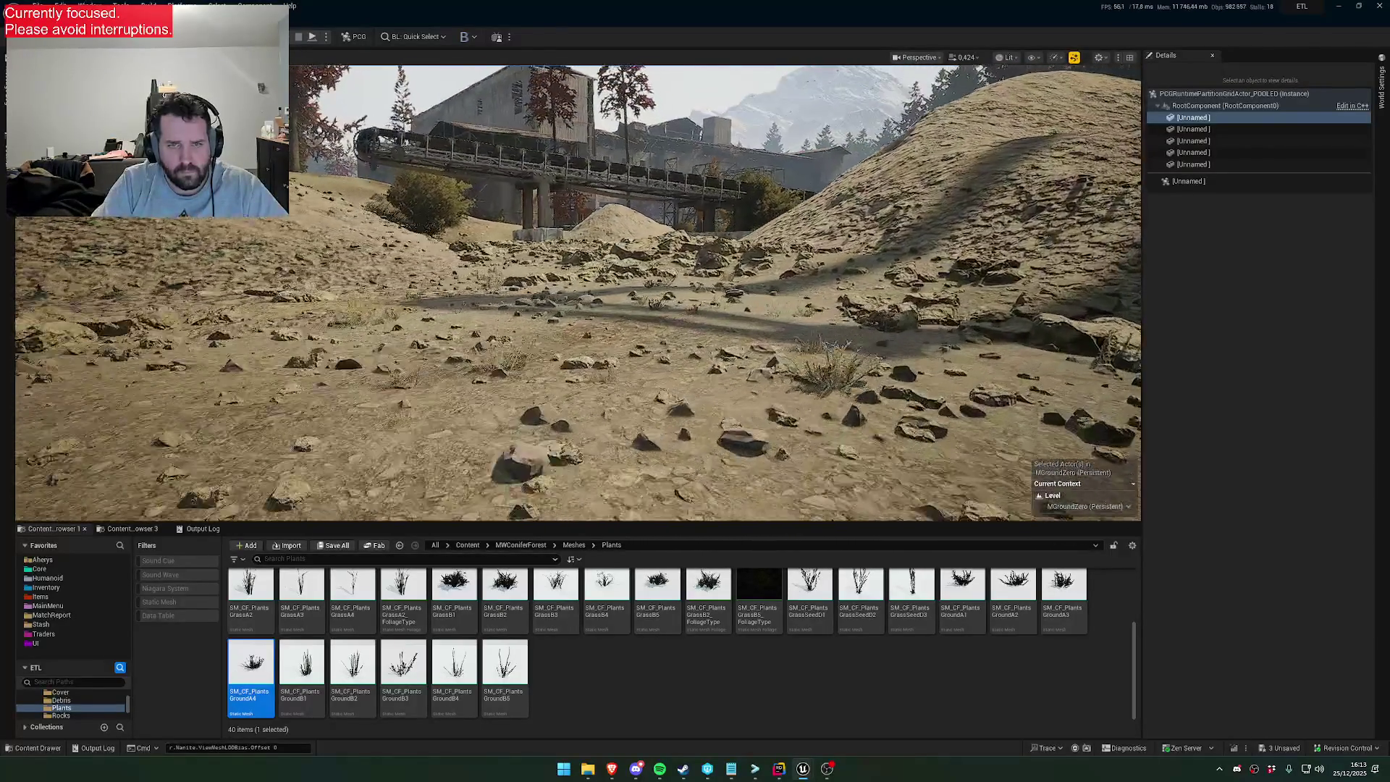
key(w)
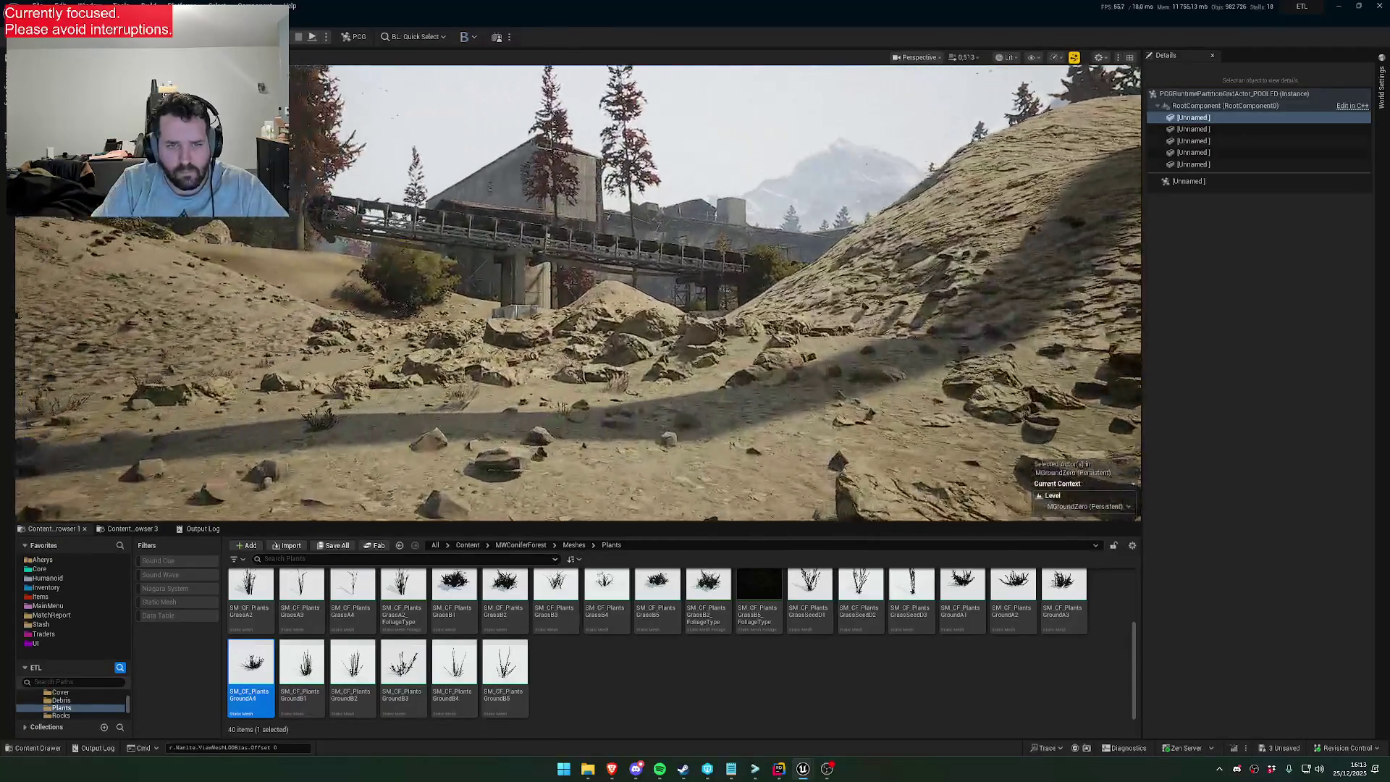
scroll(577, 294, up, 2)
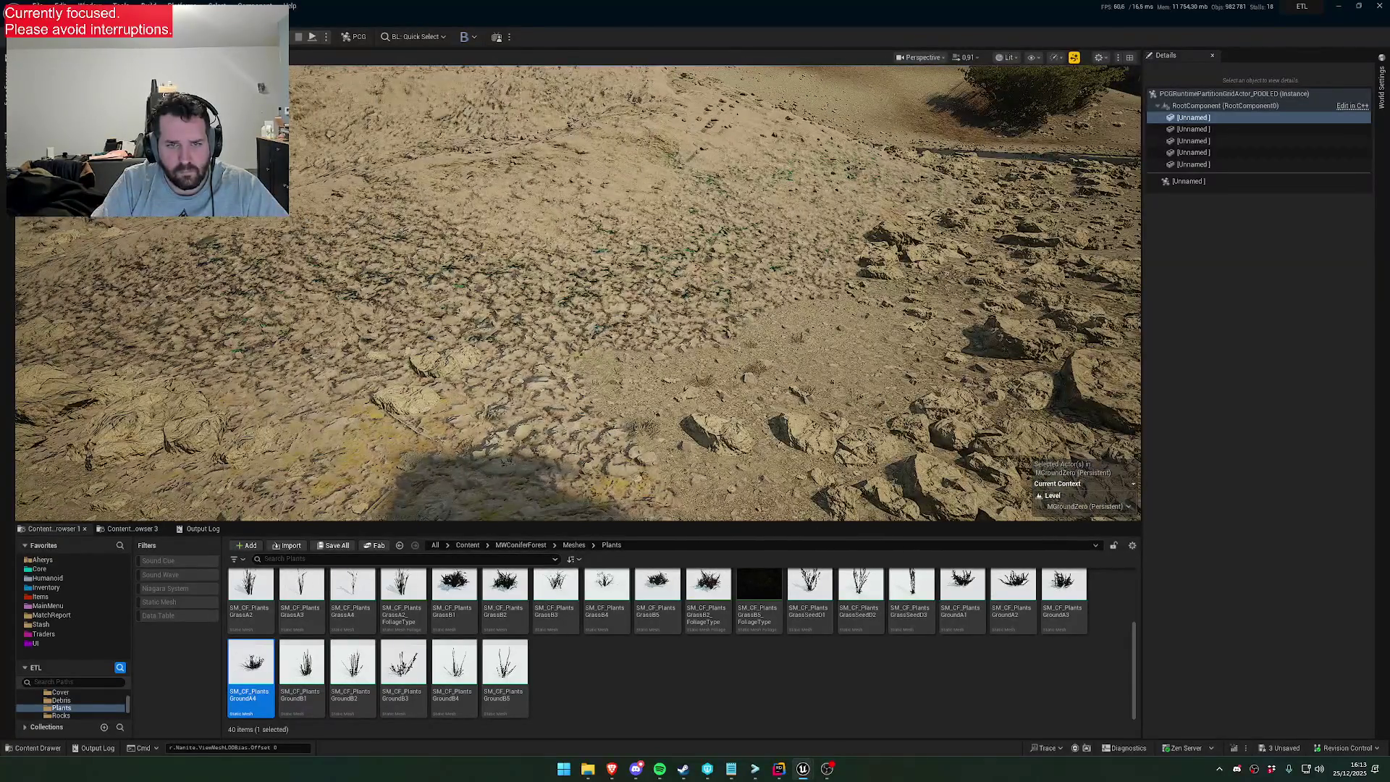
key(w)
key(w)
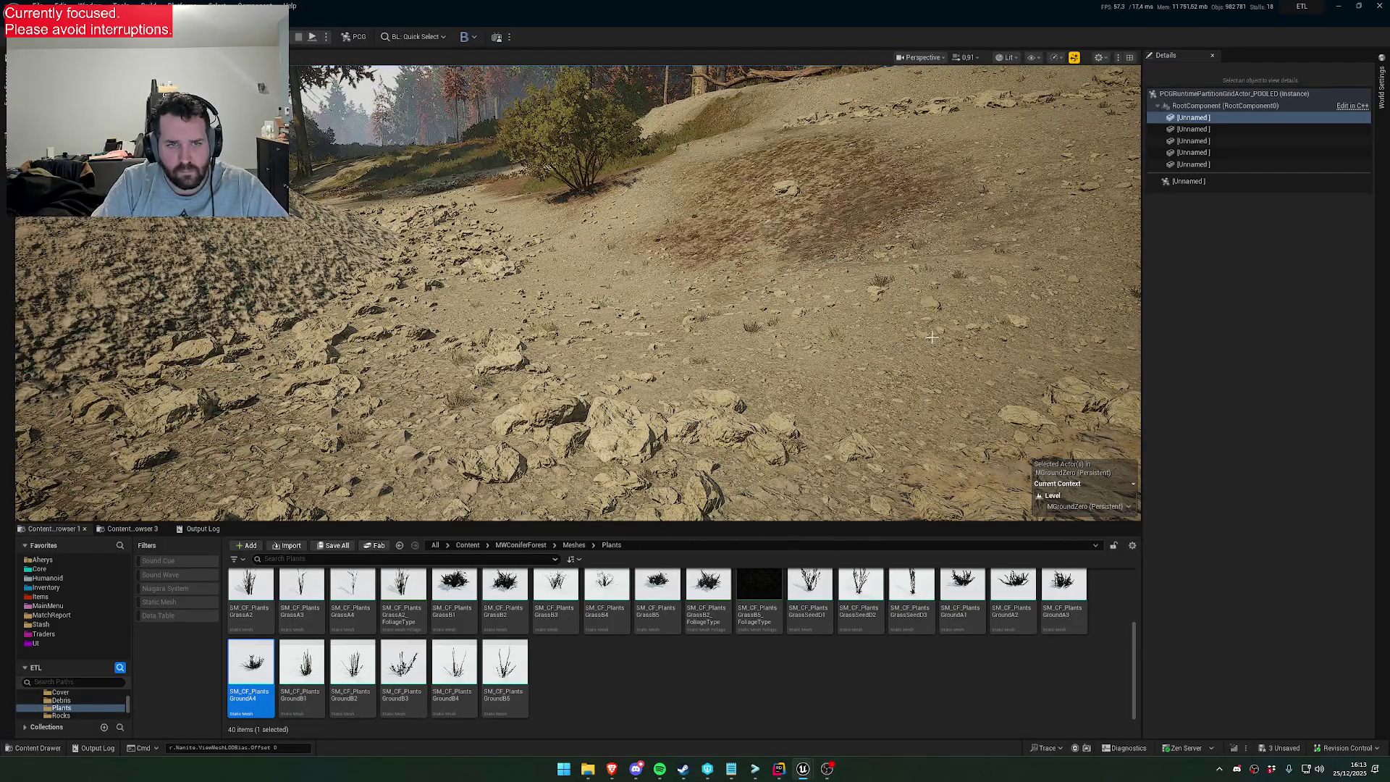
key(alt+Tab)
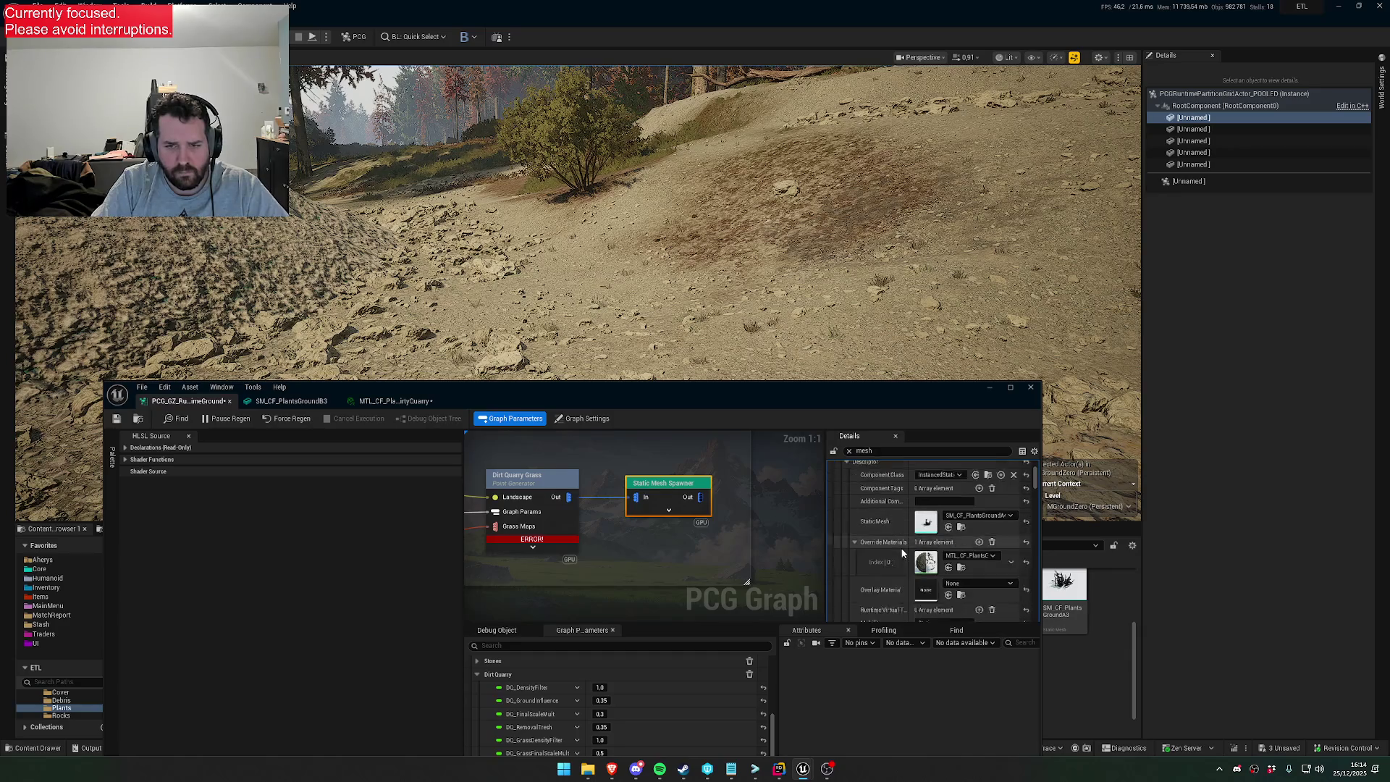
Lower the PCG graph window and pull back to view the buildings and the dirt mound
drag(651, 389, 663, 375)
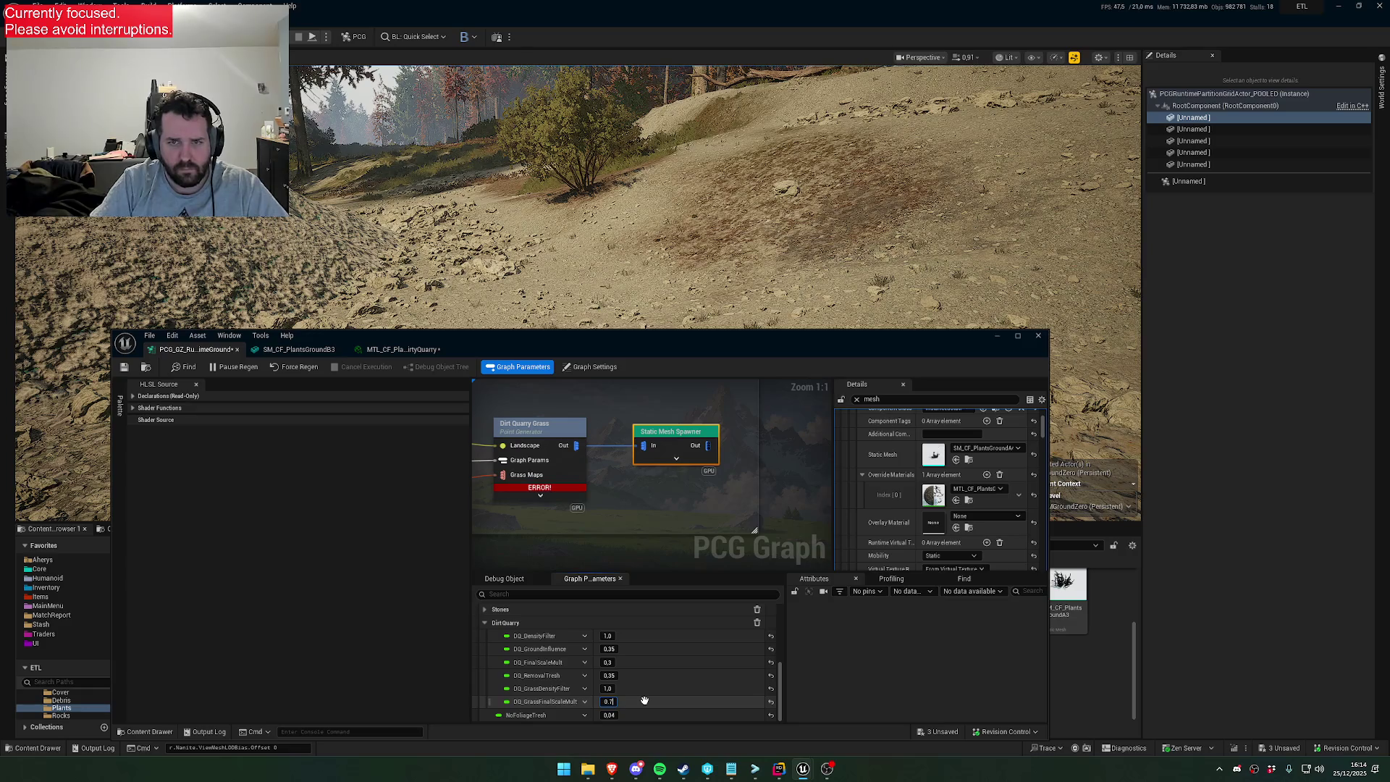
drag(706, 340, 693, 524)
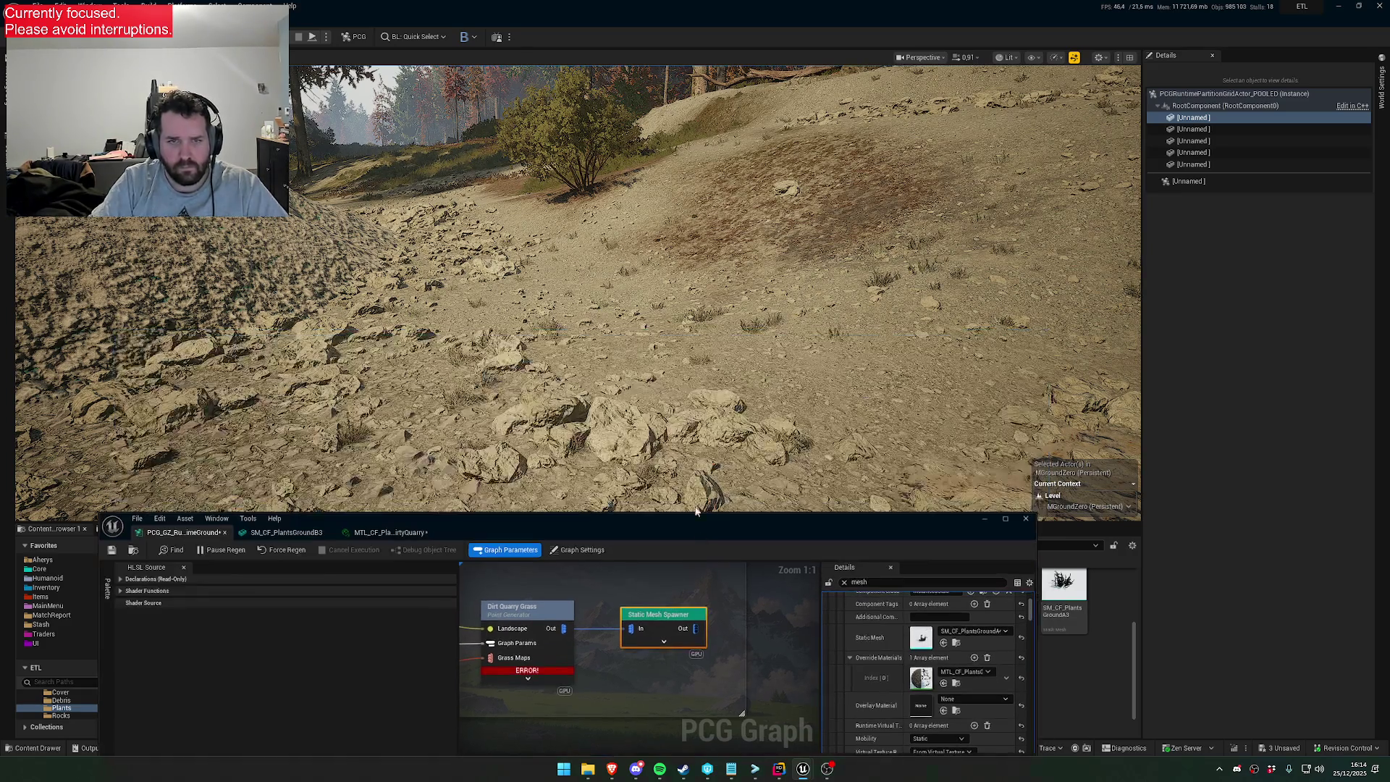
key(s)
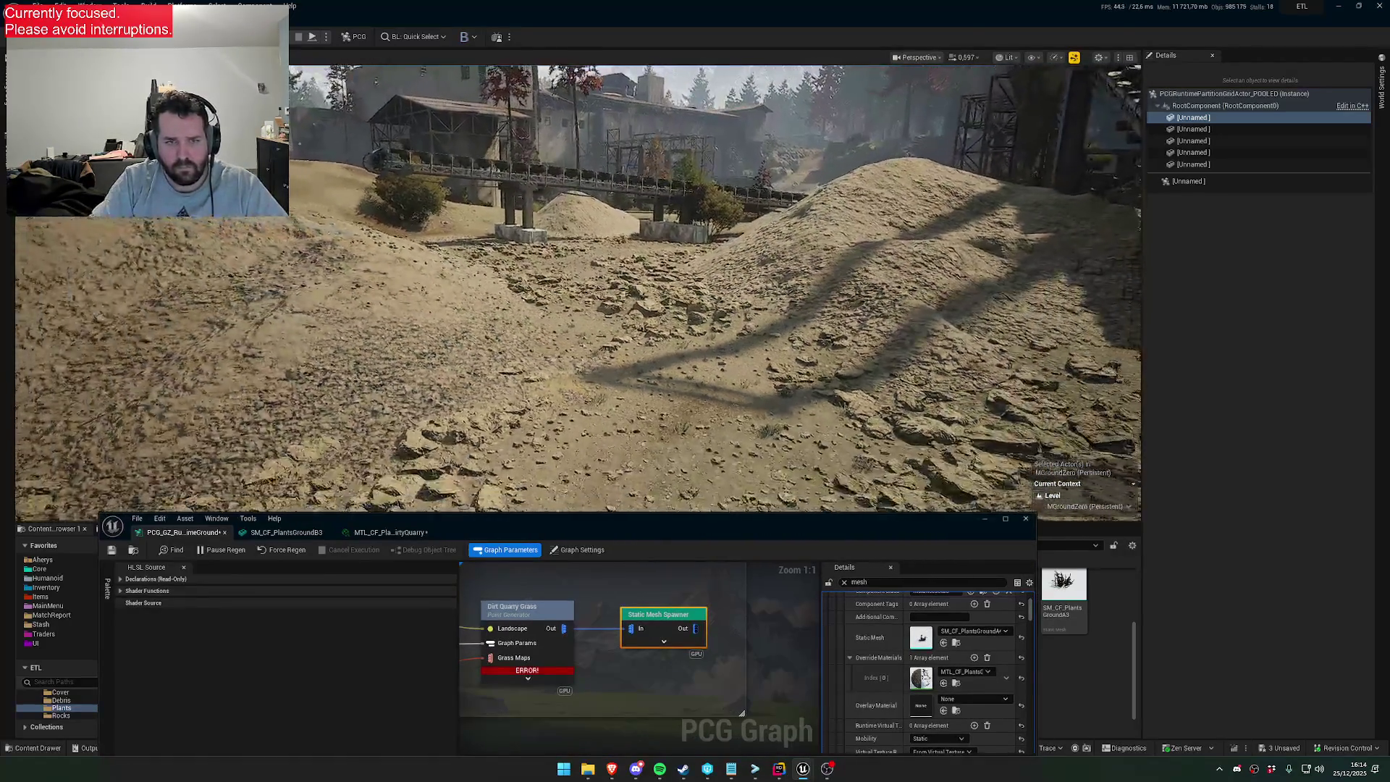
key(w)
scroll(577, 288, up, 1)
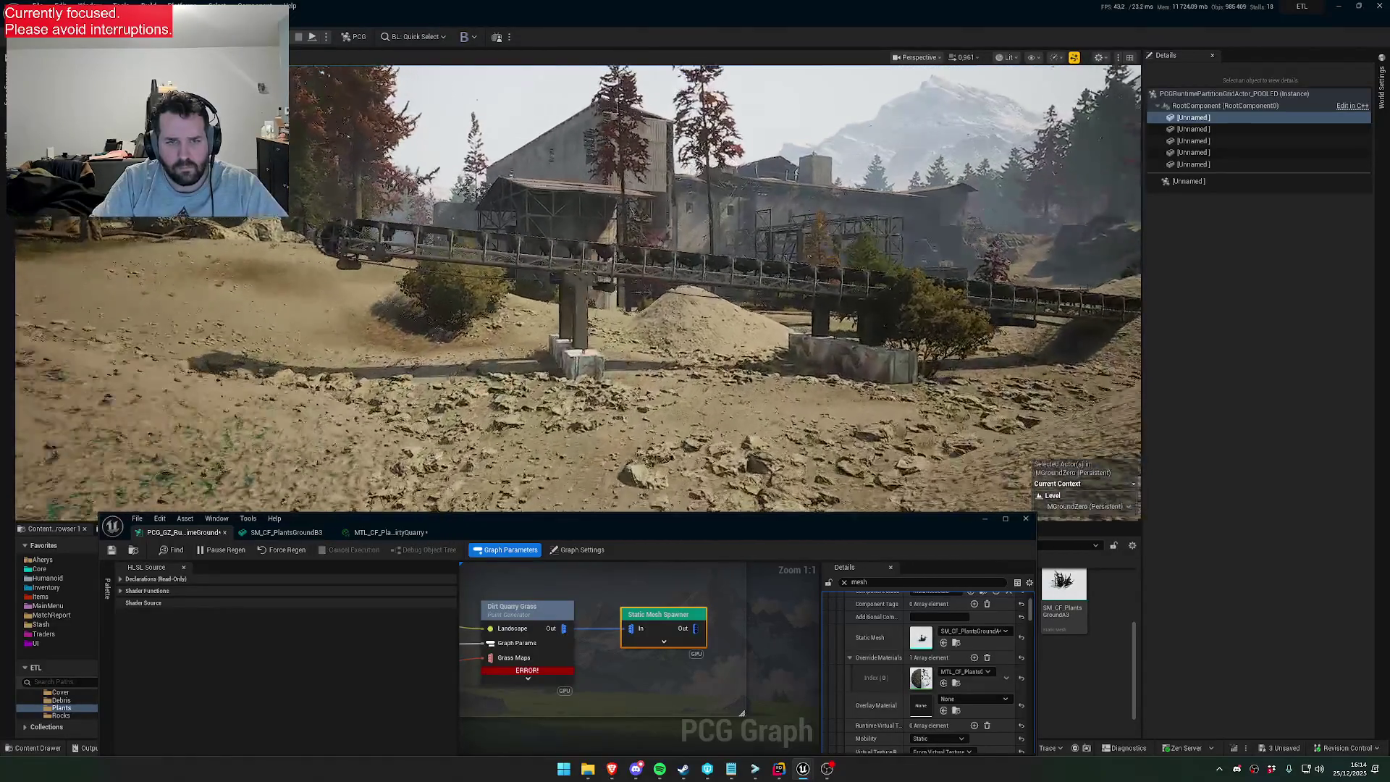
Inspect a grass clump up close, then pull back toward the bridge and mountains
key(w)
scroll(577, 288, down, 5)
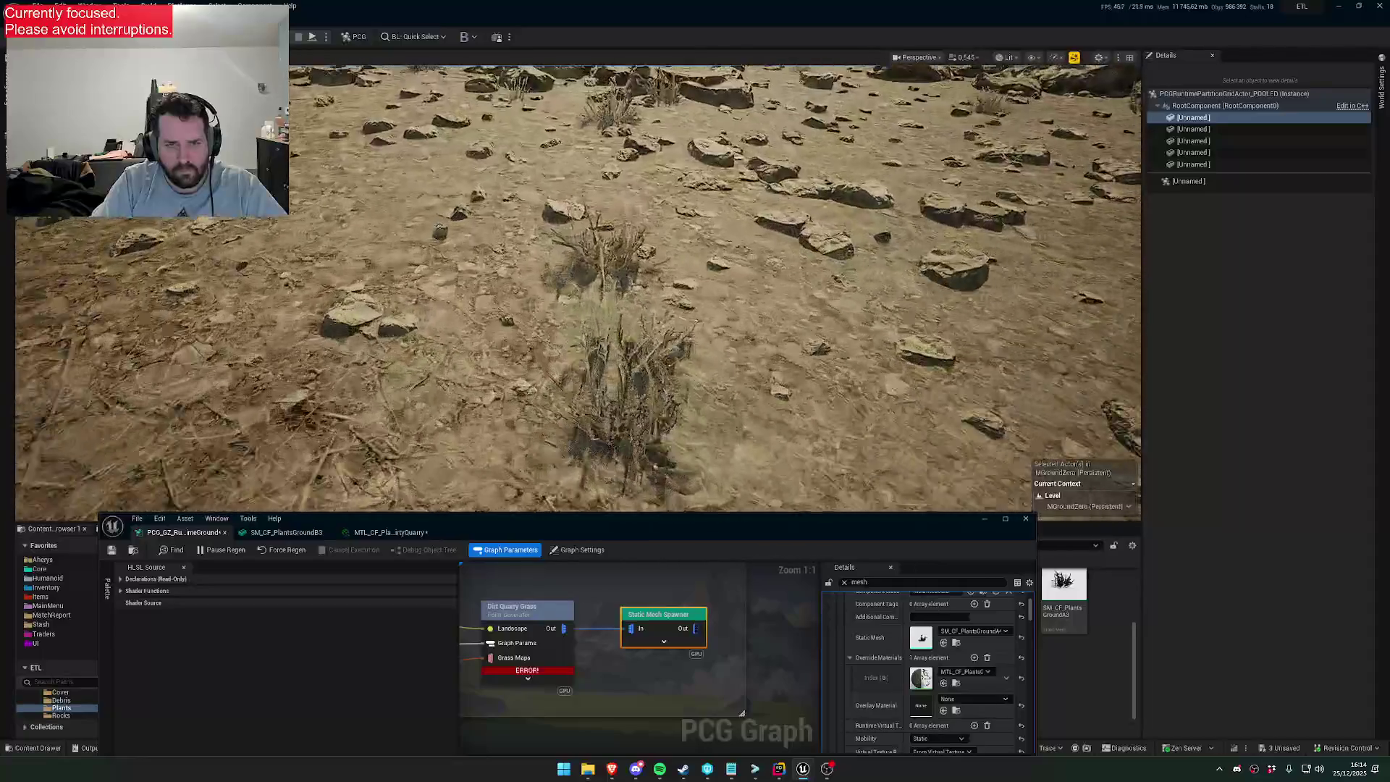
key(s)
scroll(577, 288, up, 3)
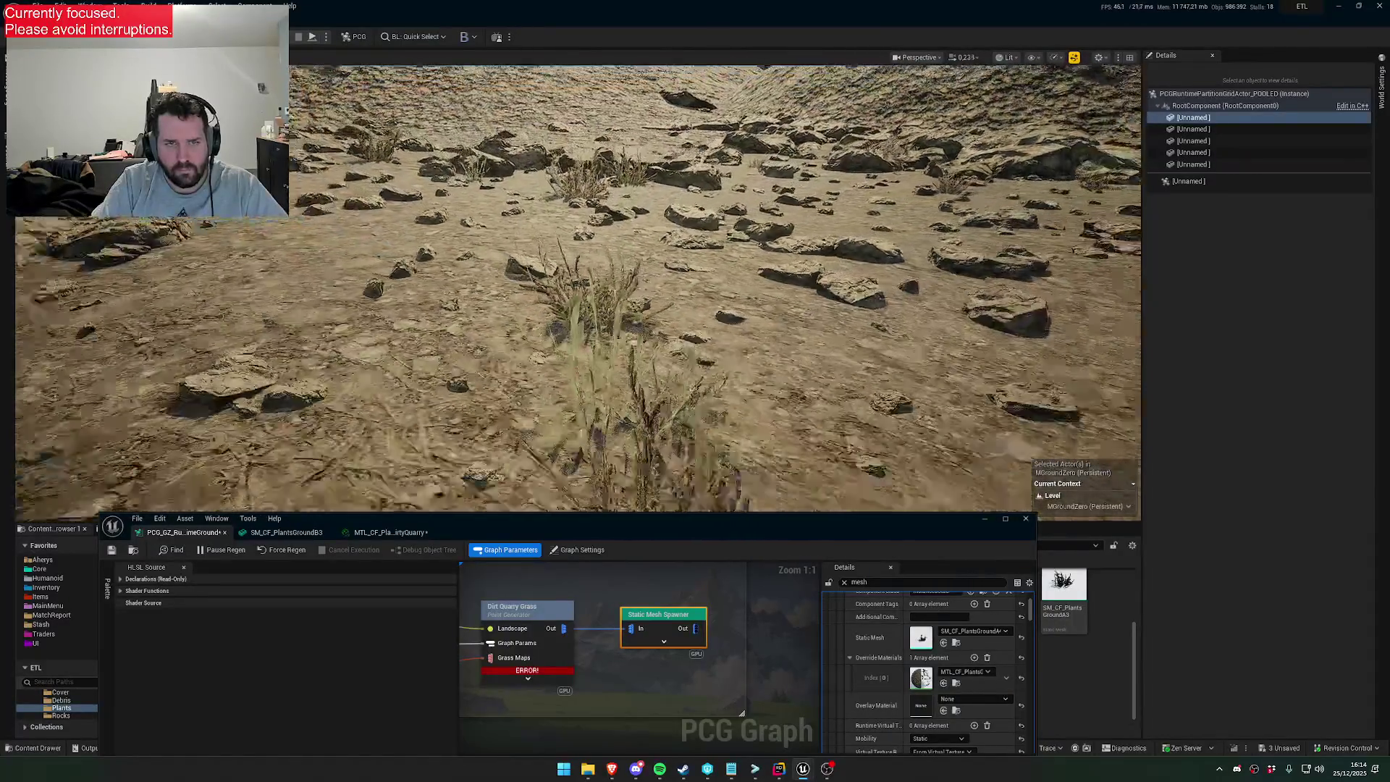
key(a)
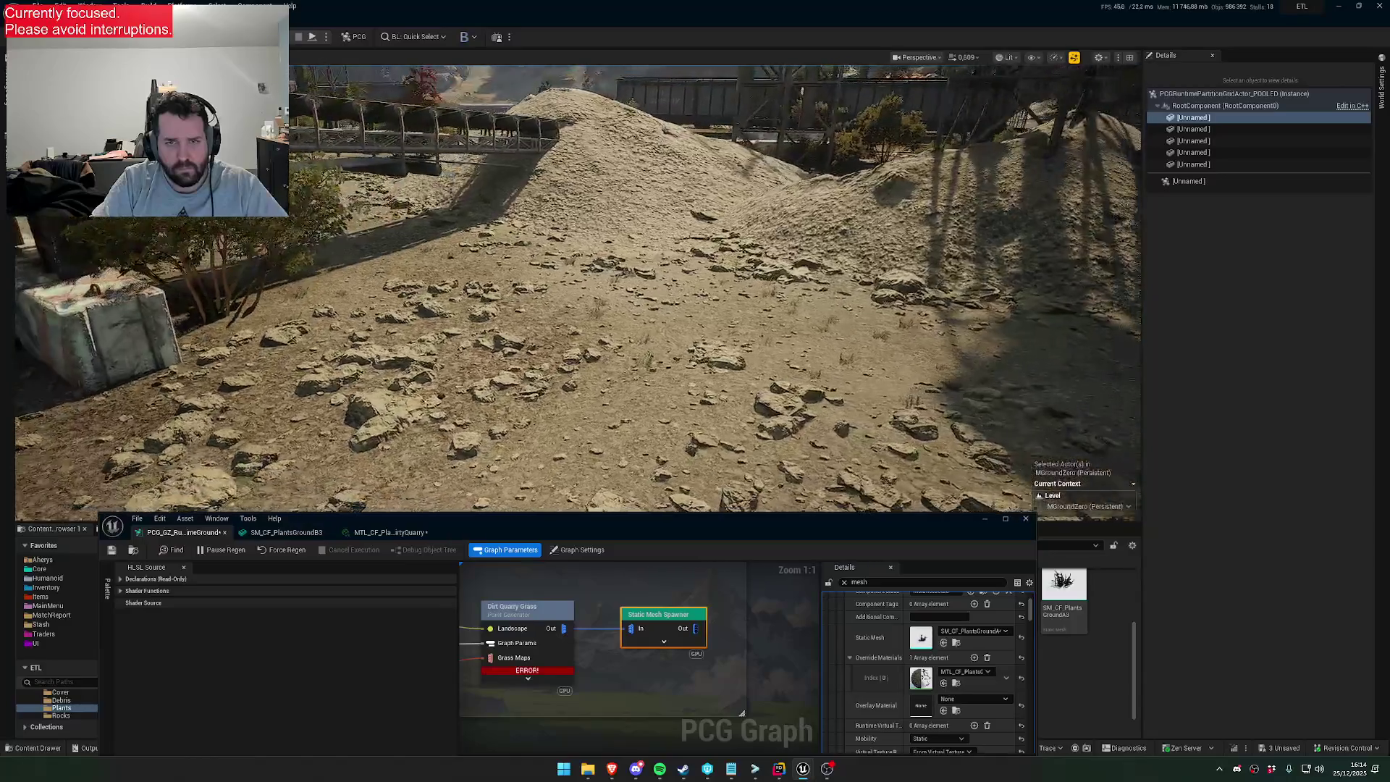
key(s)
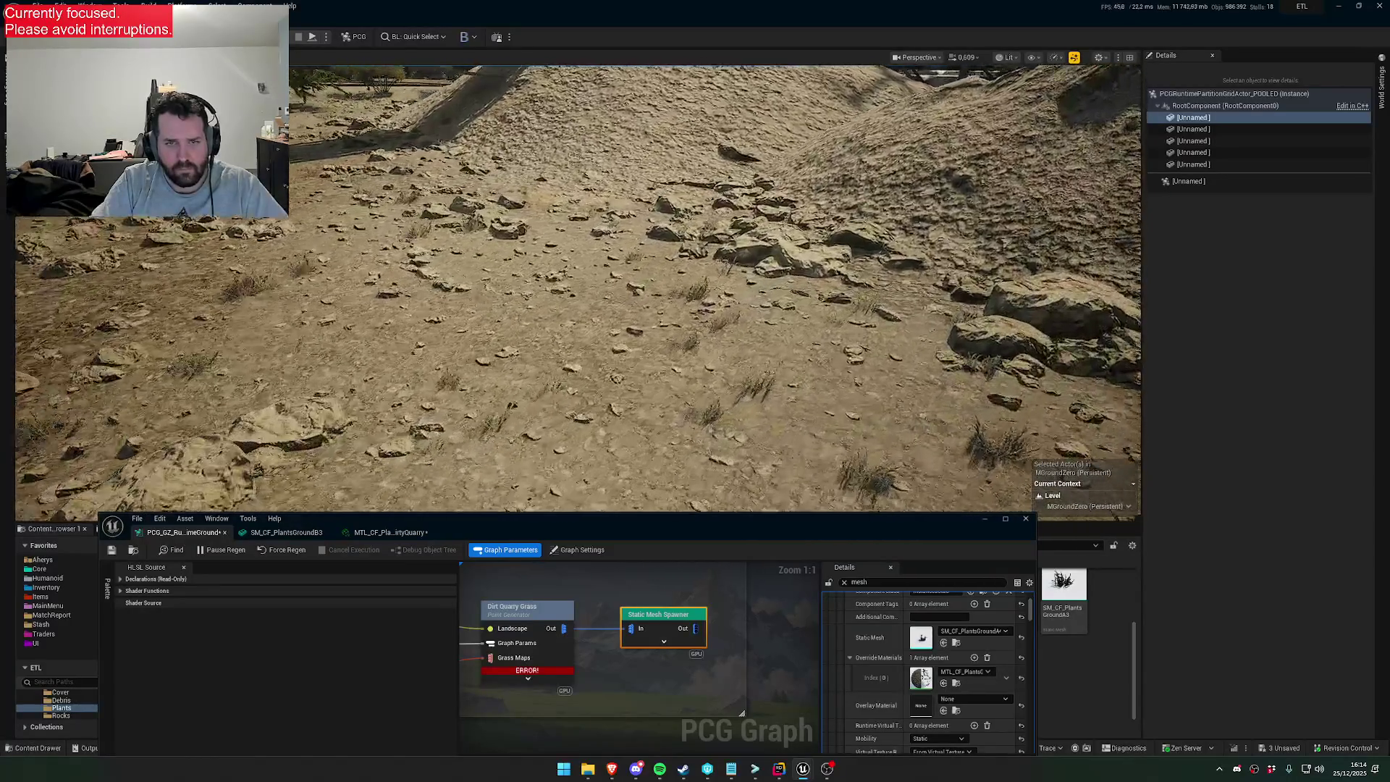
scroll(577, 288, down, 1)
key(w)
scroll(577, 288, up, 2)
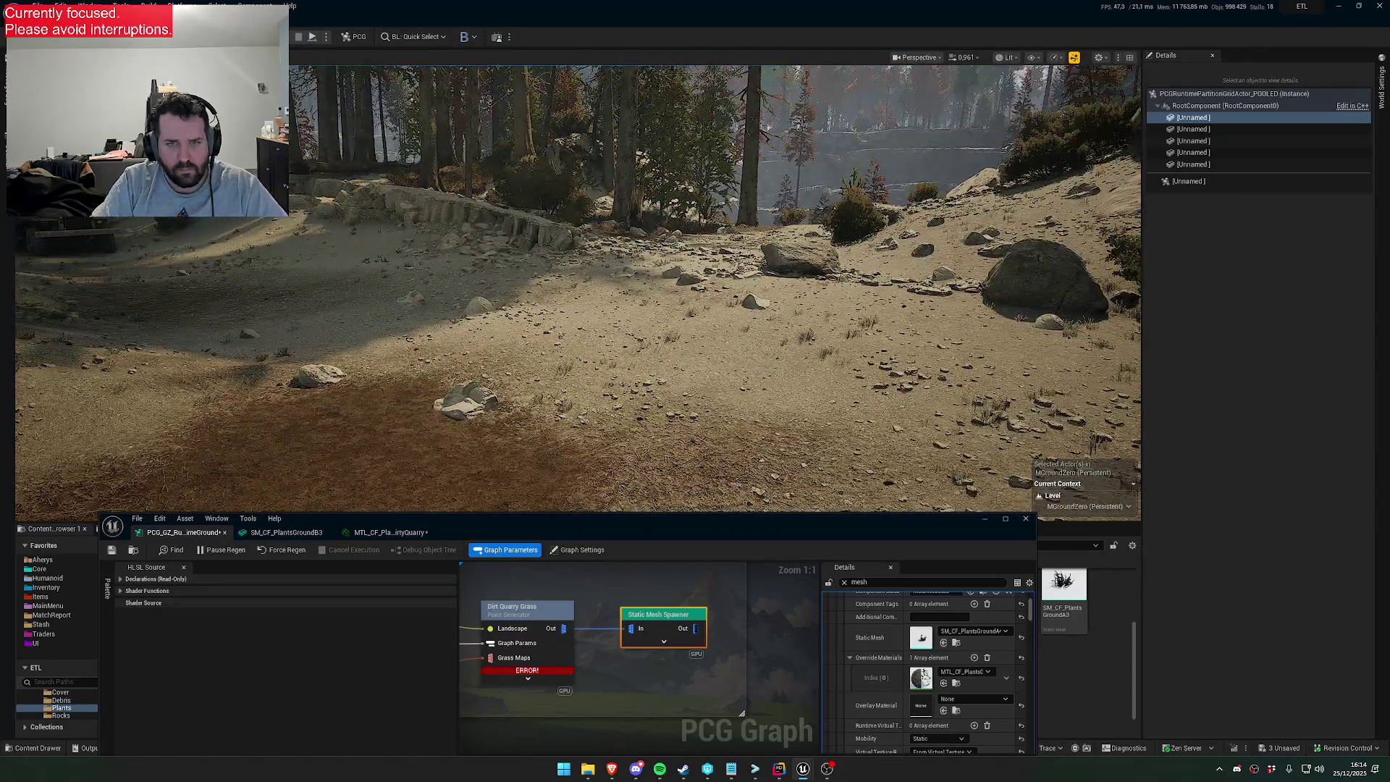
Fly deeper into the forest clearing and switch the viewport to immersive full-screen with F11
key(w)
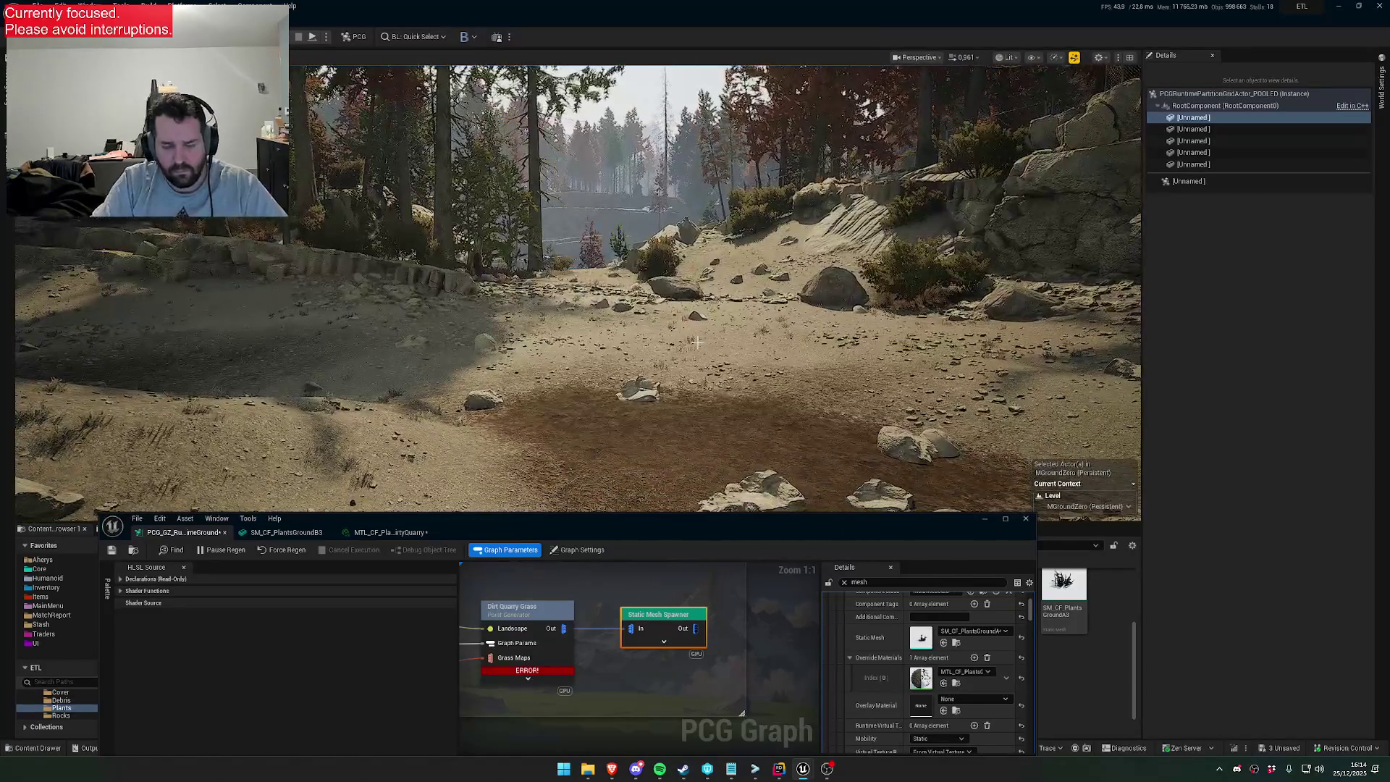
key(F11)
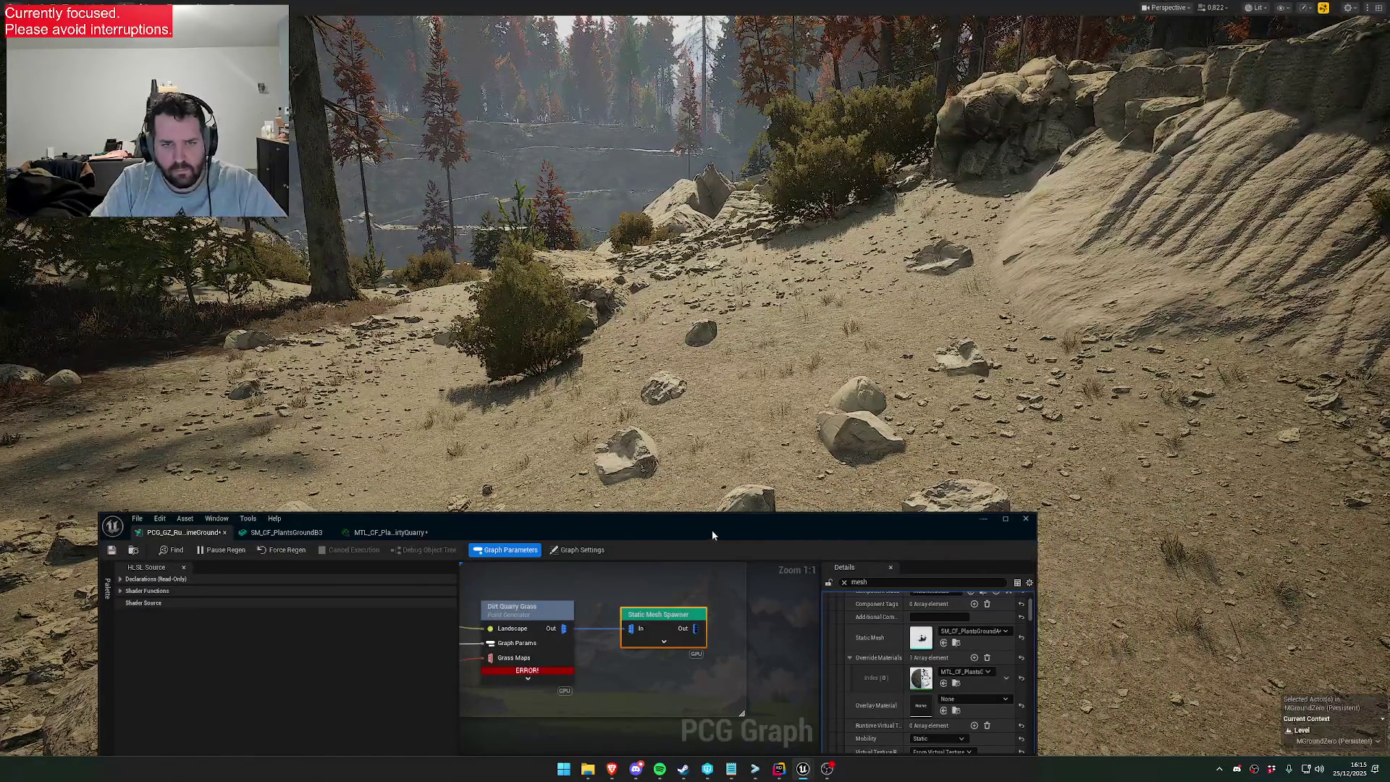
Raise the PCG graph to check its parameters, then settle it near the bottom of the screen
mouse_move(712, 534)
mouse_down()
mouse_move(476, 311)
mouse_move(707, 378)
mouse_up()
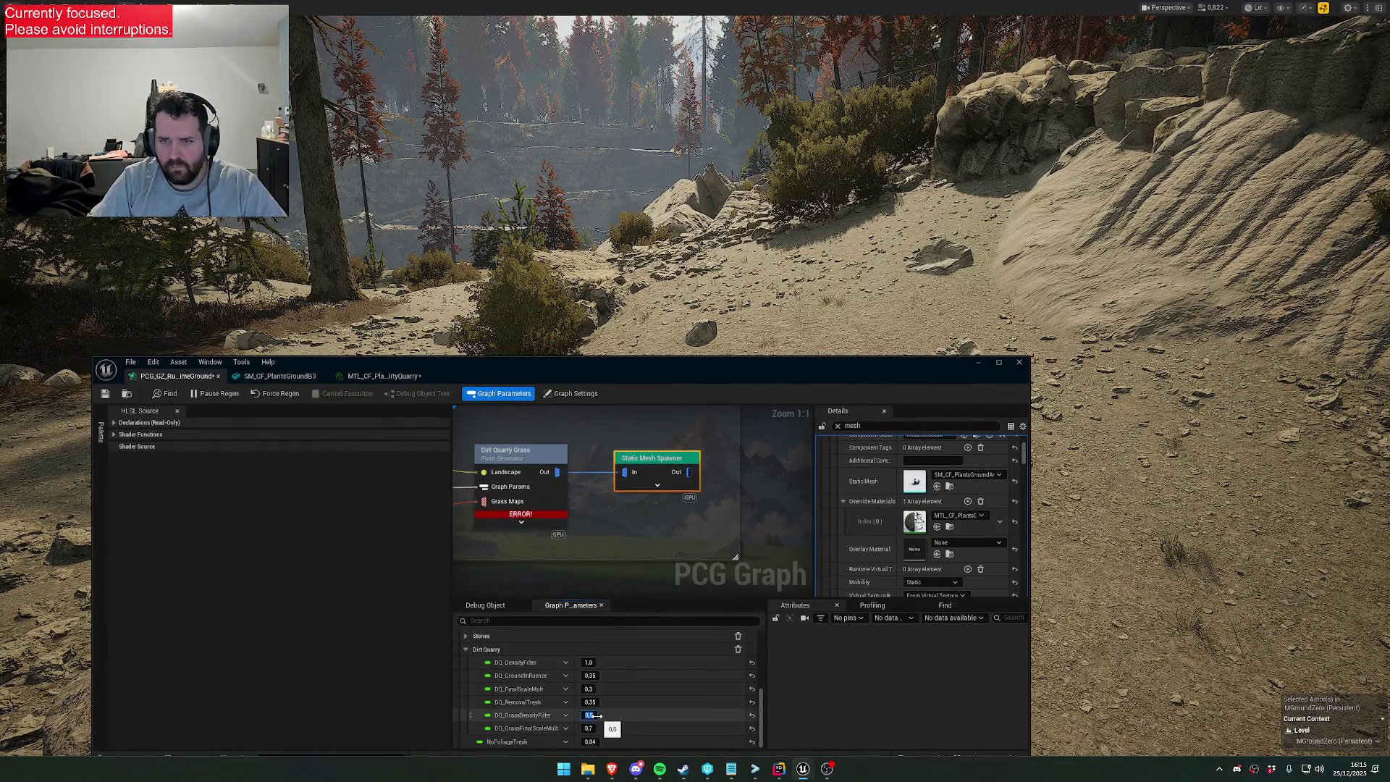
drag(710, 375, 647, 533)
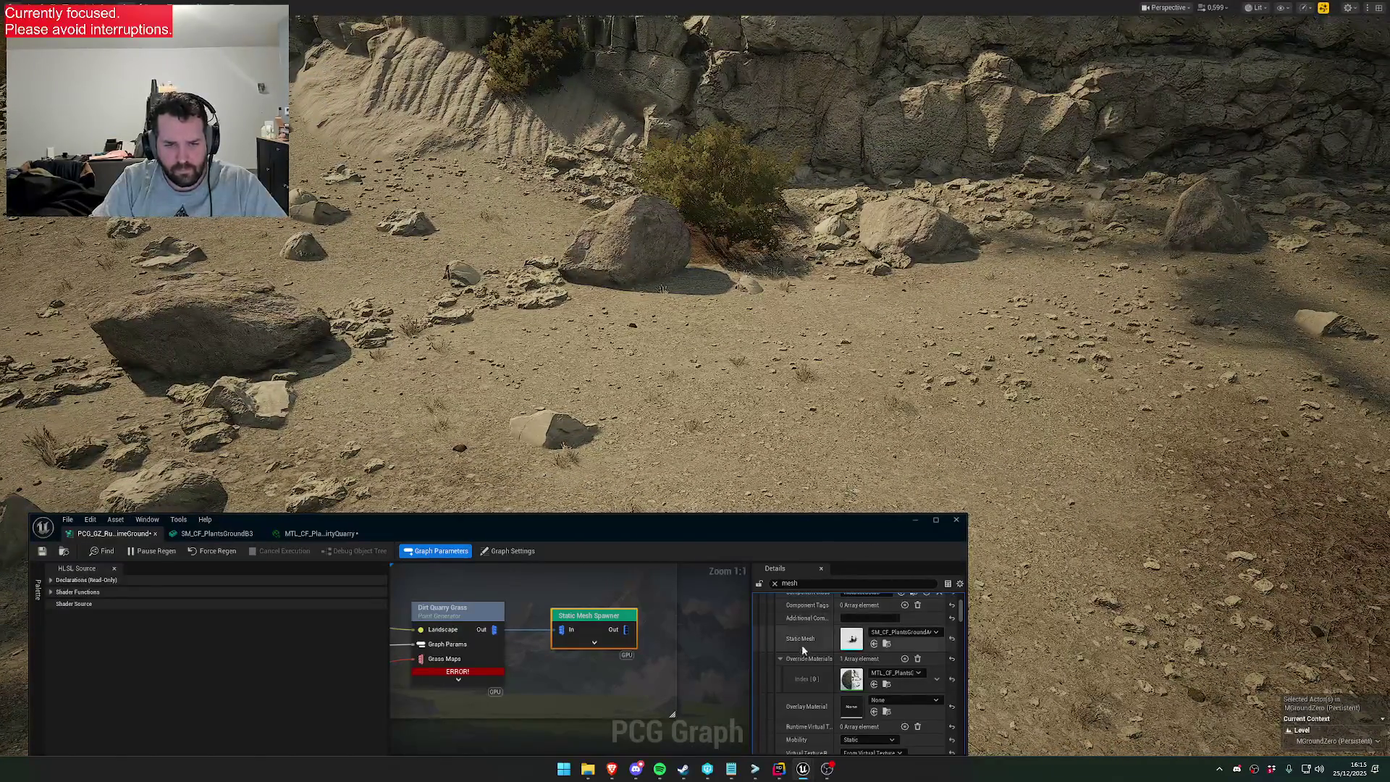
drag(684, 527, 686, 405)
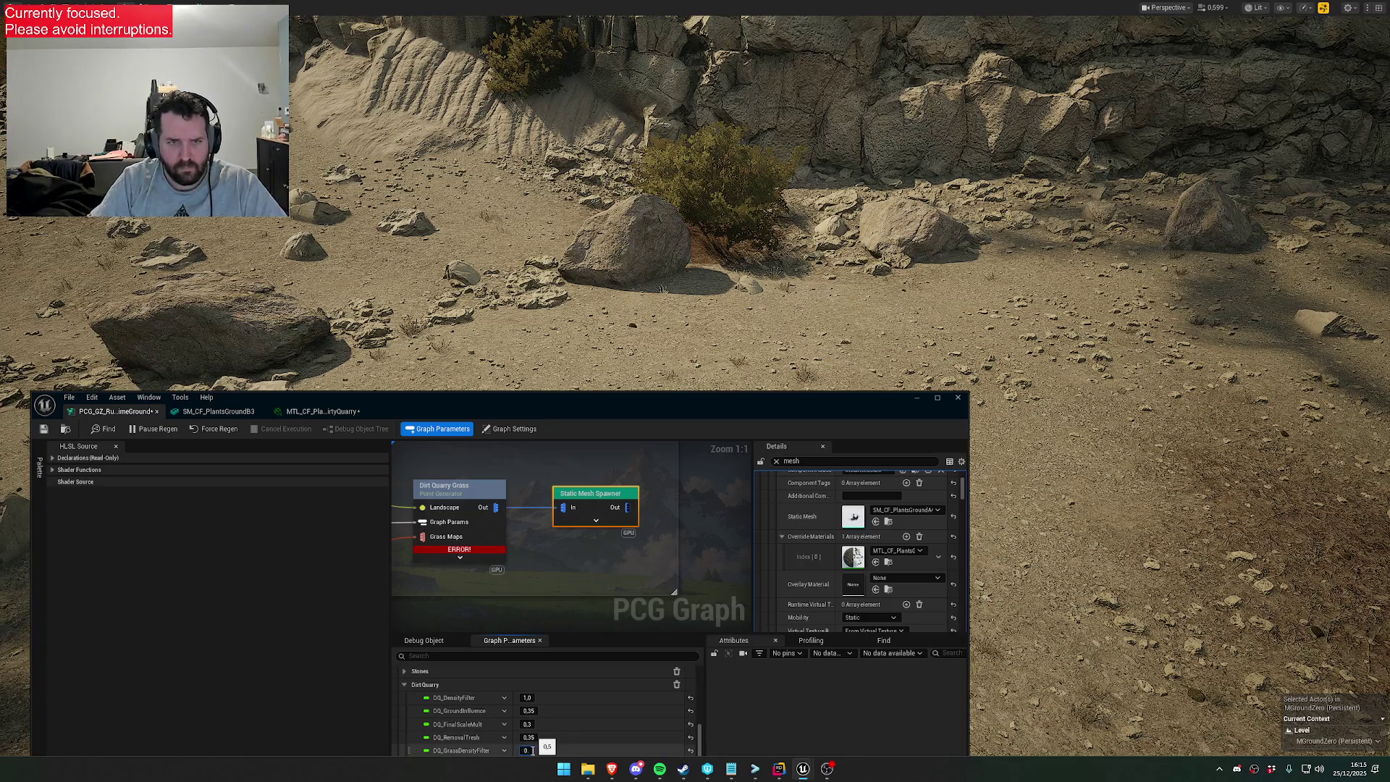
drag(681, 411, 705, 620)
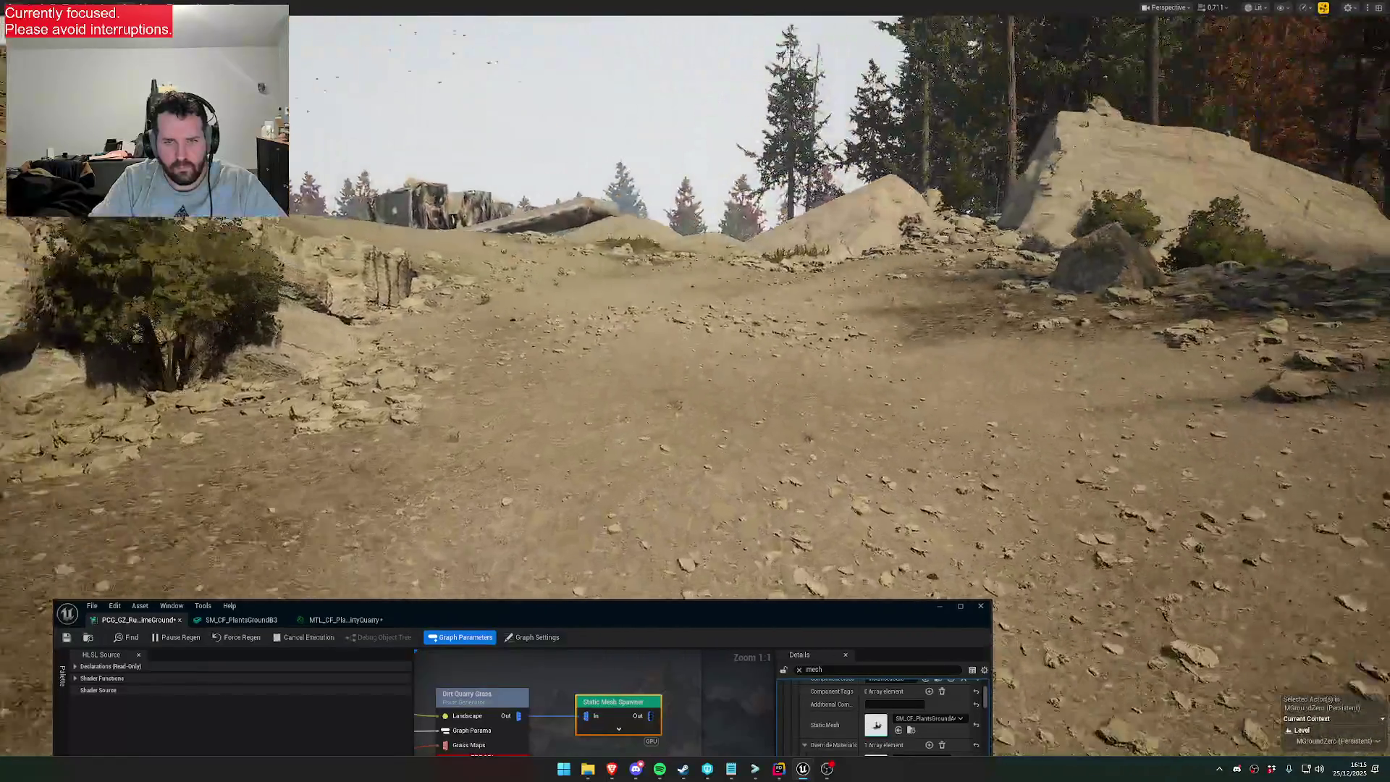
Fly from the dusty quarry into the forest and tilt down over the ferny ground cover
scroll(695, 304, up, 3)
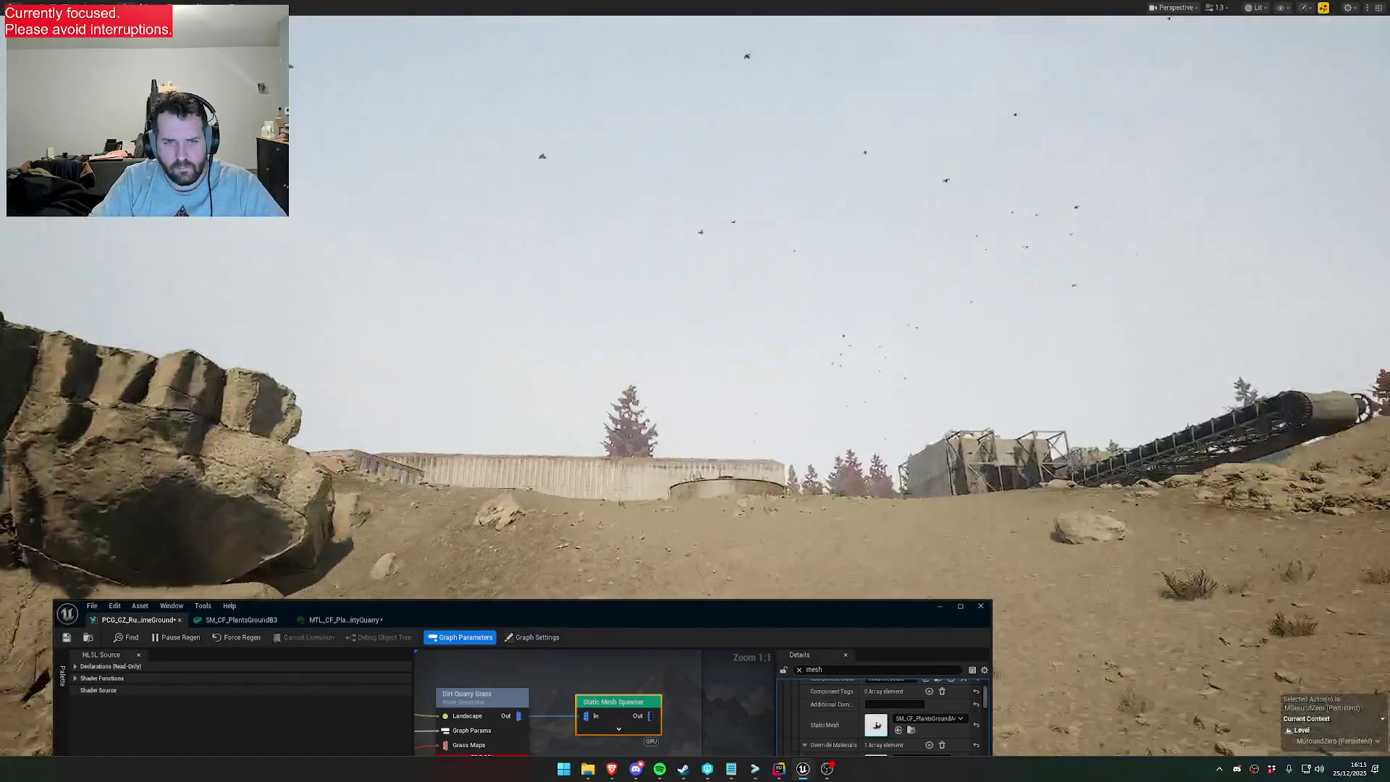
scroll(695, 304, up, 2)
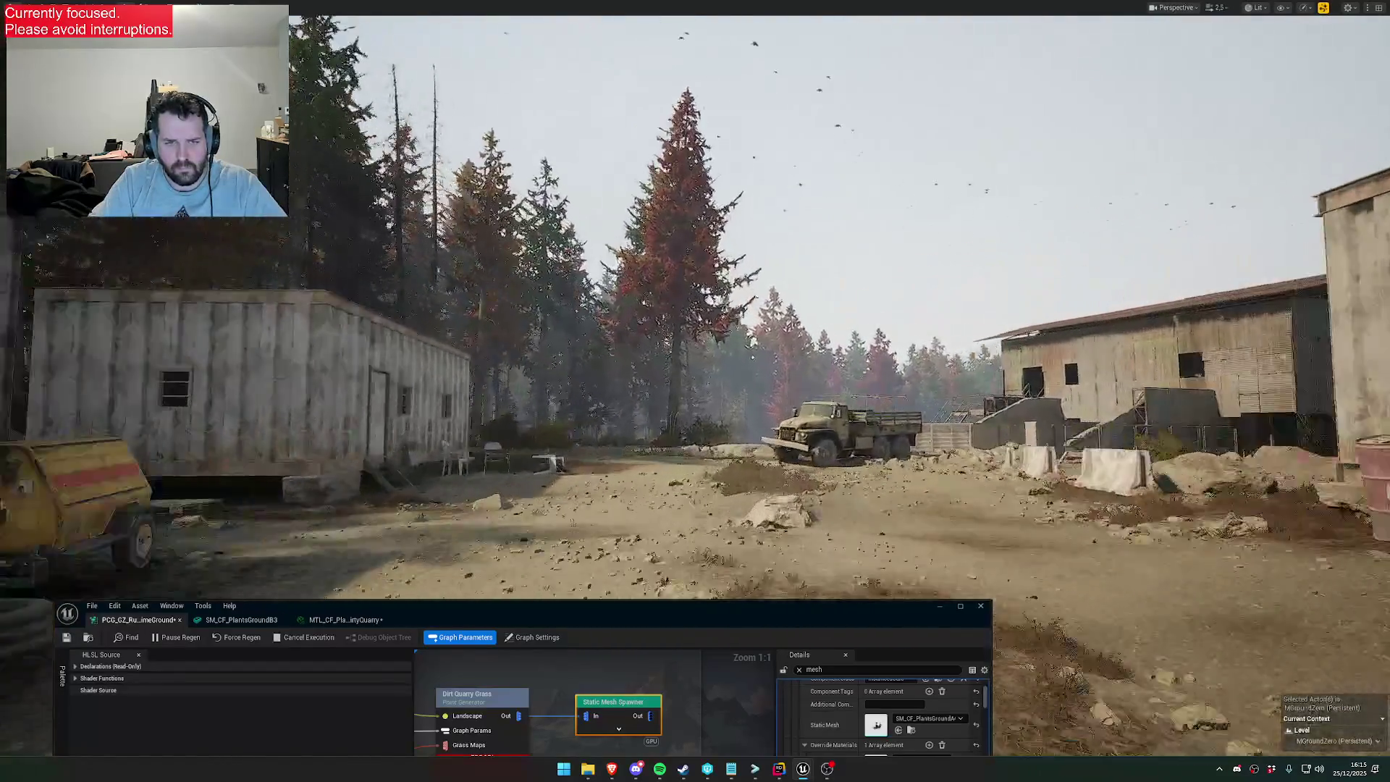
scroll(695, 304, down, 2)
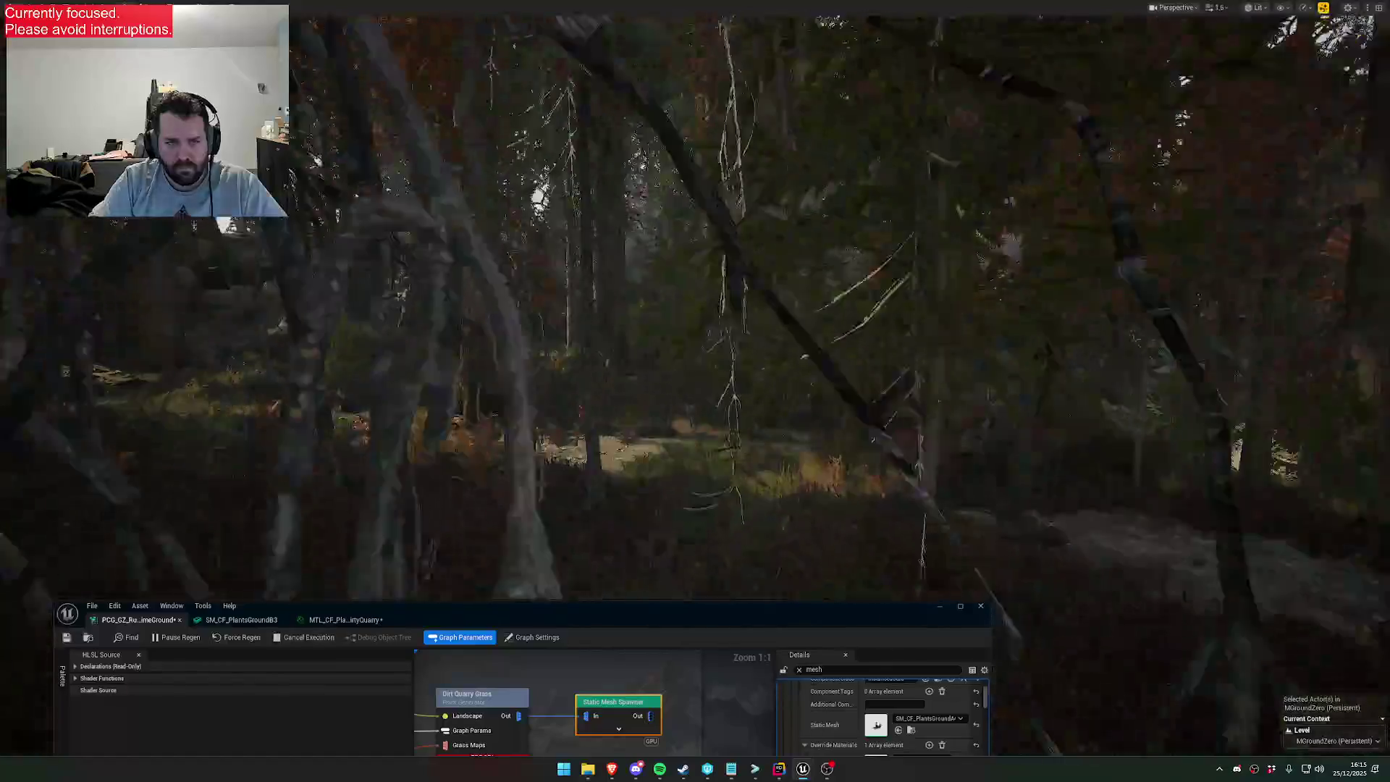
scroll(695, 304, down, 1)
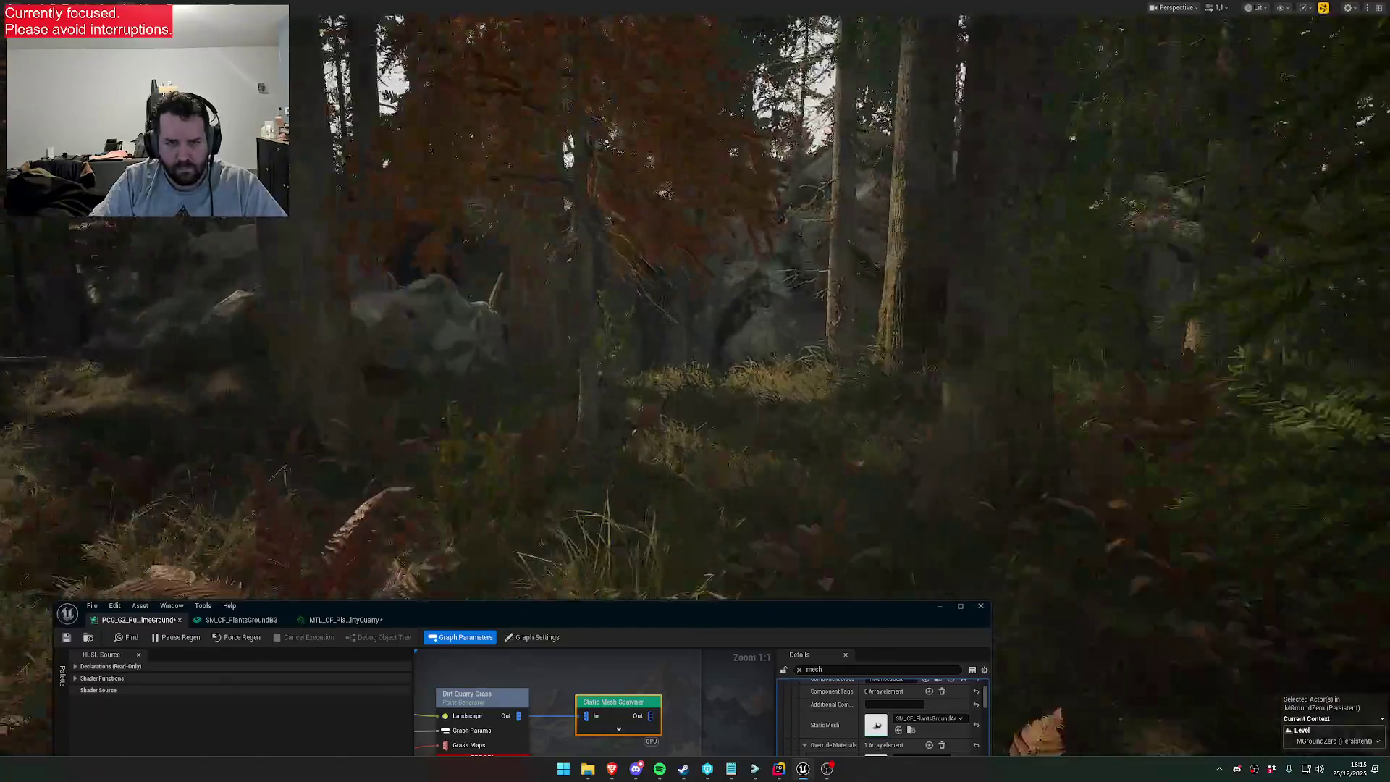
mouse_move(695, 304)
mouse_down()
mouse_move(695, 391)
mouse_move(695, 318)
mouse_move(540, 326)
mouse_up()
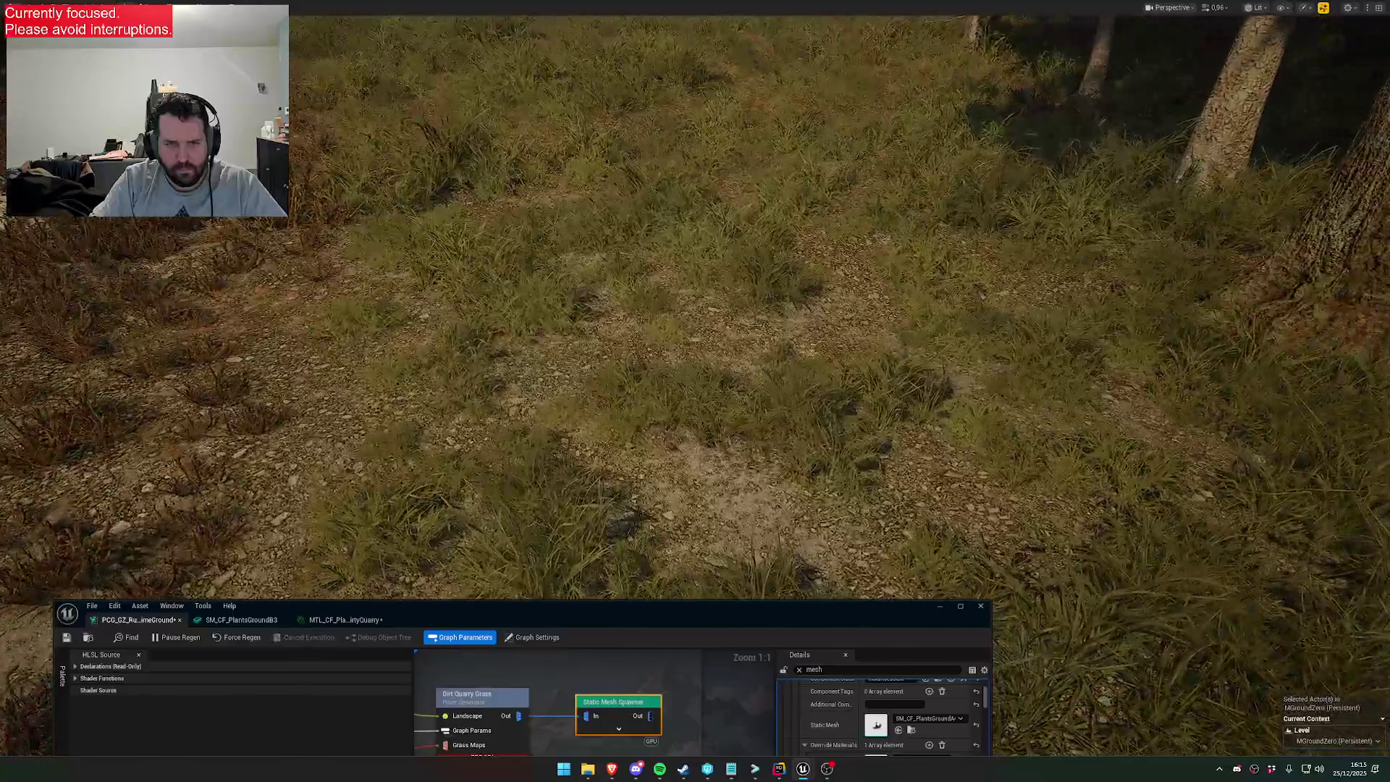
drag(675, 579, 674, 580)
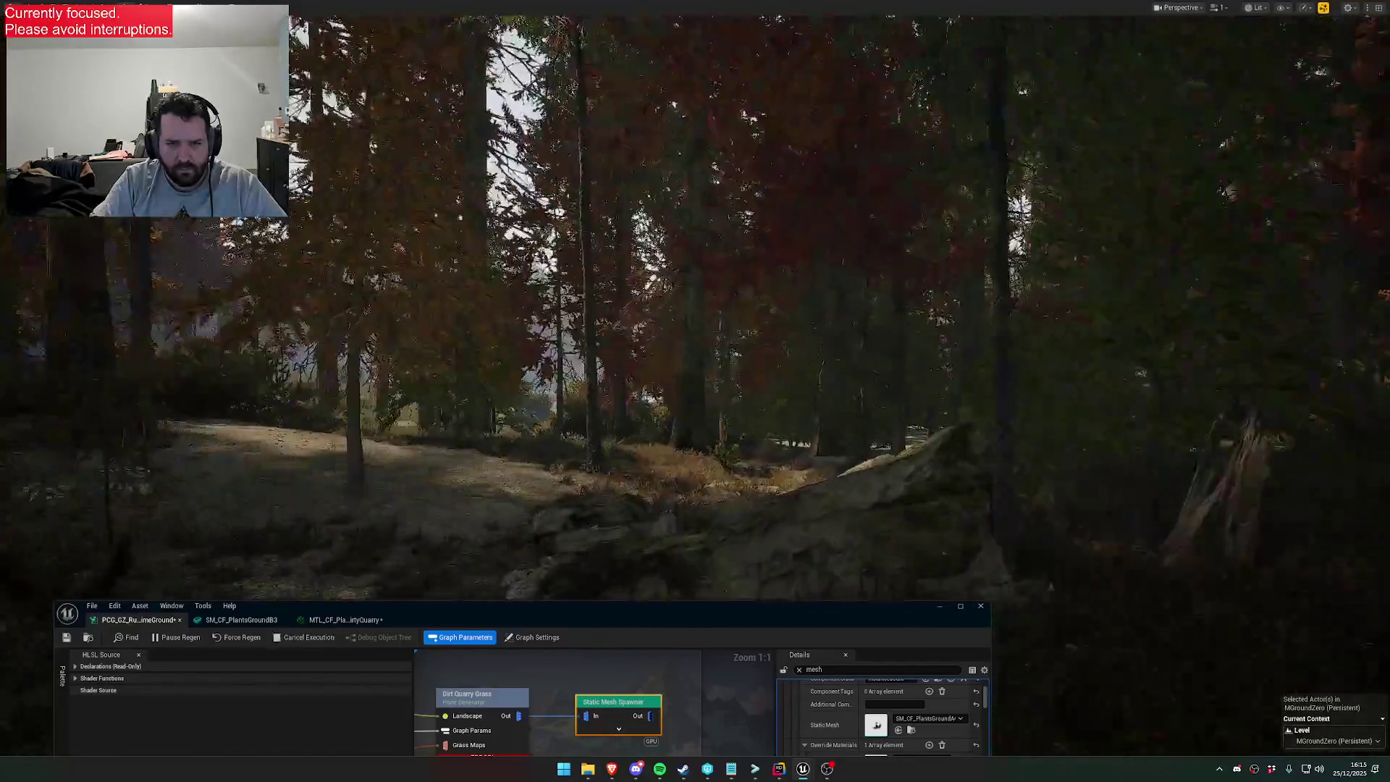
Fly out into the clearing above the winding dirt path and swing down onto the grass
drag(674, 579, 674, 580)
scroll(674, 579, down, 2)
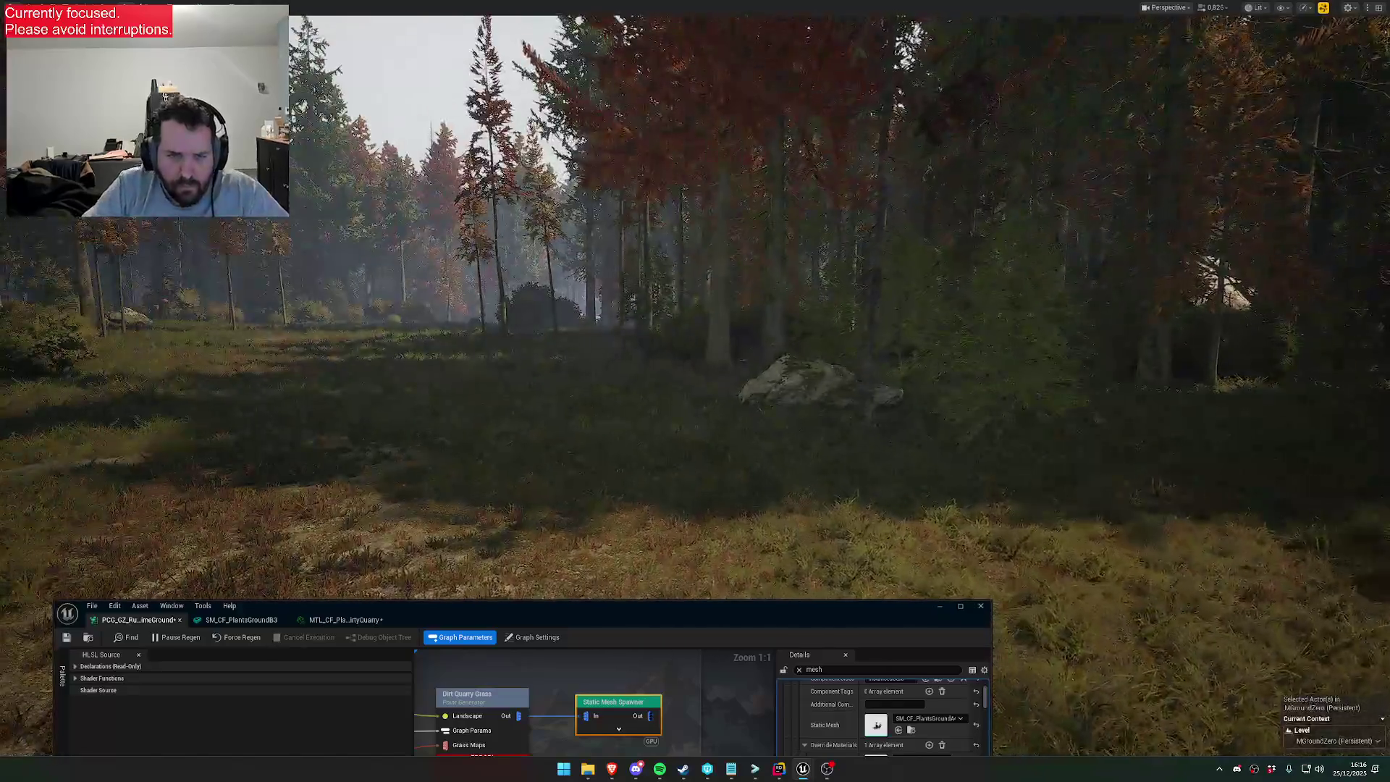
scroll(675, 580, up, 2)
drag(675, 579, 675, 579)
scroll(674, 579, down, 2)
scroll(675, 579, up, 1)
scroll(675, 579, down, 2)
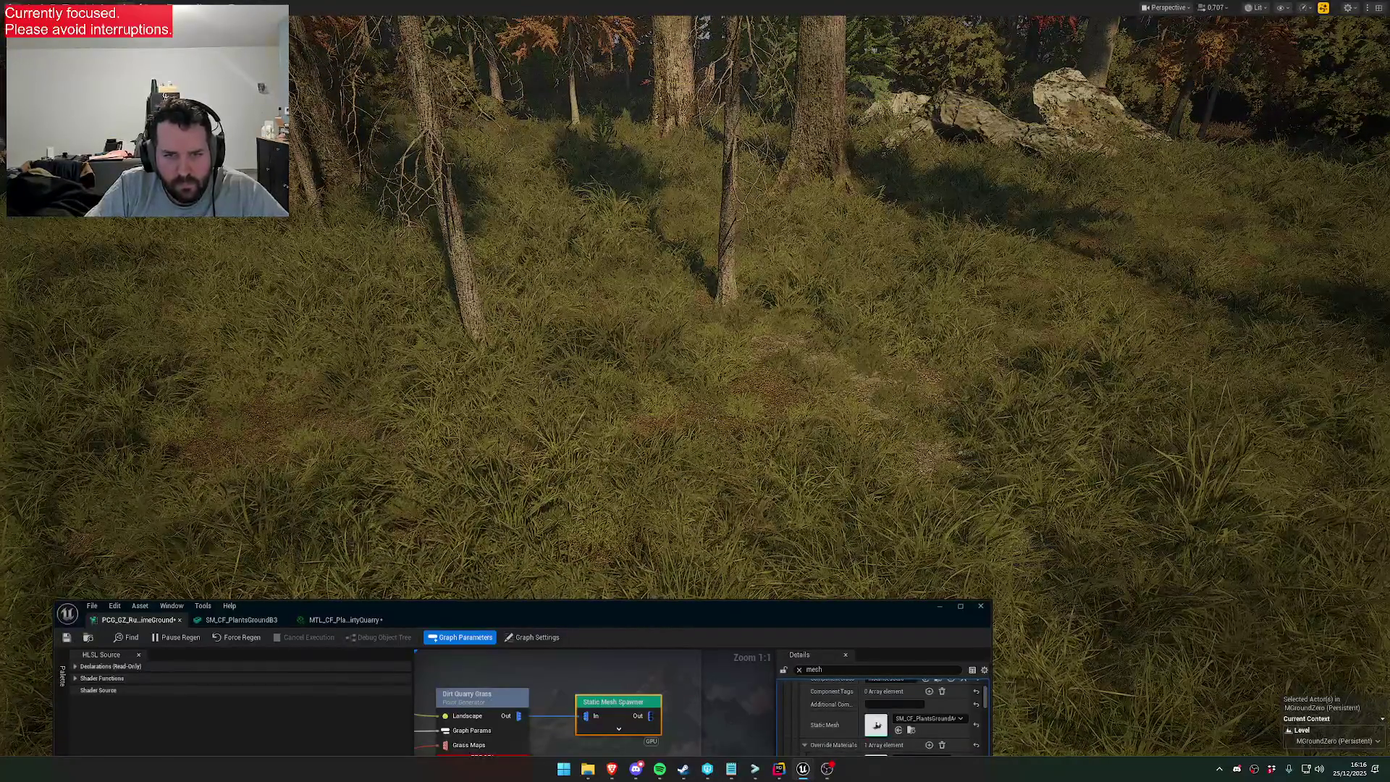
mouse_move(491, 606)
mouse_down()
mouse_move(808, 481)
mouse_move(537, 533)
mouse_up()
Exit immersive full-screen with F11 and move the PCG graph window further down
drag(674, 434, 675, 434)
key(F11)
drag(892, 534, 905, 712)
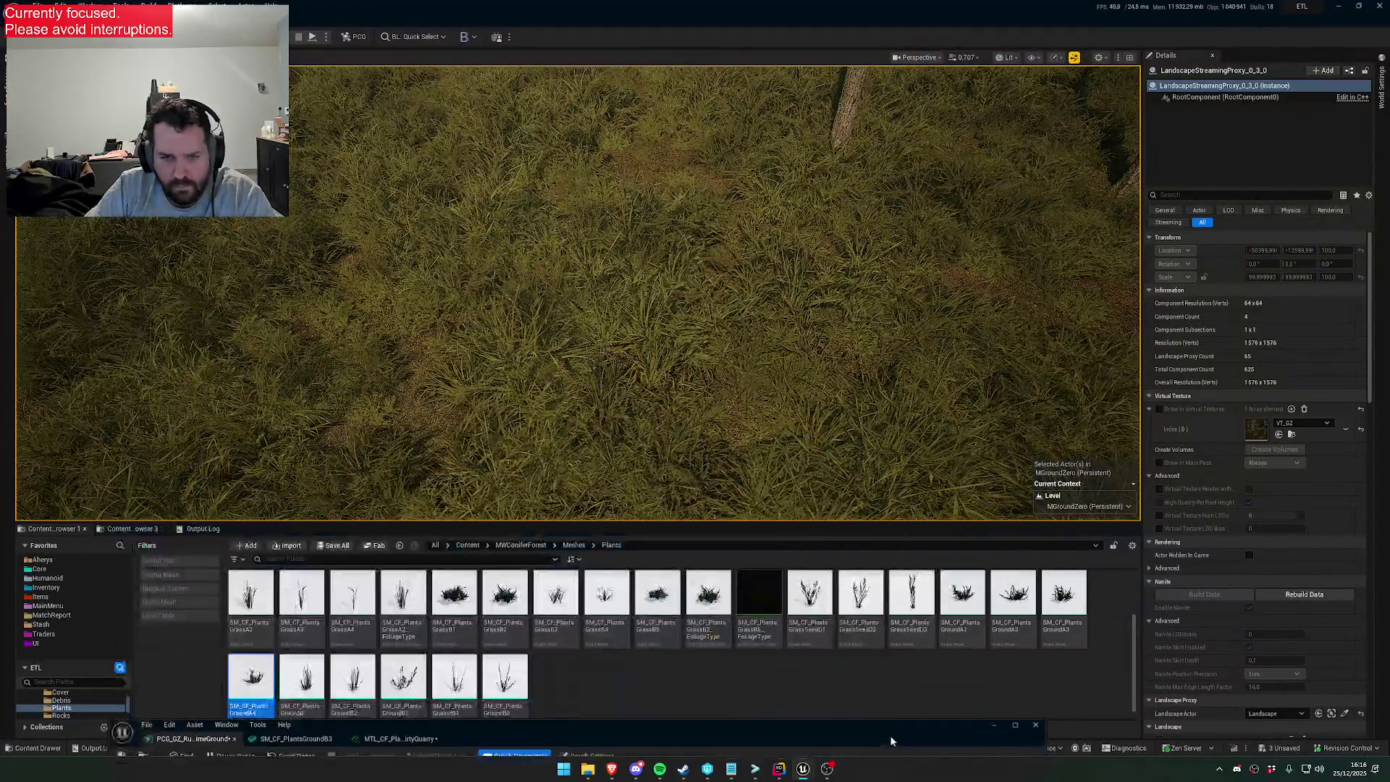
scroll(1270, 460, down, 6)
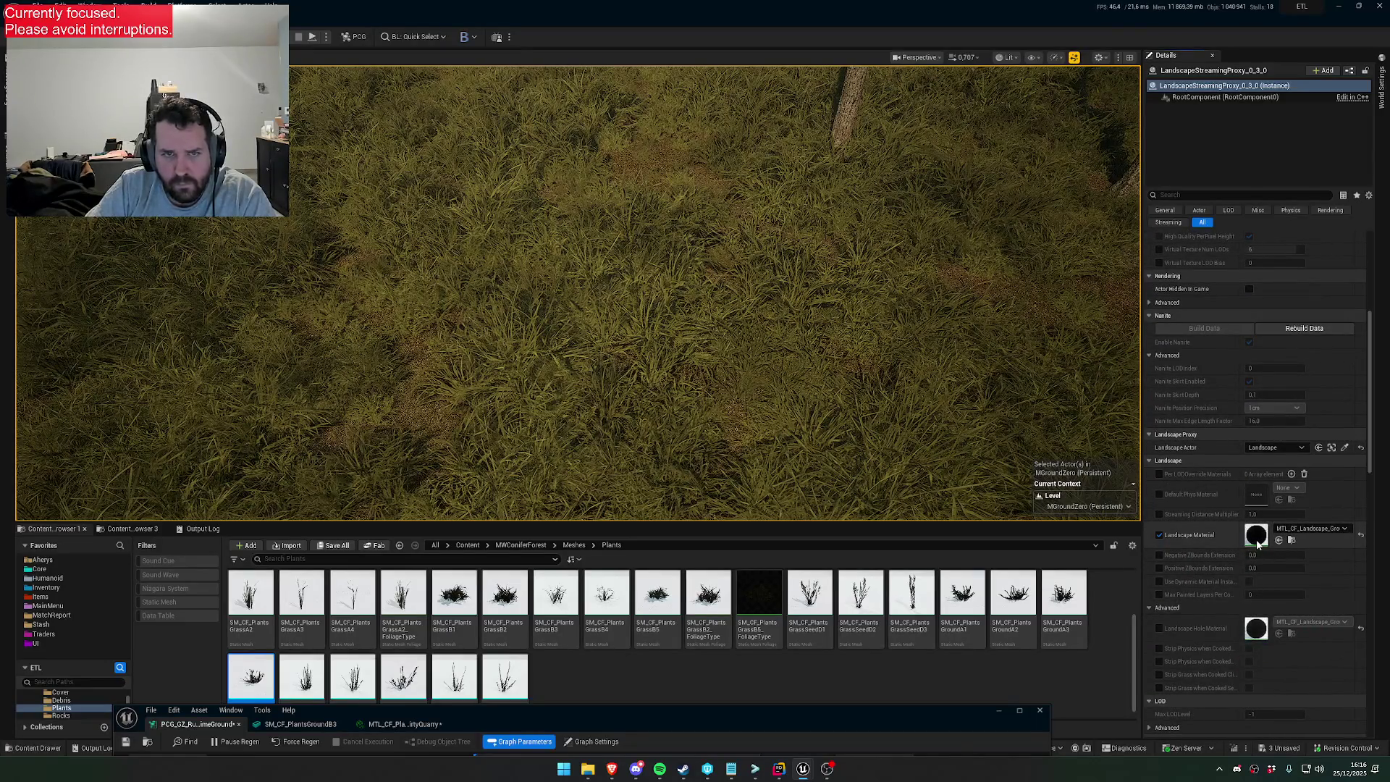
Open the landscape material instance's parent, MTL_CF_Landscape_MASTER
drag(793, 722, 1037, 449)
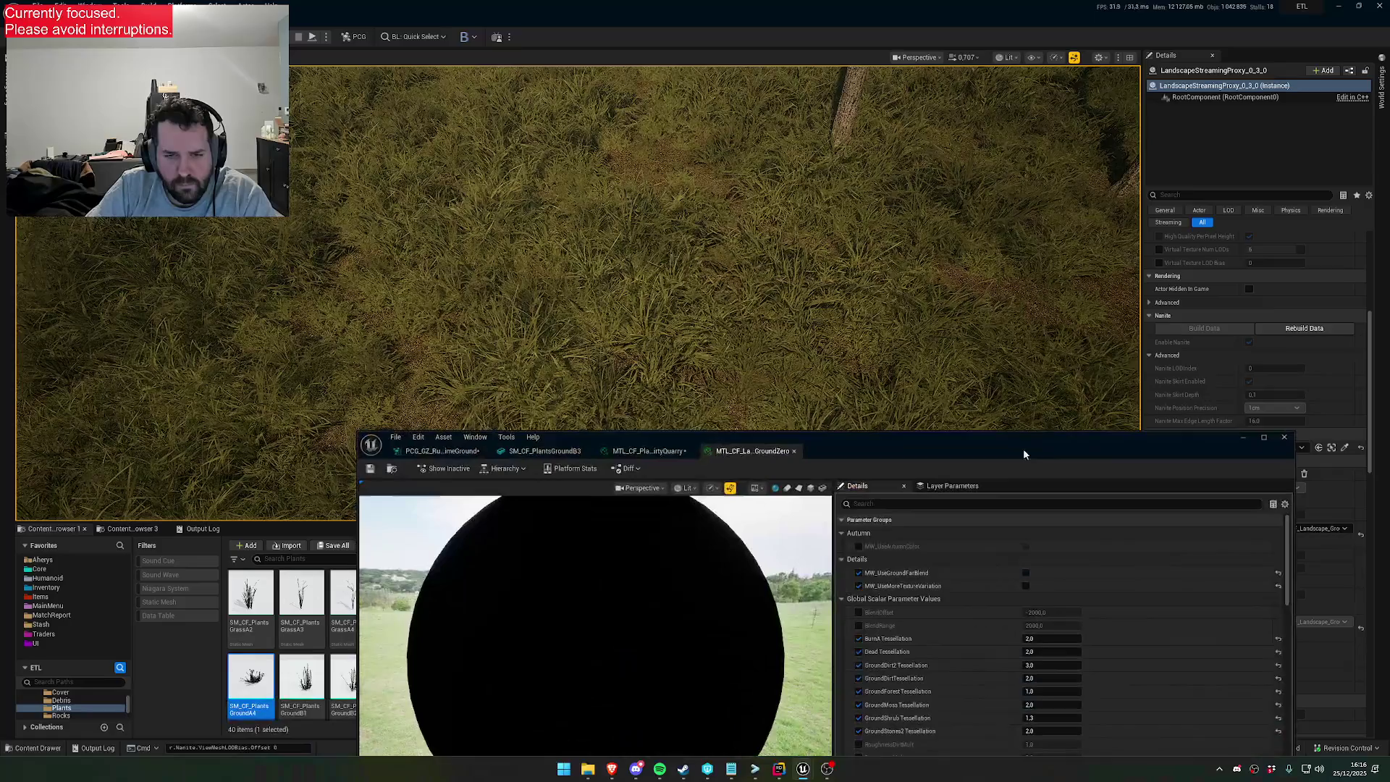
click(752, 451)
scroll(929, 614, down, 10)
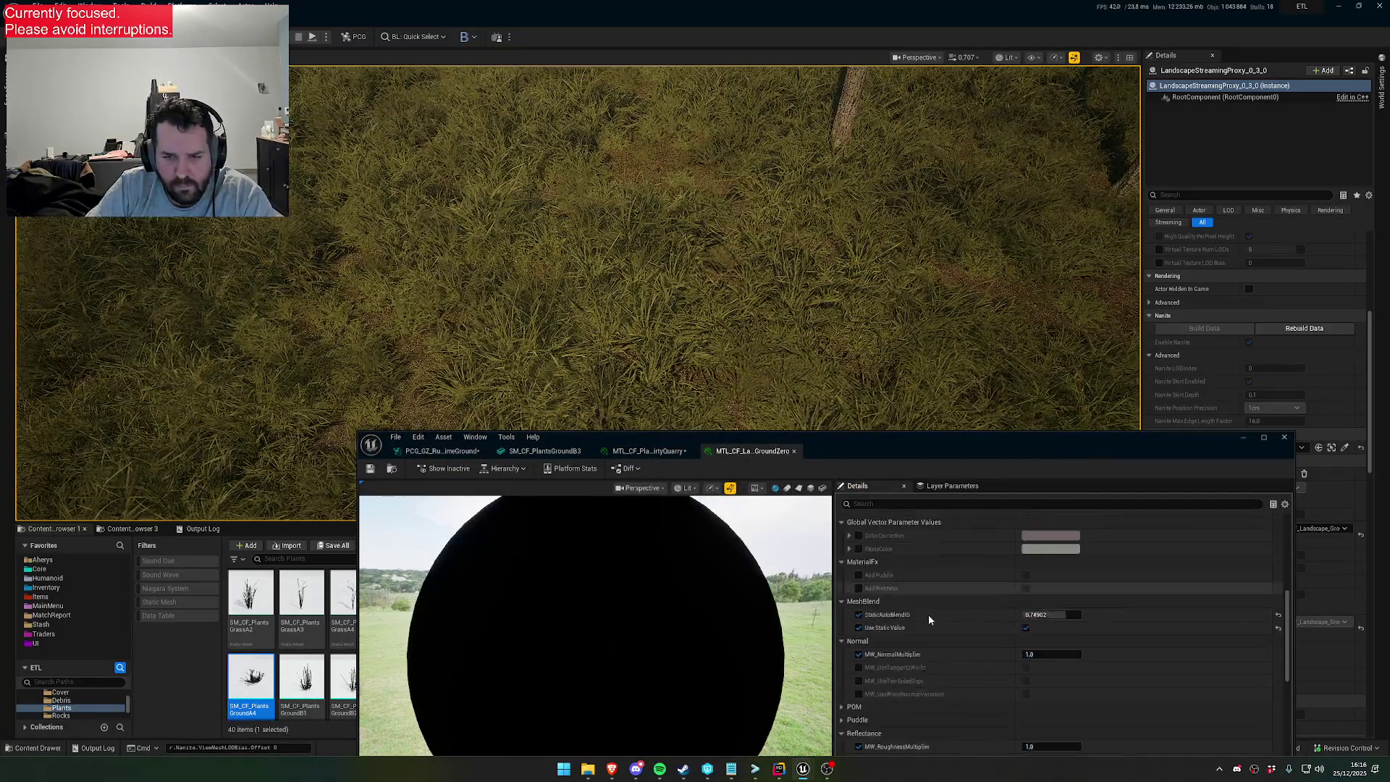
scroll(930, 610, down, 3)
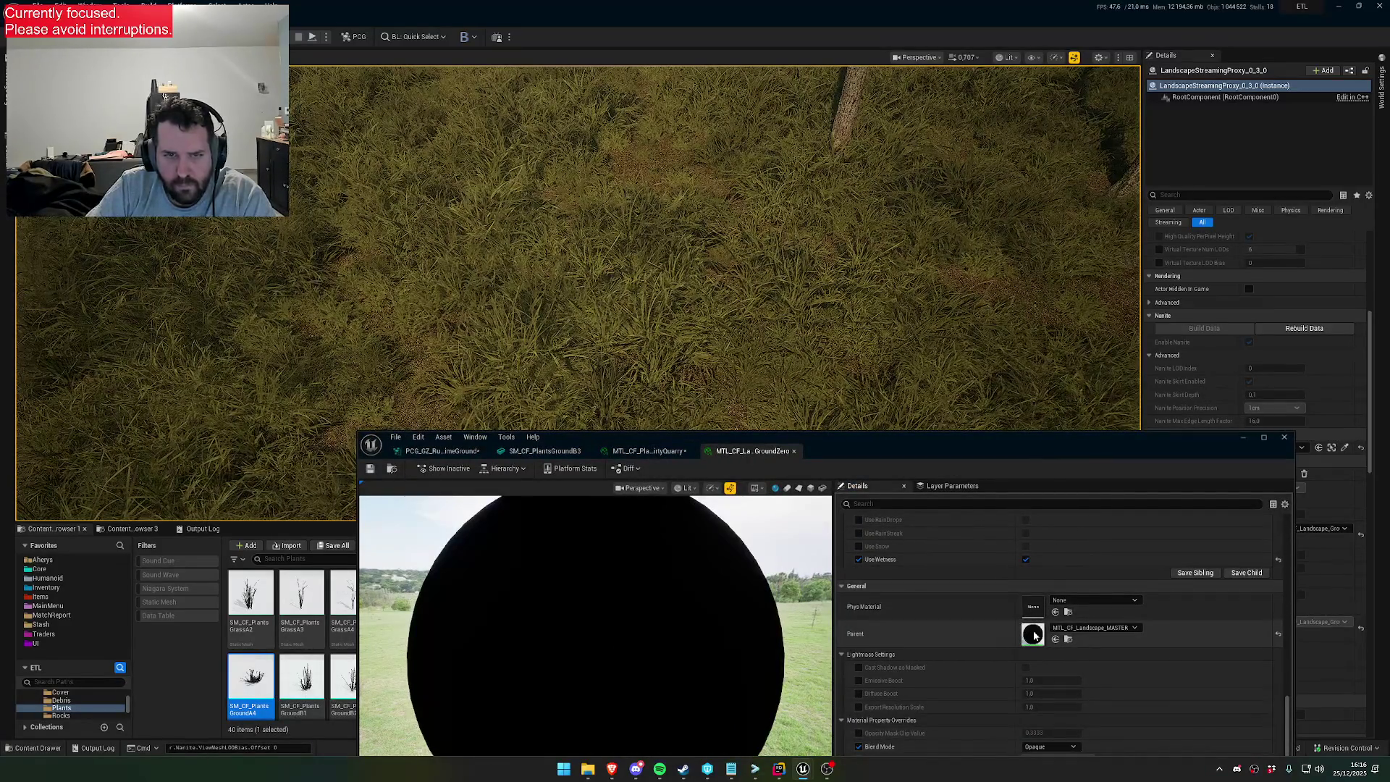
double_click(1034, 634)
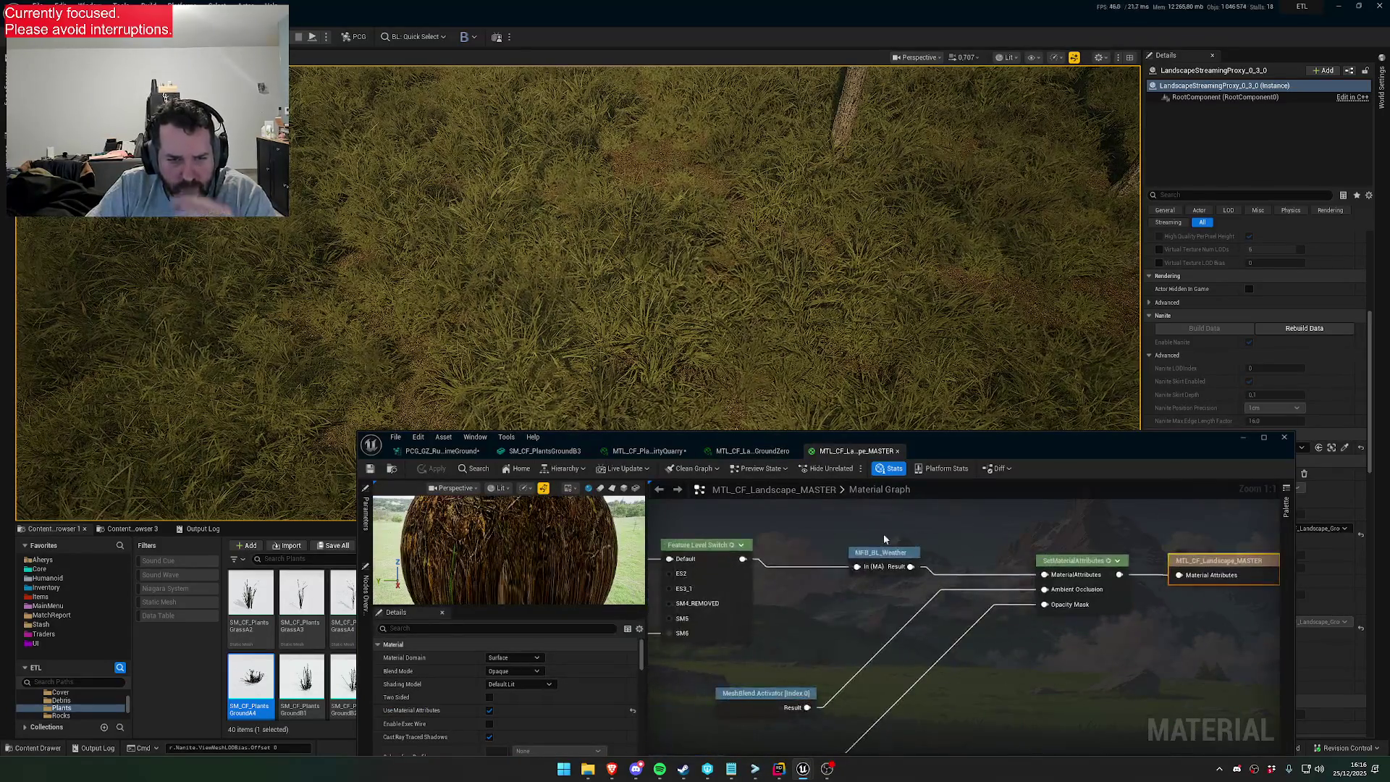
Open the MTL_CF_GroundMoss function graph and locate its ColorCorrection parameter
scroll(1038, 507, up, 5)
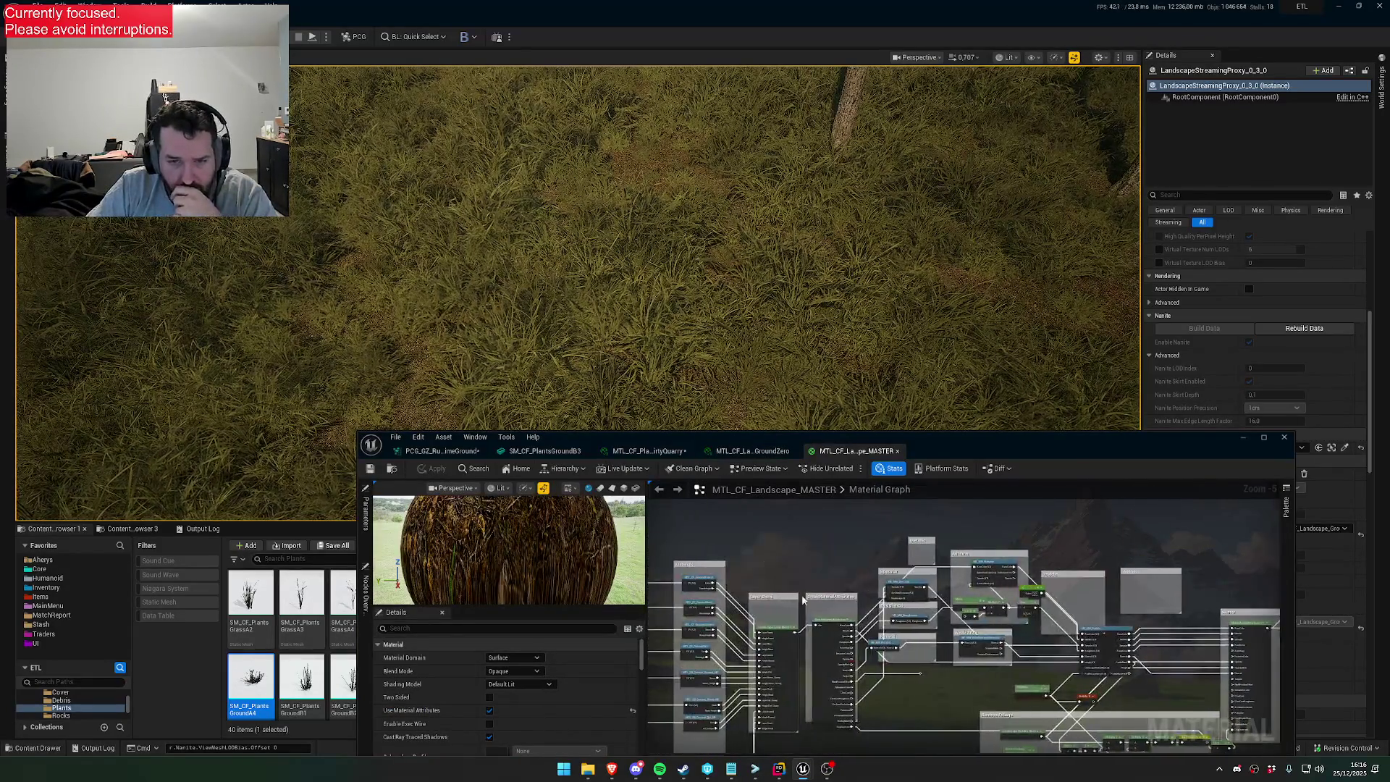
click(1017, 593)
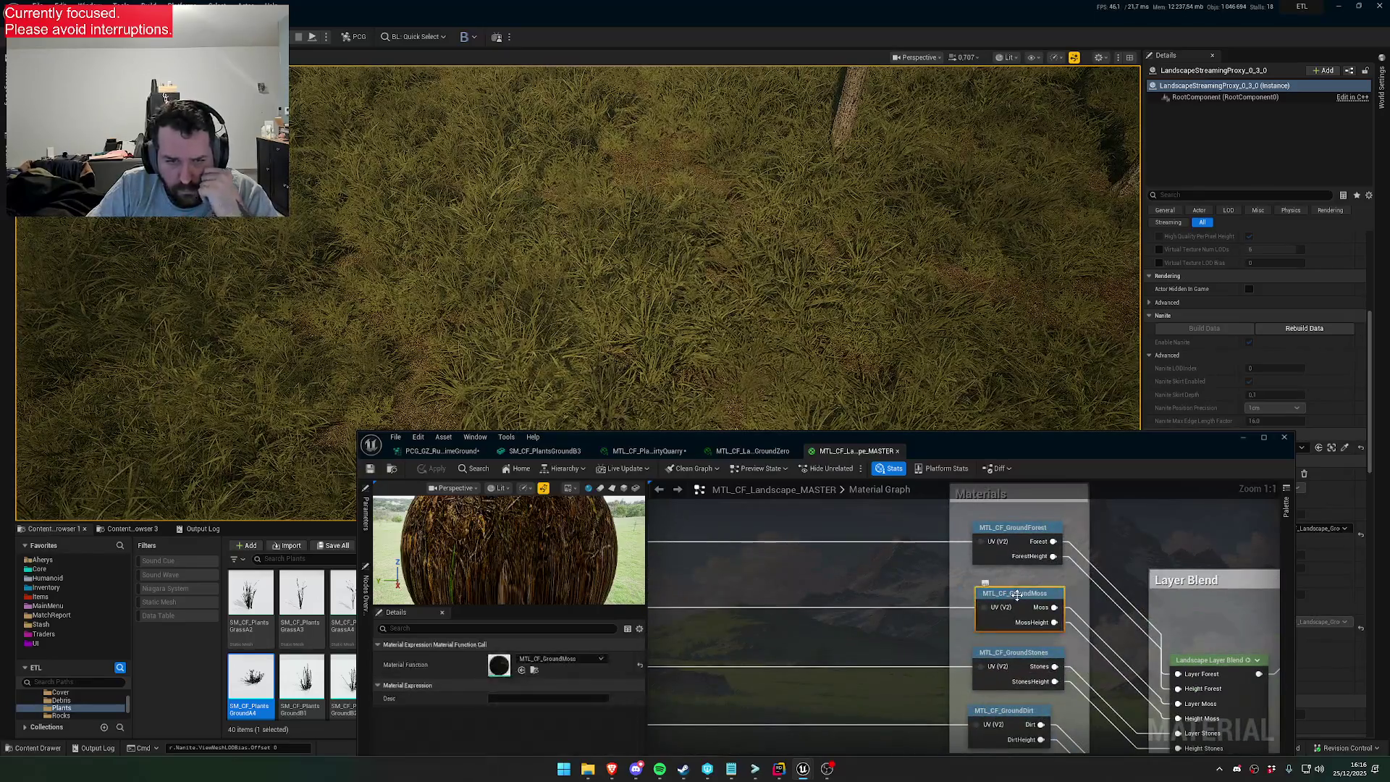
double_click(500, 666)
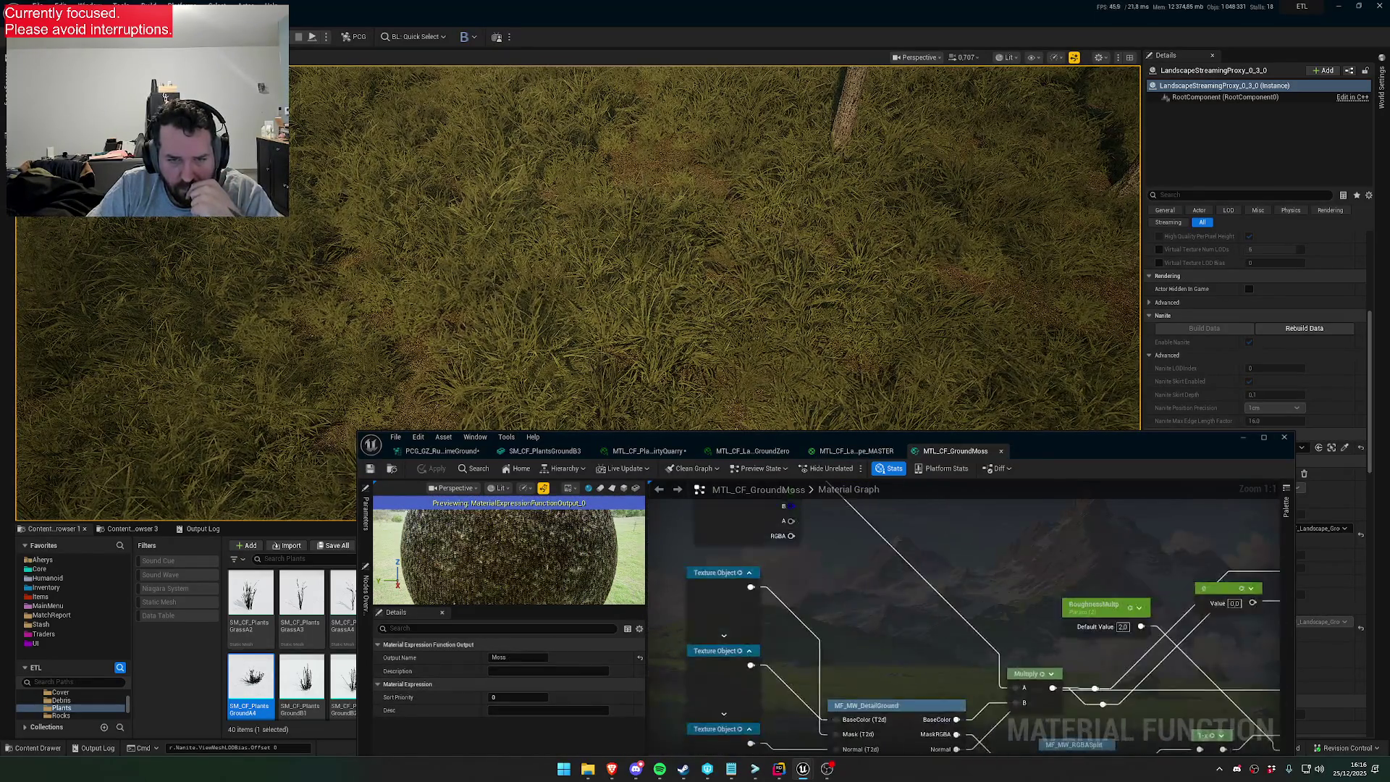
drag(884, 605, 859, 640)
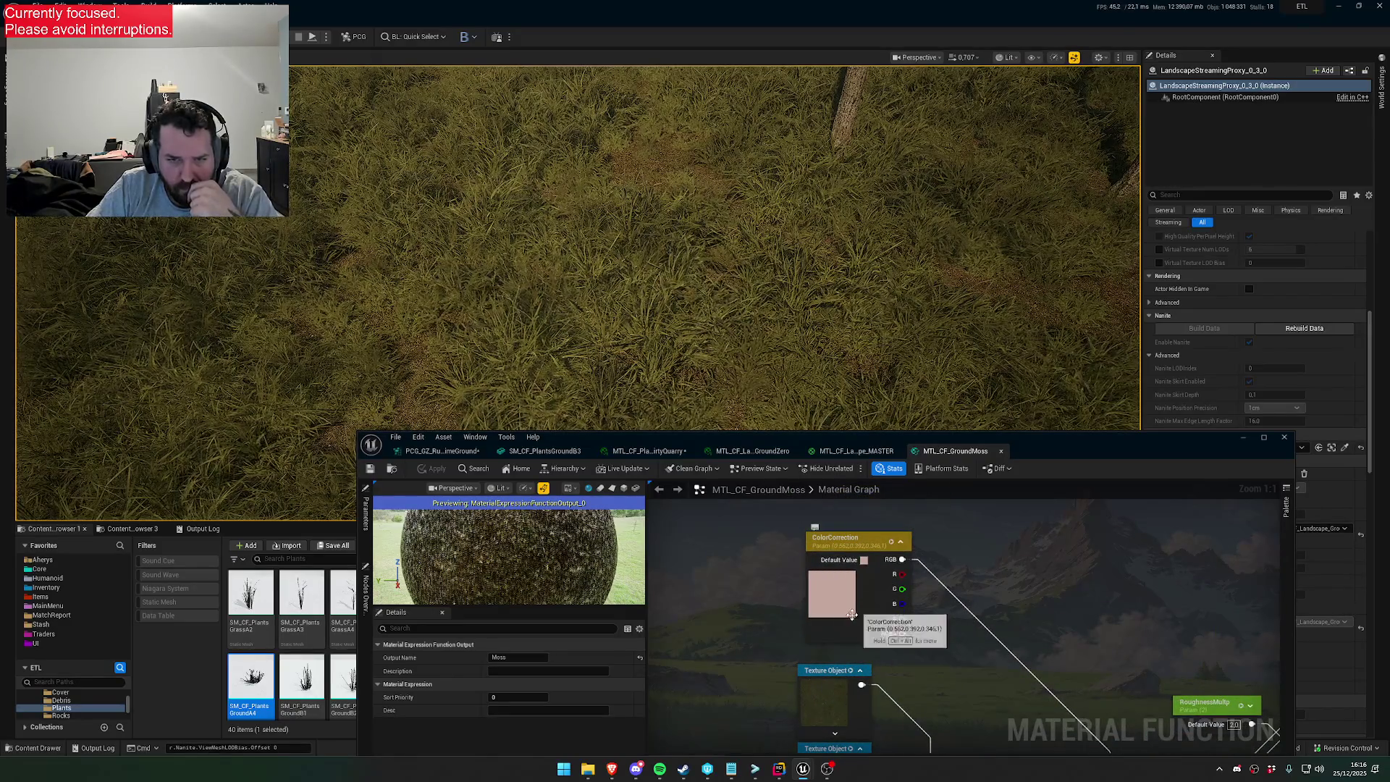
Return to the master material and reopen the GroundZero landscape material instance
click(864, 458)
drag(1006, 445, 819, 398)
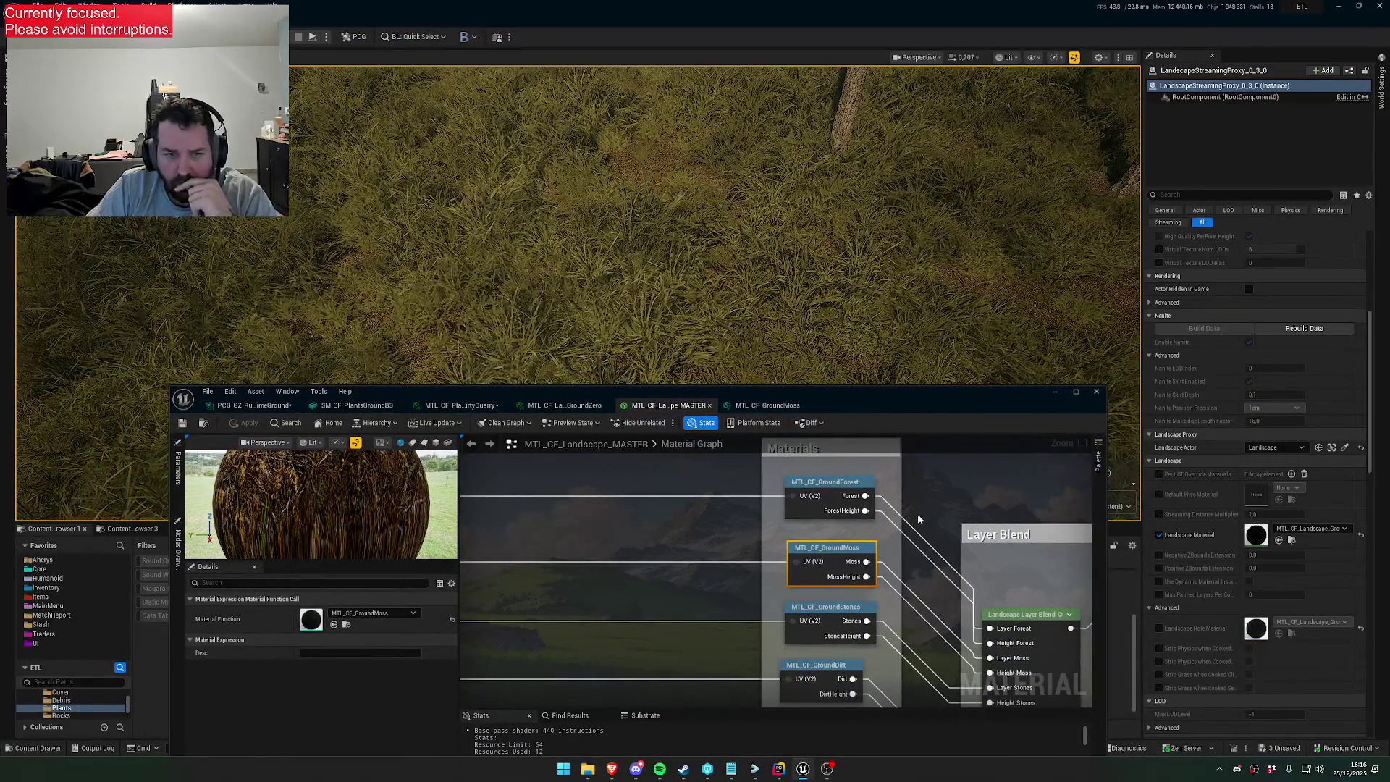
scroll(944, 518, down, 4)
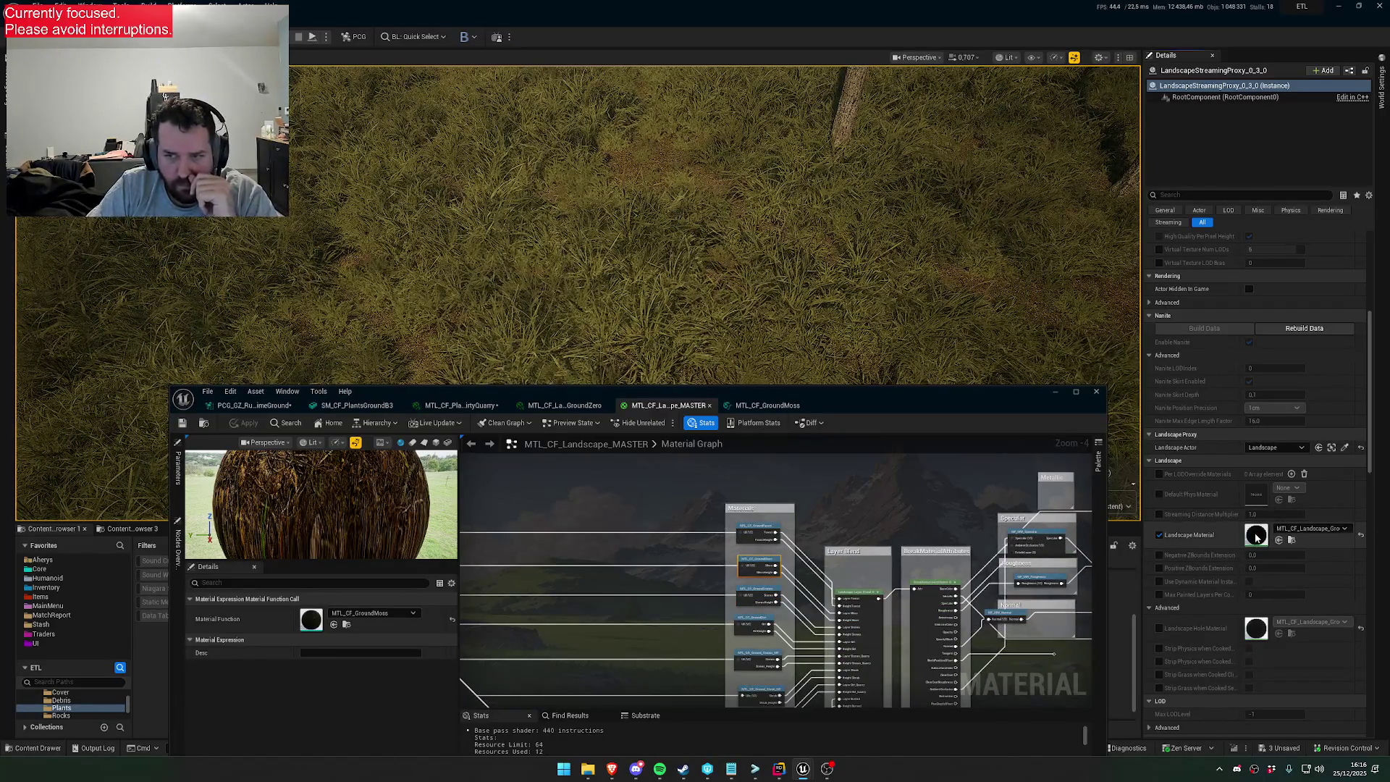
double_click(1256, 536)
scroll(813, 553, down, 5)
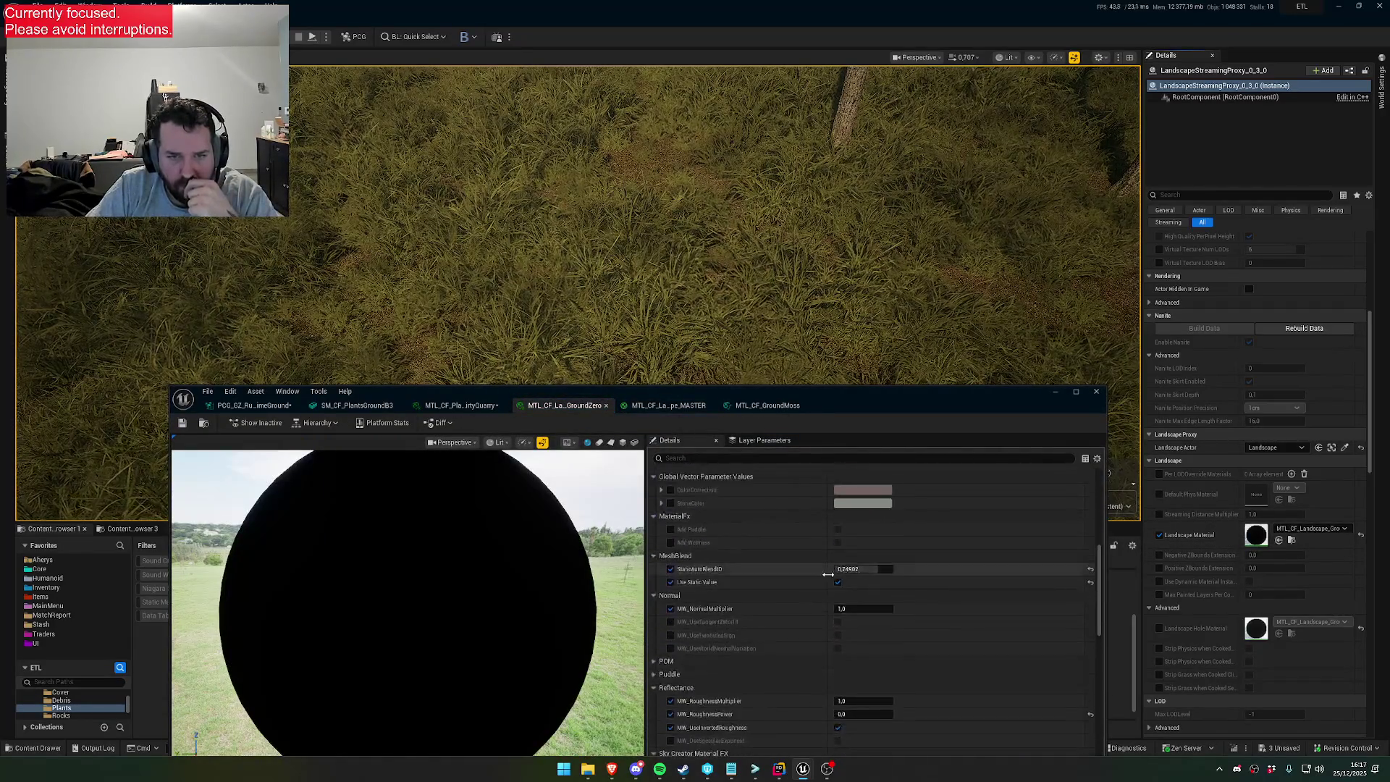
Enable the ColorCorrection override, preview light blue and teal tints, then cancel to keep pink
scroll(826, 575, up, 3)
click(669, 615)
click(854, 617)
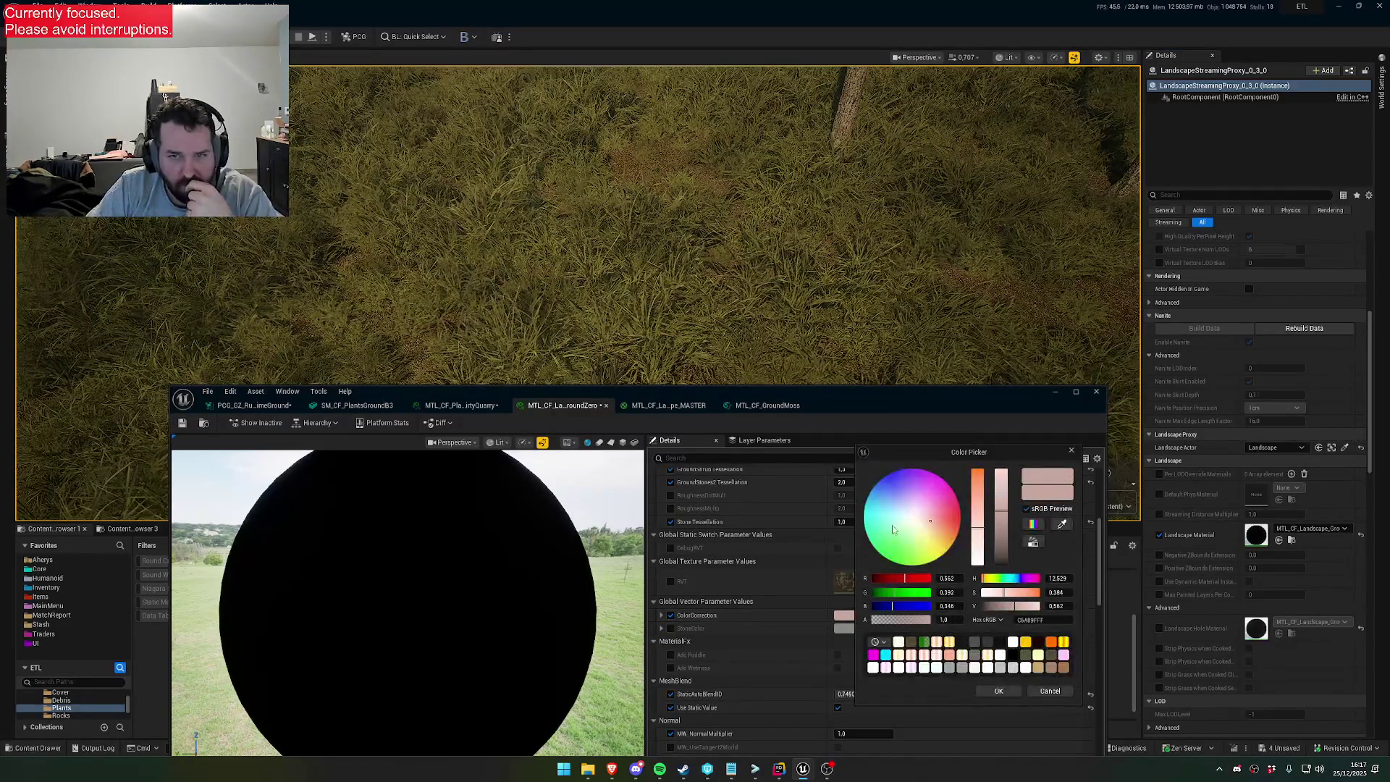
click(897, 500)
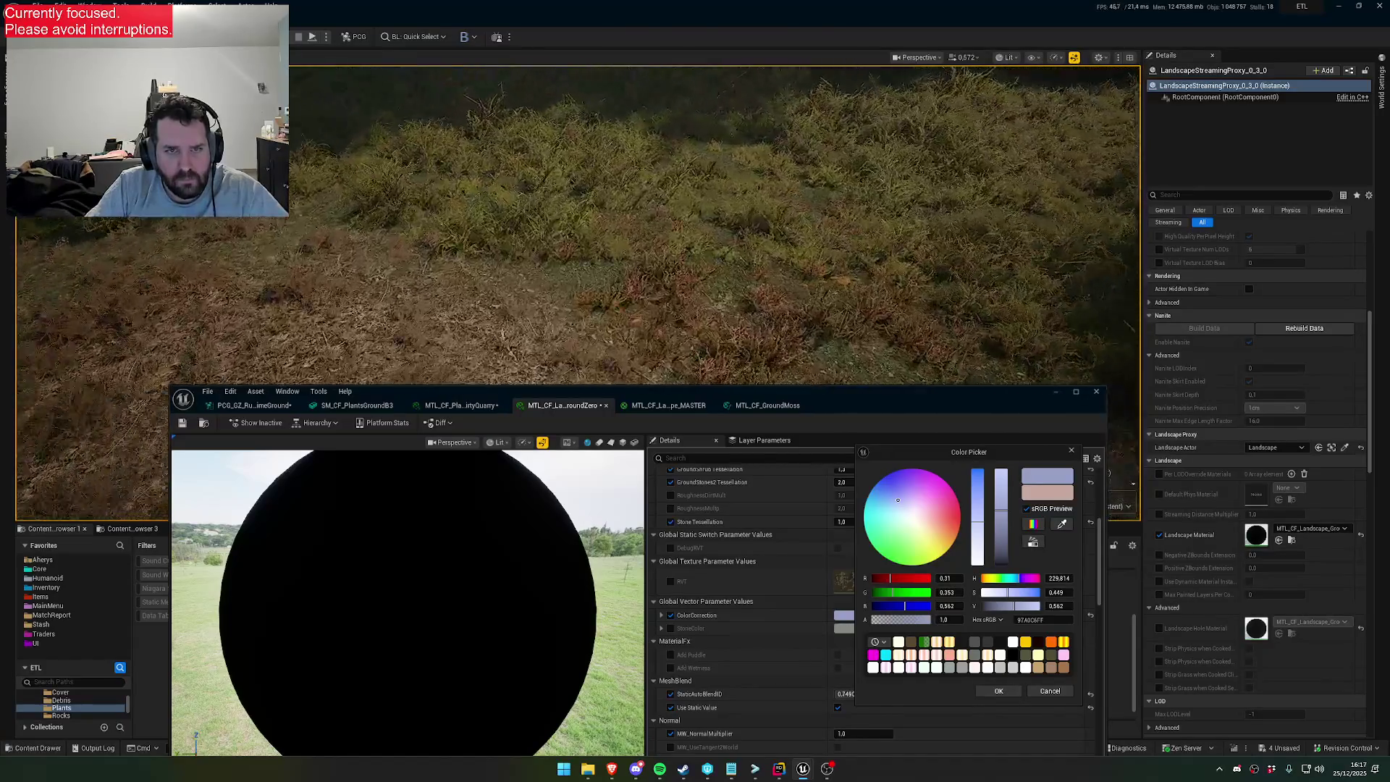
click(878, 522)
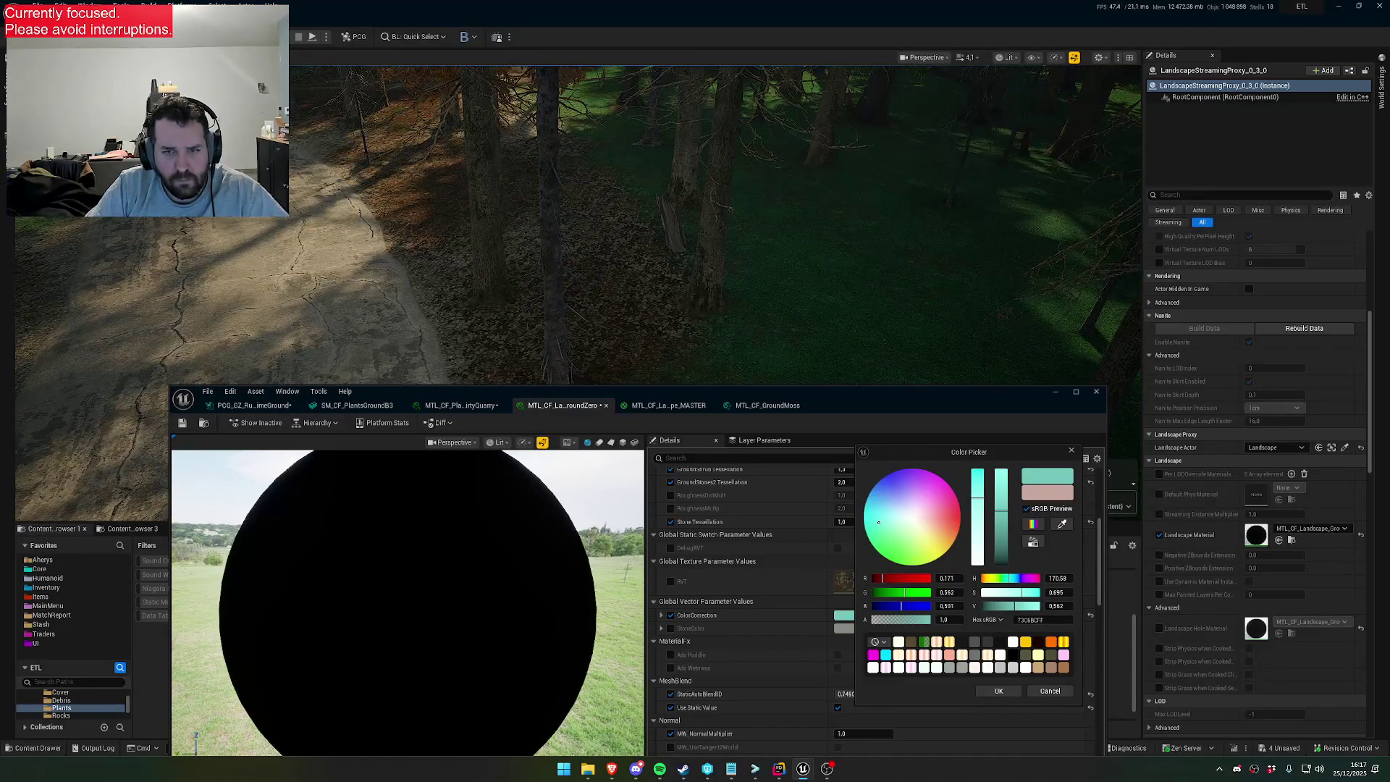
click(1049, 691)
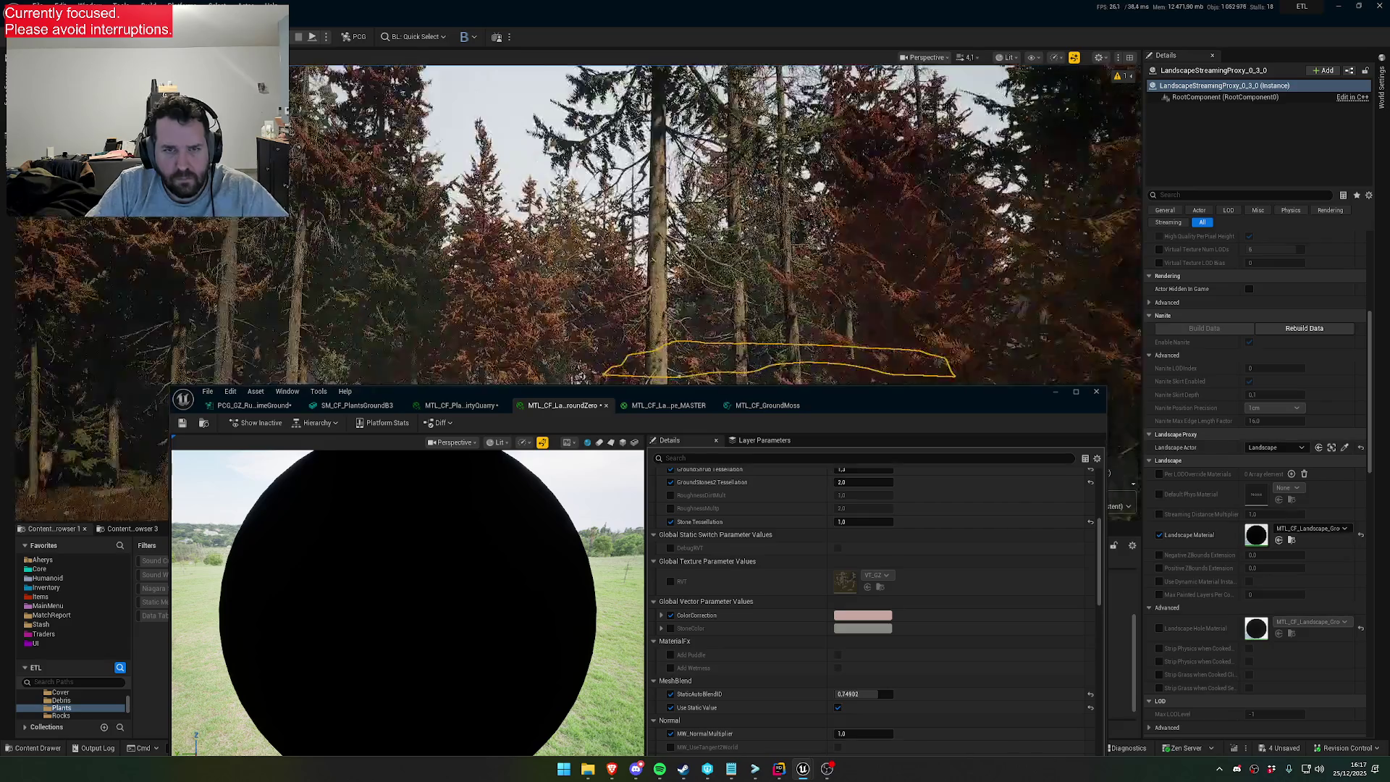
scroll(715, 224, up, 3)
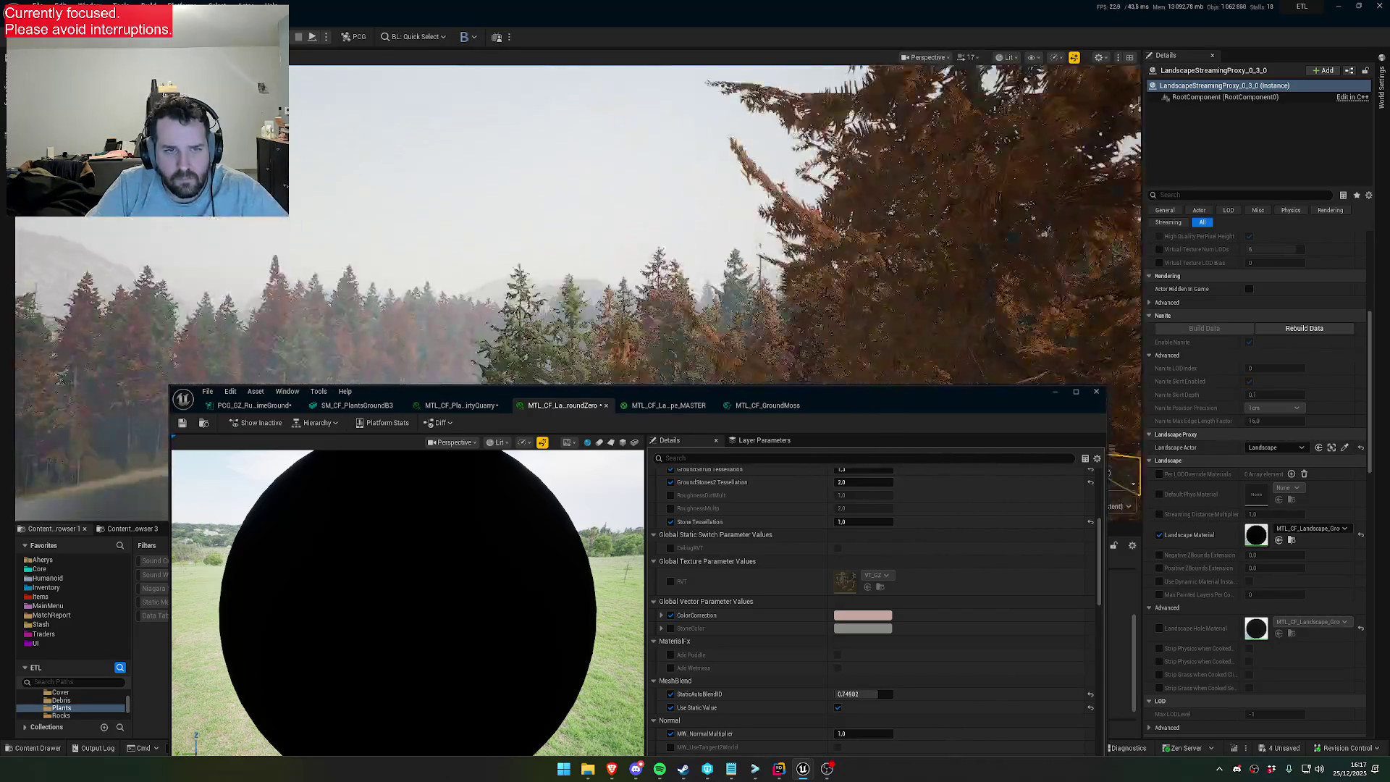
scroll(715, 224, down, 2)
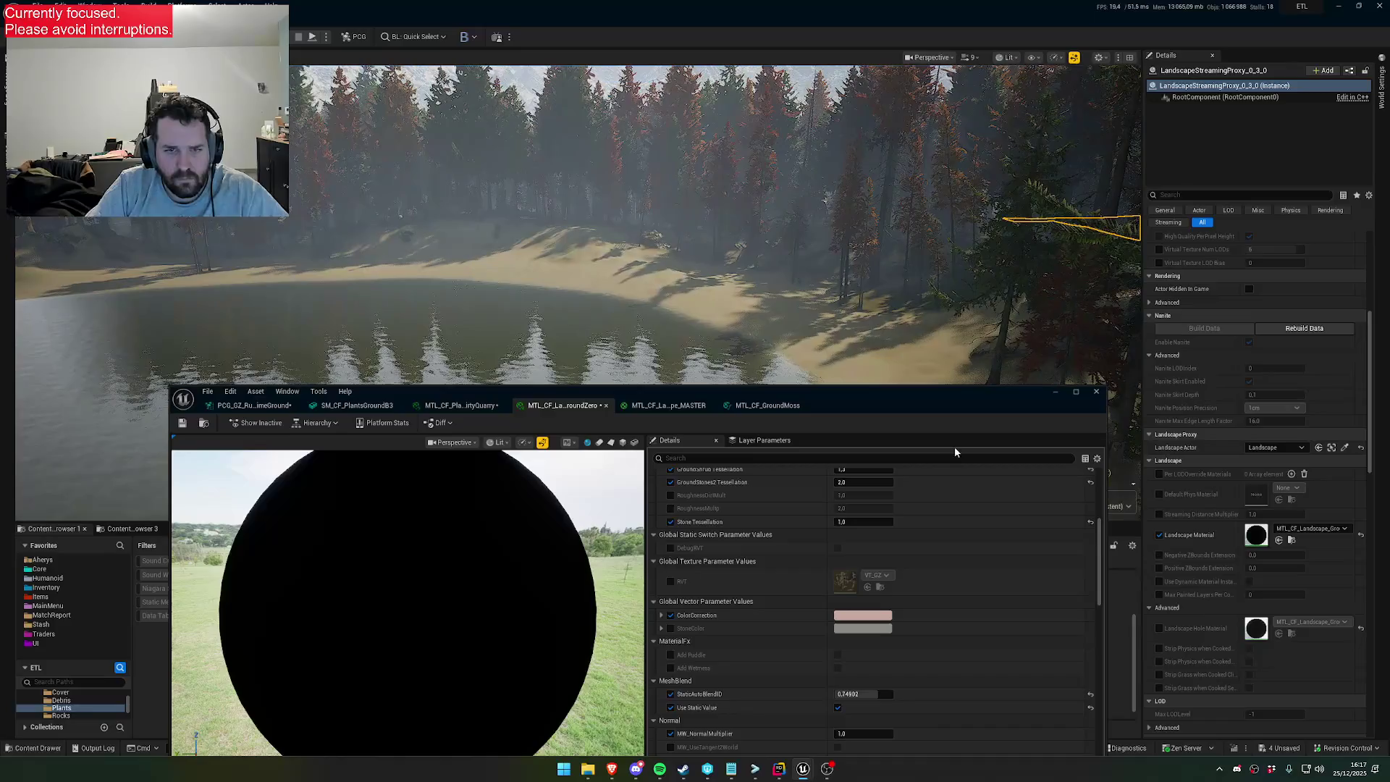
drag(853, 397, 971, 303)
Rename the GroundMoss ColorCorrection parameter to Grass_ColorCorrection
click(883, 311)
click(745, 398)
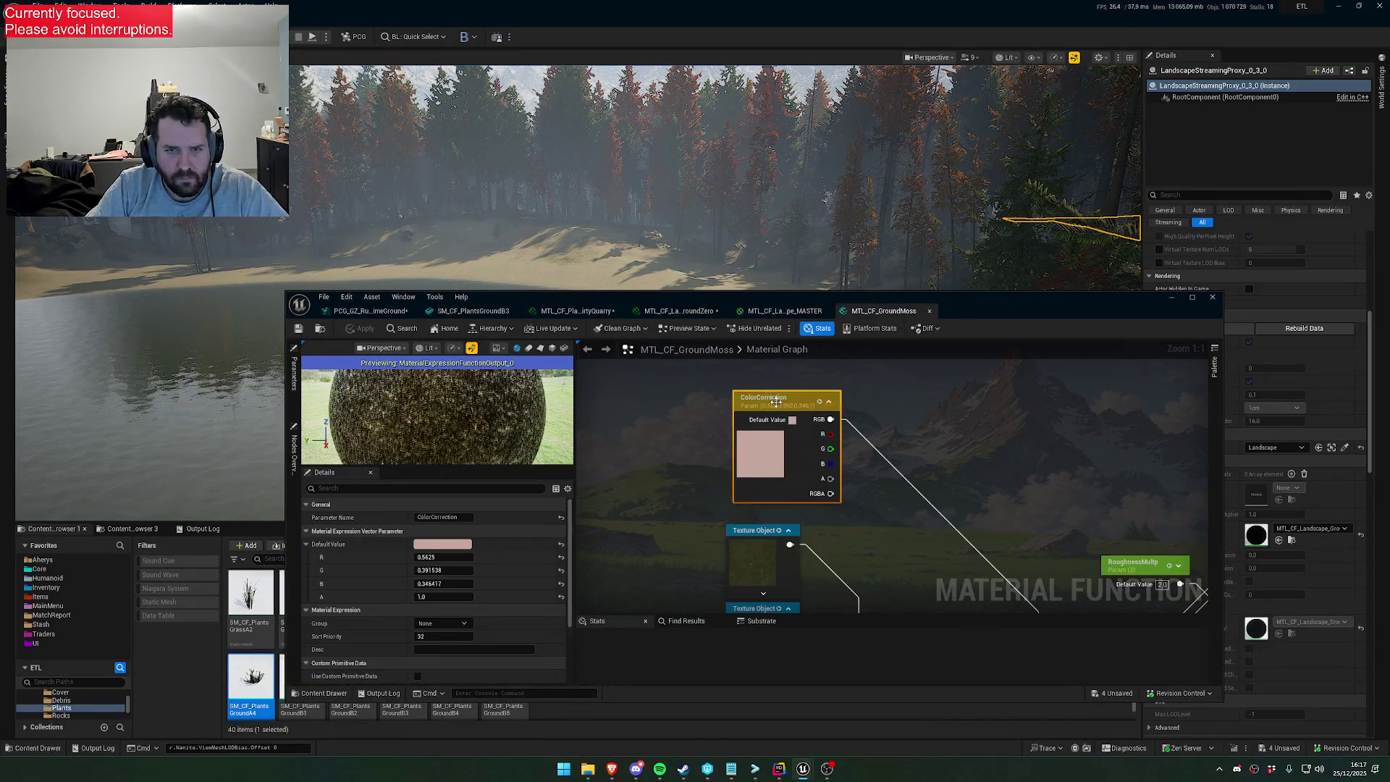
key(Escape)
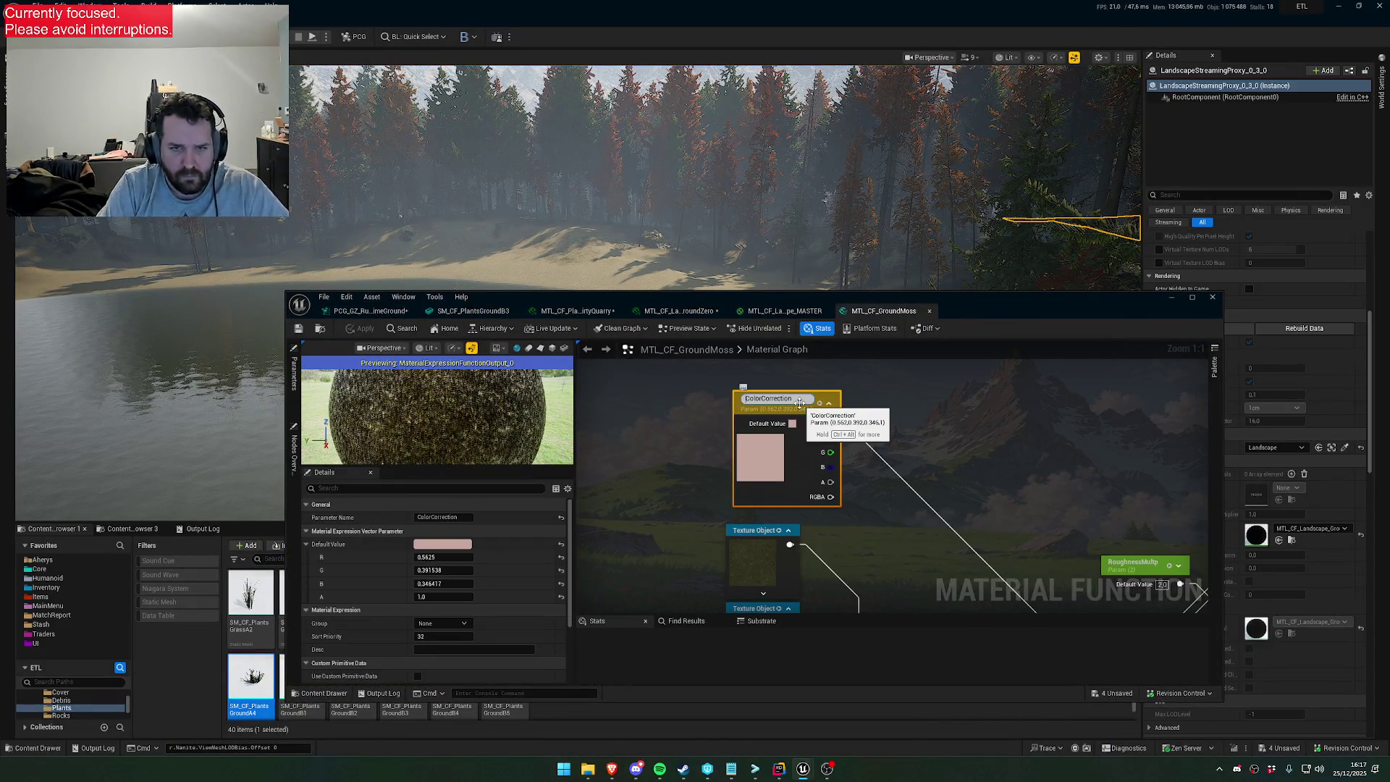
text(Grass_)
key(Return)
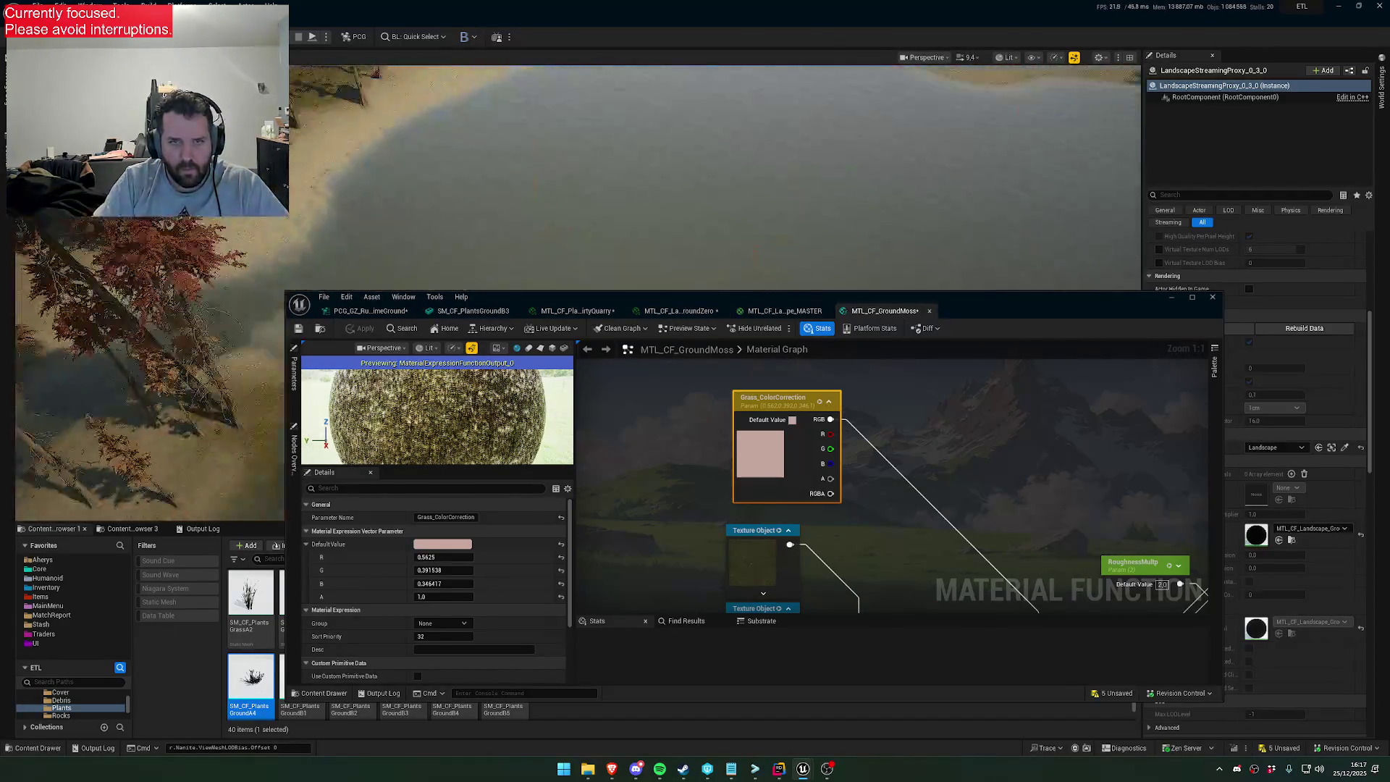
Lower the material editor, move the viewport camera down to the grassy ground, then raise the editor again
drag(805, 294, 805, 631)
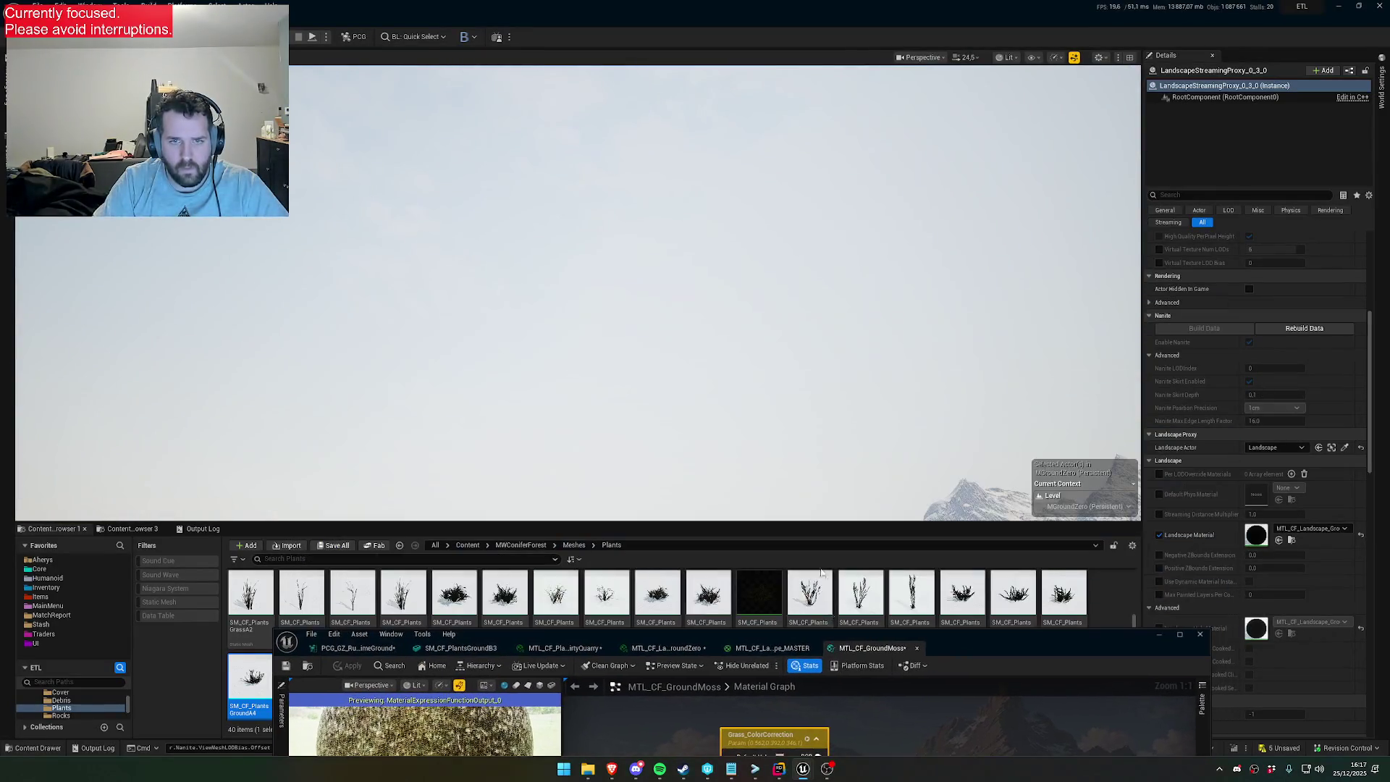
scroll(579, 290, down, 5)
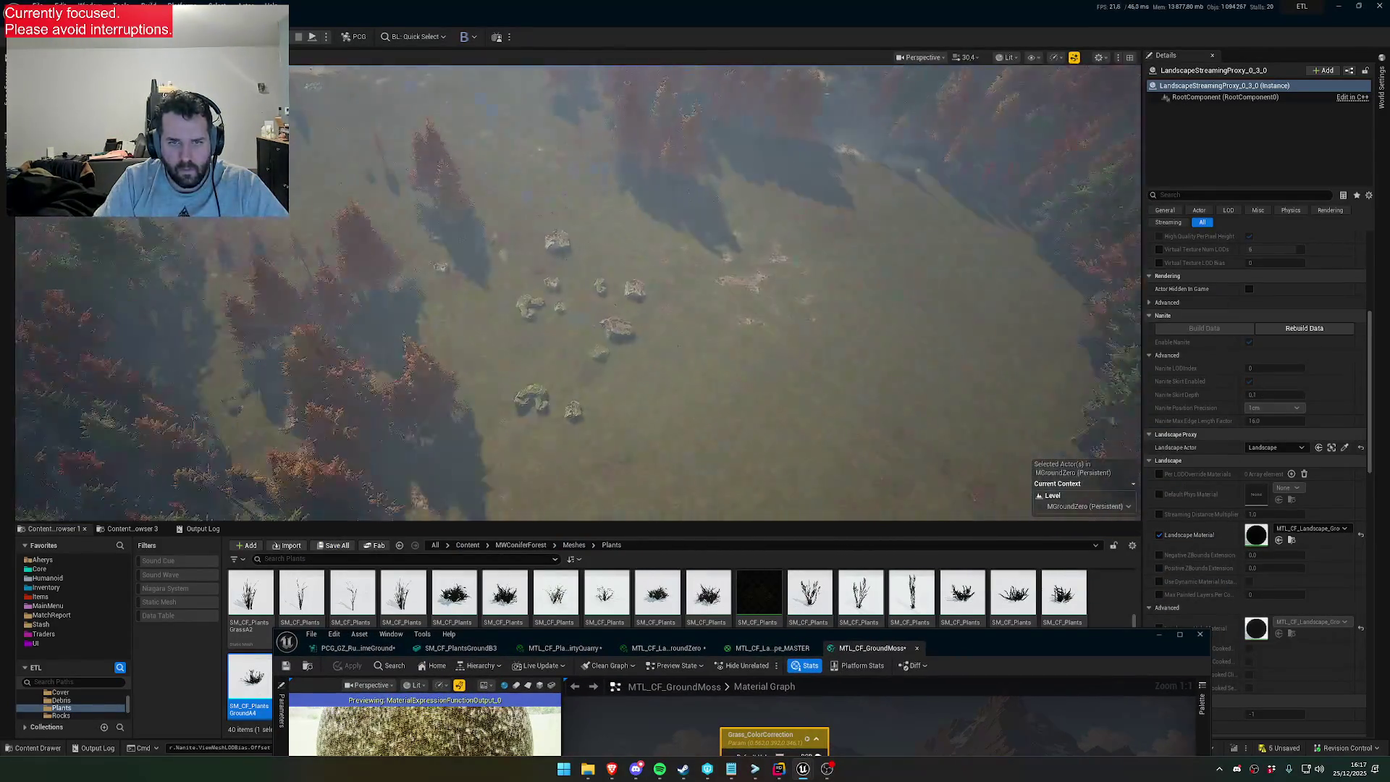
scroll(579, 289, down, 3)
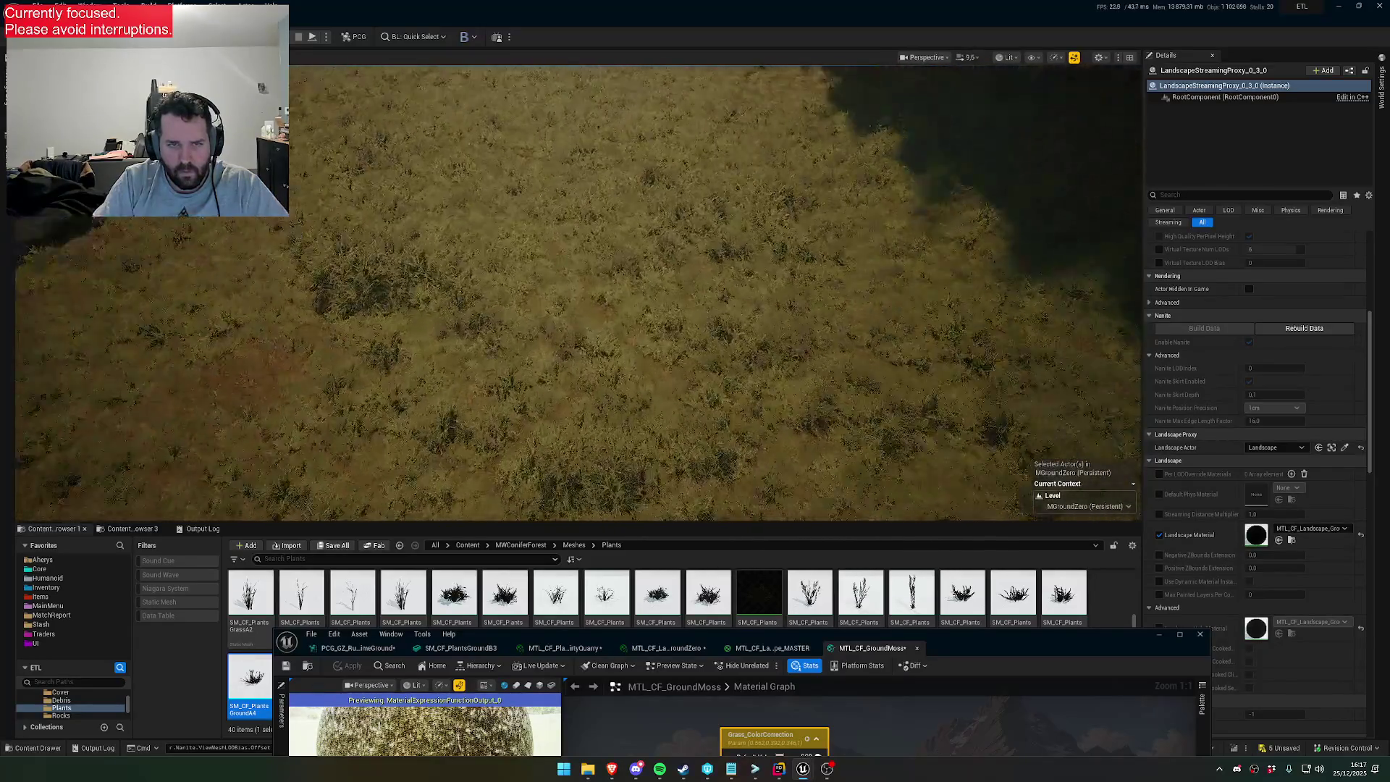
mouse_move(970, 648)
mouse_down()
mouse_move(983, 572)
mouse_move(1041, 567)
mouse_move(907, 371)
mouse_up()
Set the Grass_ColorCorrection default value to white by removing all saturation
click(836, 569)
click(748, 572)
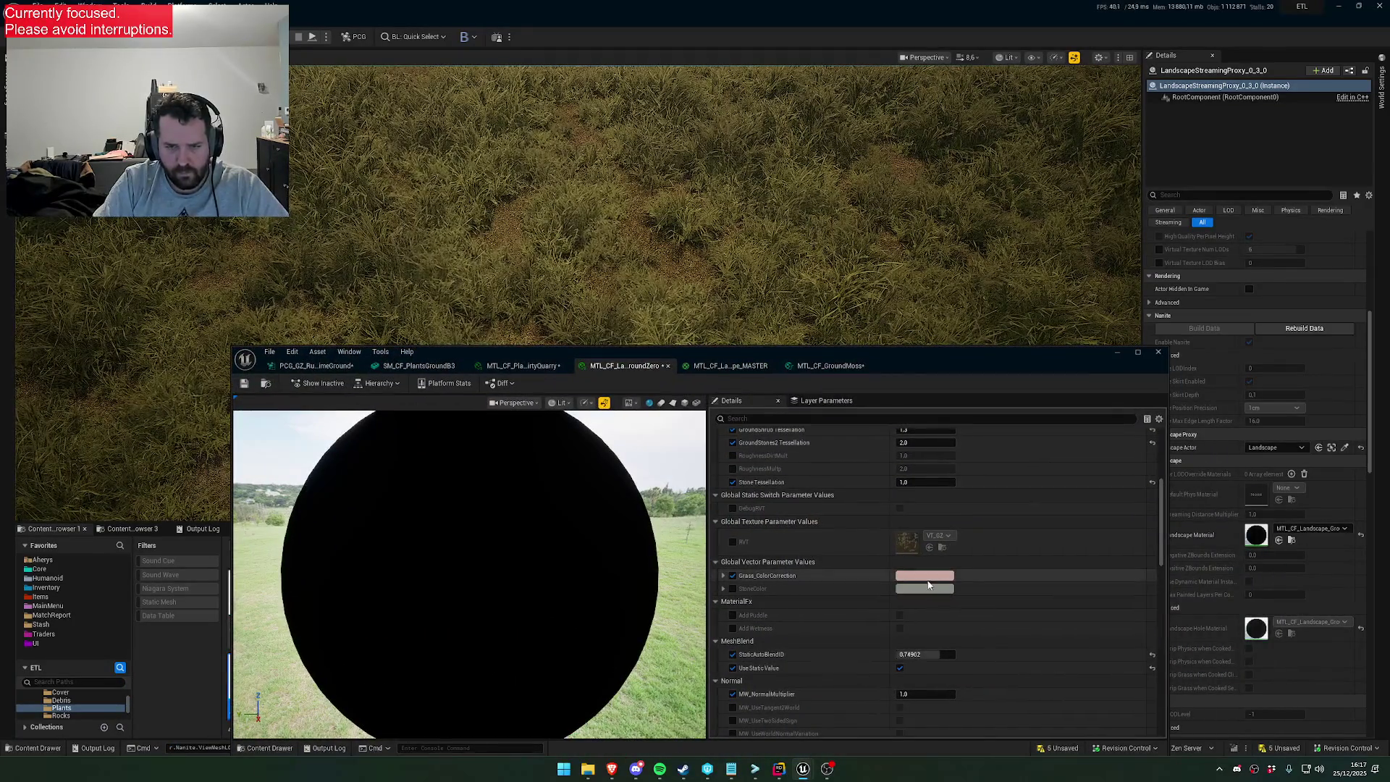
click(830, 365)
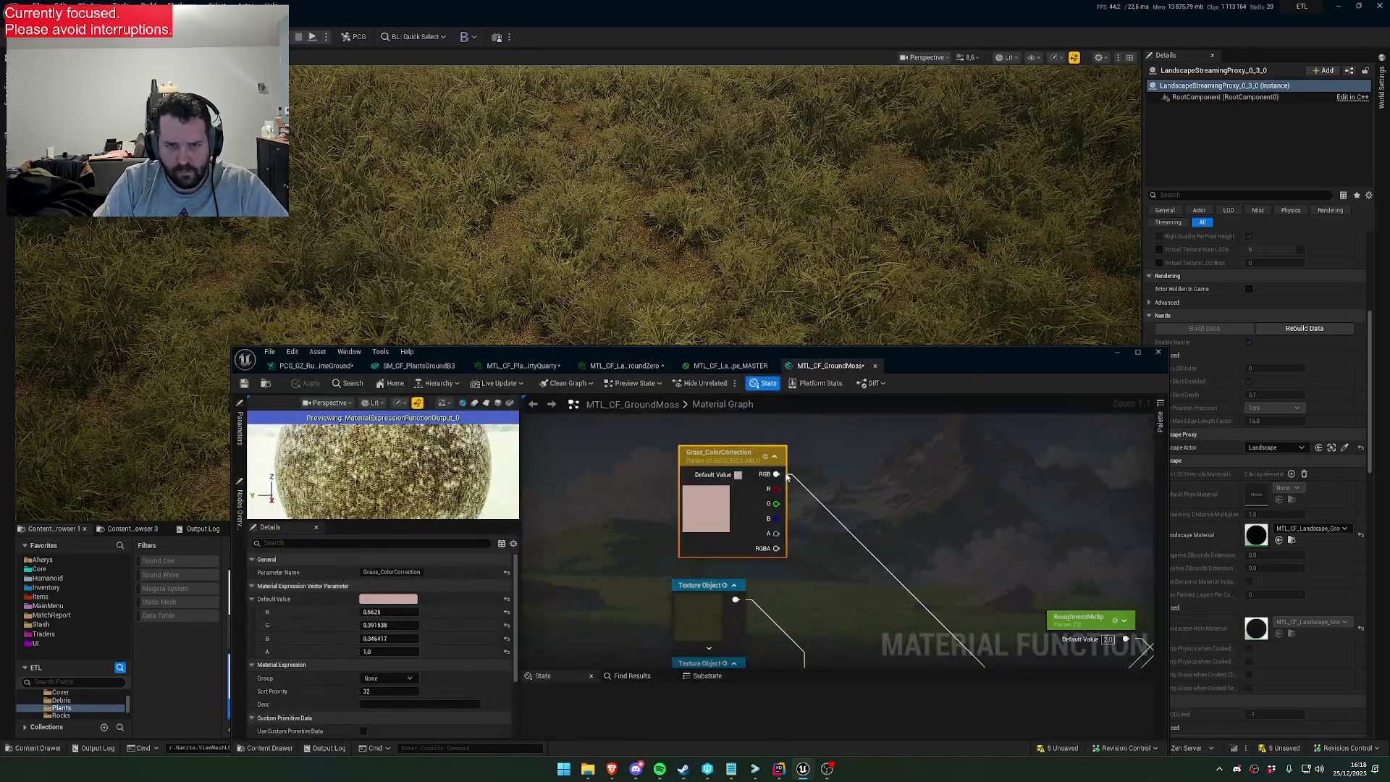
click(399, 601)
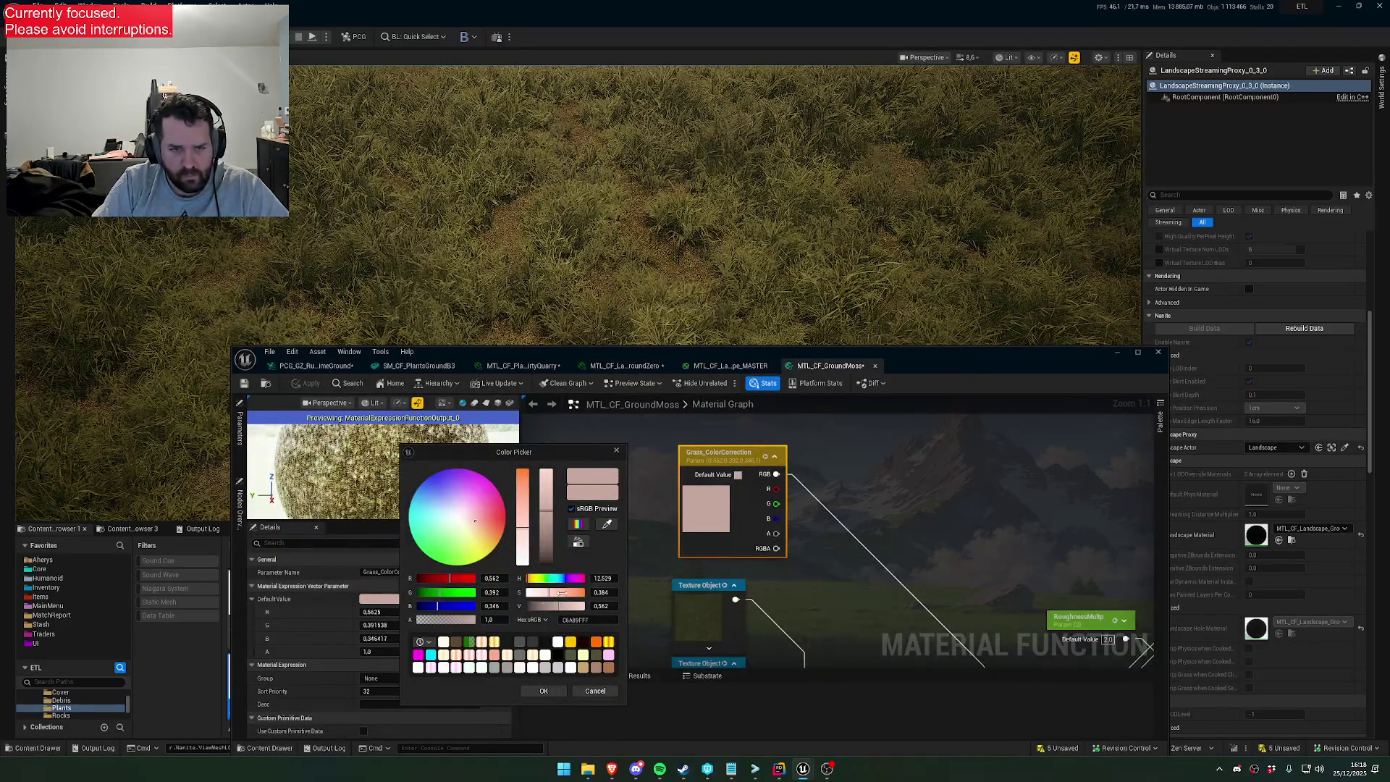
click(591, 691)
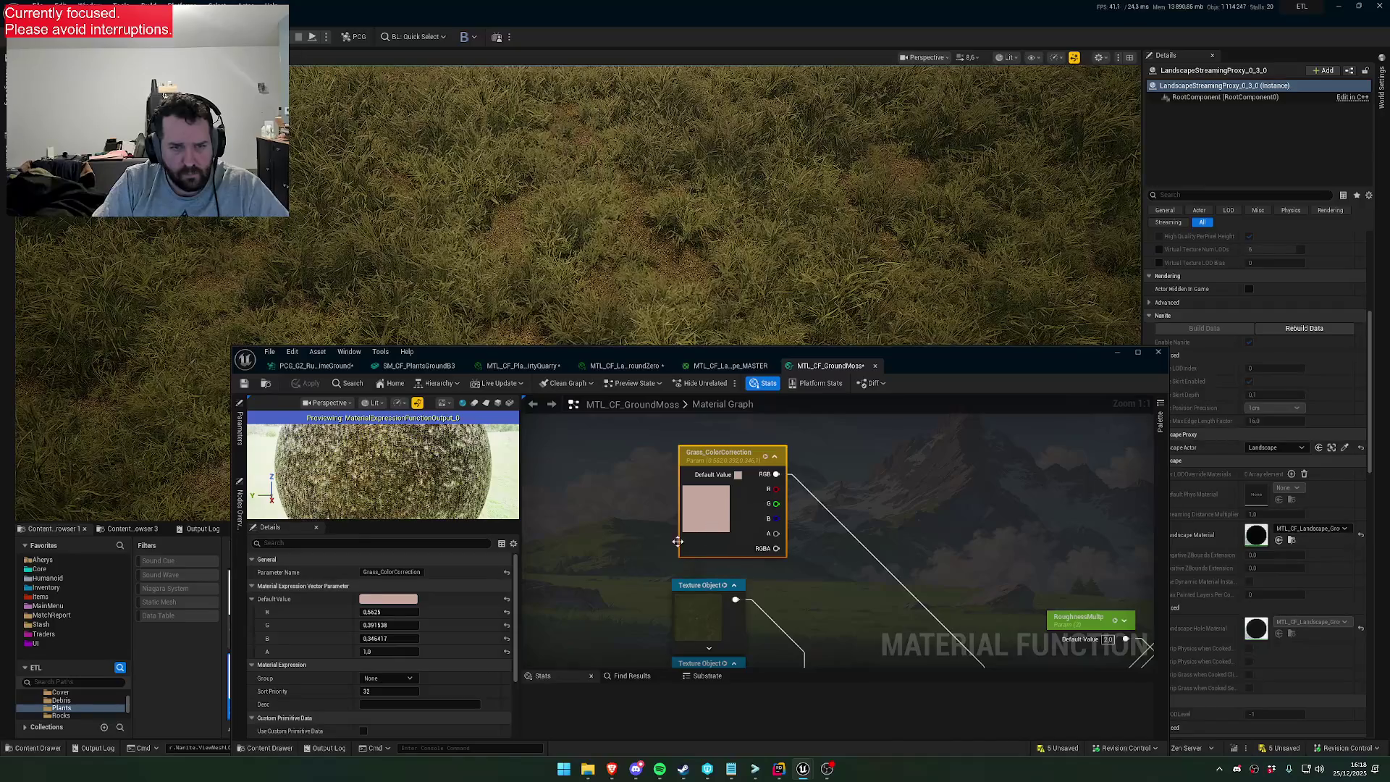
double_click(701, 533)
mouse_move(533, 546)
mouse_down()
mouse_move(532, 580)
mouse_move(550, 435)
mouse_up()
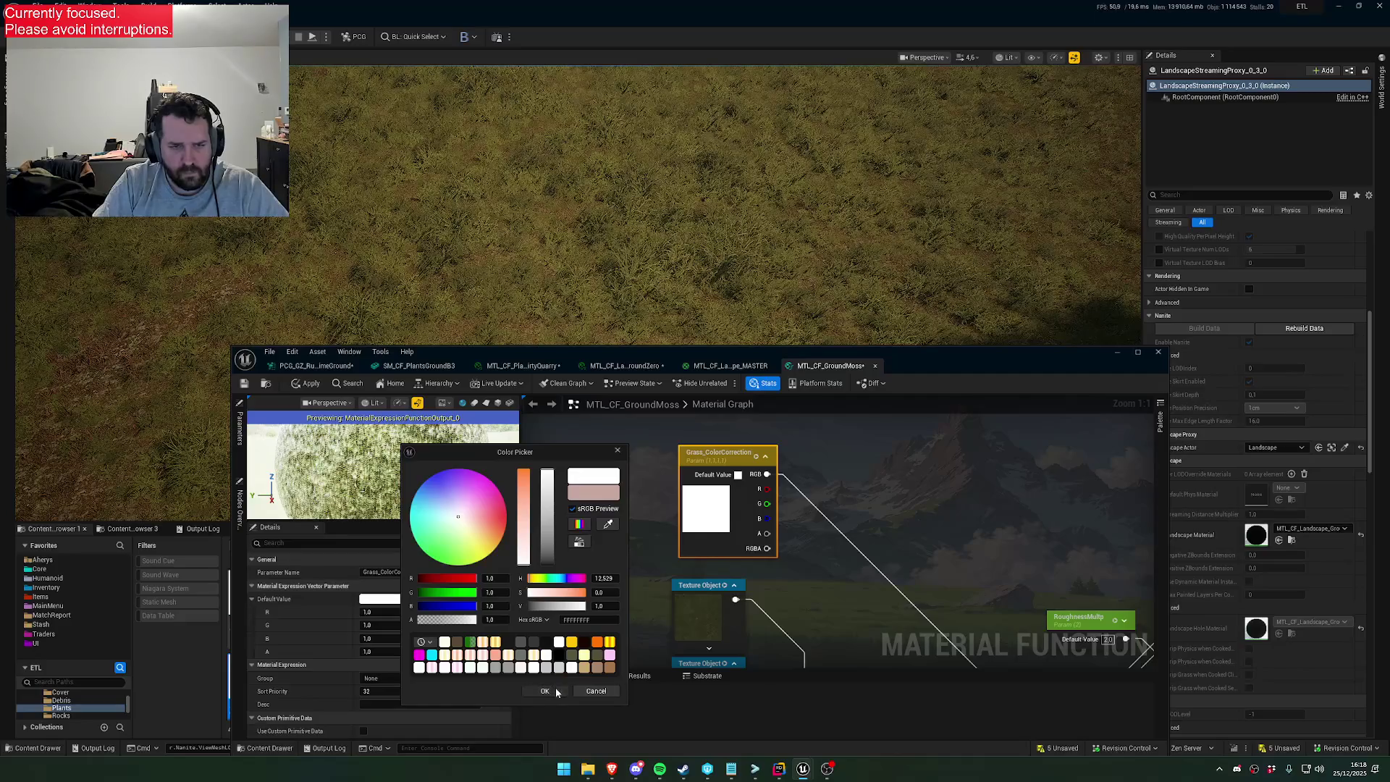
click(553, 689)
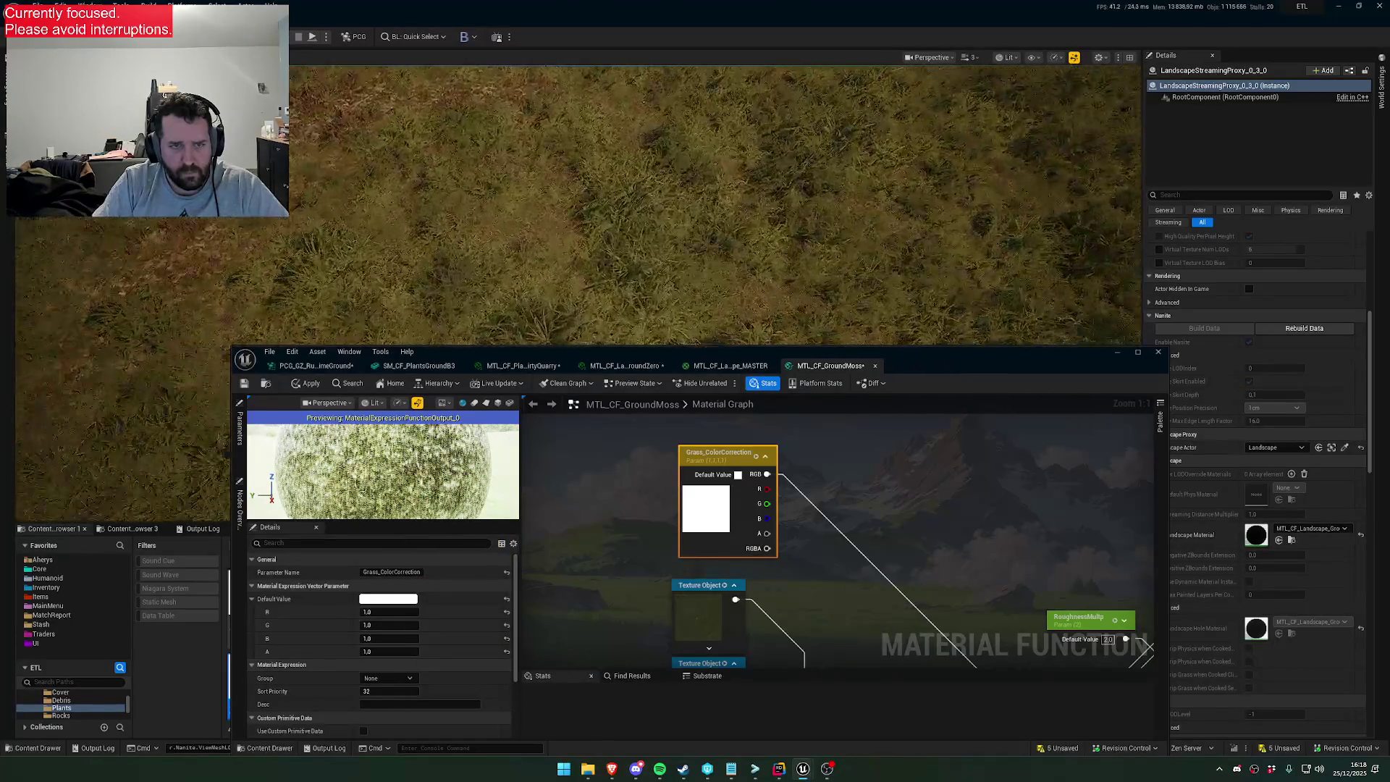
Preview a saturated green tint, cancel to keep white, and bring up the Landscape_MASTER graph
click(388, 598)
click(449, 550)
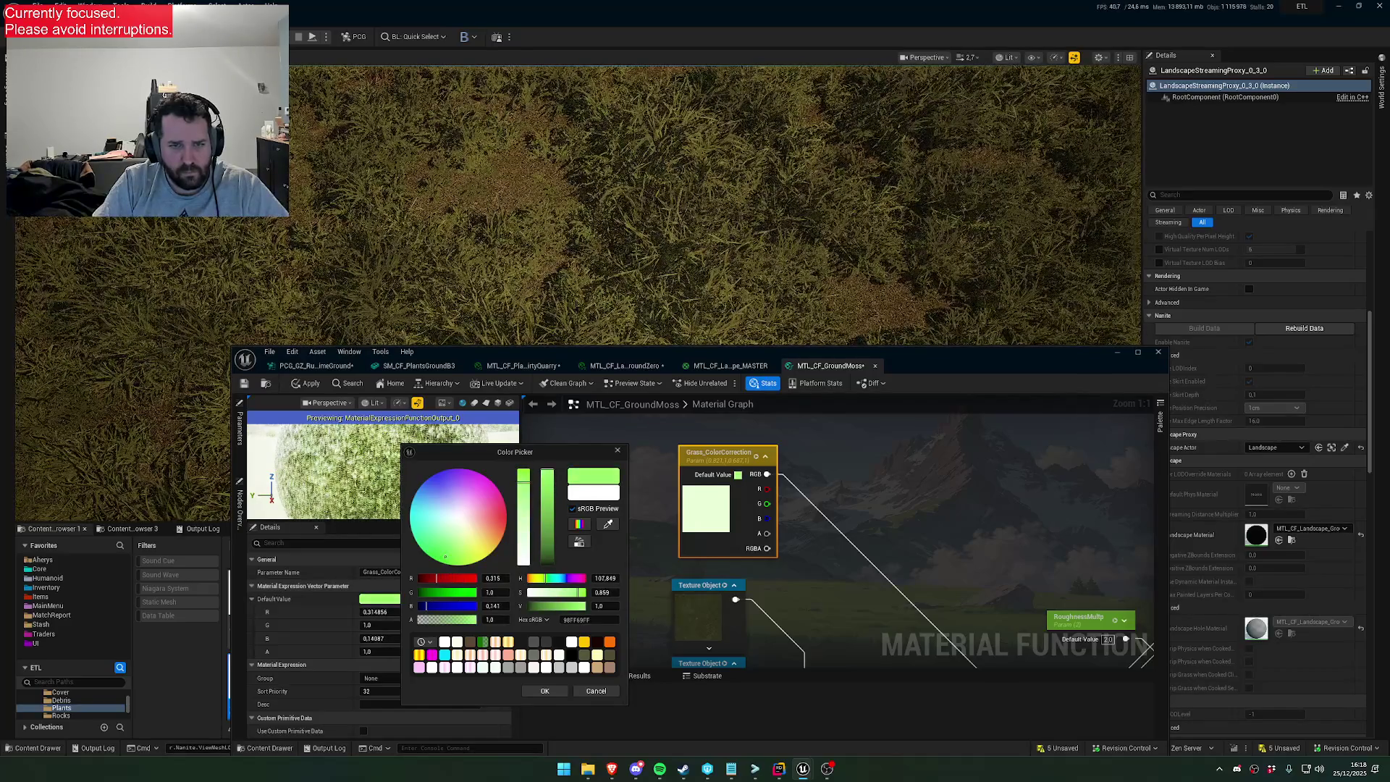
drag(449, 550, 445, 557)
drag(524, 478, 521, 453)
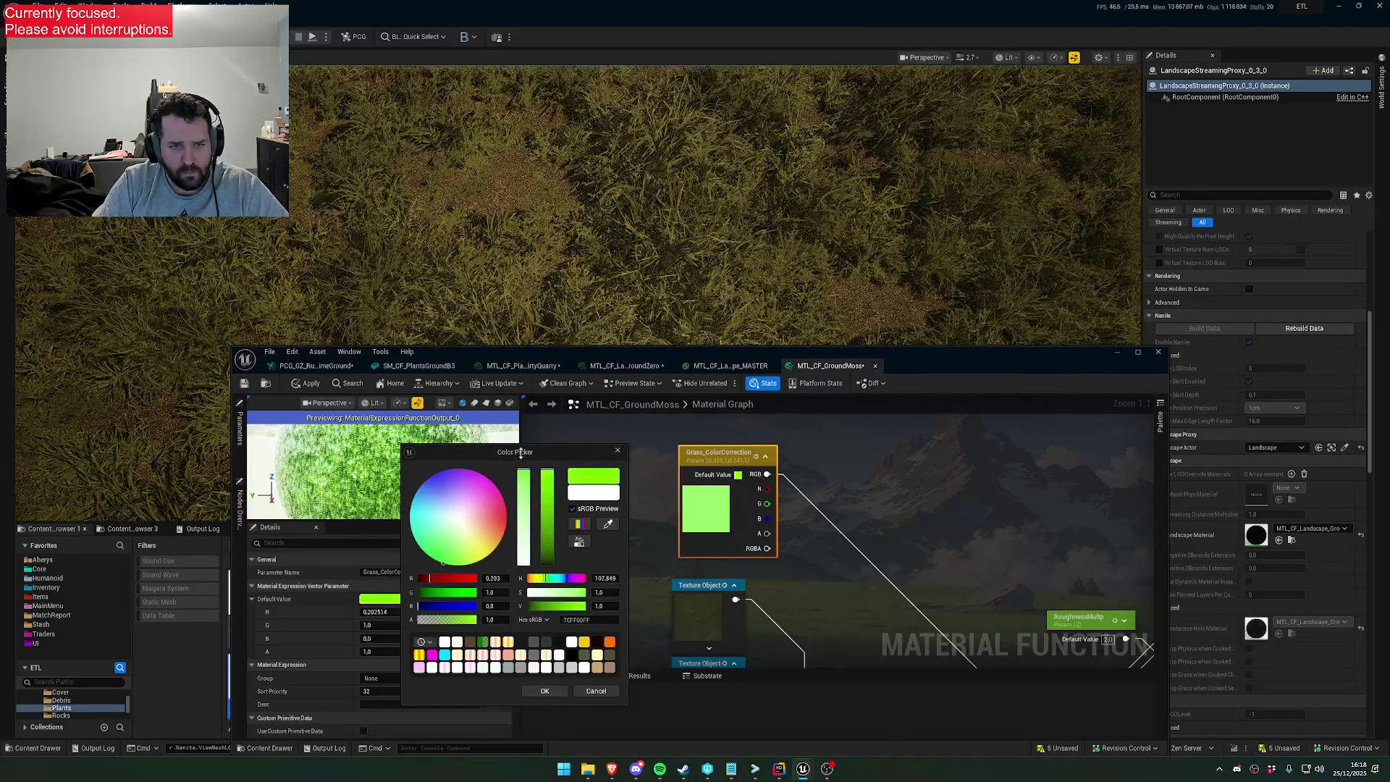
click(596, 692)
click(729, 367)
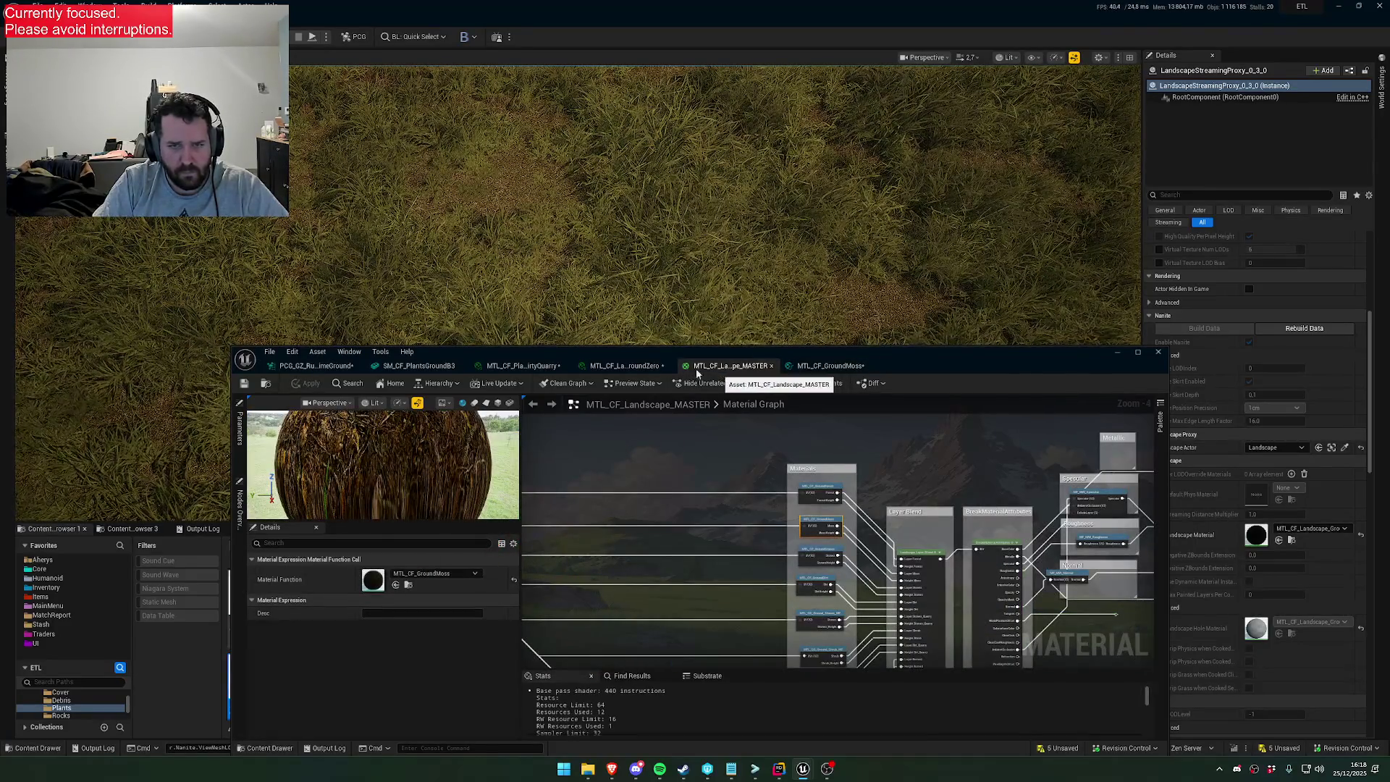
Enable the Grass_ColorCorrection override in the GroundZero instance and open its colour swatch
click(634, 367)
click(733, 576)
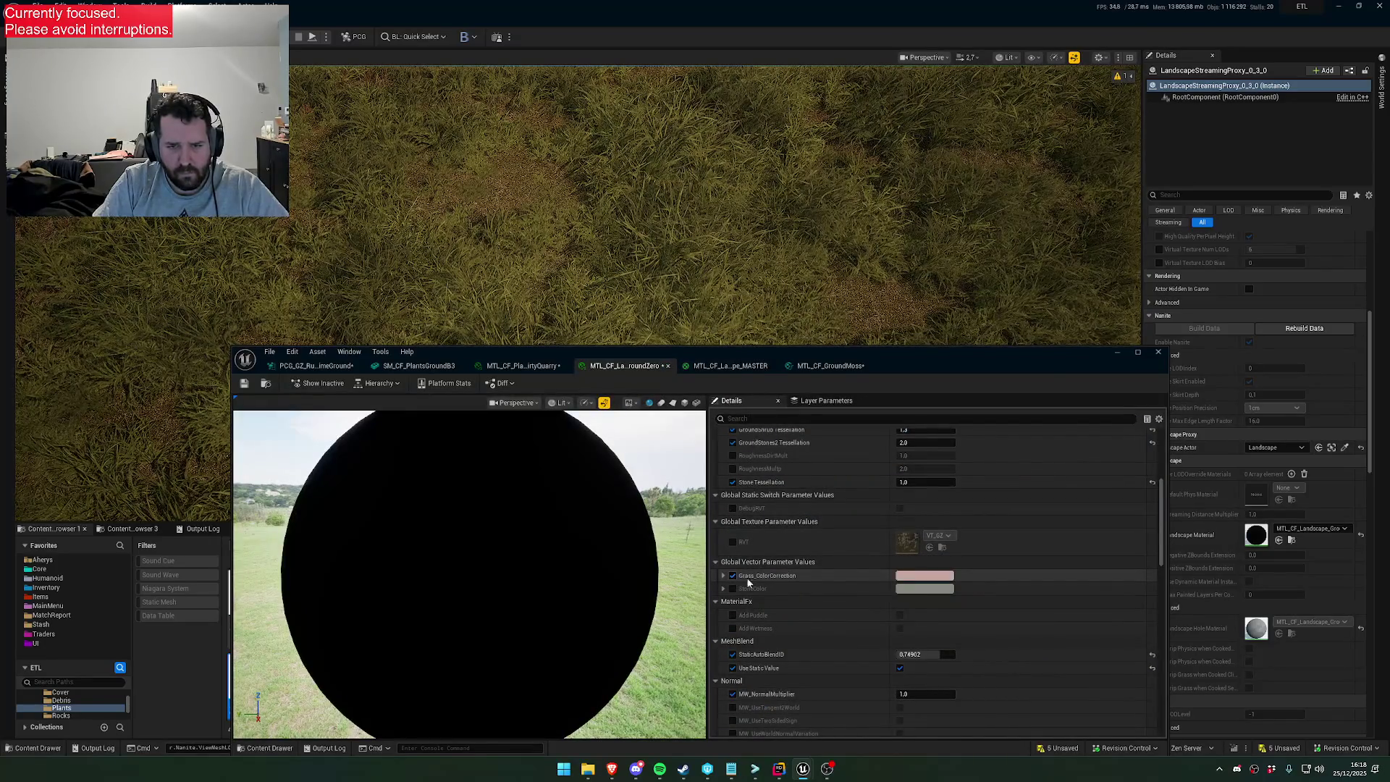
click(903, 575)
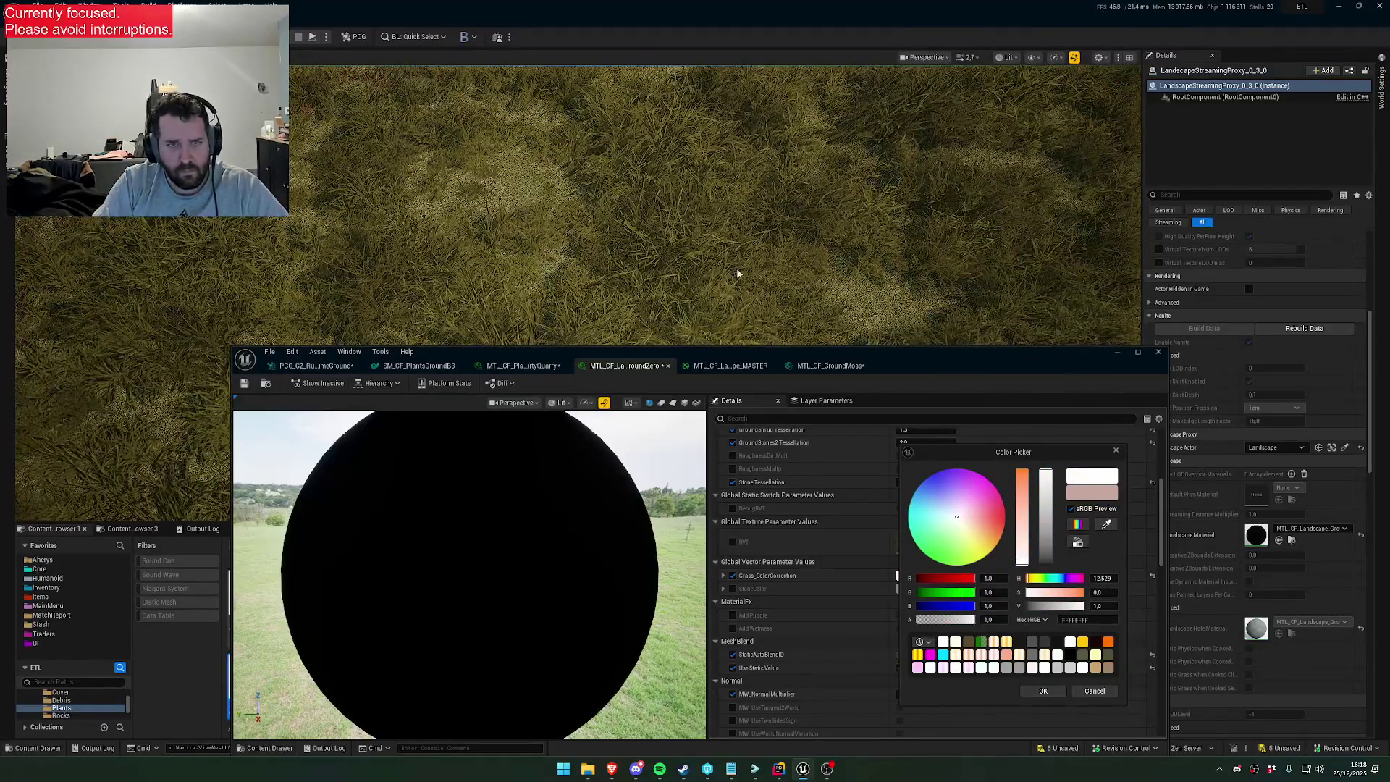
scroll(717, 203, up, 5)
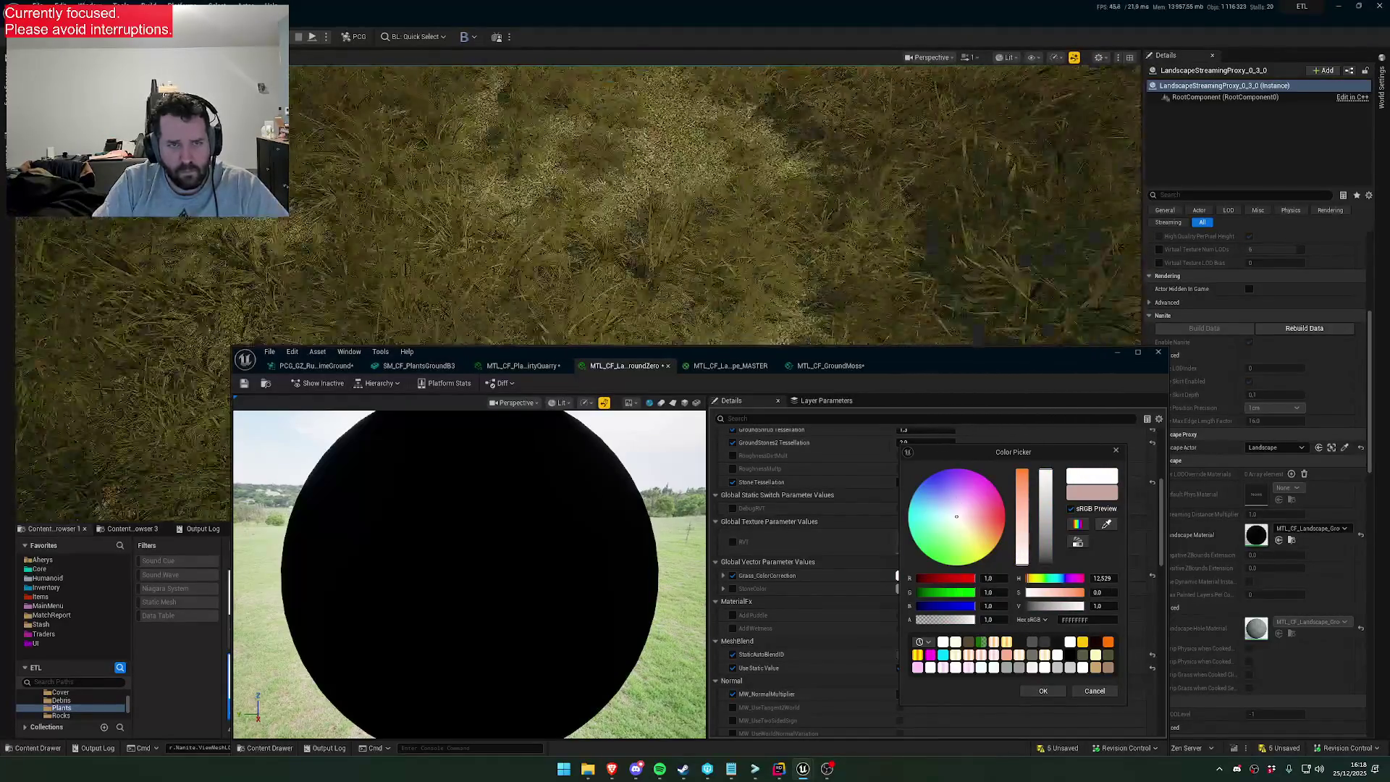
scroll(717, 202, down, 2)
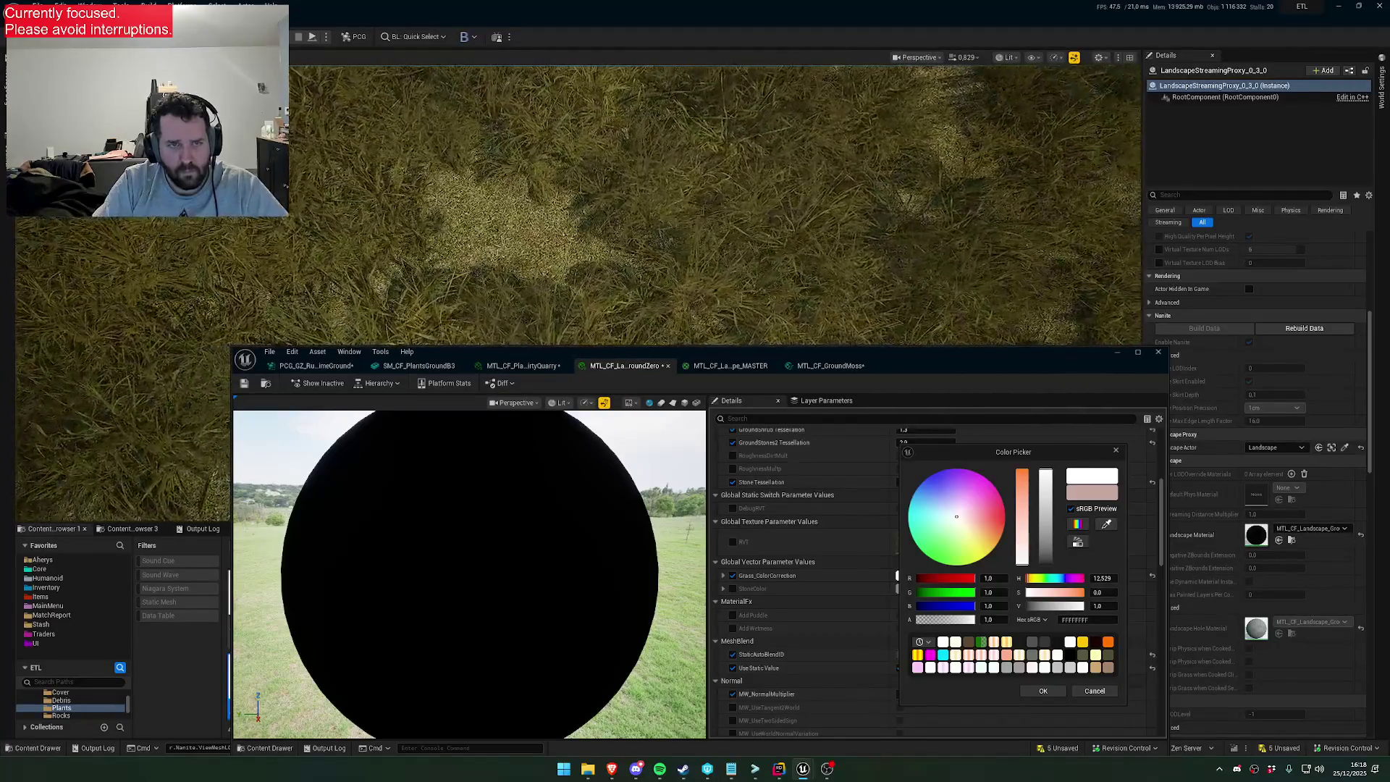
Try light green, pale yellow, peach, golden and orange-peach grass tints
click(954, 536)
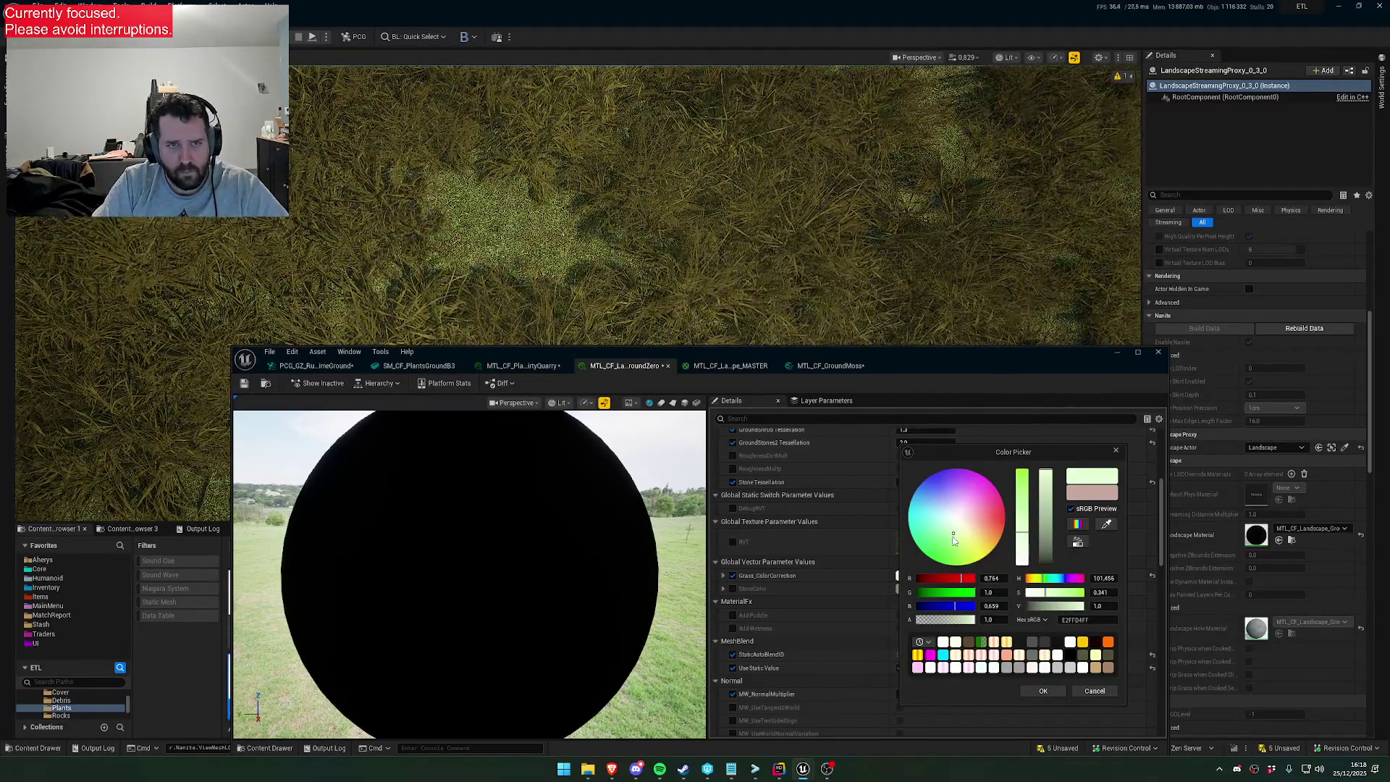
click(970, 541)
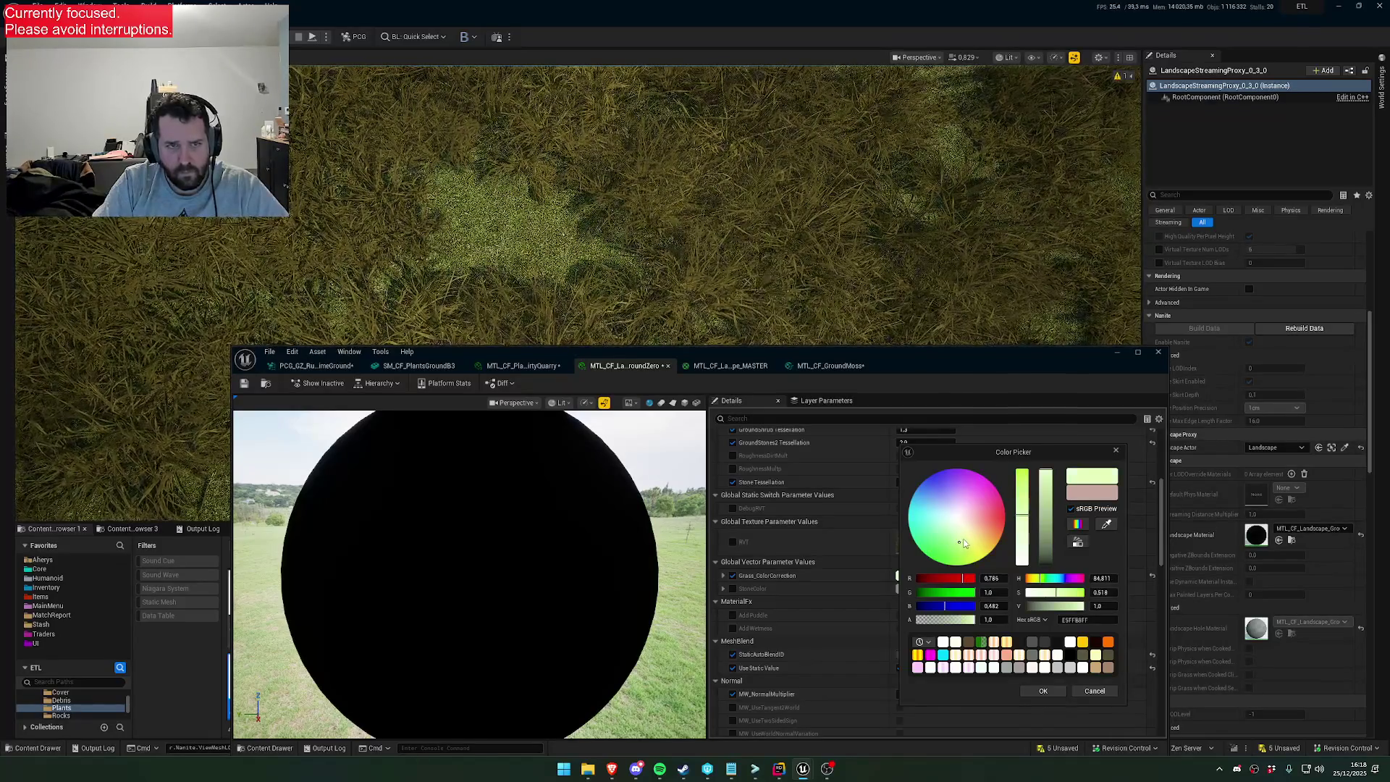
click(980, 531)
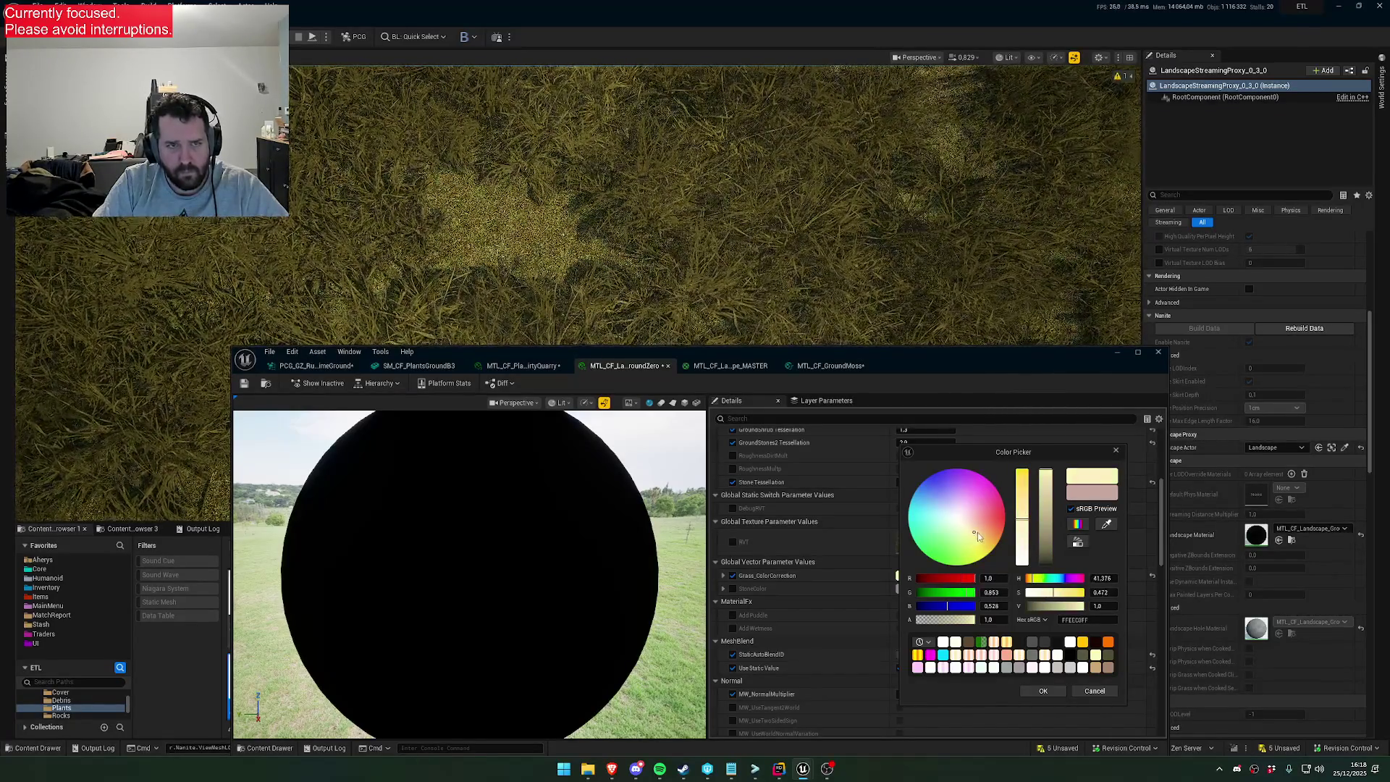
click(976, 541)
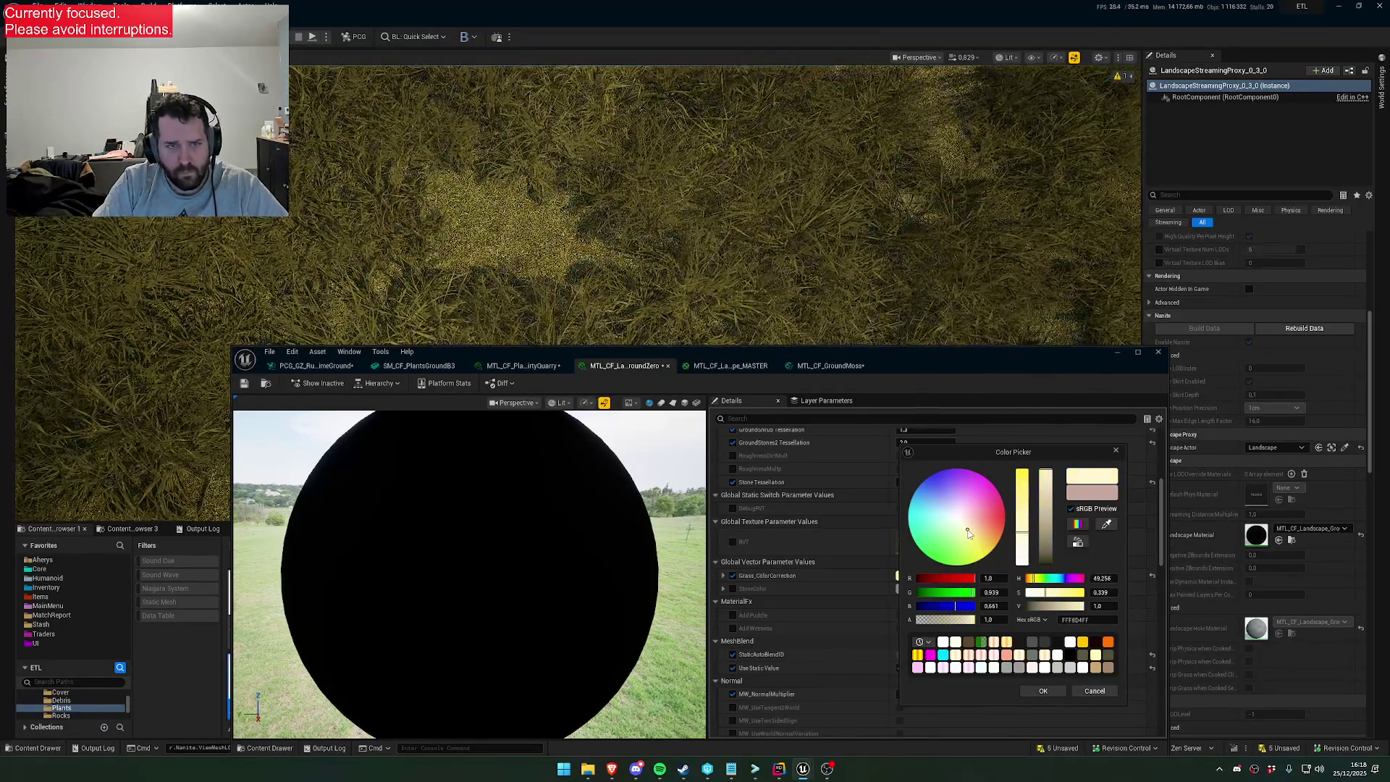
click(976, 543)
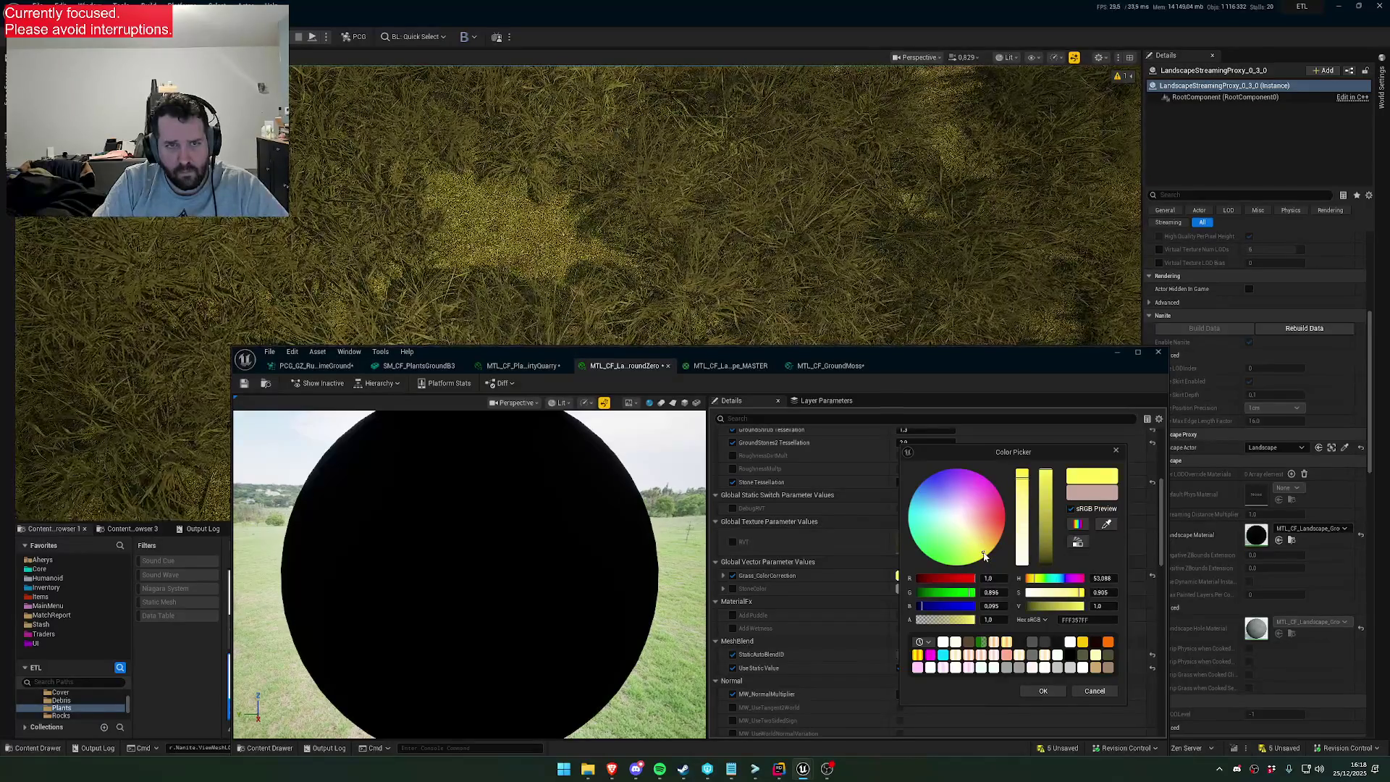
drag(977, 556, 961, 551)
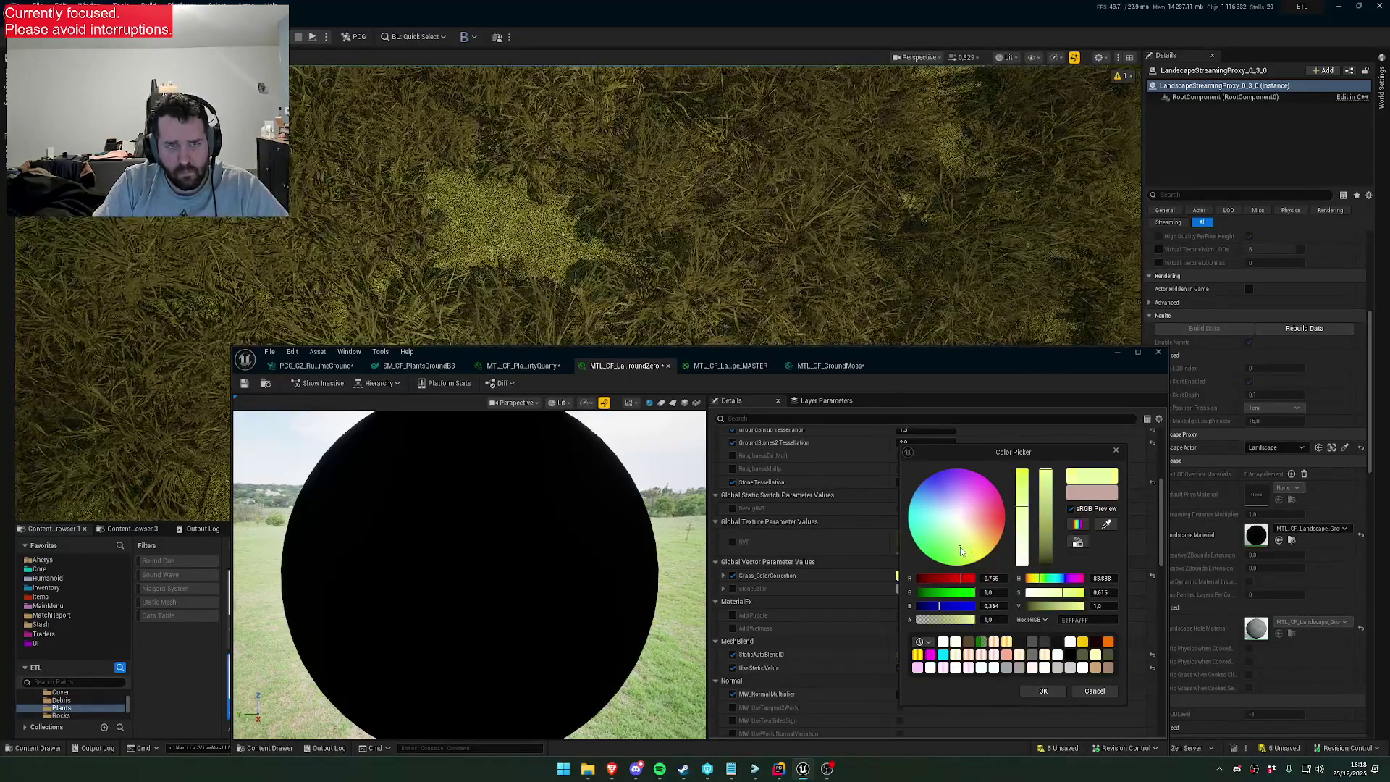
click(984, 541)
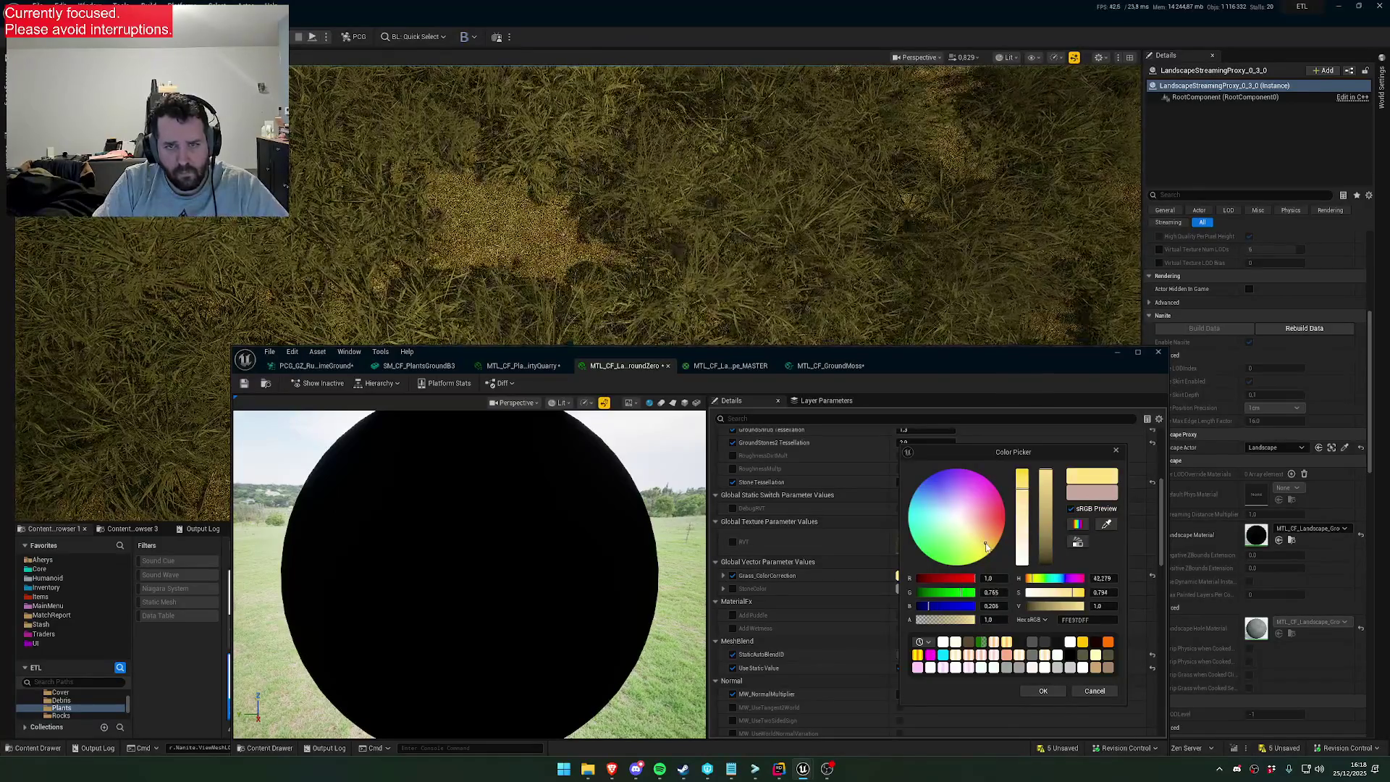
click(988, 533)
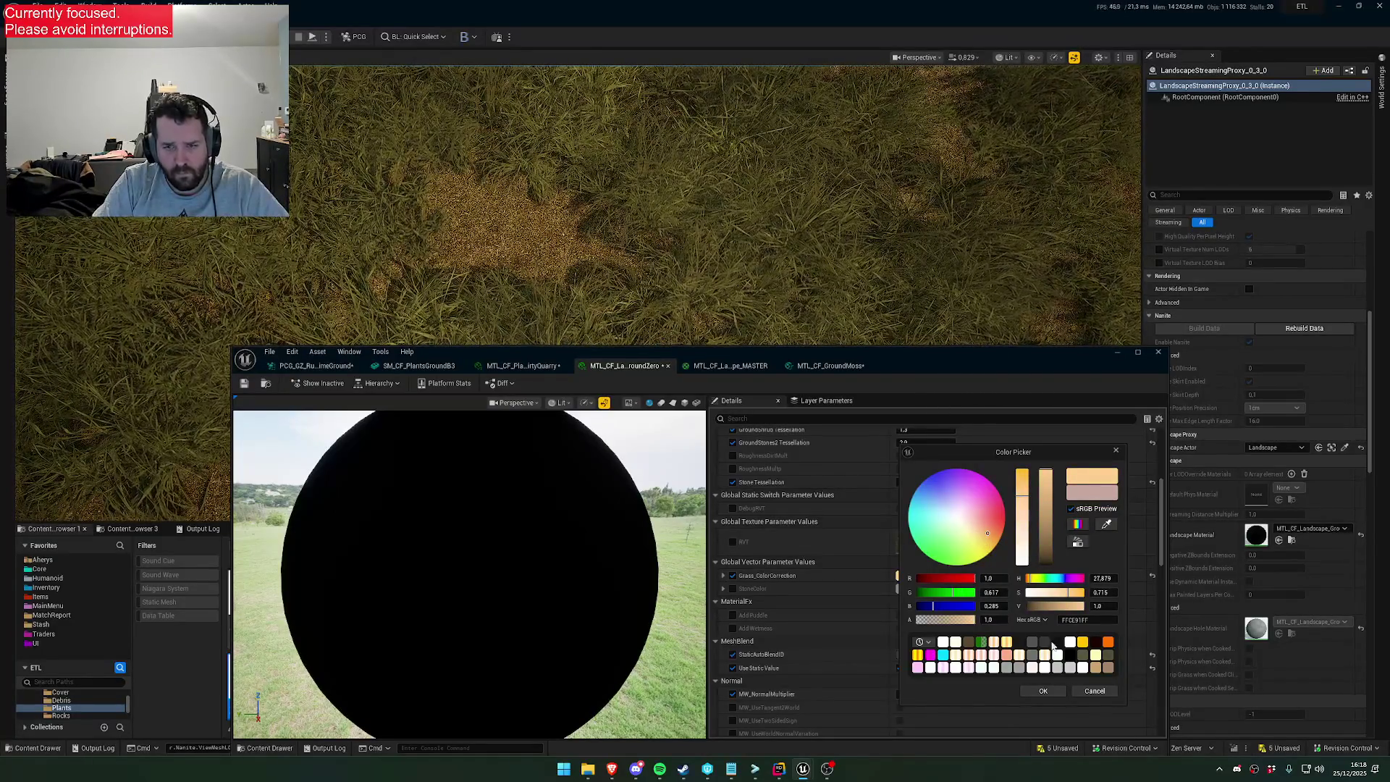
Discard those tints and settle on a muted pale beige (C6B9A6) for the grass
click(1086, 693)
click(914, 576)
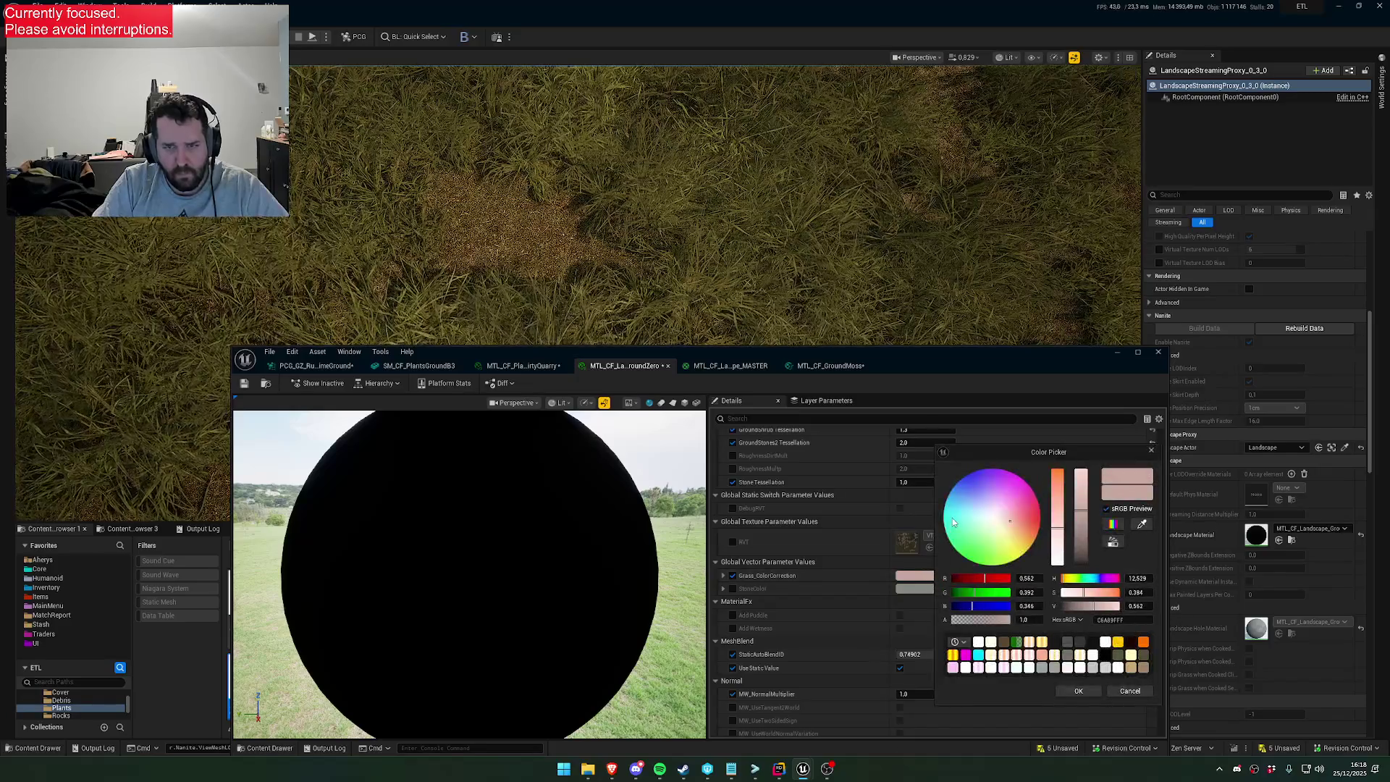
click(996, 527)
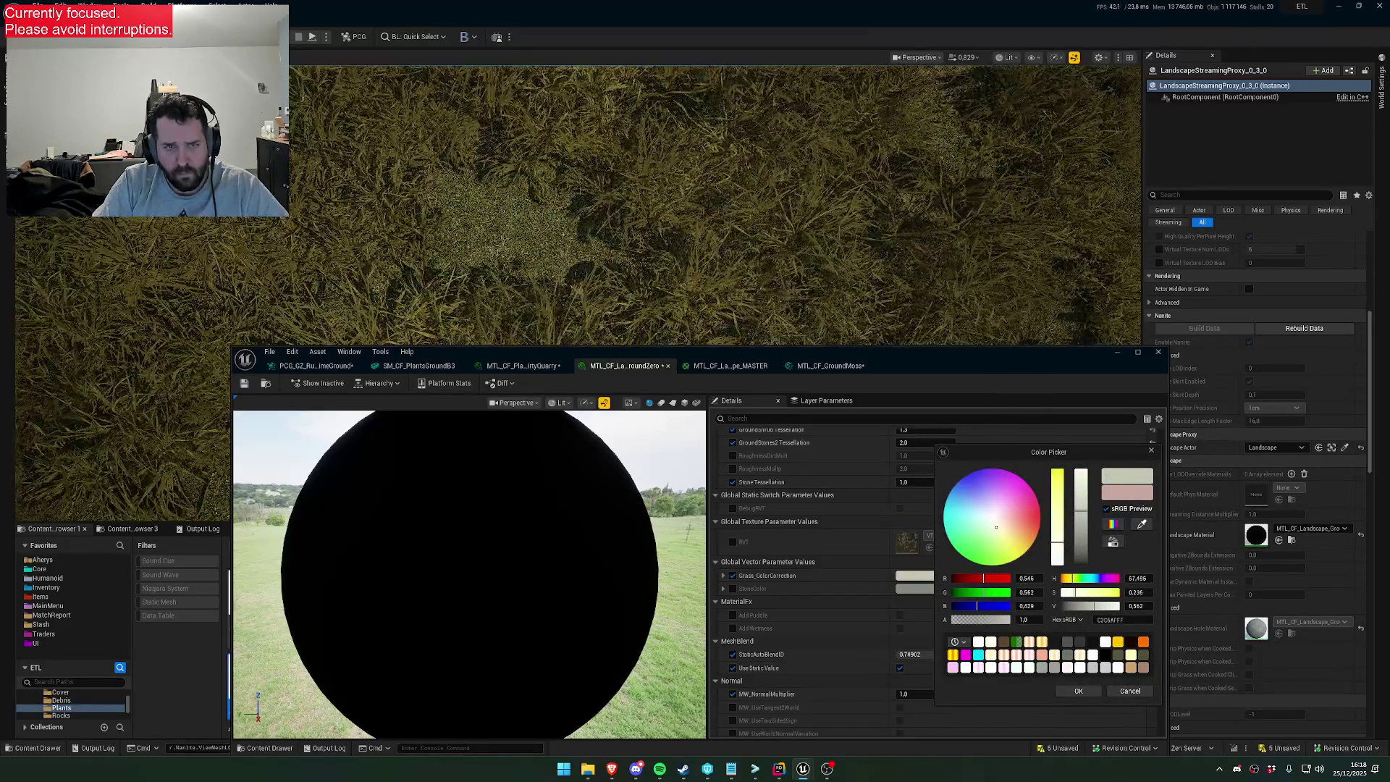
click(1005, 526)
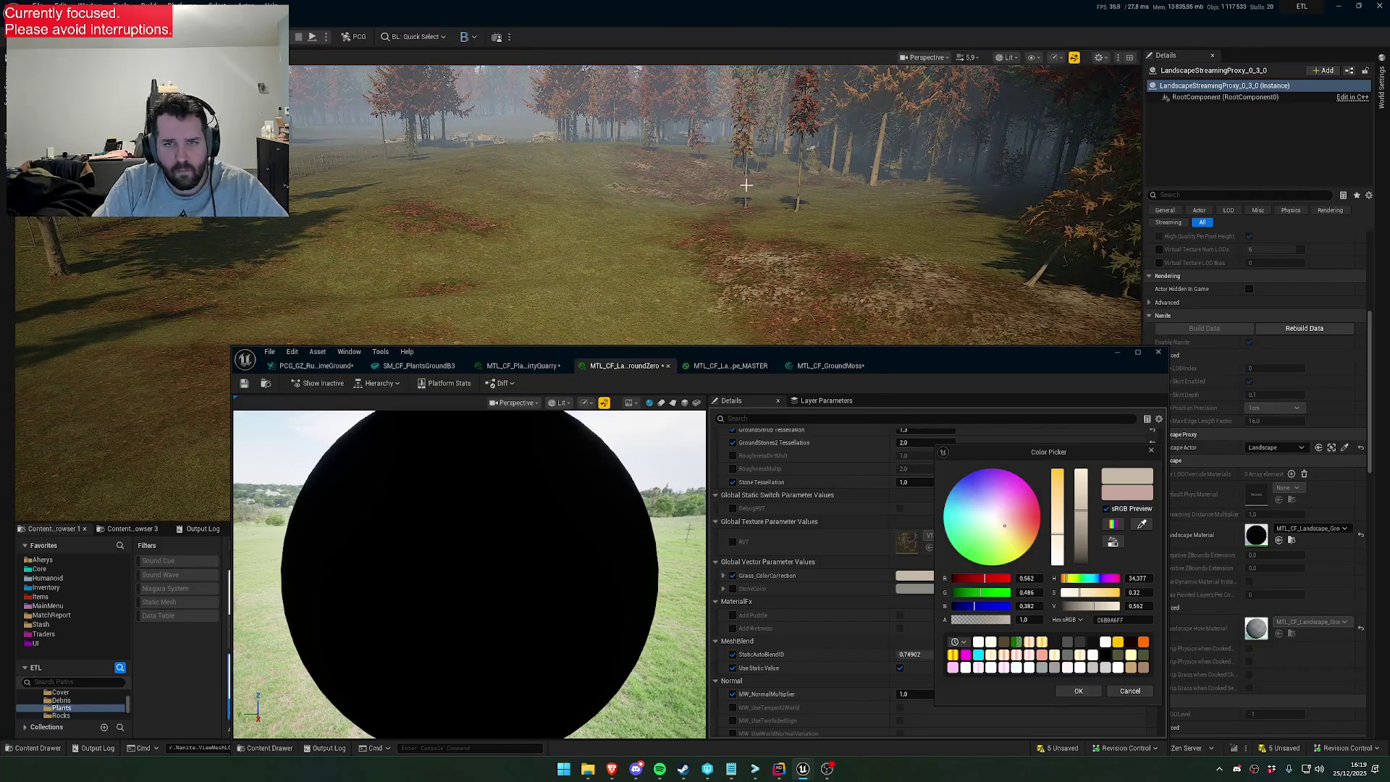
Accept the light beige Grass_ColorCorrection colour and close the MTL_CF_GroundMoss material editor
scroll(737, 176, down, 3)
scroll(715, 202, up, 2)
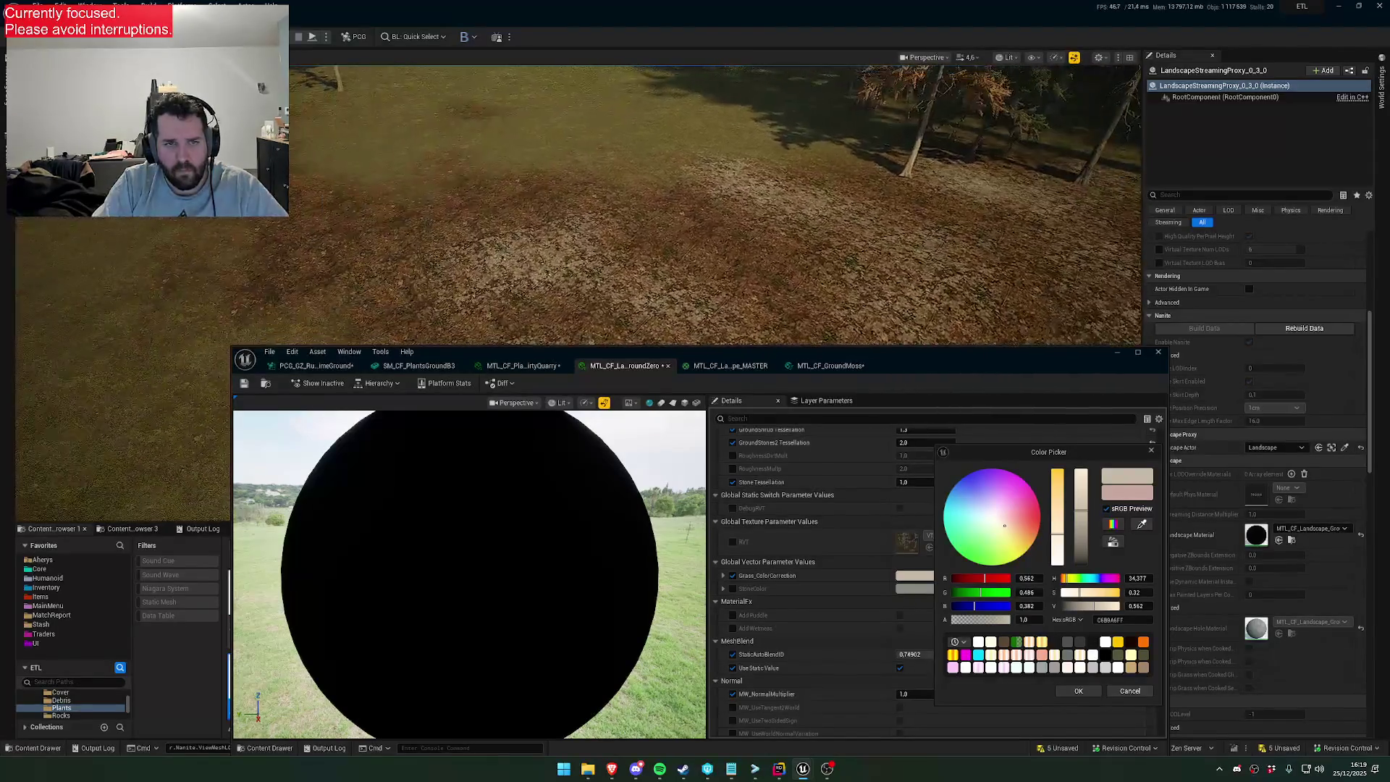
click(1094, 689)
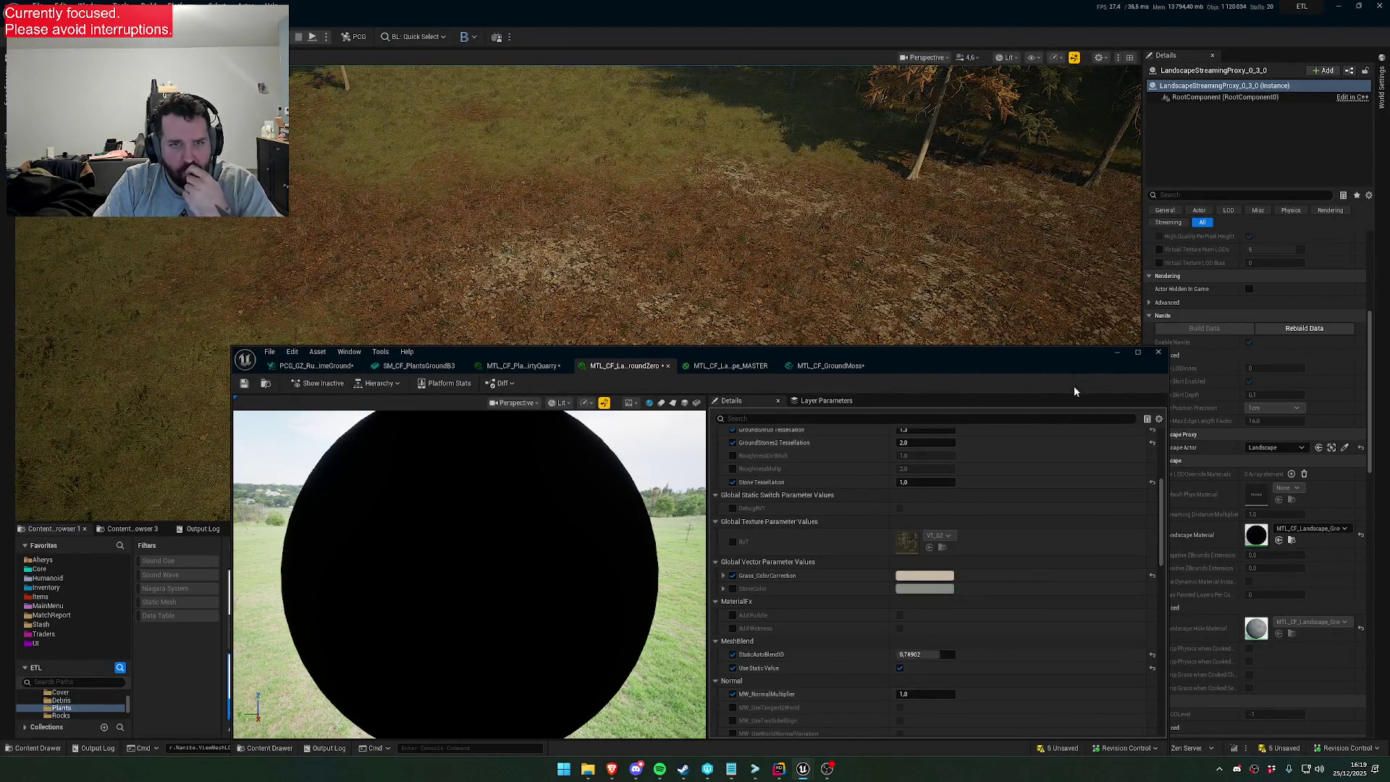
click(1159, 358)
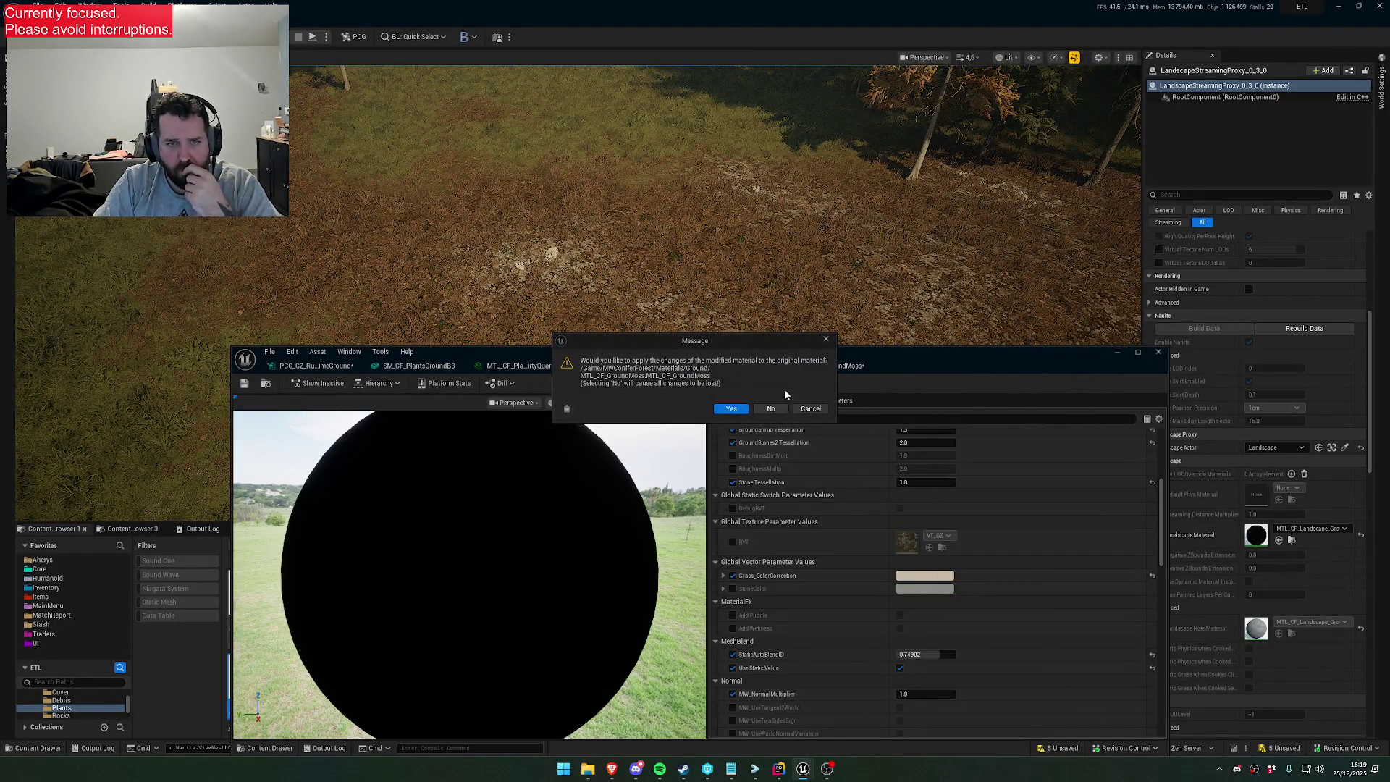
click(731, 414)
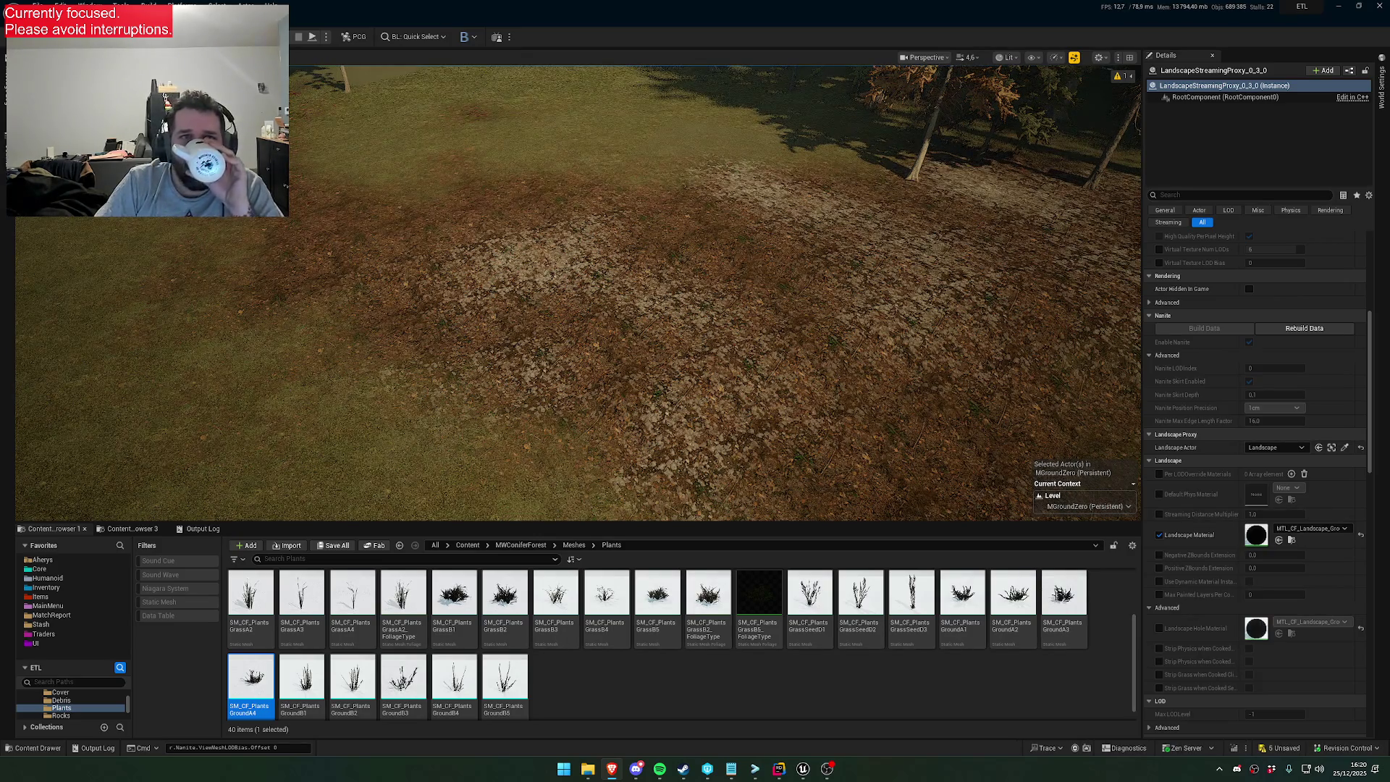
Fly toward the autumn trees, reveal the fence and field, and continue through the forest
scroll(579, 290, down, 3)
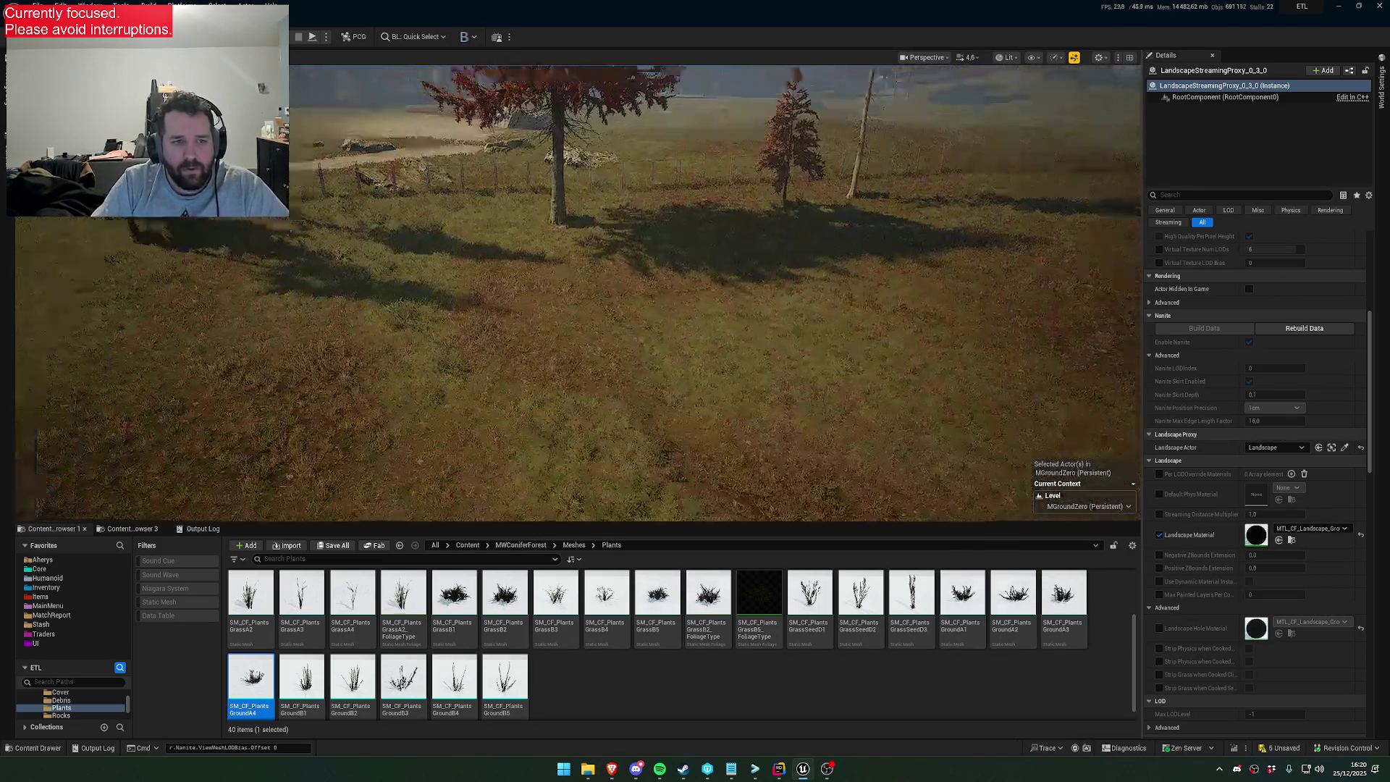
scroll(579, 290, up, 3)
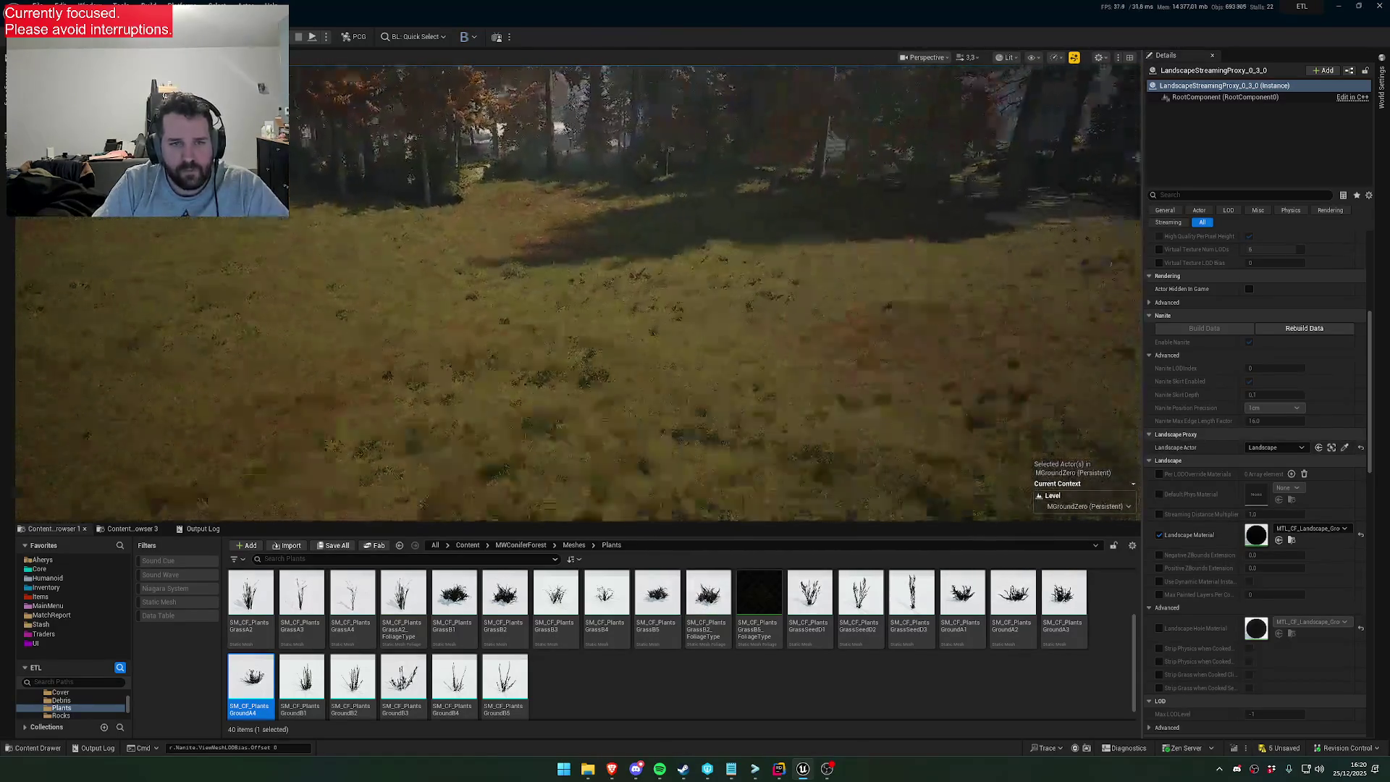
scroll(579, 290, up, 3)
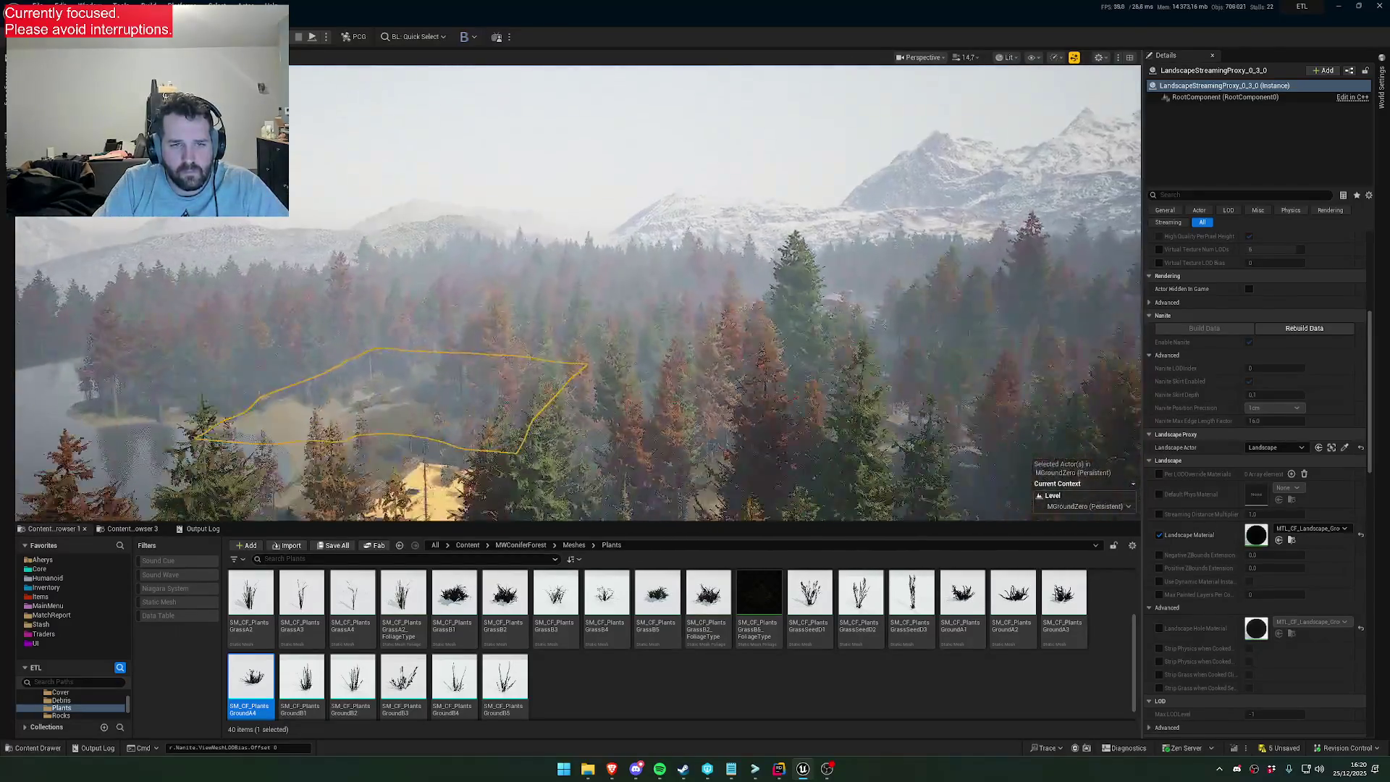
scroll(843, 210, down, 3)
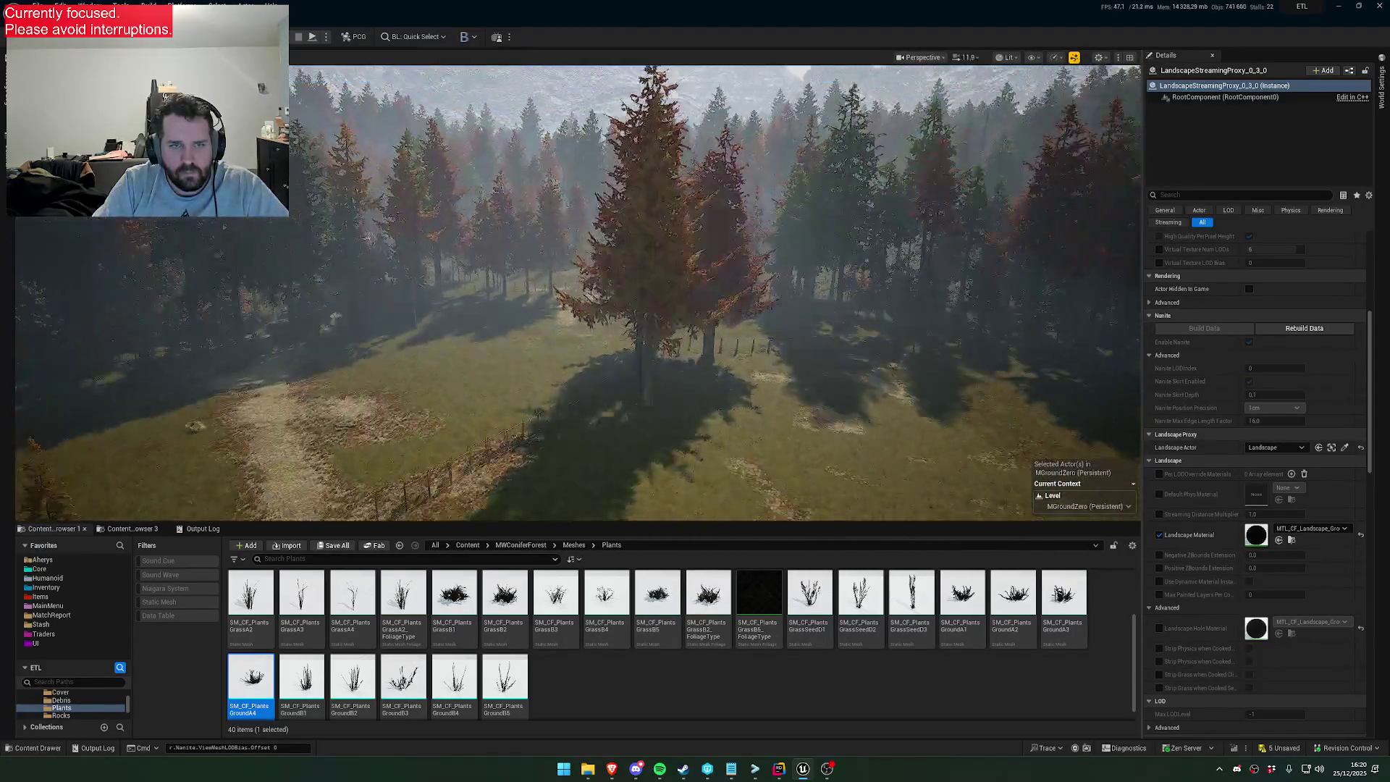
key(w)
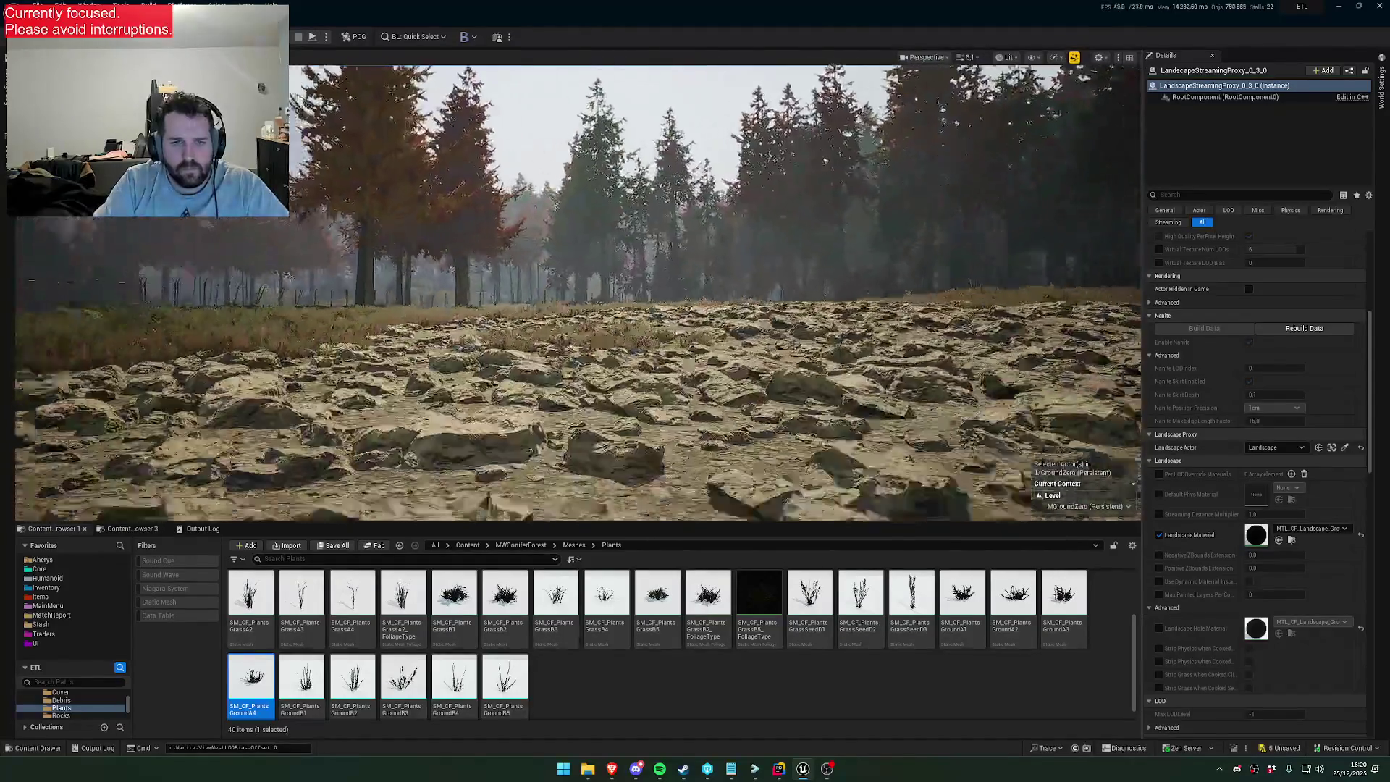
key(a)
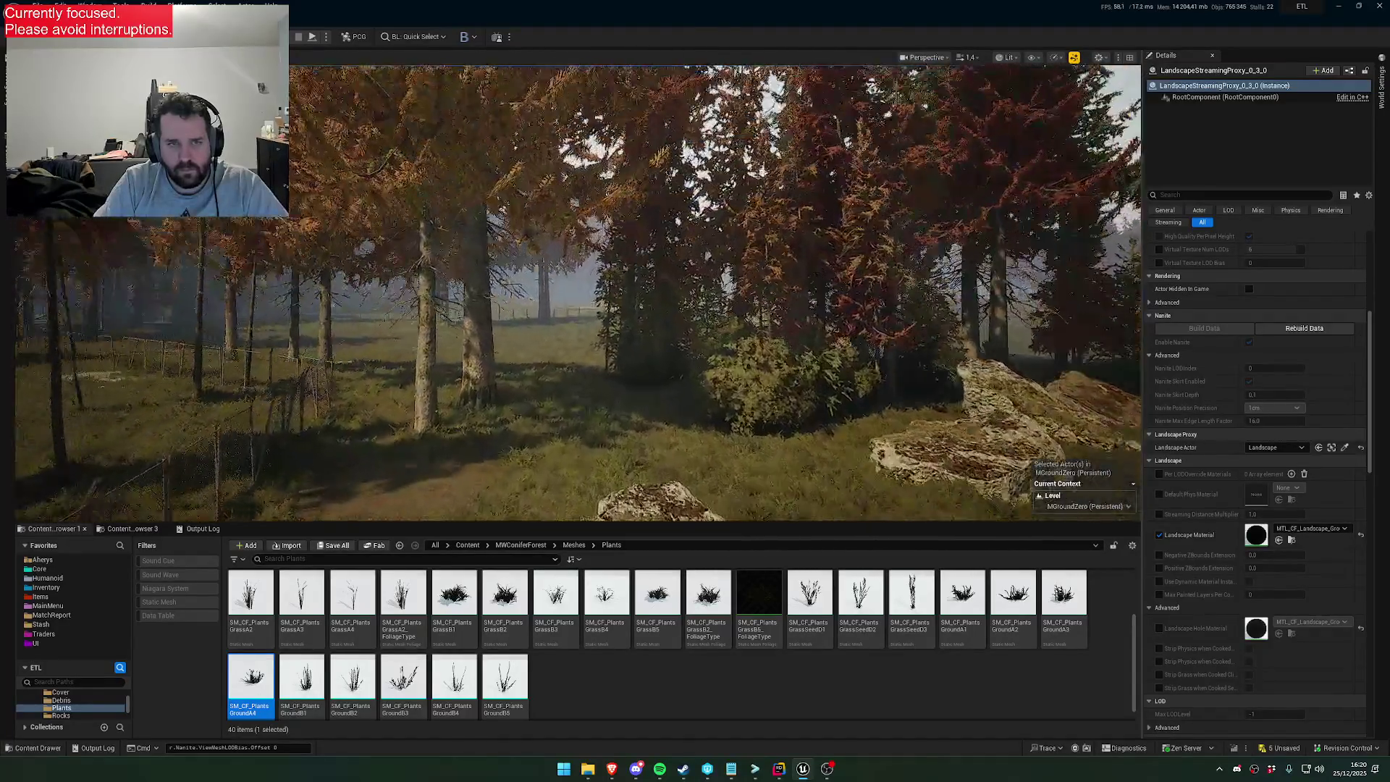
key(w)
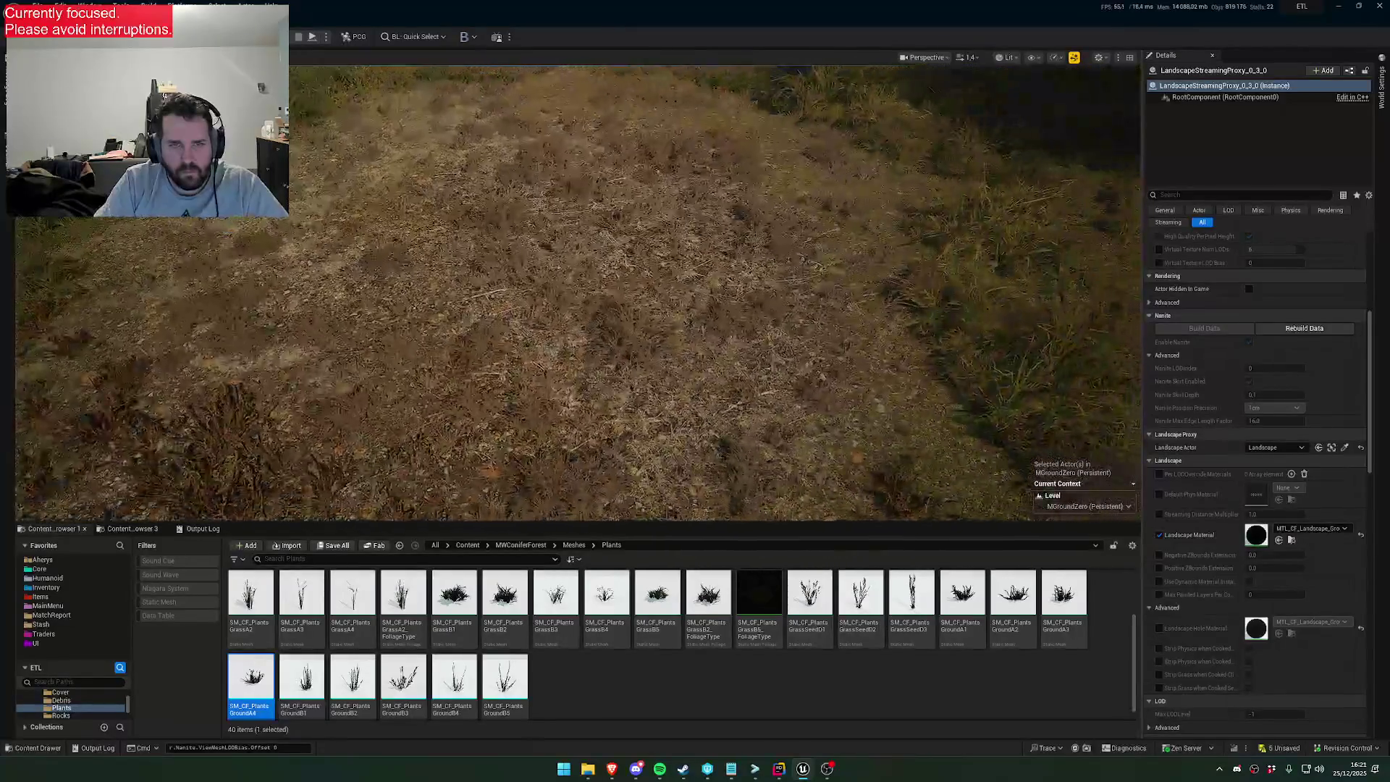
Fly past the dirt mounds and tower, then turn toward the forest path and rocky slope
scroll(571, 289, up, 3)
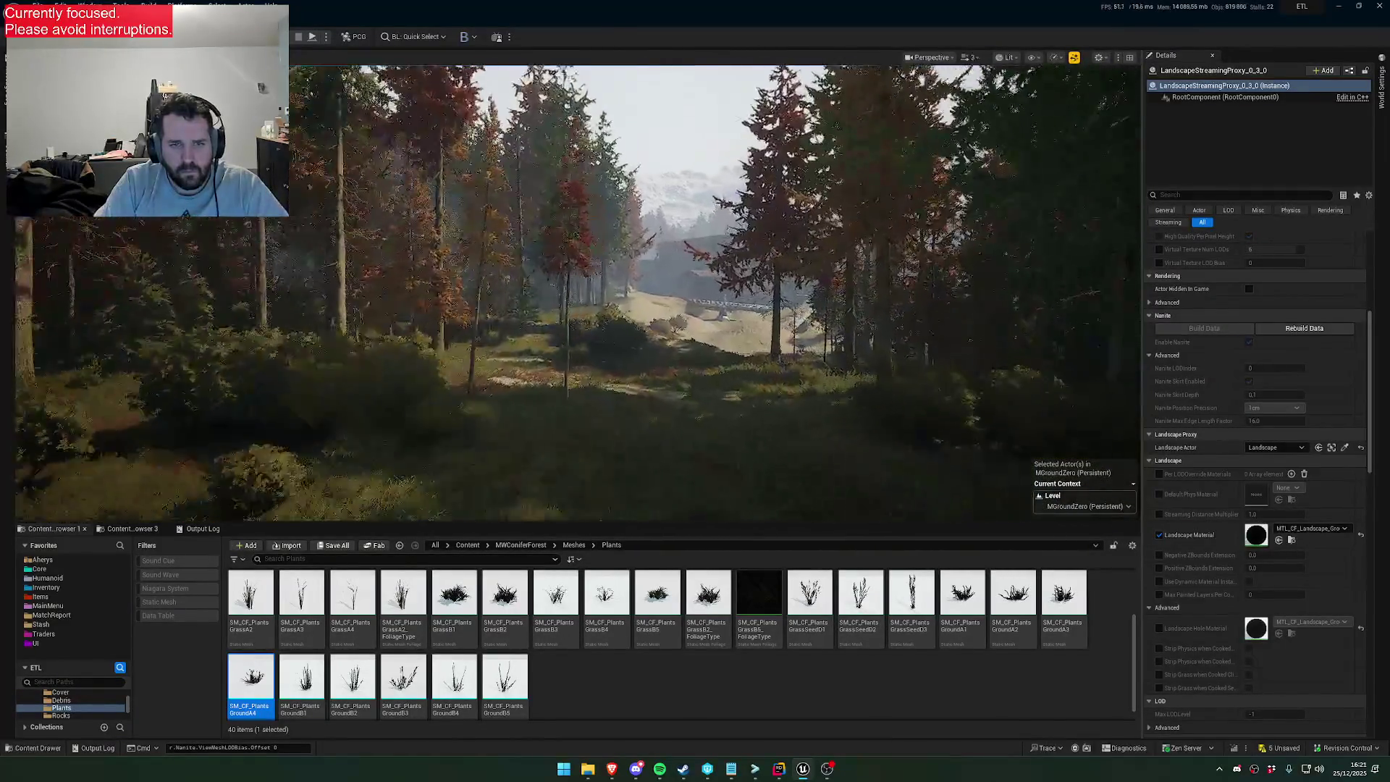
scroll(572, 290, up, 3)
key(w)
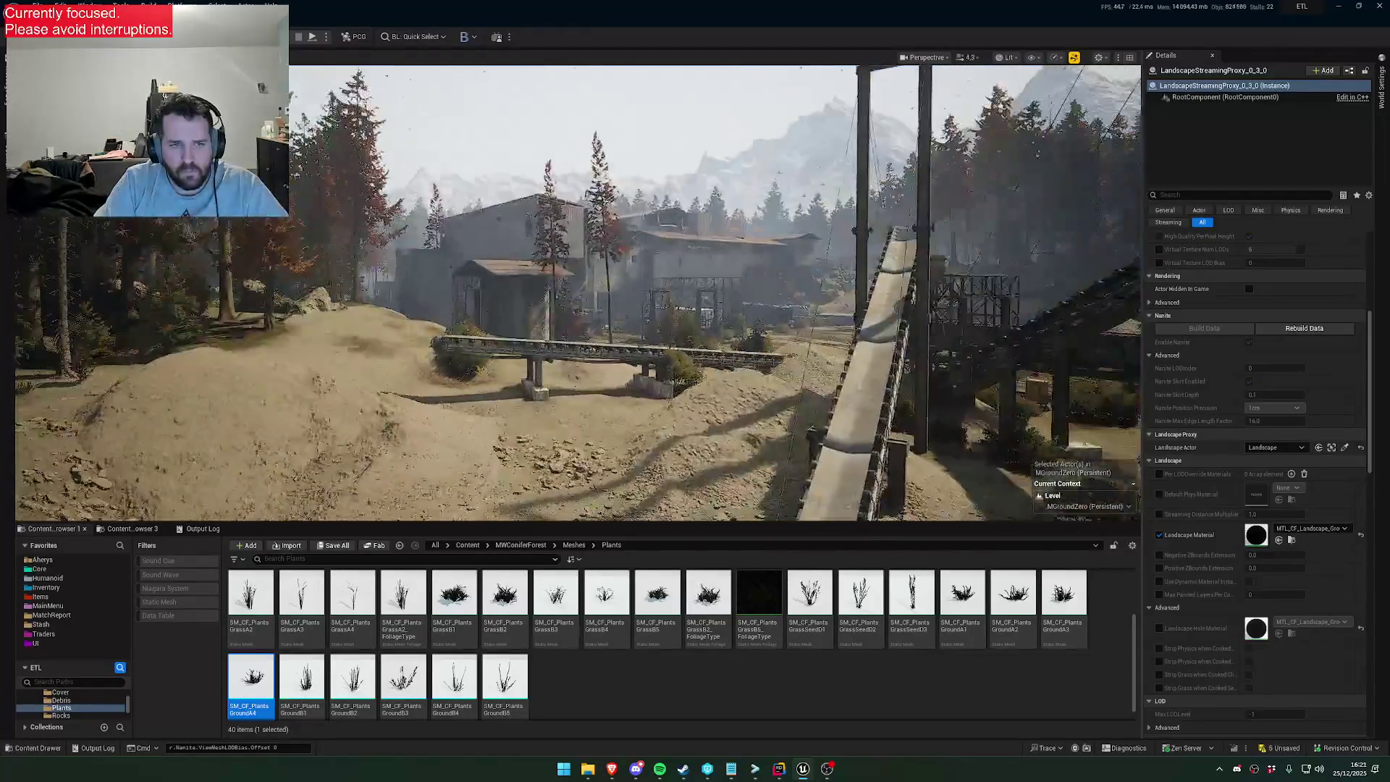
scroll(572, 290, down, 3)
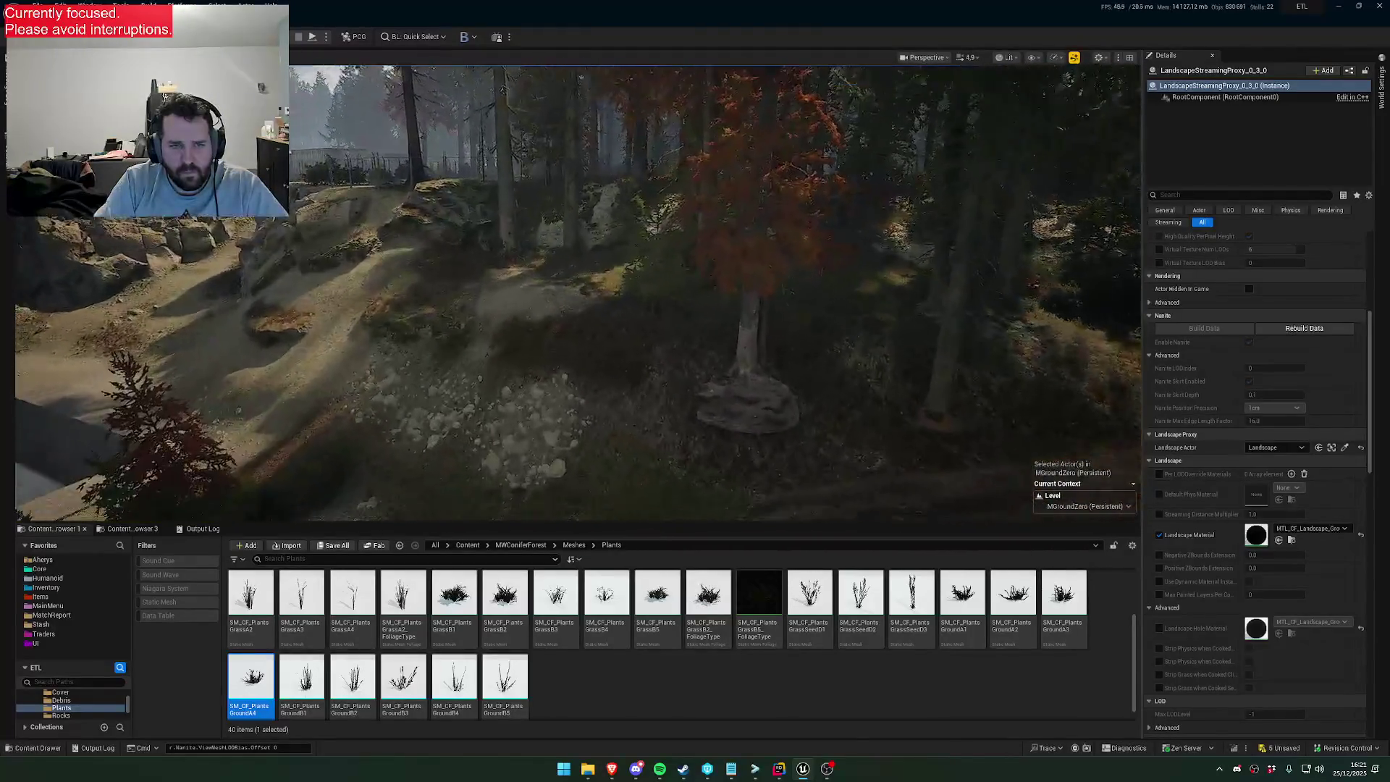
scroll(572, 290, down, 1)
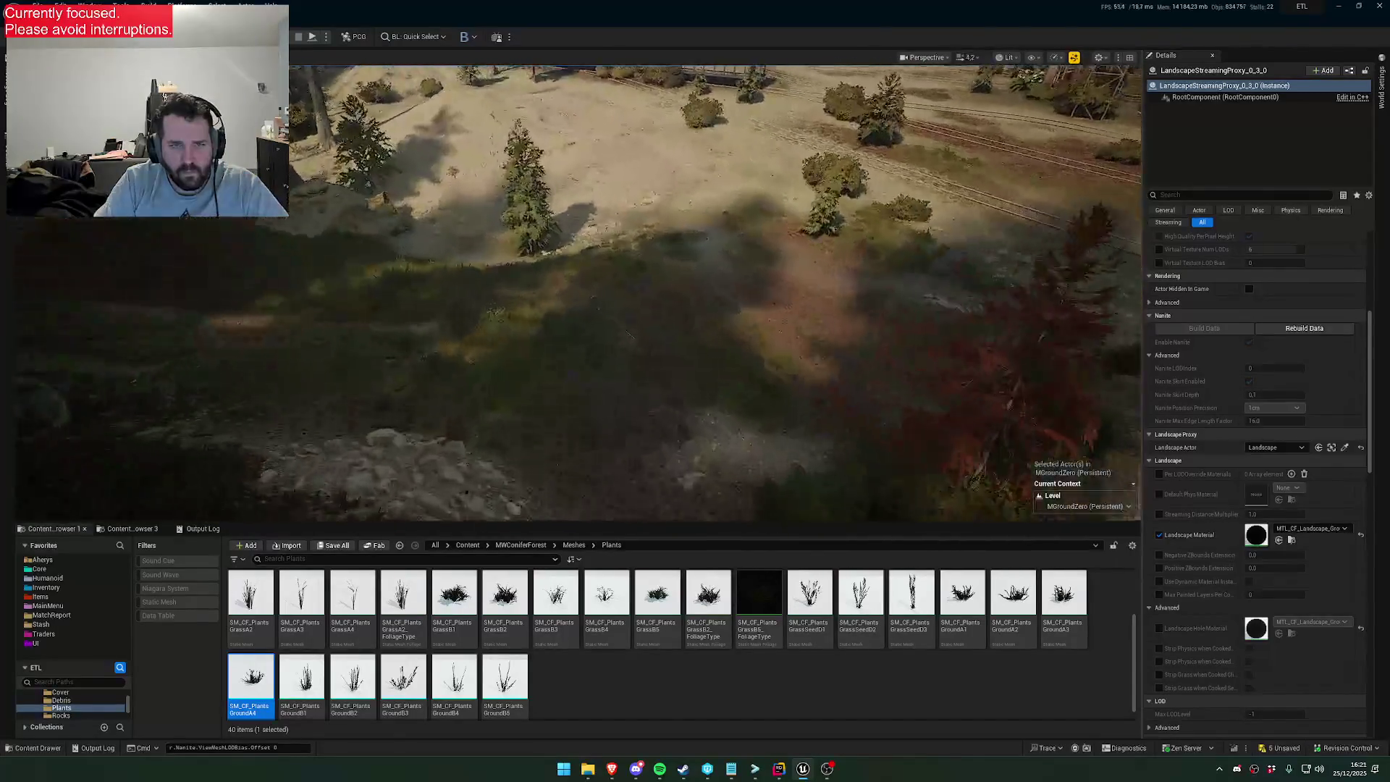
scroll(571, 290, down, 2)
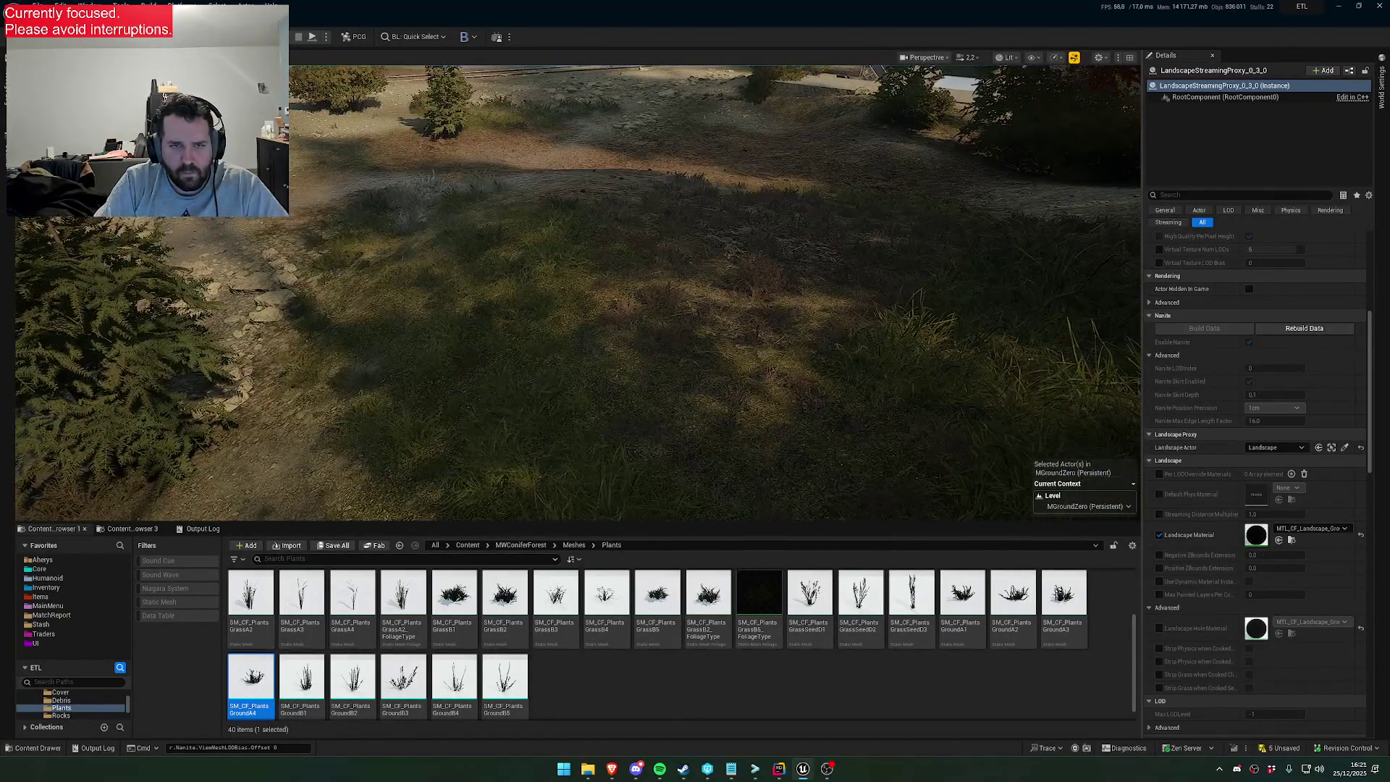
mouse_move(572, 289)
mouse_down()
mouse_move(724, 290)
mouse_move(753, 268)
mouse_up()
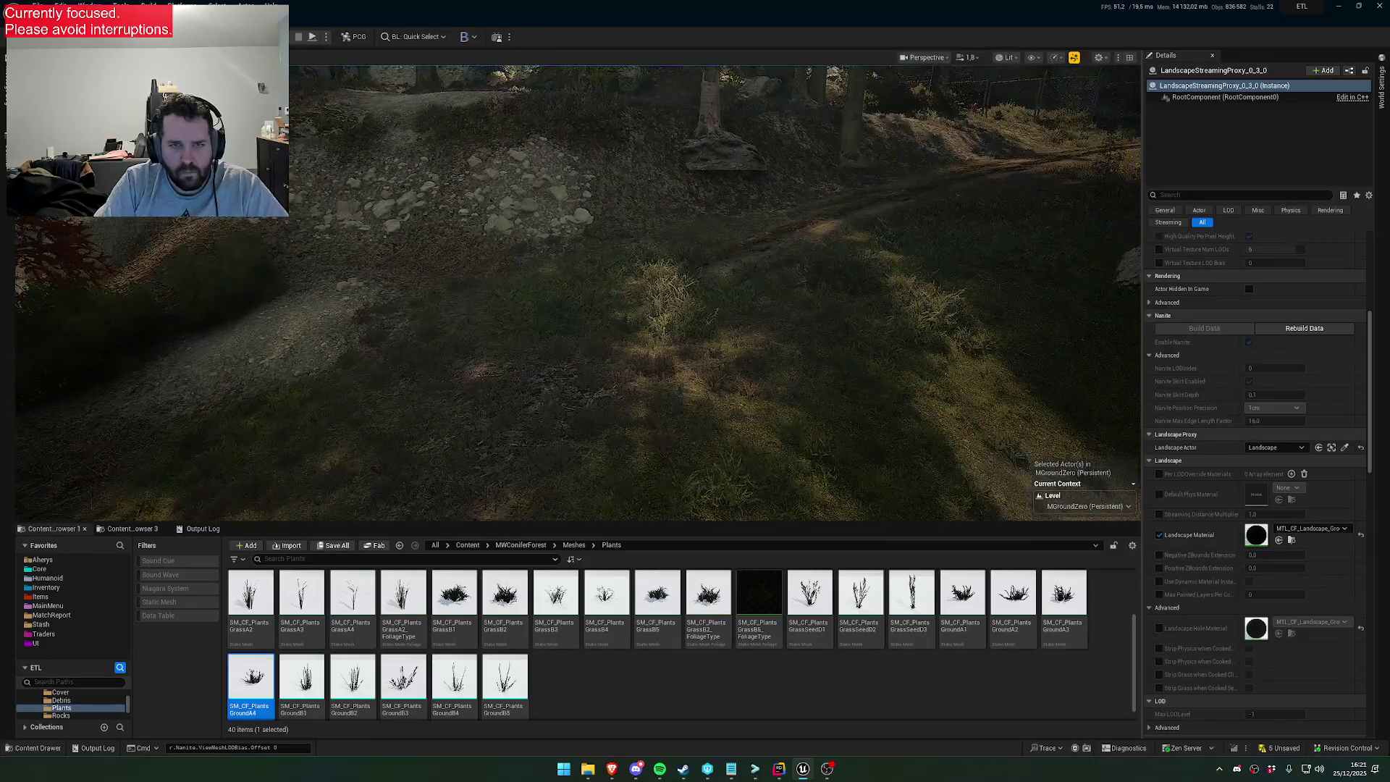
key(alt+Tab)
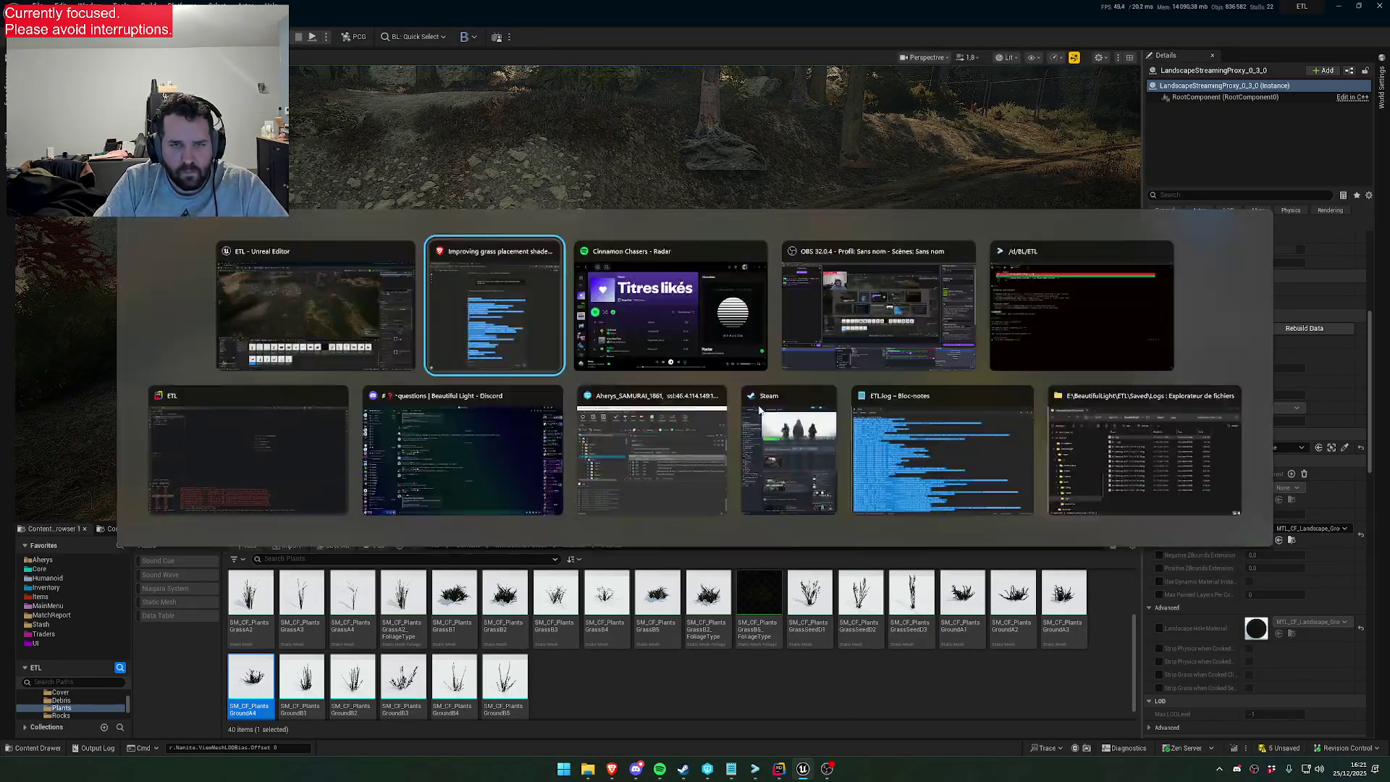
Return to the editor, select the PCG_GZ_Grass volume and open its runtime ground PCG graph
key(alt+Tab)
key(alt+Tab)
key(alt+Tab)
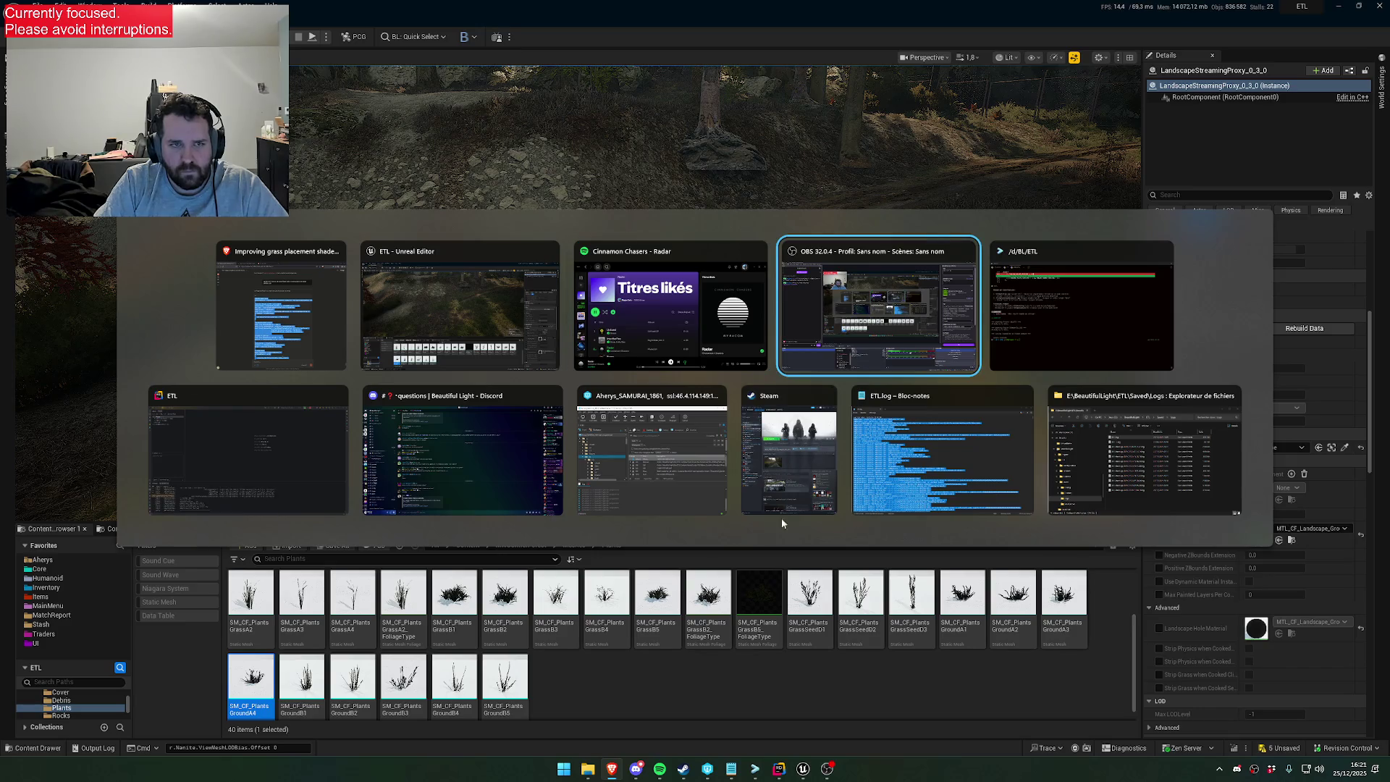
key(Escape)
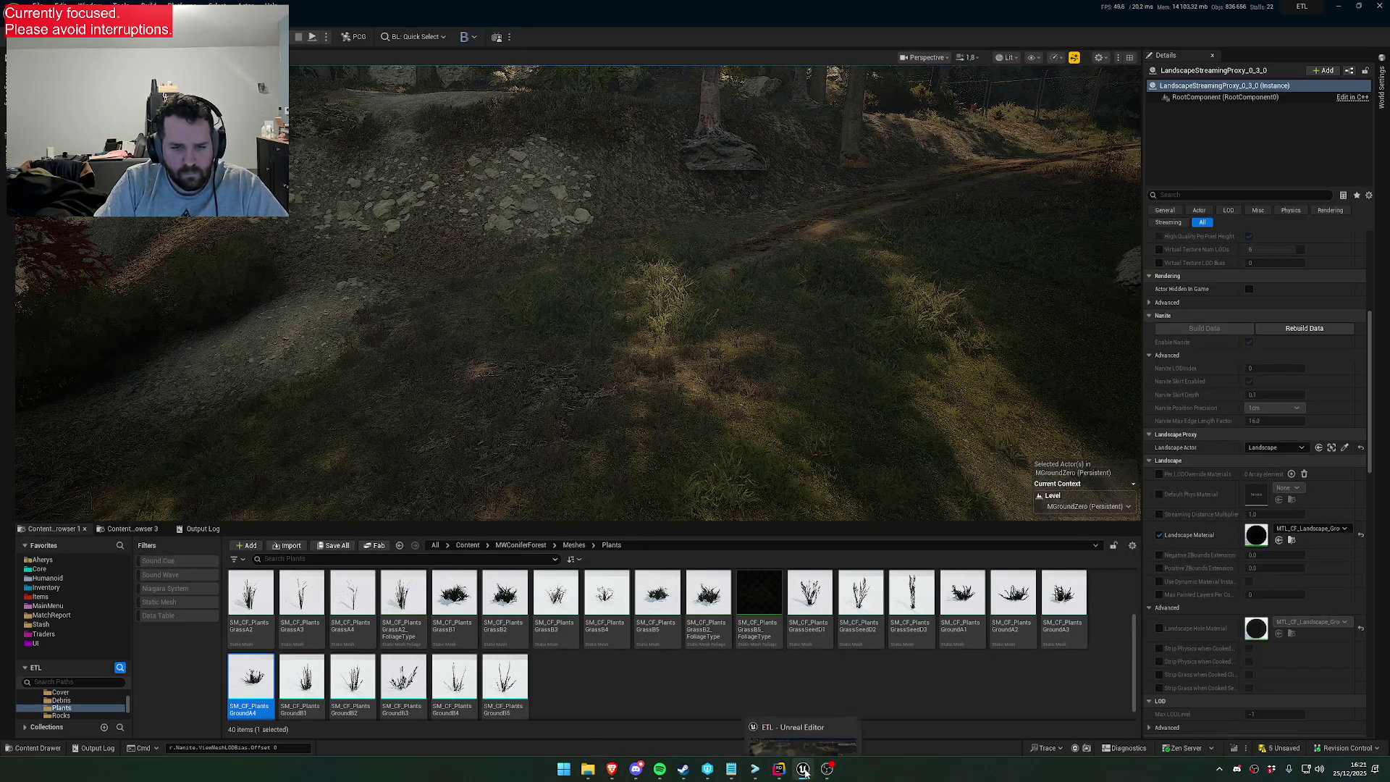
scroll(584, 653, down, 1)
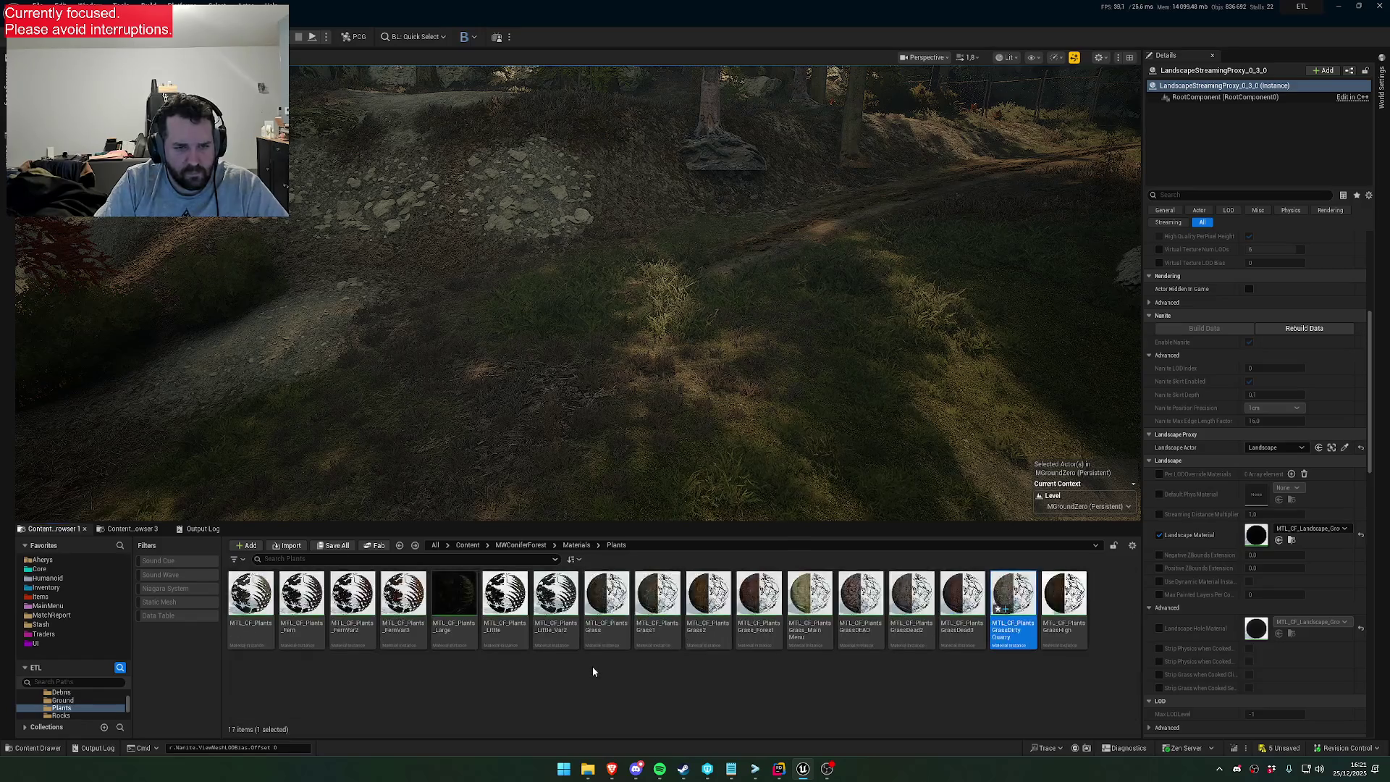
click(403, 665)
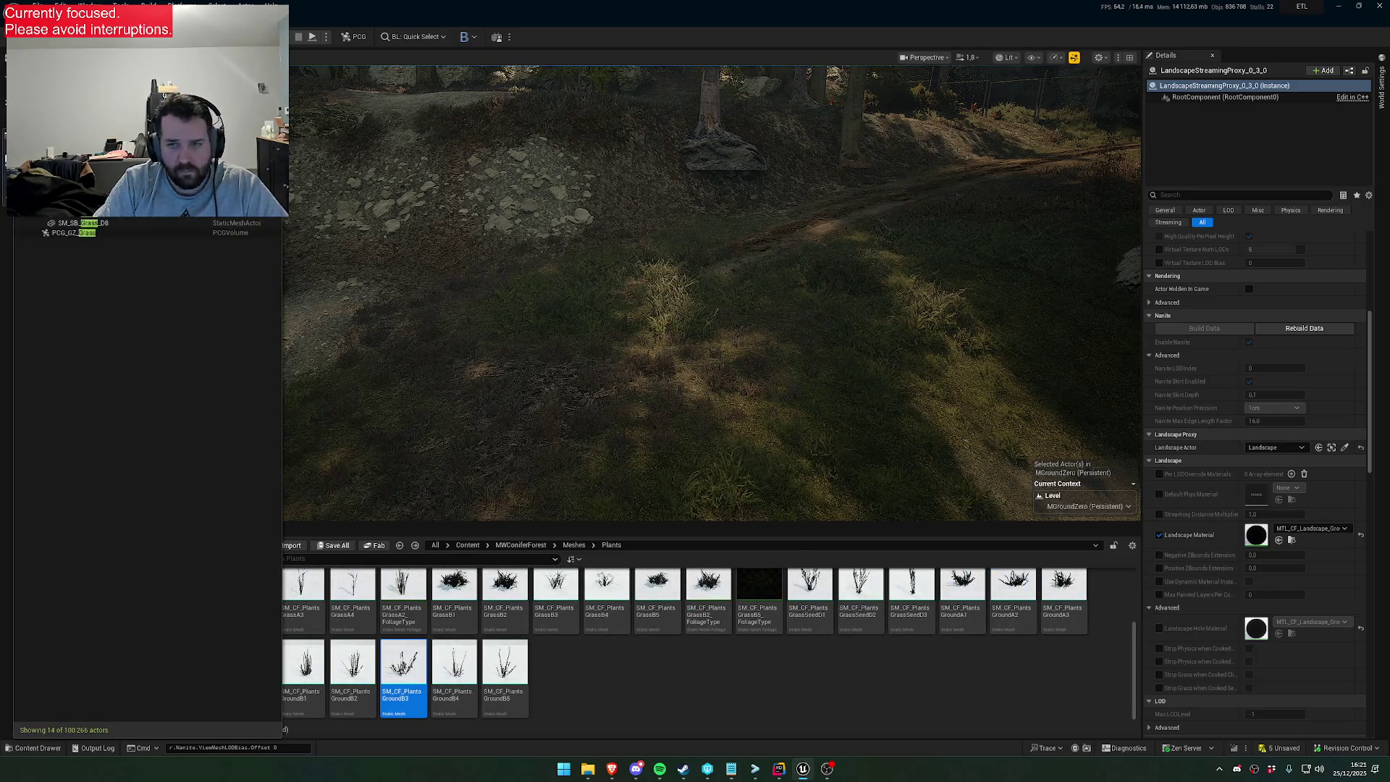
click(73, 233)
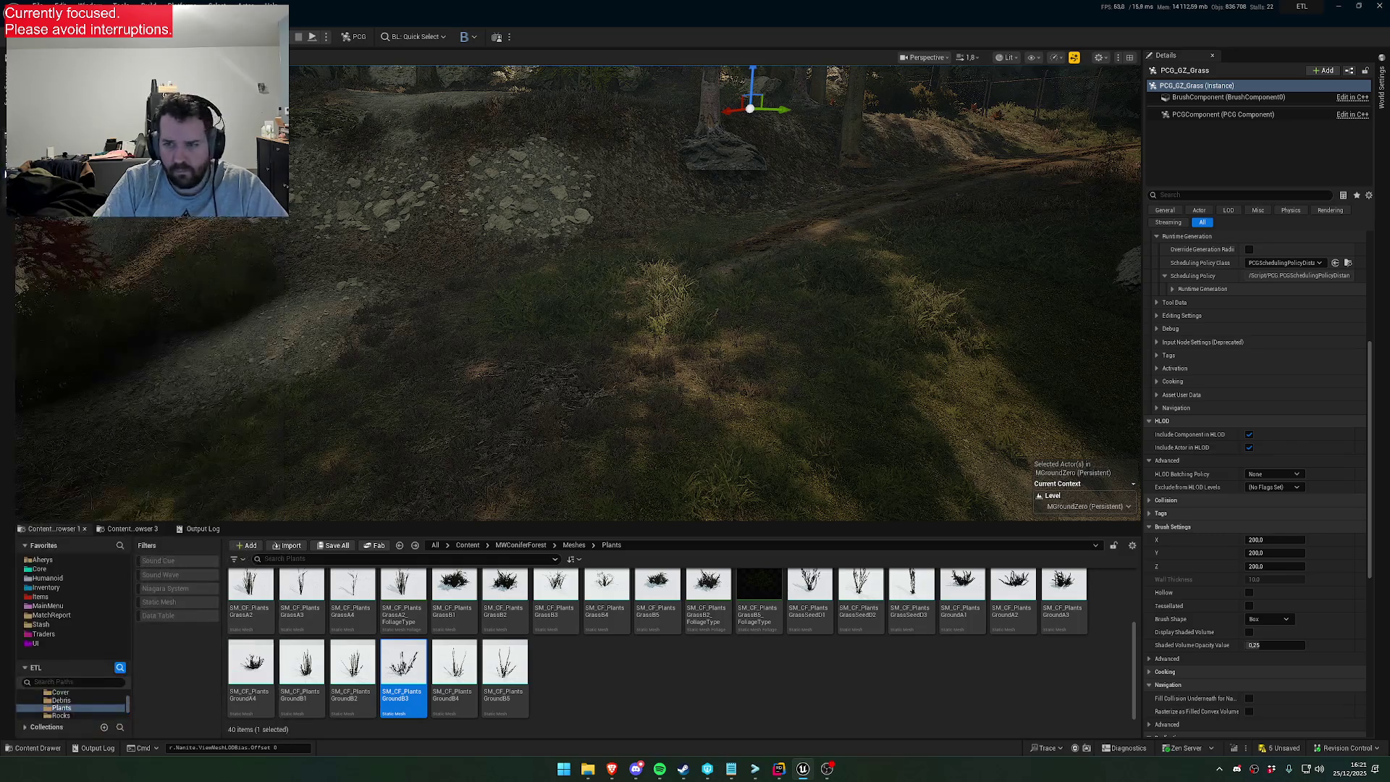
scroll(1245, 337, up, 5)
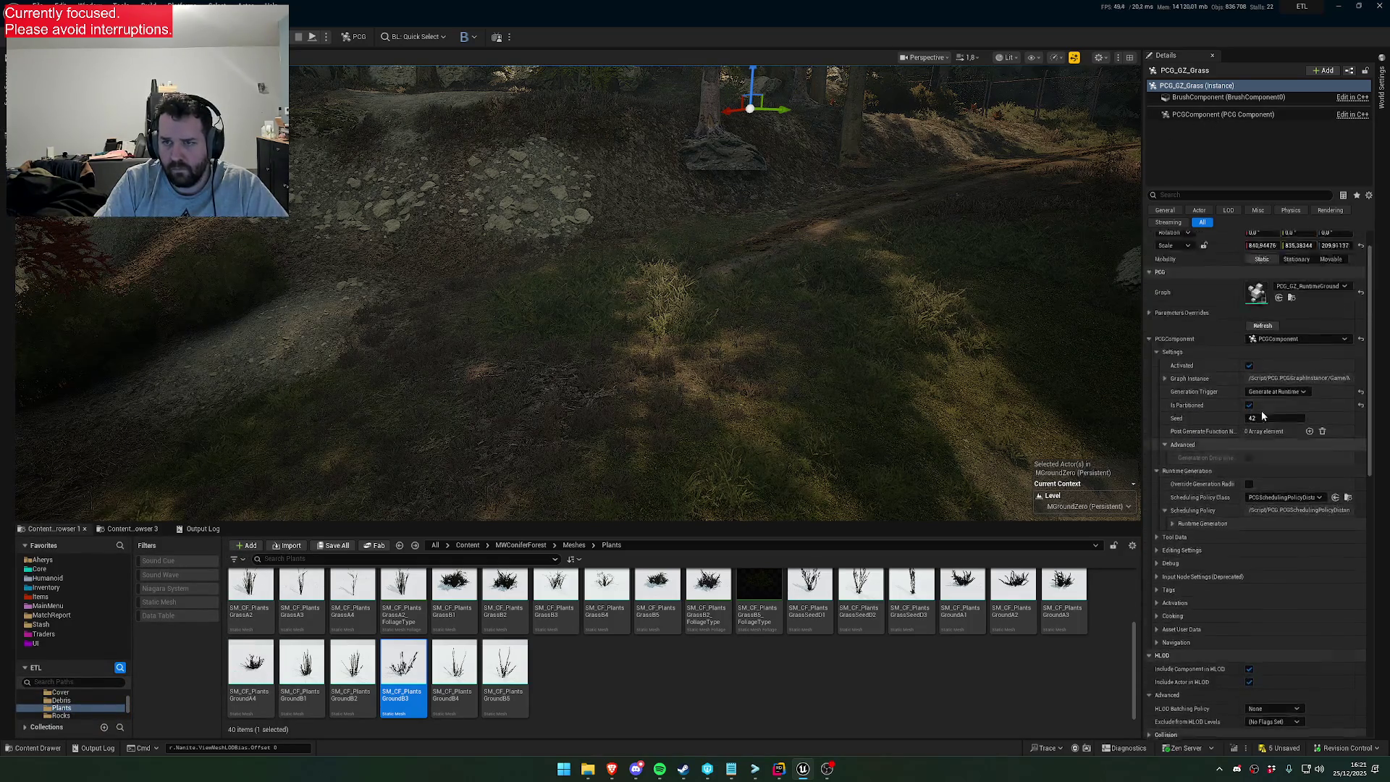
double_click(1257, 325)
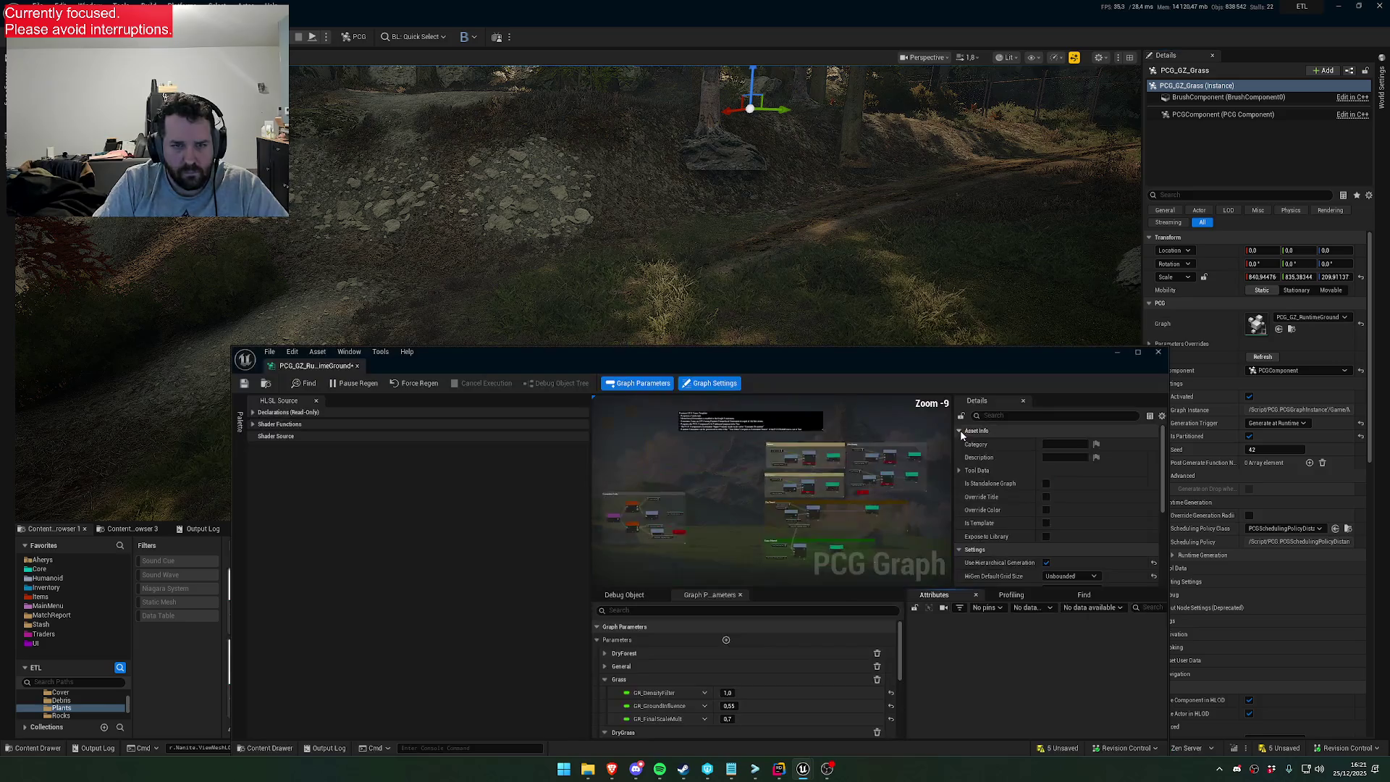
Expand the DryGrass parameters and raise DG_GroundInfluence from 0.07 to 0.1, then 0.2
click(605, 679)
click(606, 693)
scroll(630, 690, down, 2)
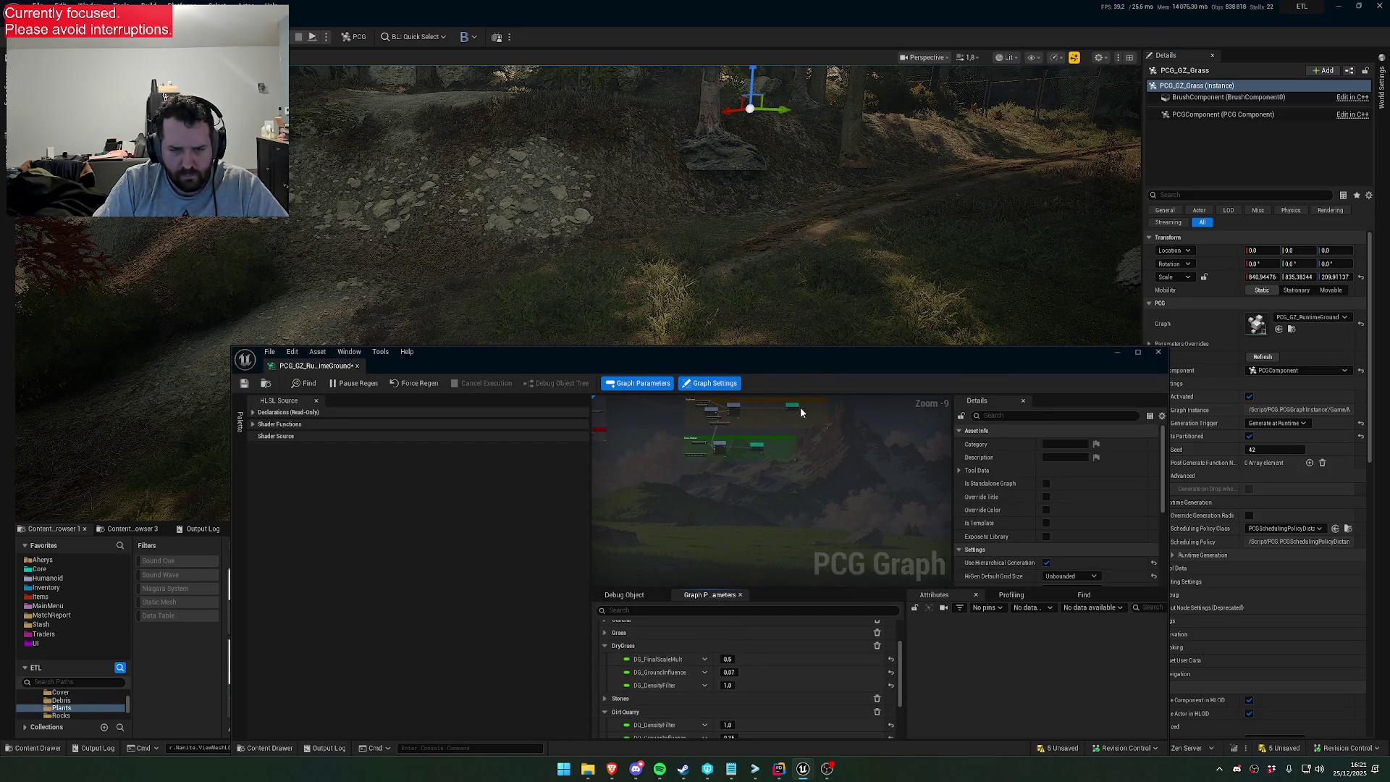
mouse_move(820, 365)
mouse_down()
mouse_move(846, 473)
mouse_move(810, 397)
mouse_move(816, 368)
mouse_up()
scroll(803, 657, down, 2)
click(774, 681)
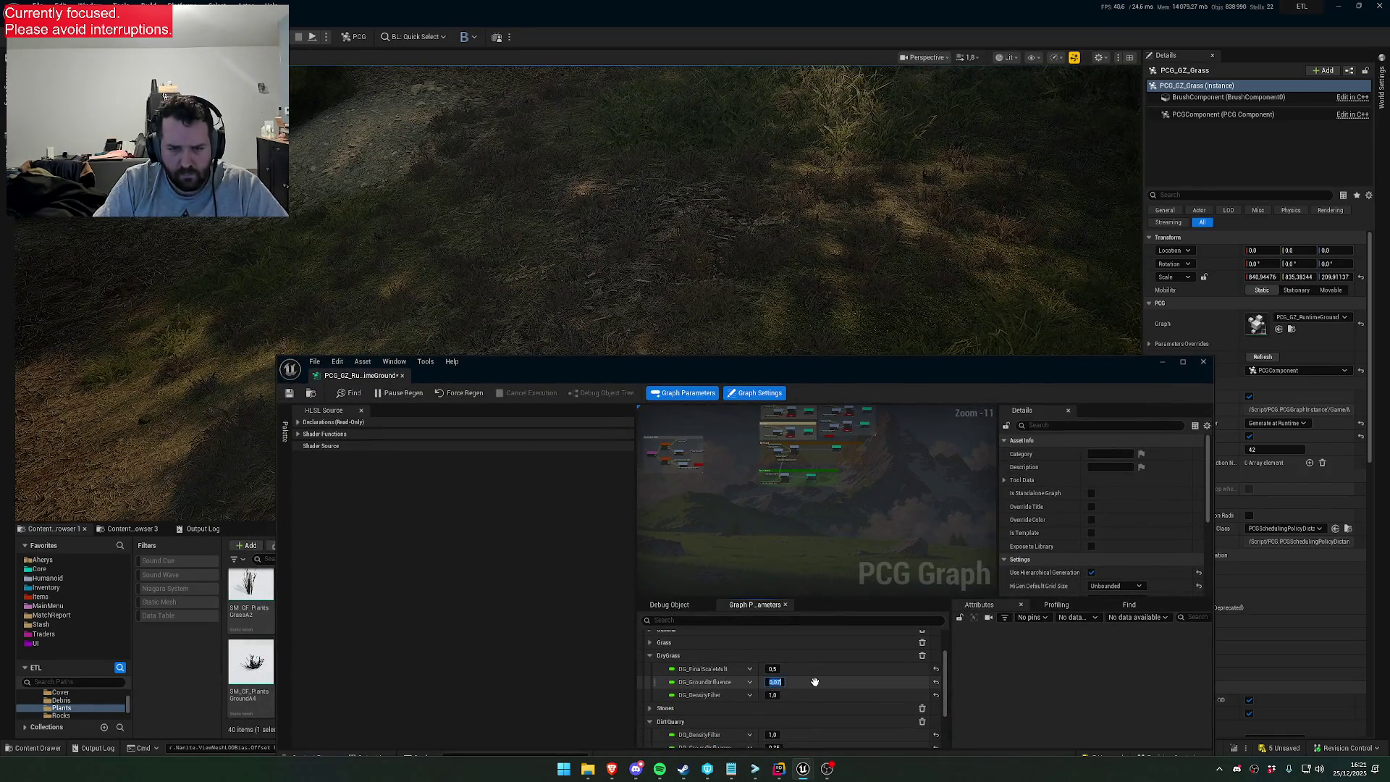
text(0.)
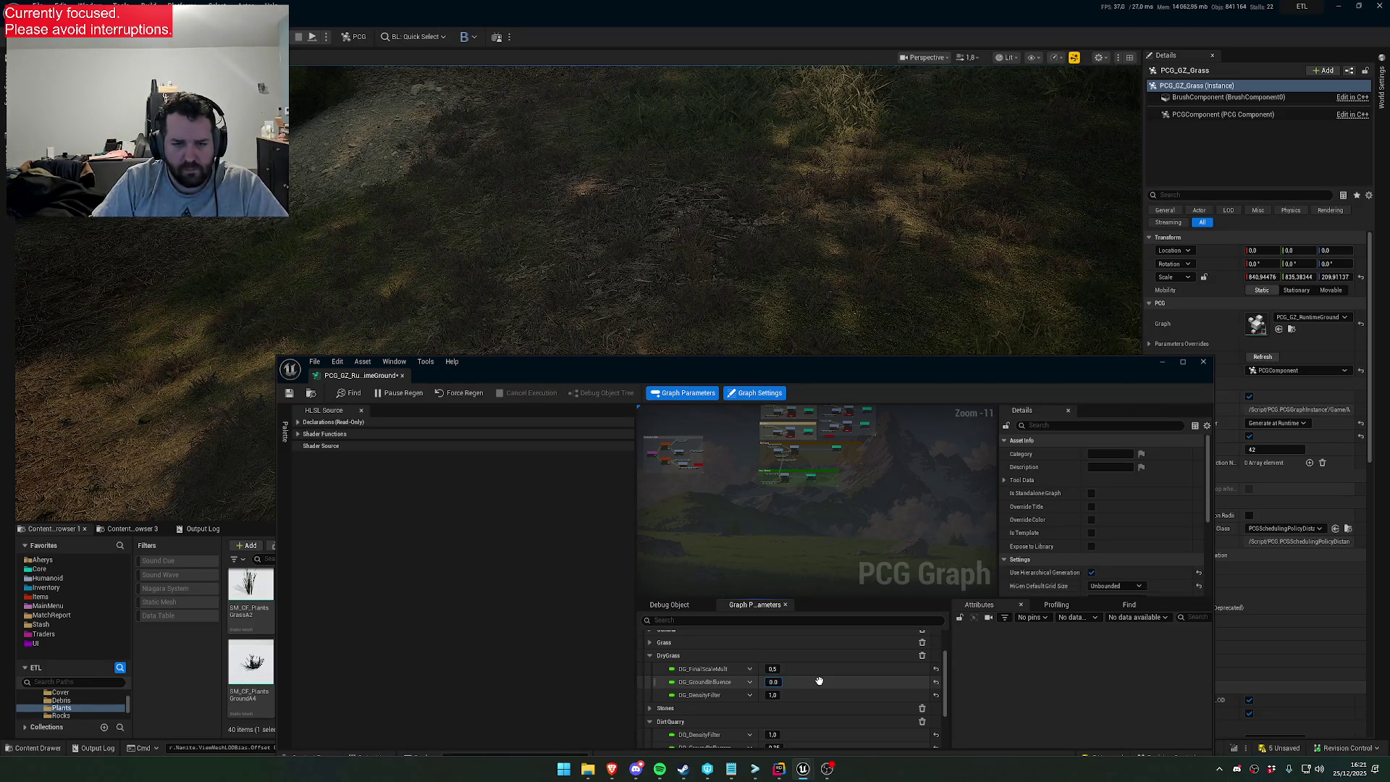
text(1)
key(Return)
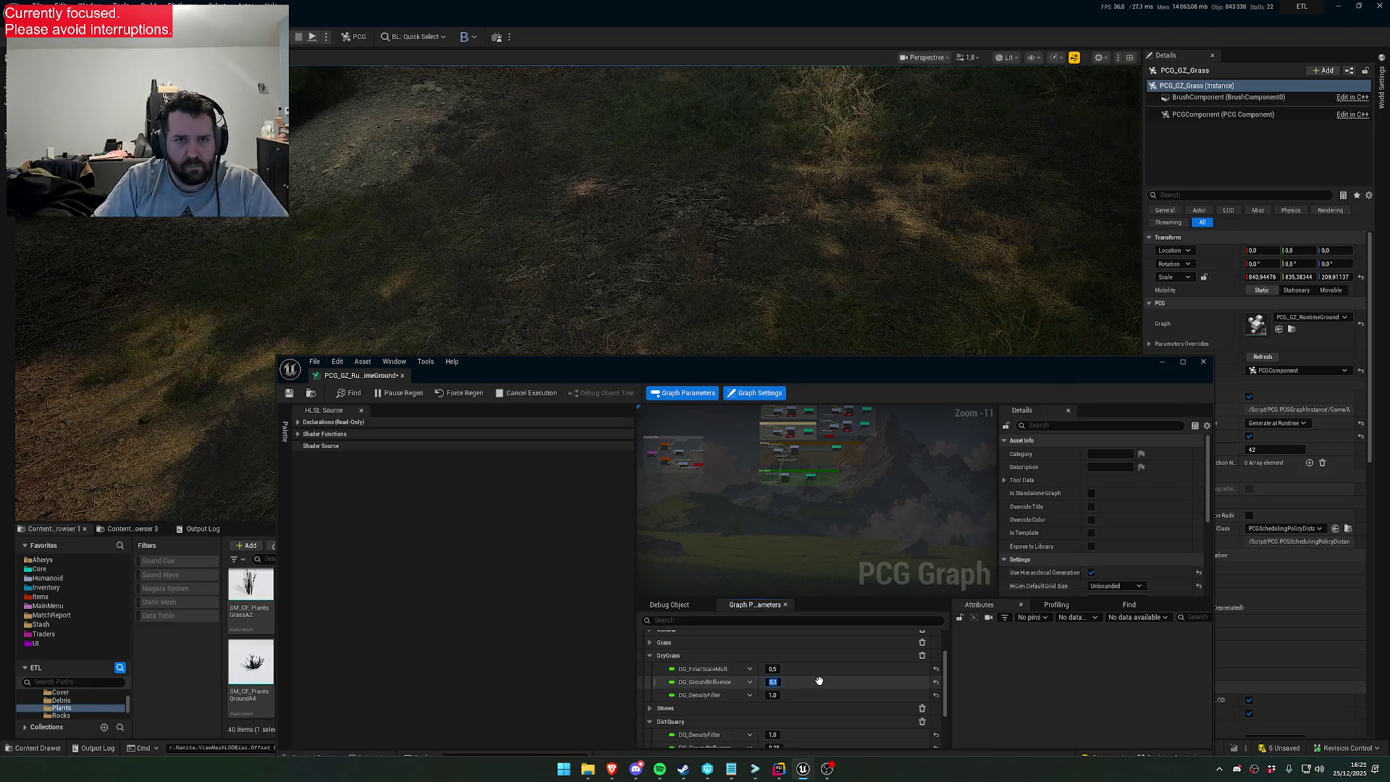
text(0.2)
key(Return)
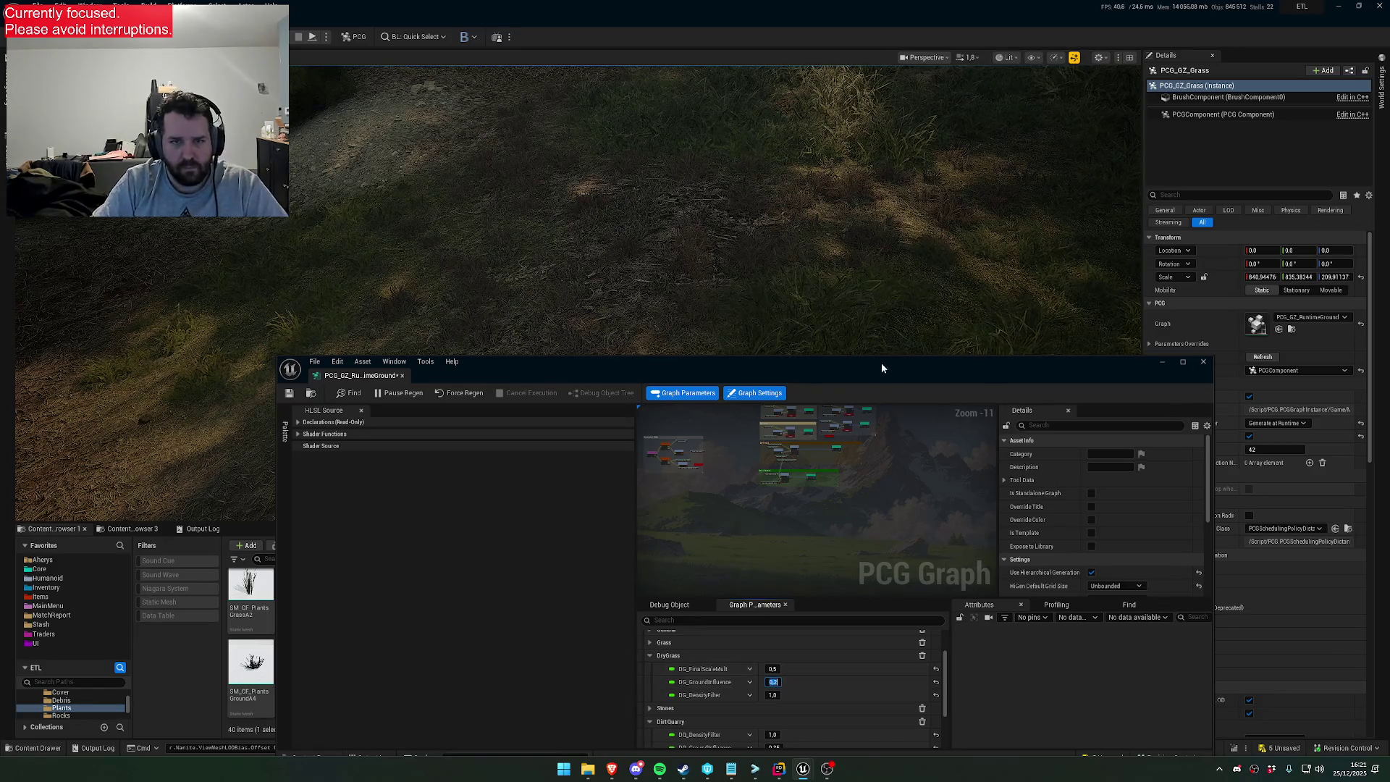
Descend from the aerial forest view to the regenerated dry grass covering the dirt mound
drag(880, 363, 830, 551)
scroll(715, 292, down, 1)
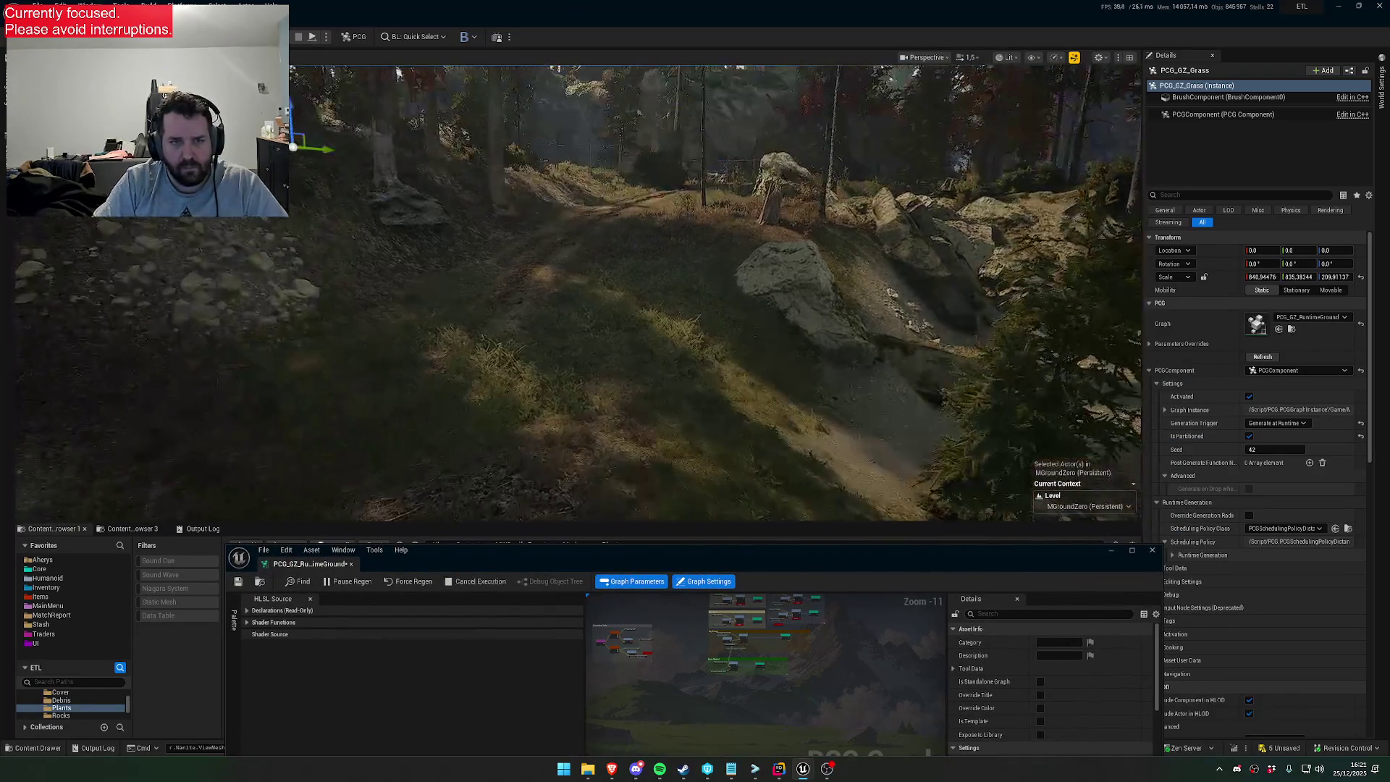
scroll(716, 292, up, 3)
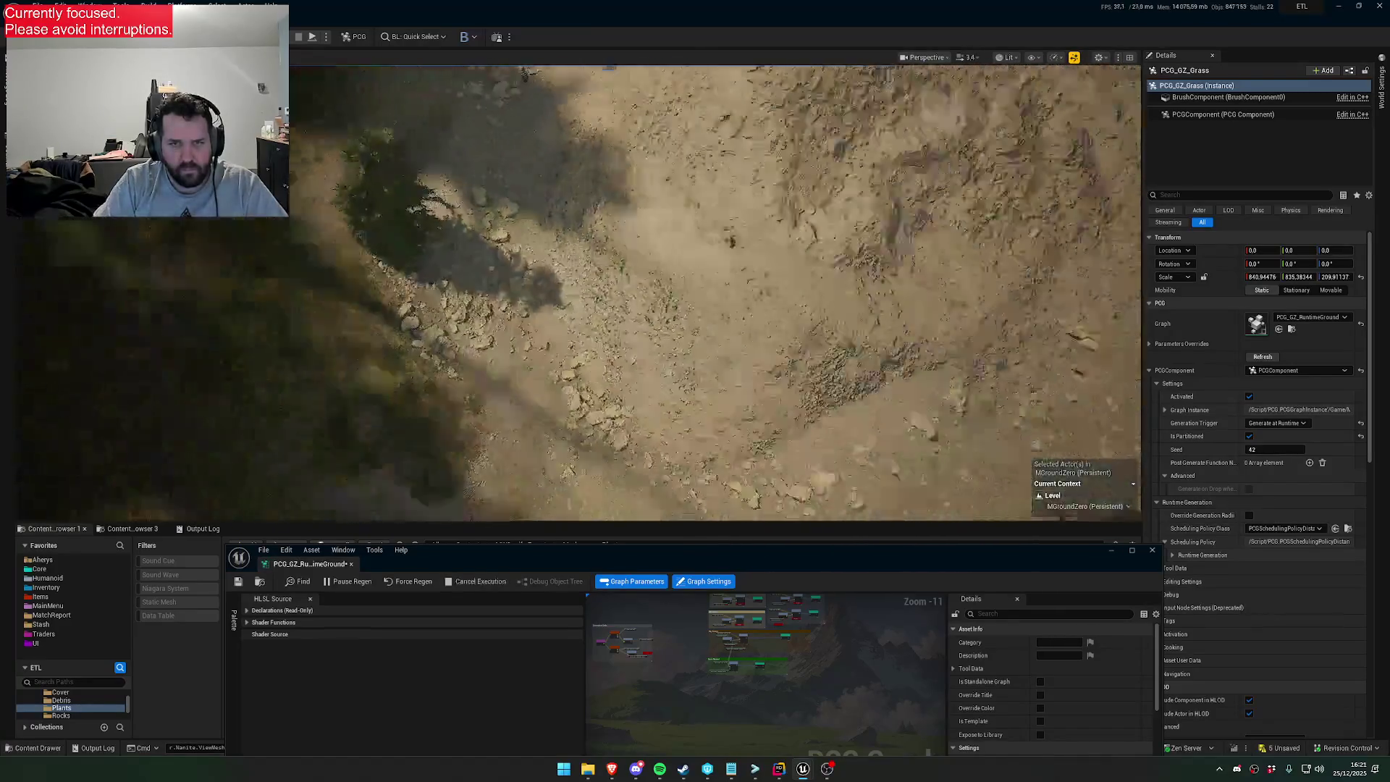
scroll(715, 293, up, 3)
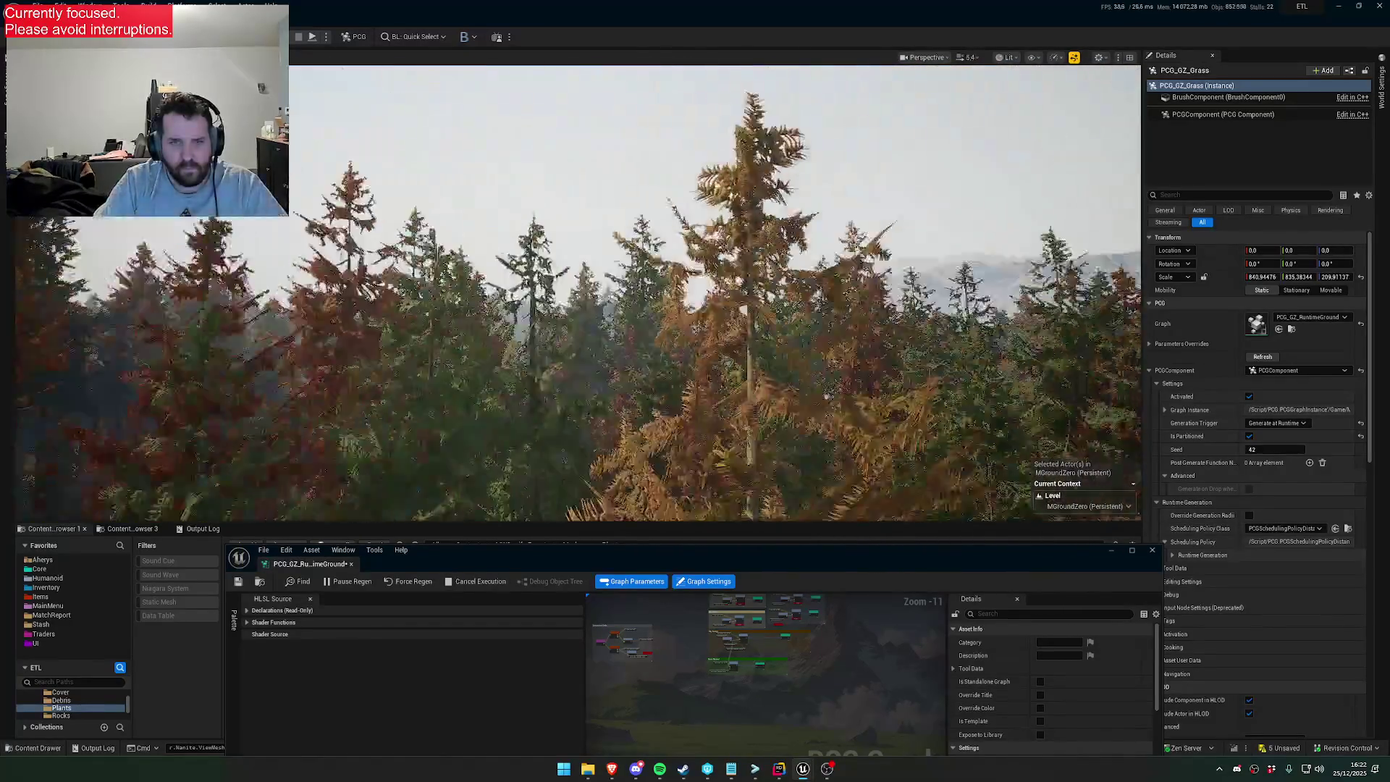
scroll(715, 293, down, 3)
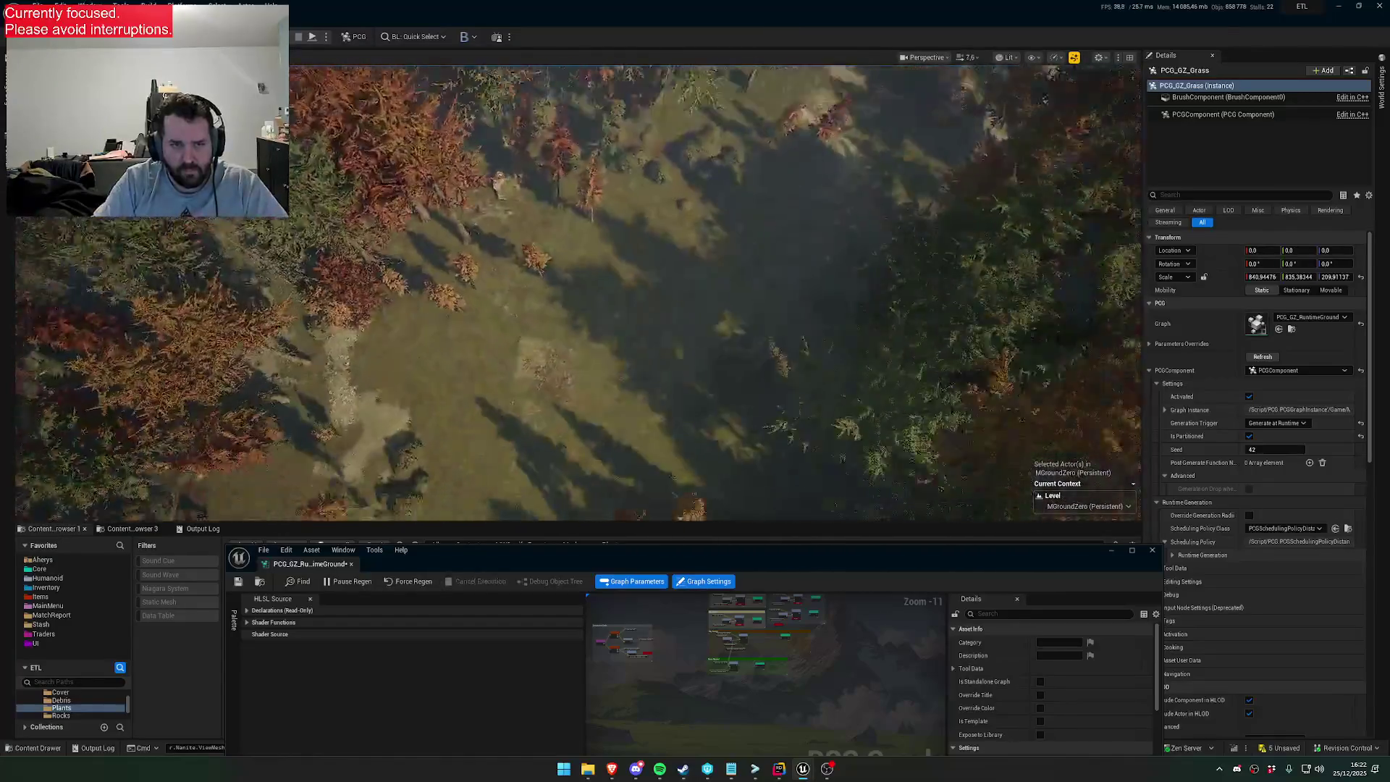
scroll(715, 292, down, 2)
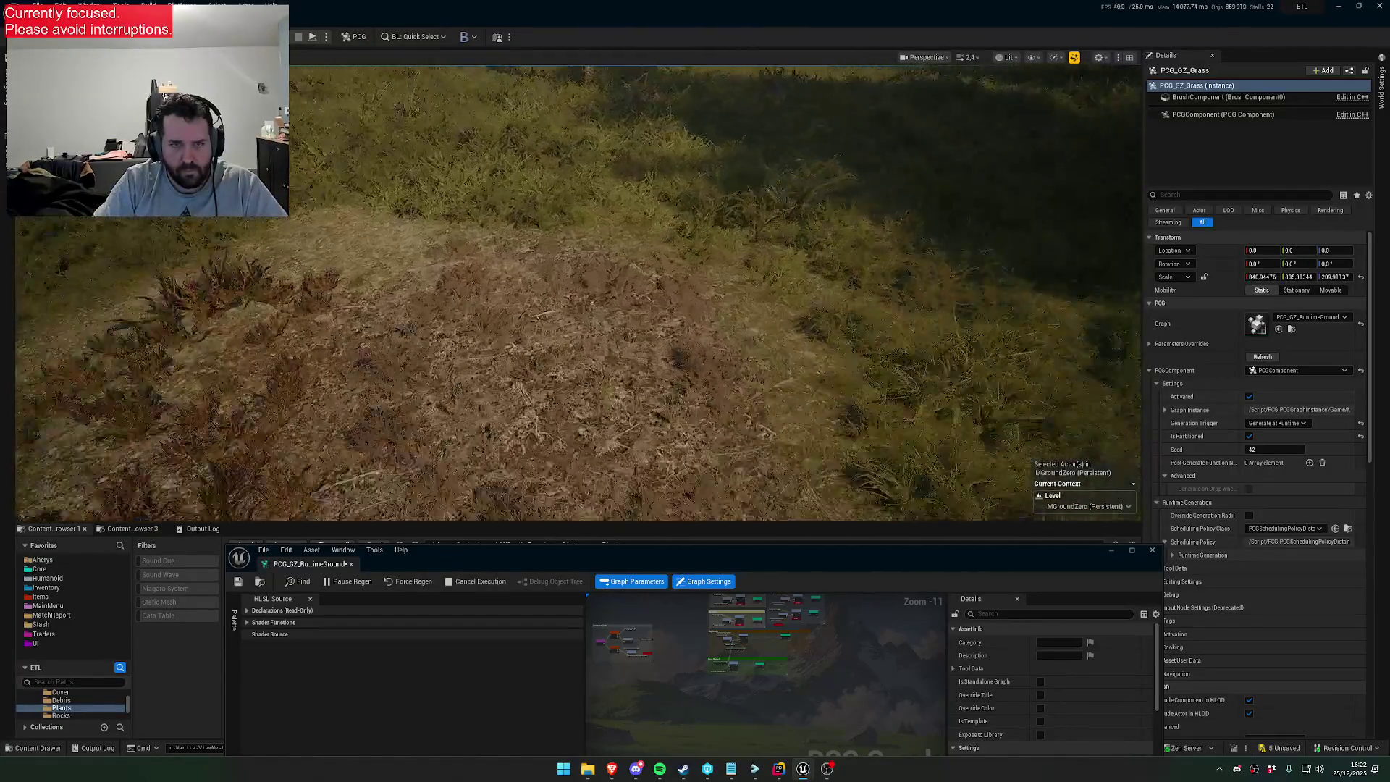
scroll(715, 293, down, 2)
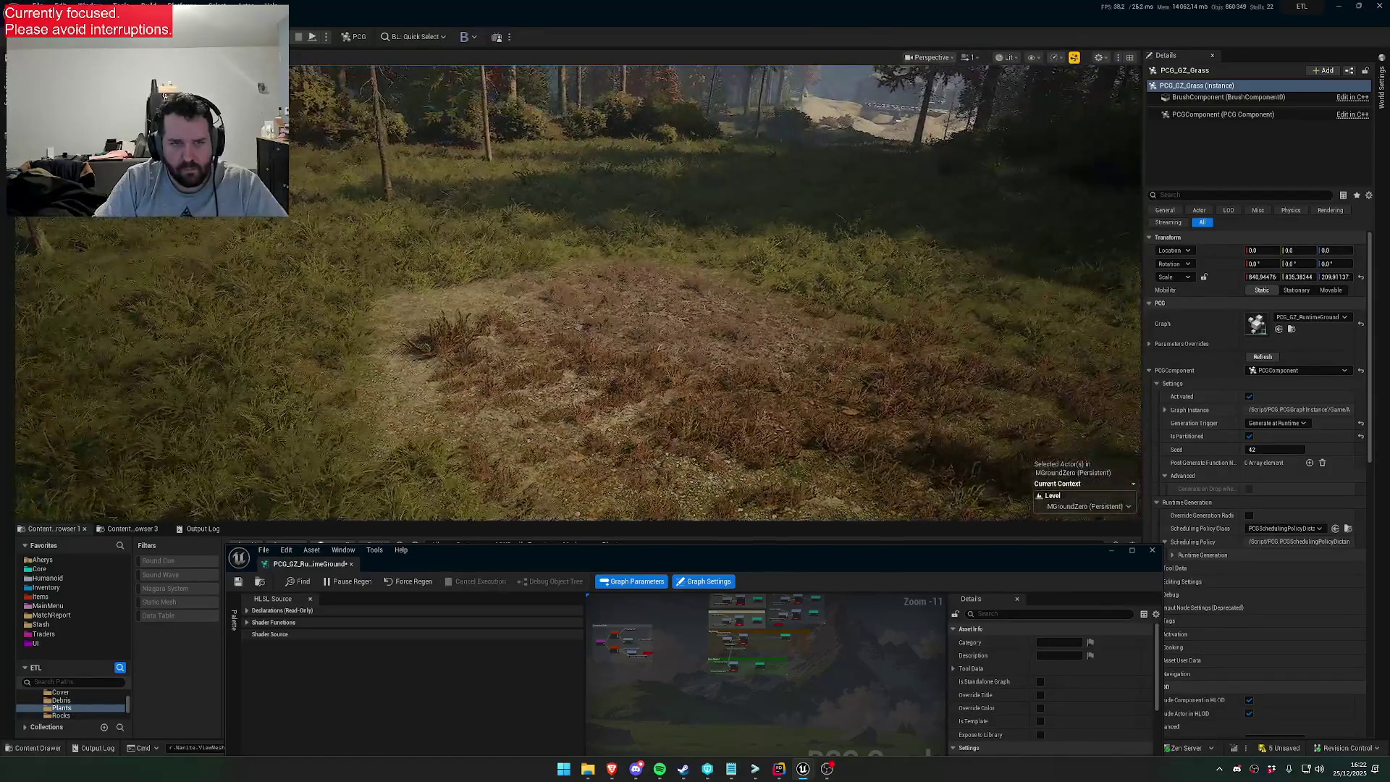
scroll(796, 426, up, 2)
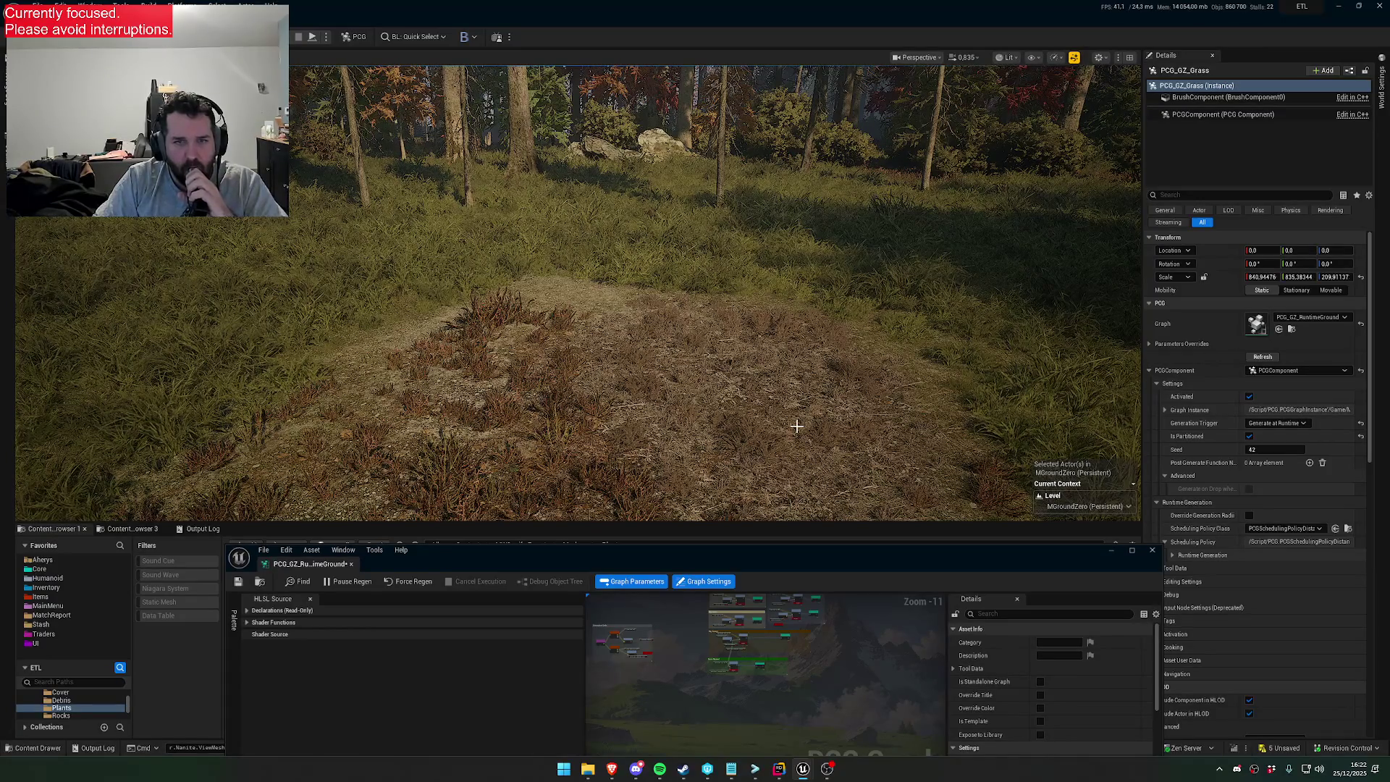
scroll(796, 425, down, 2)
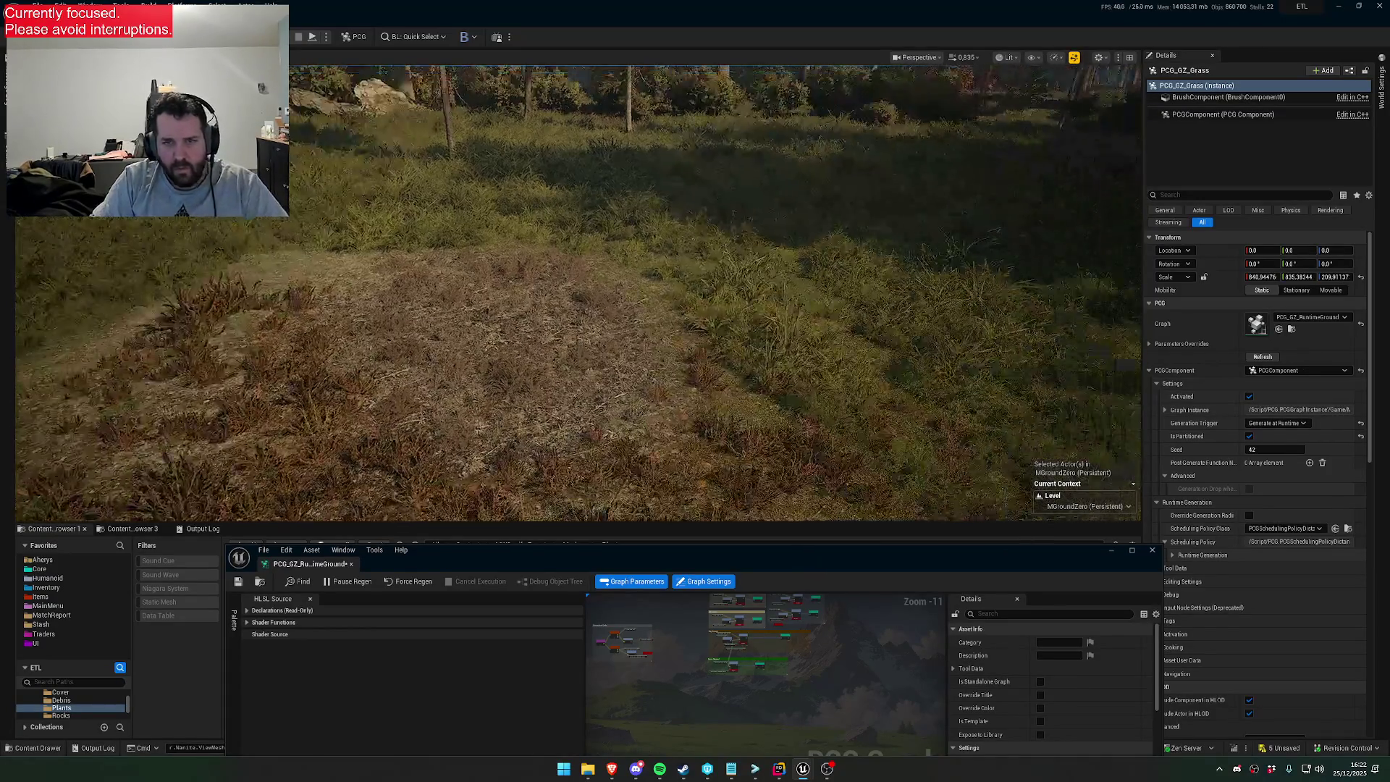
scroll(850, 529, down, 3)
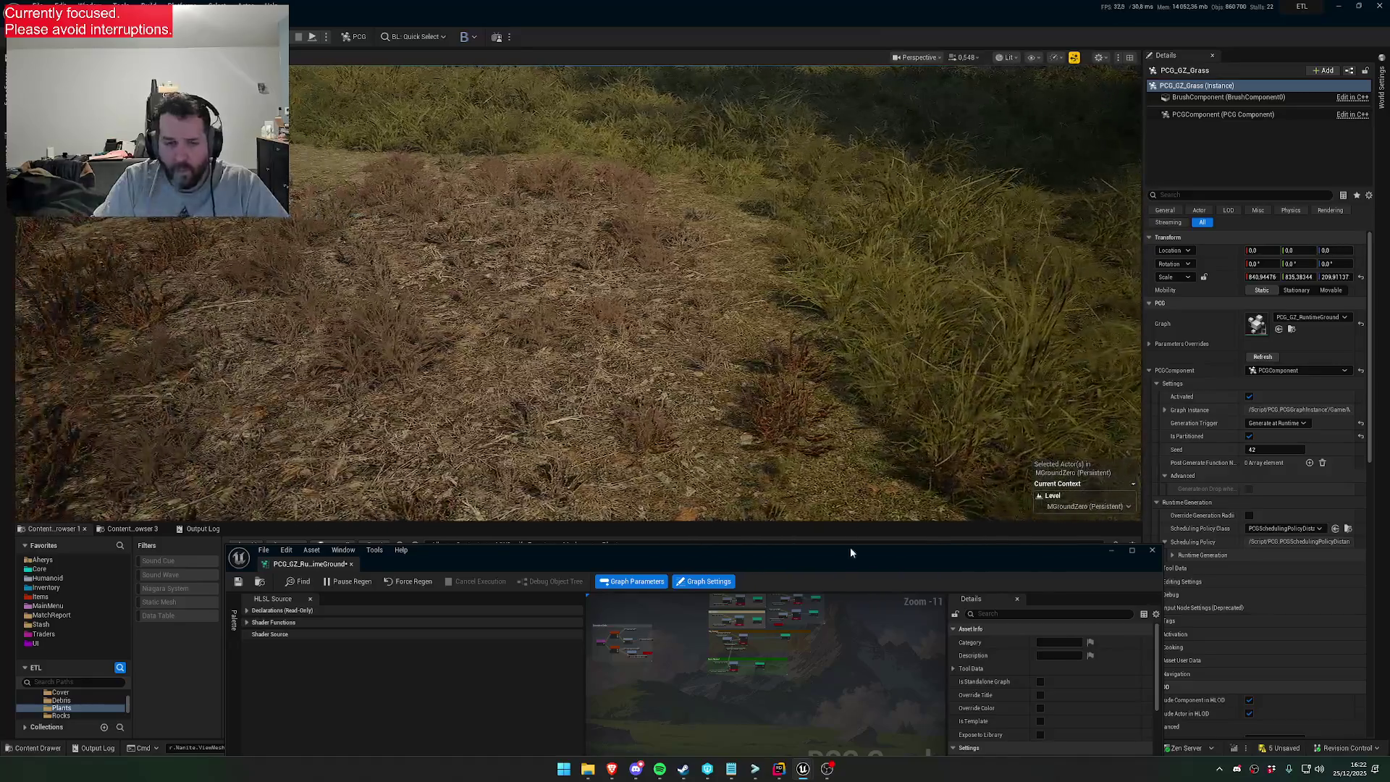
mouse_move(796, 550)
mouse_down()
mouse_move(829, 445)
mouse_move(871, 388)
mouse_up()
Try DG_GroundInfluence values 0.5, 0.4, 0.1 and 0.2, comparing the regenerated dry grass
click(795, 688)
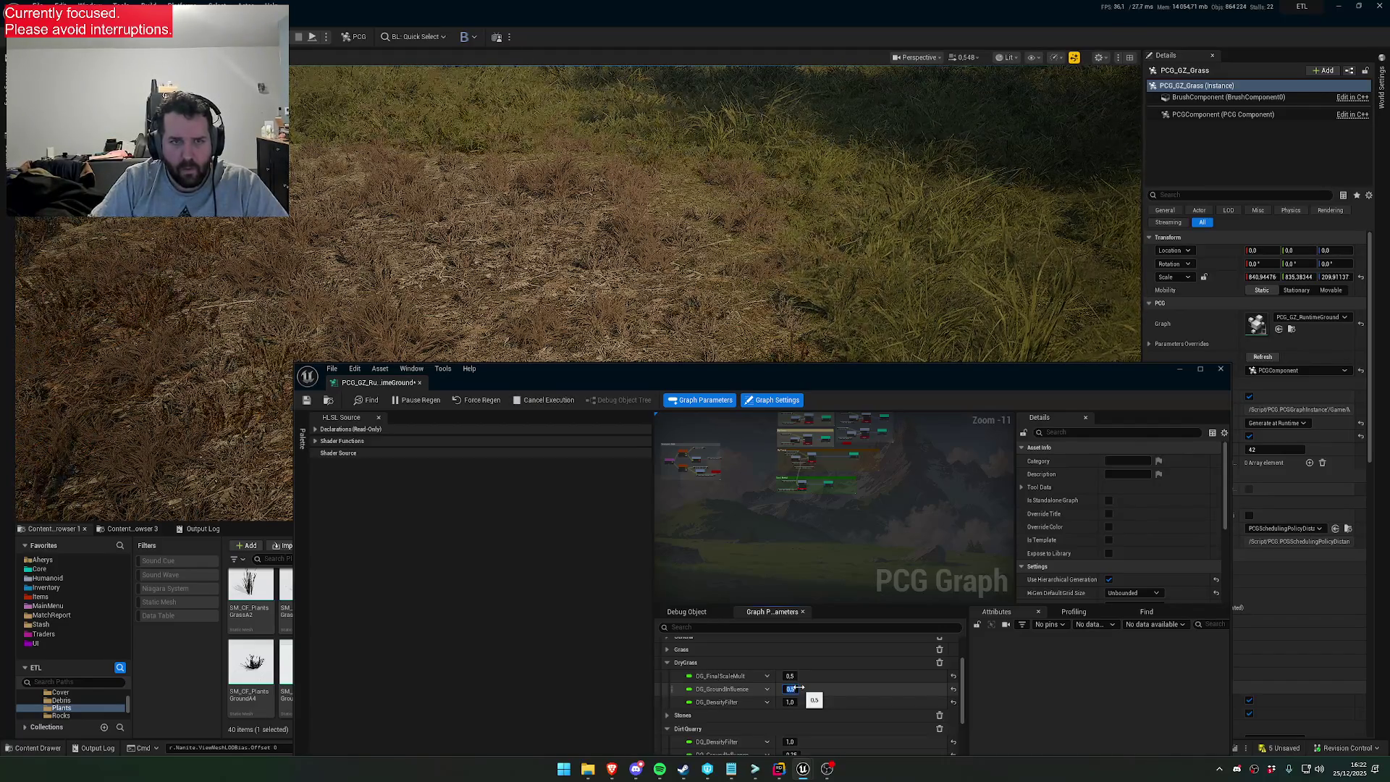
text(0.5)
key(Return)
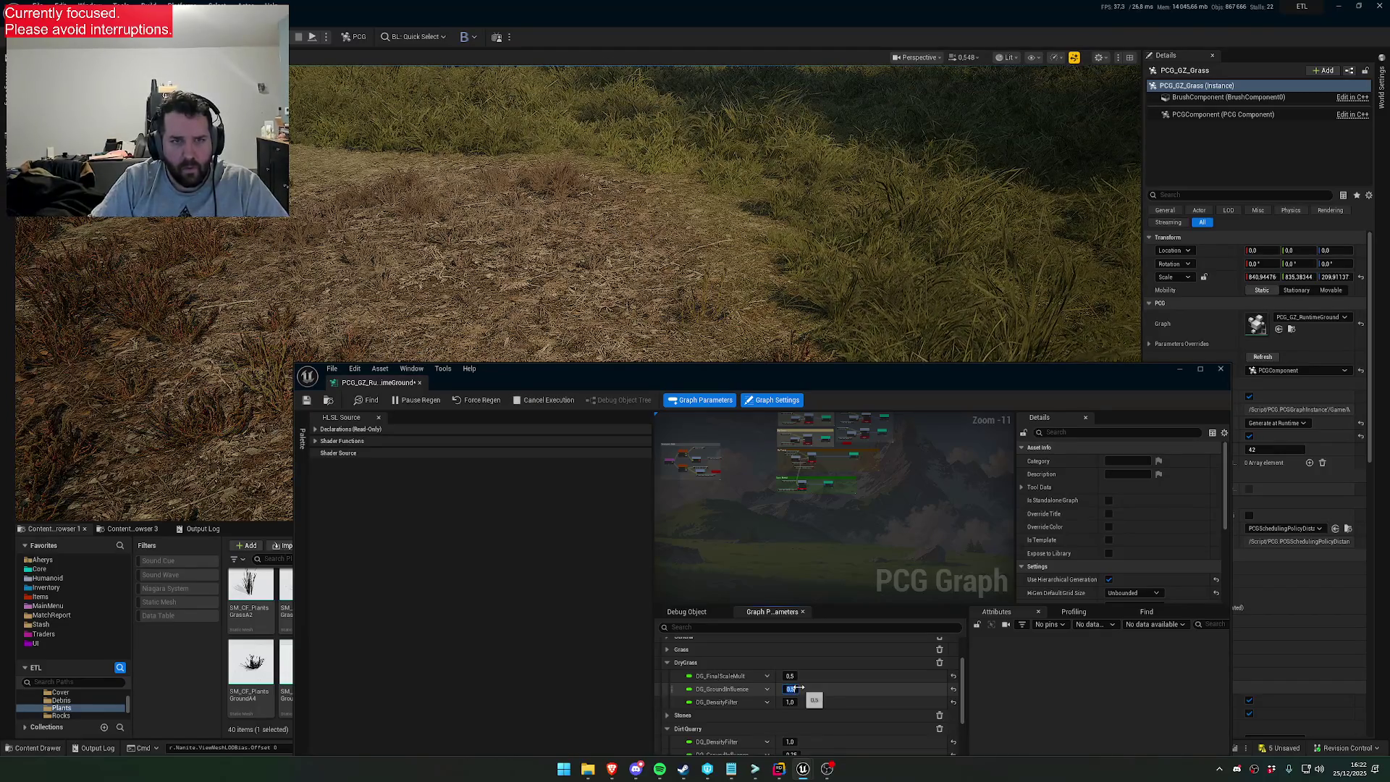
text(0.4)
key(Return)
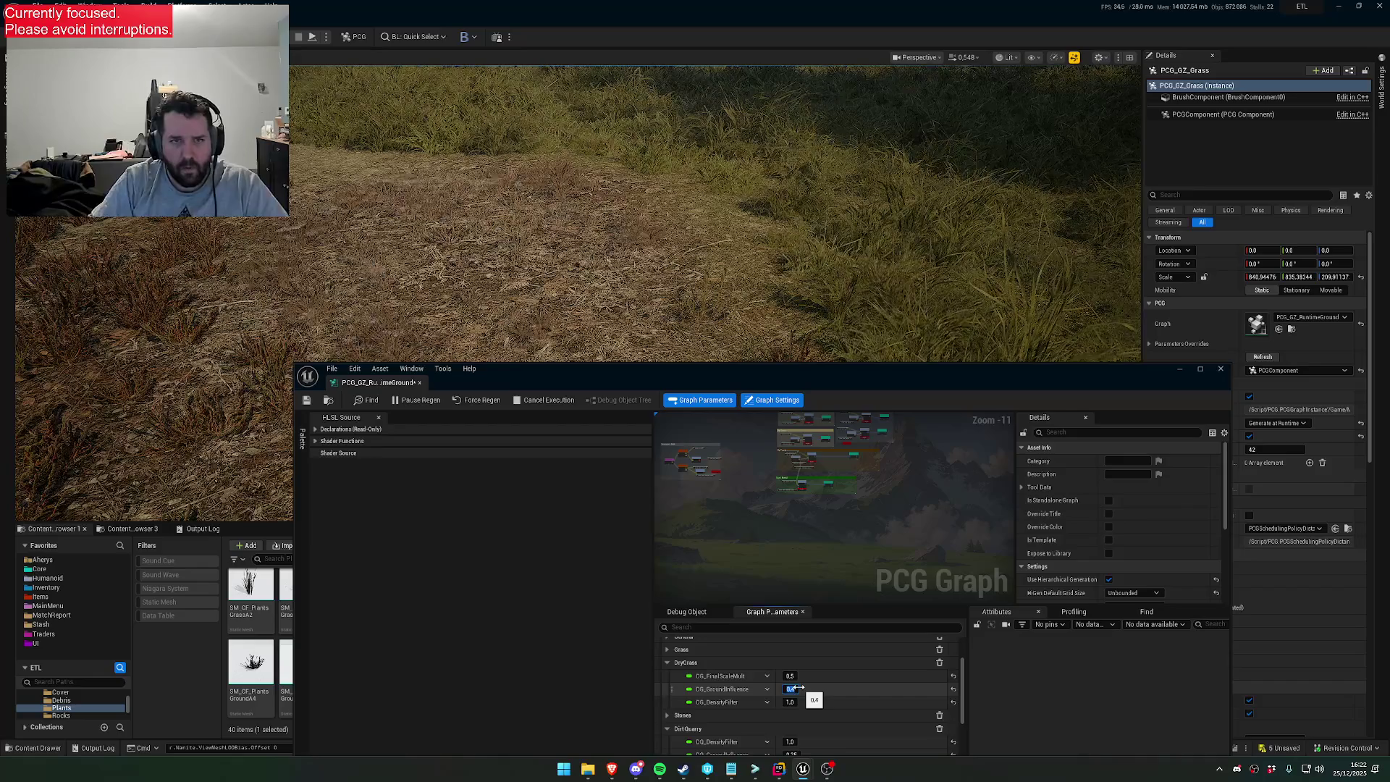
text(0.1)
key(Return)
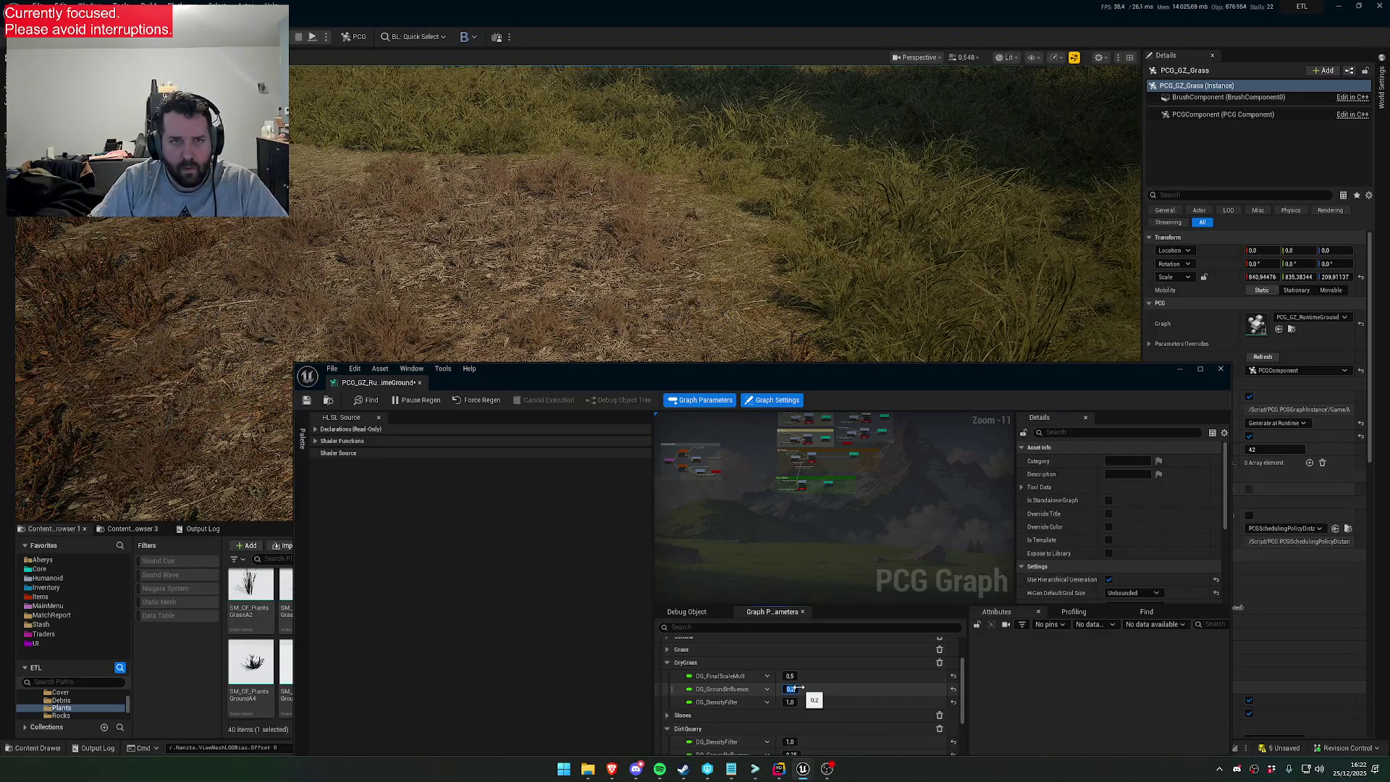
text(0.2)
key(Return)
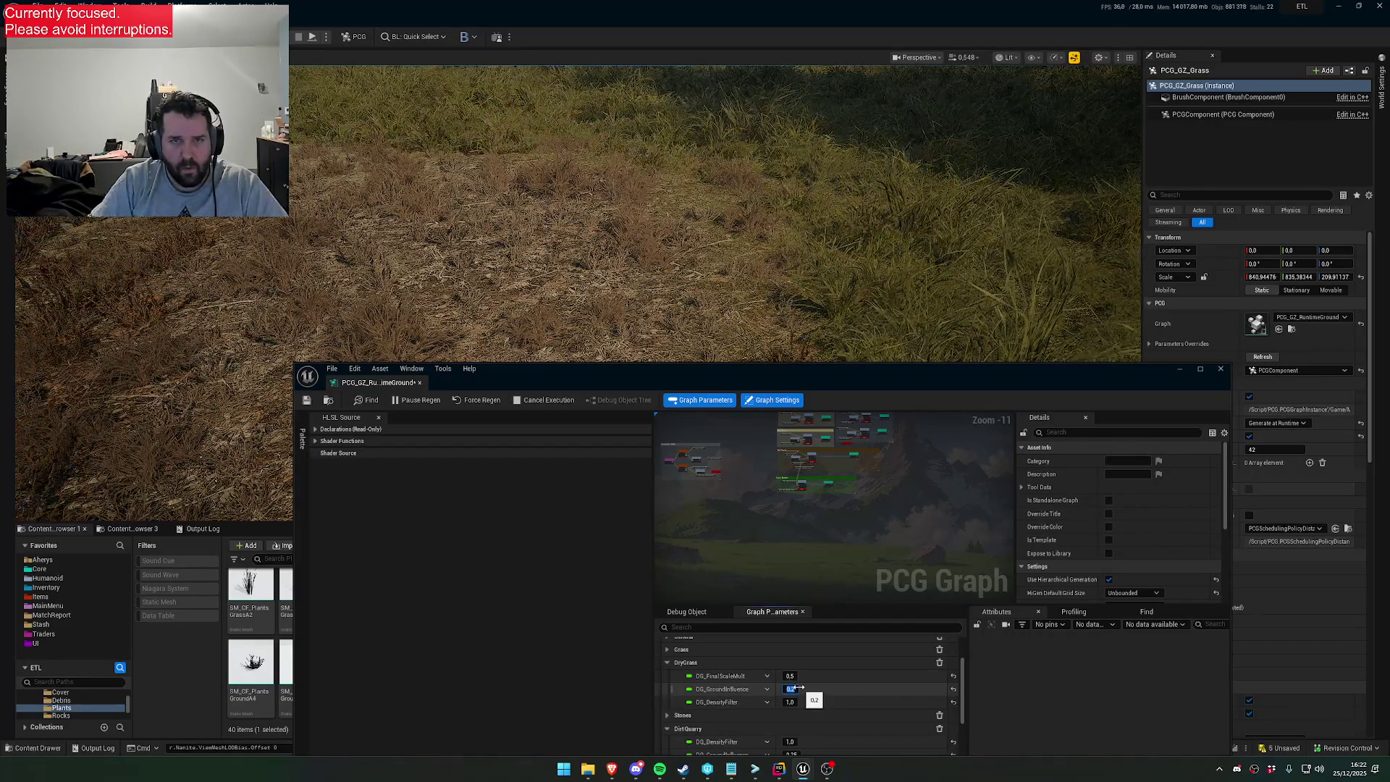
Retry 0.3, 0.4 and 0.2, then commit the final DG_GroundInfluence value
text(0.3)
key(Return)
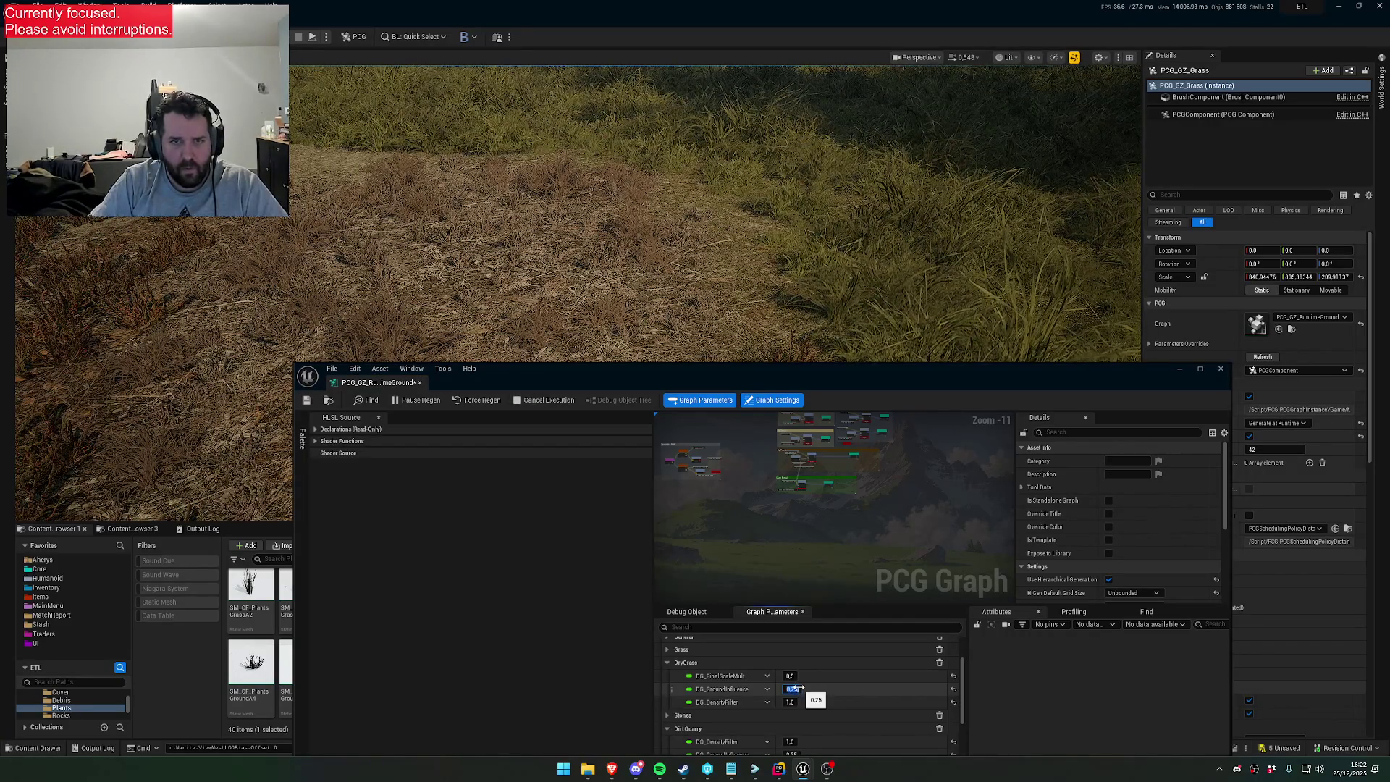
text(0.4)
key(Return)
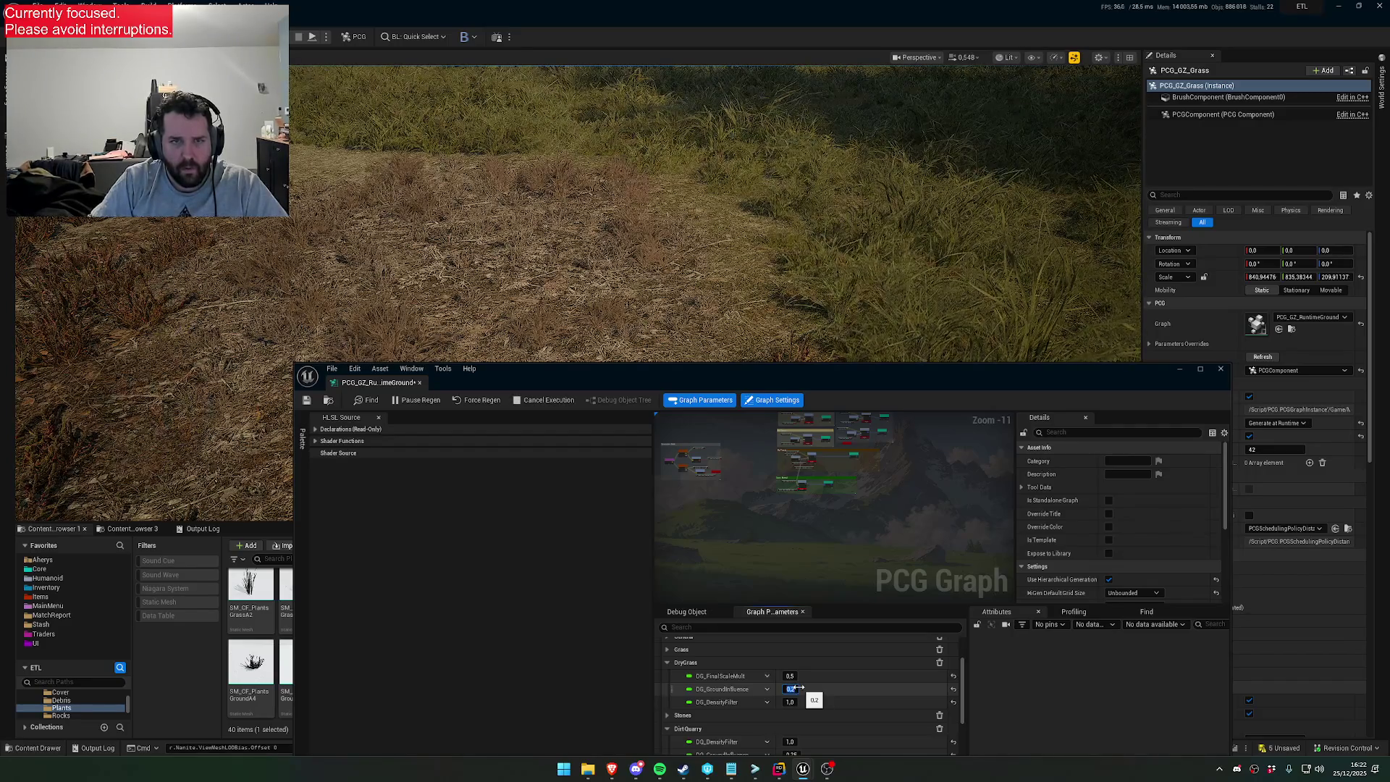
text(2)
key(Return)
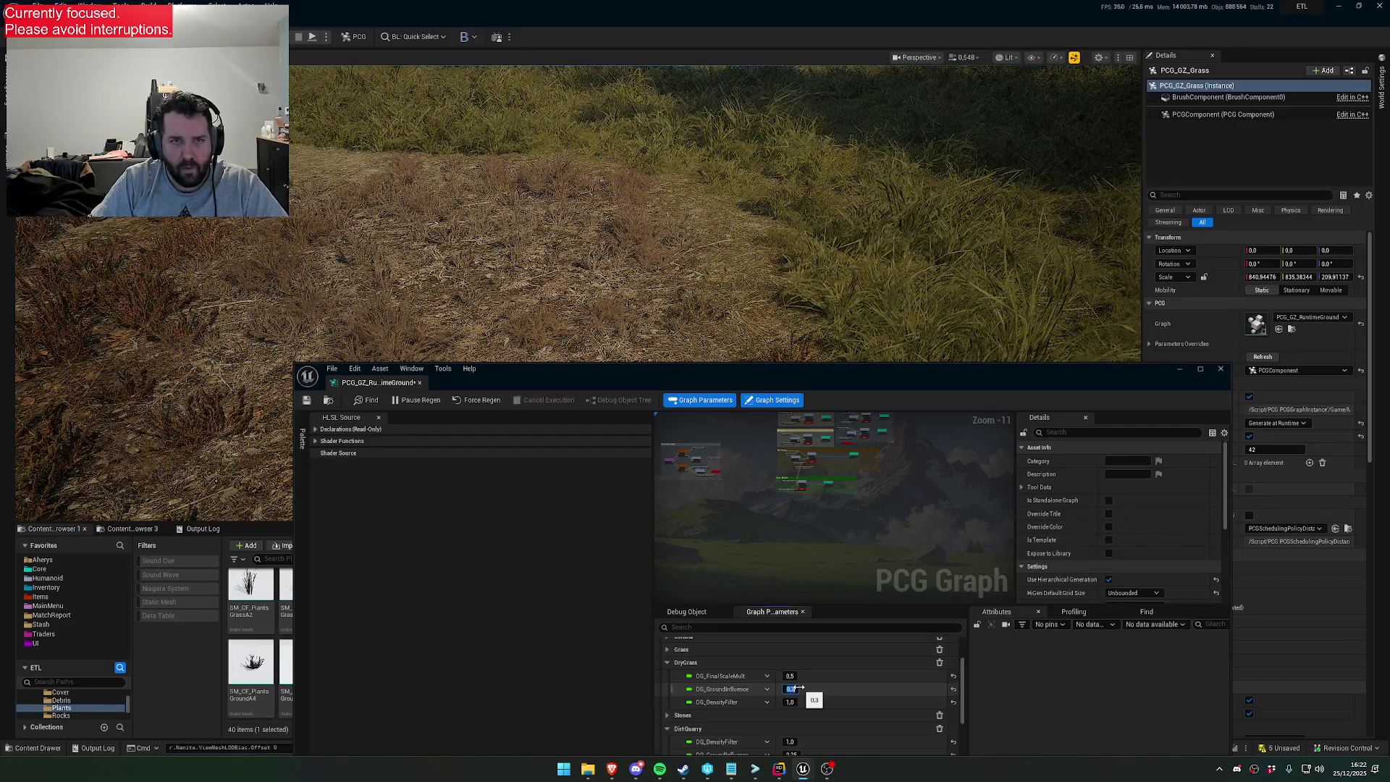
click(799, 688)
text(0.1)
key(Return)
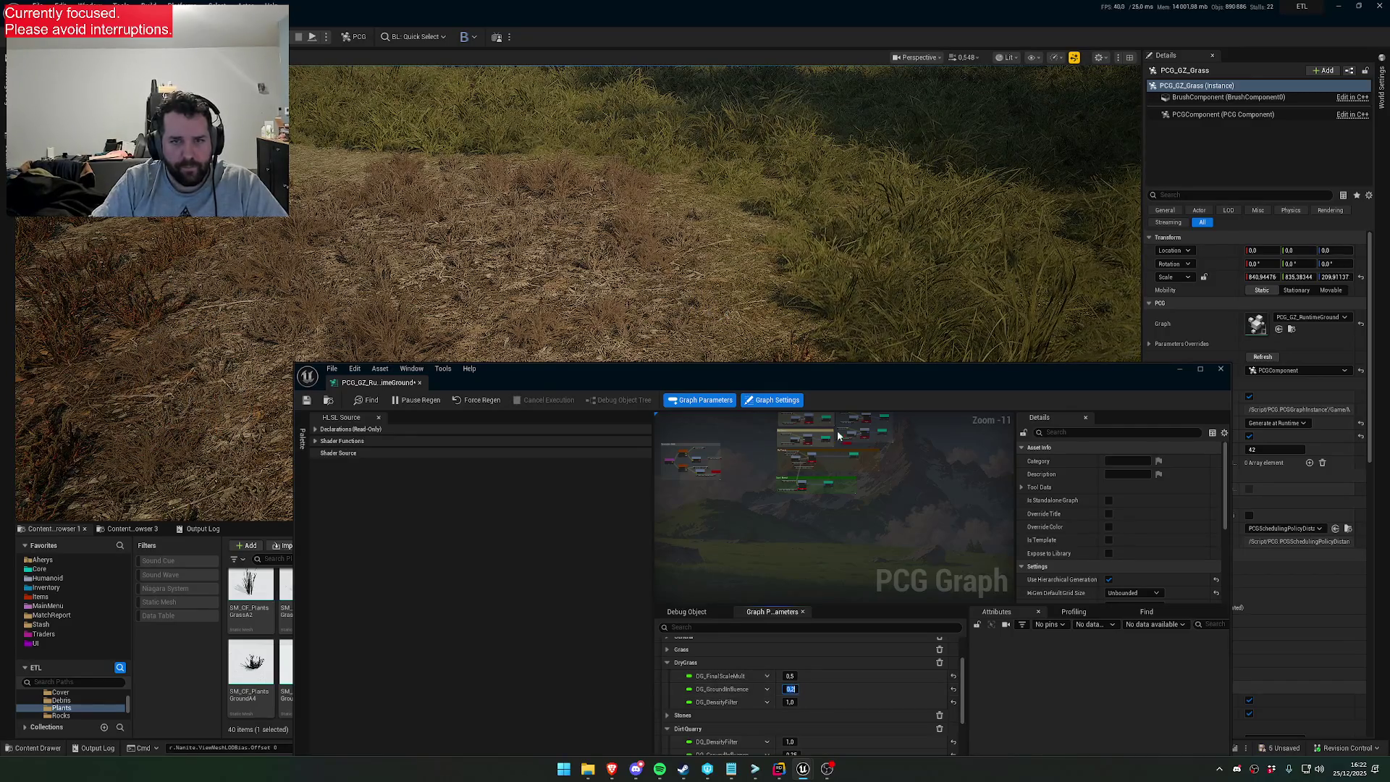
drag(724, 368, 698, 464)
Survey the dense dry grass meadow, shifting the PCG graph window to show the Plants grass meshes
drag(794, 309, 794, 309)
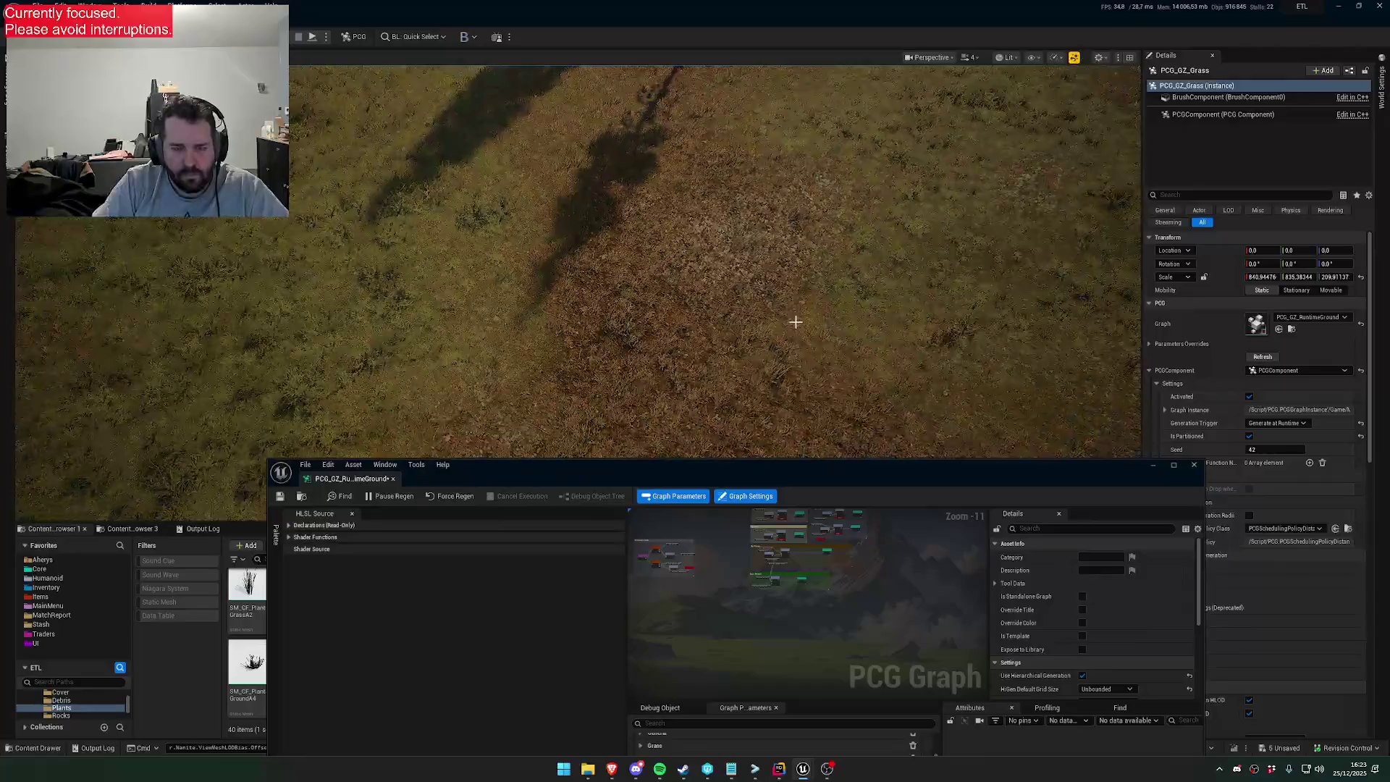
scroll(731, 559, up, 5)
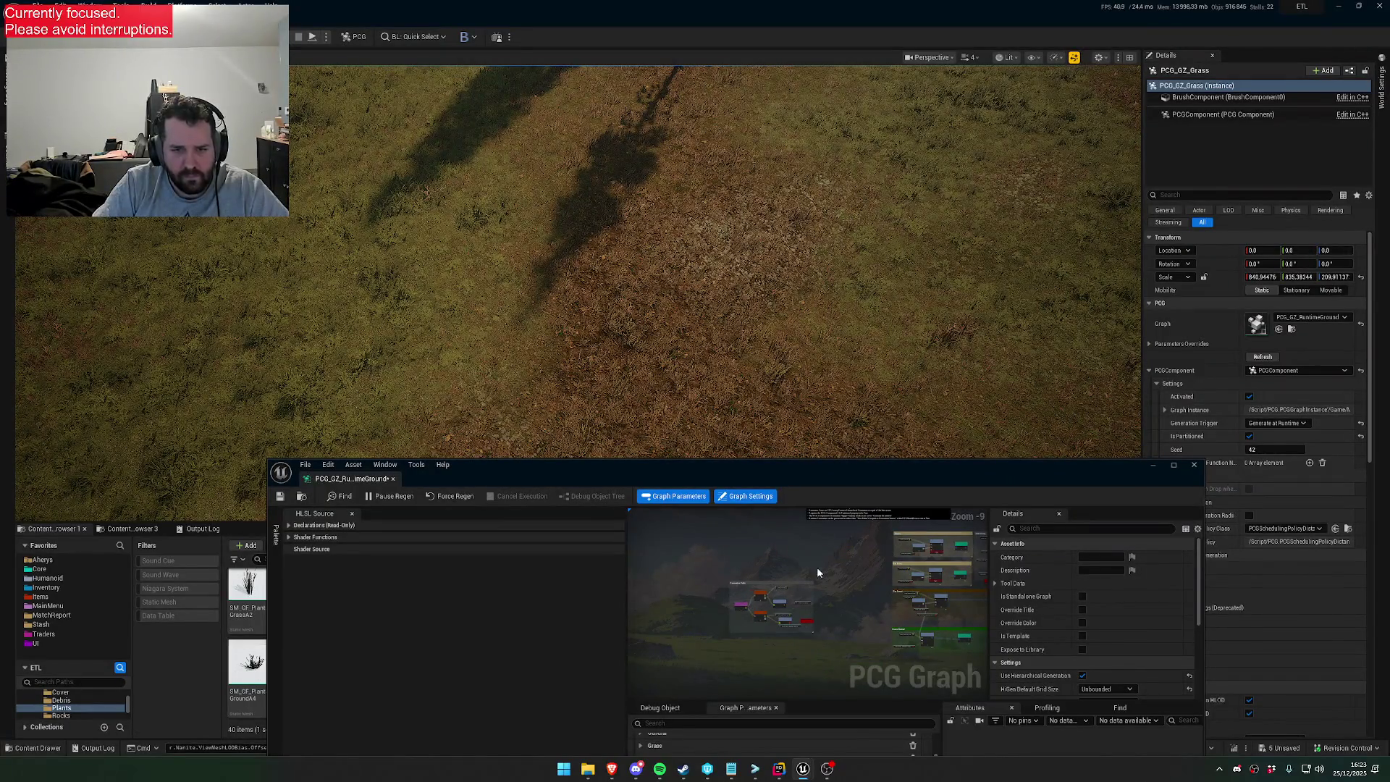
scroll(790, 560, up, 3)
drag(760, 469, 857, 696)
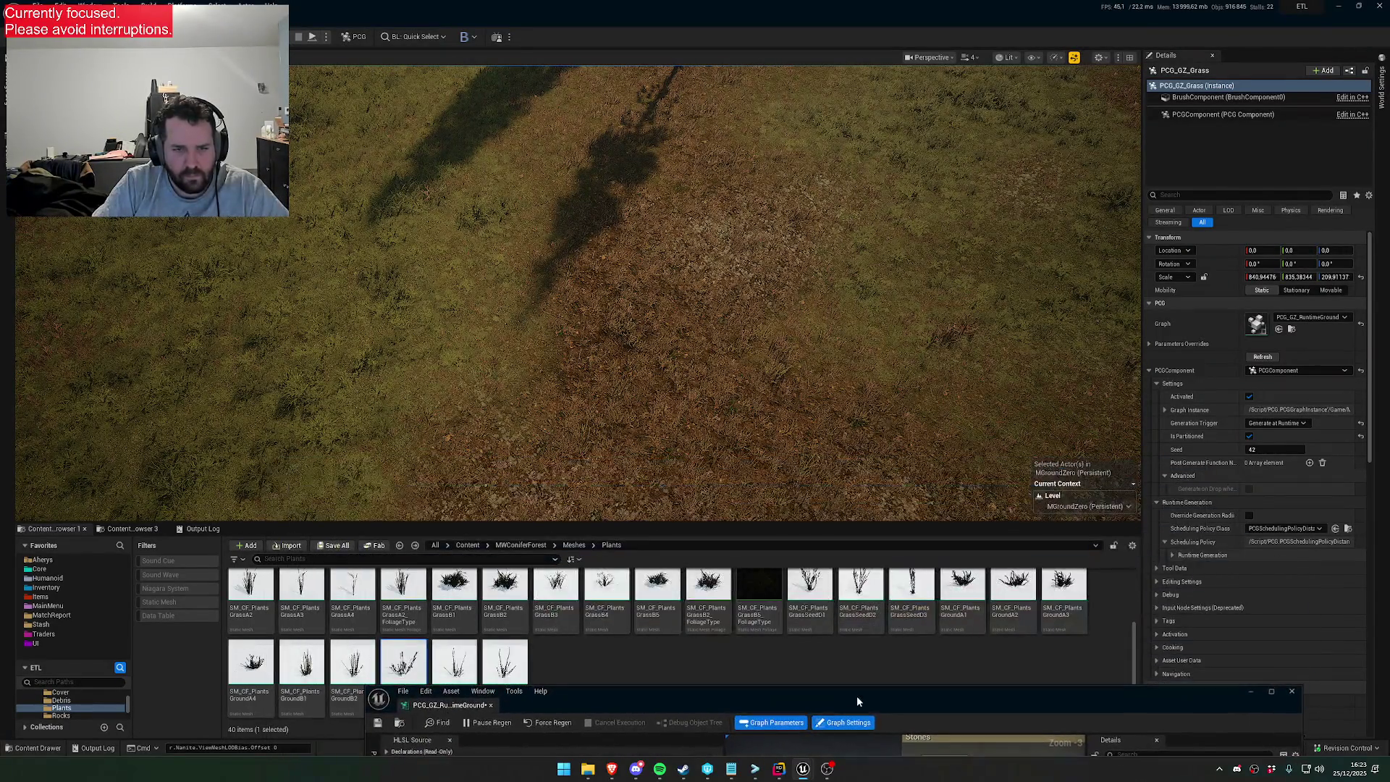
scroll(572, 289, down, 2)
key(w)
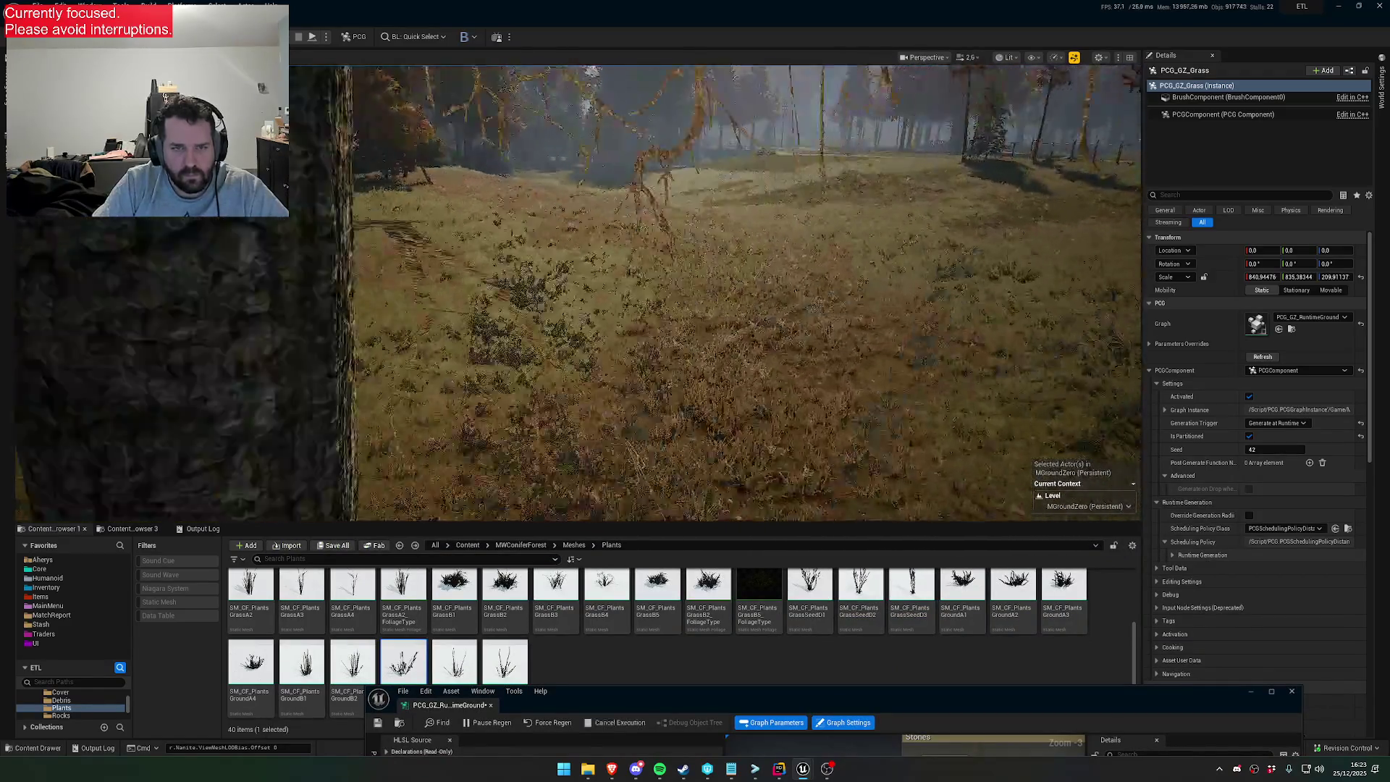
scroll(716, 292, down, 1)
mouse_move(749, 693)
mouse_down()
mouse_move(748, 423)
mouse_move(798, 554)
mouse_up()
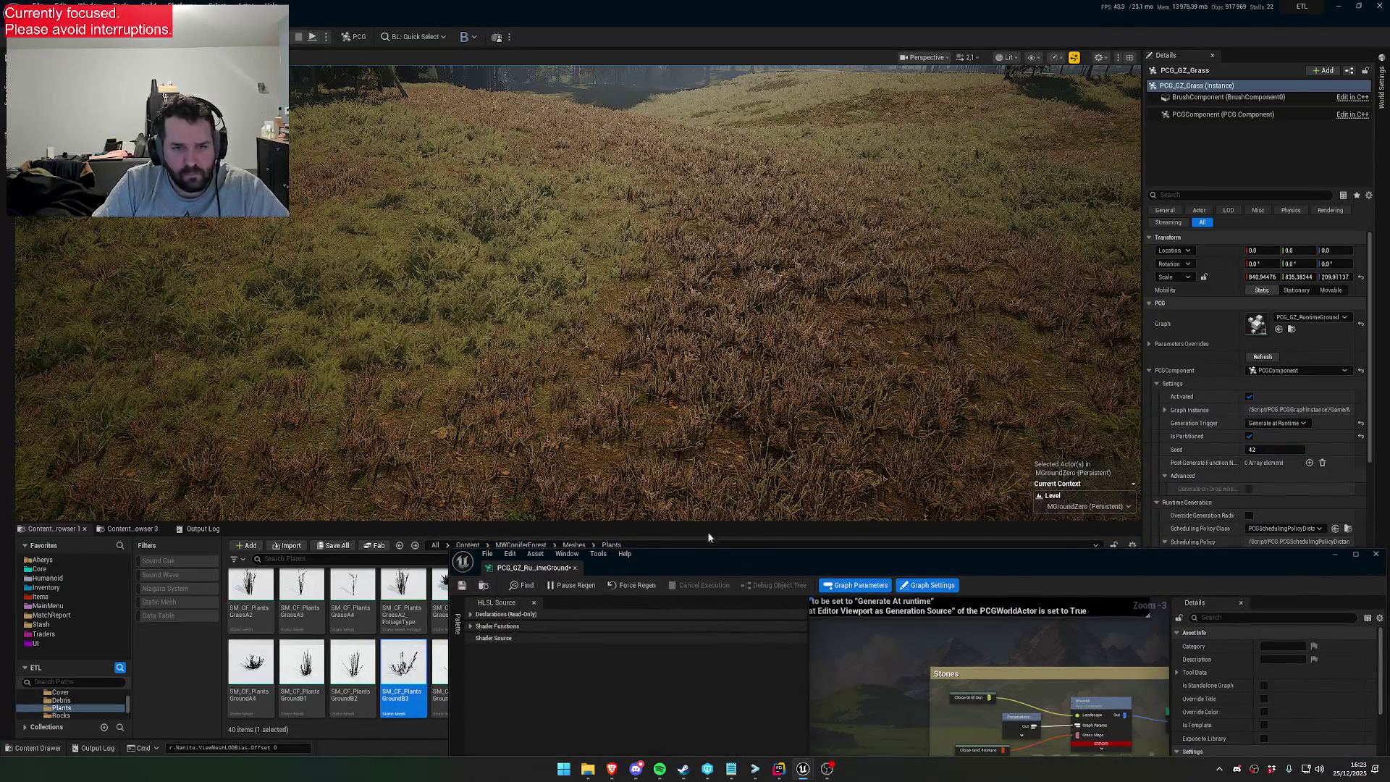
click(670, 346)
Open the landscape's master material from its Landscape Material slot
scroll(1257, 468, down, 5)
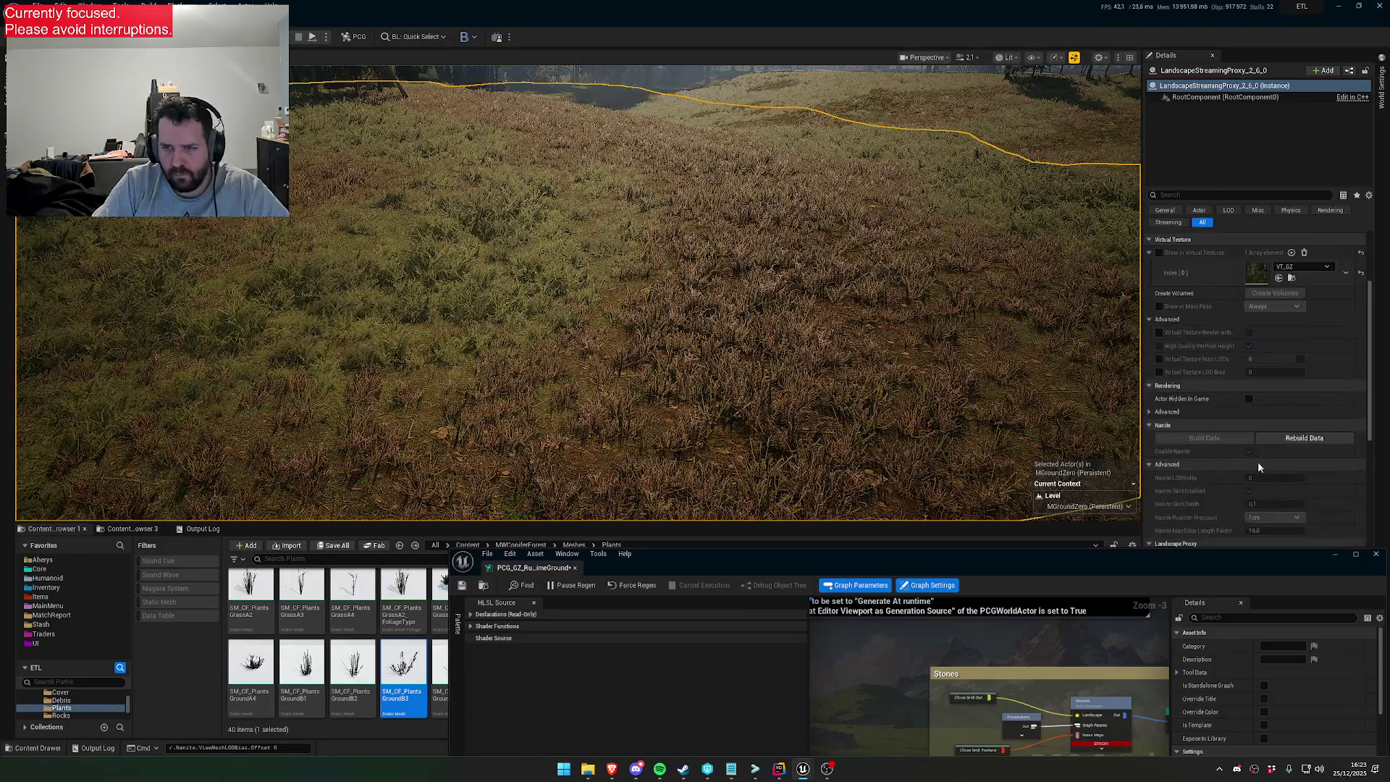
scroll(1258, 467, down, 5)
double_click(1256, 448)
Open the MTL_CF_GroundForest material function from the master material graph
scroll(955, 517, down, 10)
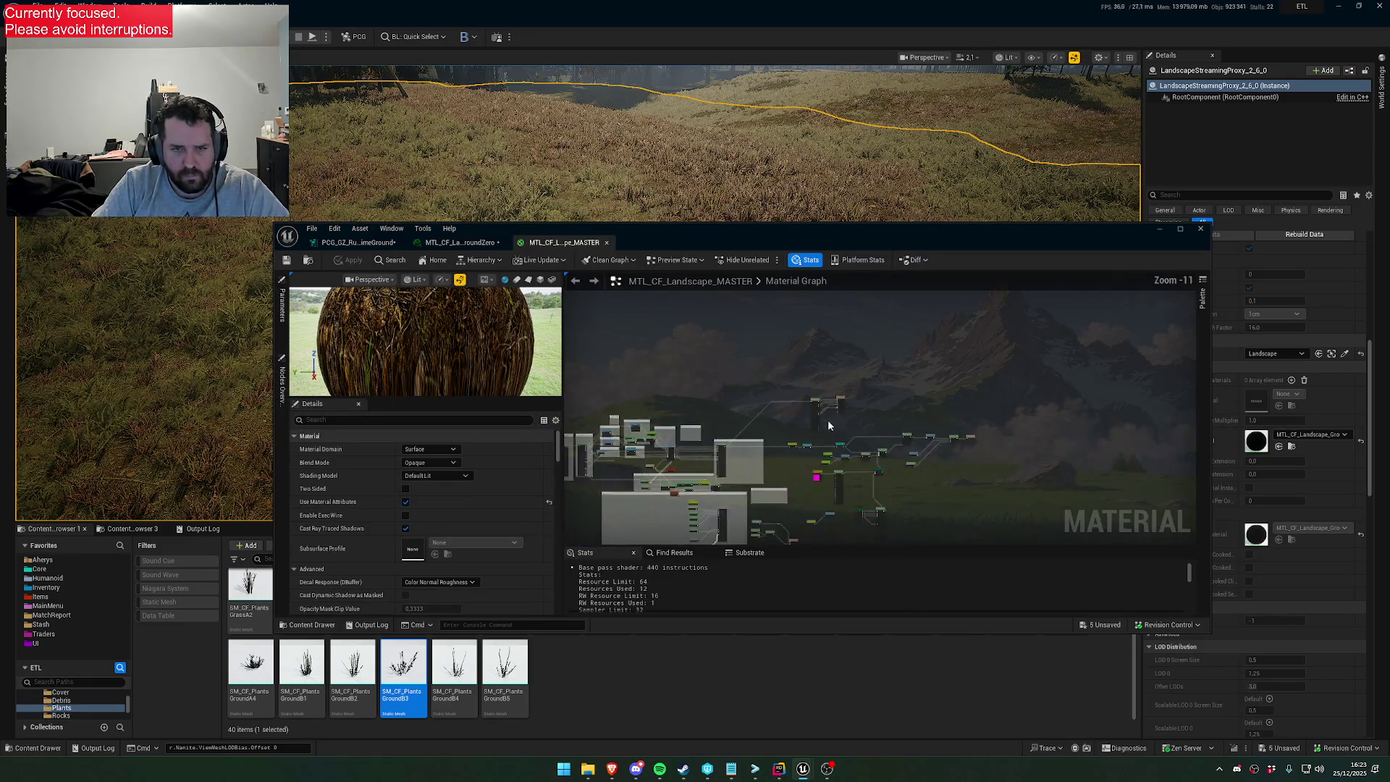
scroll(839, 425, up, 10)
click(837, 414)
double_click(837, 415)
scroll(893, 435, up, 3)
Set the ConstantBiasScale node's Scale to 2 and preview its output on the sphere
click(1079, 457)
scroll(838, 452, up, 2)
click(838, 452)
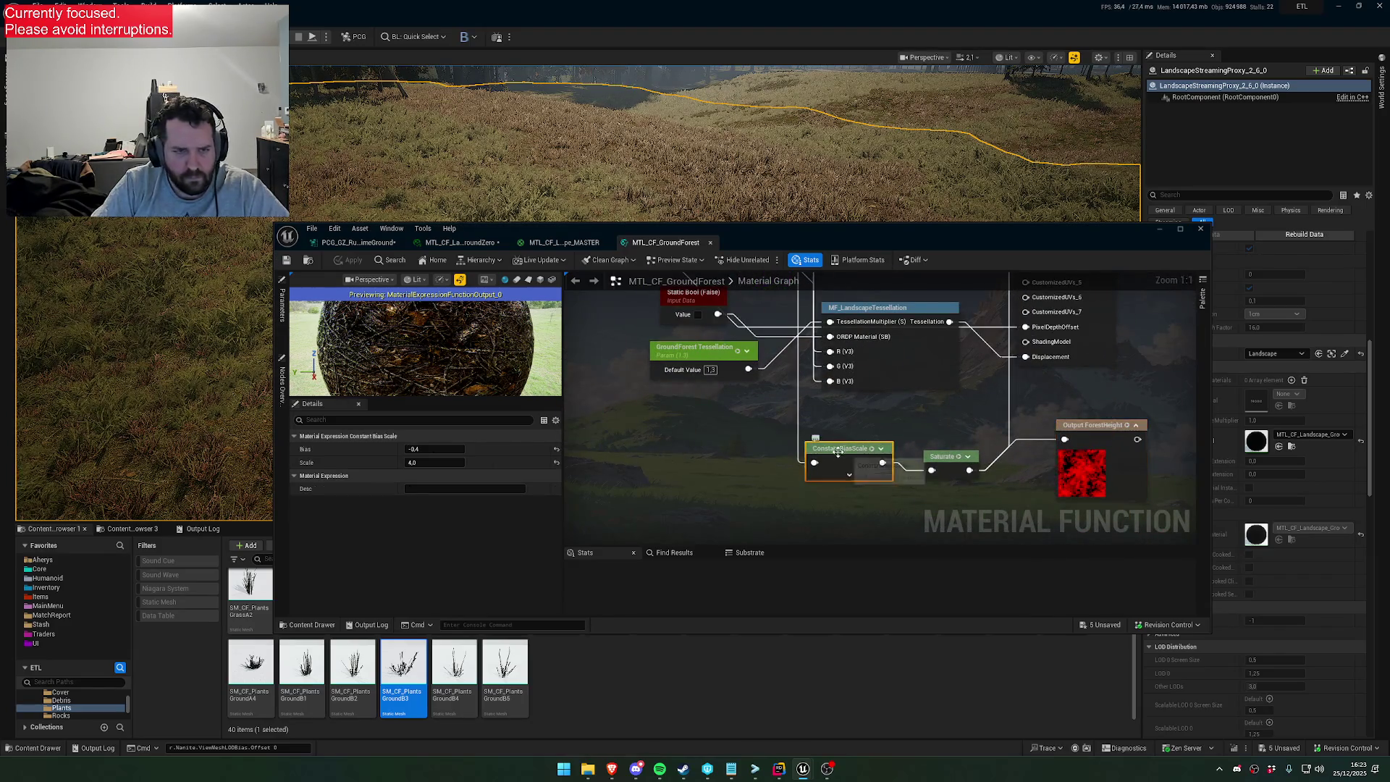
click(441, 460)
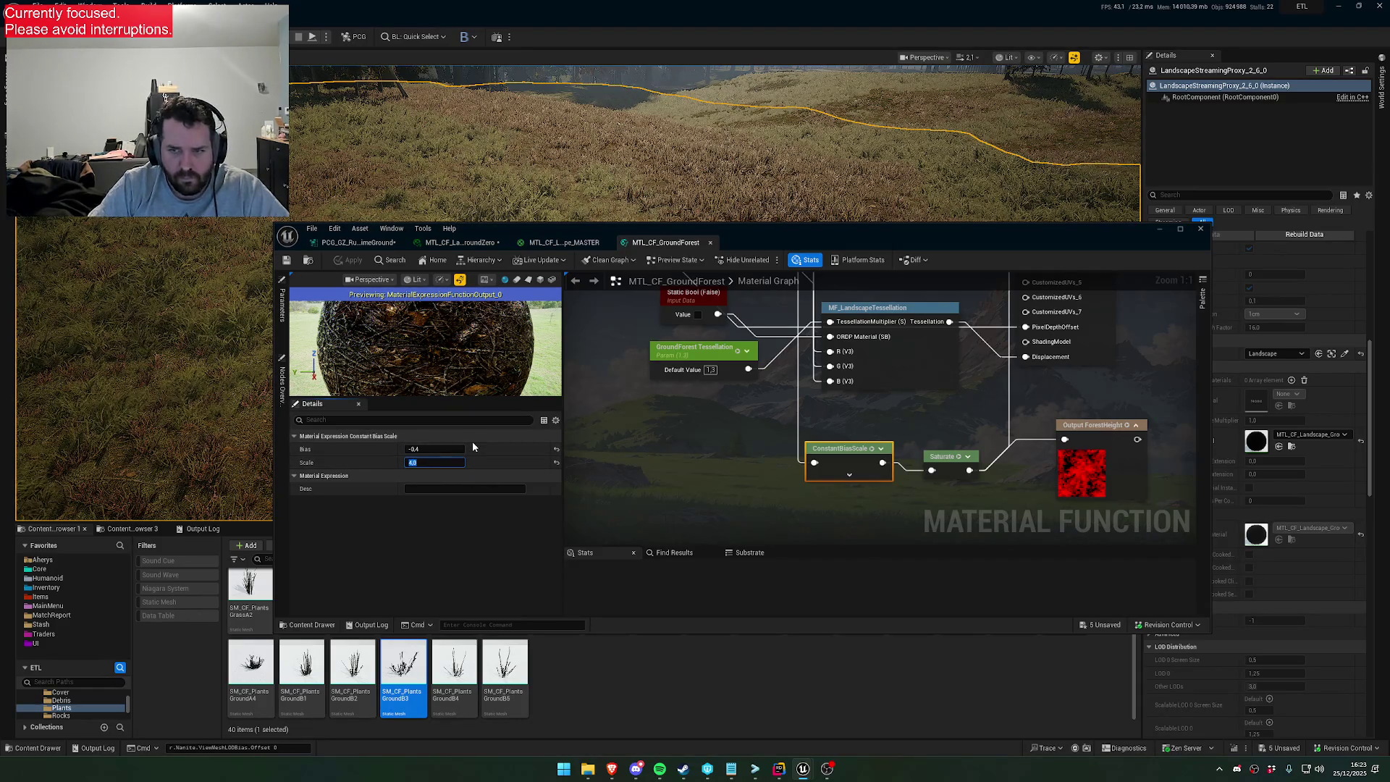
text(2)
key(Return)
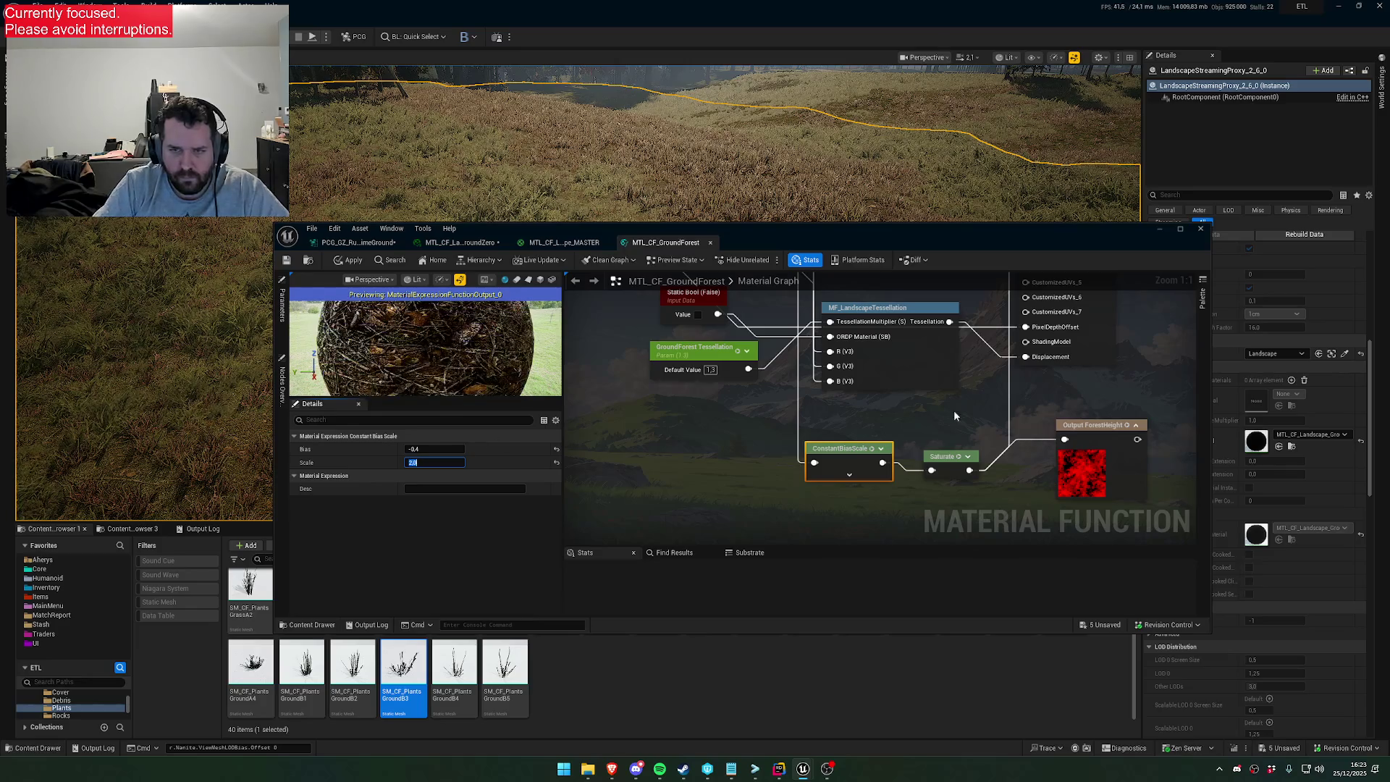
click(881, 448)
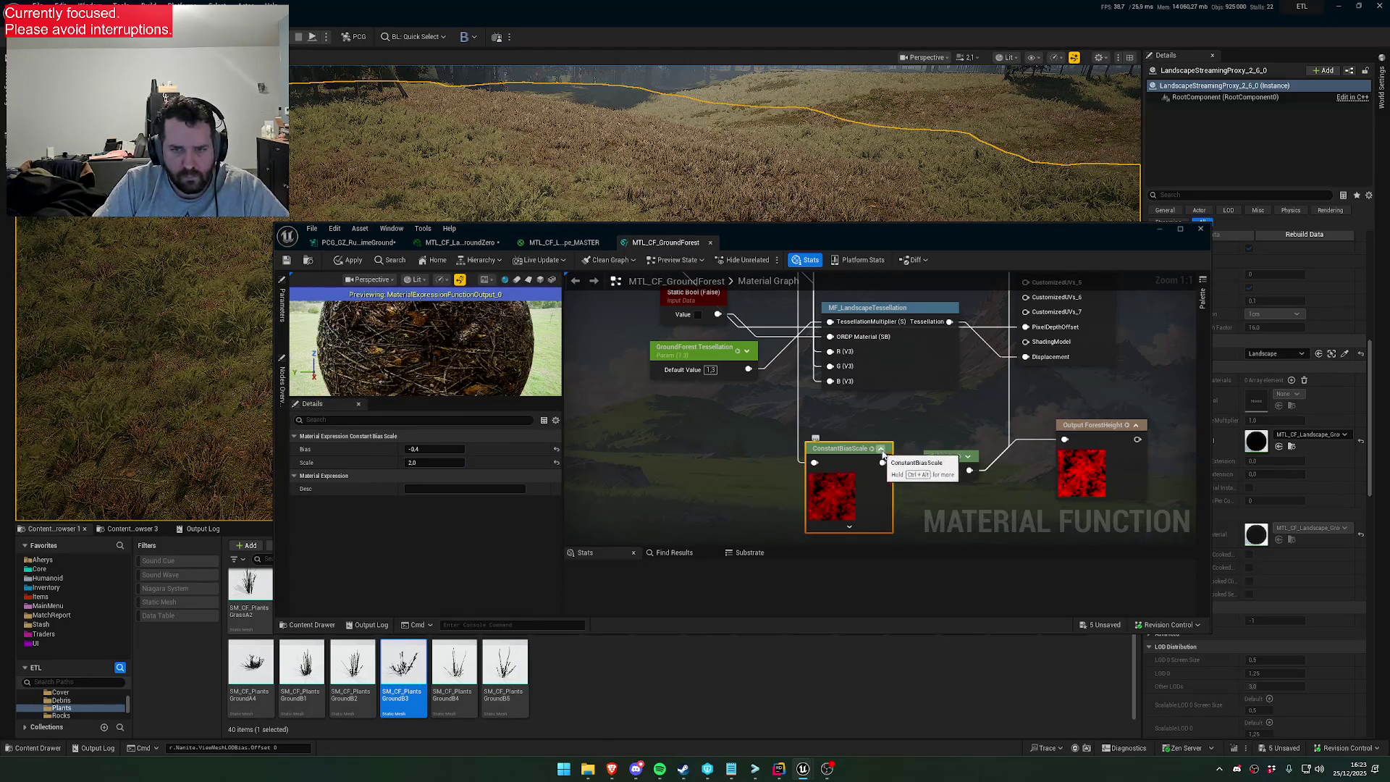
click(881, 449)
key(space)
Try ConstantBiasScale Scale values 3, 2 and 1, comparing the mask preview
click(438, 463)
text(3)
key(Return)
text(2)
key(Return)
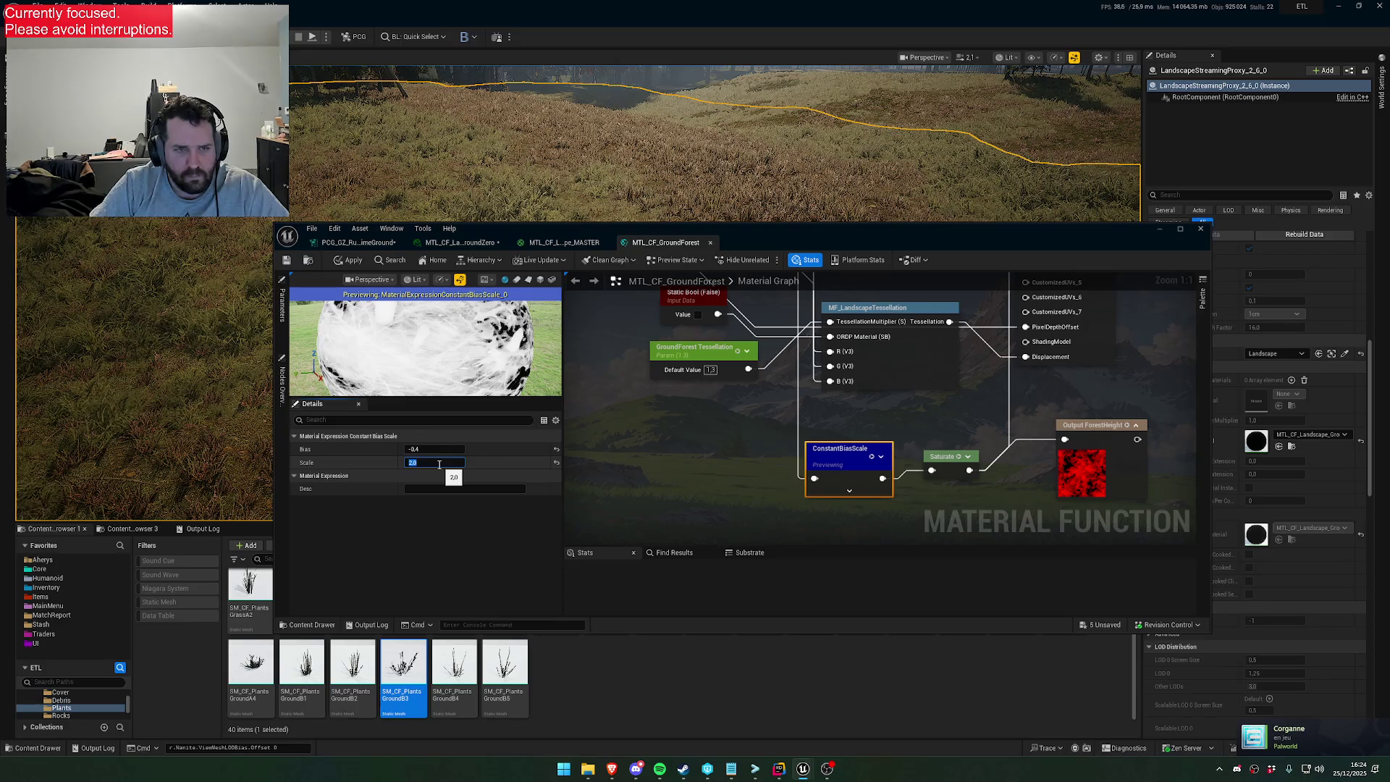
text(1)
key(Return)
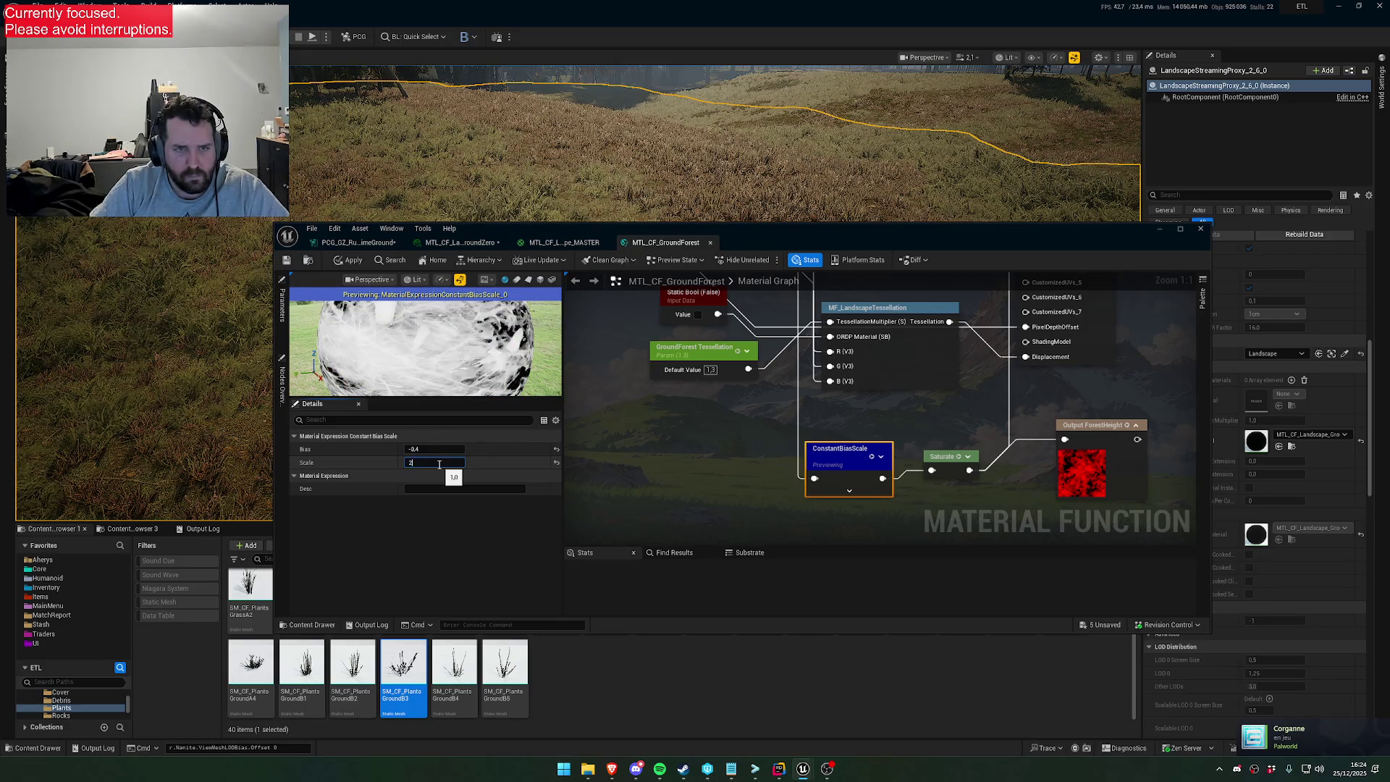
key(Return)
Set Scale to 1 and test Bias values -0.5 and 0.4 before settling on -0.4
key(Return)
click(437, 448)
text(0)
key(Return)
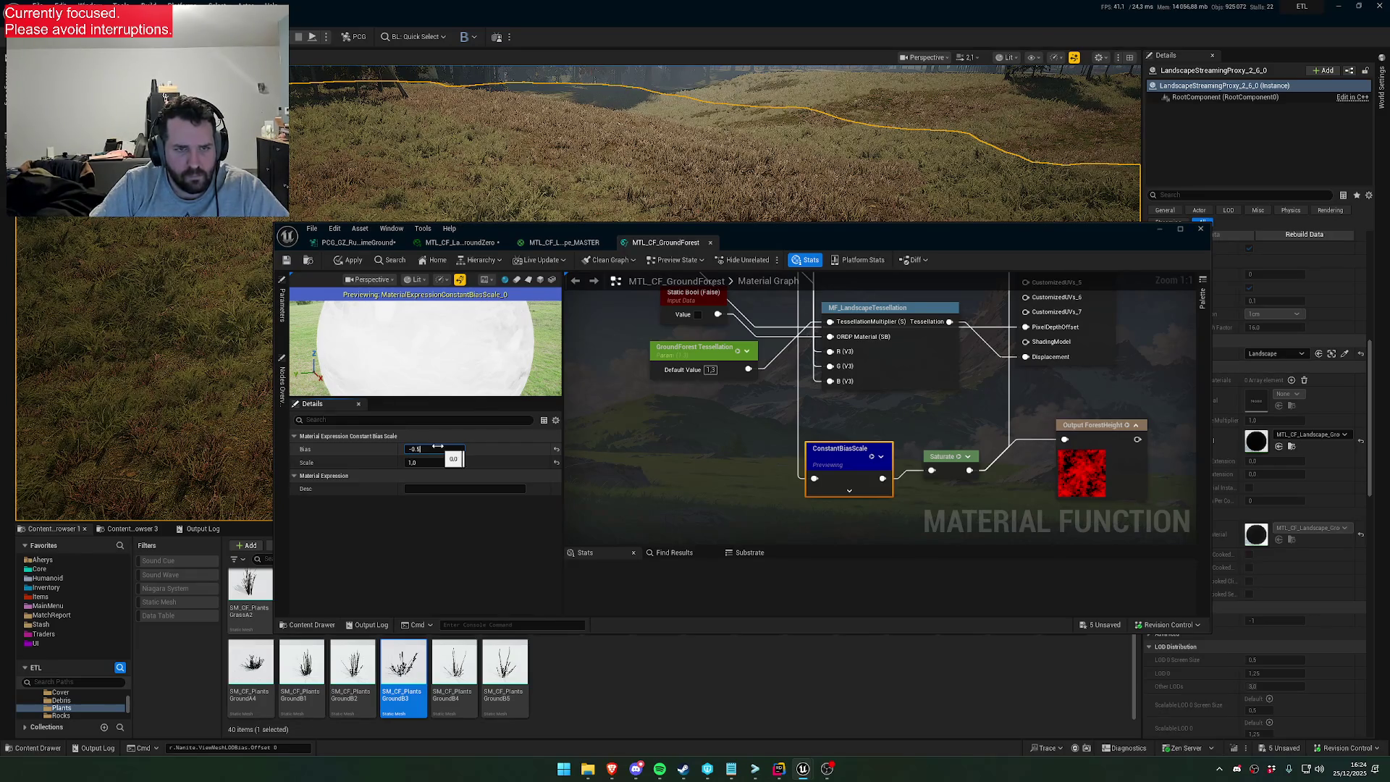
key(Return)
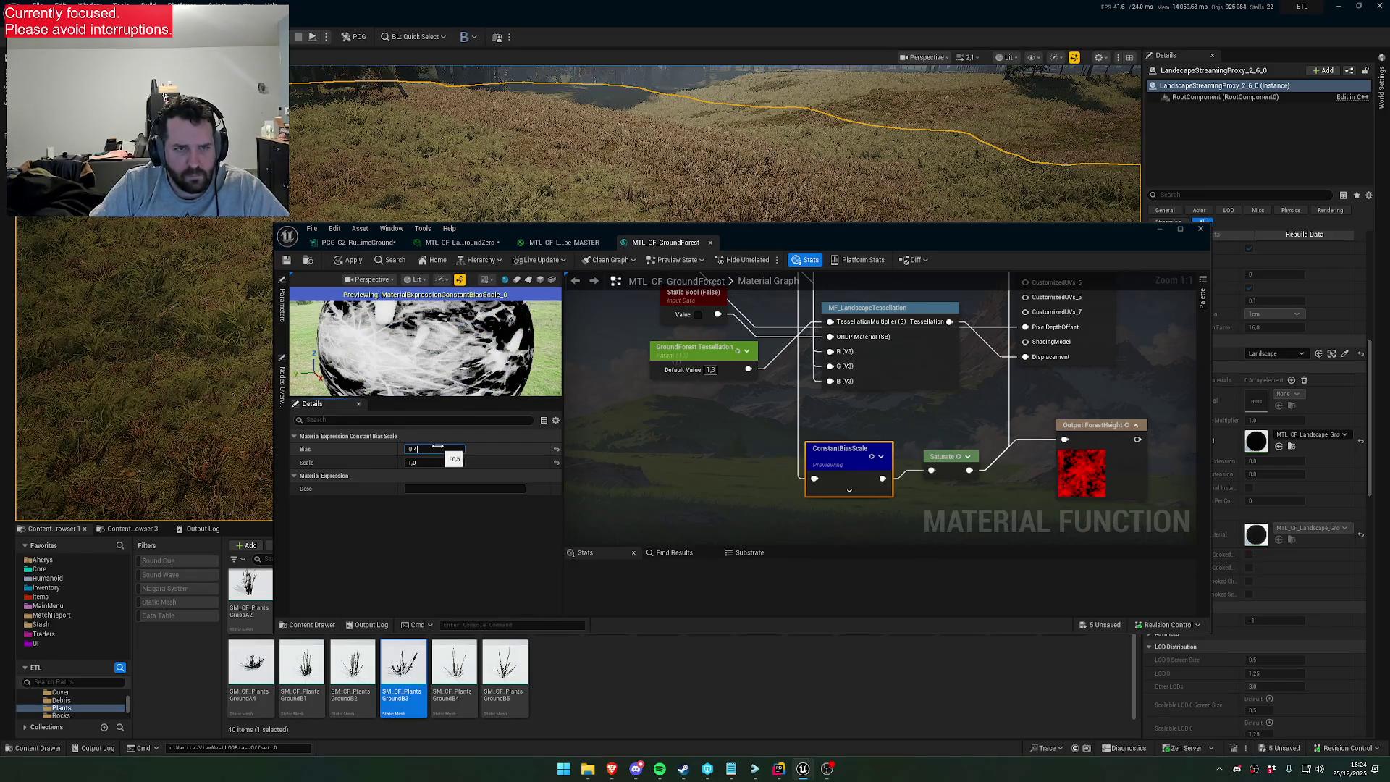
key(Return)
text(0.)
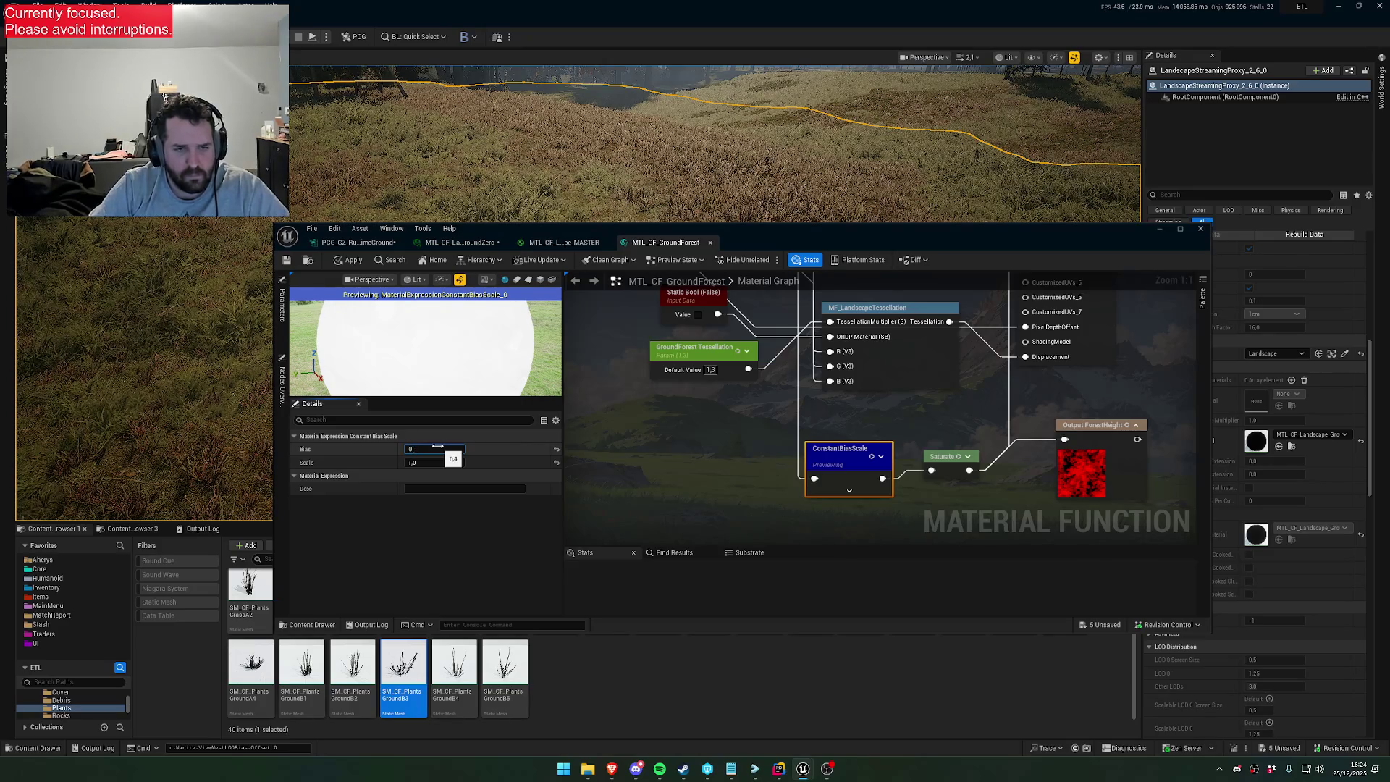
text(0.4)
key(Return)
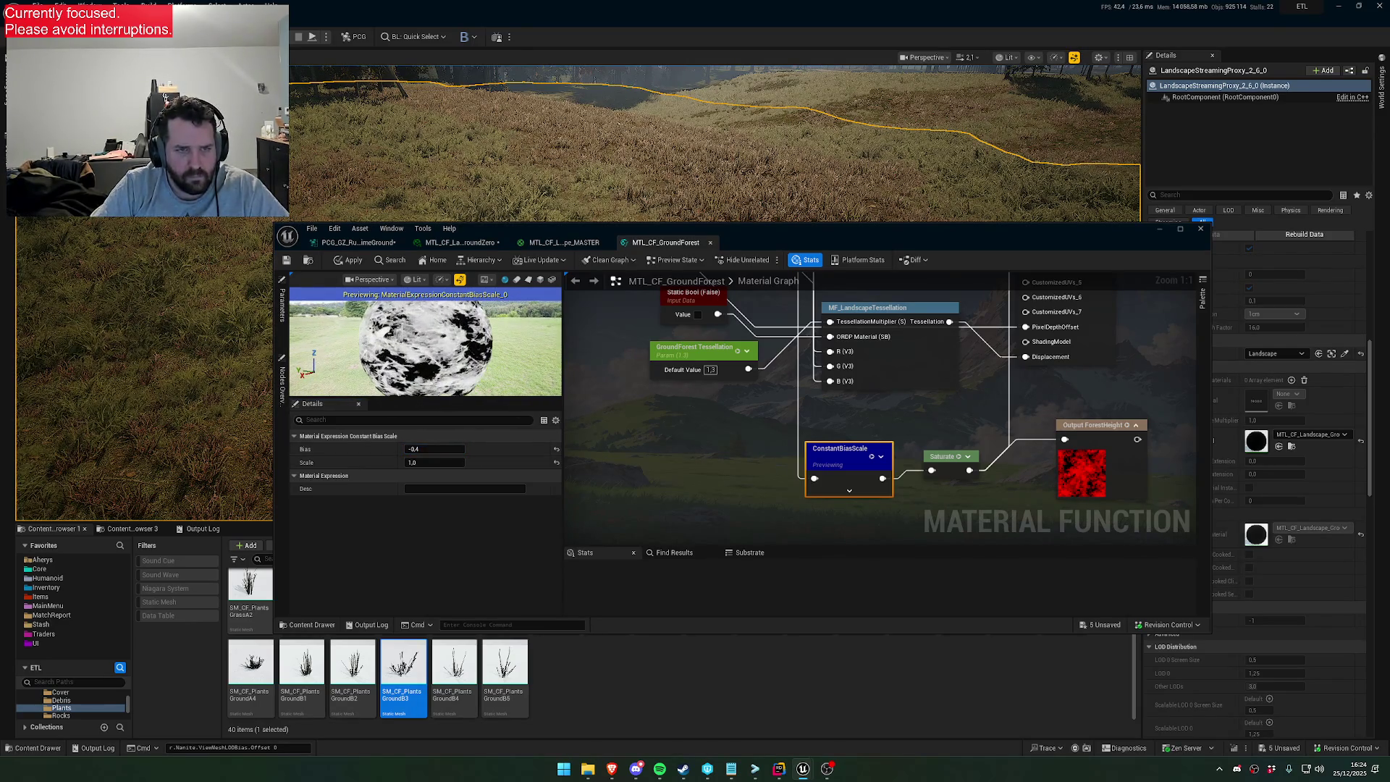
Apply the GroundForest bias -0.4 / scale 1.0 change and view the recompiled forest floor
click(351, 264)
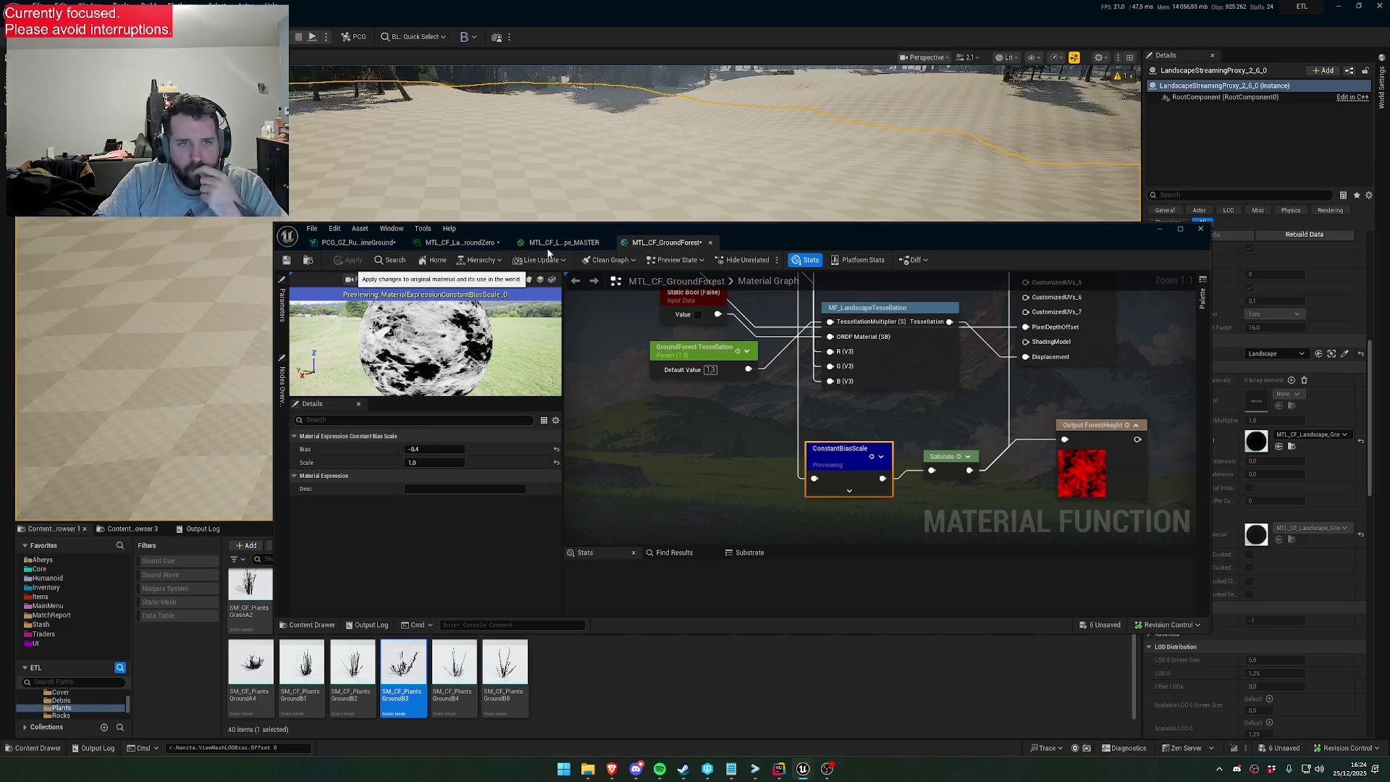
drag(352, 222, 351, 334)
mouse_move(714, 199)
mouse_down()
mouse_move(674, 221)
mouse_move(622, 192)
mouse_move(600, 207)
mouse_up()
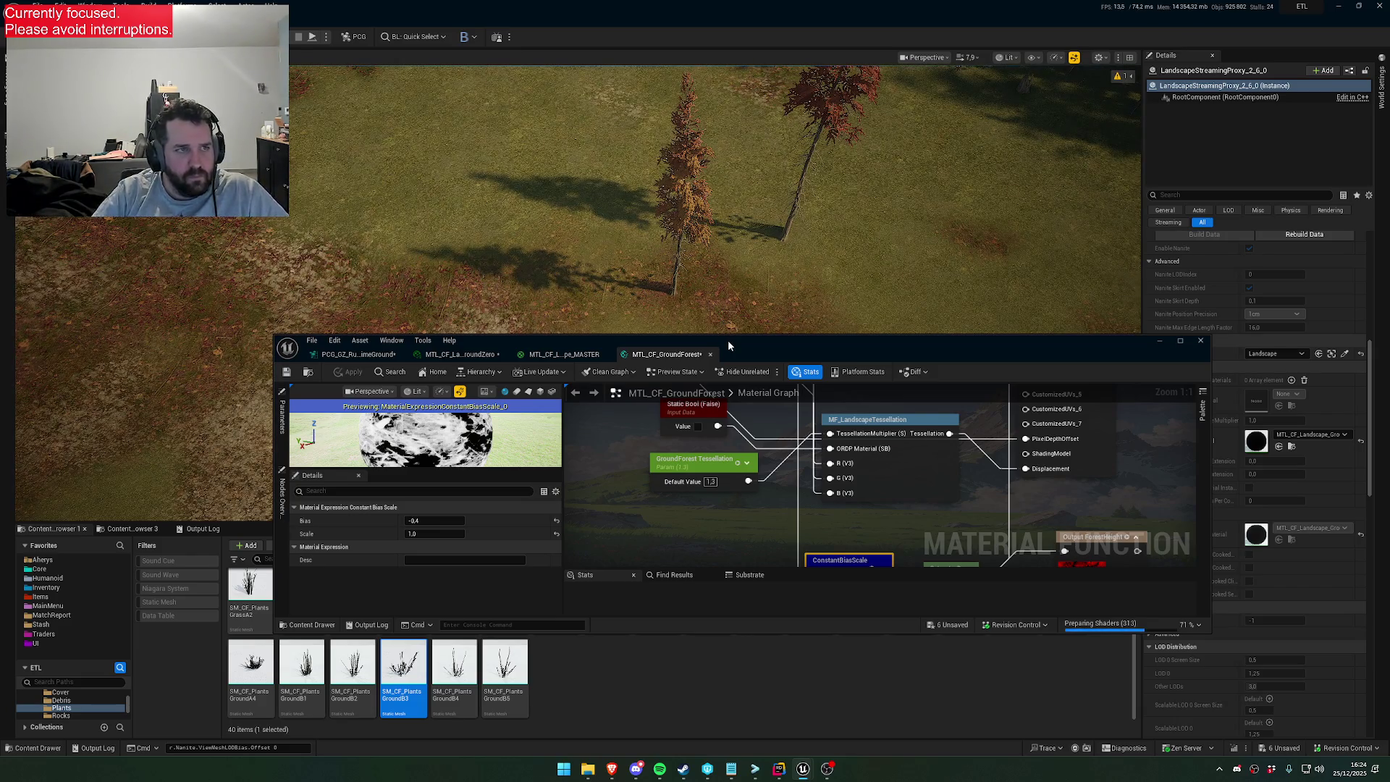
drag(723, 338, 800, 464)
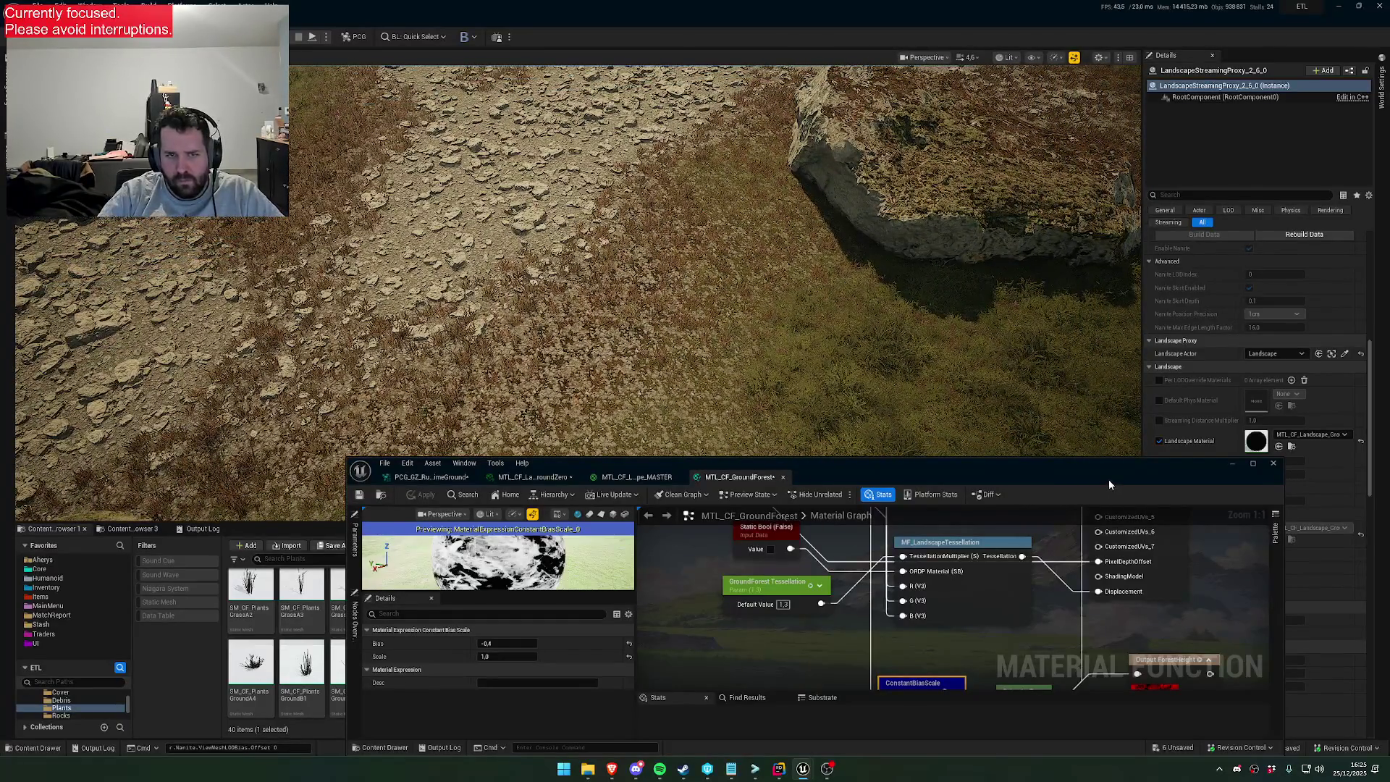
drag(1109, 479, 1000, 530)
scroll(1217, 467, up, 5)
scroll(1222, 469, up, 2)
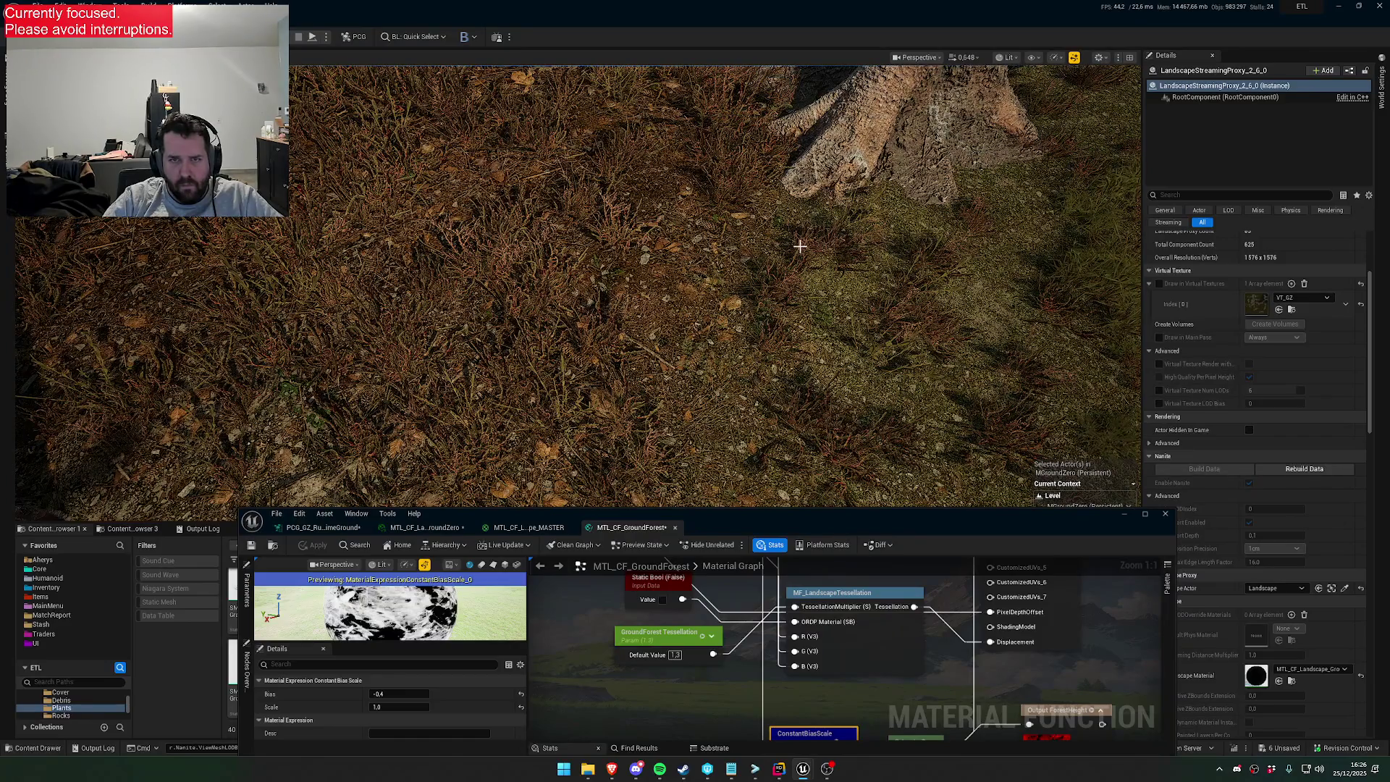
Select the PCG grass and look over it across the grassy slope
click(799, 247)
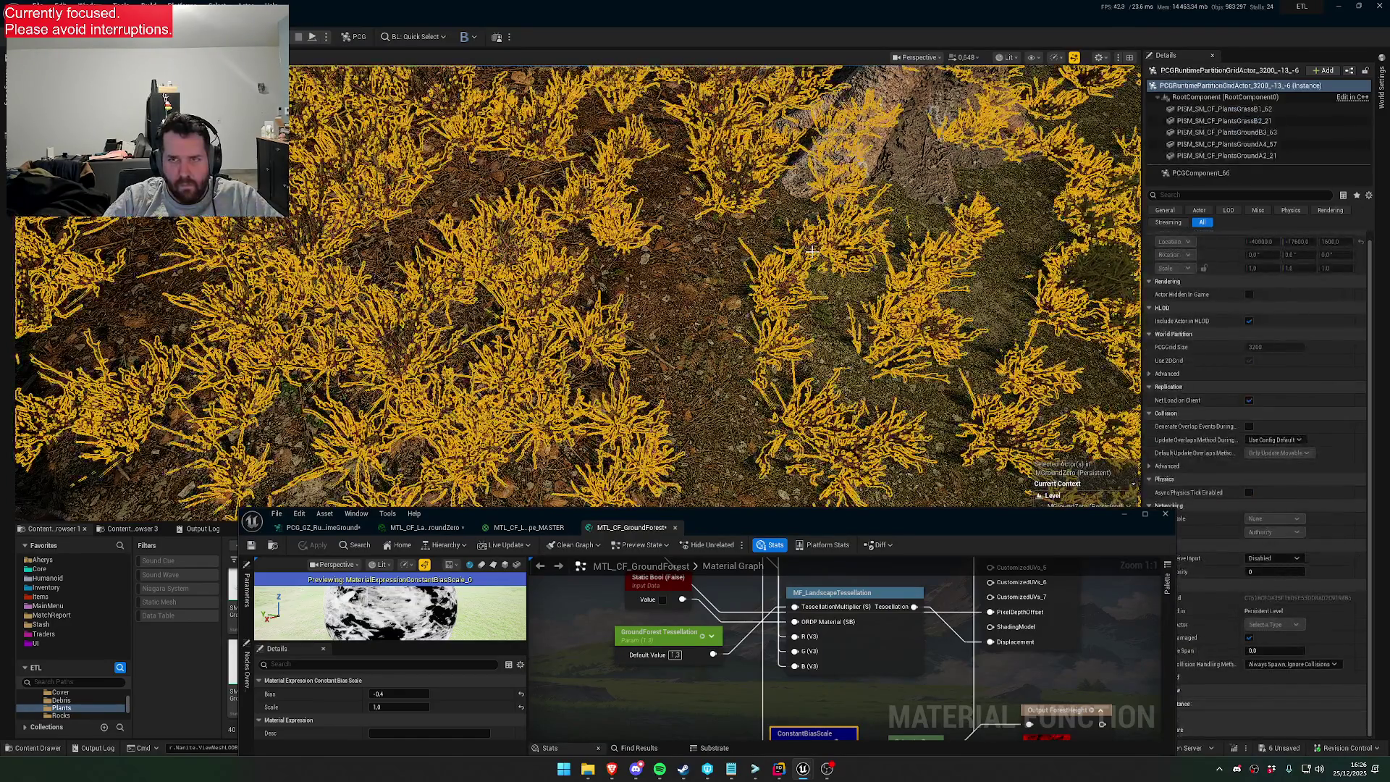
scroll(936, 375, down, 8)
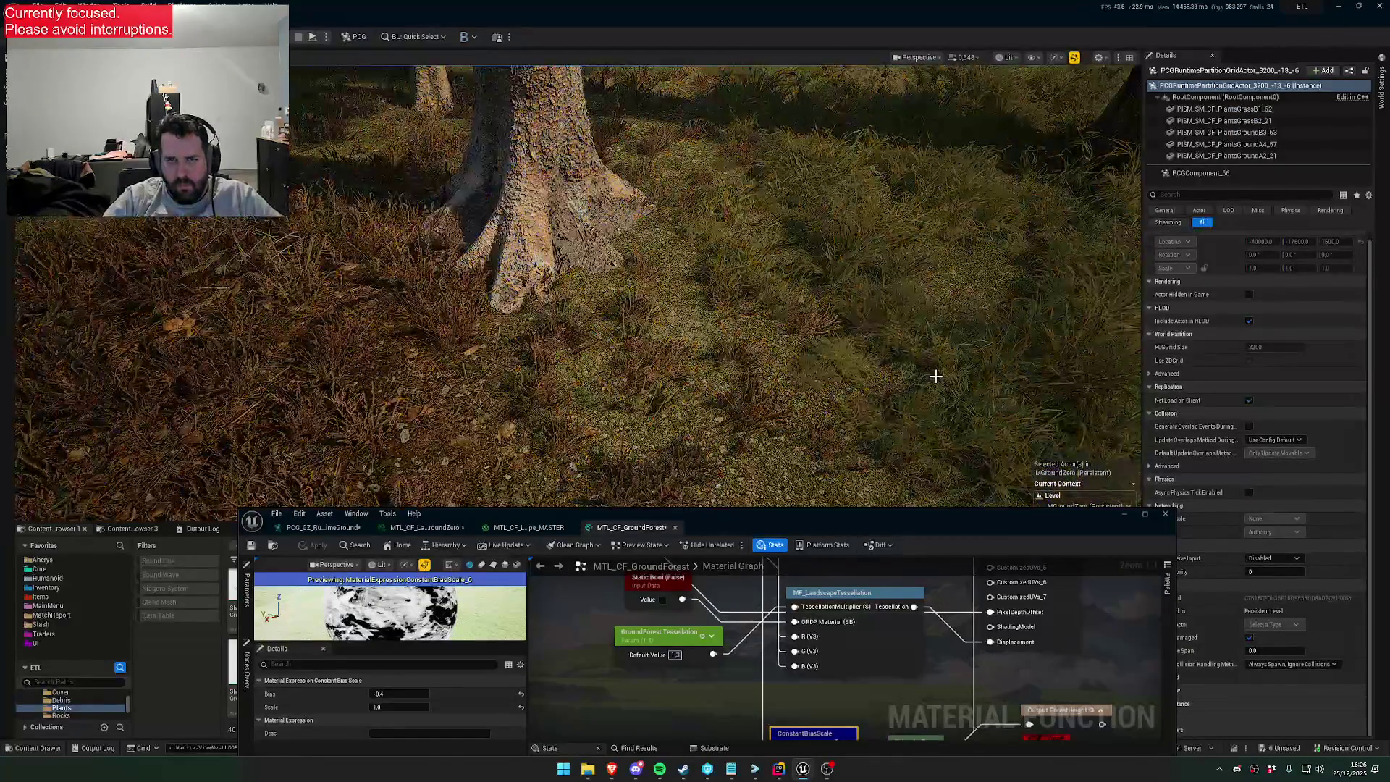
scroll(716, 289, up, 5)
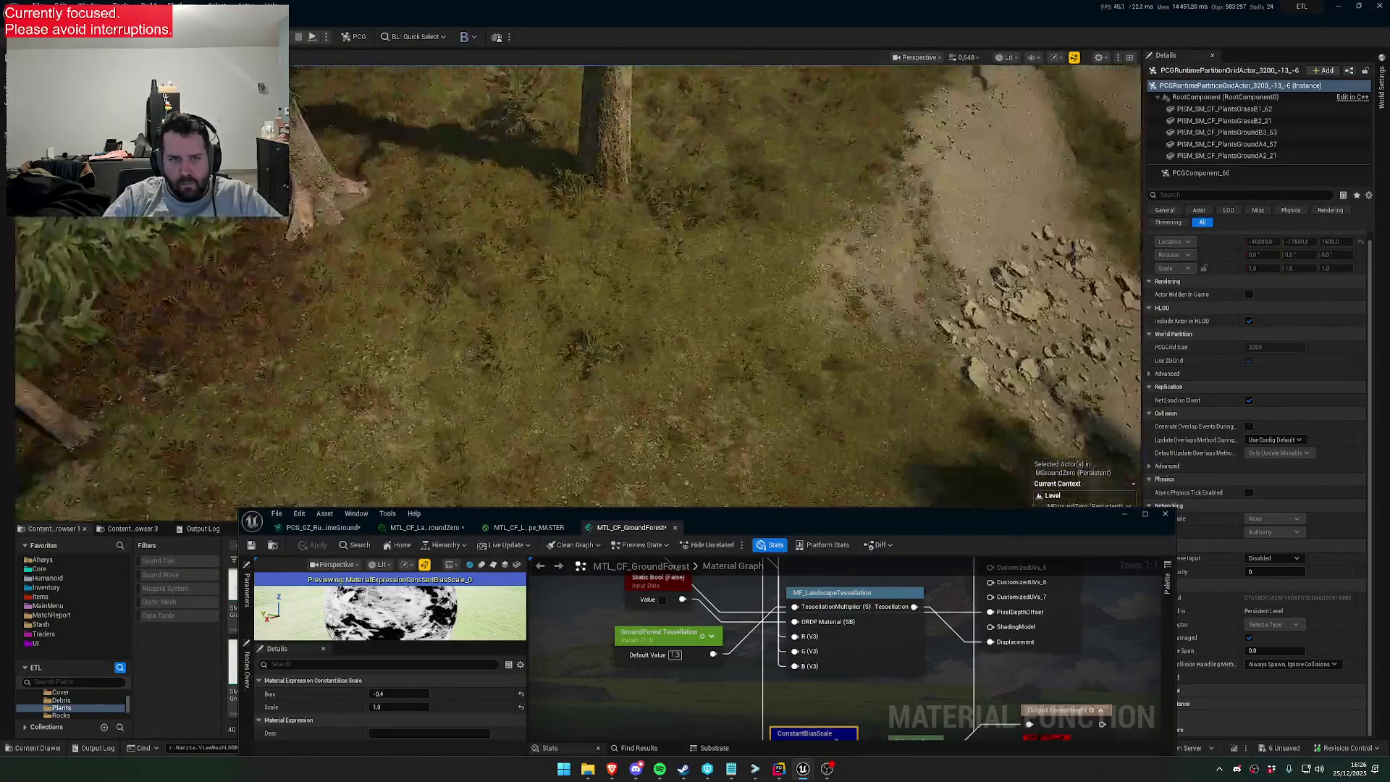
scroll(572, 290, down, 6)
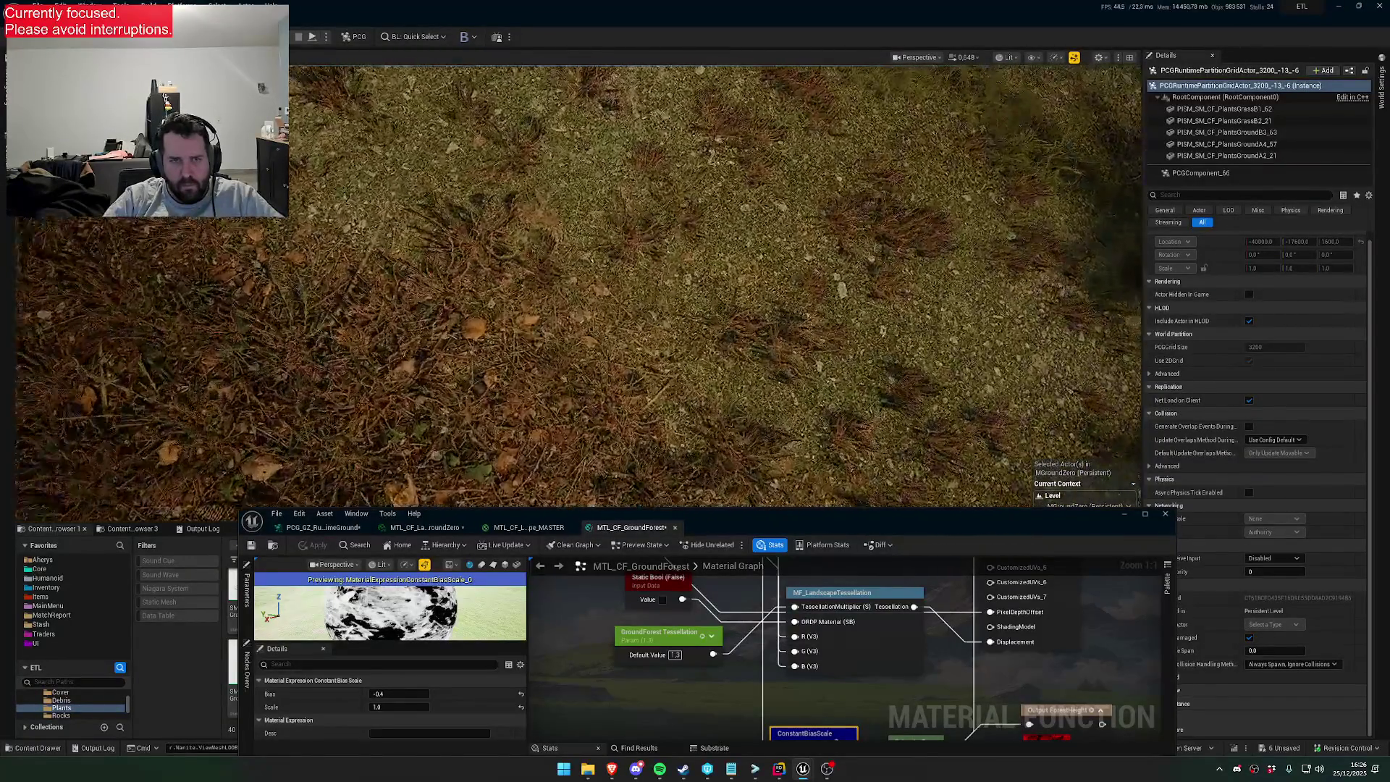
mouse_move(572, 289)
mouse_down()
mouse_move(572, 275)
mouse_move(623, 275)
mouse_move(594, 290)
mouse_up()
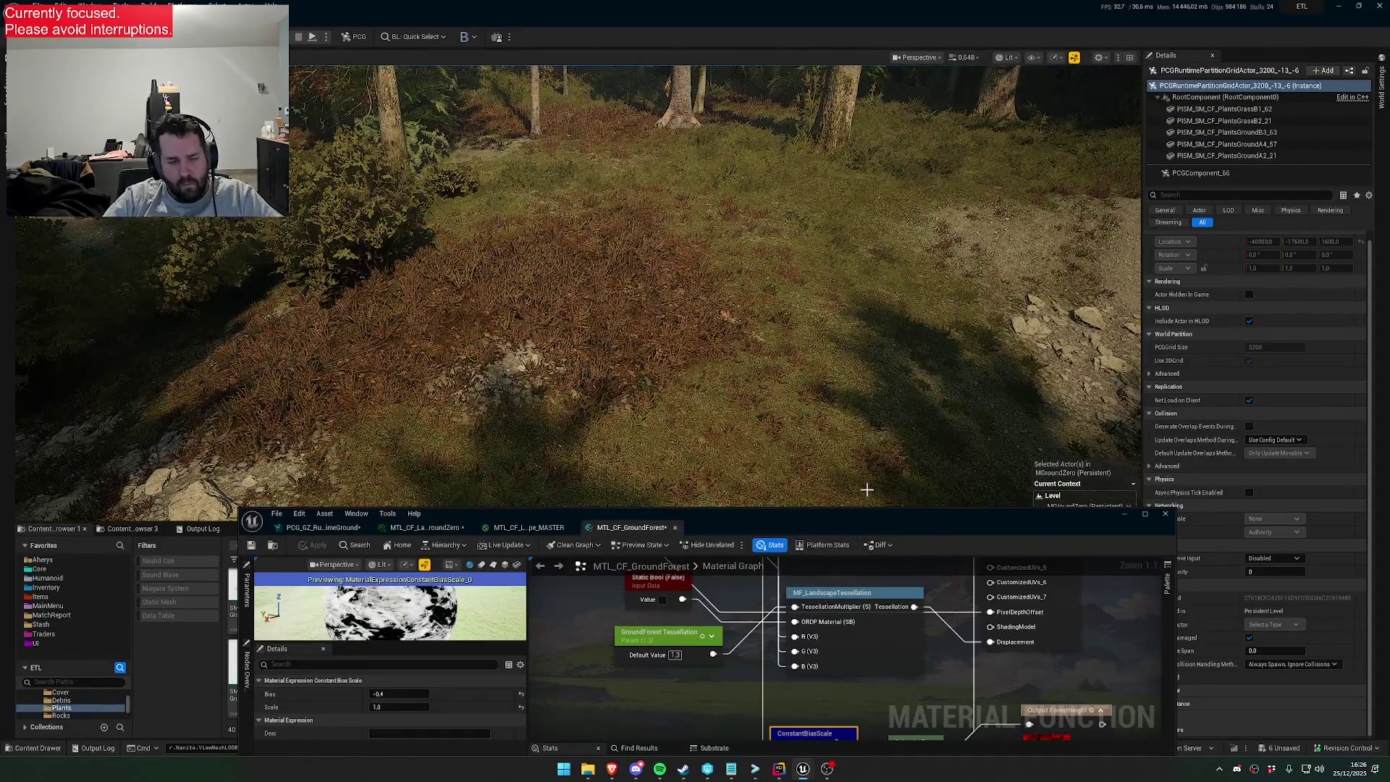
scroll(843, 427, down, 3)
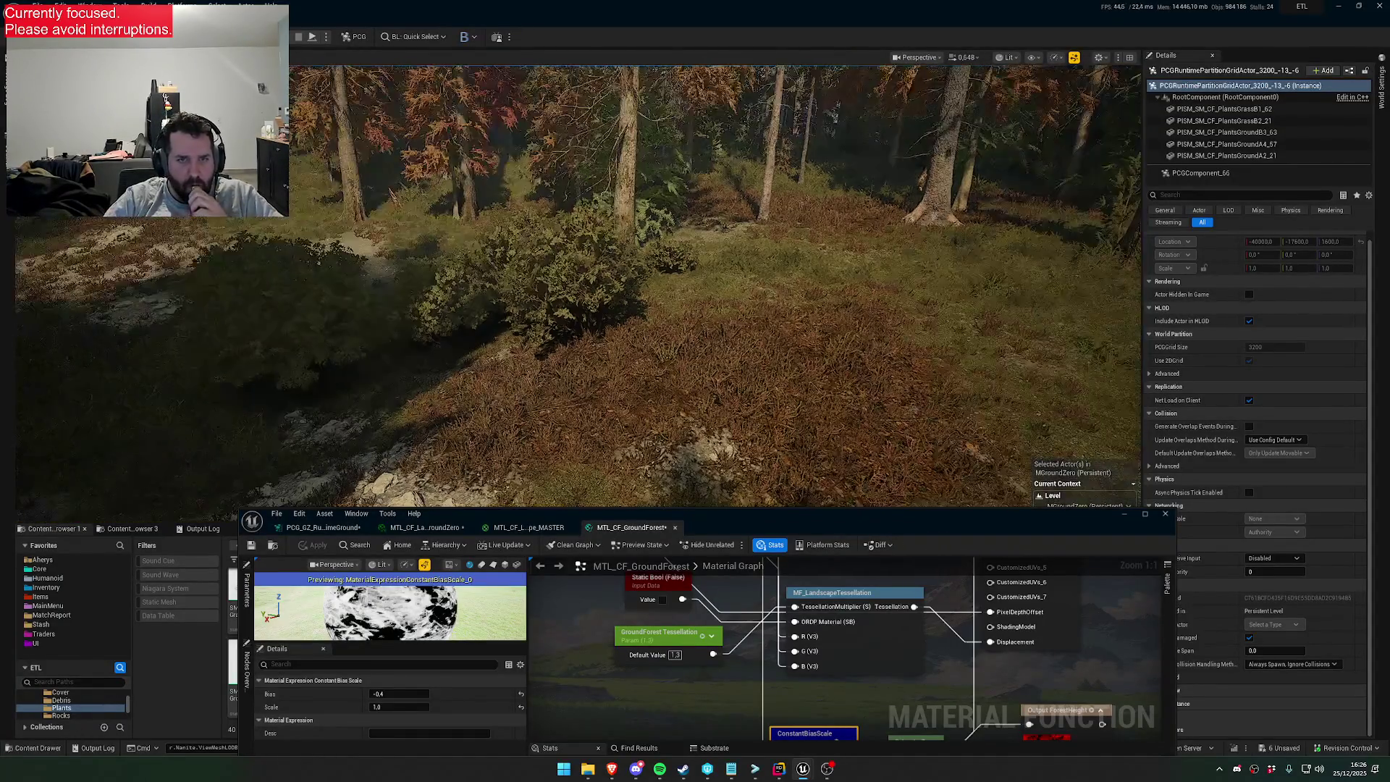
Bring the PCG_GZ_RuntimeGround graph forward via the Landscape_MASTER material
click(550, 527)
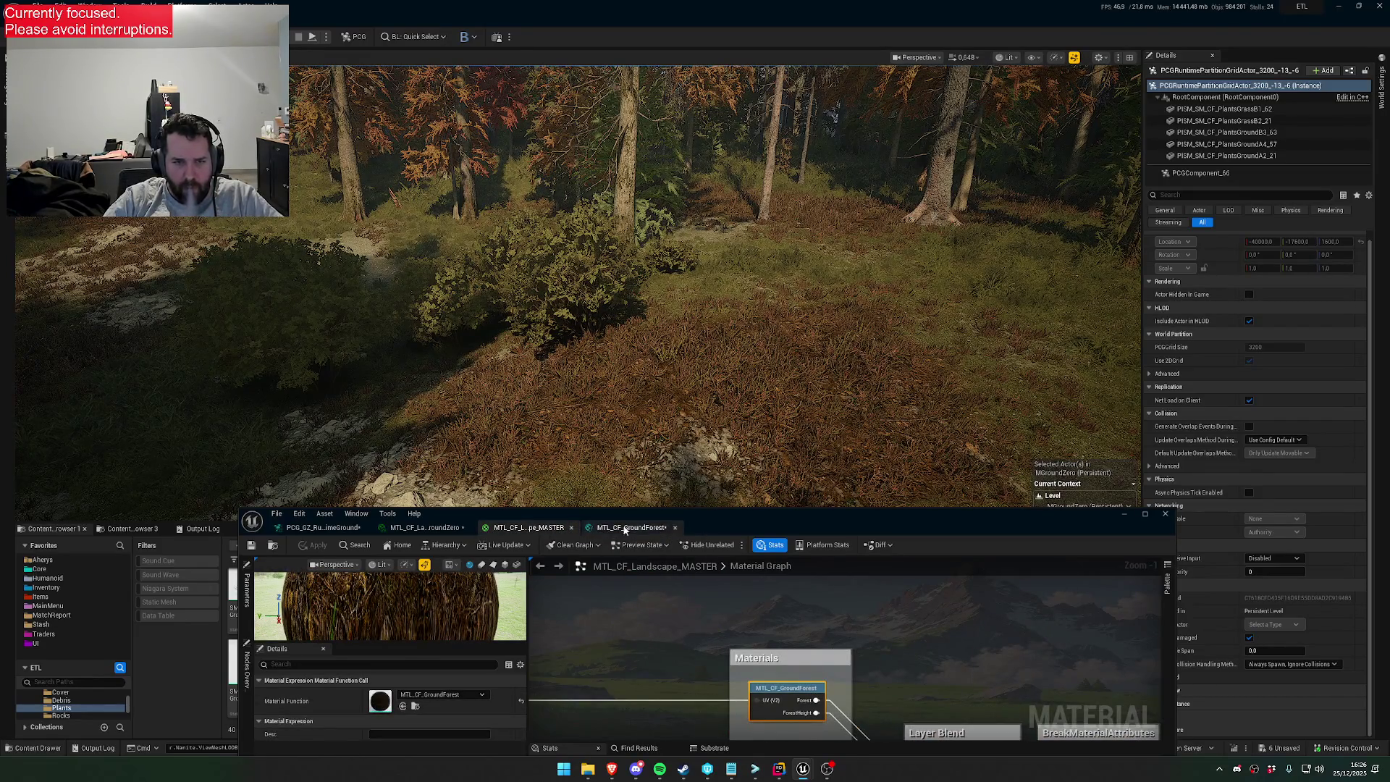
click(318, 527)
drag(755, 515, 733, 435)
scroll(627, 671, up, 1)
scroll(627, 670, up, 2)
Try DryForest DF_GroundInfluence at 0.4 and 0.5, settling on 0.45
click(711, 666)
text(0)
text(.4)
key(Return)
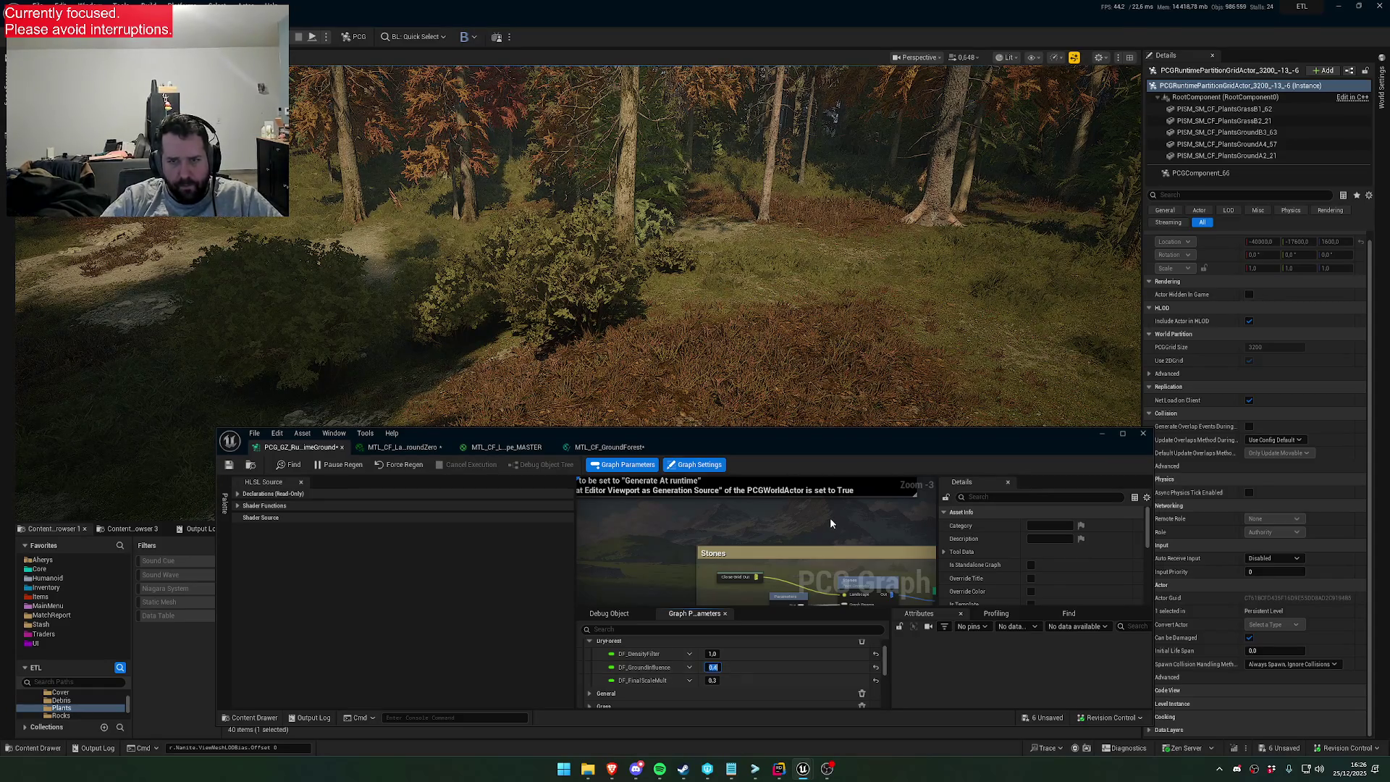
text(0.5)
key(Return)
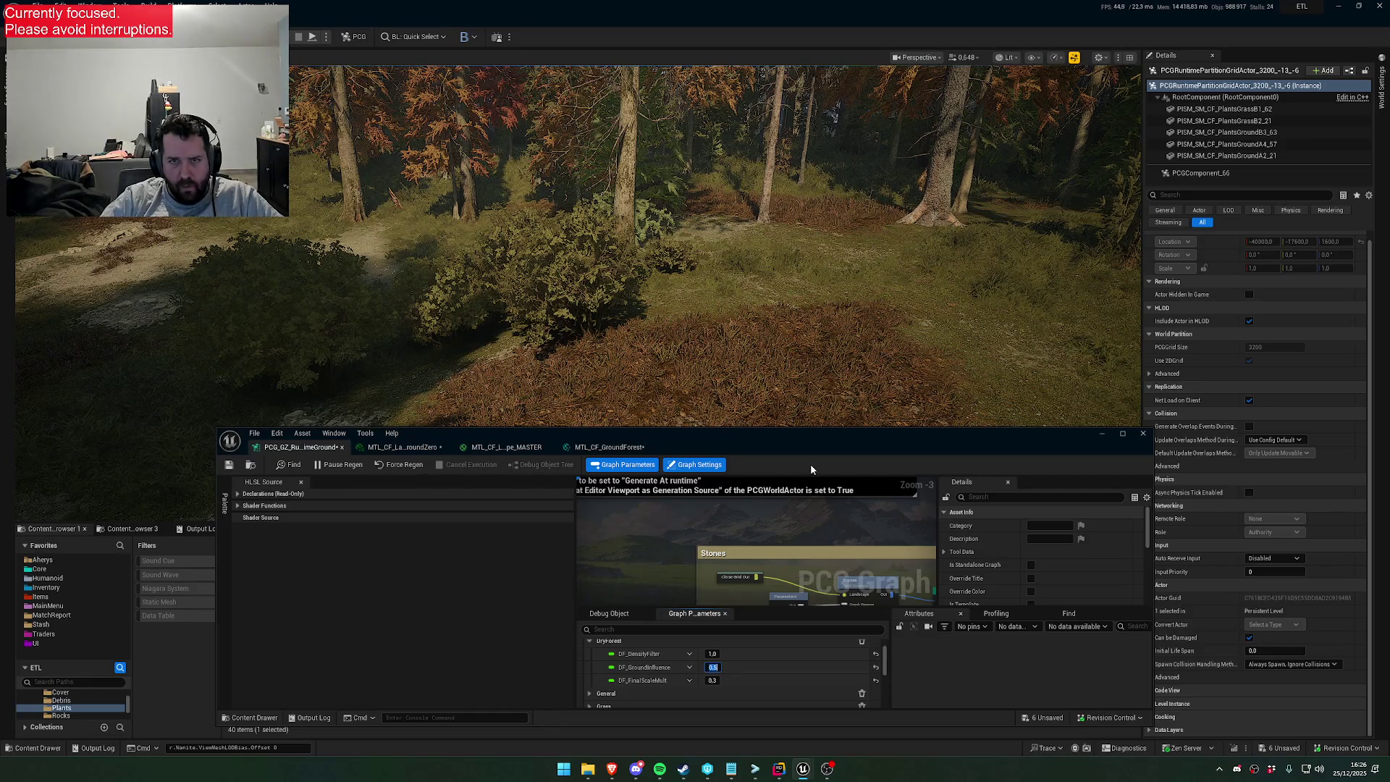
text(0.45)
key(Return)
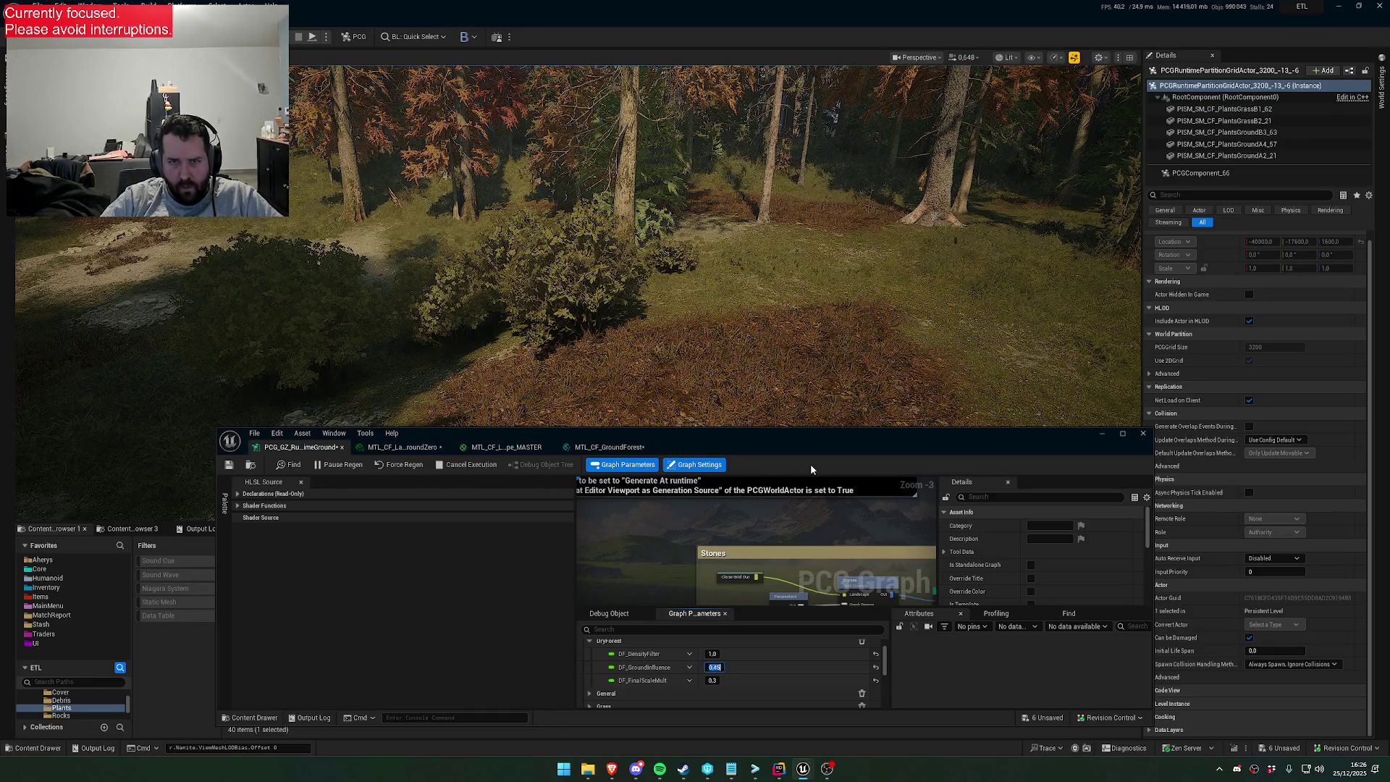
Select the Grass Shader node and set Grass GR_GroundInfluence to 0.4
drag(810, 469, 824, 618)
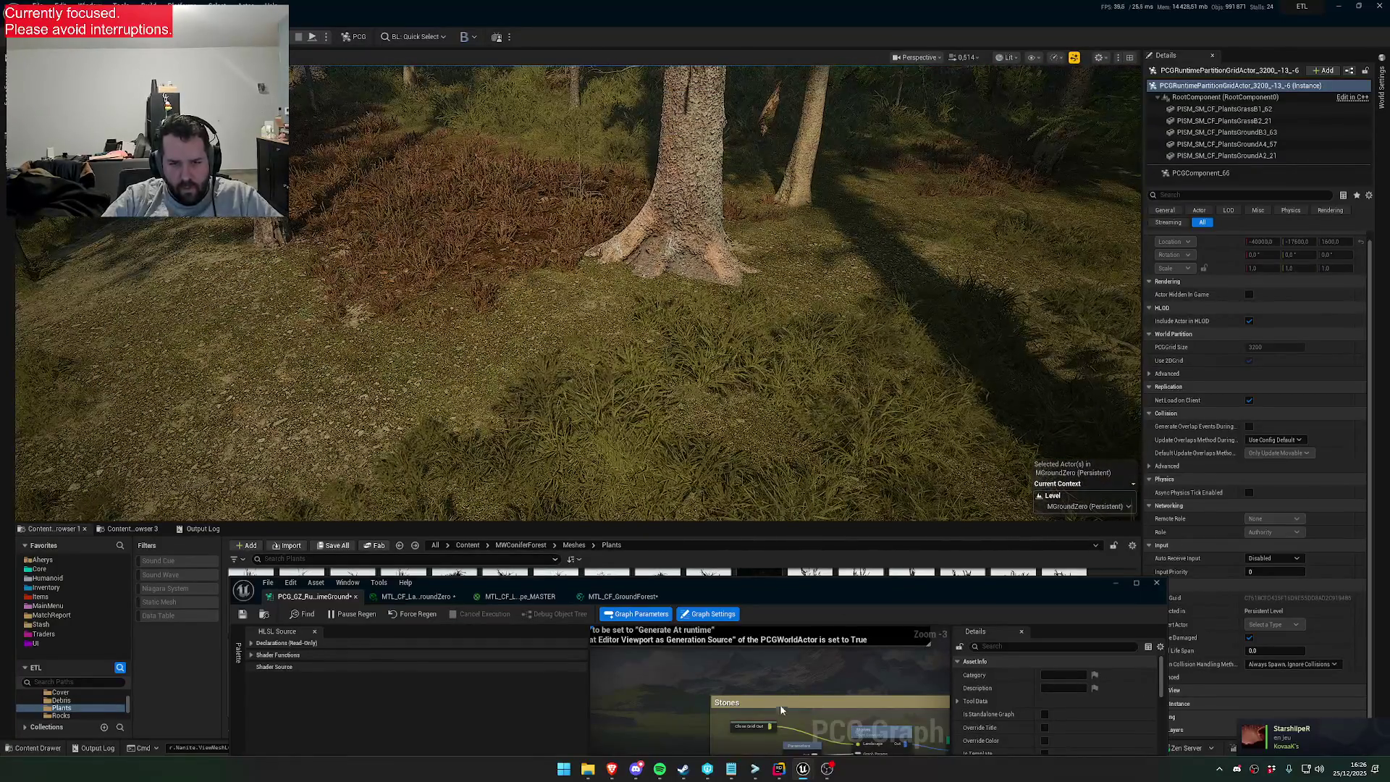
mouse_move(780, 704)
mouse_down()
mouse_move(744, 590)
mouse_move(731, 411)
mouse_up()
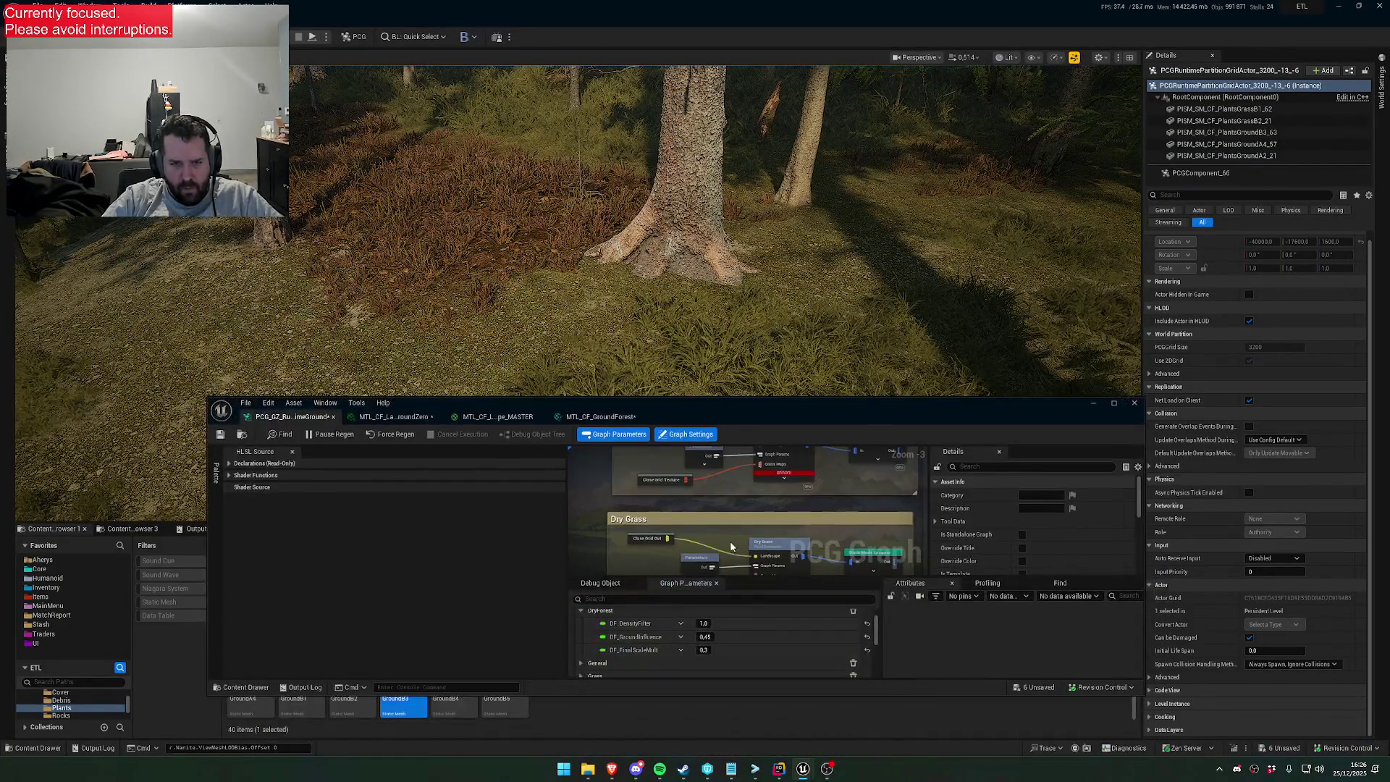
scroll(722, 510, up, 4)
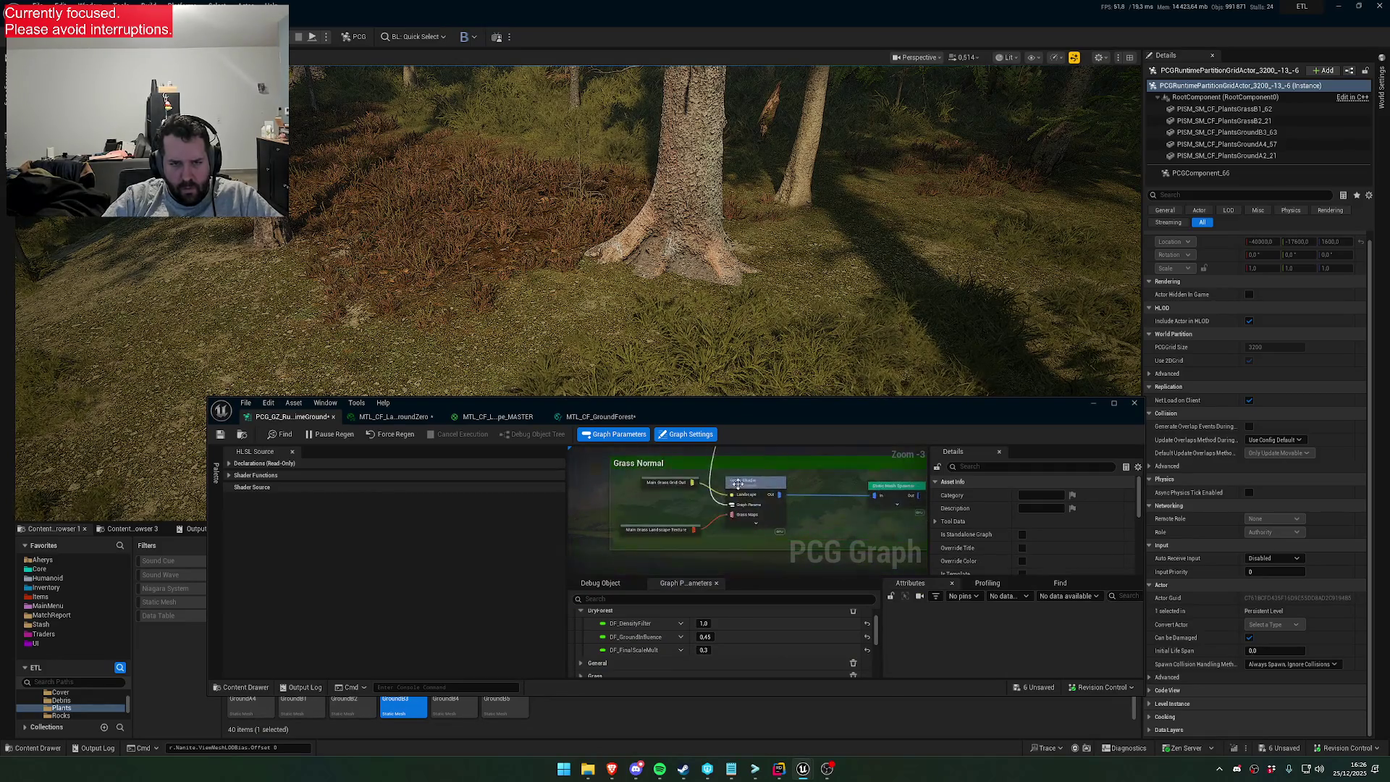
click(753, 507)
scroll(713, 630, down, 3)
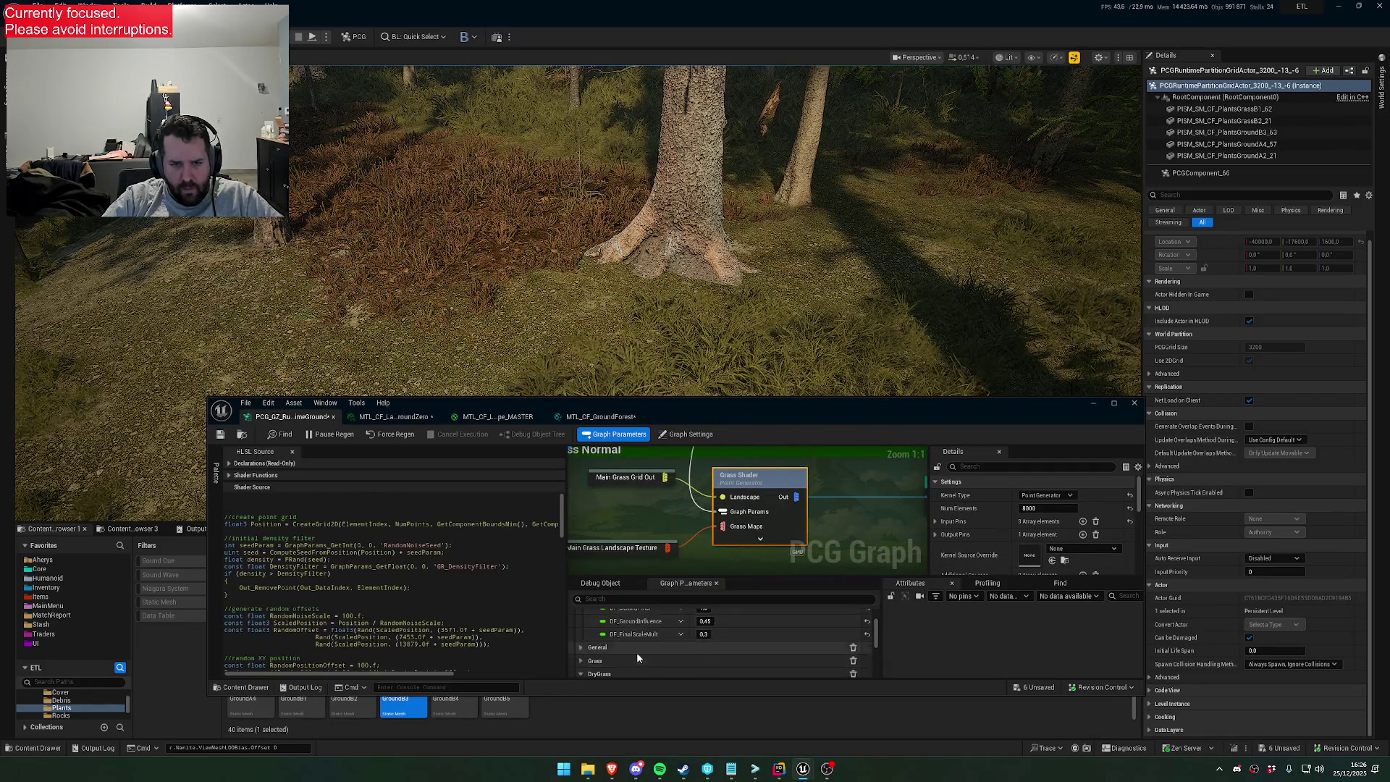
click(720, 642)
text(0,4)
key(Return)
drag(724, 403, 657, 608)
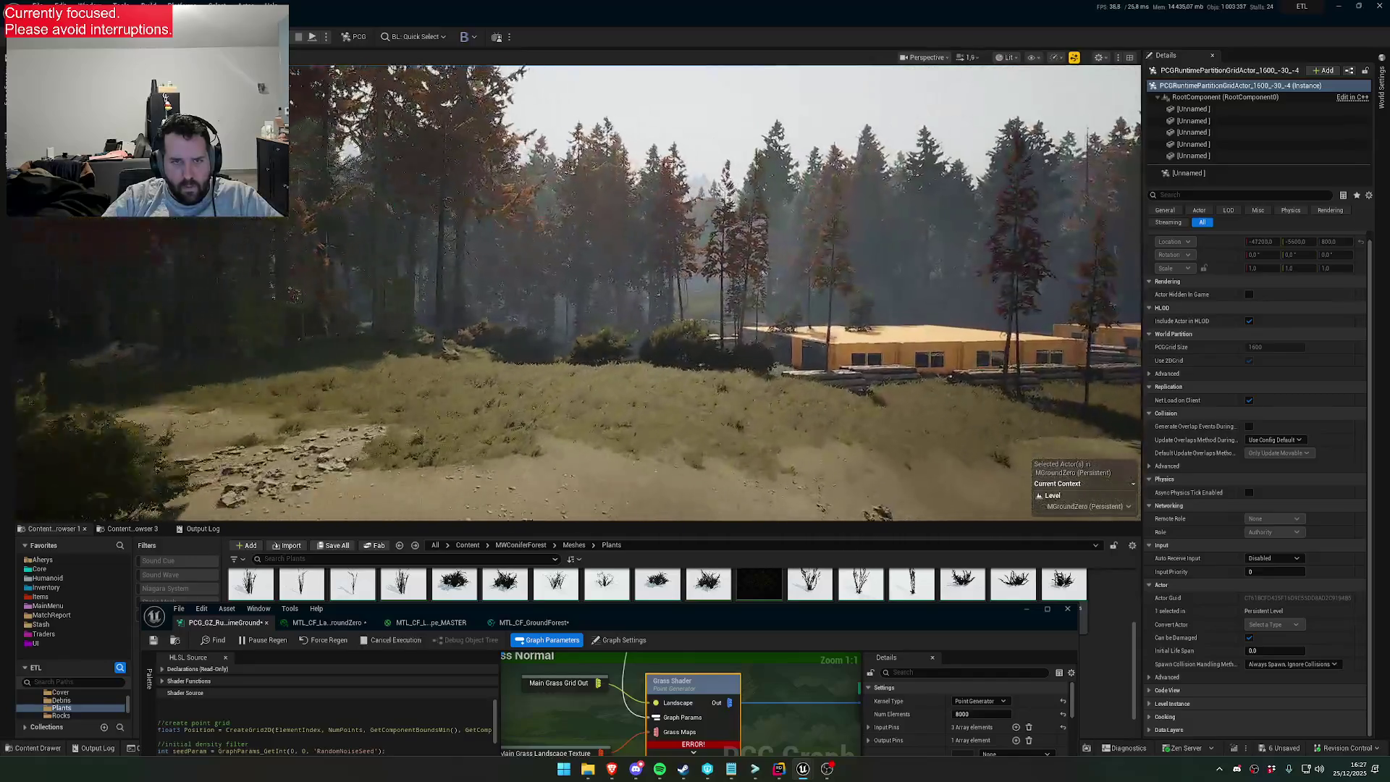
Fly the camera through the forest to inspect the PCG grass, then return to the master material
scroll(579, 289, up, 2)
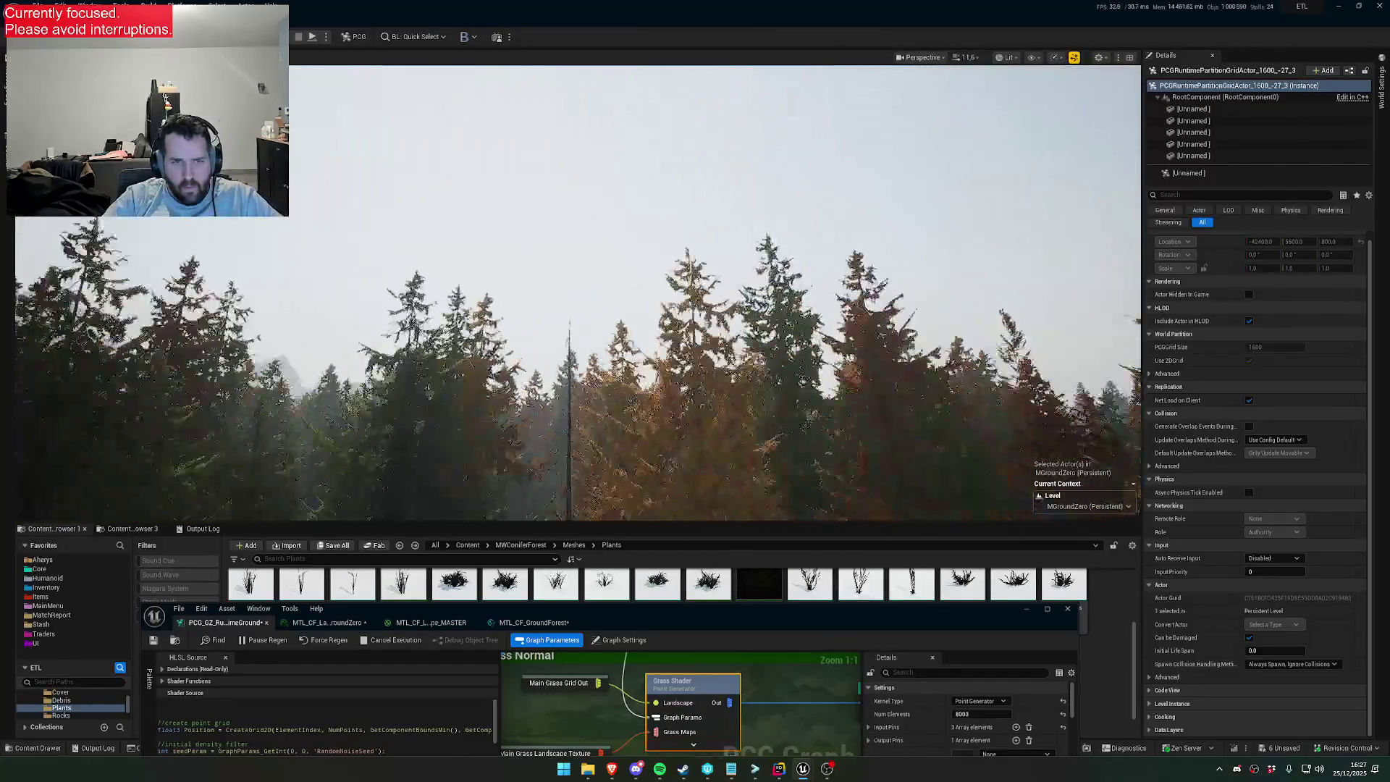
scroll(579, 289, down, 2)
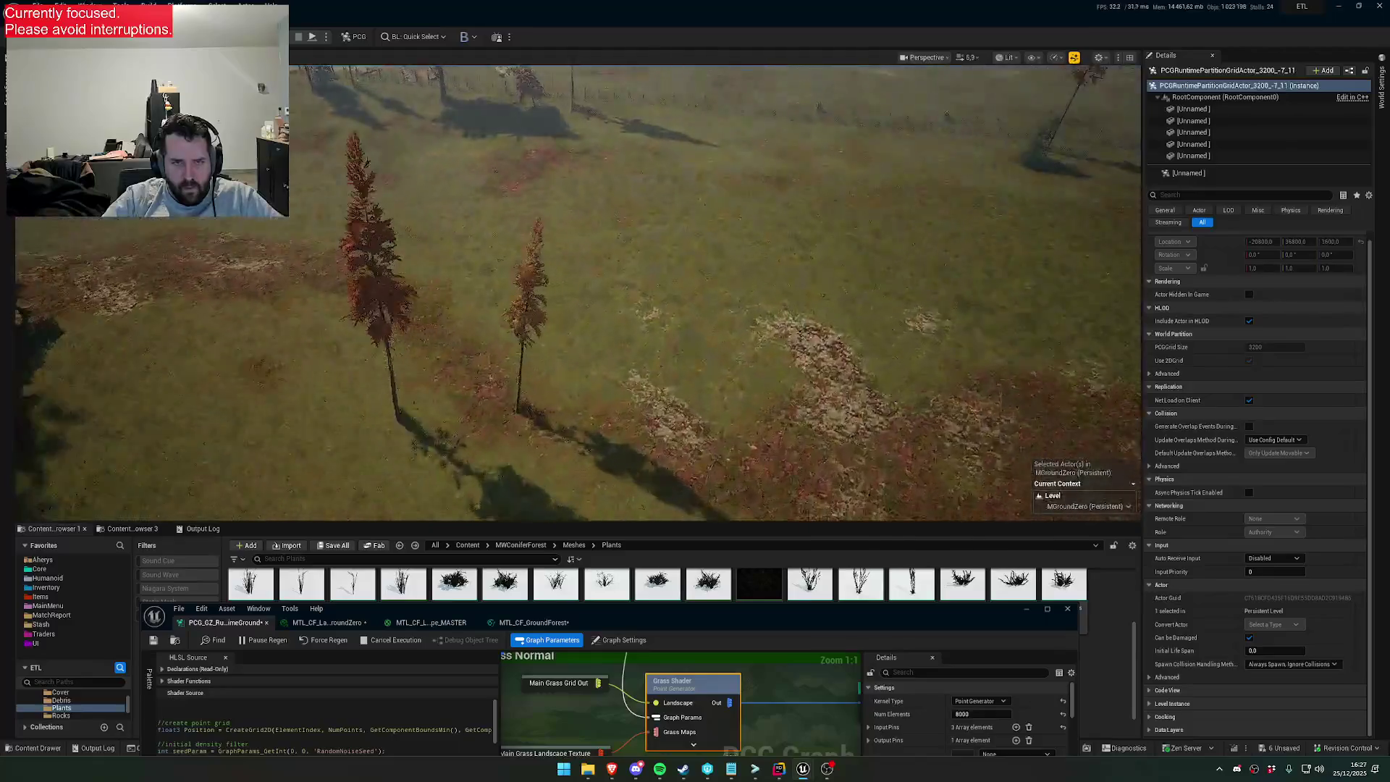
scroll(579, 290, down, 2)
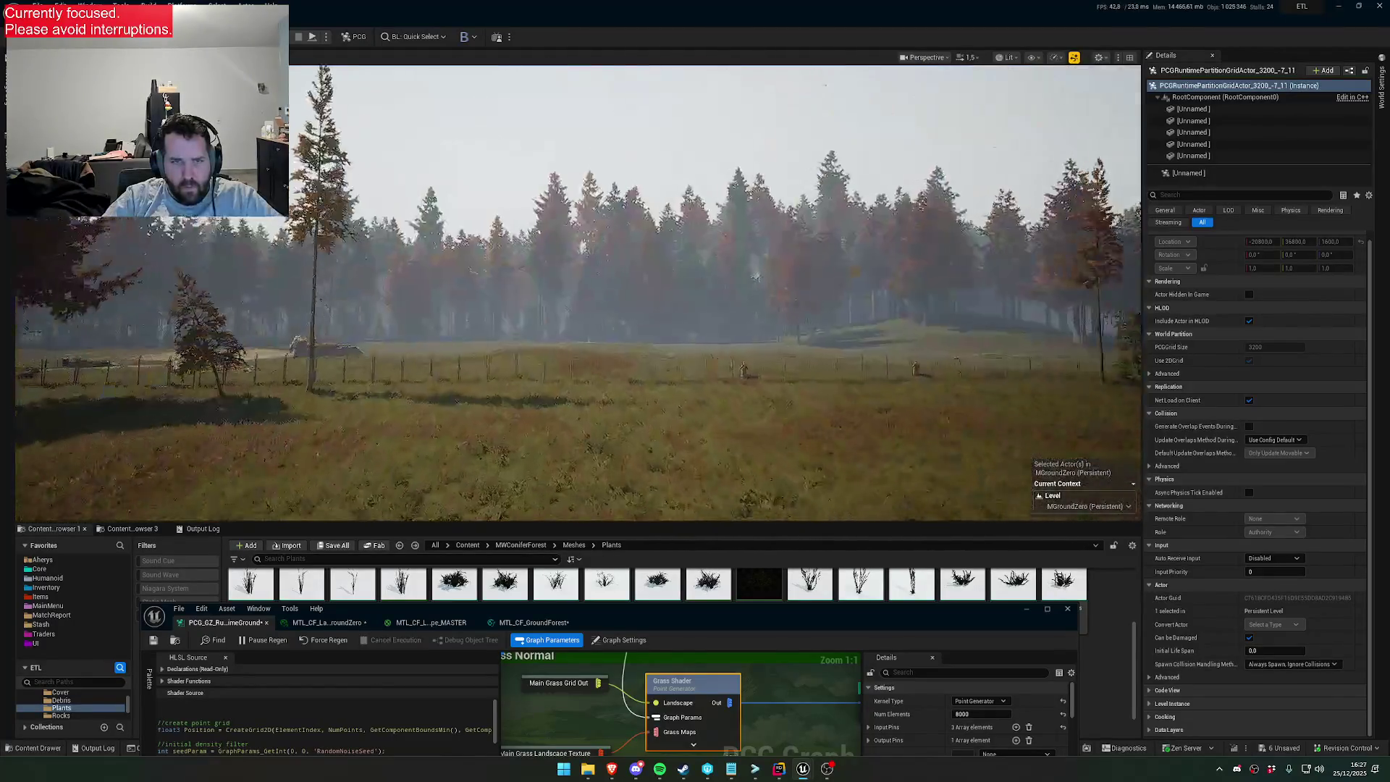
scroll(579, 290, down, 1)
scroll(579, 290, down, 2)
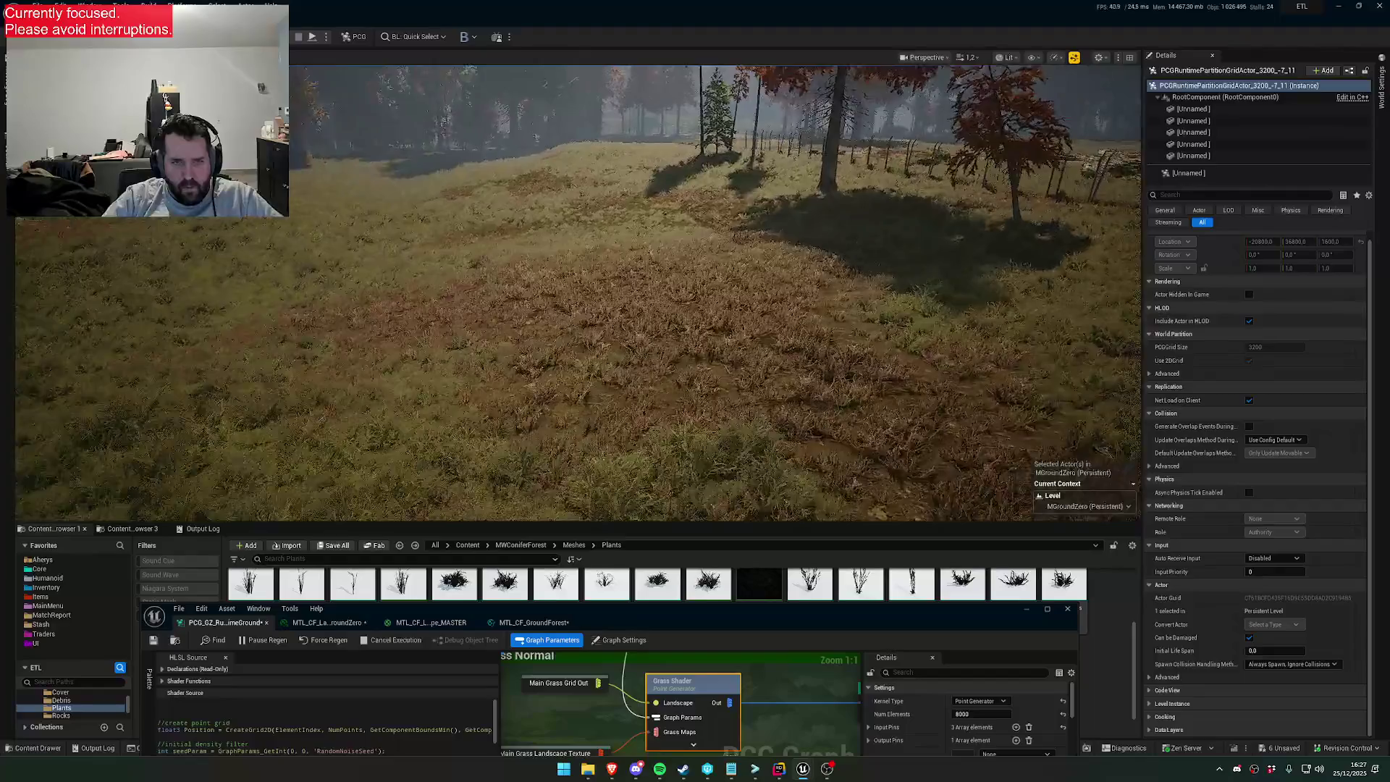
scroll(579, 289, up, 2)
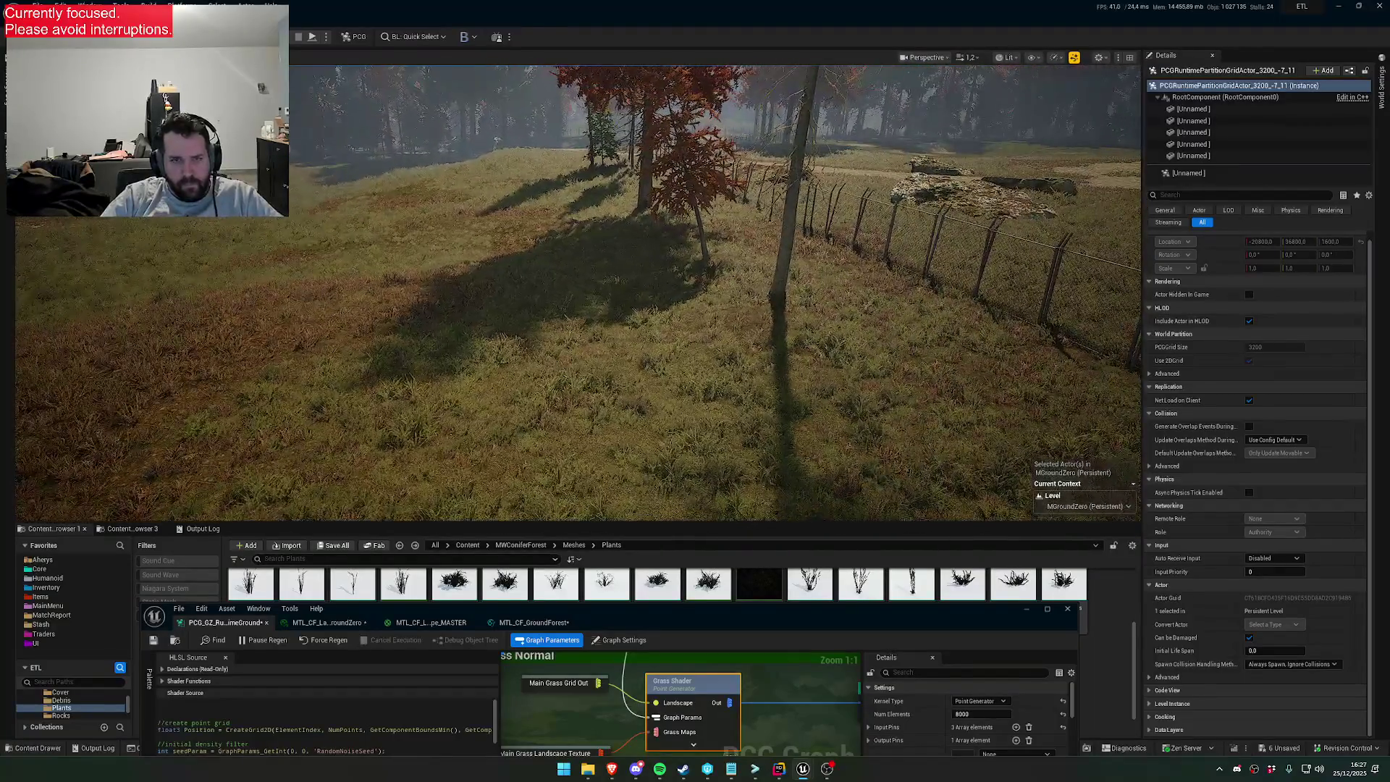
scroll(580, 289, down, 2)
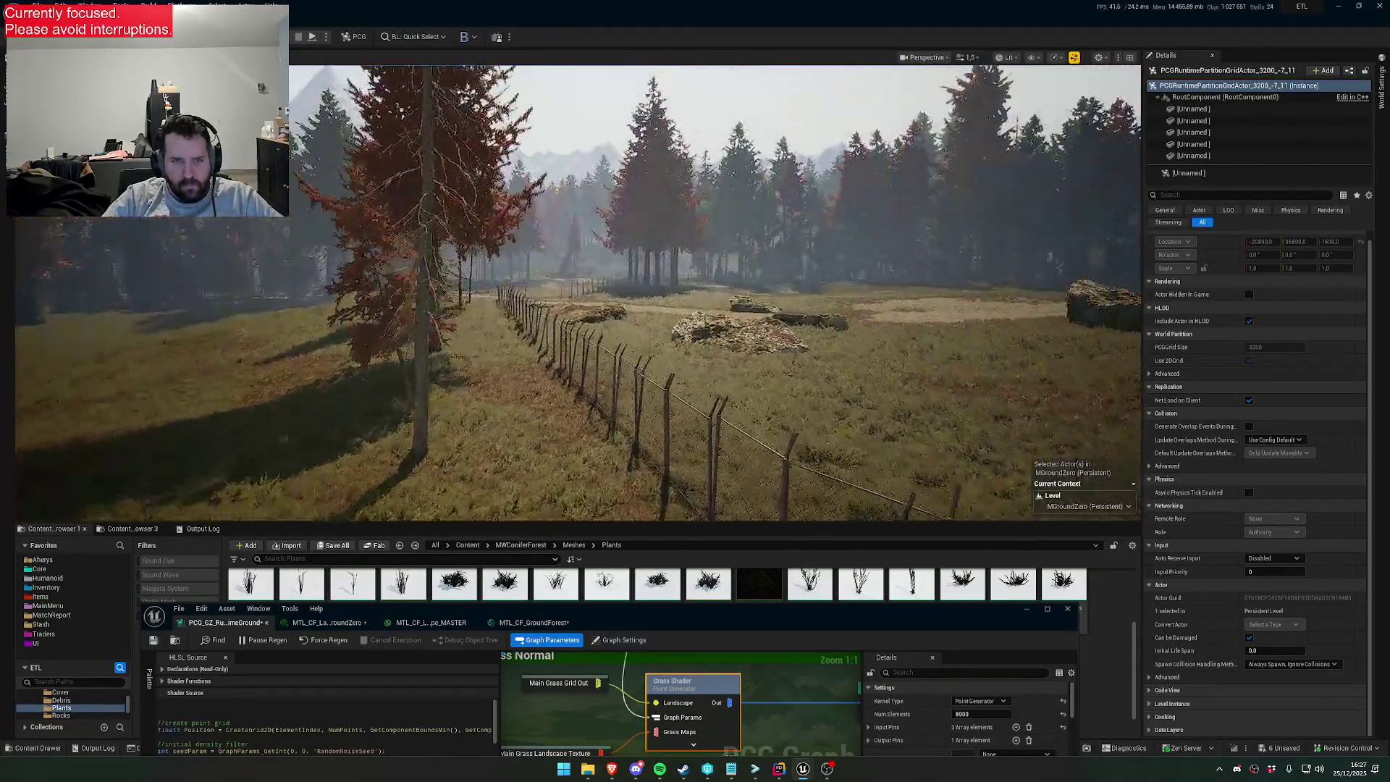
scroll(579, 290, down, 5)
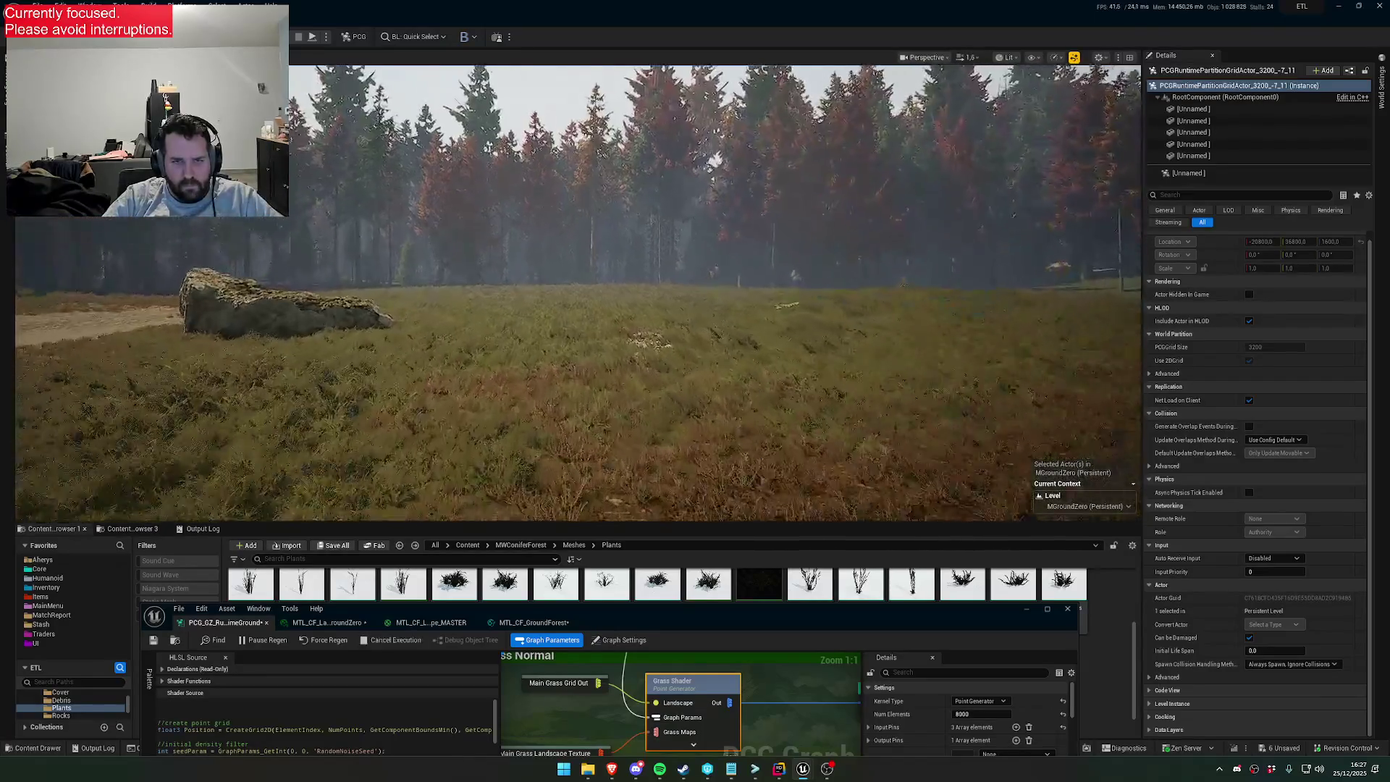
scroll(579, 289, up, 2)
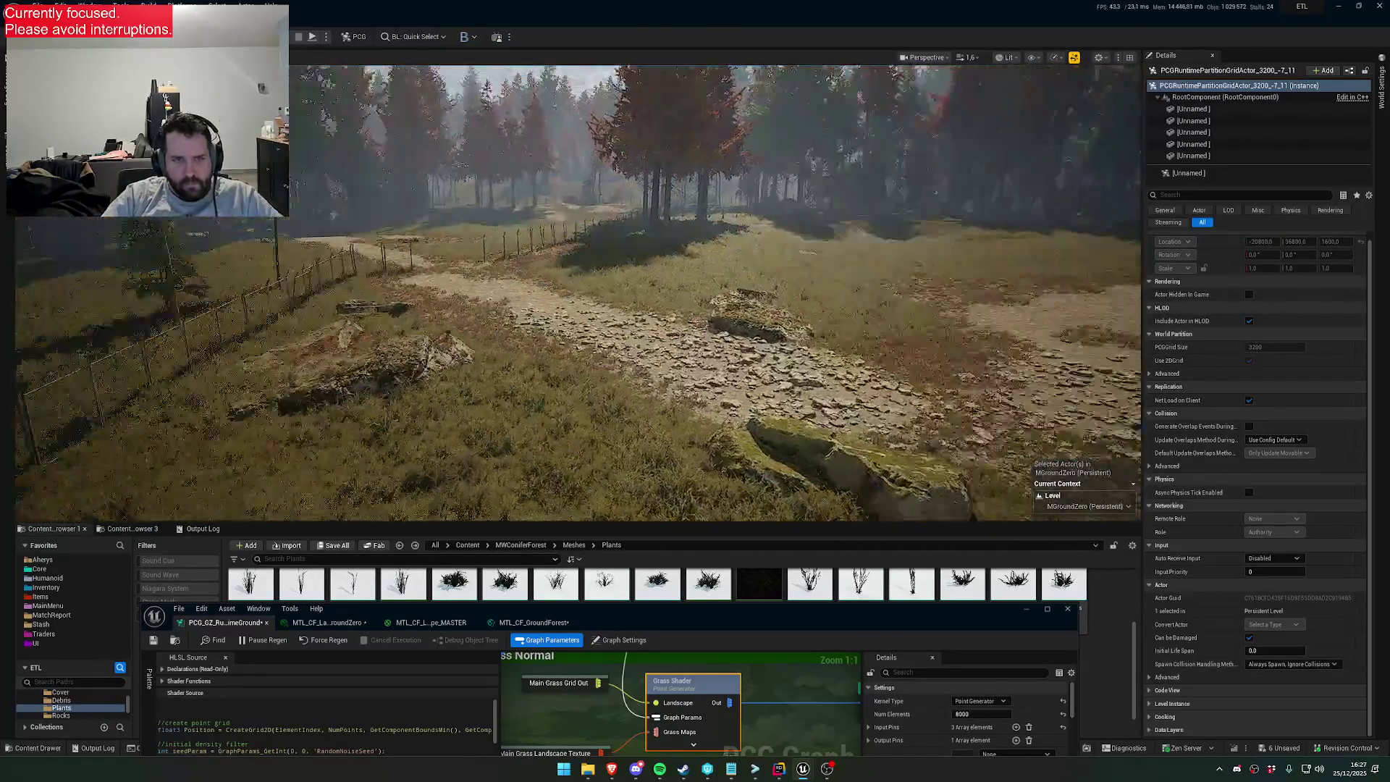
scroll(579, 290, down, 3)
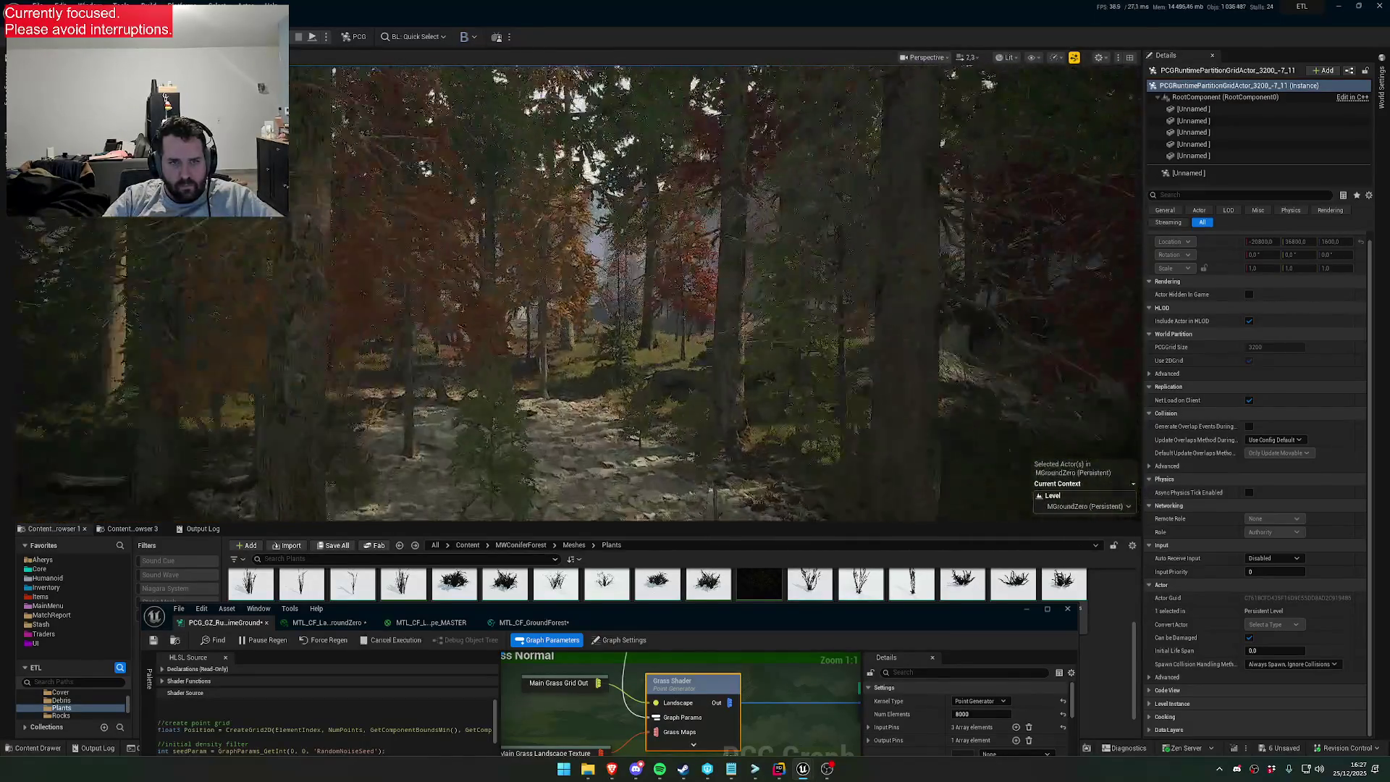
key(w)
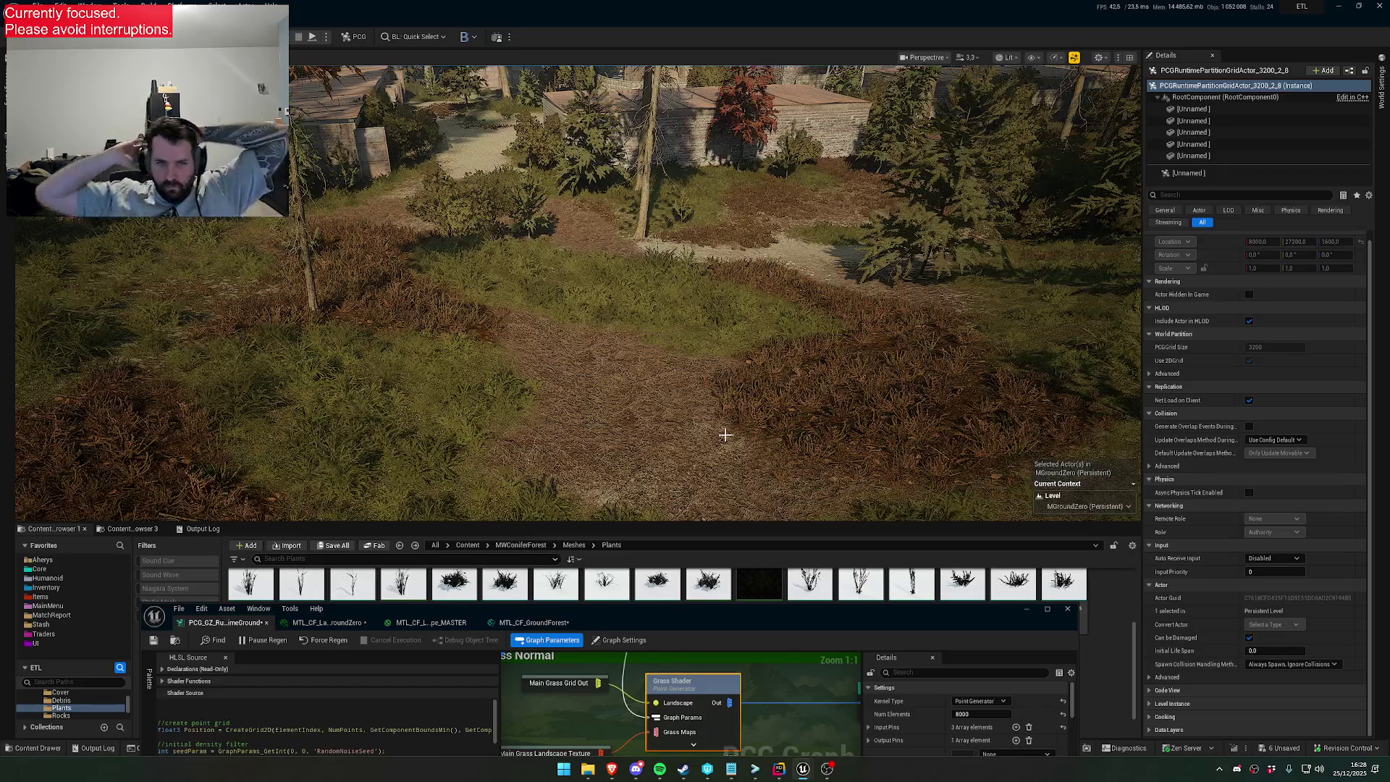
key(alt+Tab)
scroll(197, 644, down, 3)
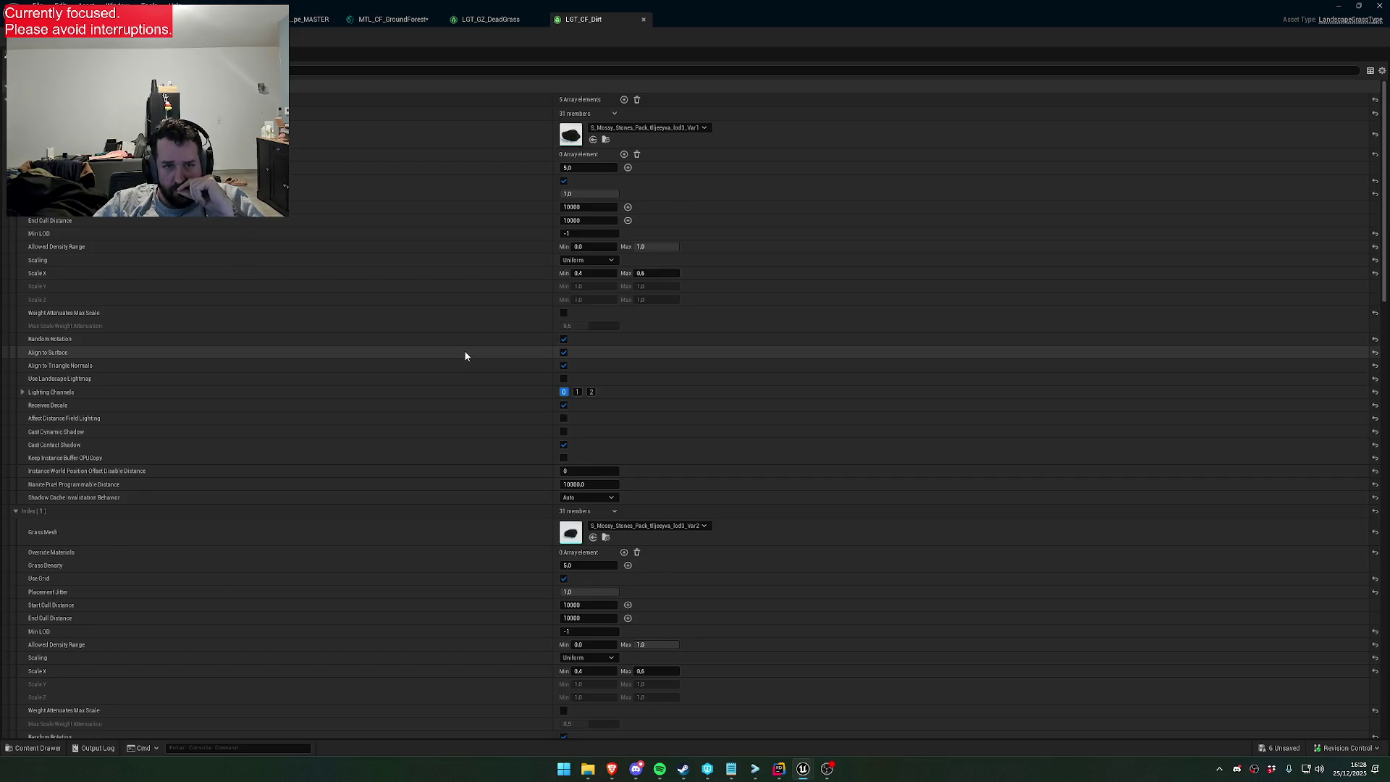
Scroll through LGT_CF_Dirt's mossy stone grass varieties at density 5.0, then leave the asset
scroll(471, 412, down, 5)
scroll(461, 443, down, 9)
scroll(453, 446, down, 7)
scroll(457, 447, up, 10)
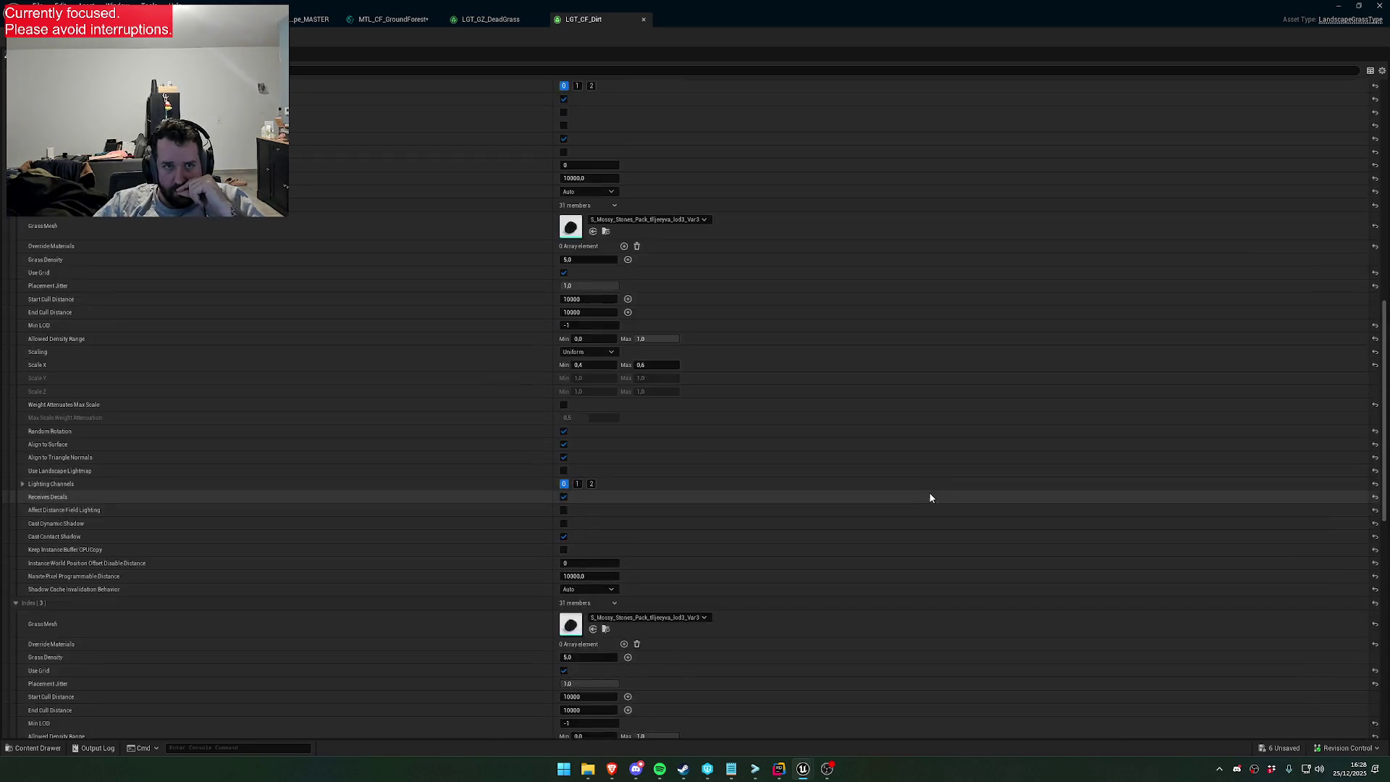
scroll(919, 493, up, 10)
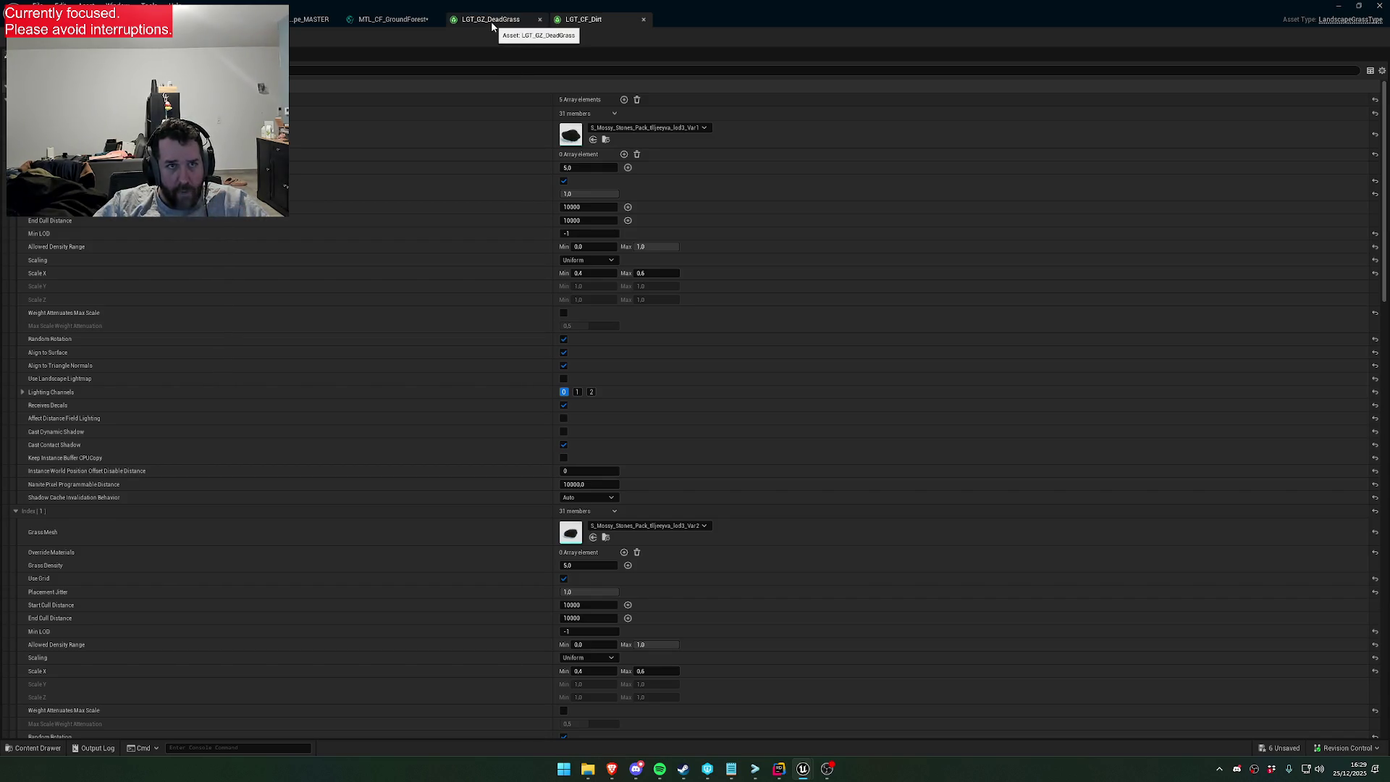
click(391, 18)
Return to the master material graph and pan to the Forest, Moss and Shrub layer samples
key(ctrl+Tab)
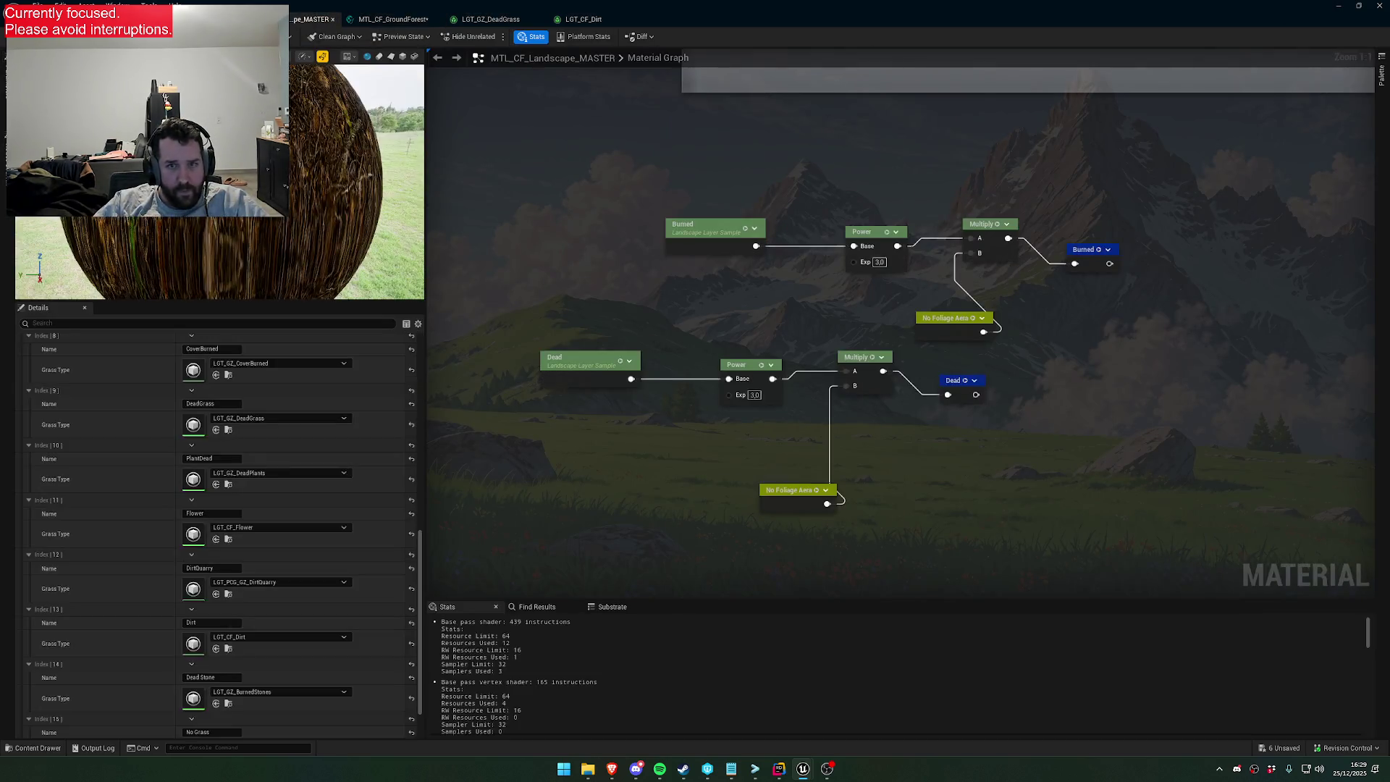
scroll(798, 252, down, 10)
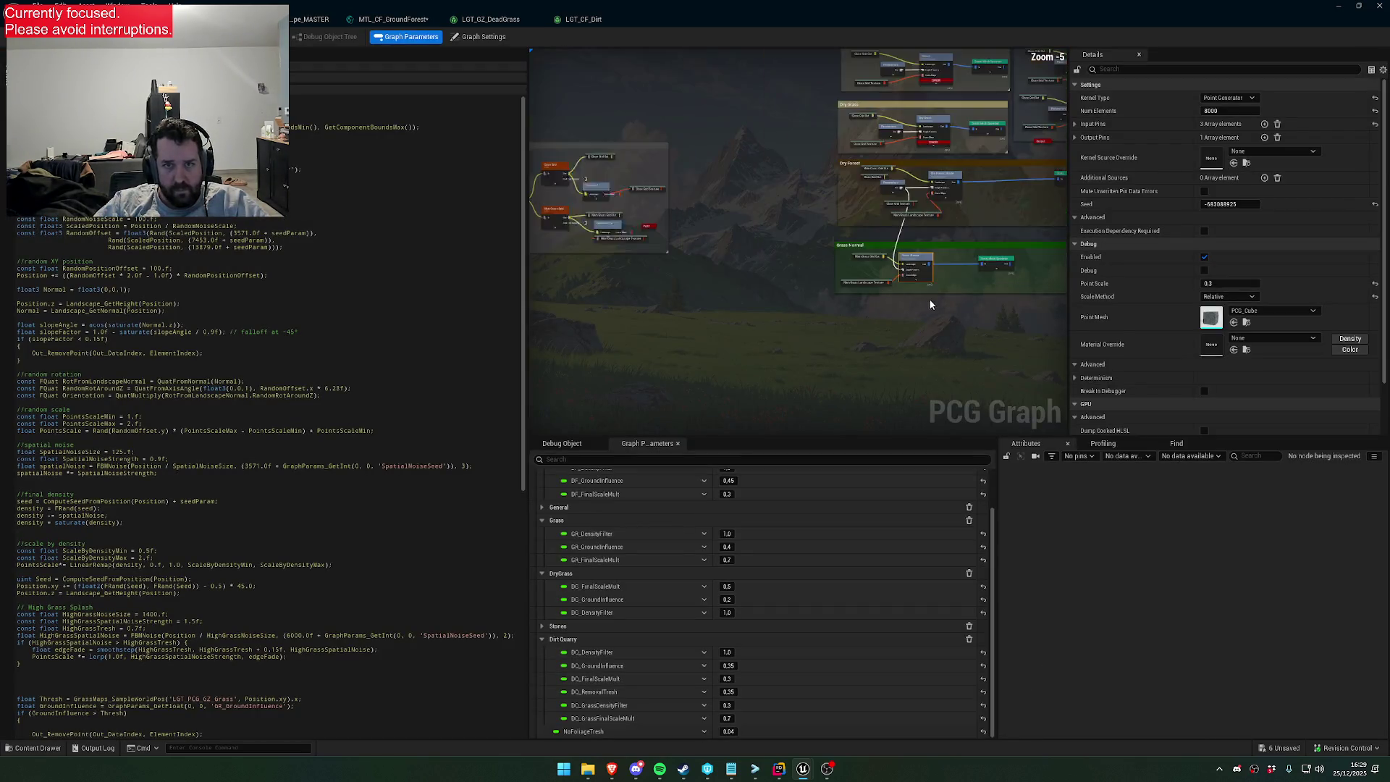
key(ctrl+Tab)
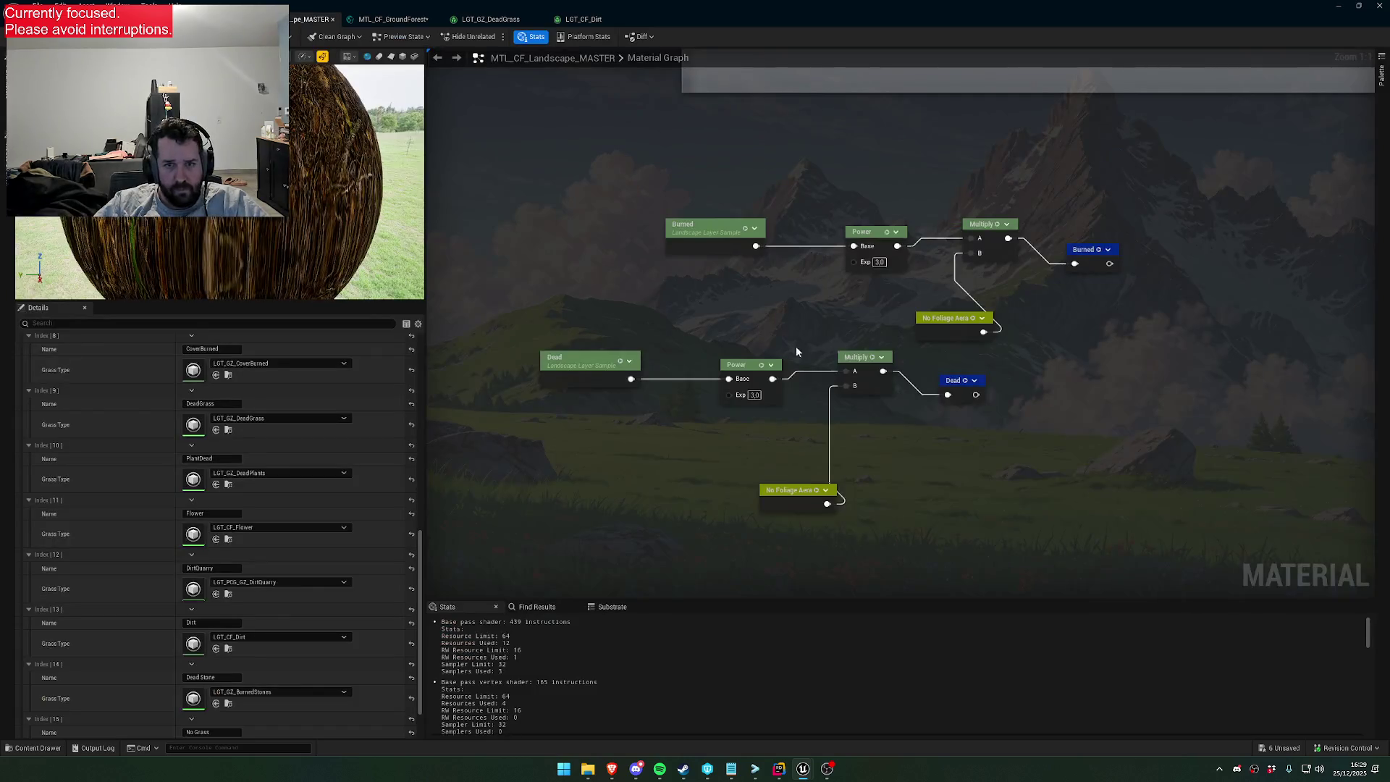
scroll(791, 427, down, 3)
scroll(790, 427, up, 2)
mouse_move(791, 428)
mouse_down()
mouse_move(947, 372)
mouse_move(978, 388)
mouse_move(588, 383)
mouse_move(853, 362)
mouse_up()
scroll(1077, 406, down, 2)
scroll(853, 362, up, 2)
scroll(937, 367, down, 3)
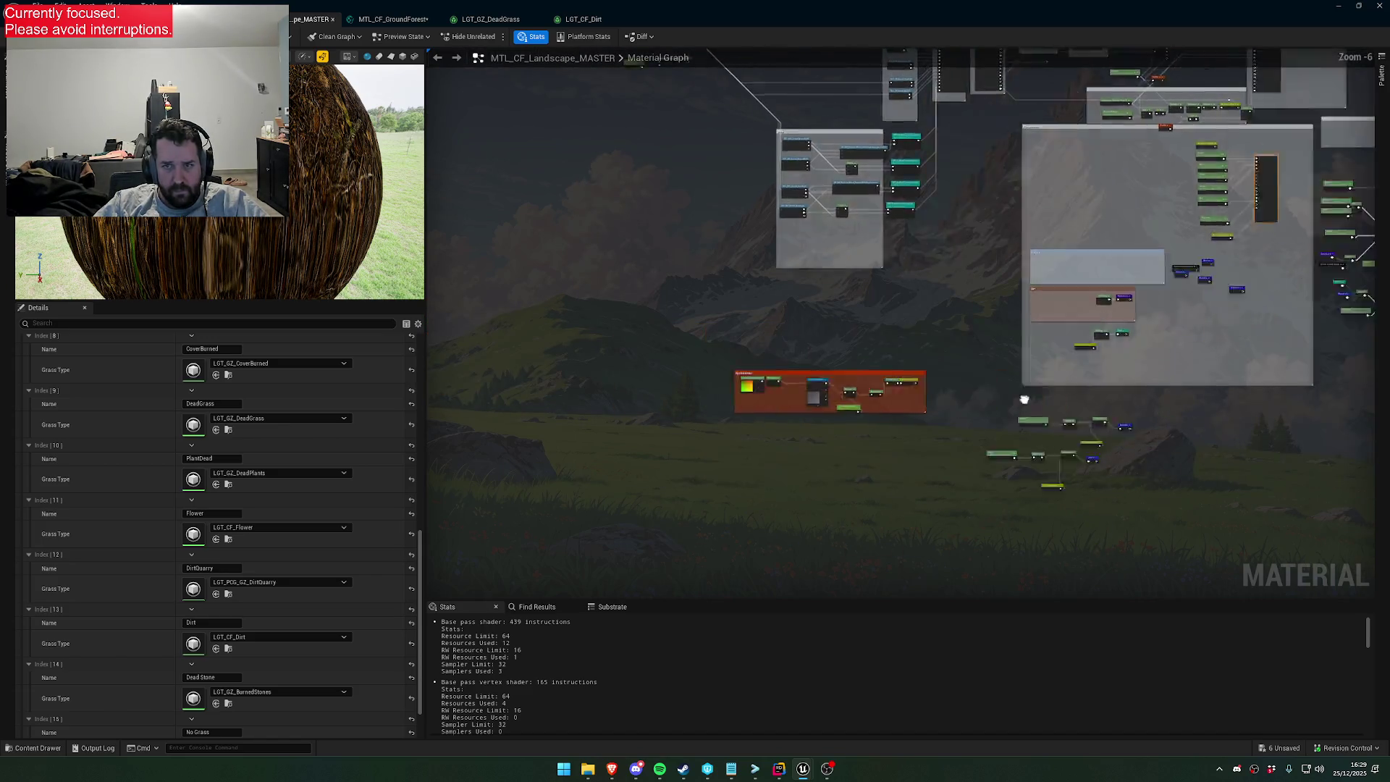
scroll(1008, 315, down, 2)
scroll(903, 290, up, 8)
mouse_move(903, 289)
mouse_down()
mouse_move(963, 428)
mouse_move(974, 415)
mouse_up()
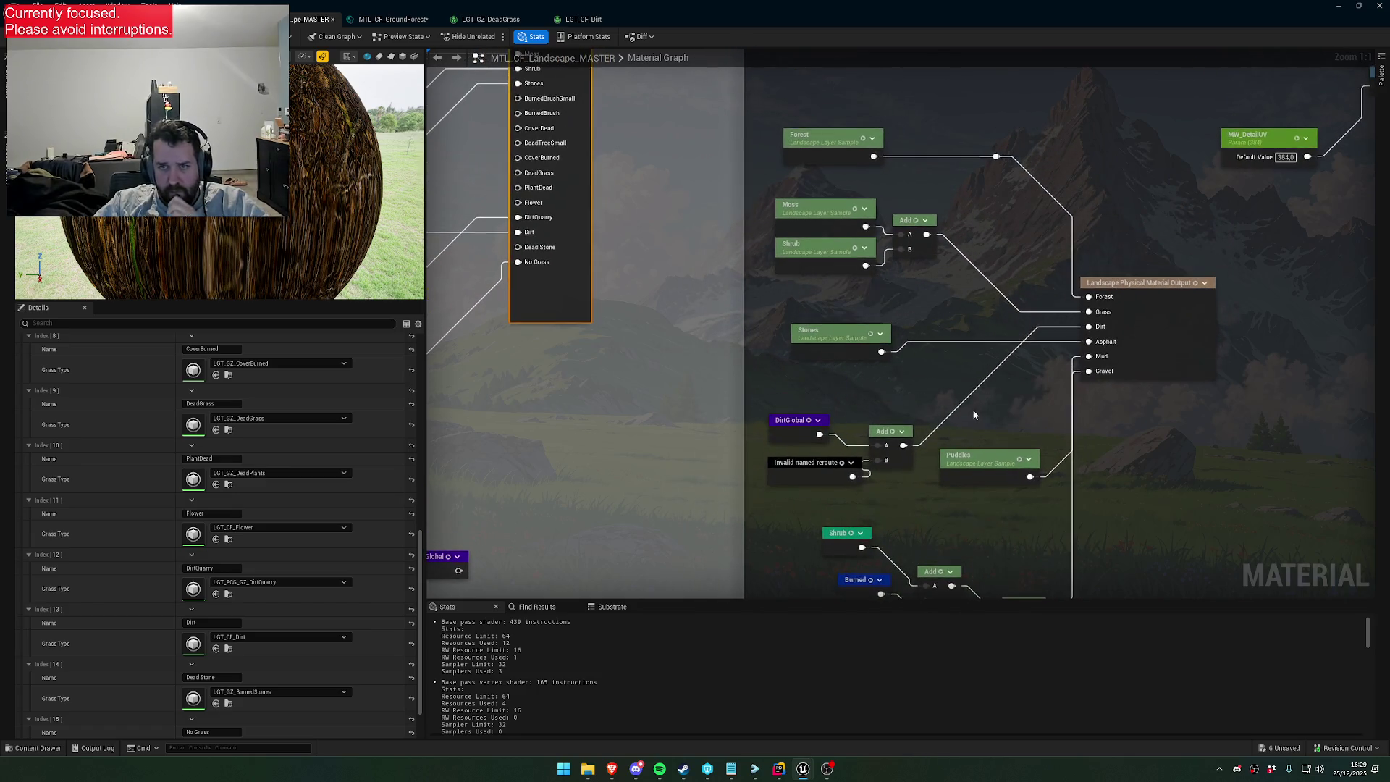
Delete the DirtGlobal, Add and reroute chain in the Dirt group
double_click(818, 471)
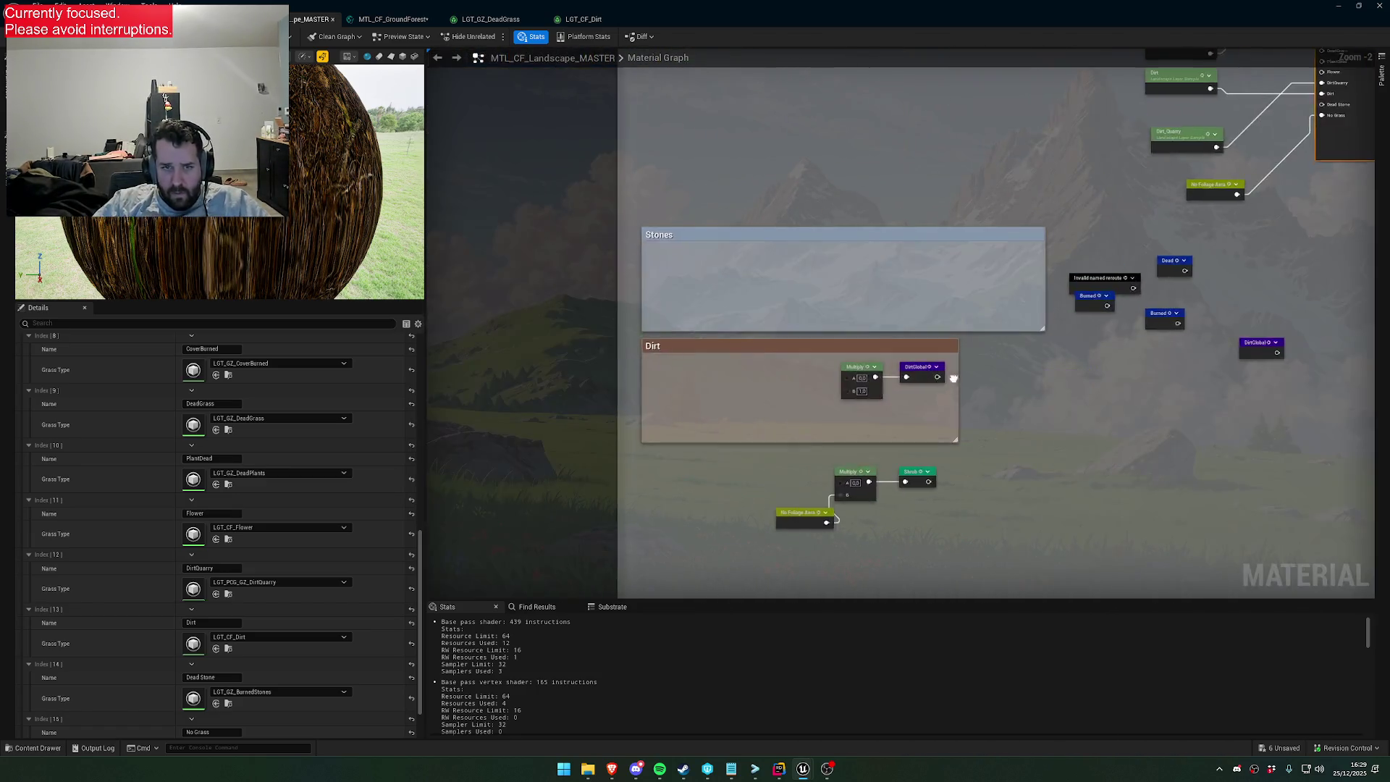
scroll(854, 398, down, 5)
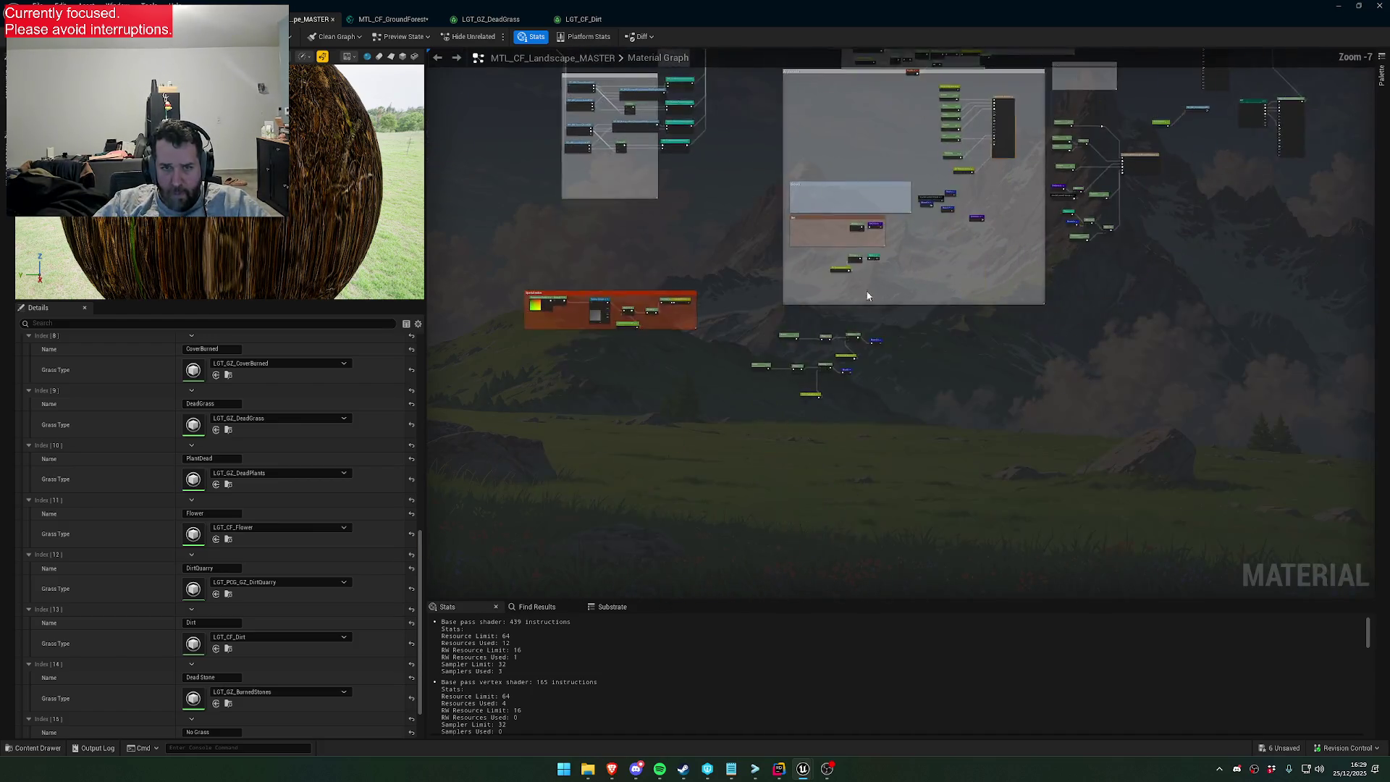
scroll(872, 290, up, 4)
scroll(669, 428, down, 2)
scroll(886, 450, up, 3)
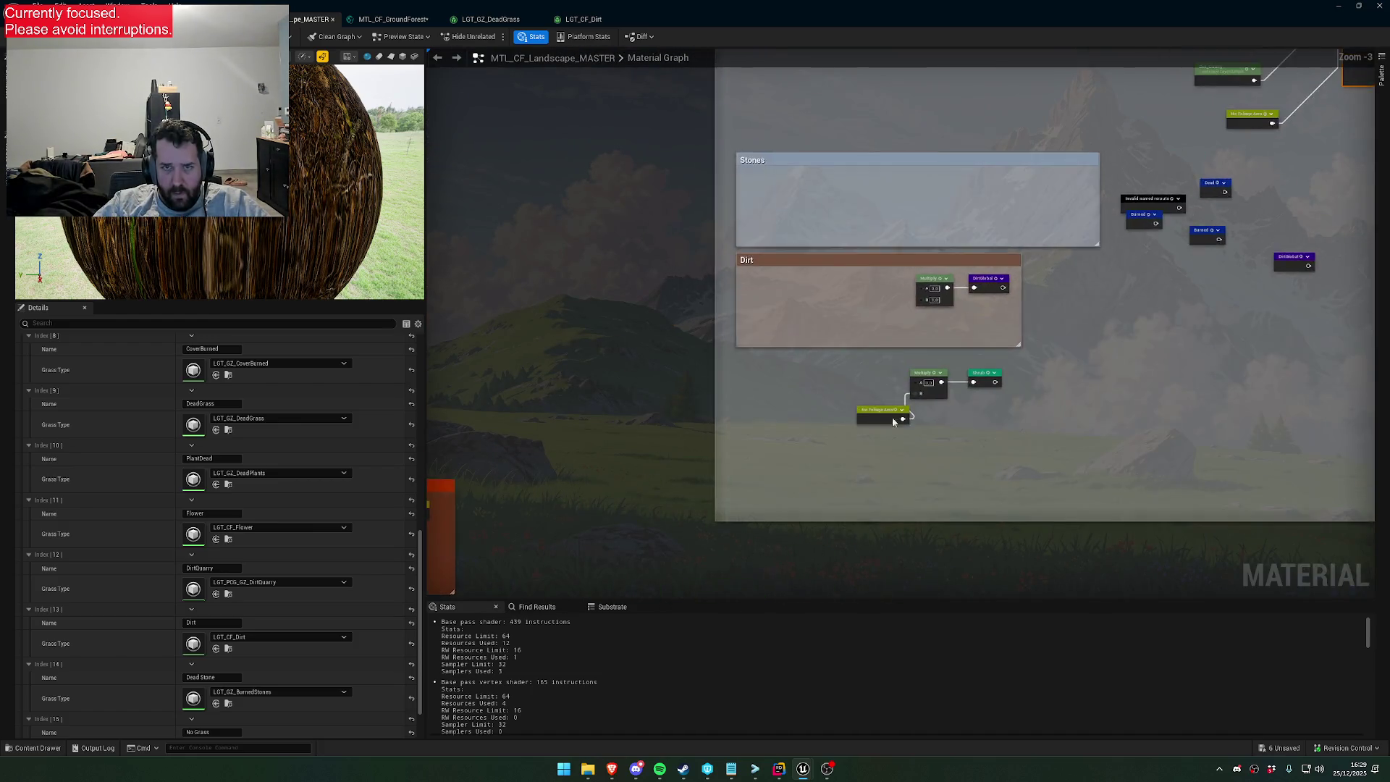
scroll(918, 371, up, 3)
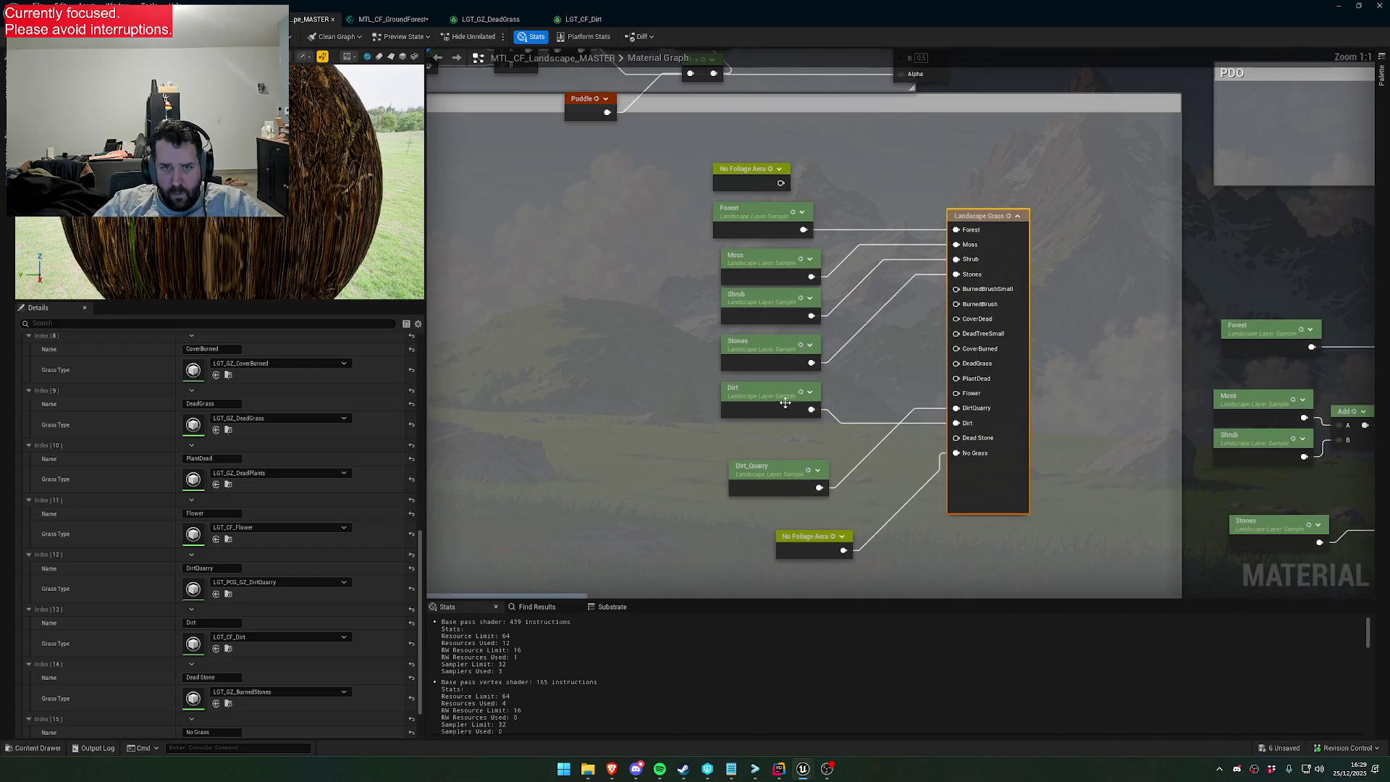
click(785, 402)
mouse_move(910, 403)
mouse_down()
mouse_move(859, 400)
mouse_move(868, 464)
mouse_move(942, 496)
mouse_up()
click(923, 410)
key(Delete)
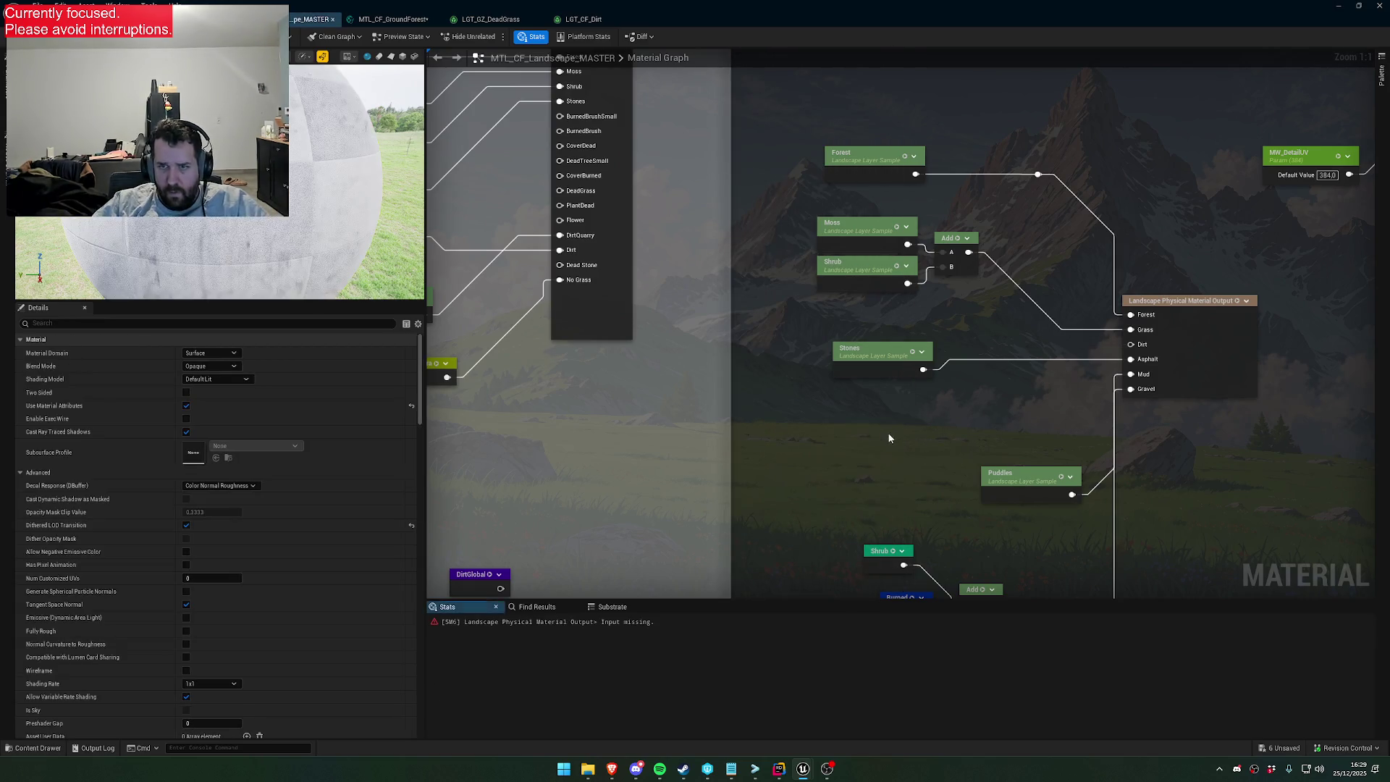
Paste a Dirt Layer Sample and wire it into the output's Dirt input
key(ctrl+v)
click(1011, 437)
drag(955, 439, 1131, 344)
drag(856, 480, 1008, 472)
scroll(1008, 472, down, 3)
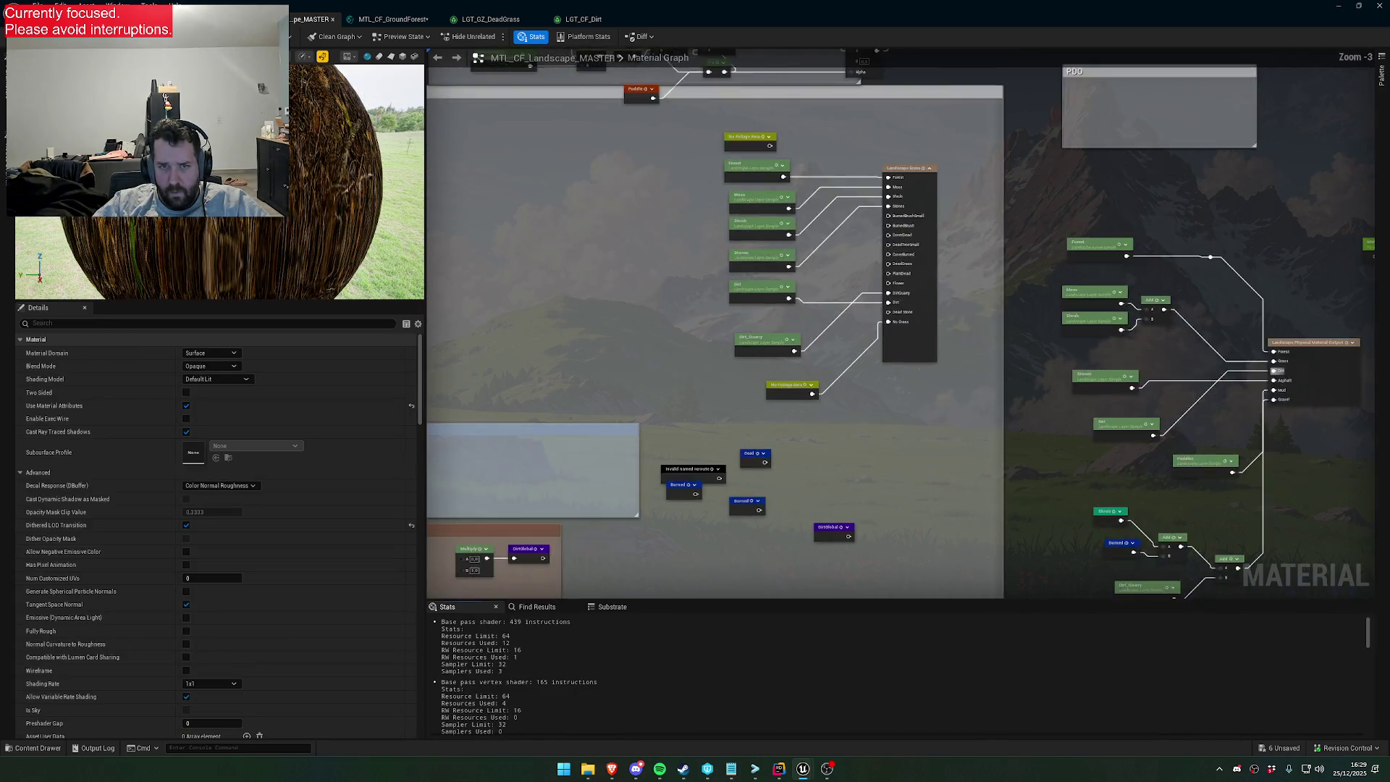
Delete the leftover Dead, Burned, DirtGlobal, Multiply, No Foliage Area and Shrub nodes
drag(735, 331, 976, 461)
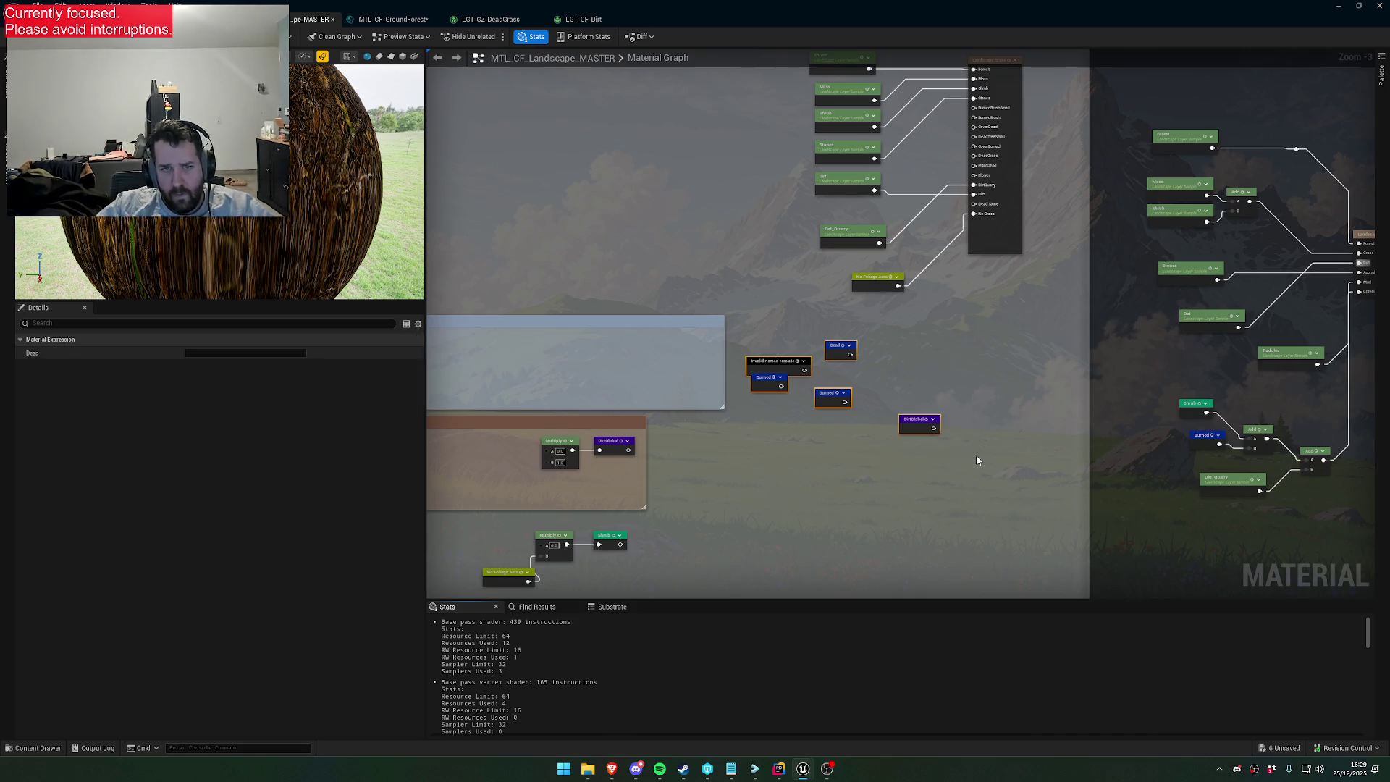
key(Delete)
scroll(976, 460, up, 1)
drag(680, 326, 790, 363)
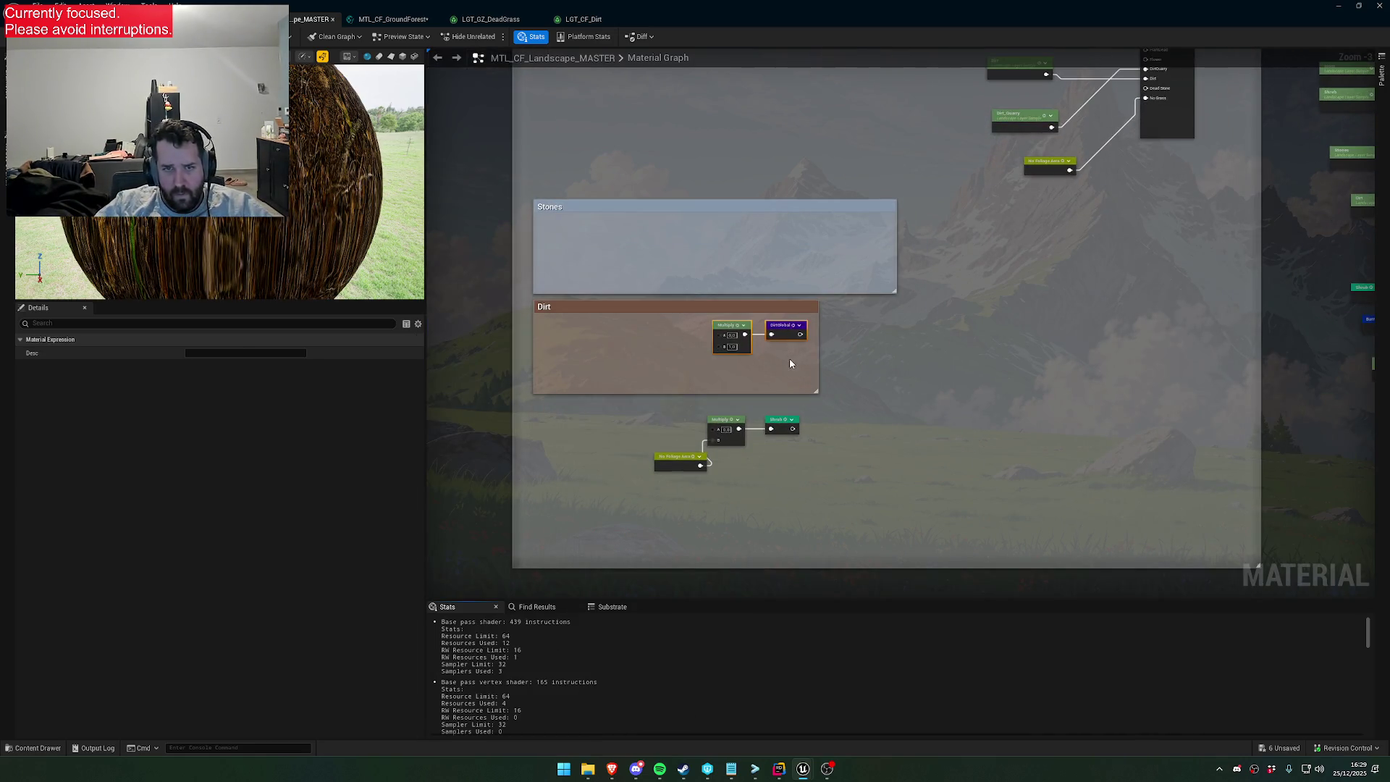
key(Delete)
drag(647, 407, 802, 500)
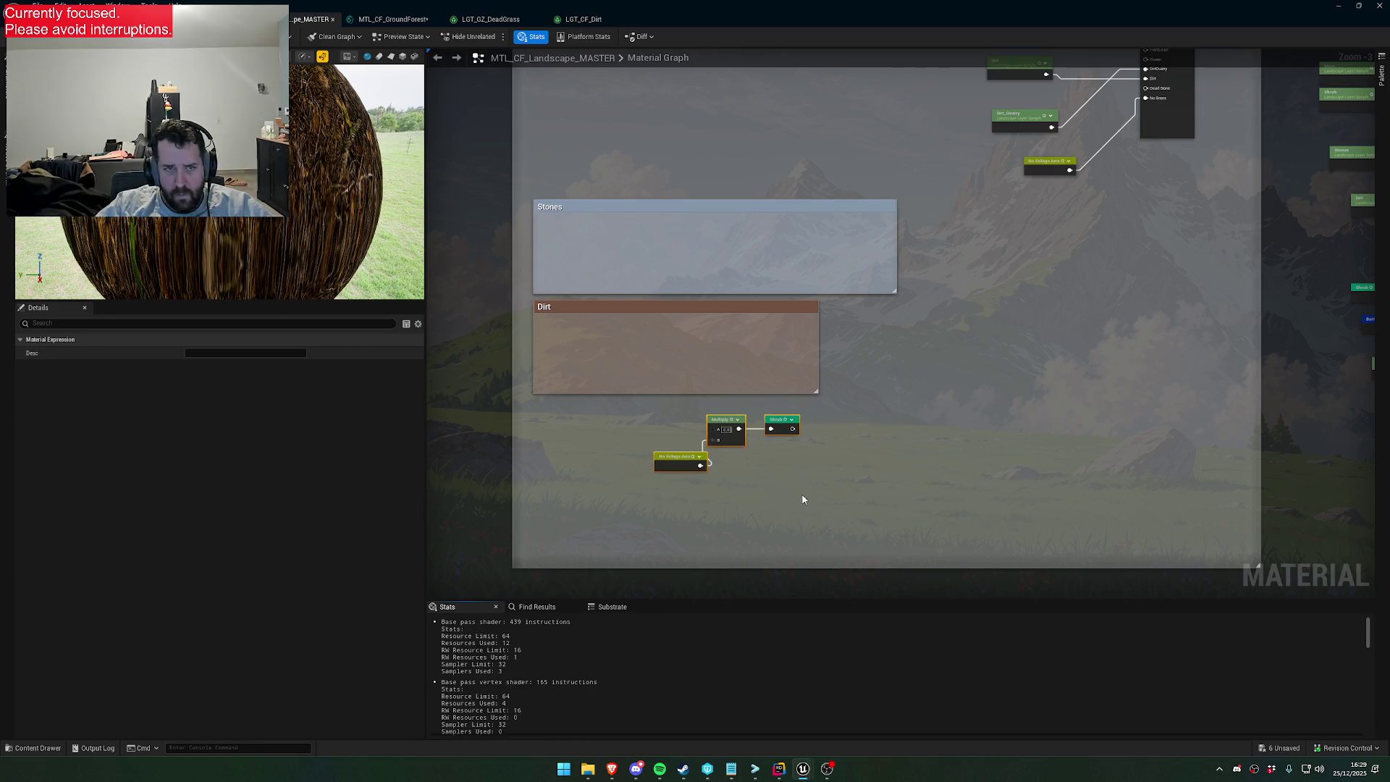
key(Delete)
scroll(914, 478, down, 2)
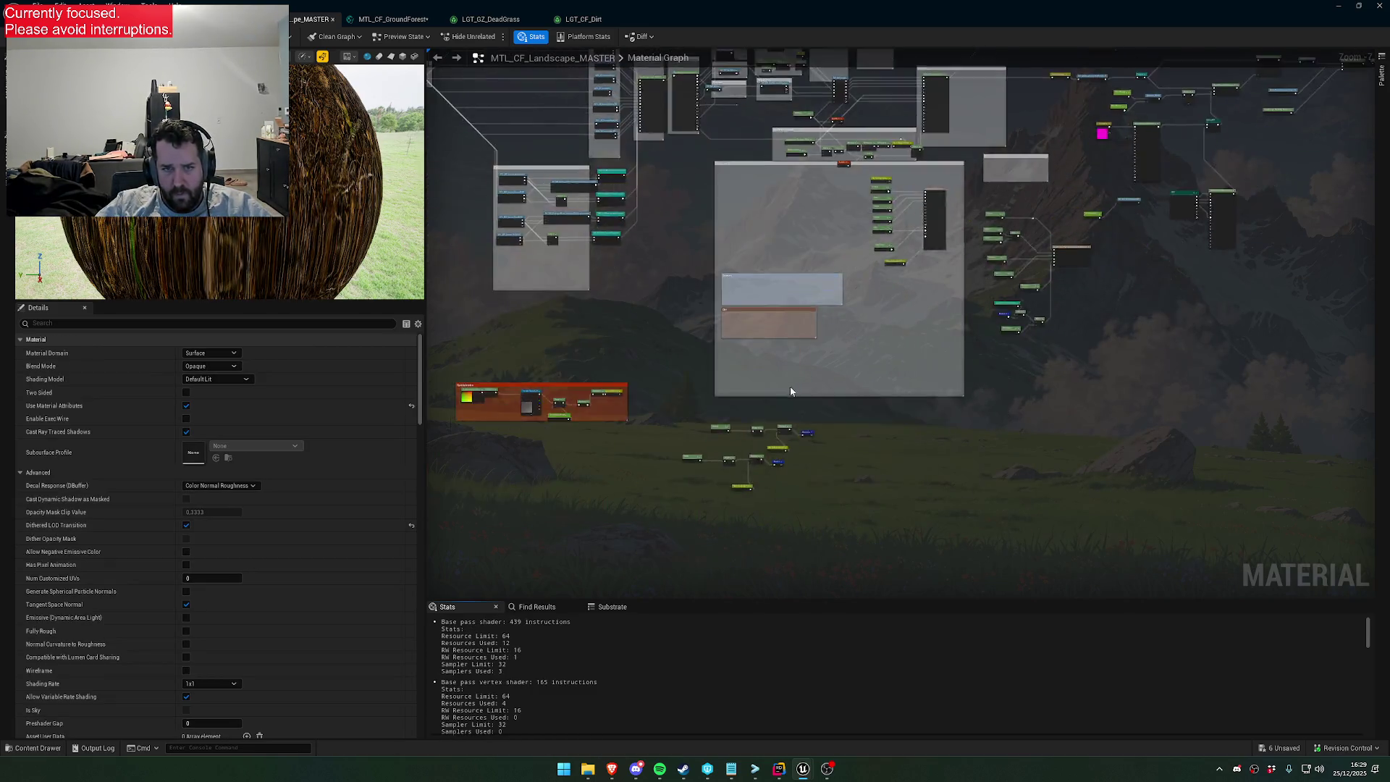
scroll(828, 330, up, 3)
mouse_move(827, 330)
mouse_down()
mouse_move(880, 277)
mouse_move(871, 358)
mouse_up()
drag(980, 248, 717, 514)
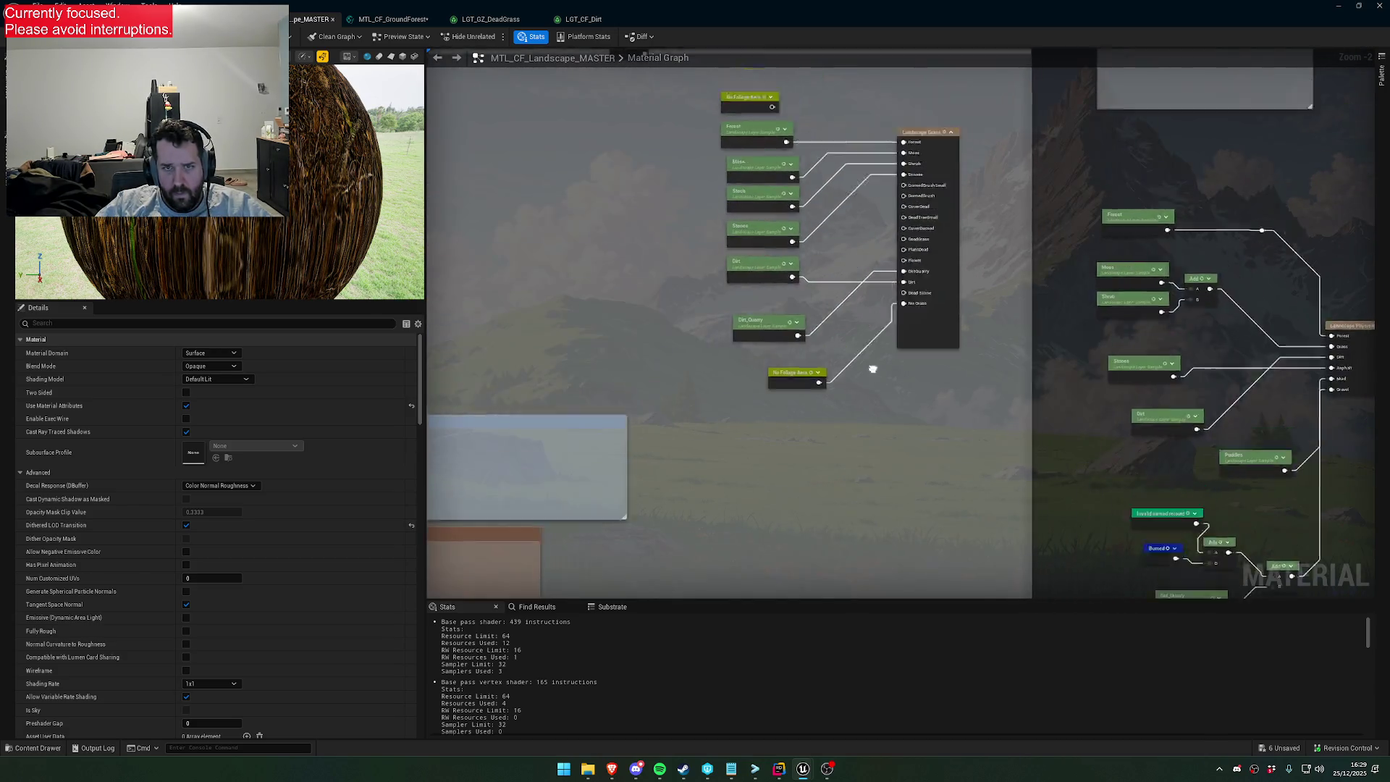
scroll(716, 514, up, 2)
drag(849, 425, 768, 355)
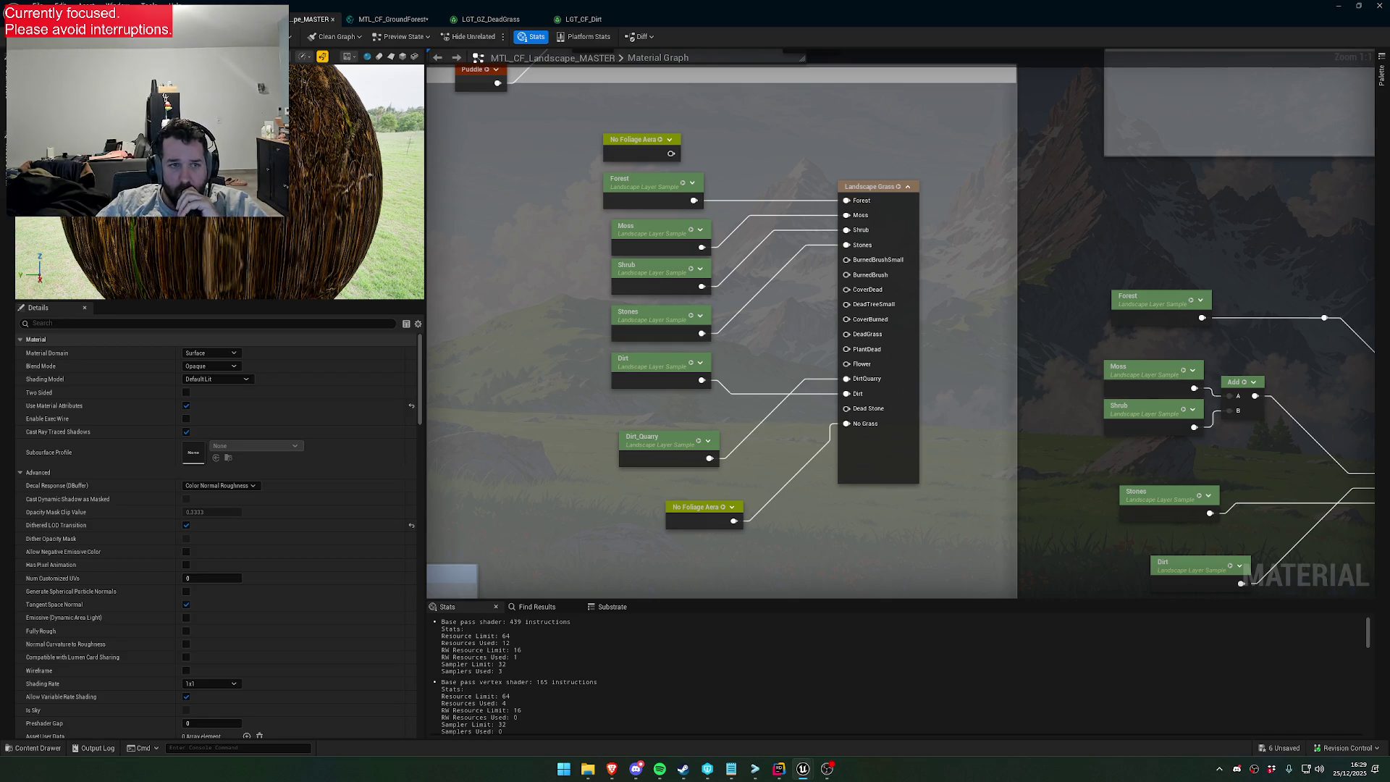
Save the master material with Ctrl+S, compiling to 374 instructions, and reveal the level
key(ctrl+s)
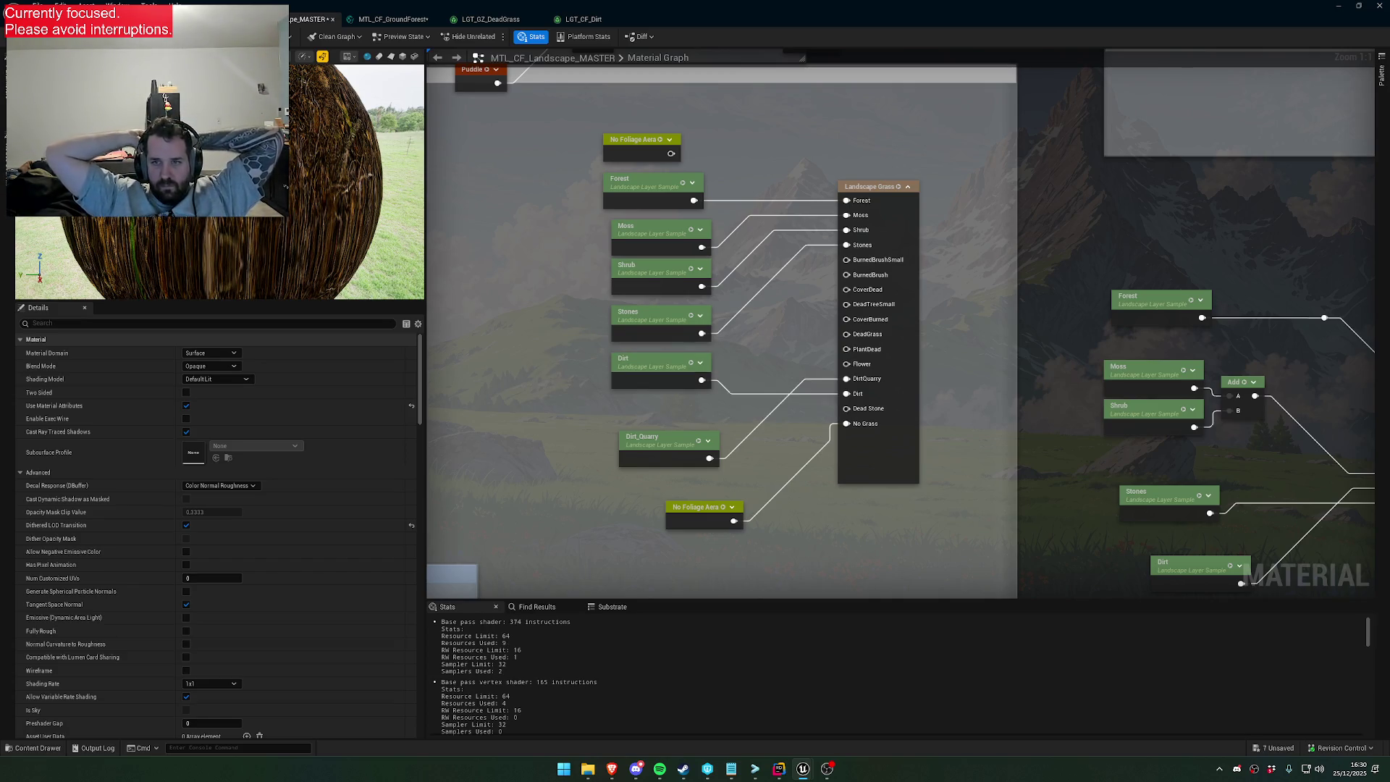
mouse_move(672, 7)
mouse_down()
mouse_move(709, 278)
mouse_move(669, 482)
mouse_up()
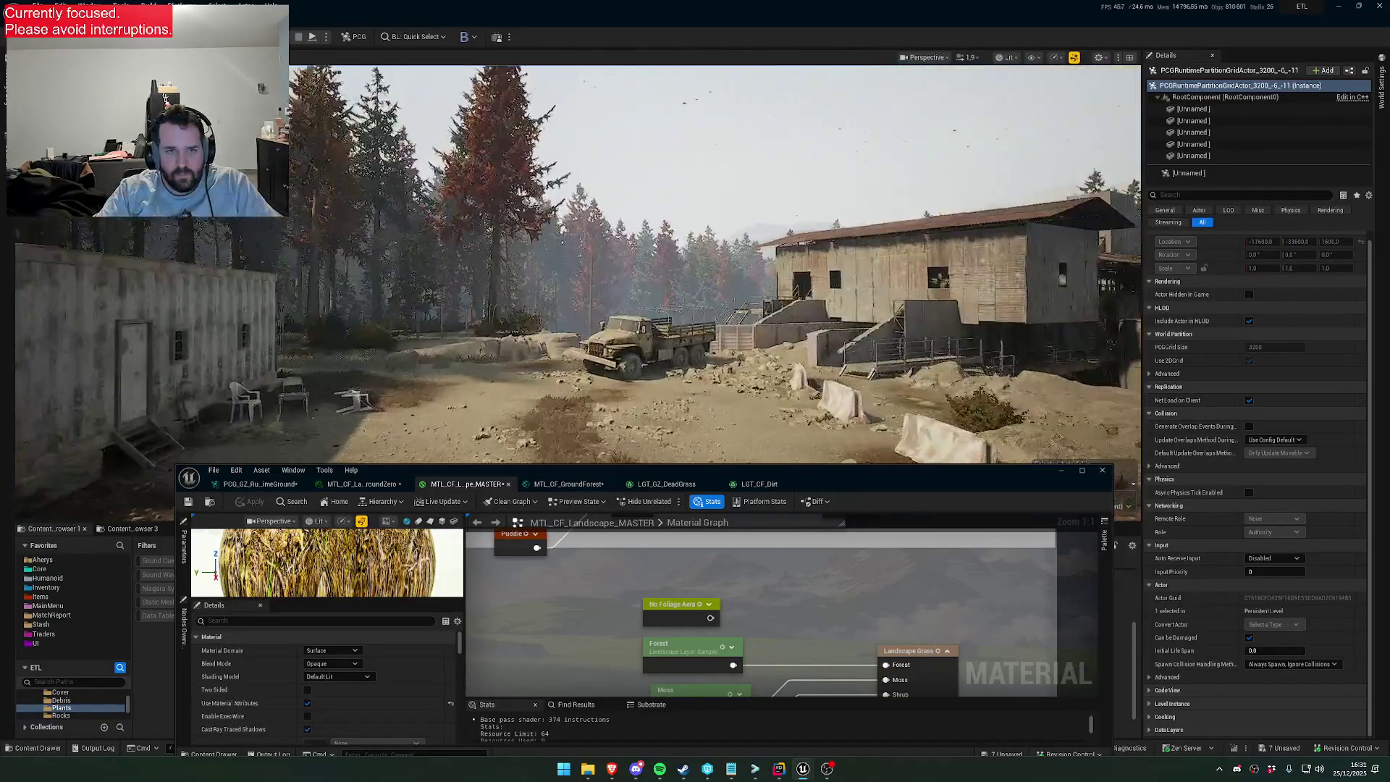
key(w)
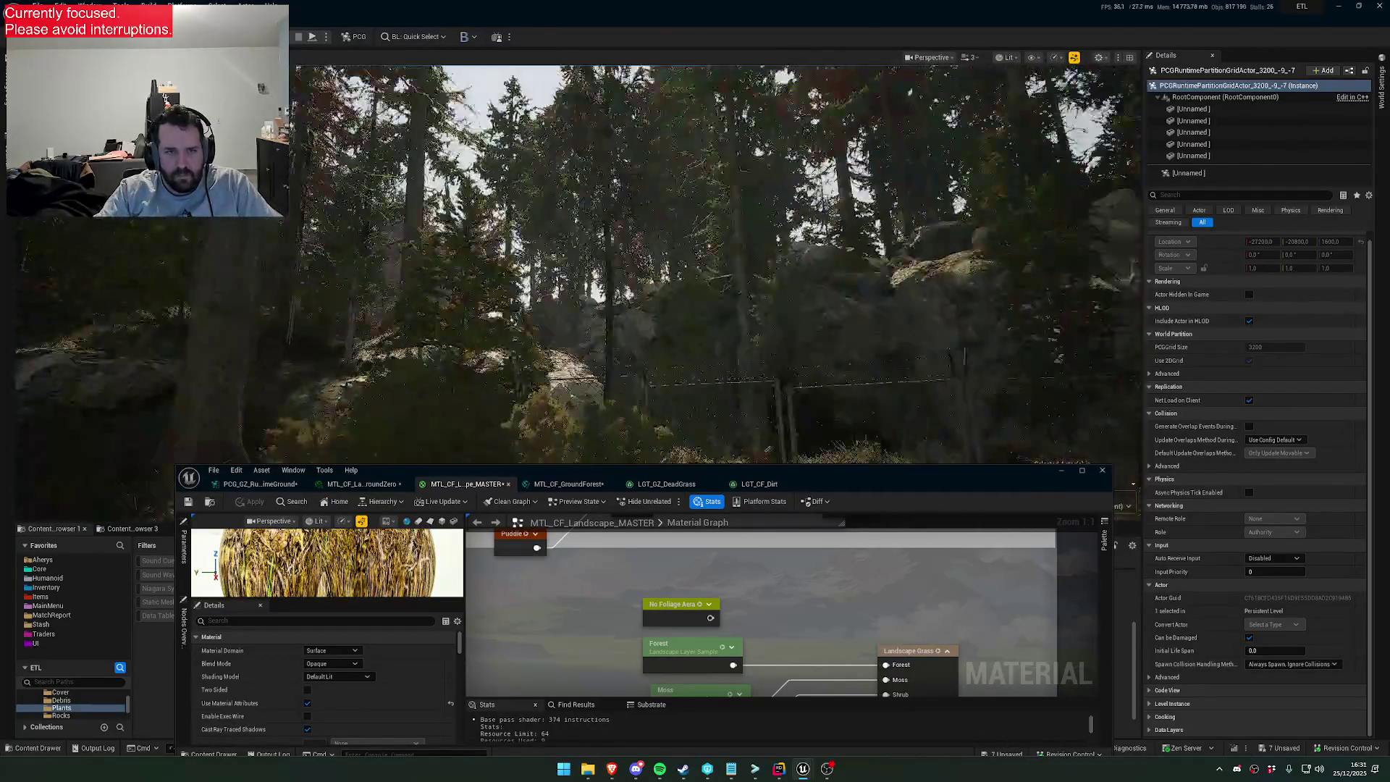
key(w)
scroll(715, 264, down, 2)
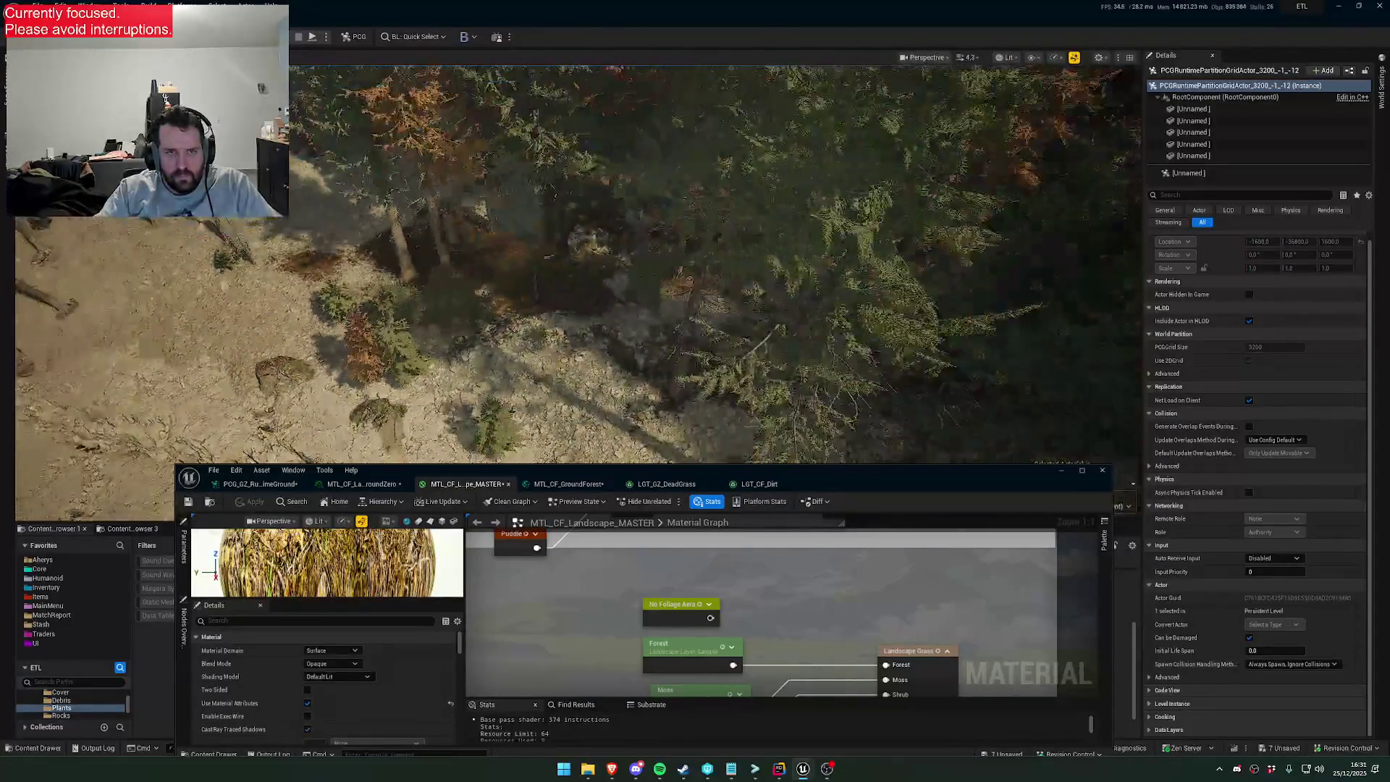
key(s)
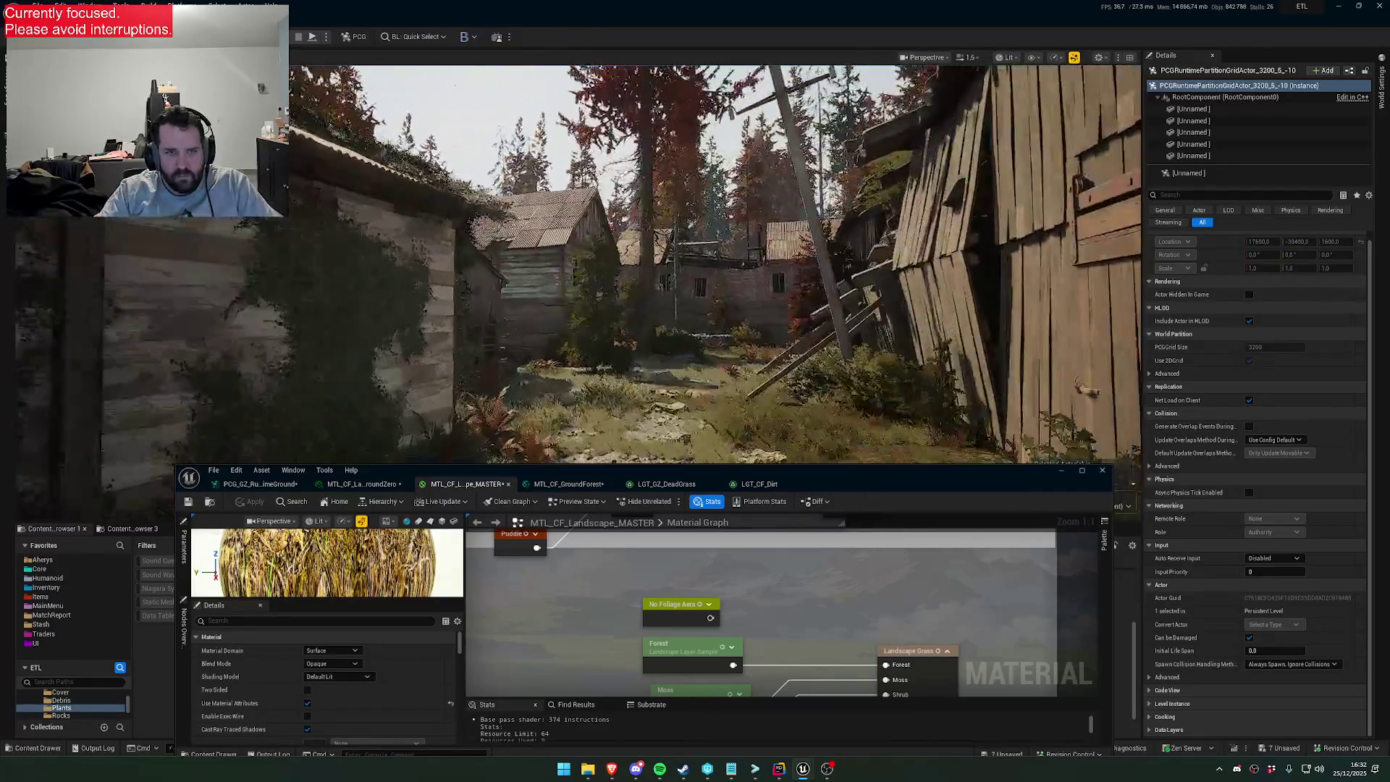
drag(715, 264, 715, 312)
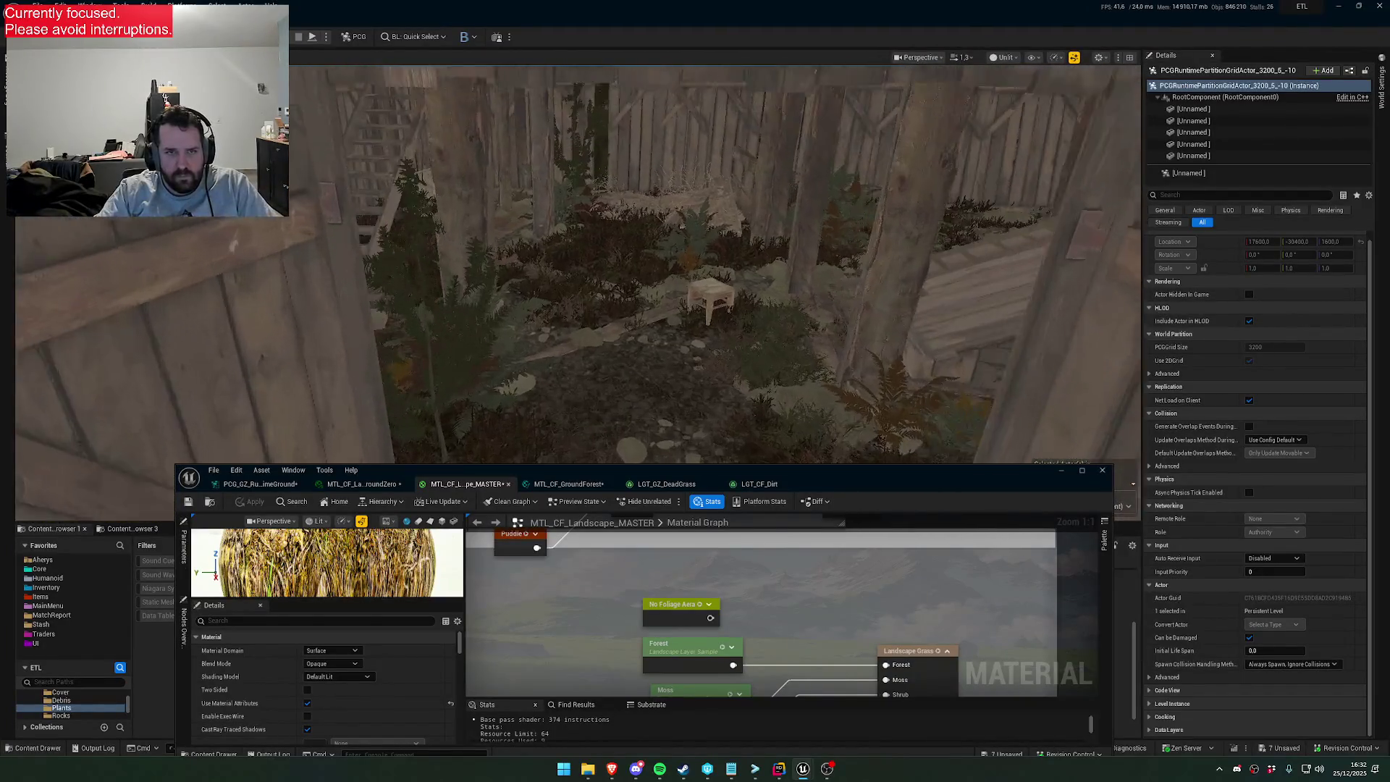
key(alt+4)
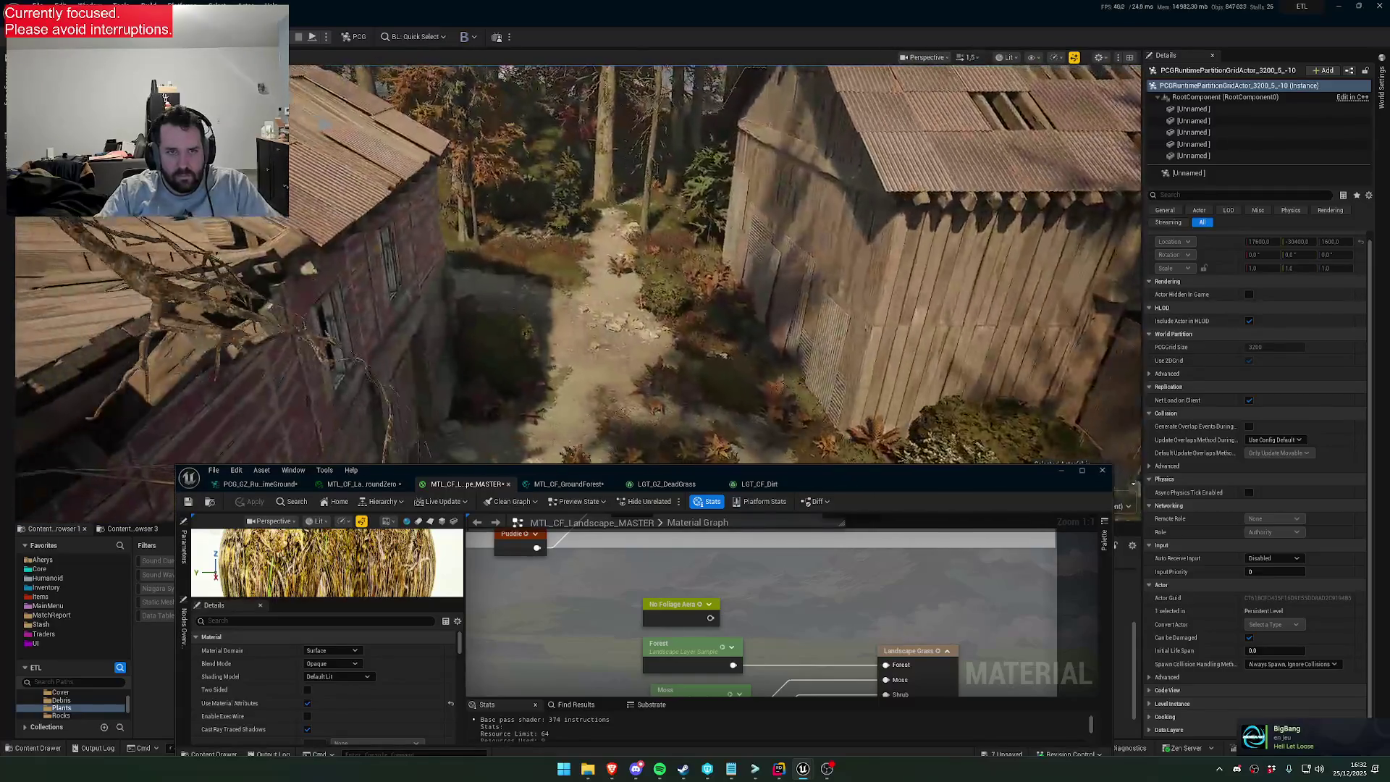
scroll(715, 264, up, 2)
key(w)
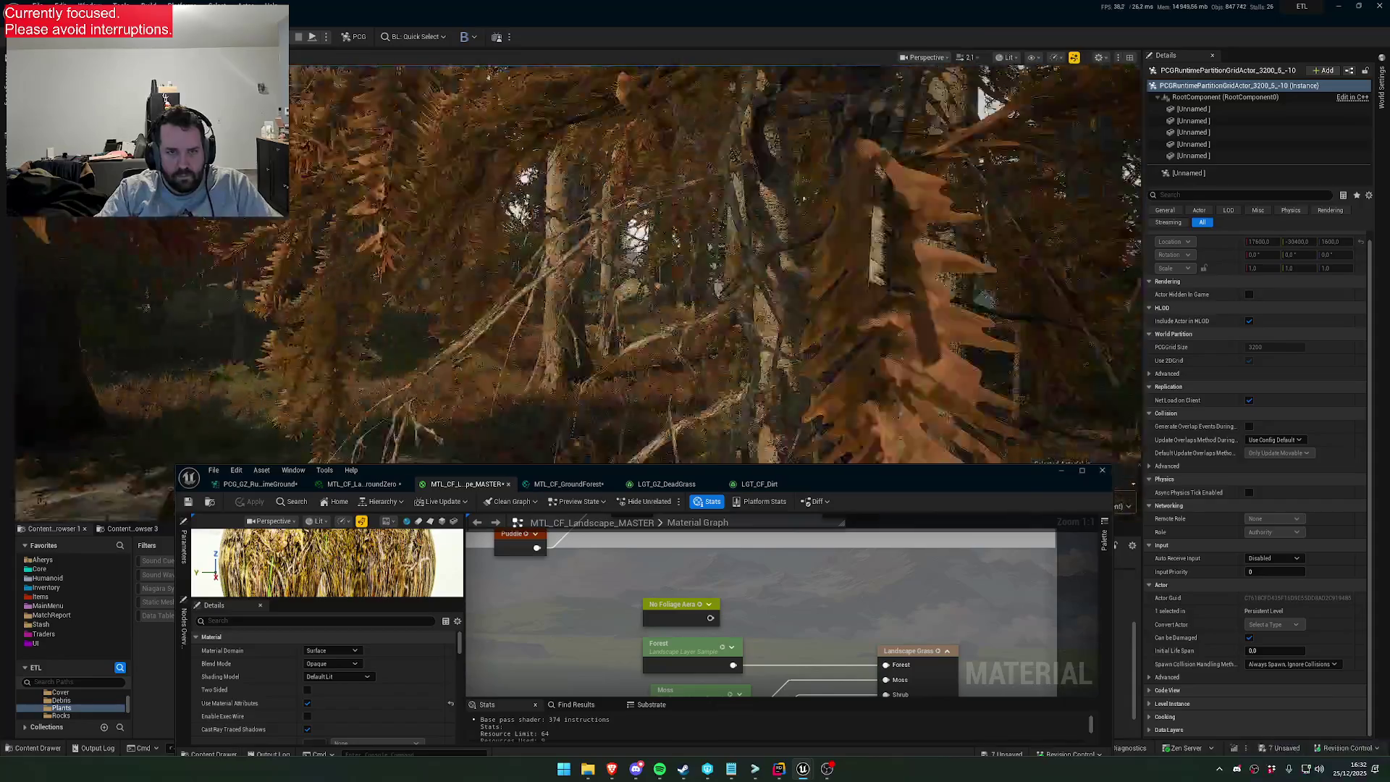
key(w)
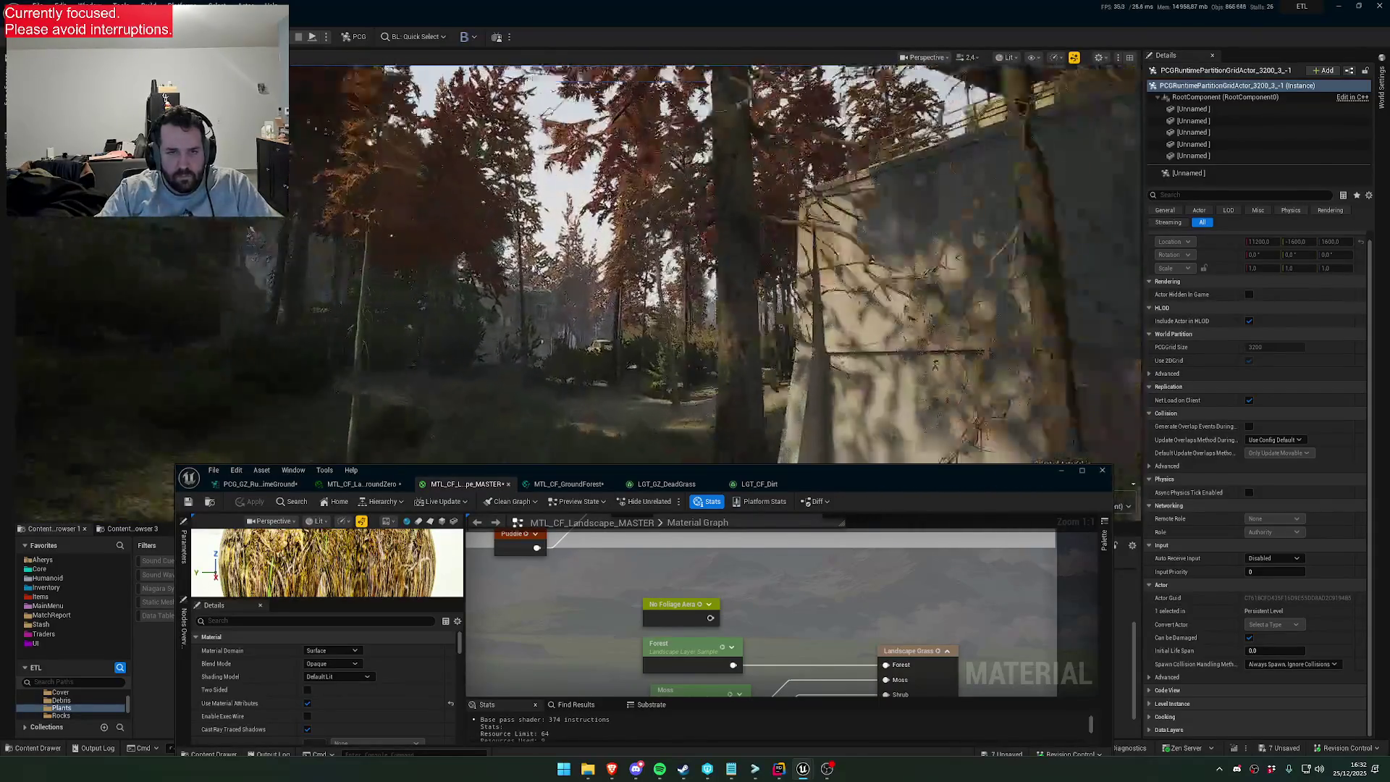
key(w)
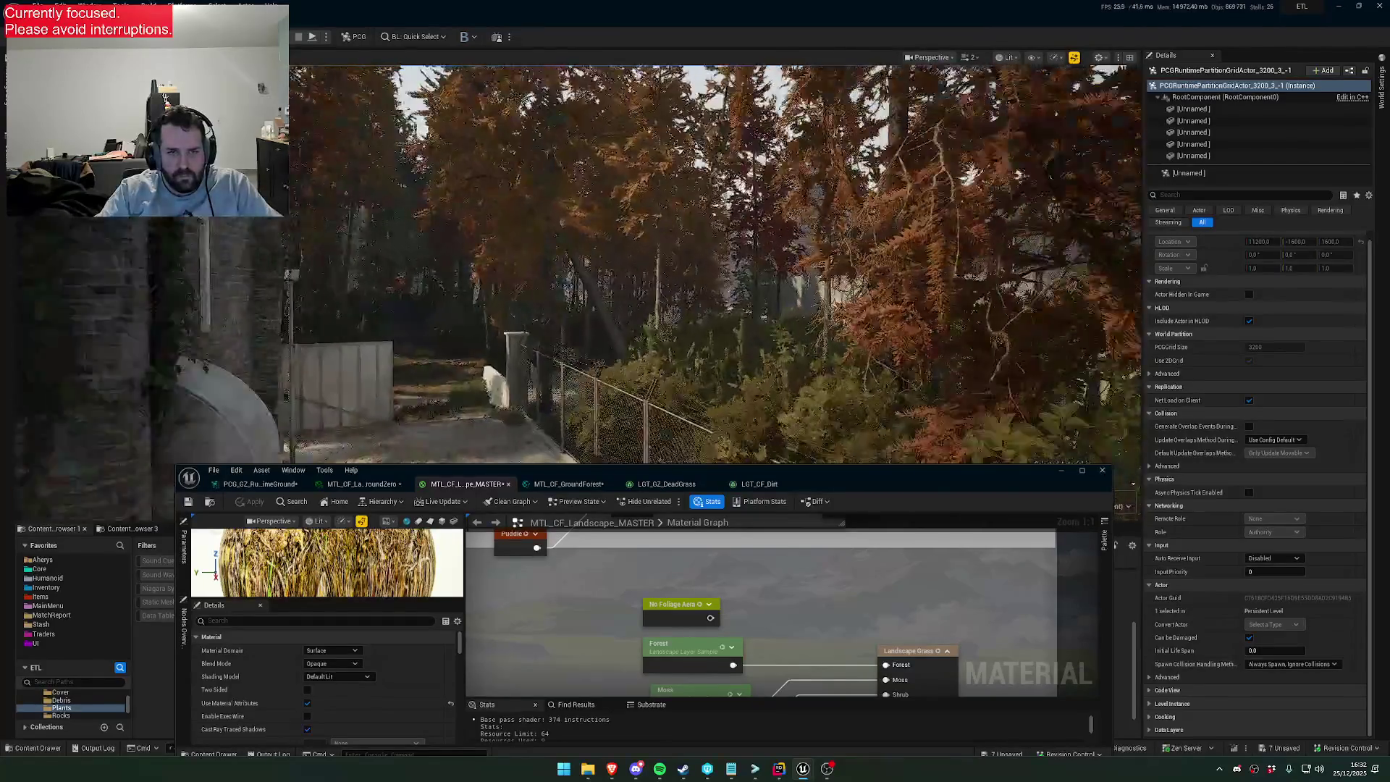
key(w)
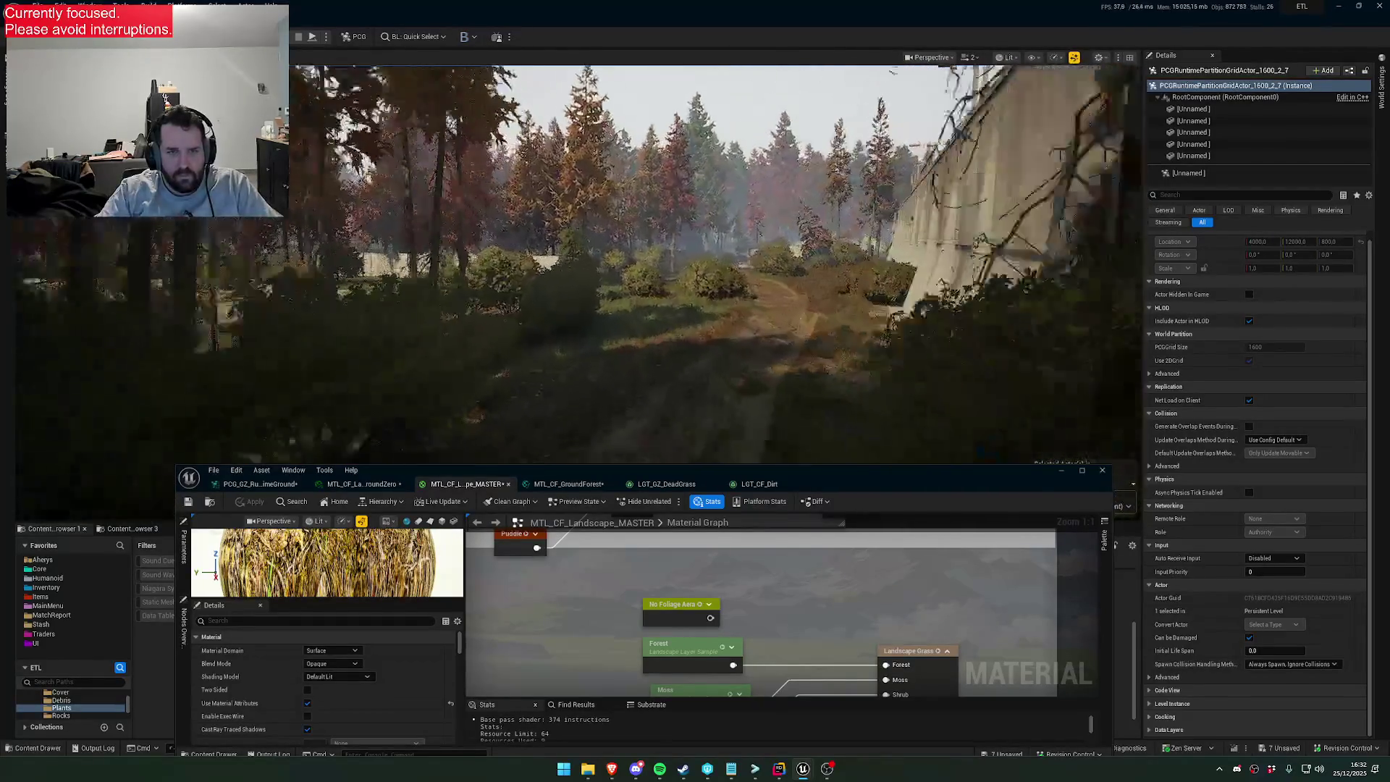
key(w)
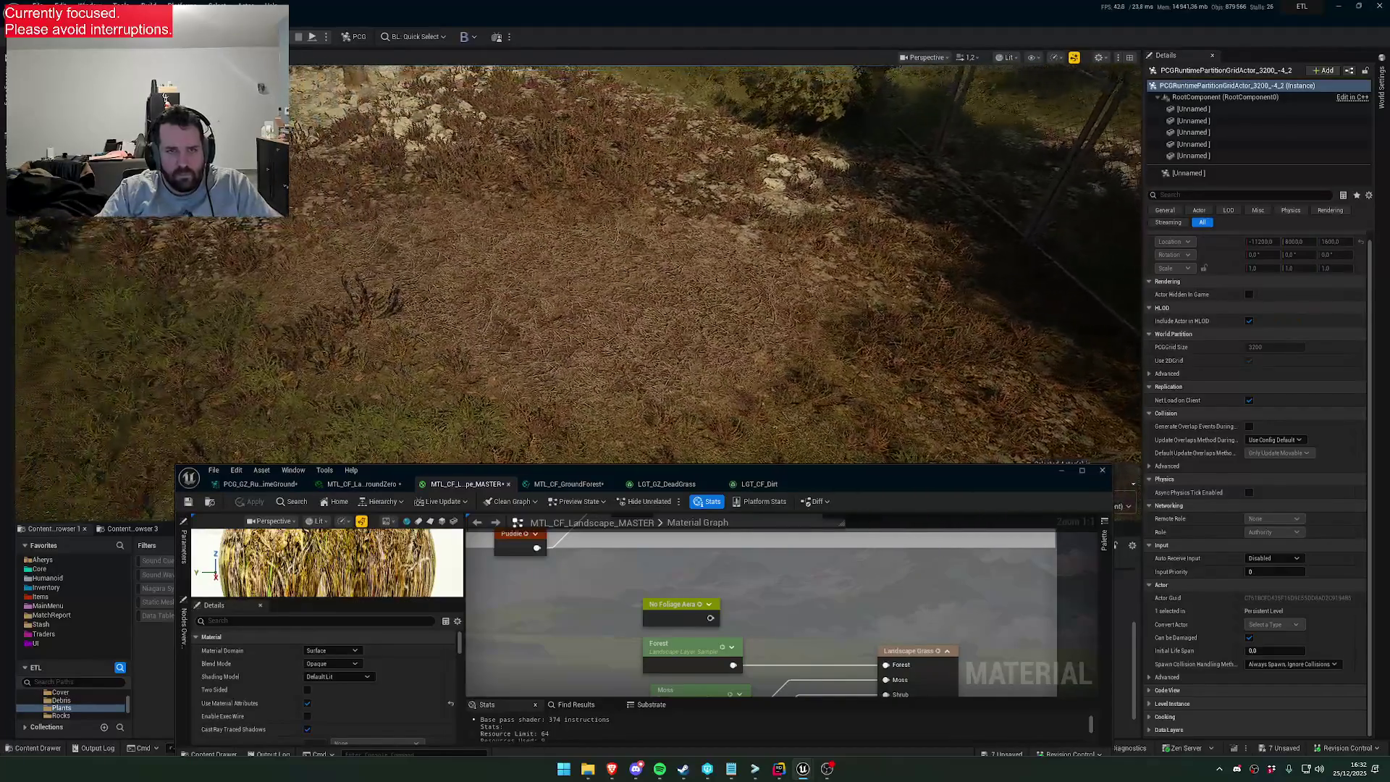
key(w)
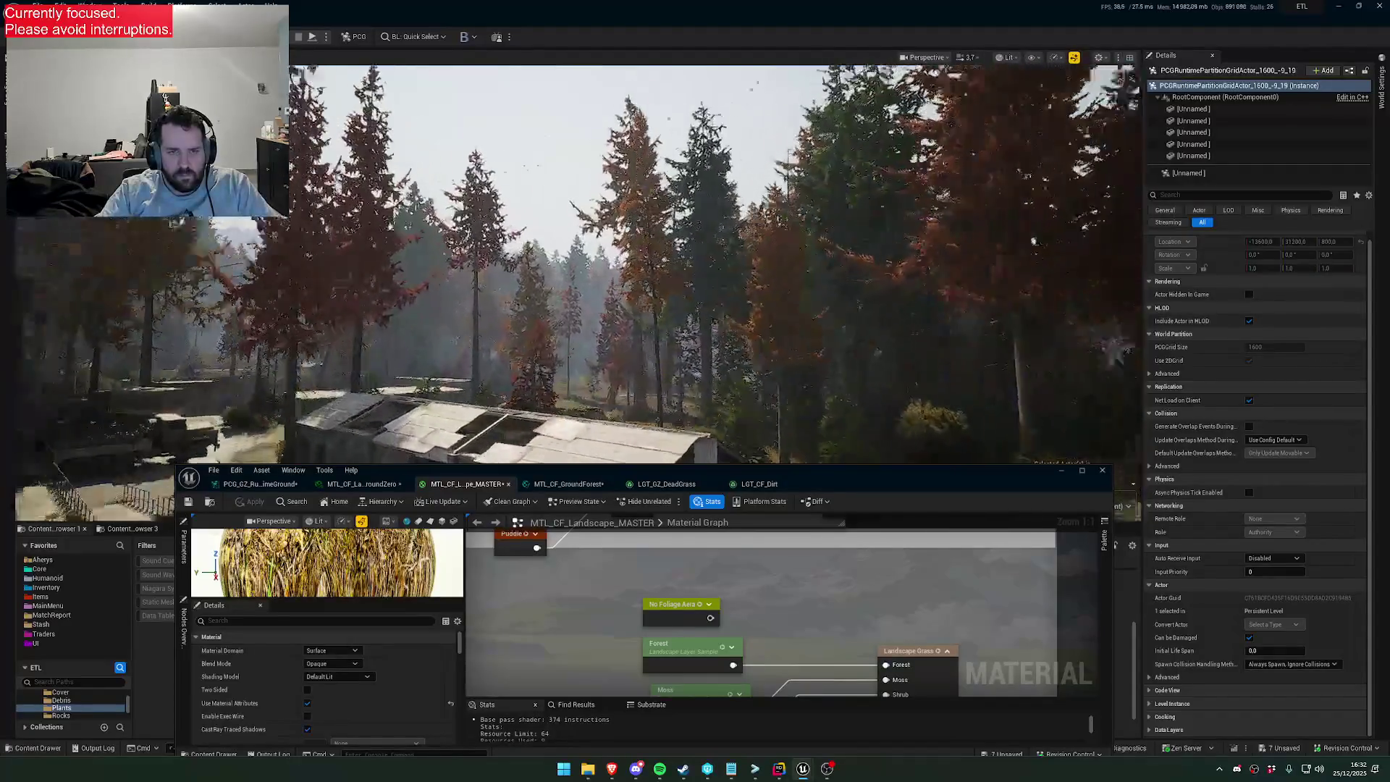
key(w)
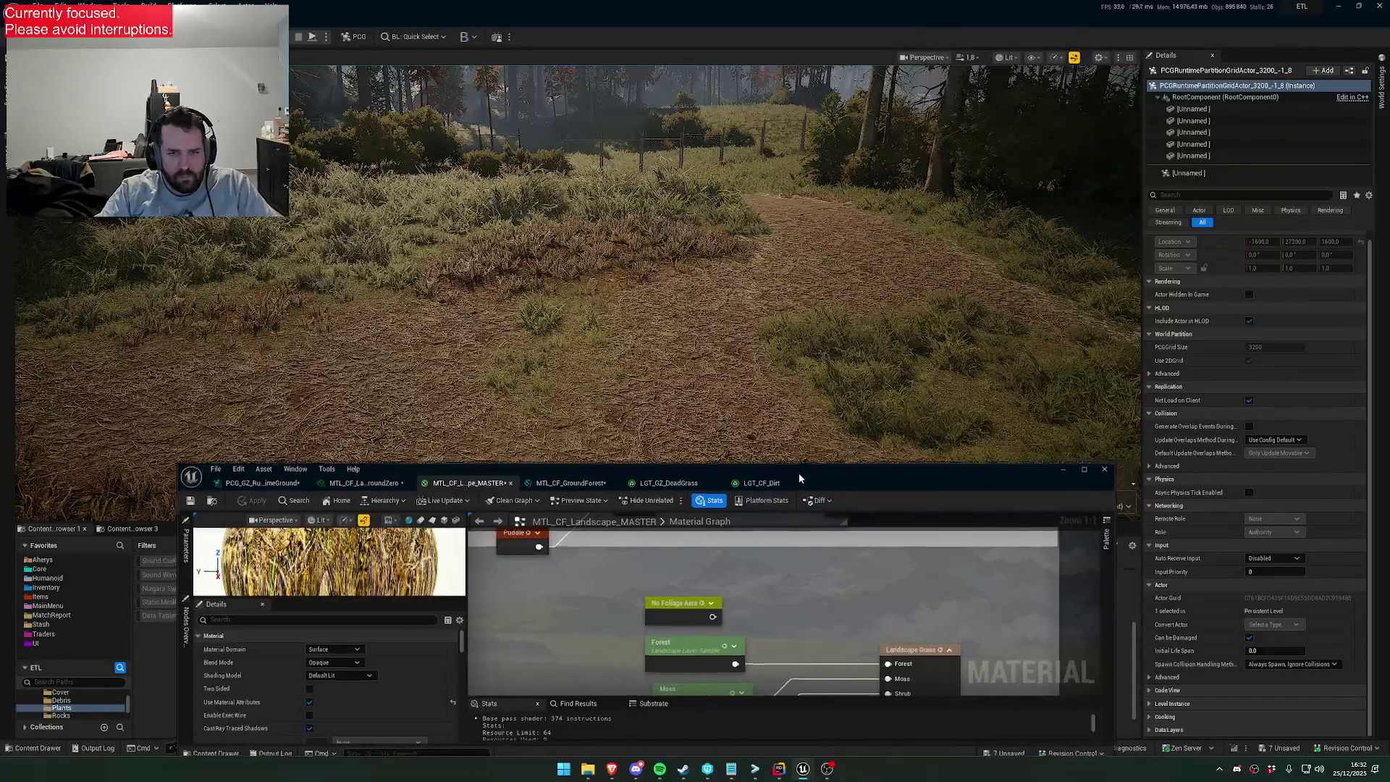
Inspect the Landscape Layer Blend node and open the MTL_CF_GroundDirt function
drag(868, 470, 847, 272)
scroll(892, 440, down, 7)
scroll(891, 441, up, 7)
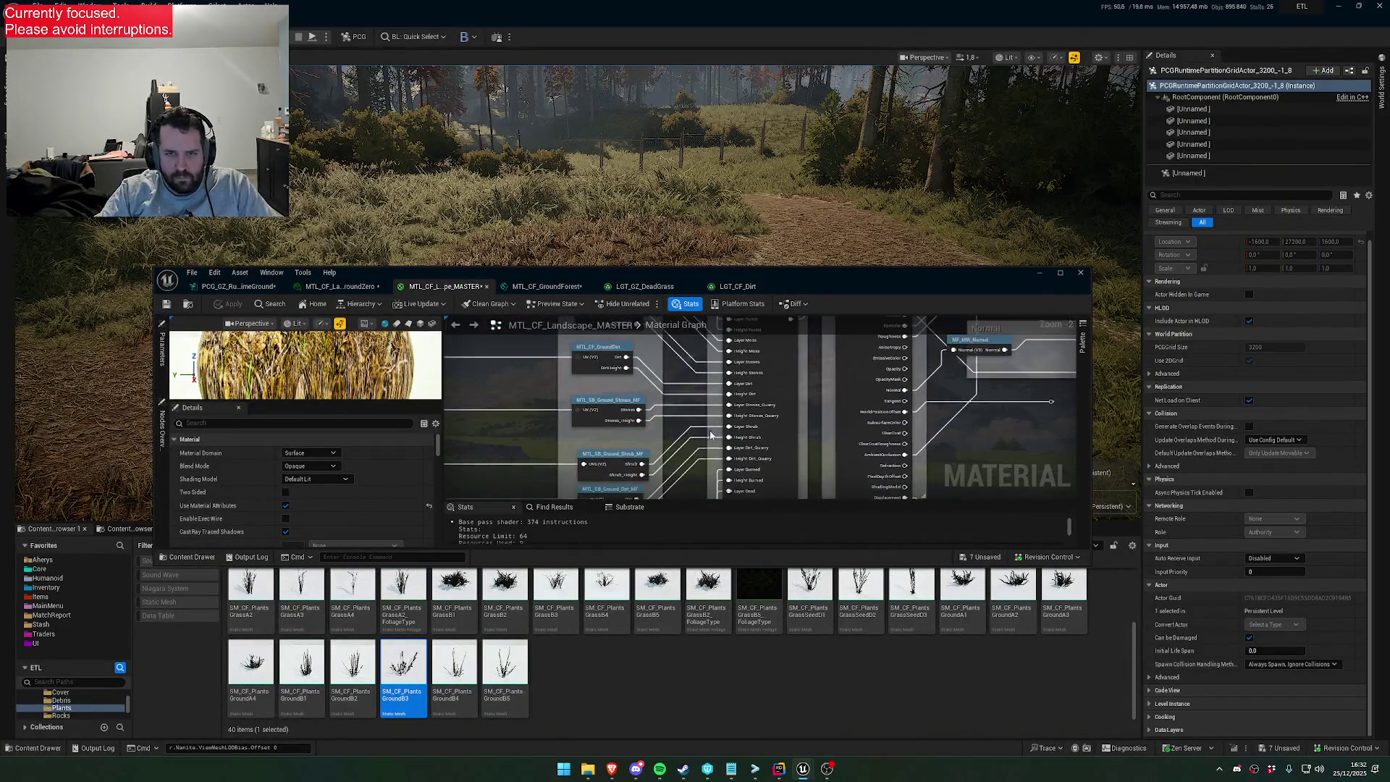
click(768, 391)
drag(768, 390, 799, 444)
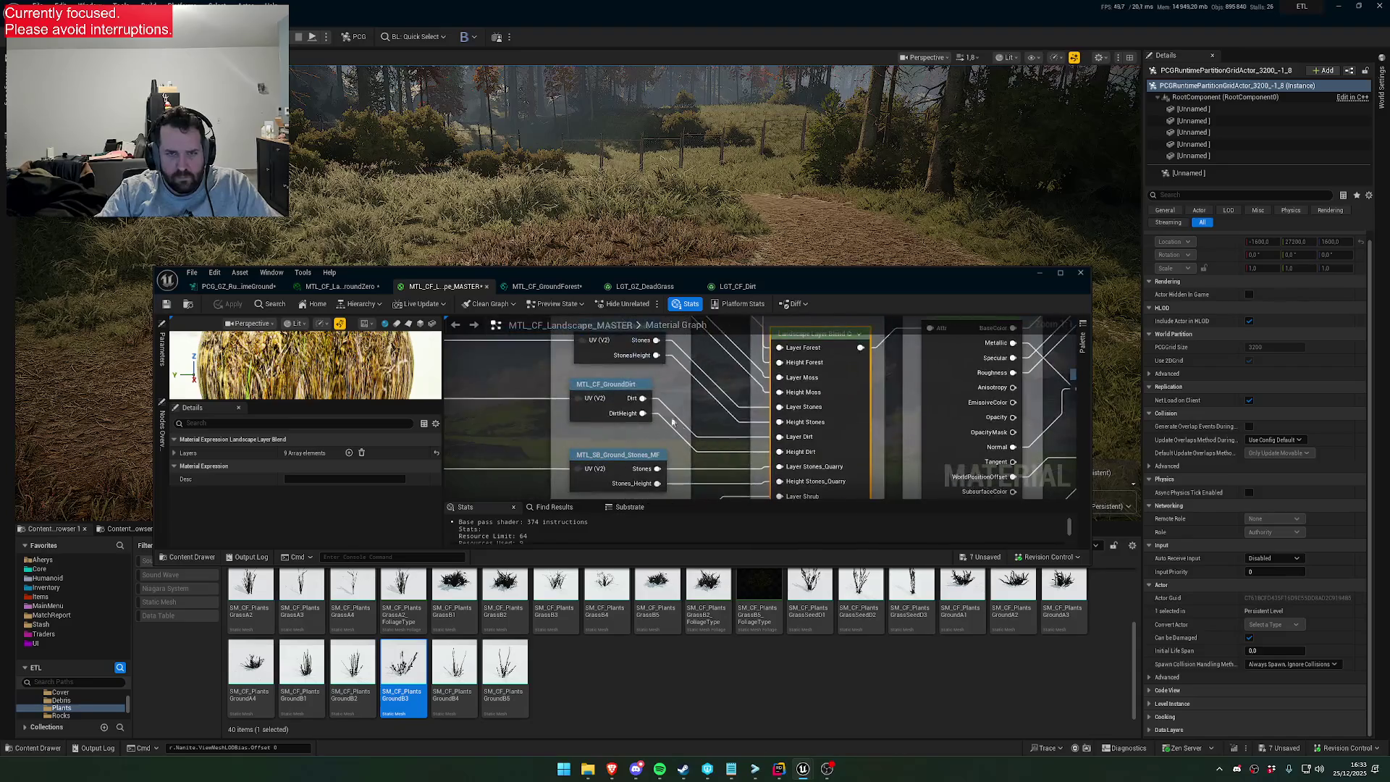
click(612, 401)
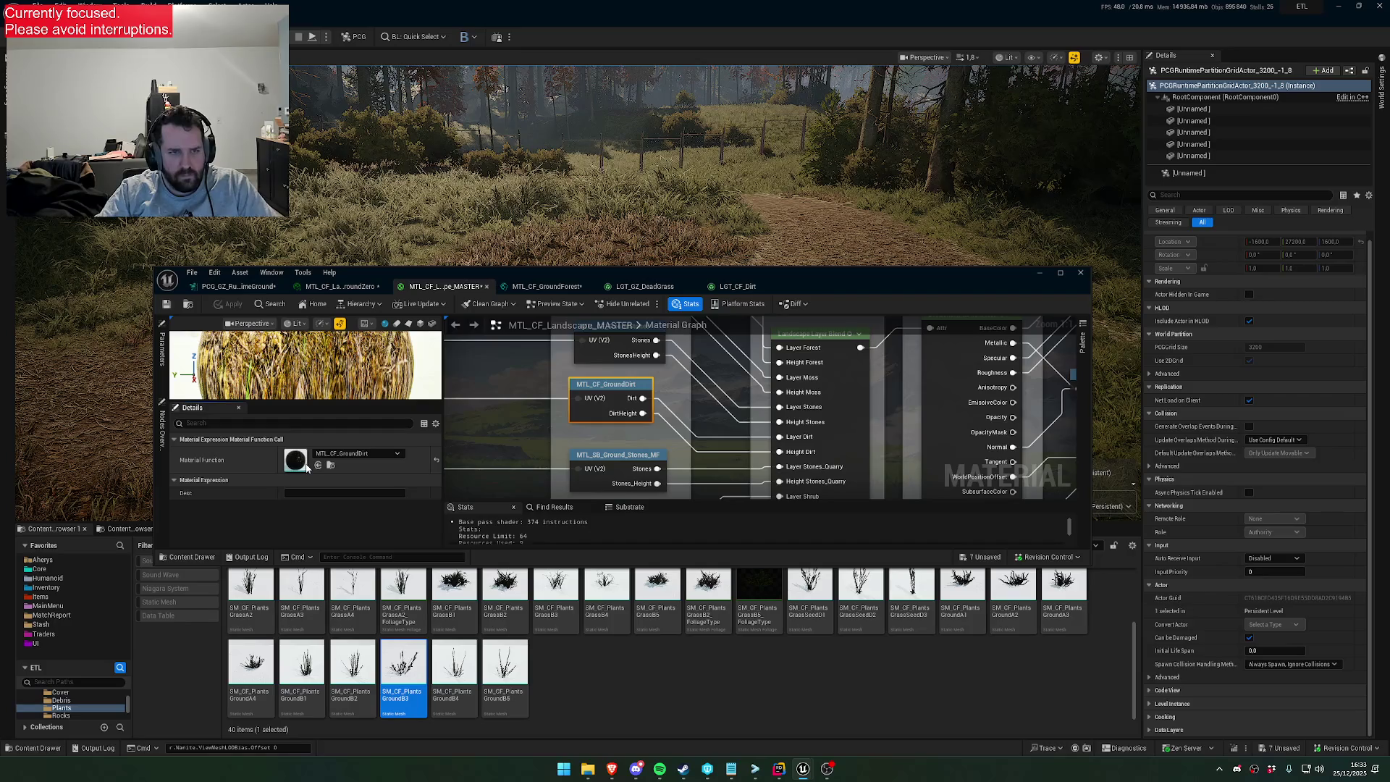
double_click(306, 468)
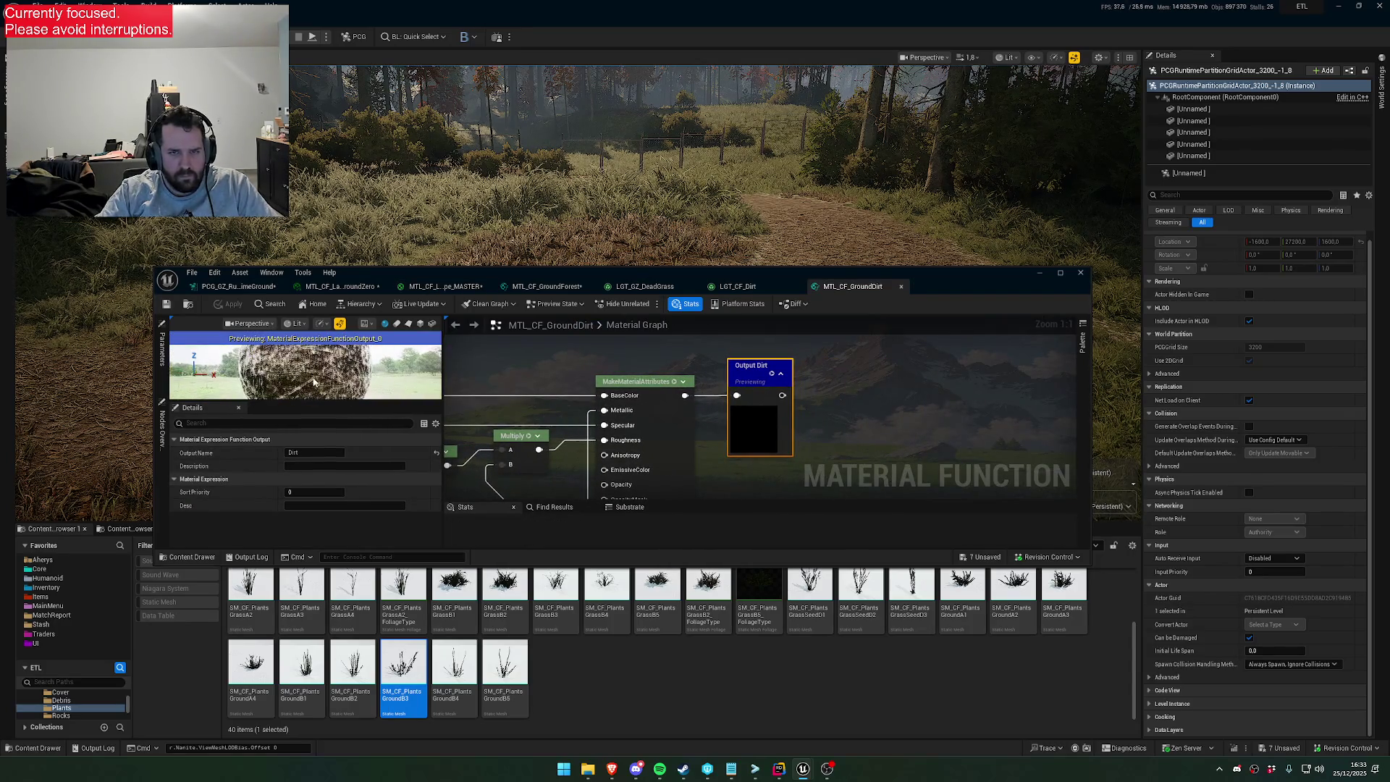
drag(557, 390, 602, 369)
Return to the master material and reopen MTL_CF_GroundDirt from the UV area, maximized
click(735, 287)
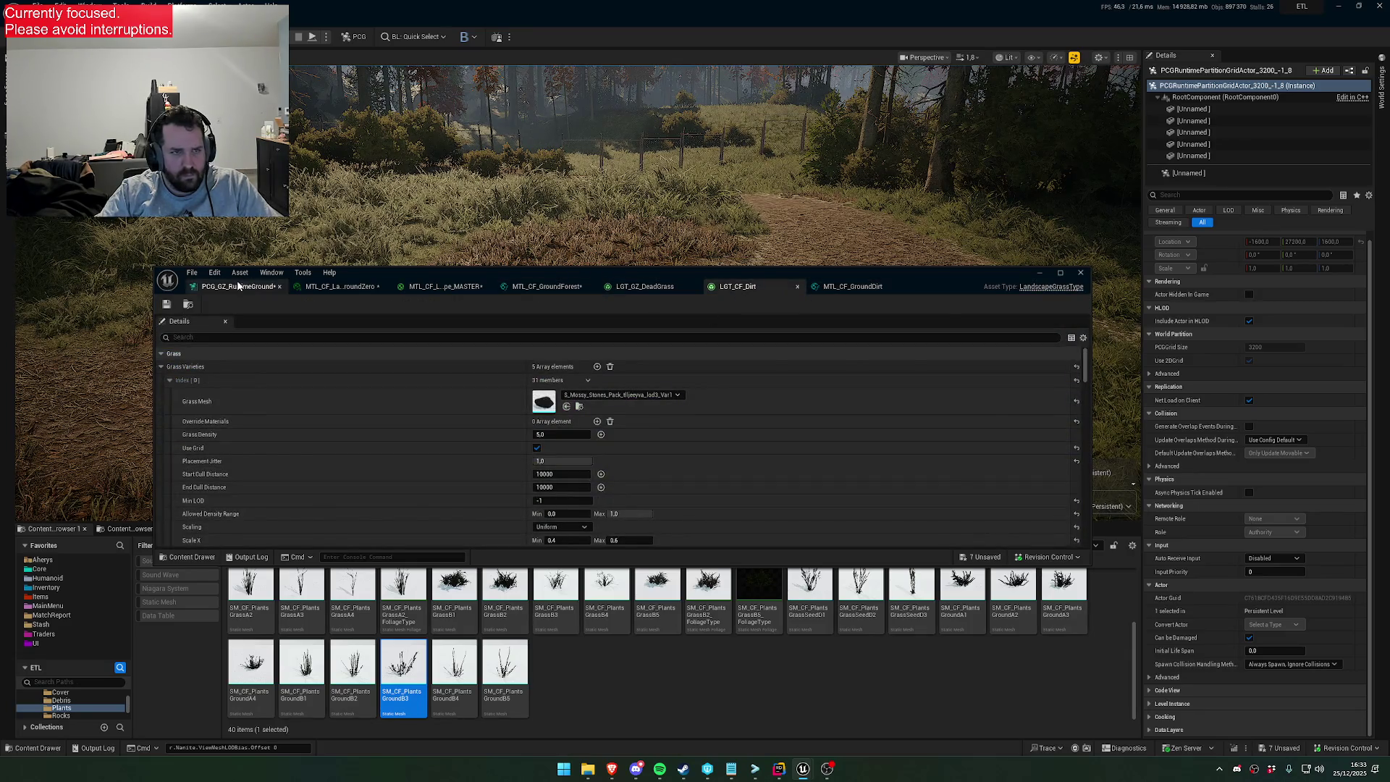
click(271, 286)
click(443, 286)
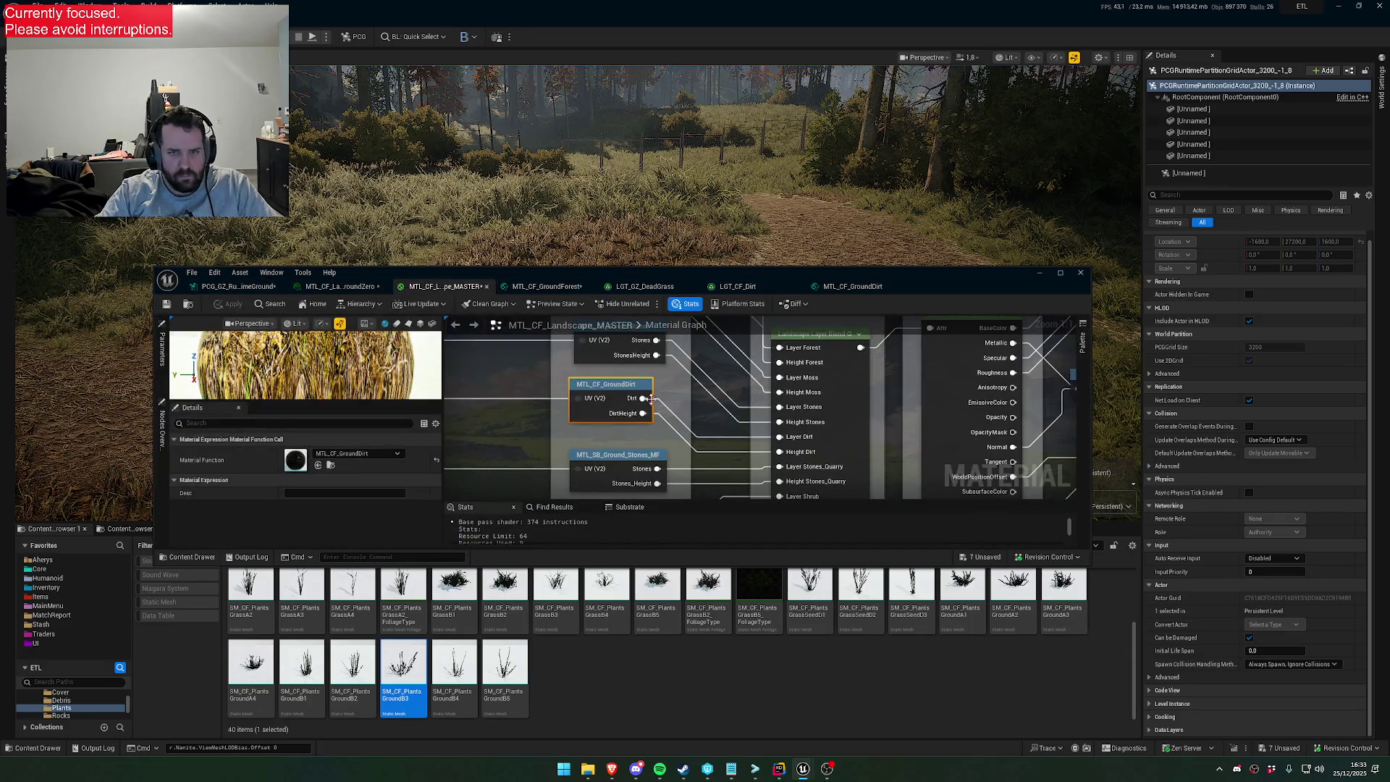
drag(698, 420, 792, 444)
scroll(792, 443, down, 2)
mouse_move(636, 398)
mouse_down()
mouse_move(838, 413)
mouse_move(884, 440)
mouse_up()
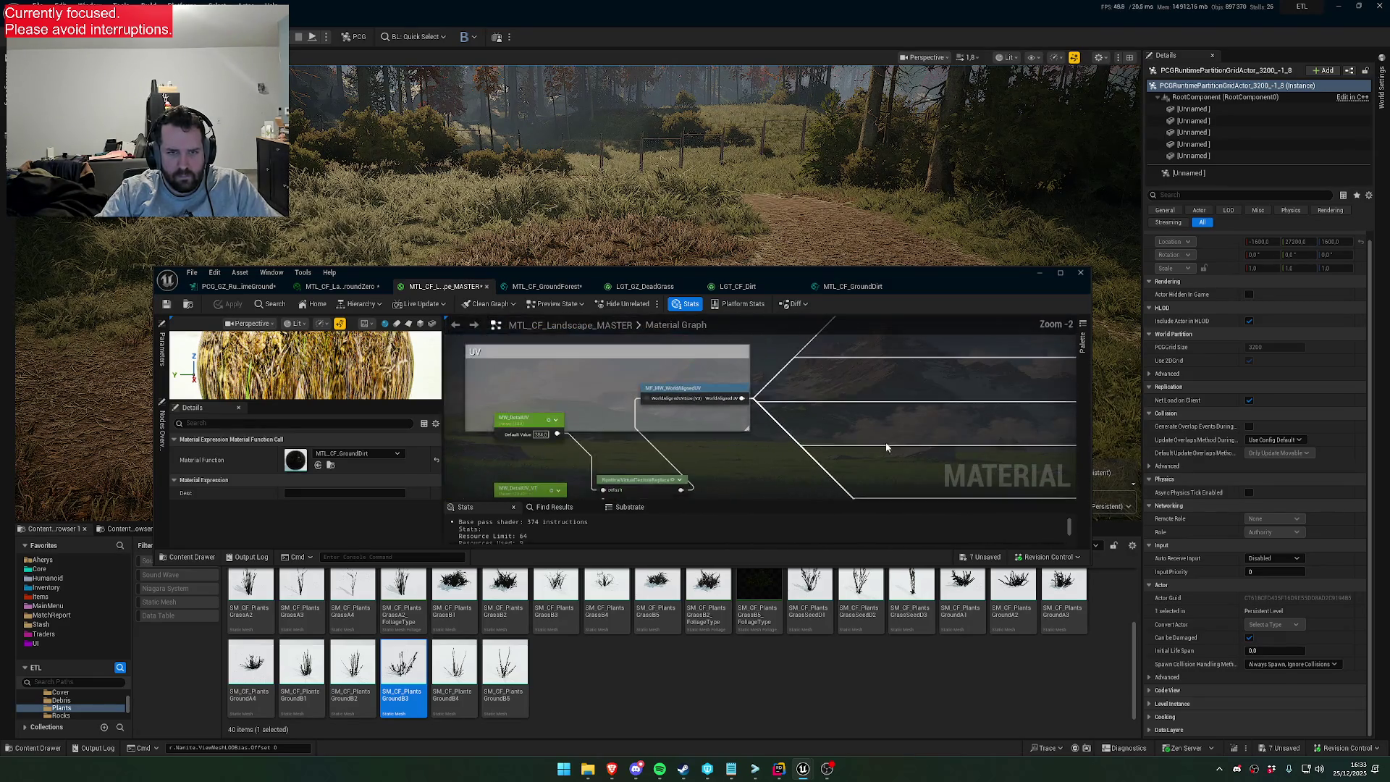
scroll(521, 373, up, 3)
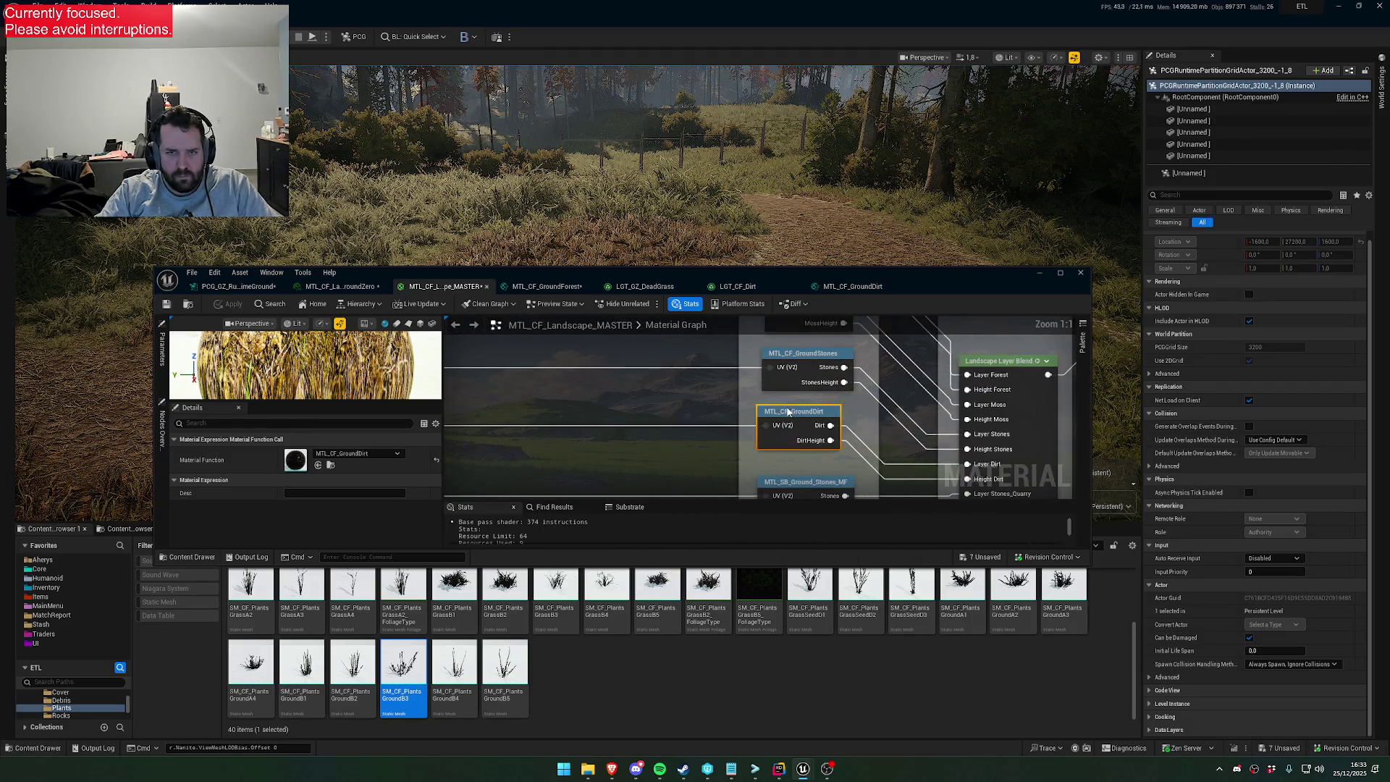
double_click(787, 408)
double_click(652, 274)
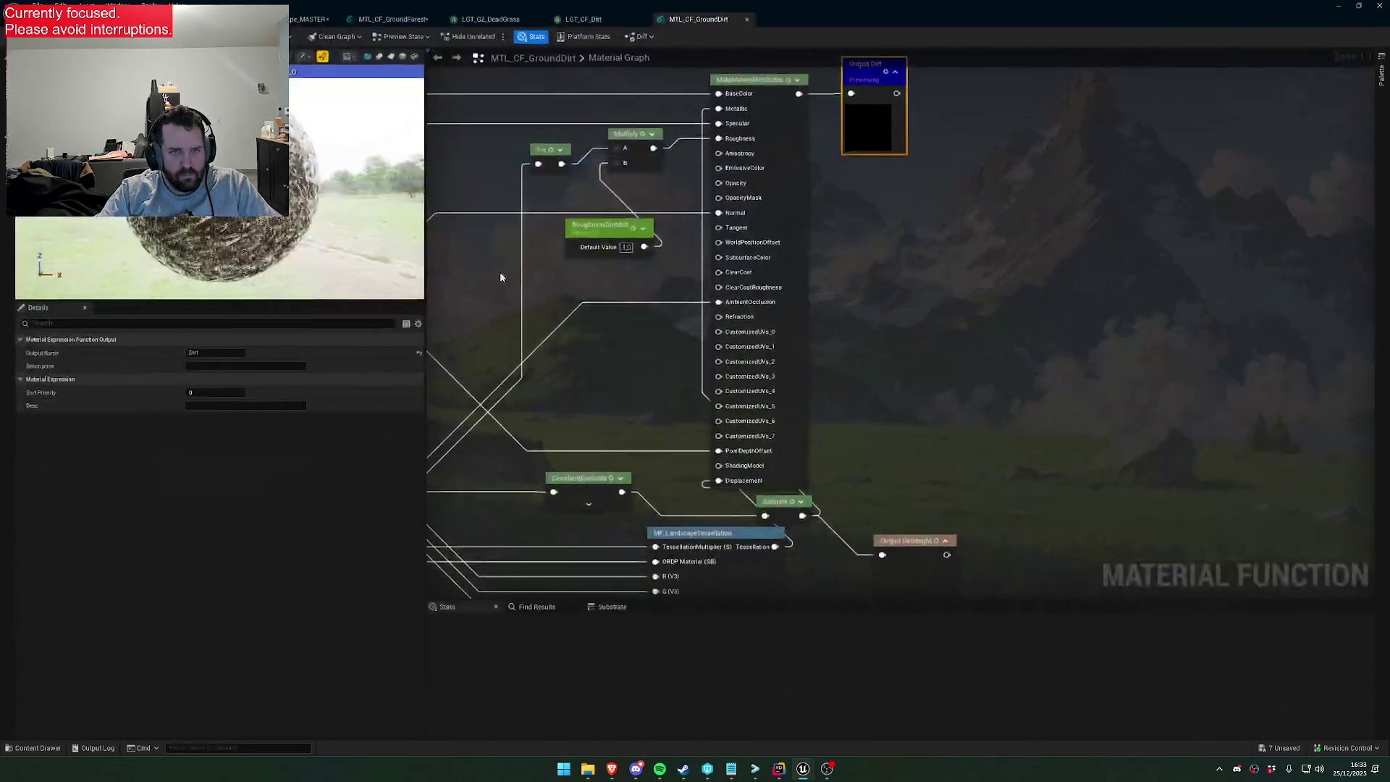
Open the T_Dried_Grass_On_Damp_Soil texture from the function's top Texture Object
drag(320, 199, 232, 246)
mouse_move(463, 116)
mouse_down()
mouse_move(676, 188)
mouse_move(707, 249)
mouse_up()
click(707, 249)
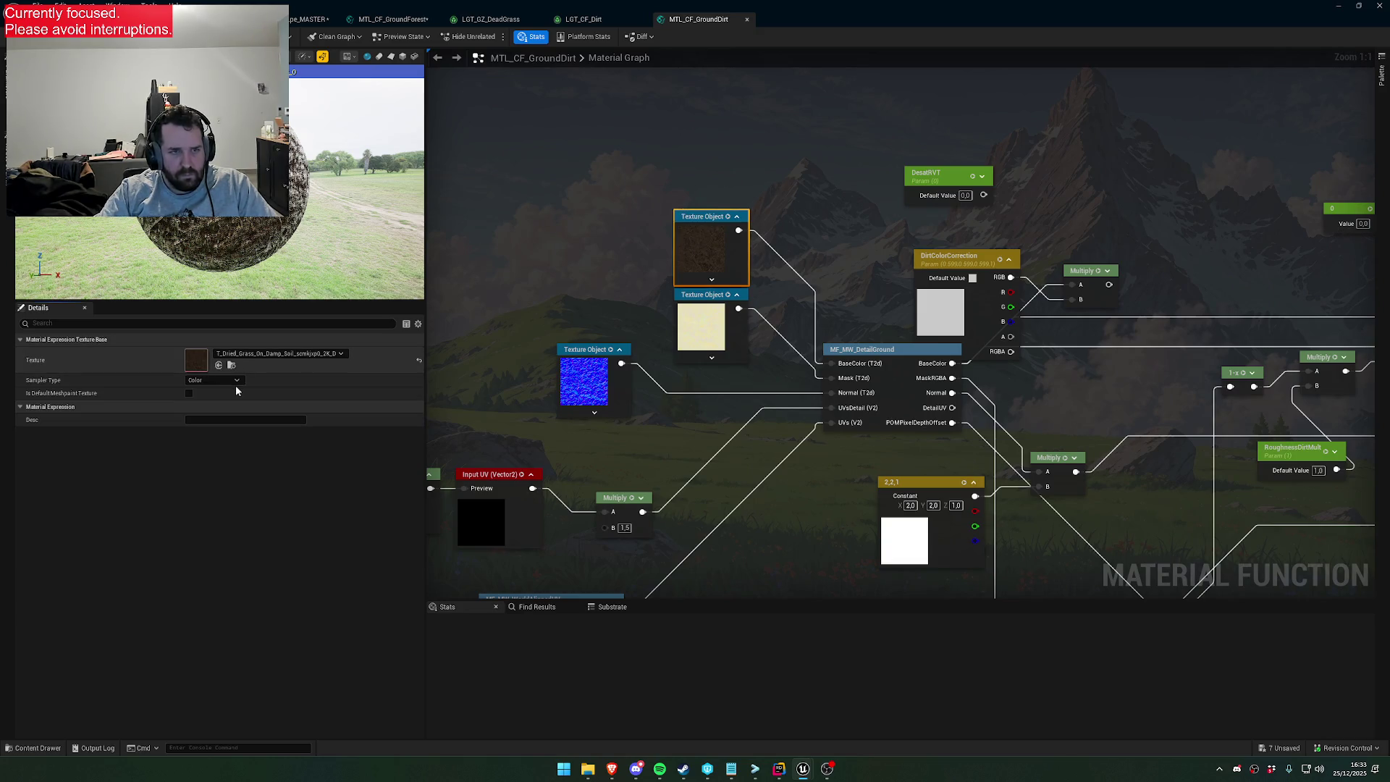
double_click(194, 364)
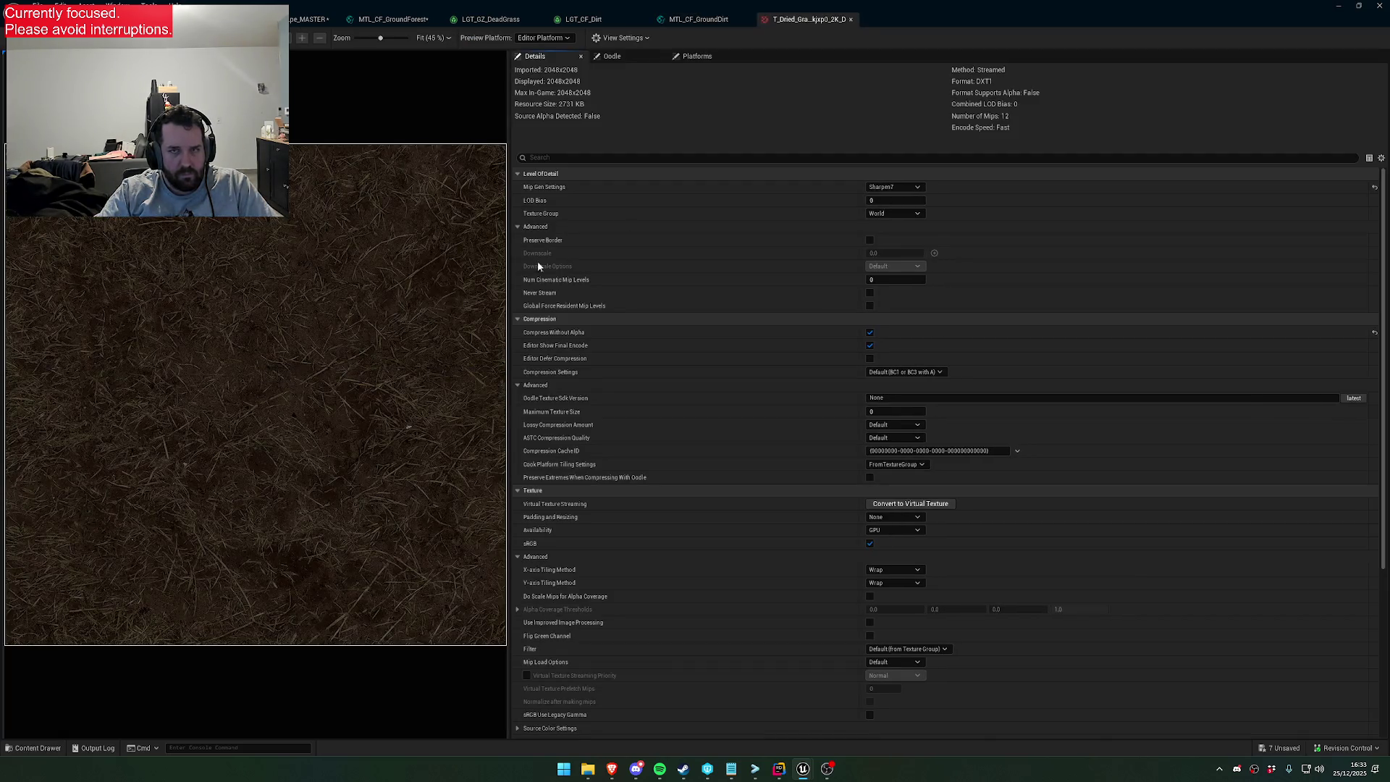
Flip through the open asset tabs to the runtime ground PCG graph and restore the window
click(699, 19)
click(579, 19)
click(490, 19)
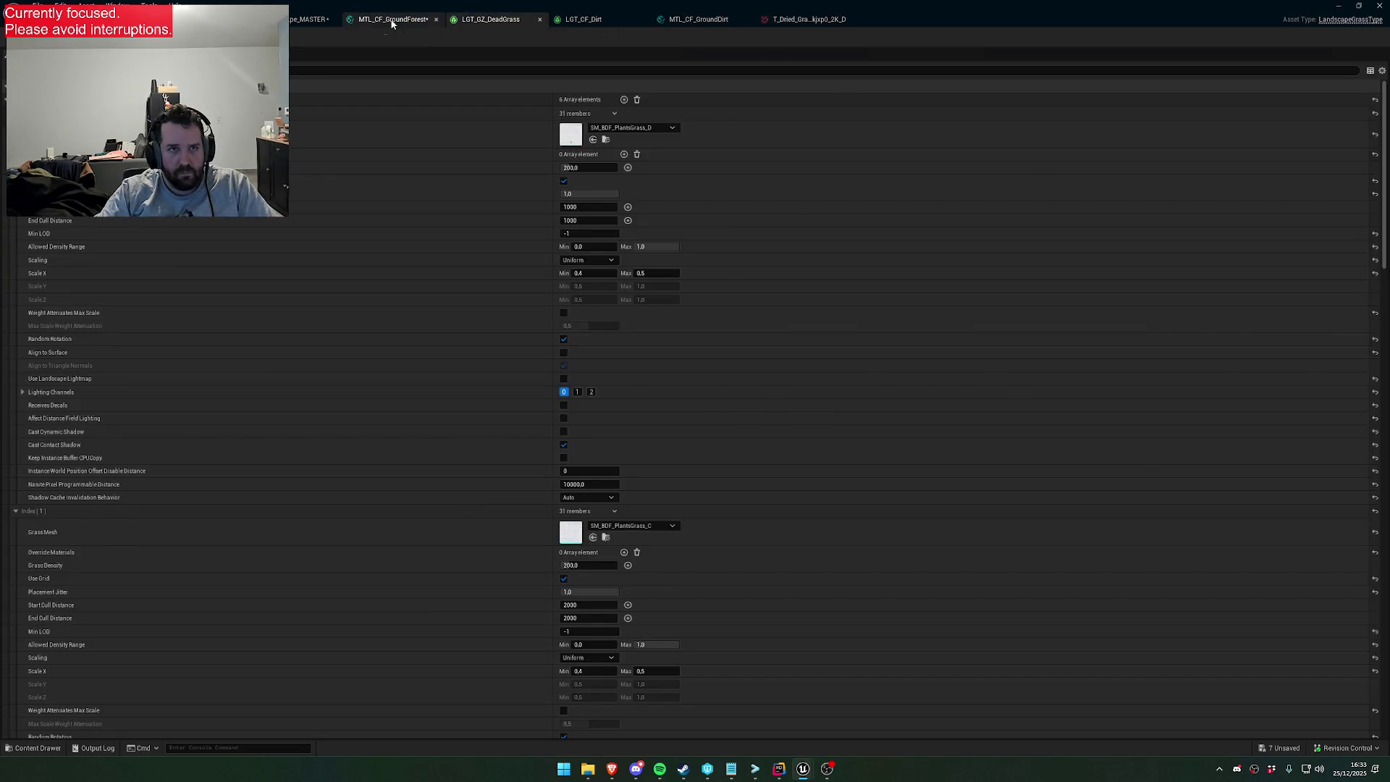
click(304, 19)
click(261, 19)
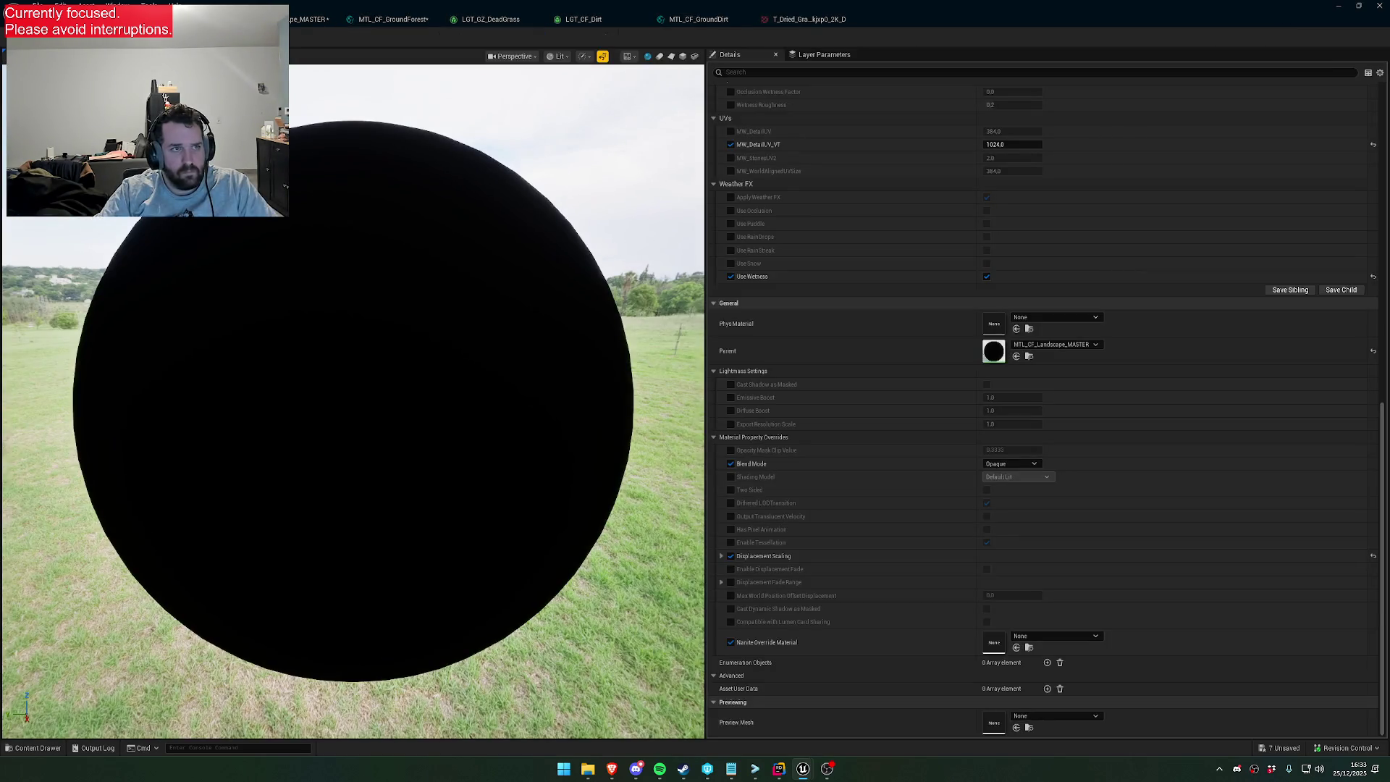
click(217, 19)
double_click(319, 5)
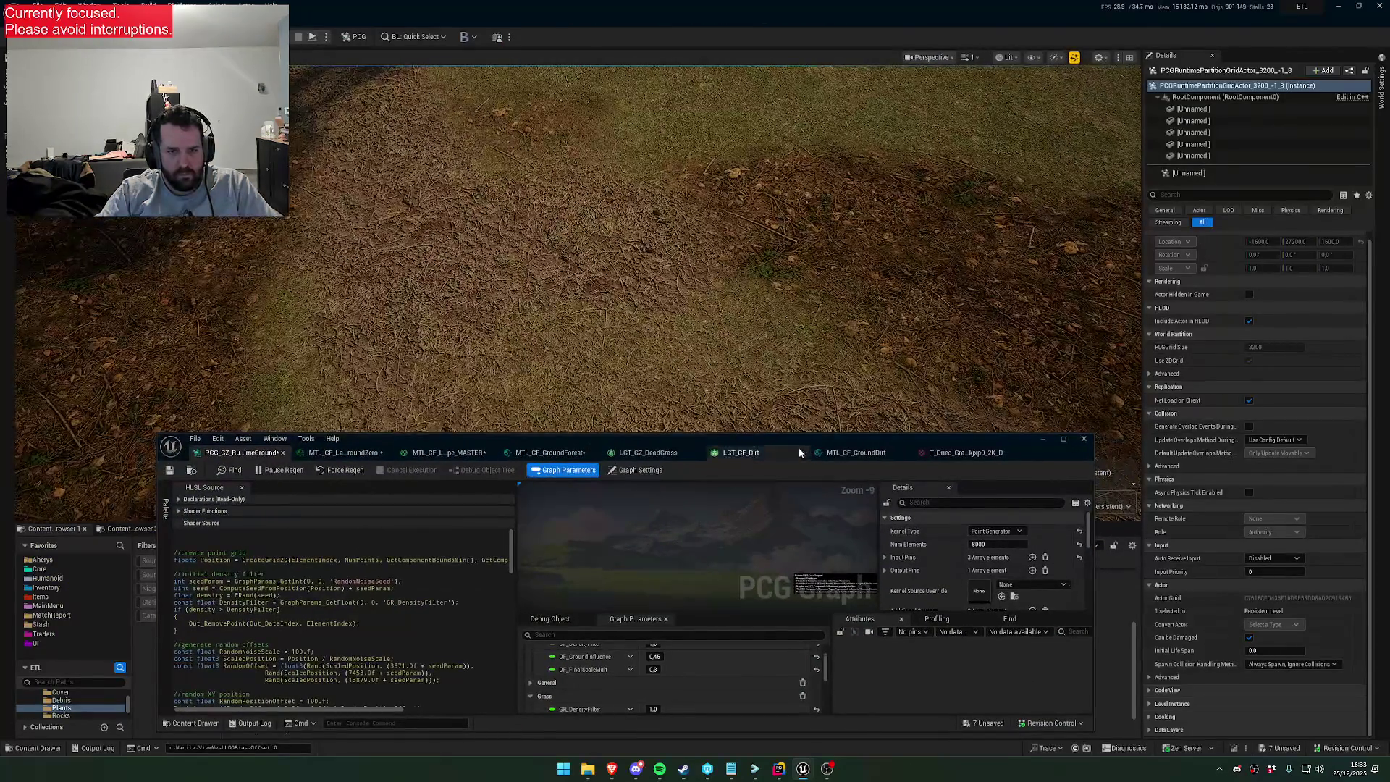
Select the master material's Landscape Grass node and open LGT_CF_Dirt, showing five mossy stone varieties at density 5.0
double_click(792, 437)
click(312, 18)
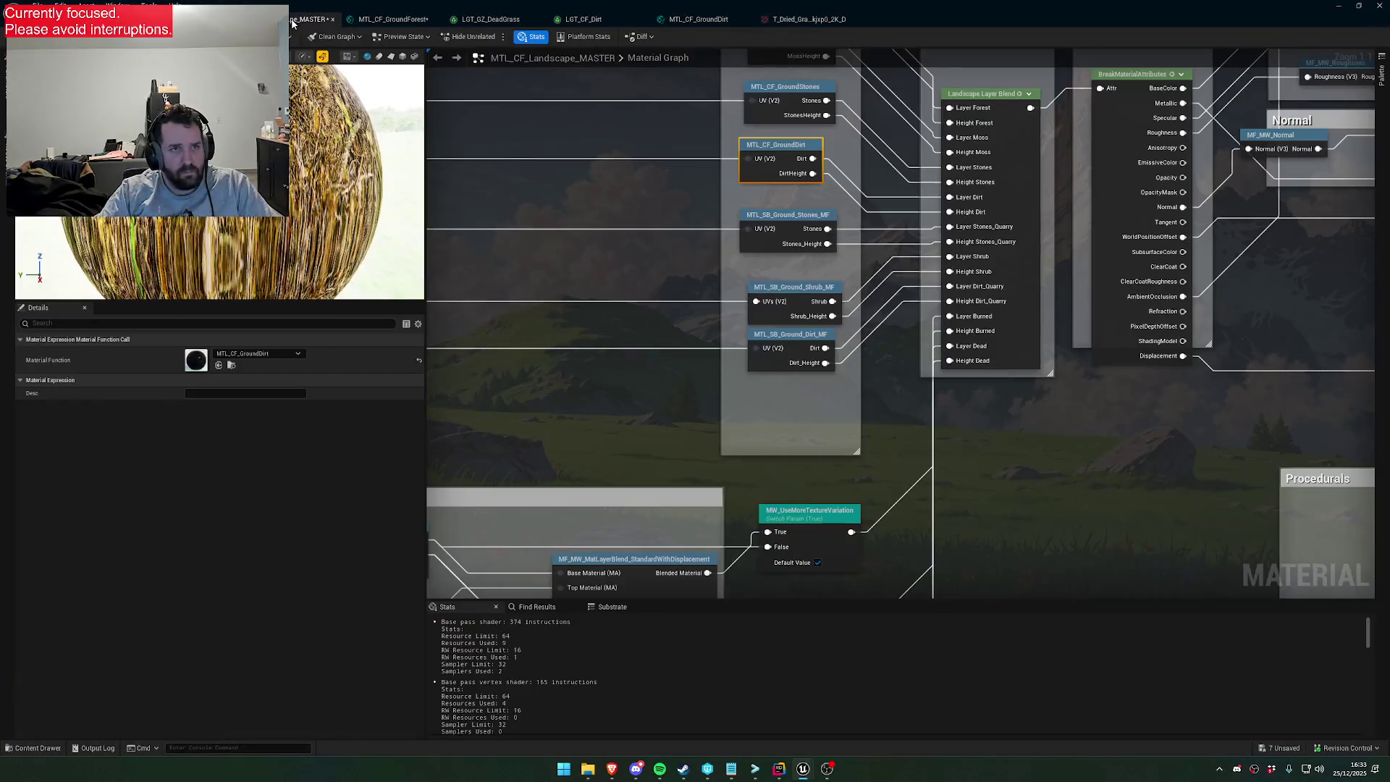
scroll(1072, 326, down, 2)
scroll(1070, 326, up, 5)
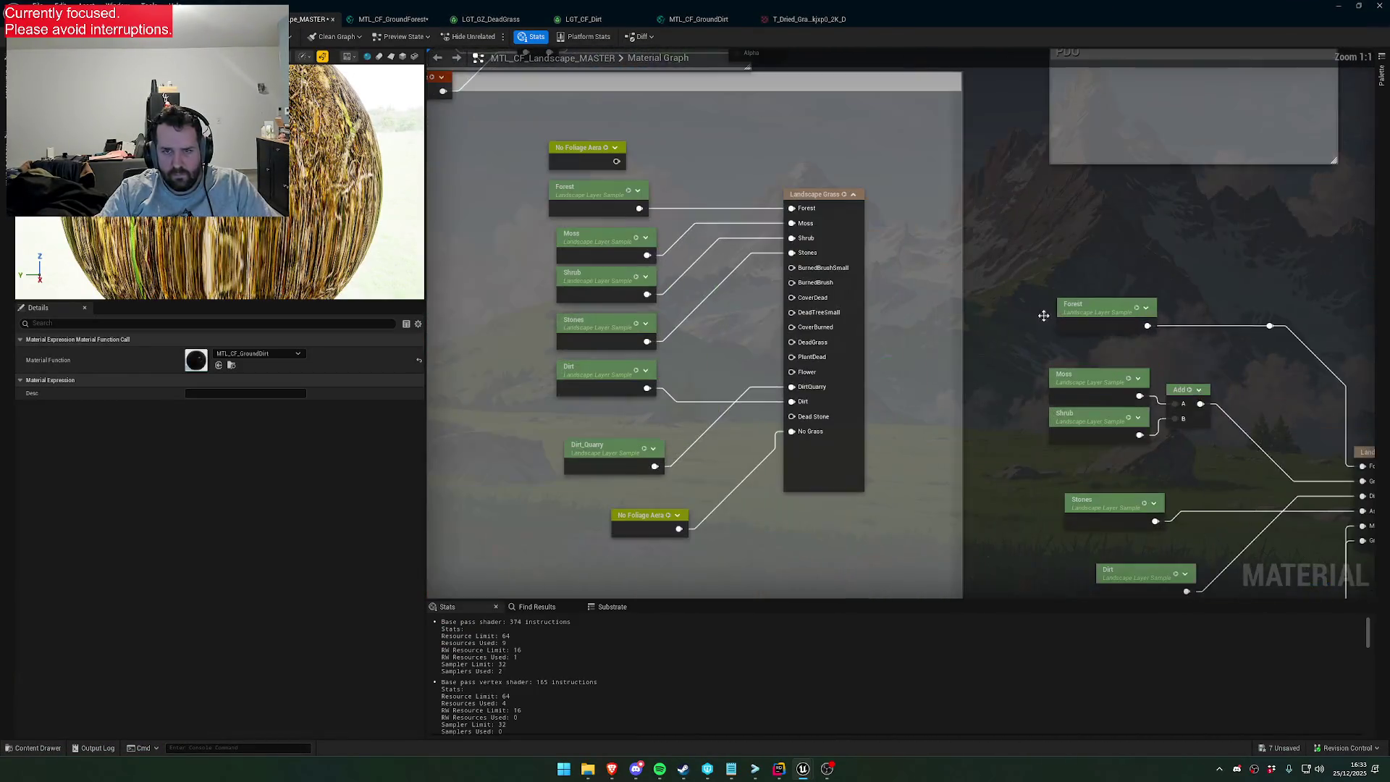
click(851, 333)
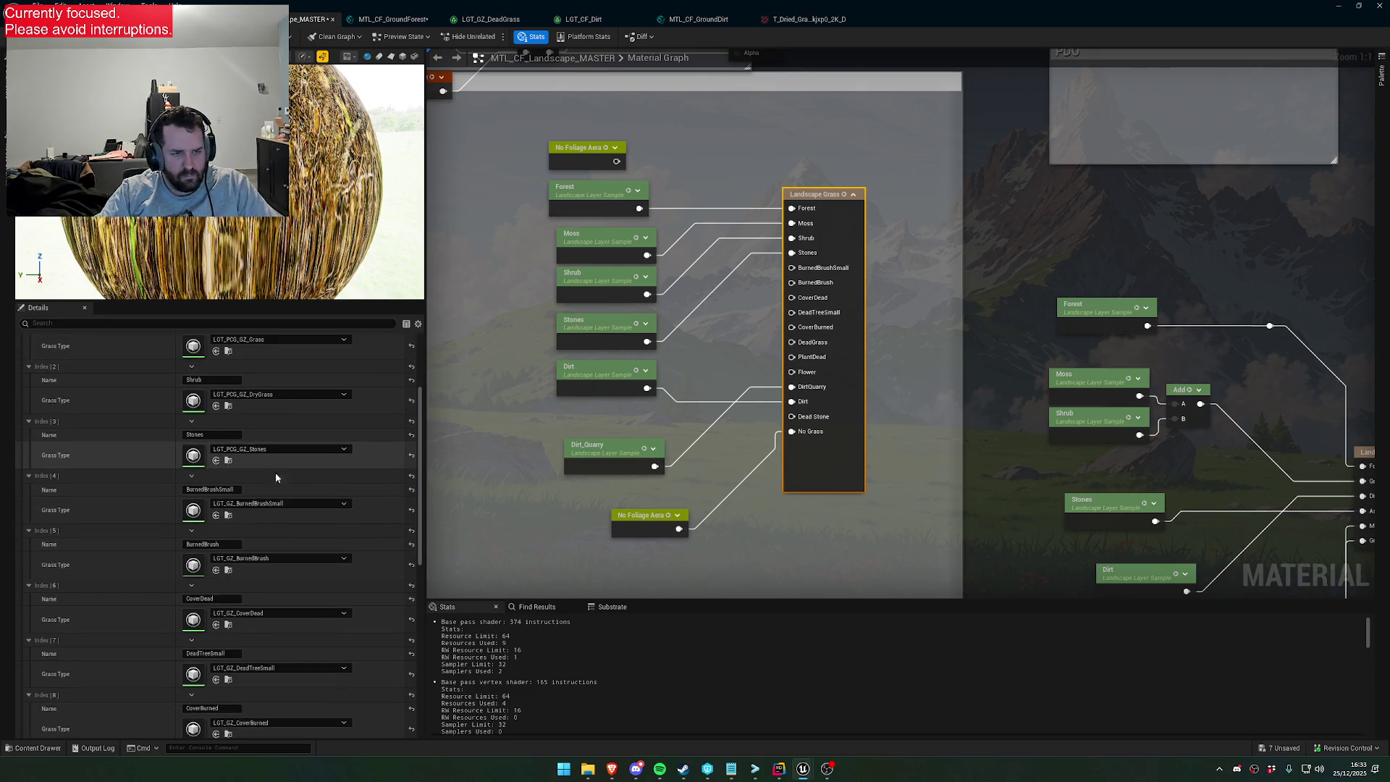
scroll(304, 507, down, 6)
scroll(237, 576, up, 3)
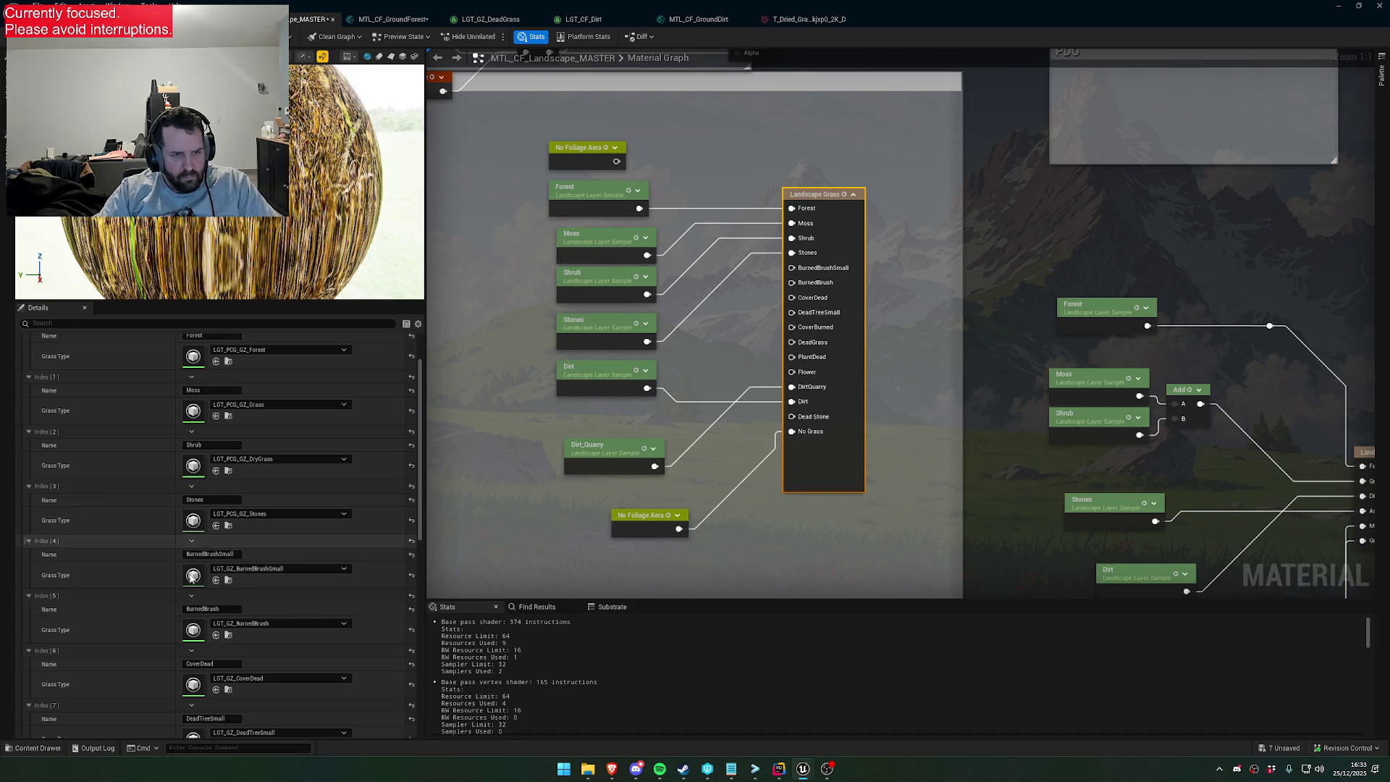
scroll(191, 615, down, 3)
scroll(191, 631, down, 3)
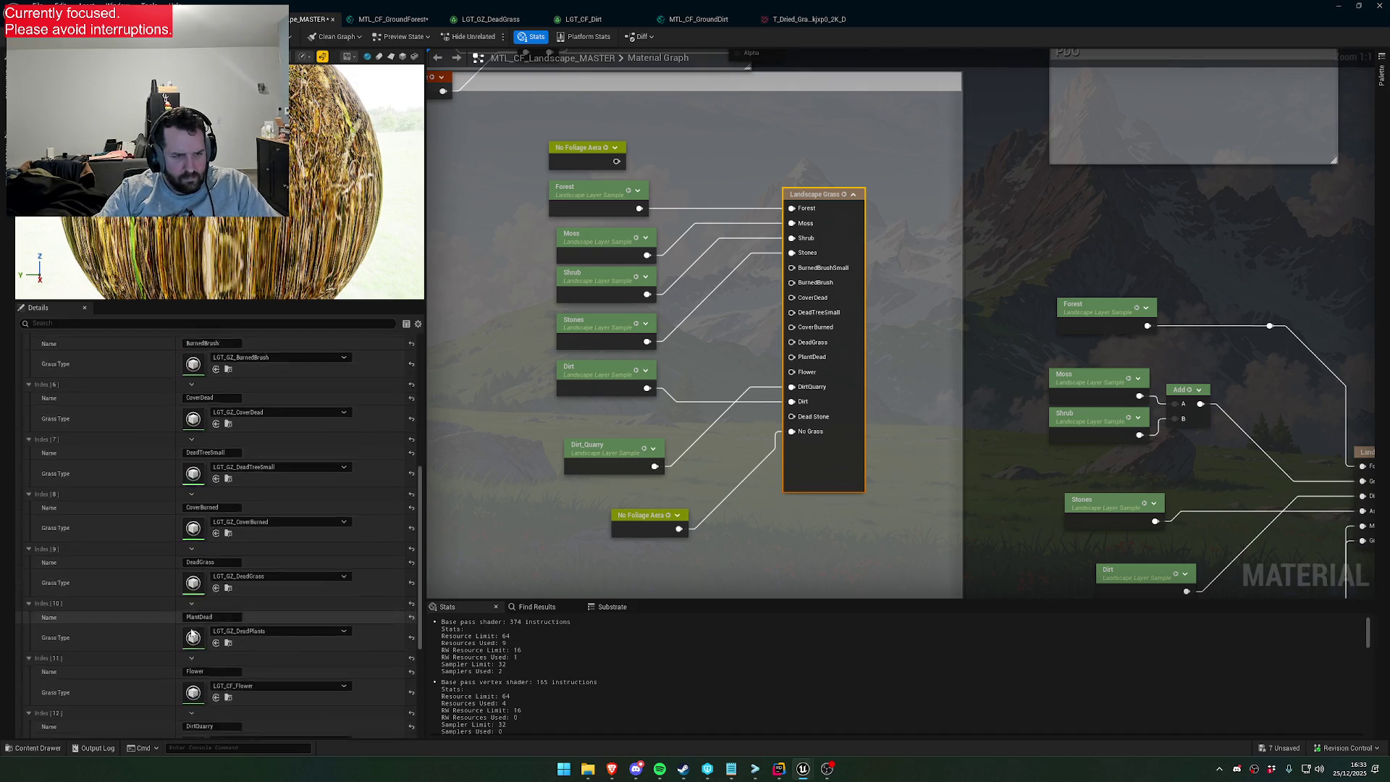
scroll(195, 614, down, 2)
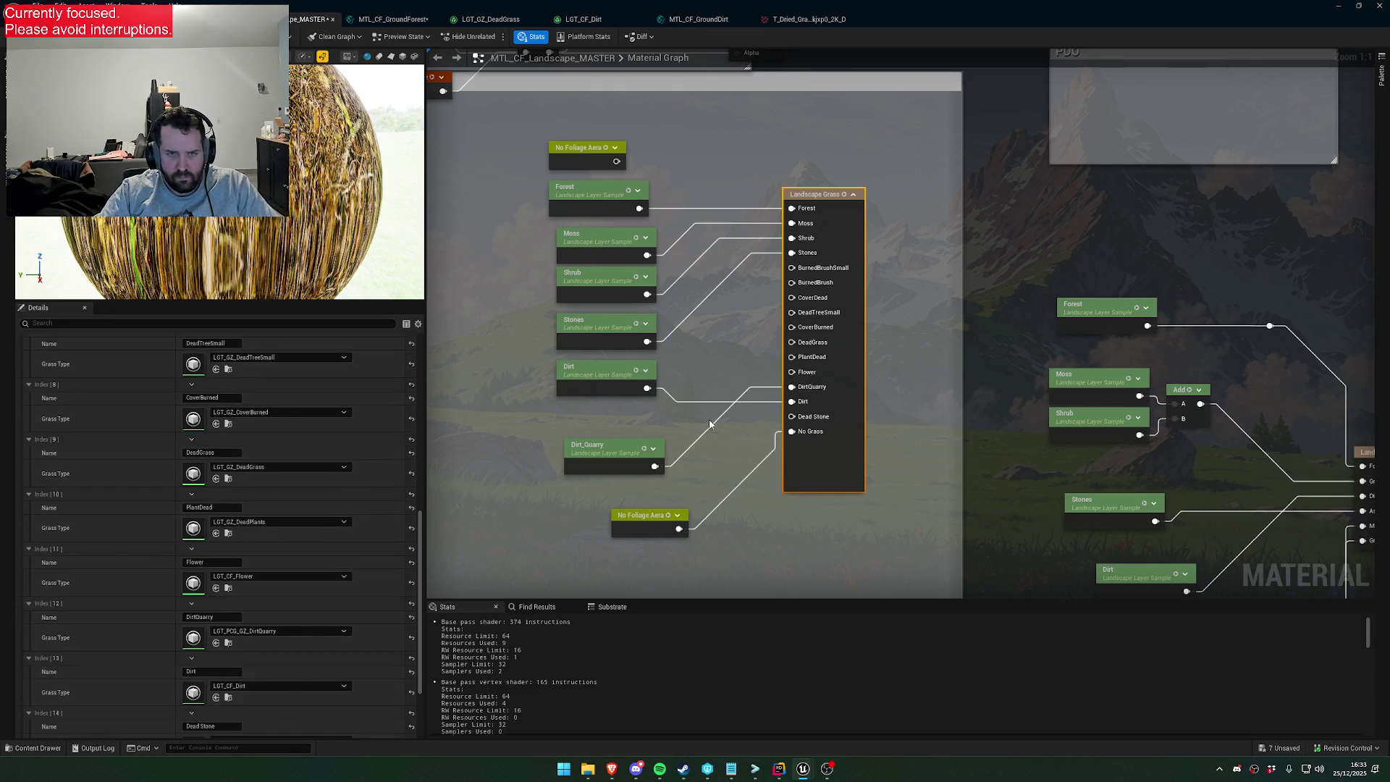
double_click(193, 693)
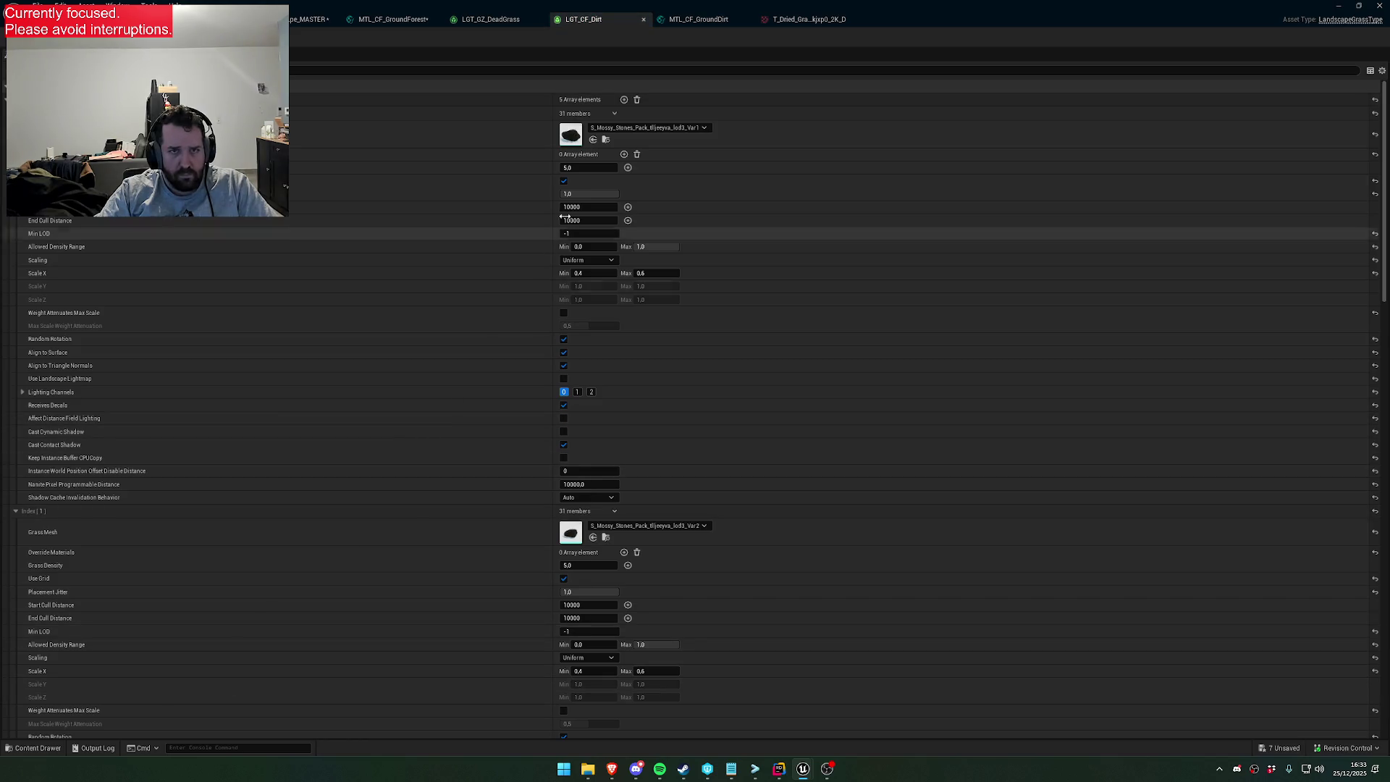
drag(820, 429, 814, 434)
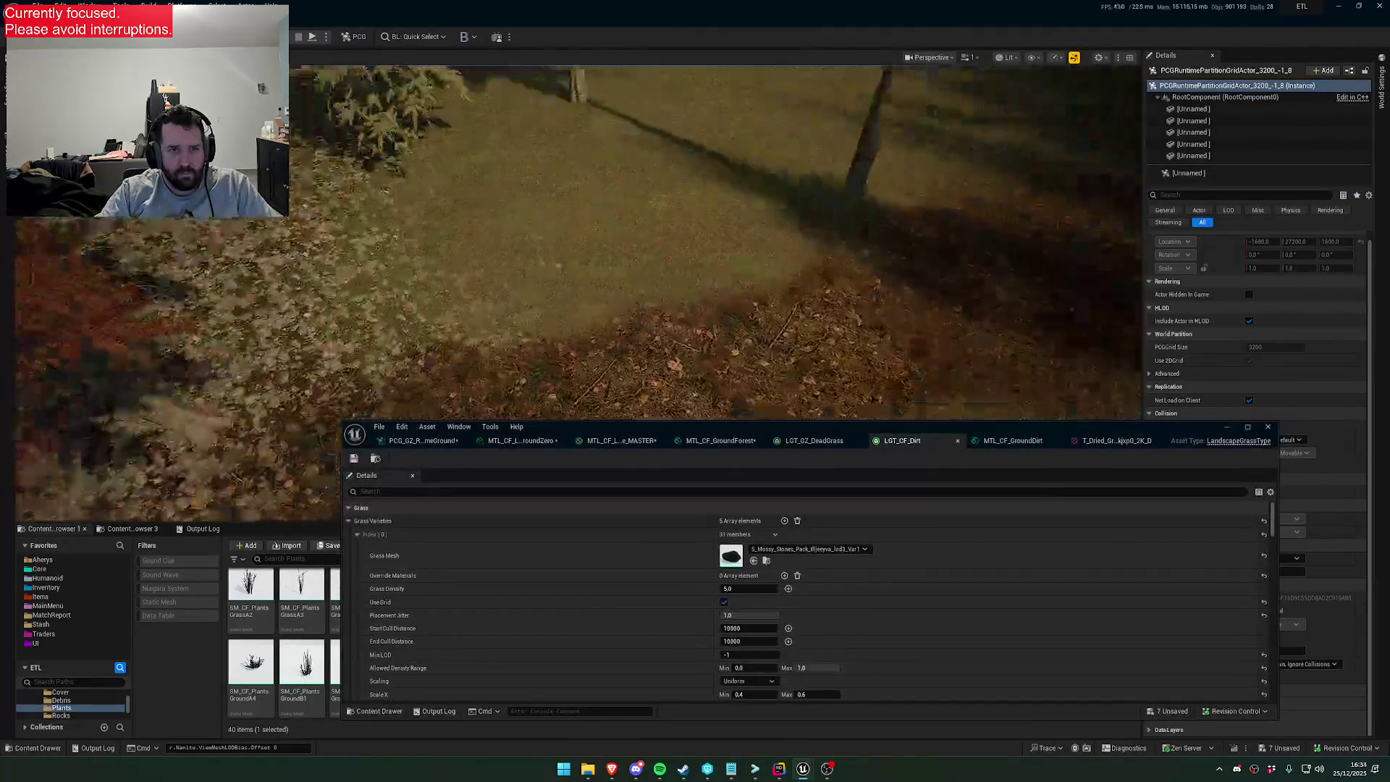
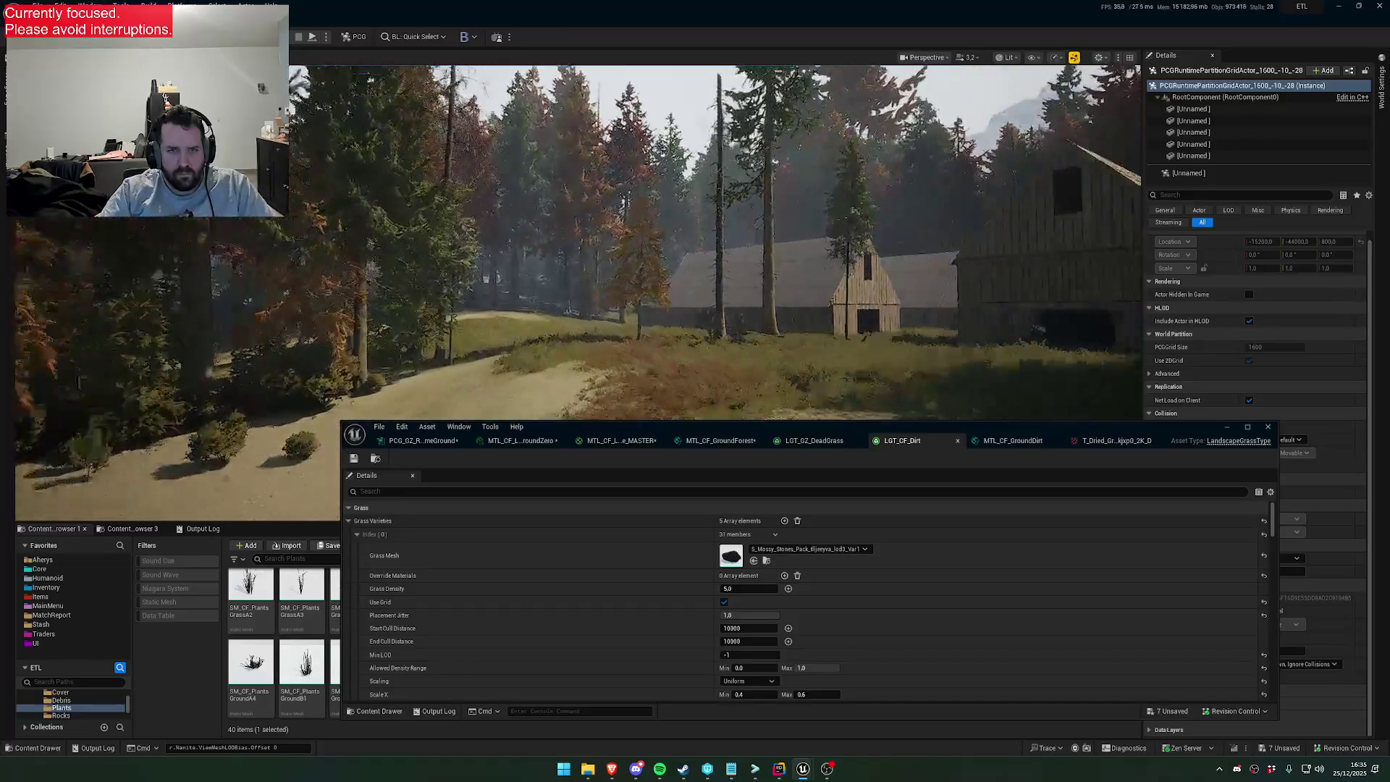
Fly the viewport camera through the forest, past the barn, wooden house and forest road
key(w)
key(w)
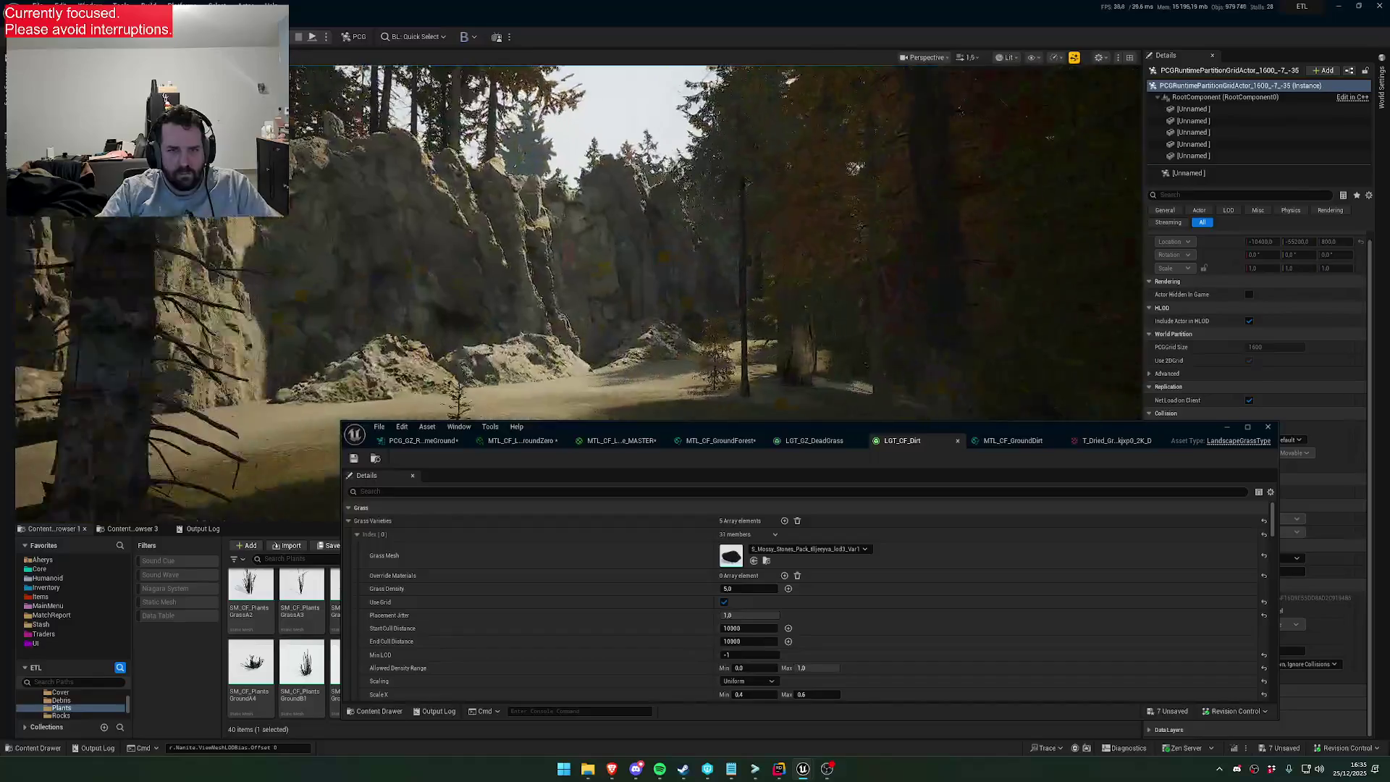
key(w)
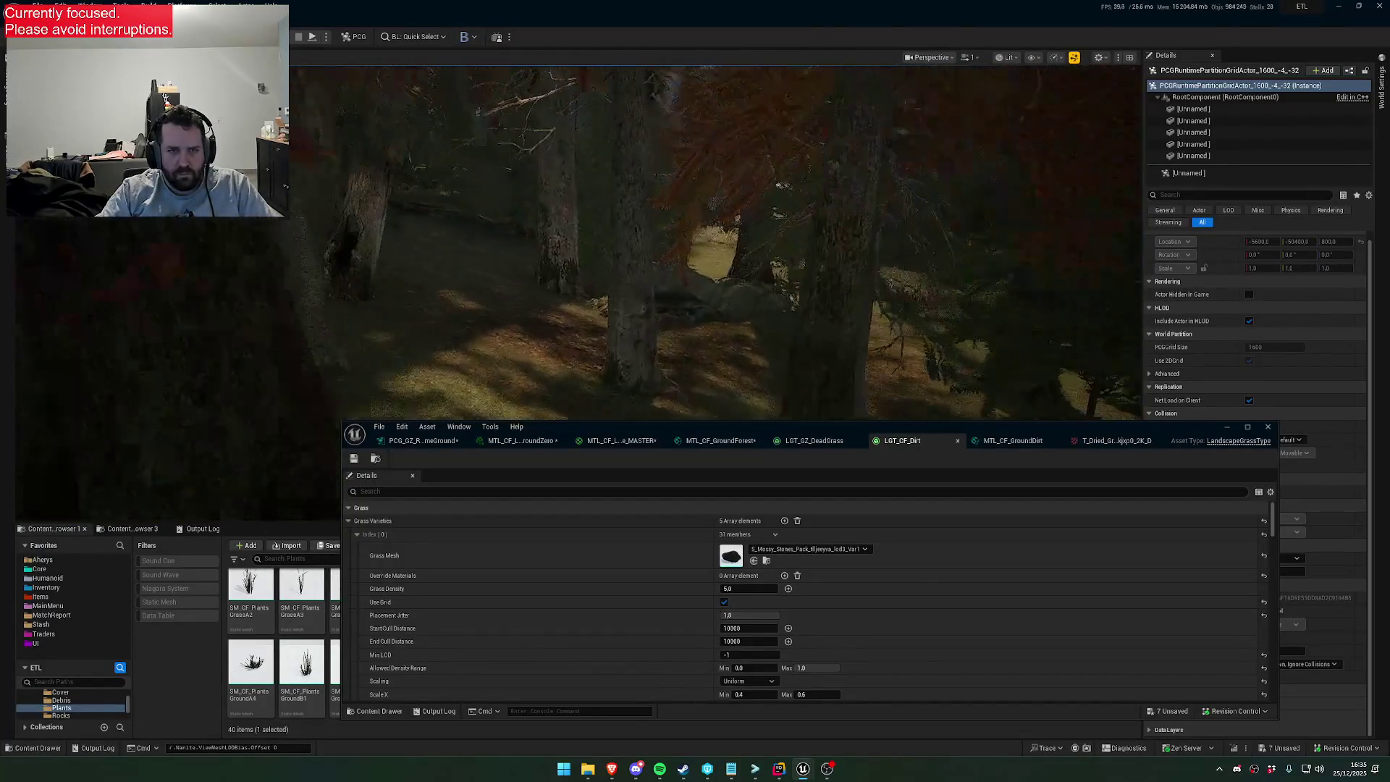
key(w)
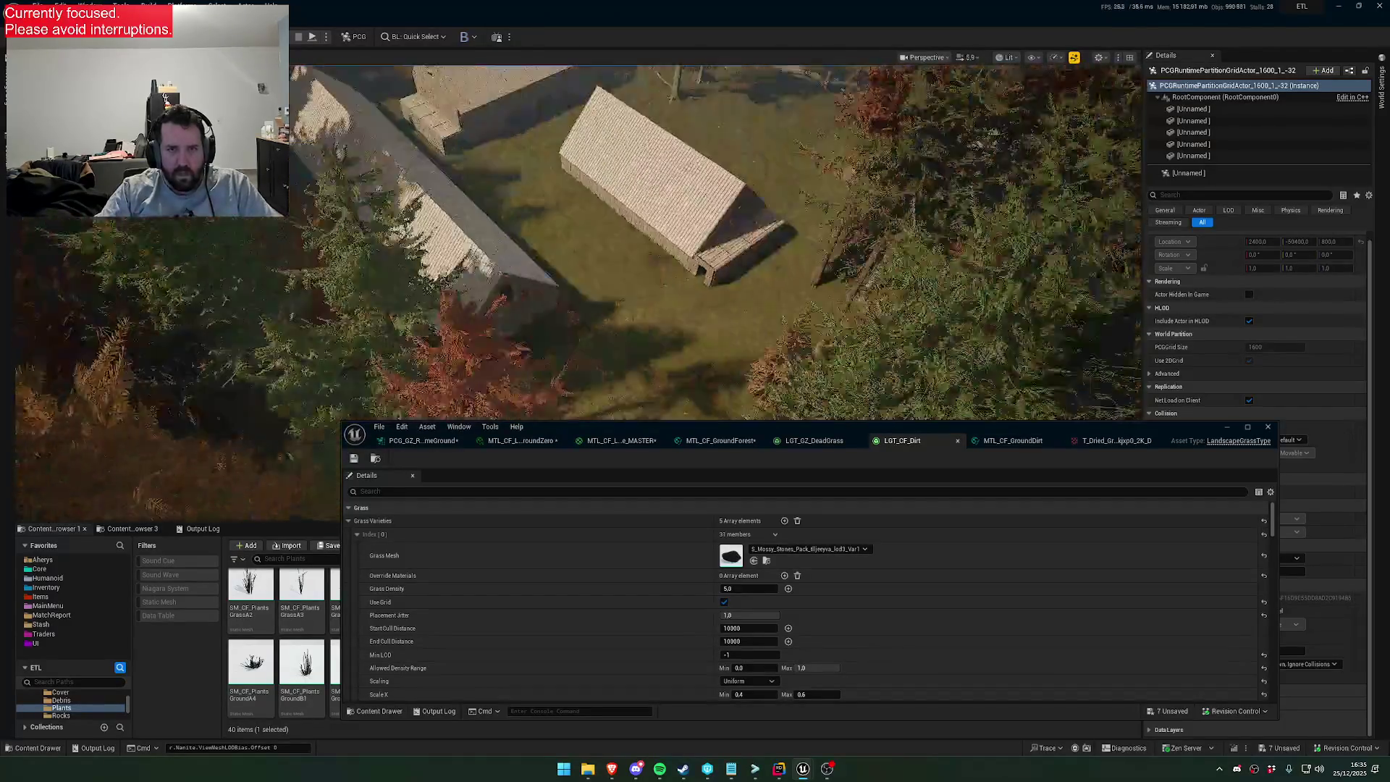
key(w)
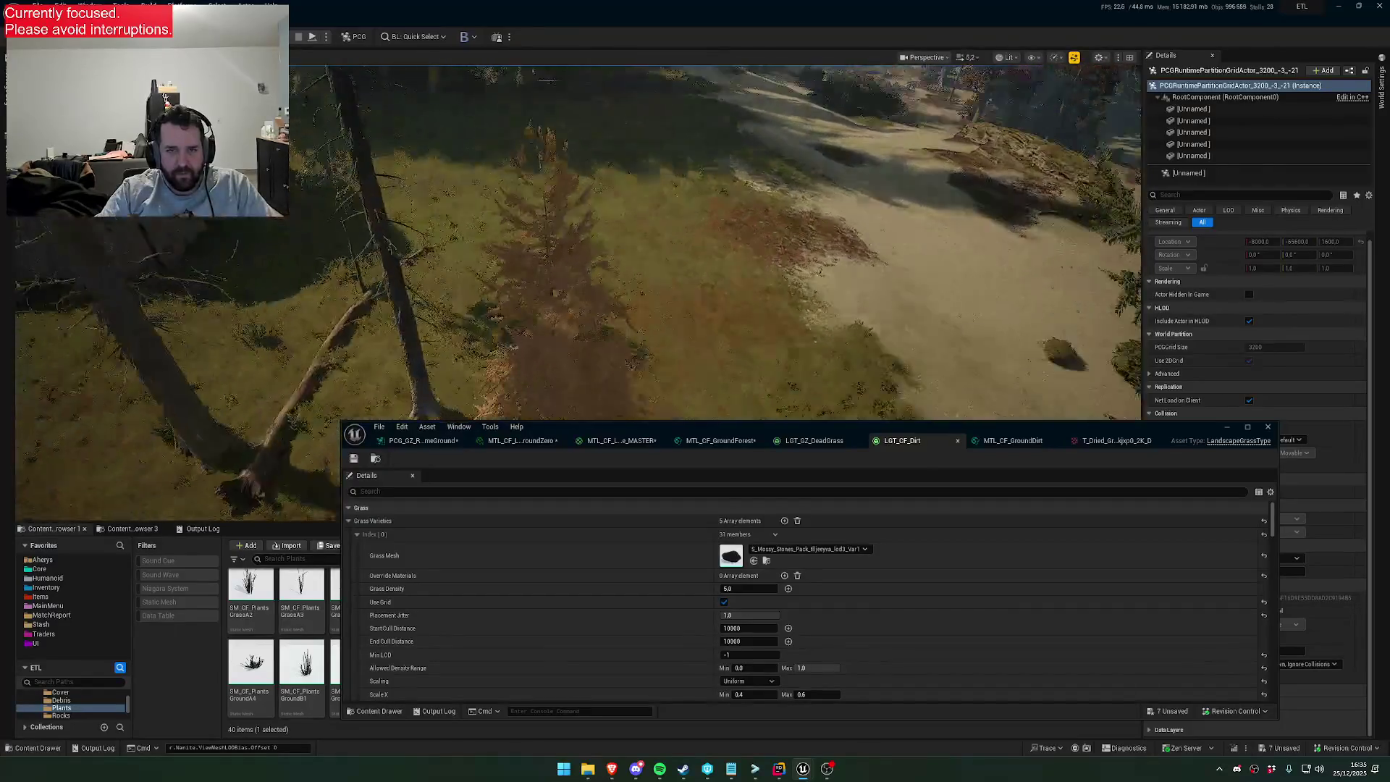
key(w)
scroll(579, 239, down, 2)
key(w)
scroll(579, 238, down, 1)
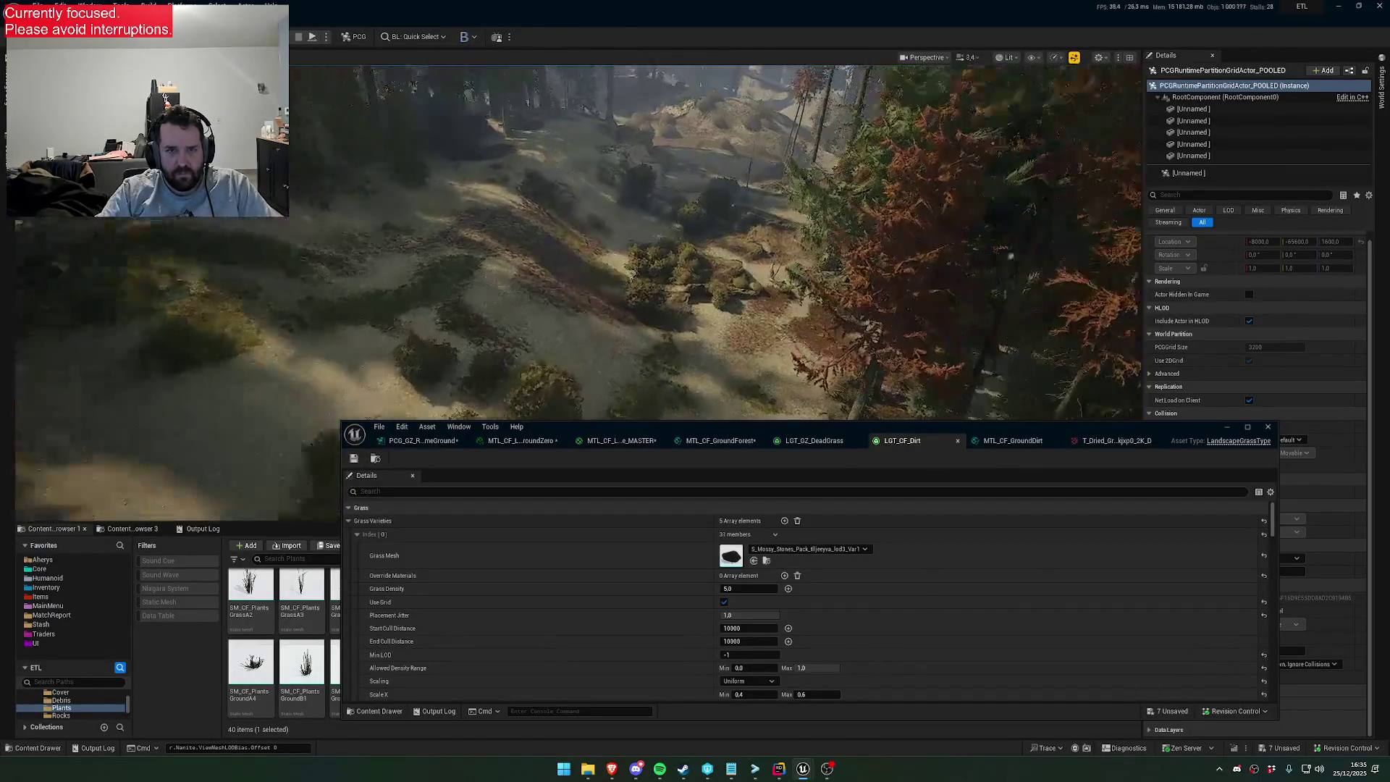
key(w)
scroll(580, 239, up, 1)
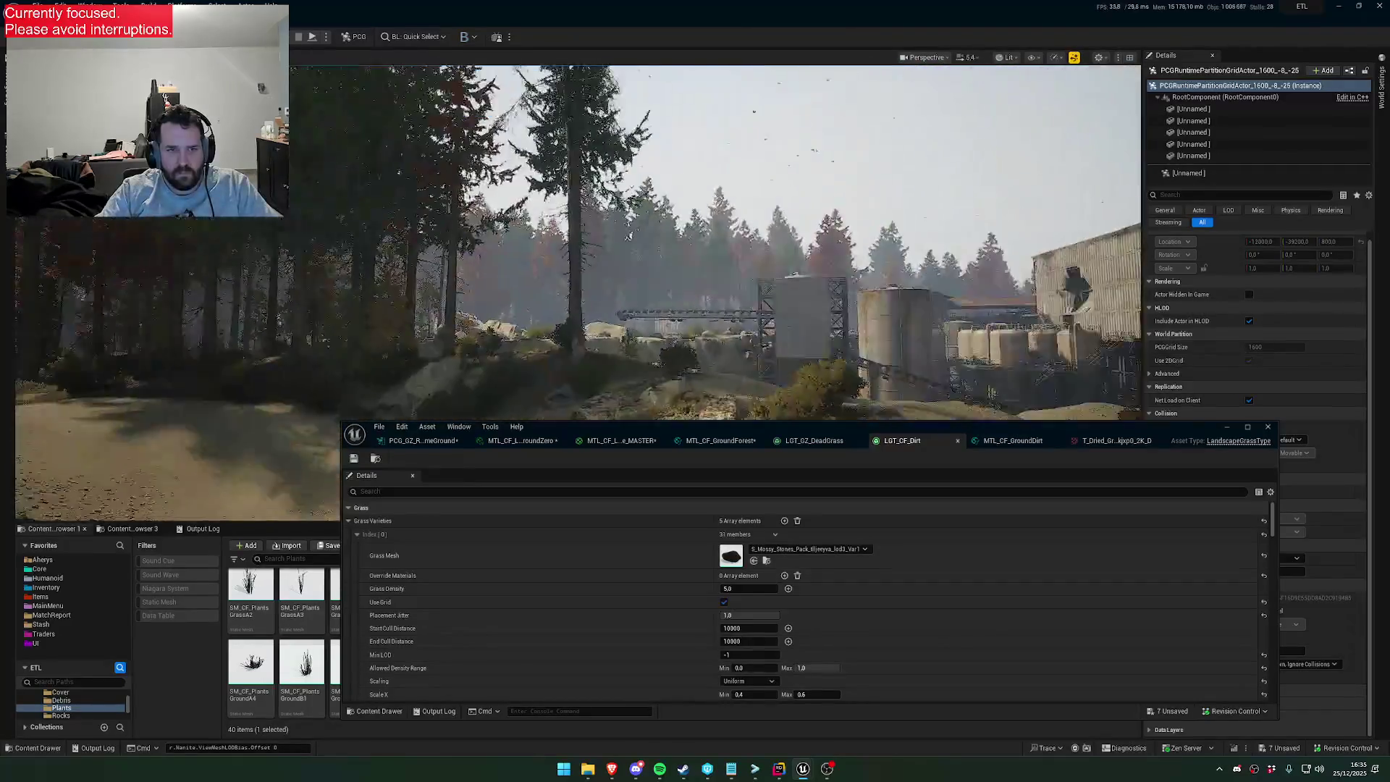
key(w)
scroll(1106, 190, down, 1)
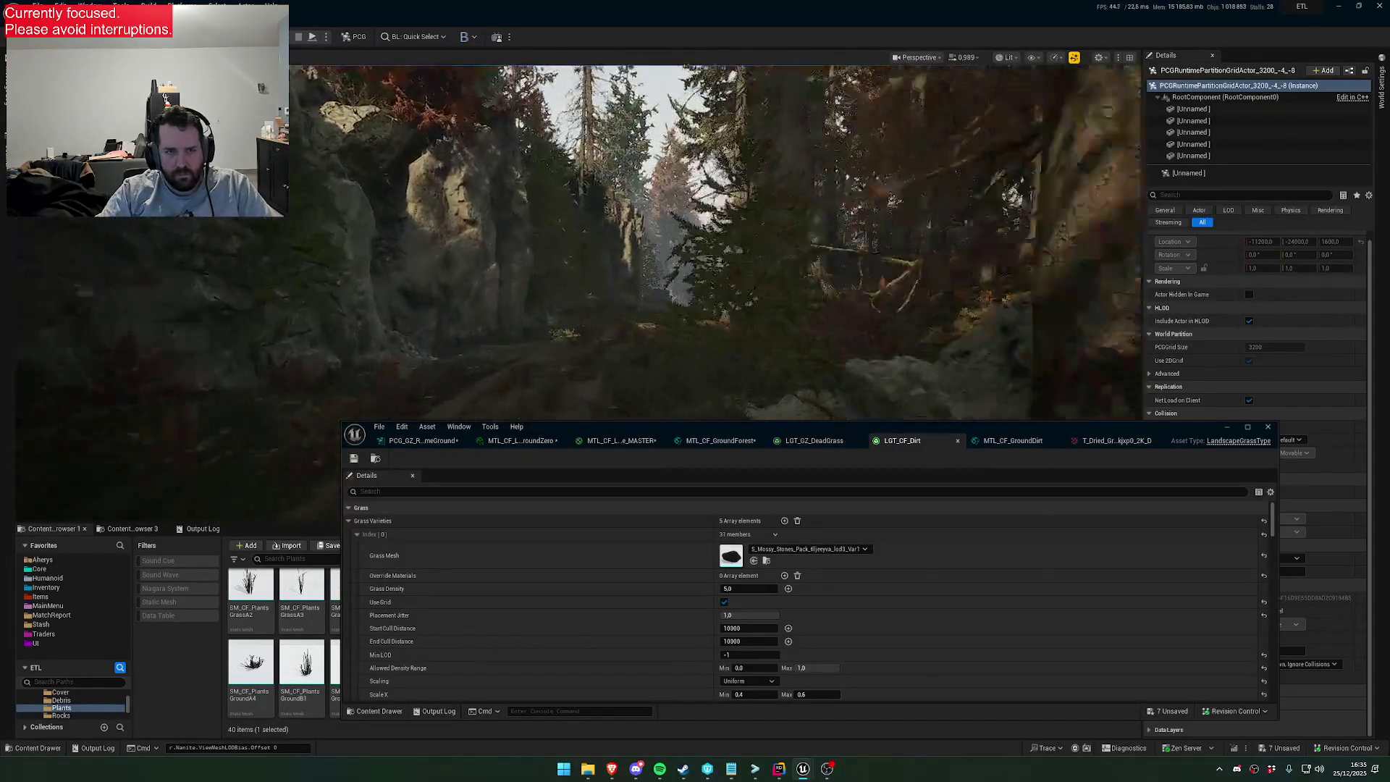
key(w)
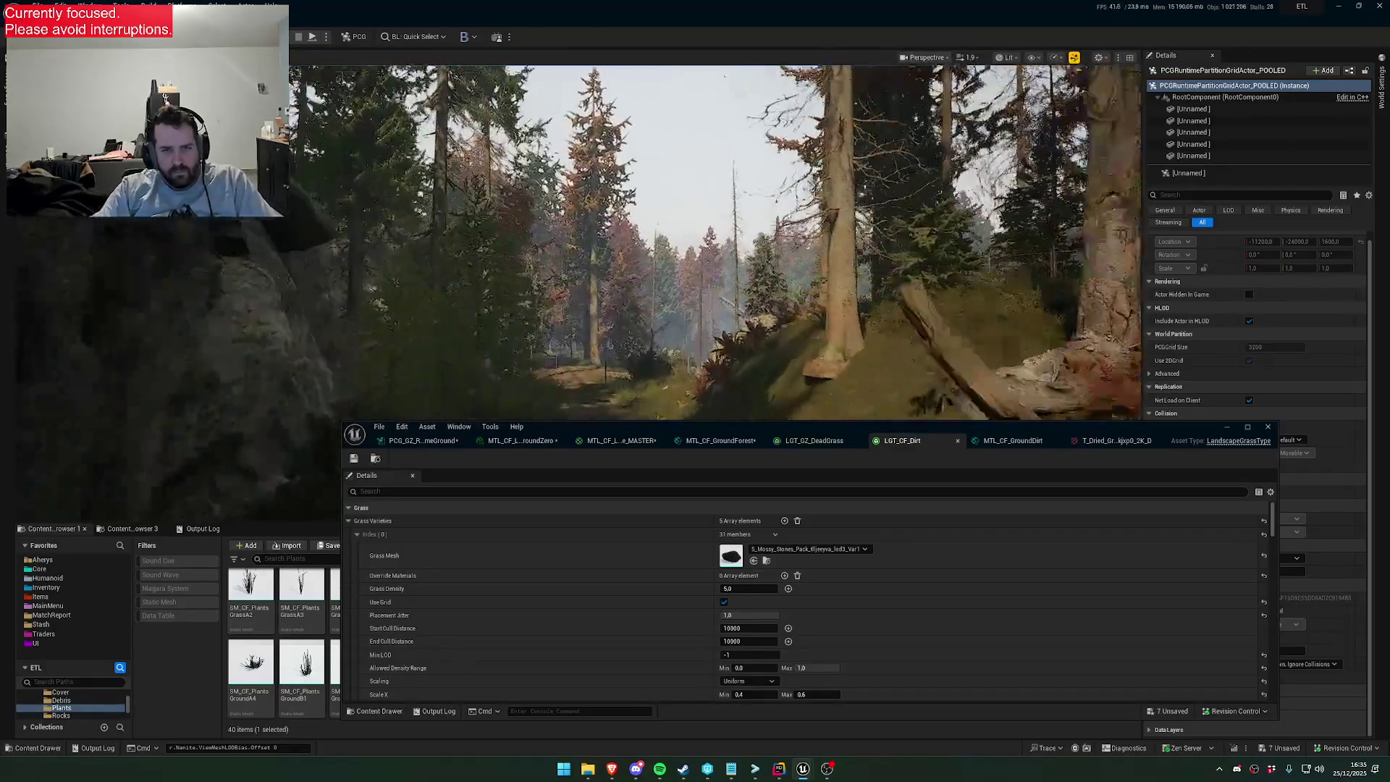
key(w)
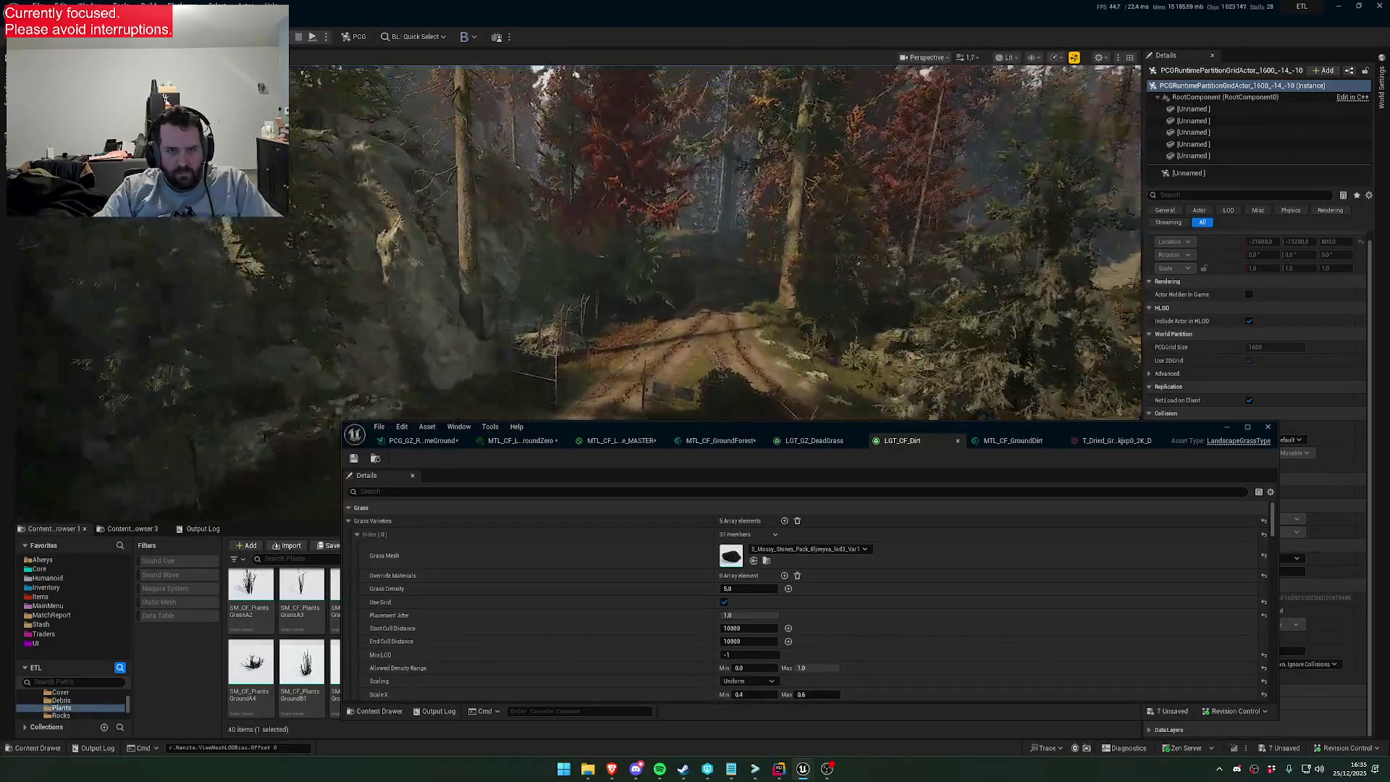
key(w)
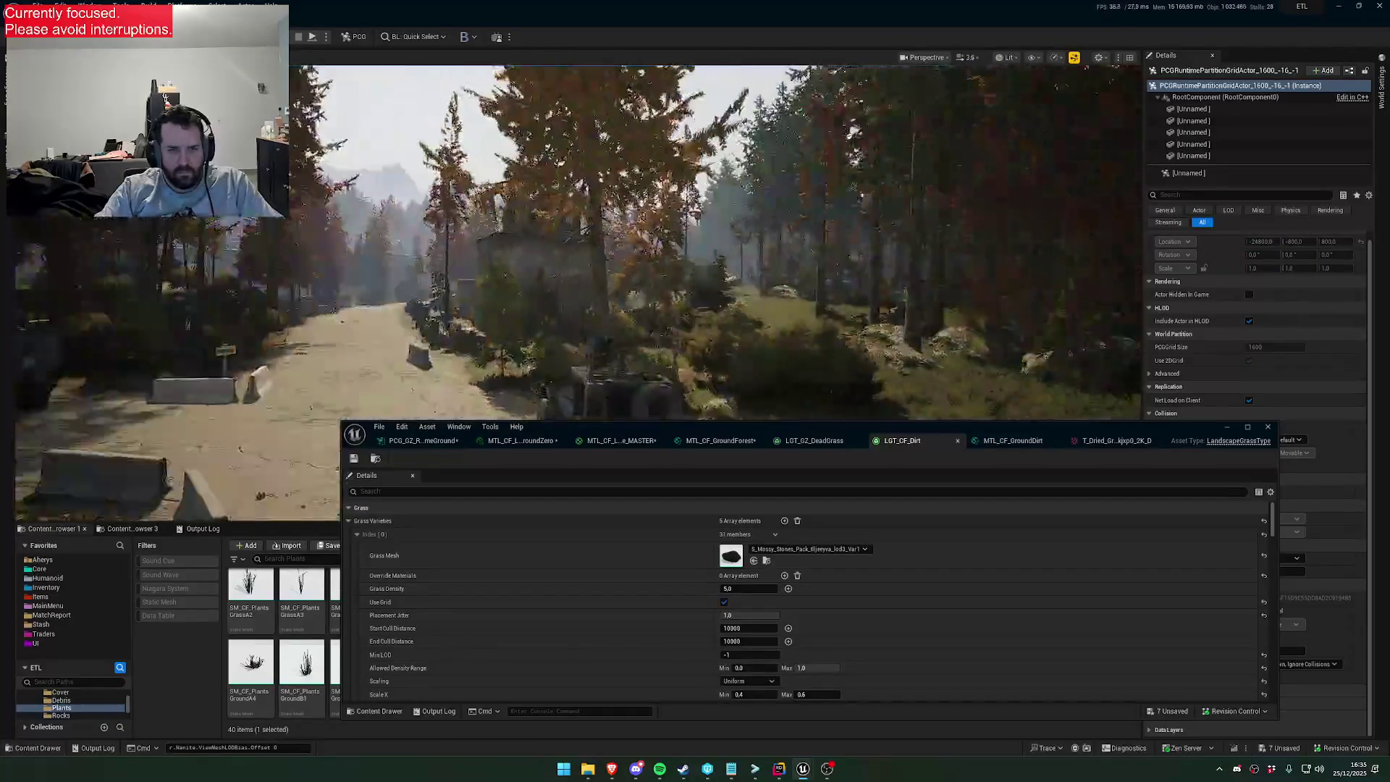
key(w)
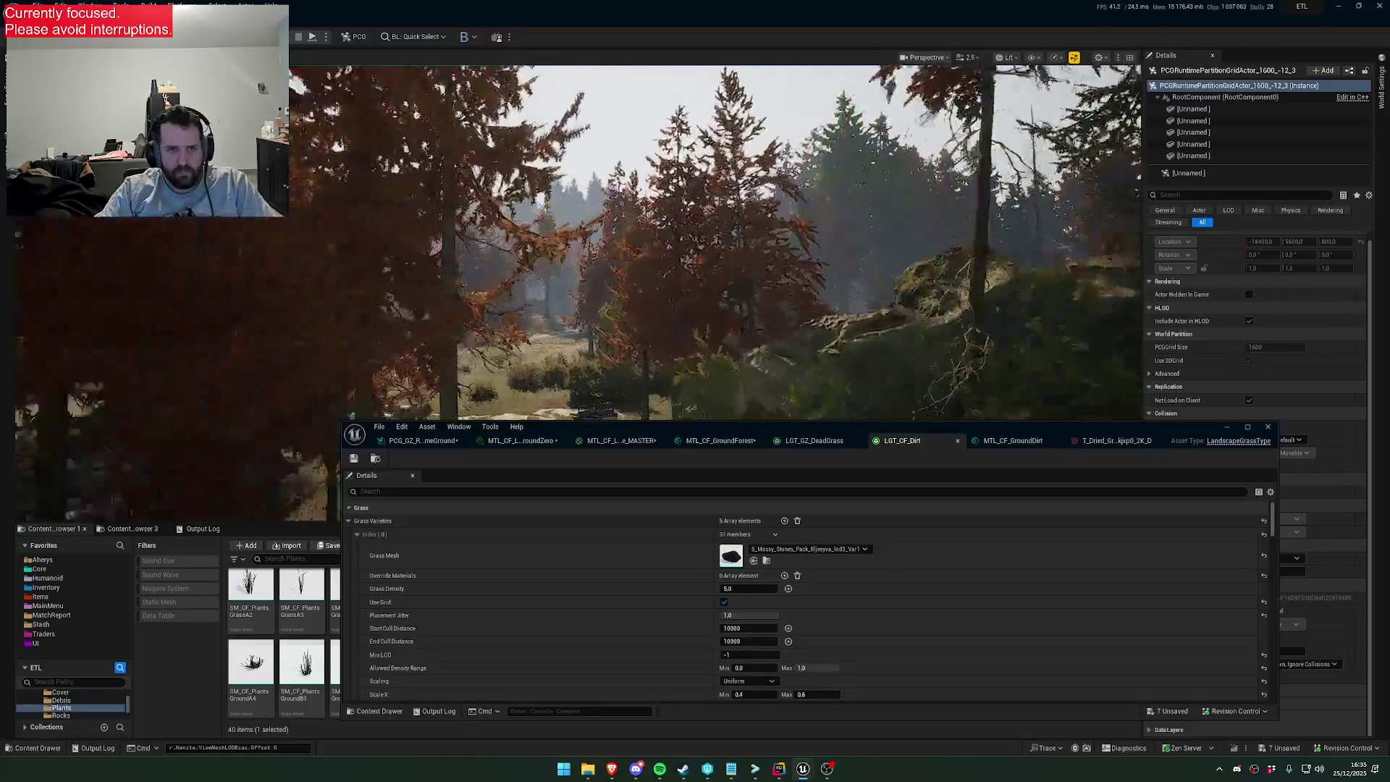
key(w)
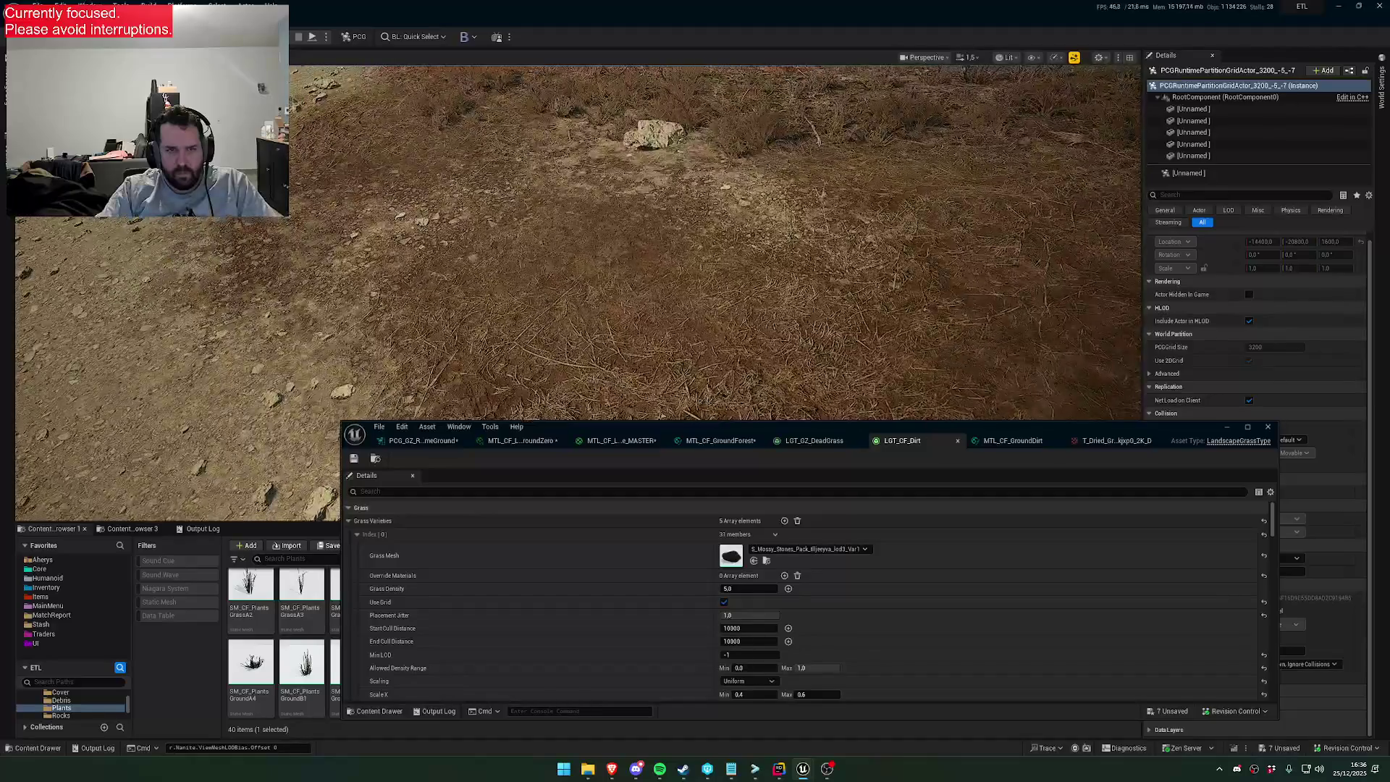
scroll(717, 242, up, 1)
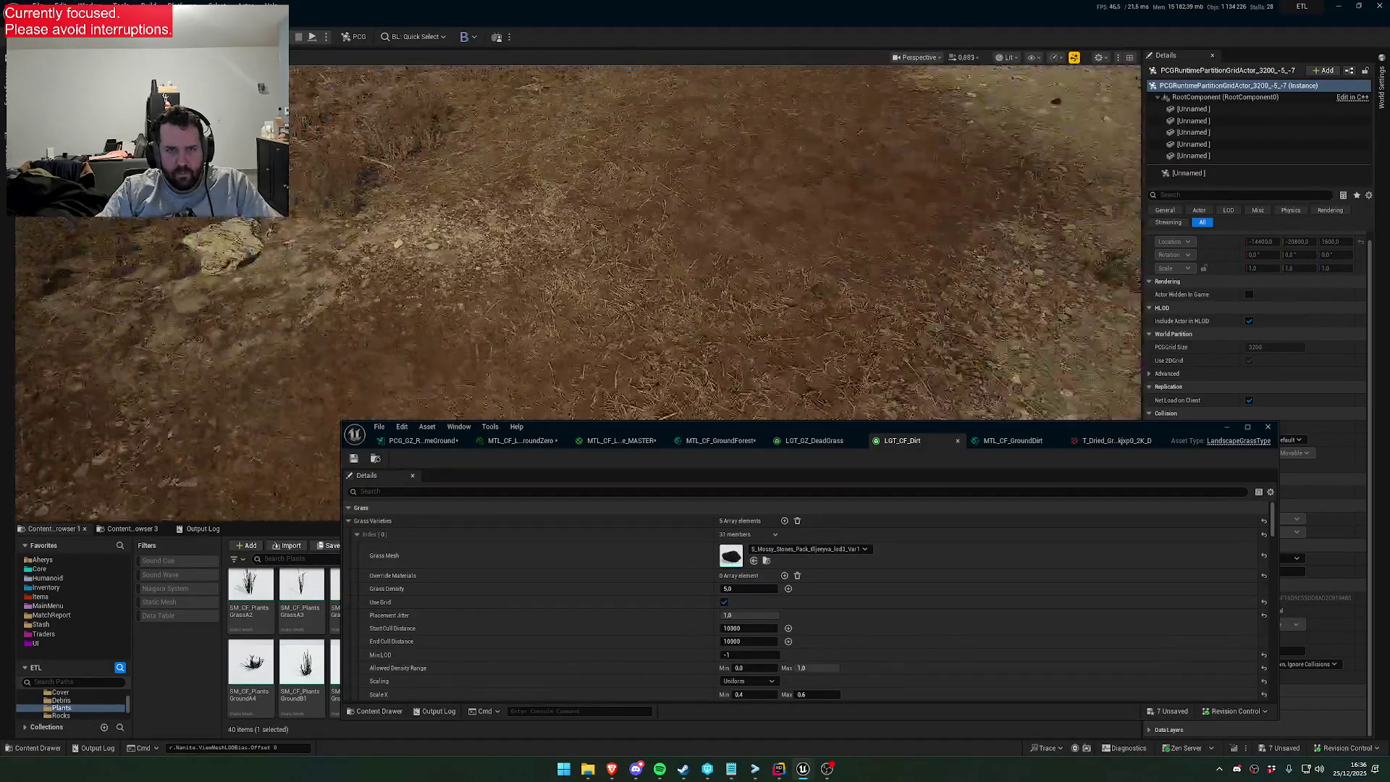
key(s)
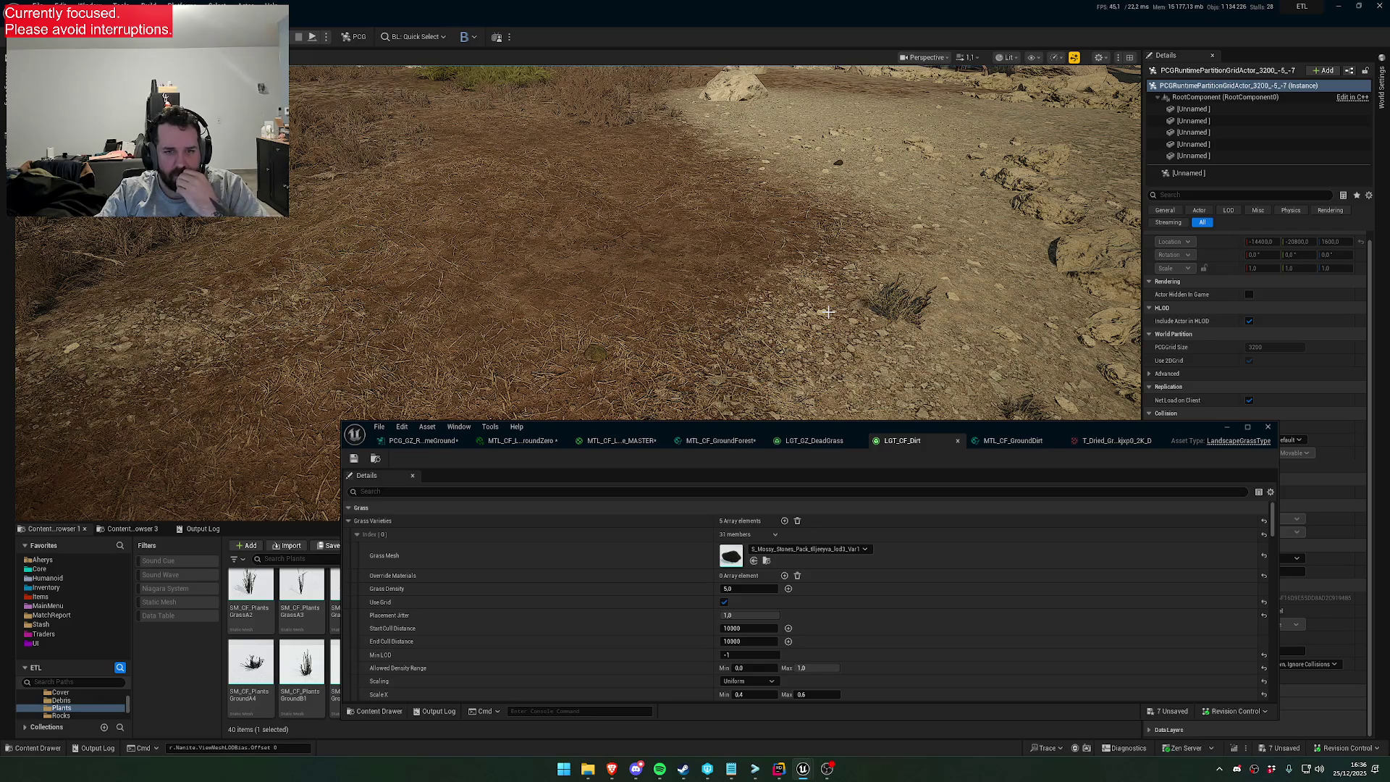
mouse_move(791, 319)
mouse_down()
mouse_move(791, 340)
mouse_move(811, 348)
mouse_move(806, 305)
mouse_up()
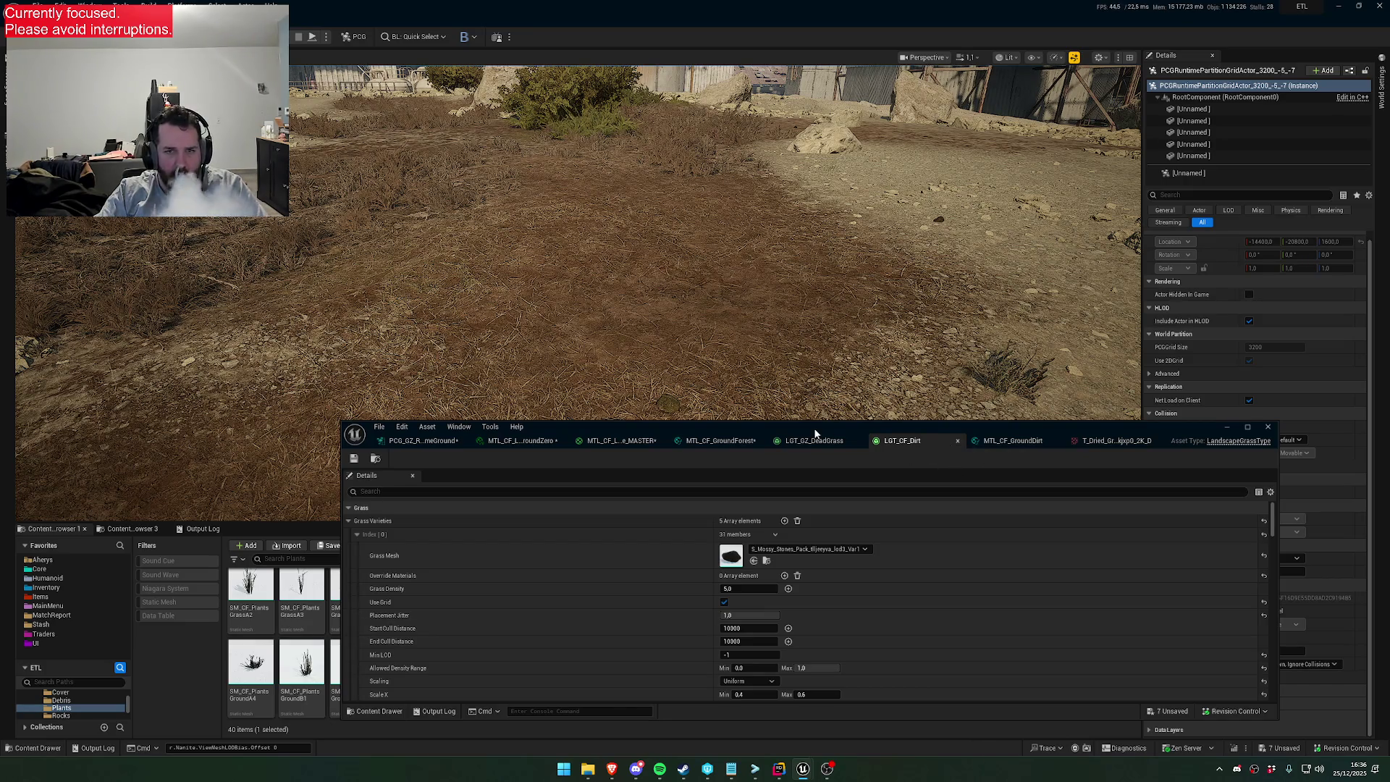
From the MTL_CF_Landscape_MASTER editor, locate LGT_PCG_GZ_Grass in the PCG_Layers content folder
click(611, 442)
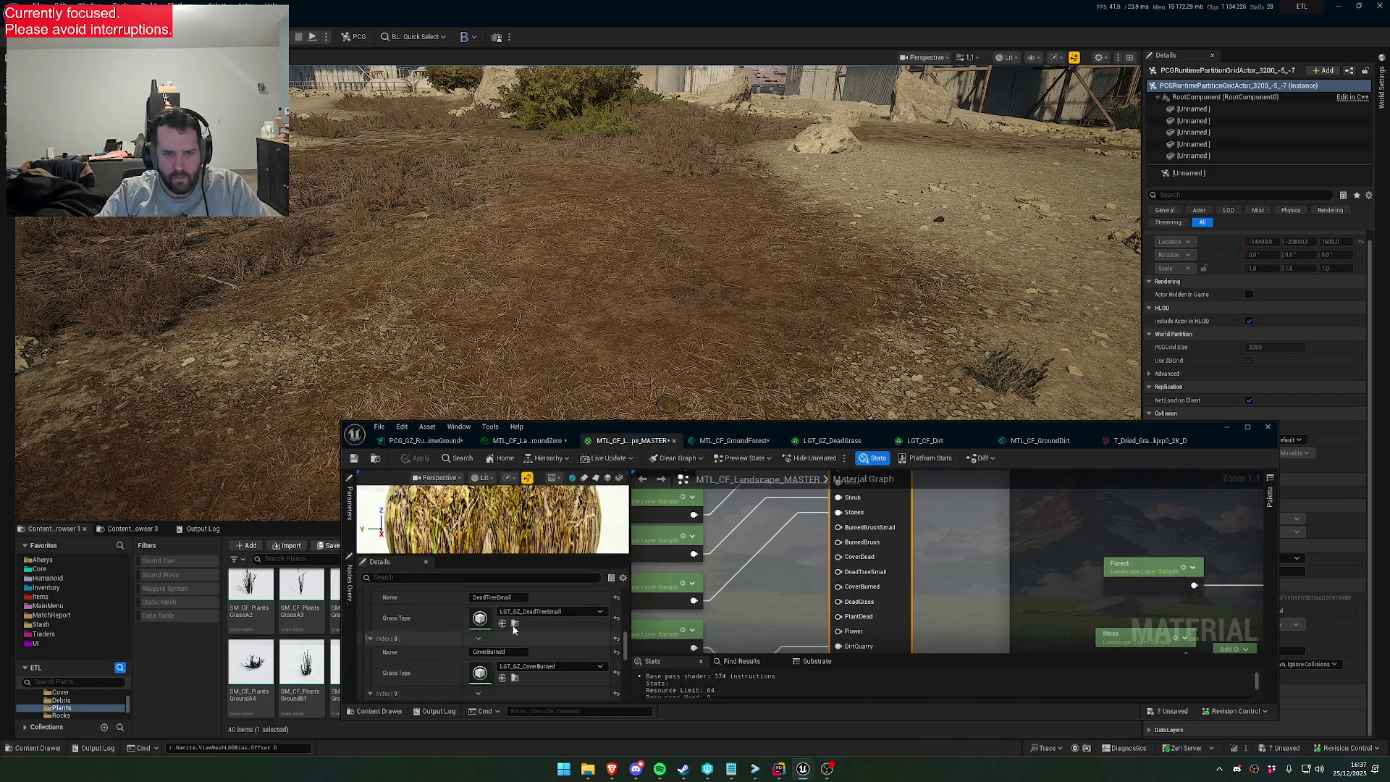
click(514, 624)
scroll(540, 643, up, 3)
scroll(553, 636, up, 3)
click(519, 629)
mouse_move(698, 433)
mouse_down()
mouse_move(686, 675)
mouse_move(665, 702)
mouse_up()
Duplicate LGT_PCG_GZ_Grass and name the copy LGT_PCG_GZ_Dirt
right_click(411, 612)
mouse_move(486, 426)
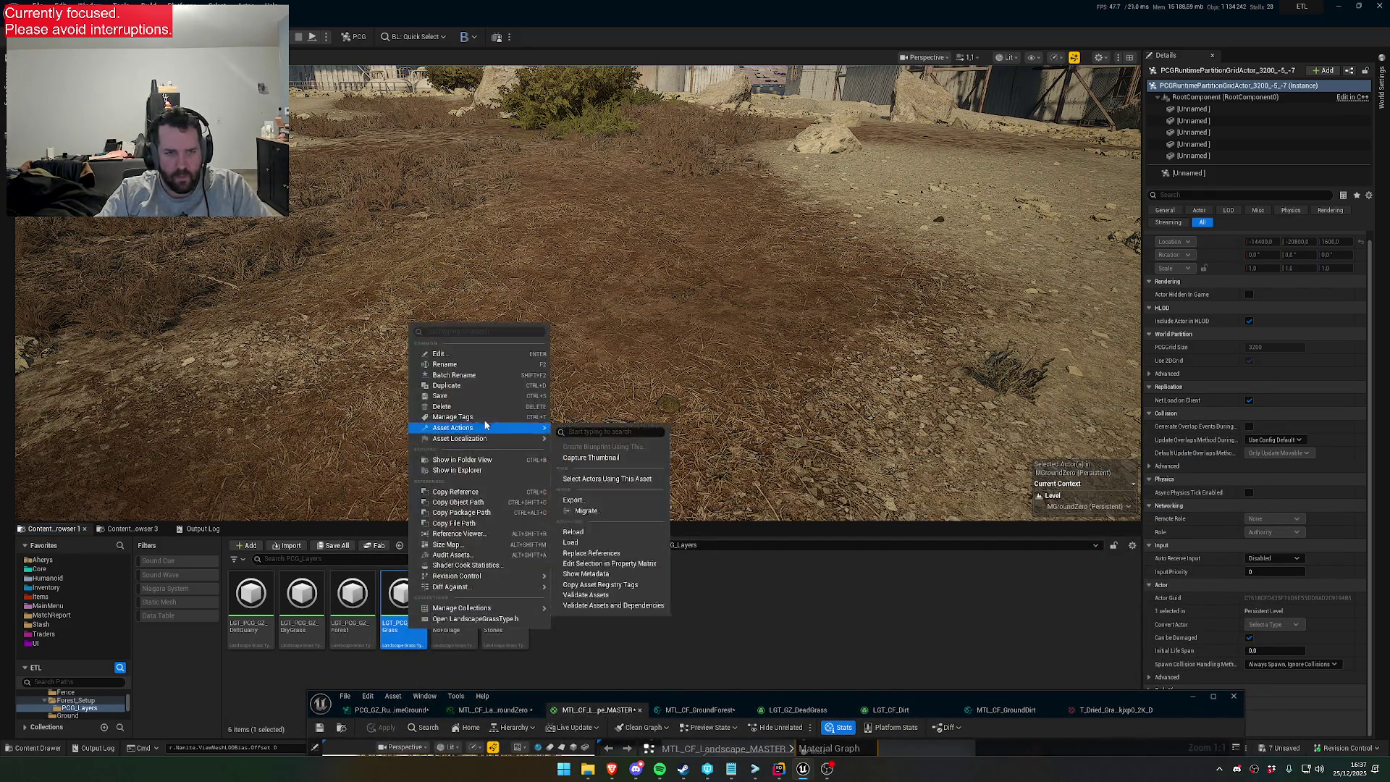
click(529, 386)
key(BackSpace)
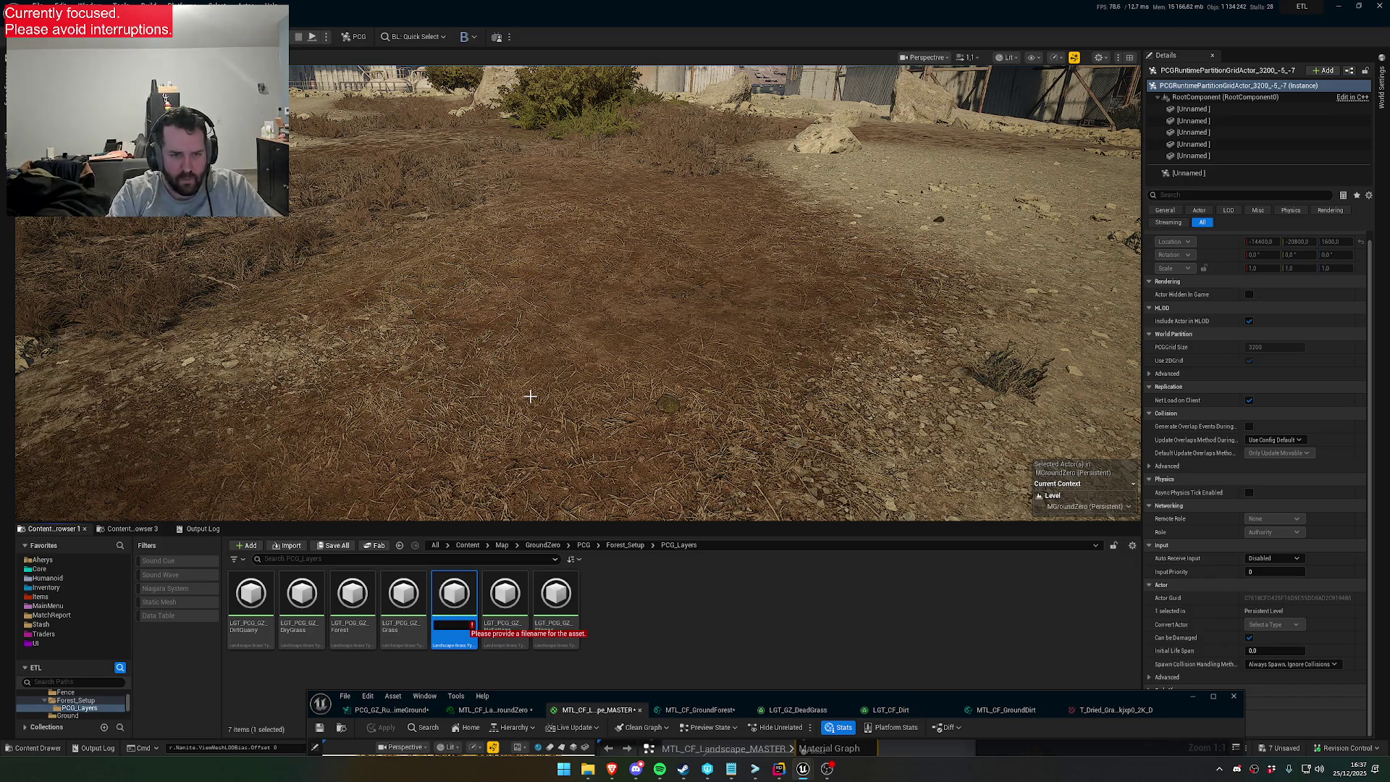
text(l_PCGX)
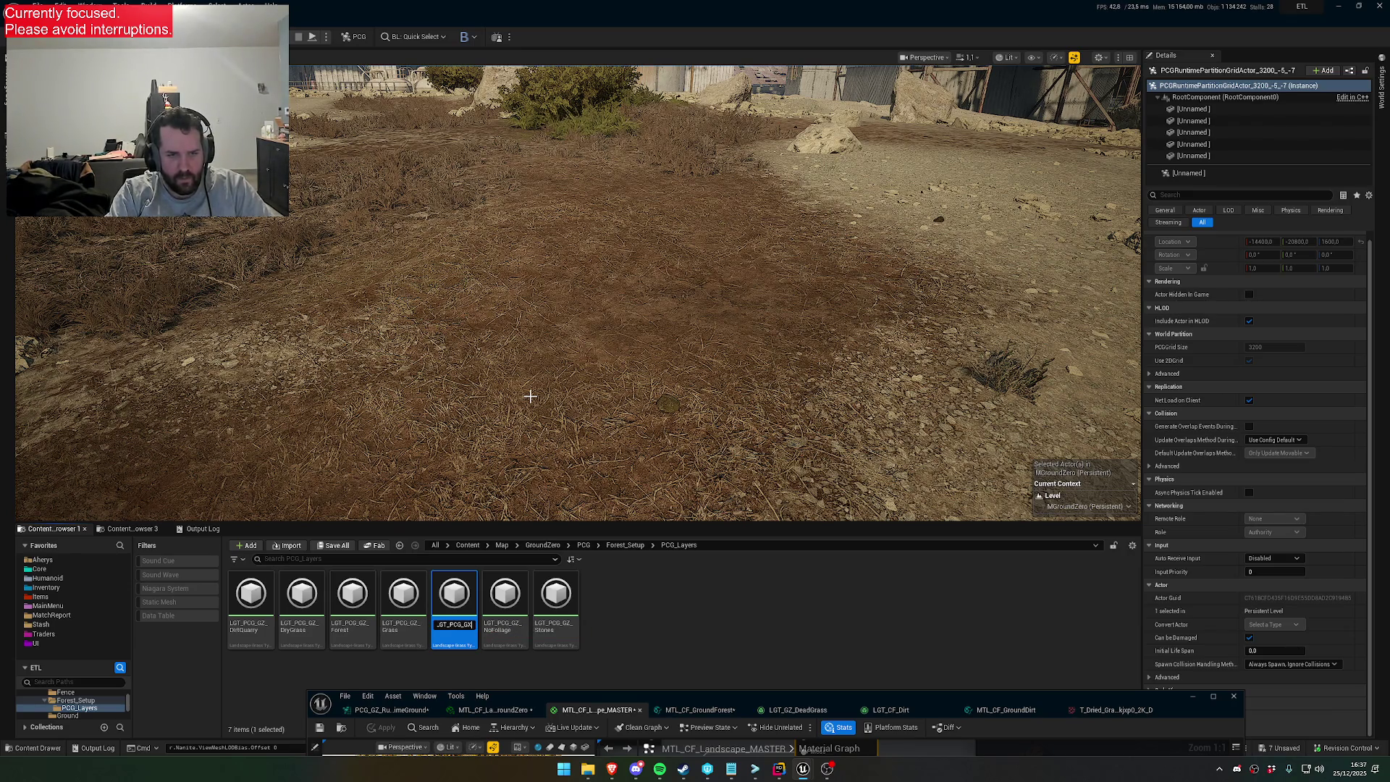
text(_Dirt)
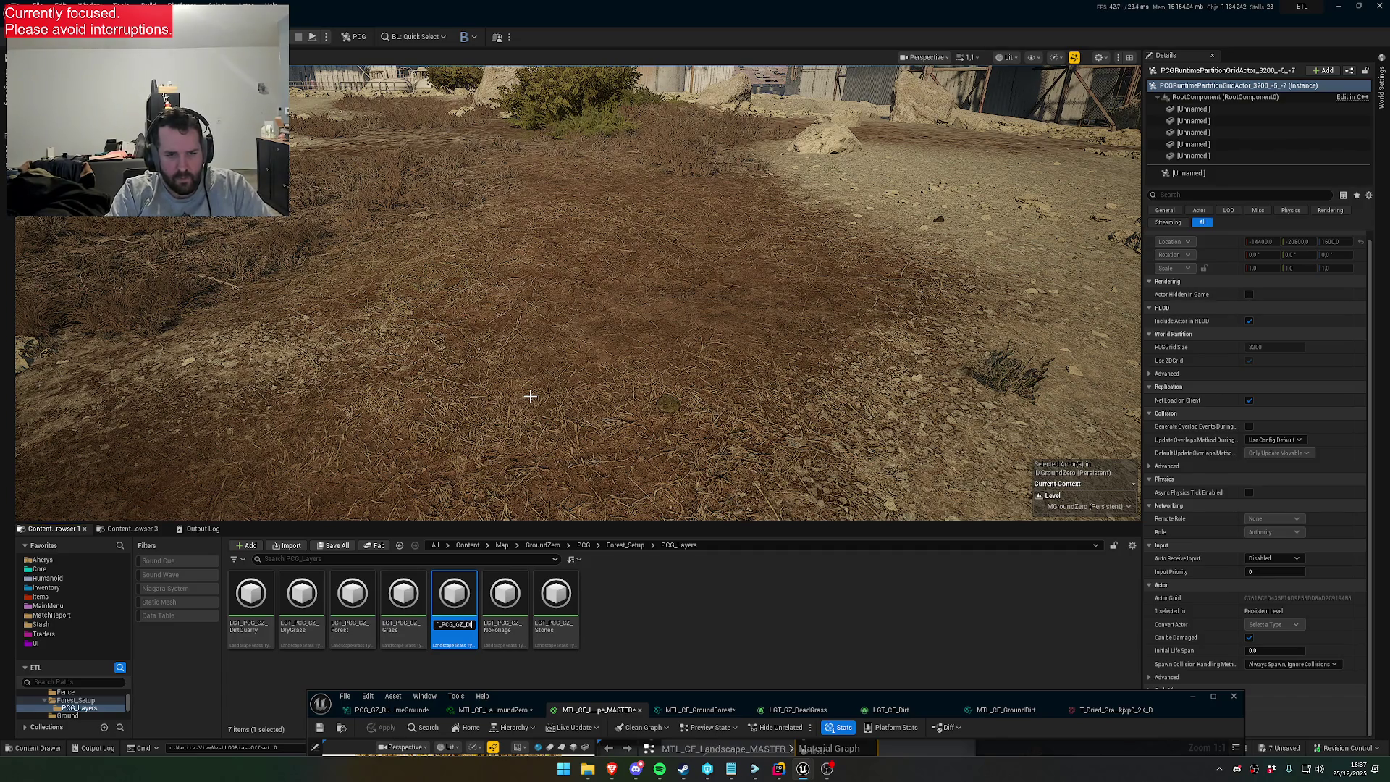
key(Return)
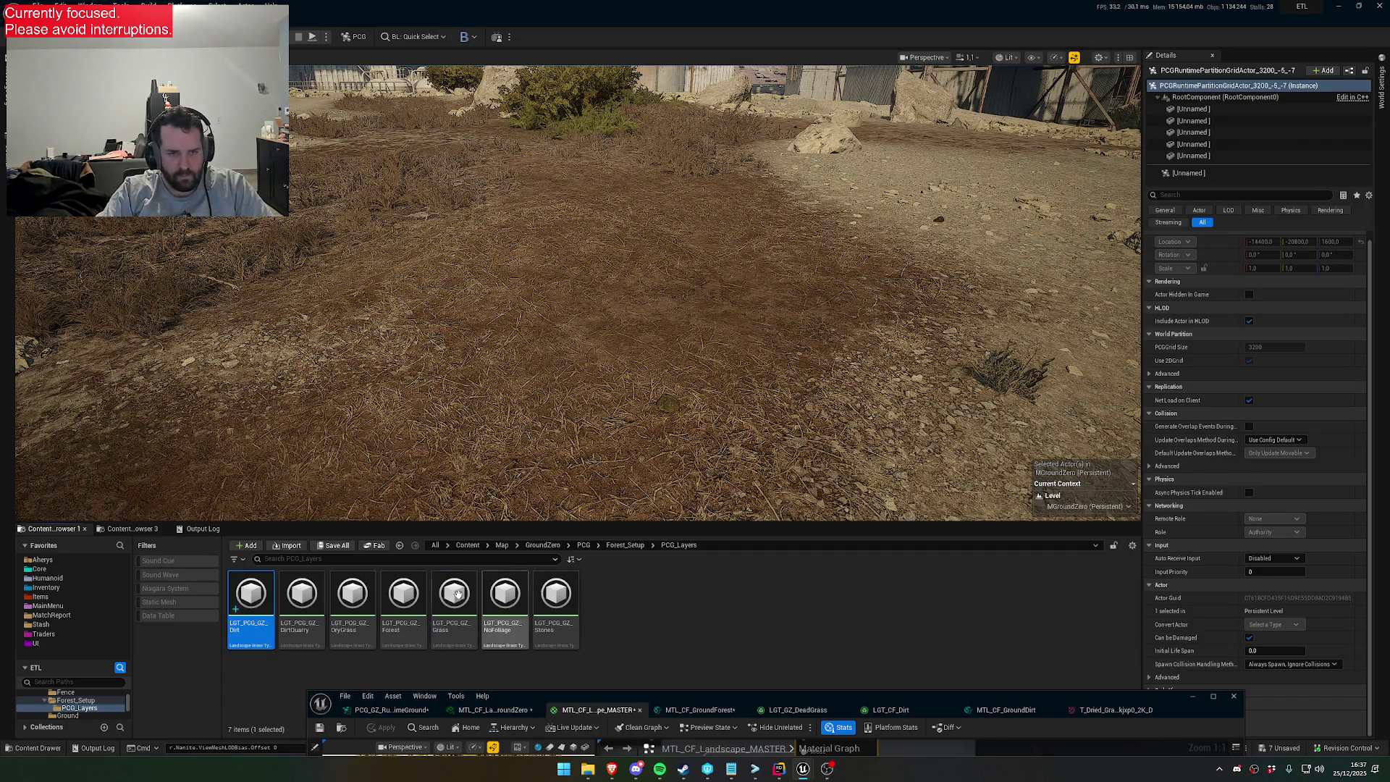
drag(768, 700, 667, 292)
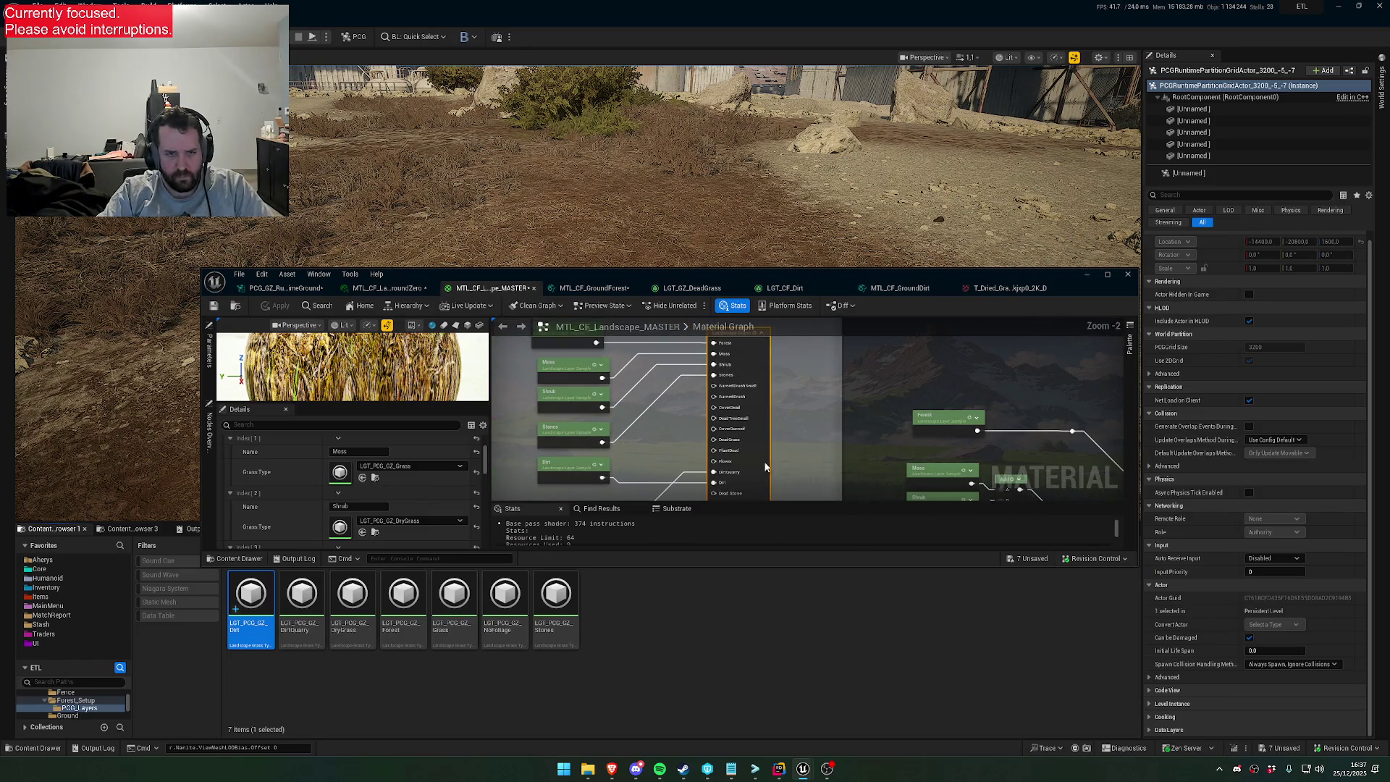
Maximize the MTL_CF_Landscape_MASTER editor, review Landscape Grass Output details, and select the MTL_SB_Ground_Stones_MF node
scroll(775, 455, down, 4)
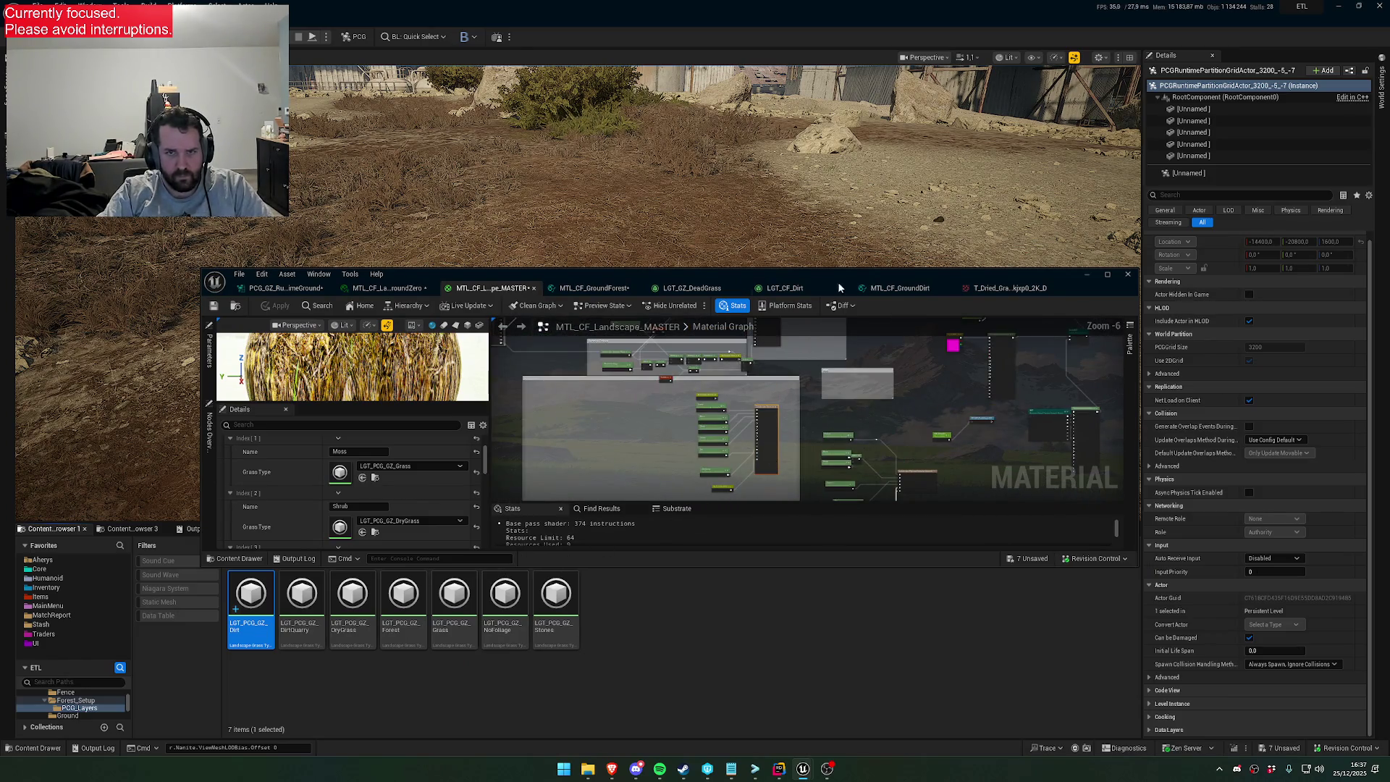
double_click(834, 280)
scroll(314, 591, down, 5)
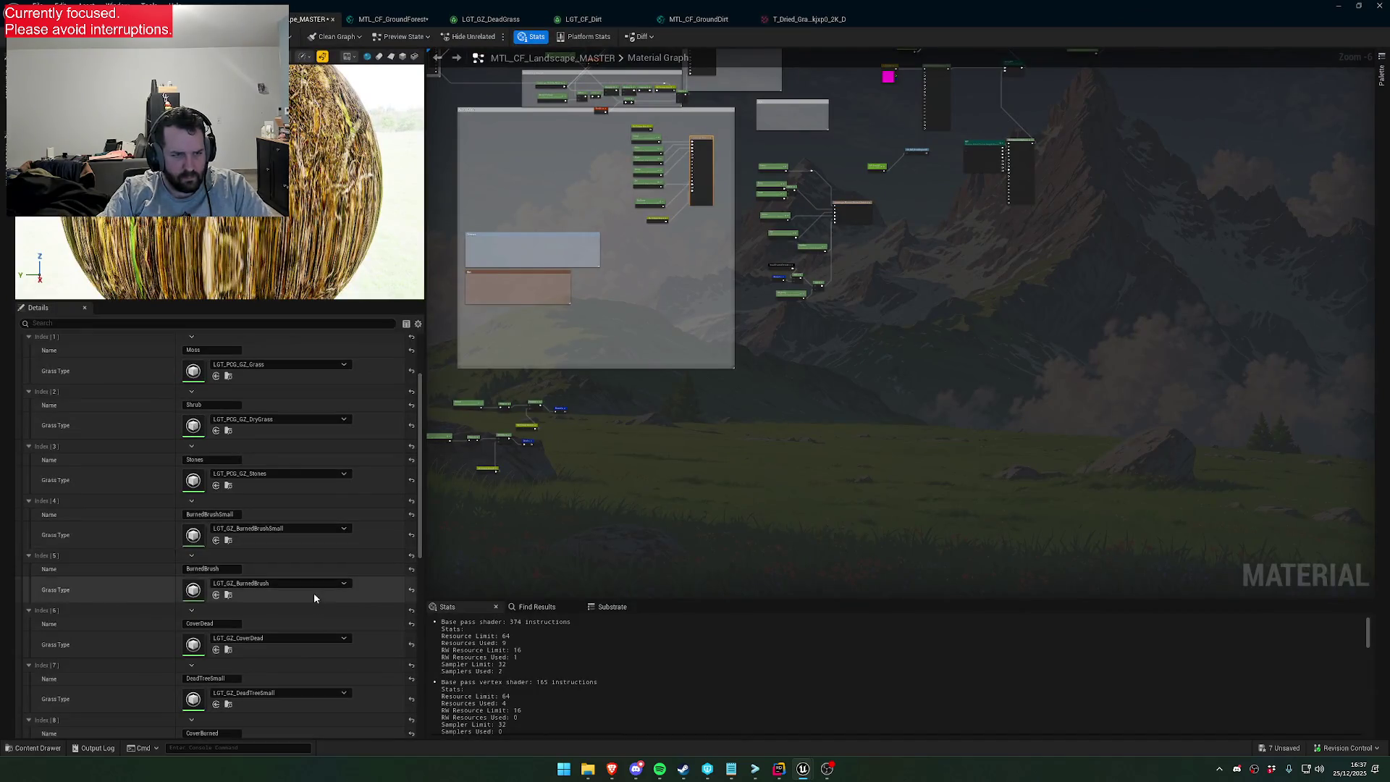
scroll(304, 612, down, 3)
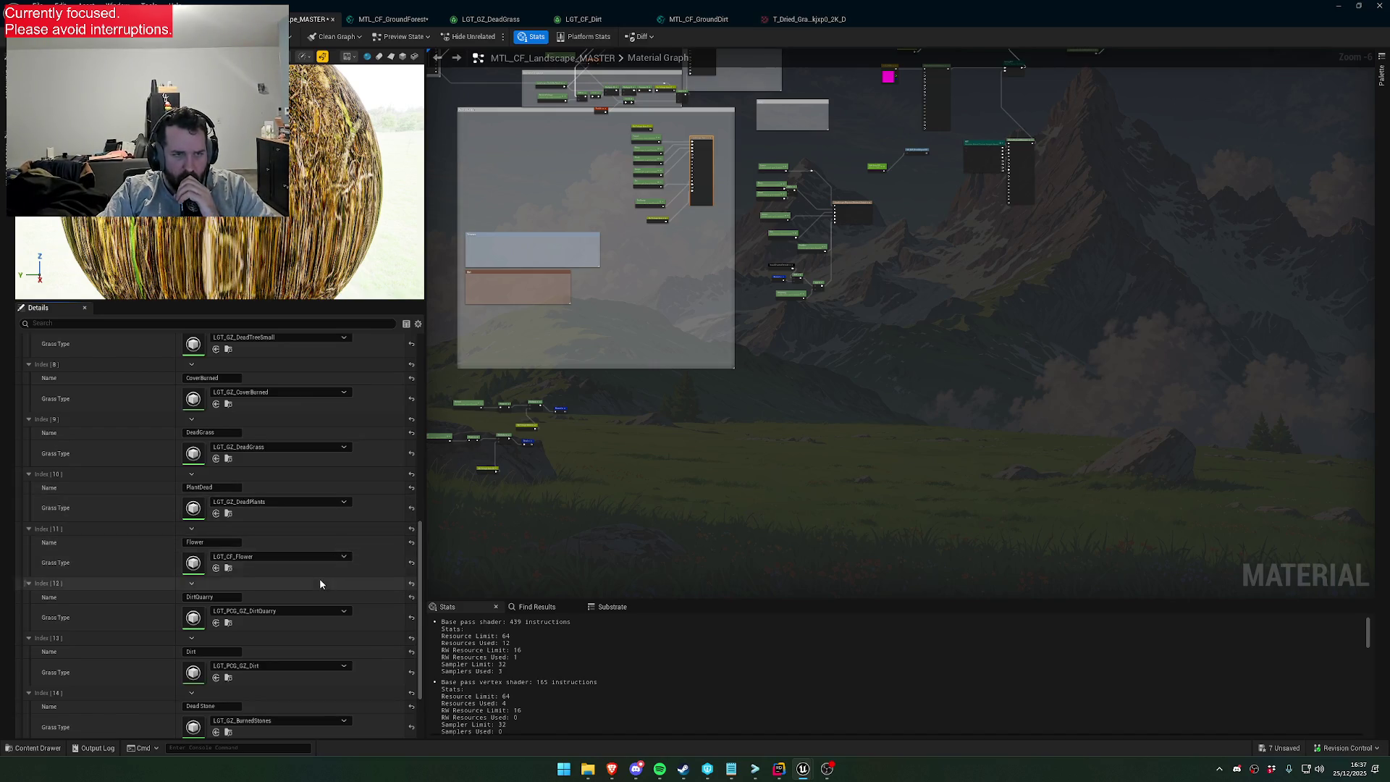
scroll(319, 578, up, 3)
drag(596, 349, 725, 444)
scroll(789, 308, up, 4)
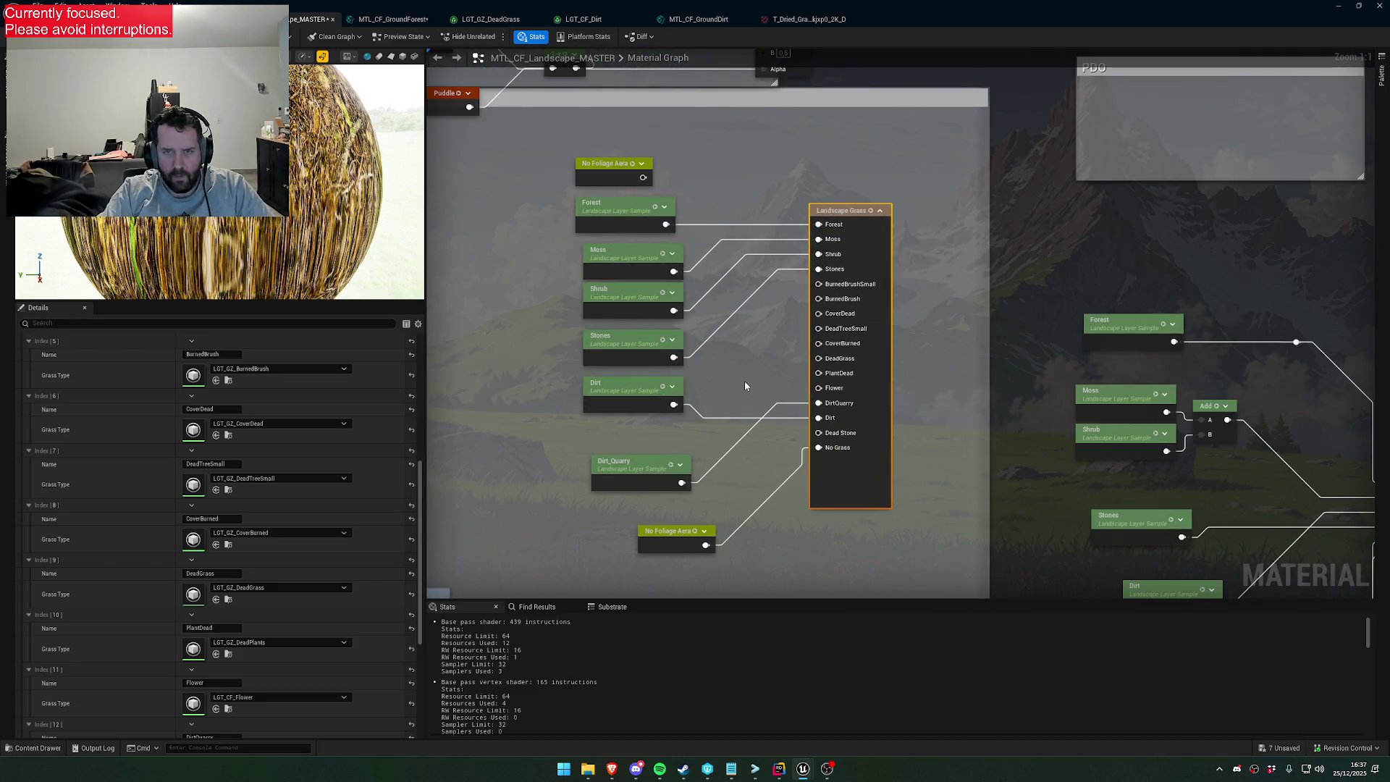
scroll(744, 380, down, 3)
scroll(713, 391, up, 5)
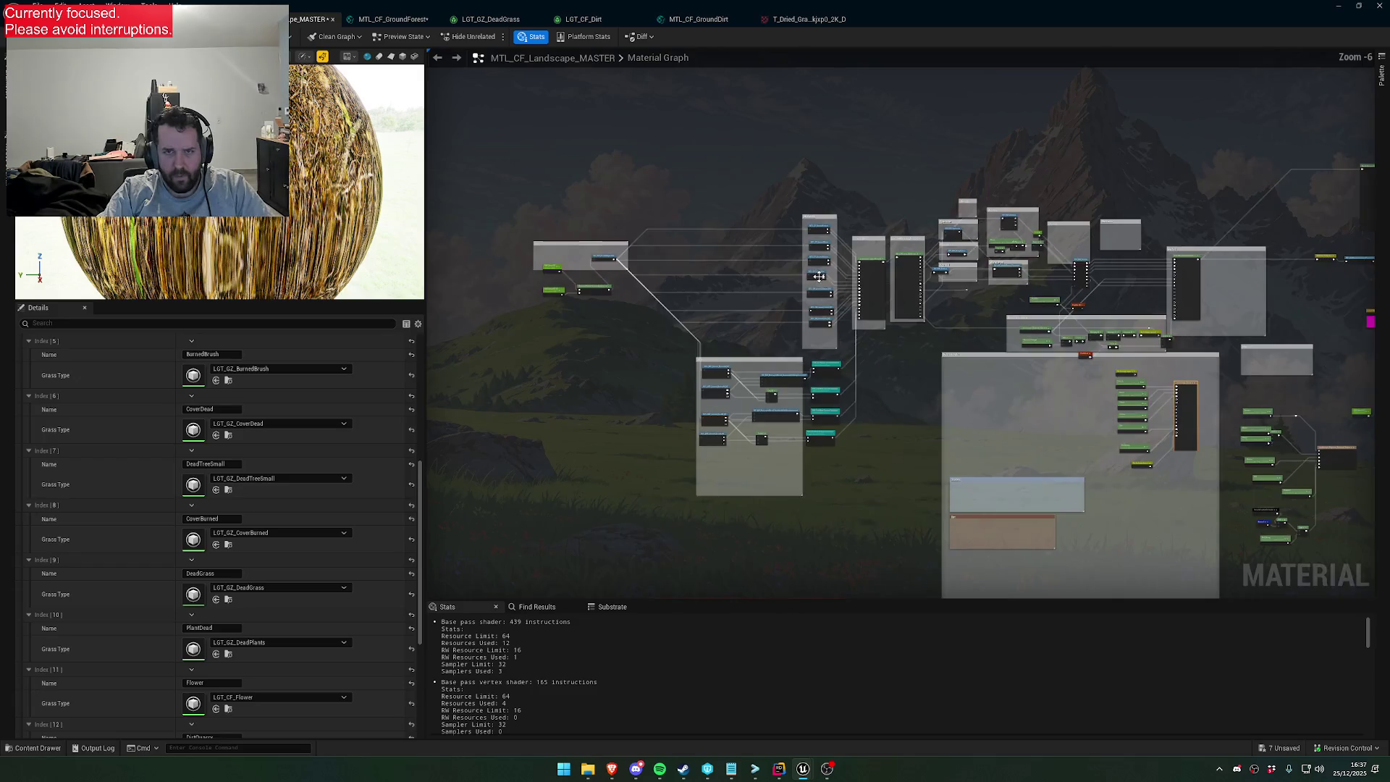
click(862, 330)
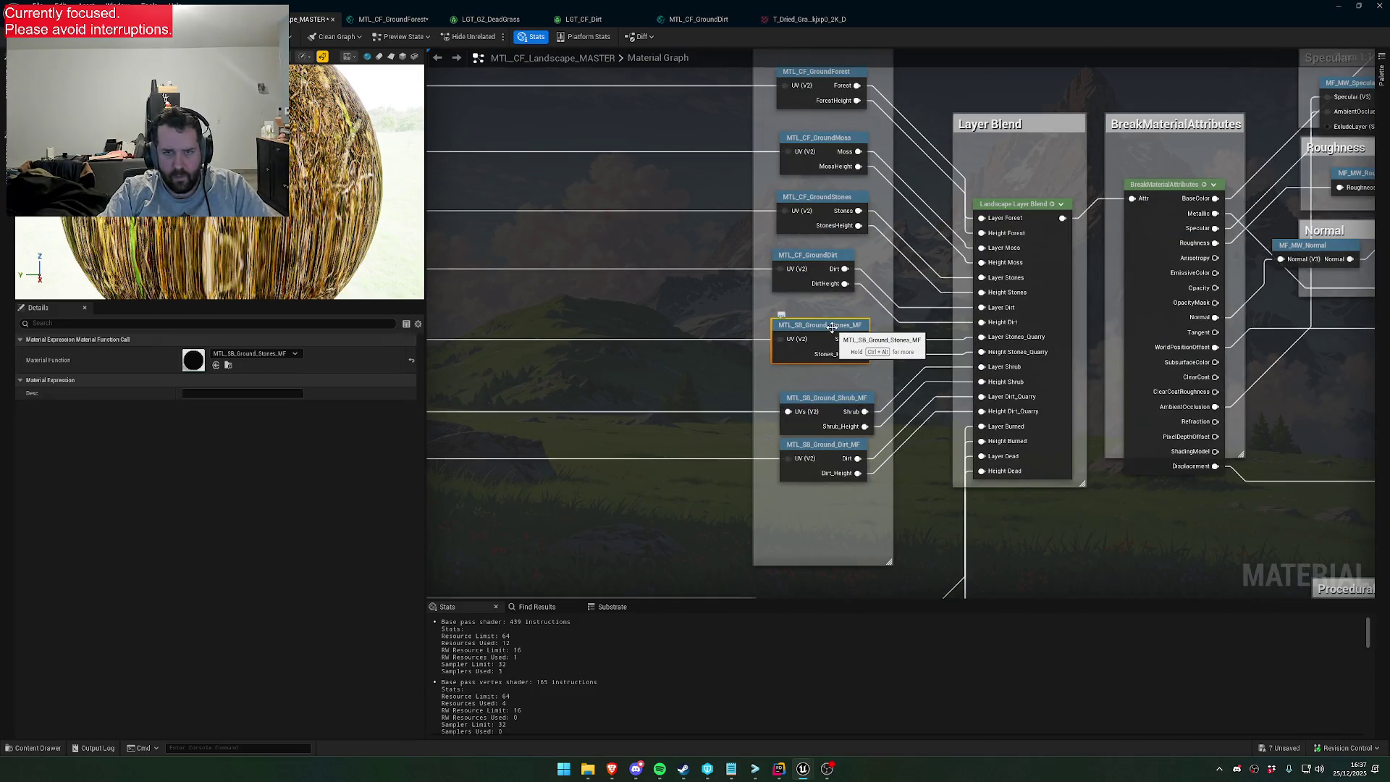
Open the MTL_SB_Ground_Stones_MF function graph and zoom around it
double_click(197, 370)
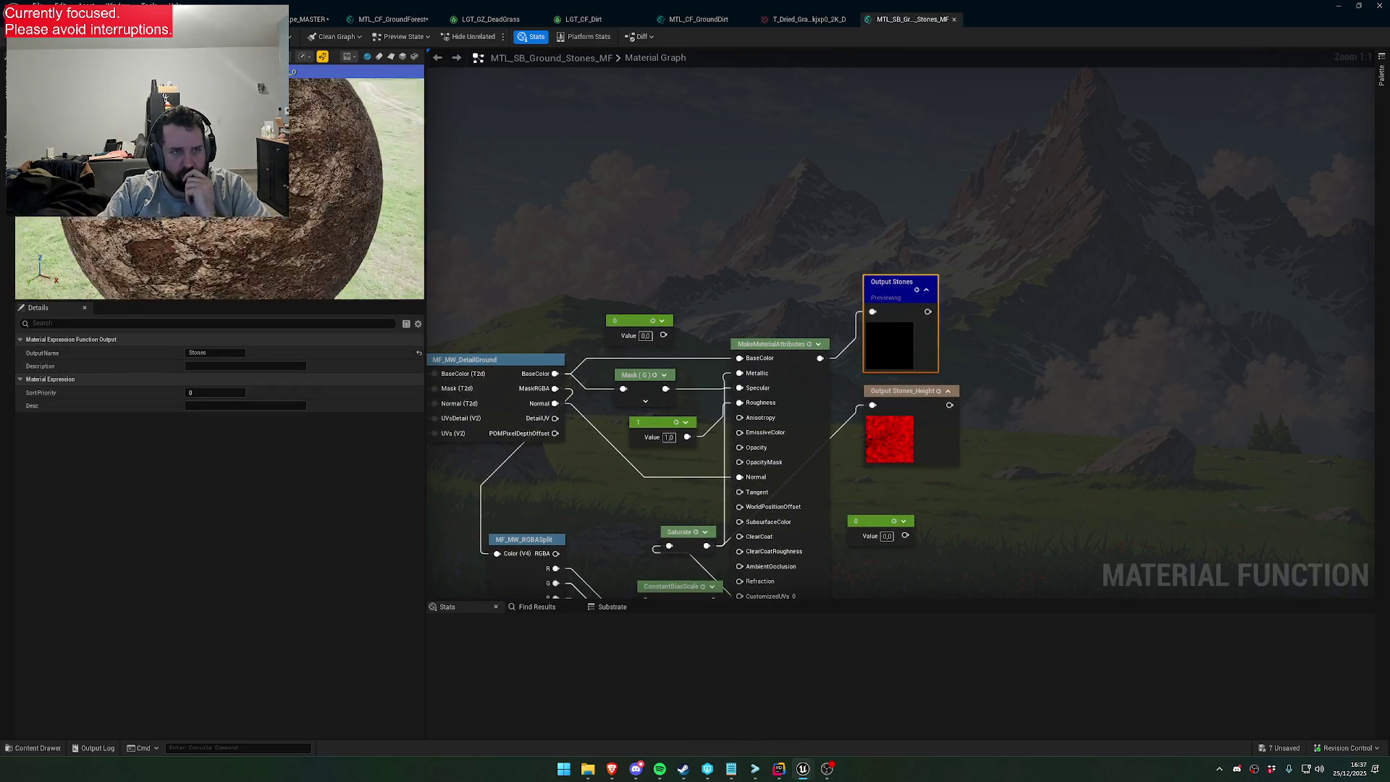
scroll(218, 188, up, 5)
scroll(219, 188, down, 5)
scroll(220, 187, up, 5)
scroll(219, 187, down, 6)
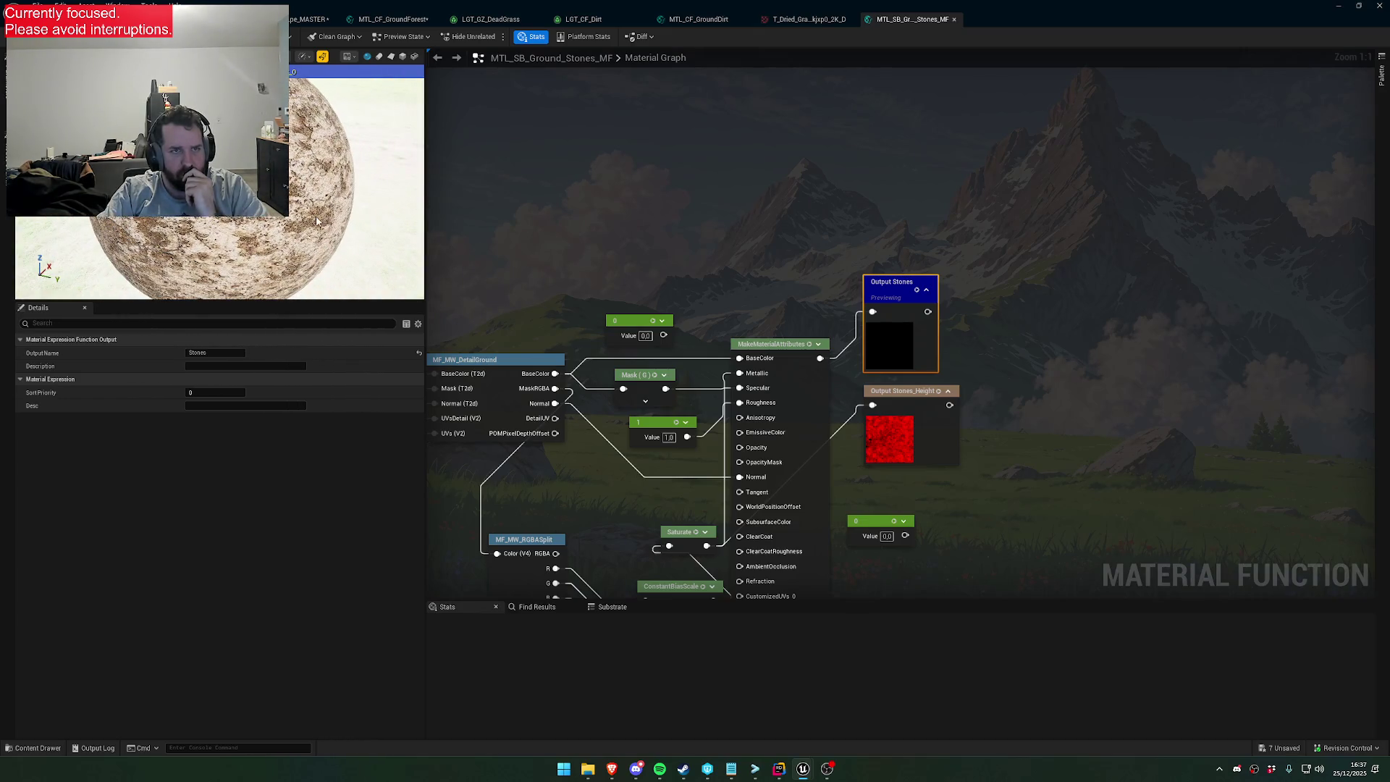
Preview the MTL_CF_GroundDirt grass-and-soil material close up on a cube mesh
click(712, 21)
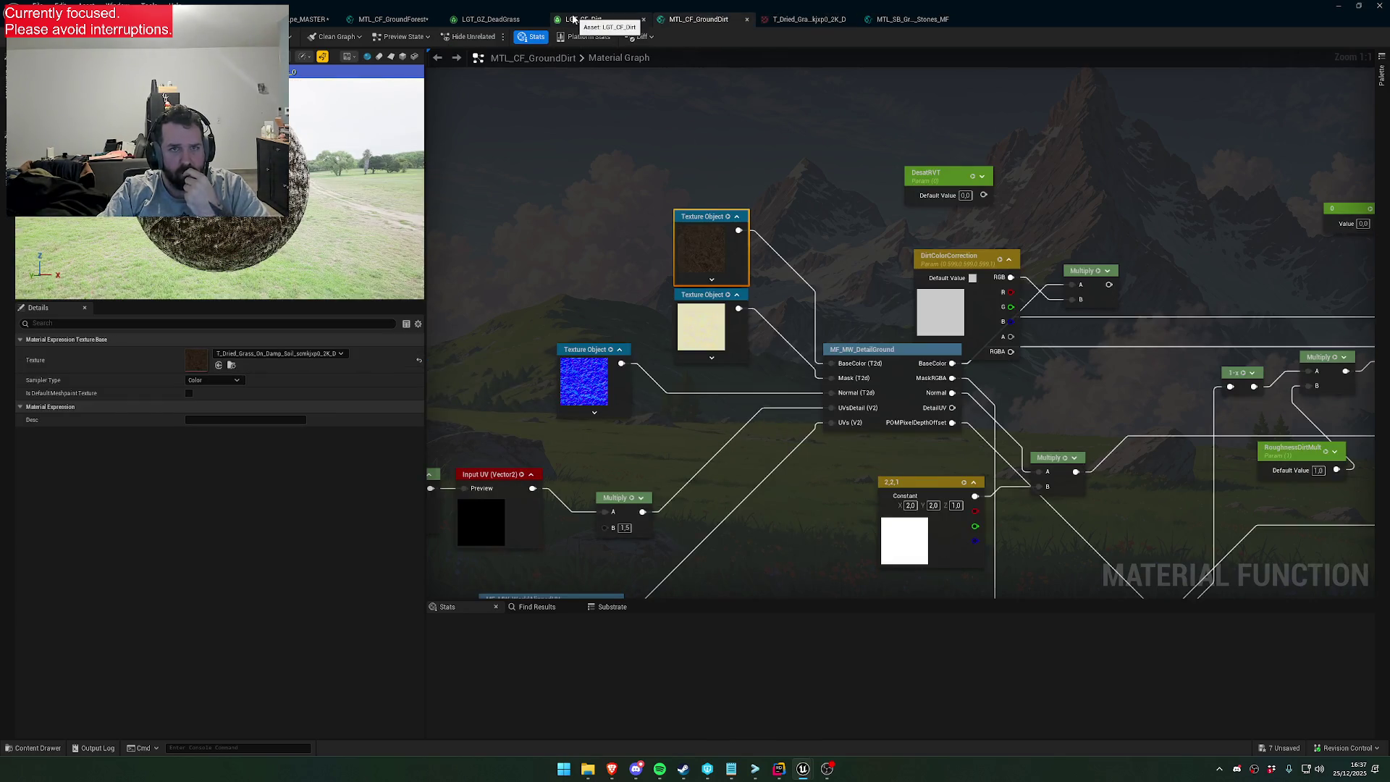
drag(376, 217, 330, 253)
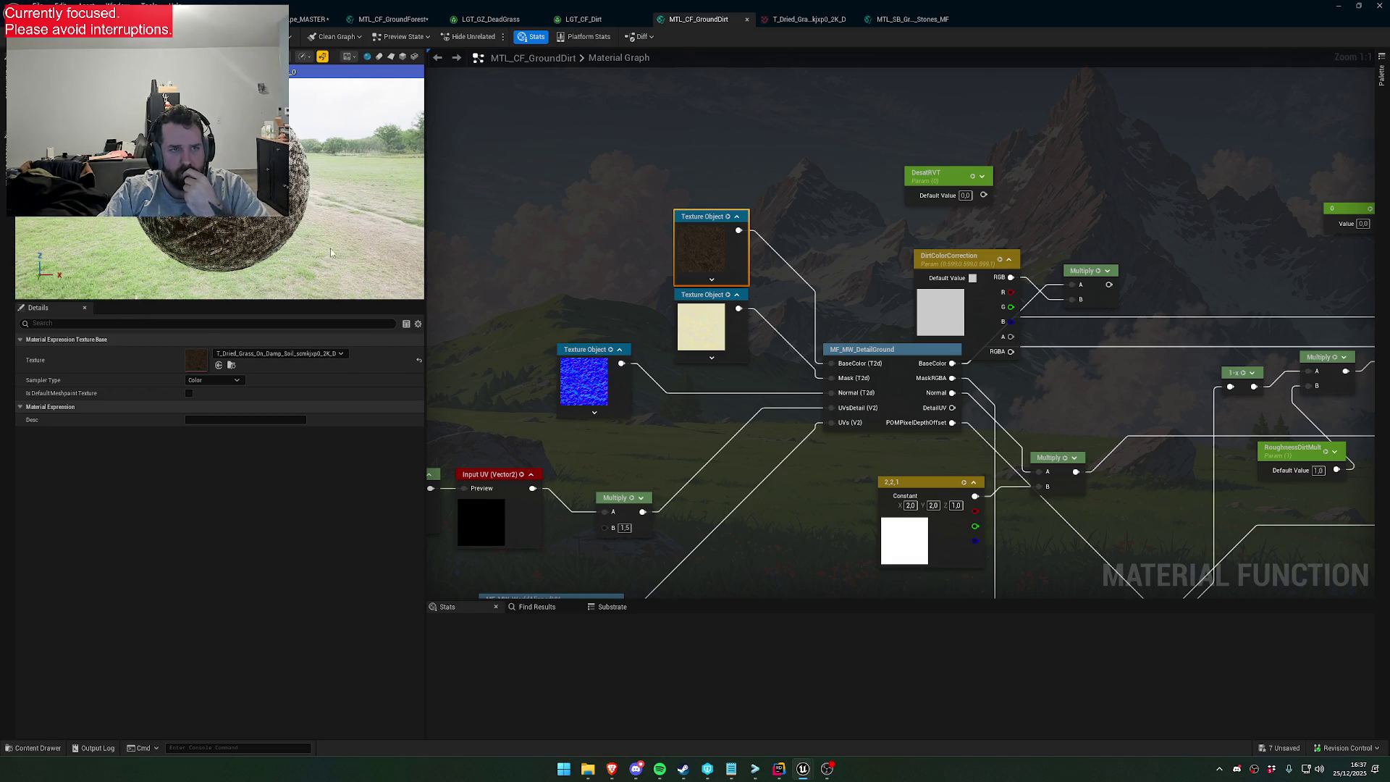
click(403, 56)
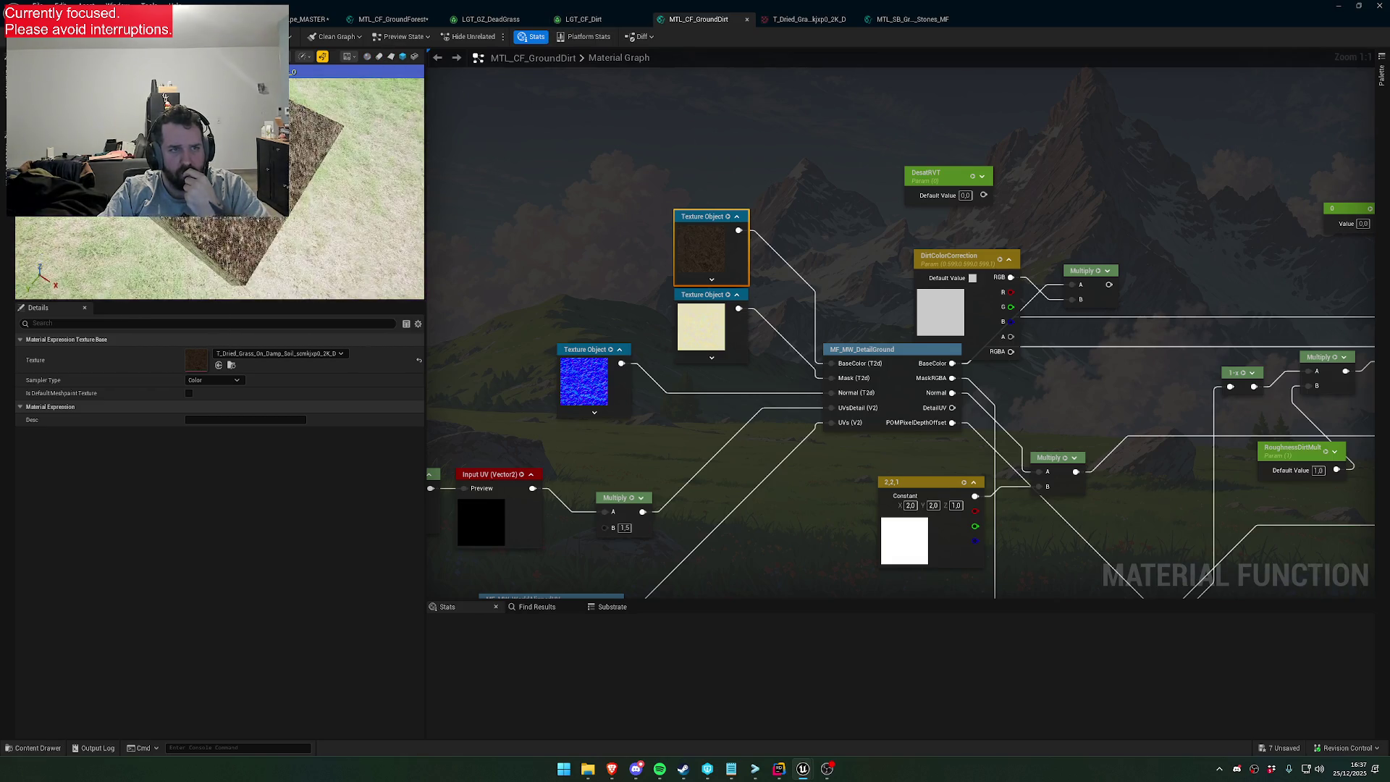
scroll(219, 188, up, 5)
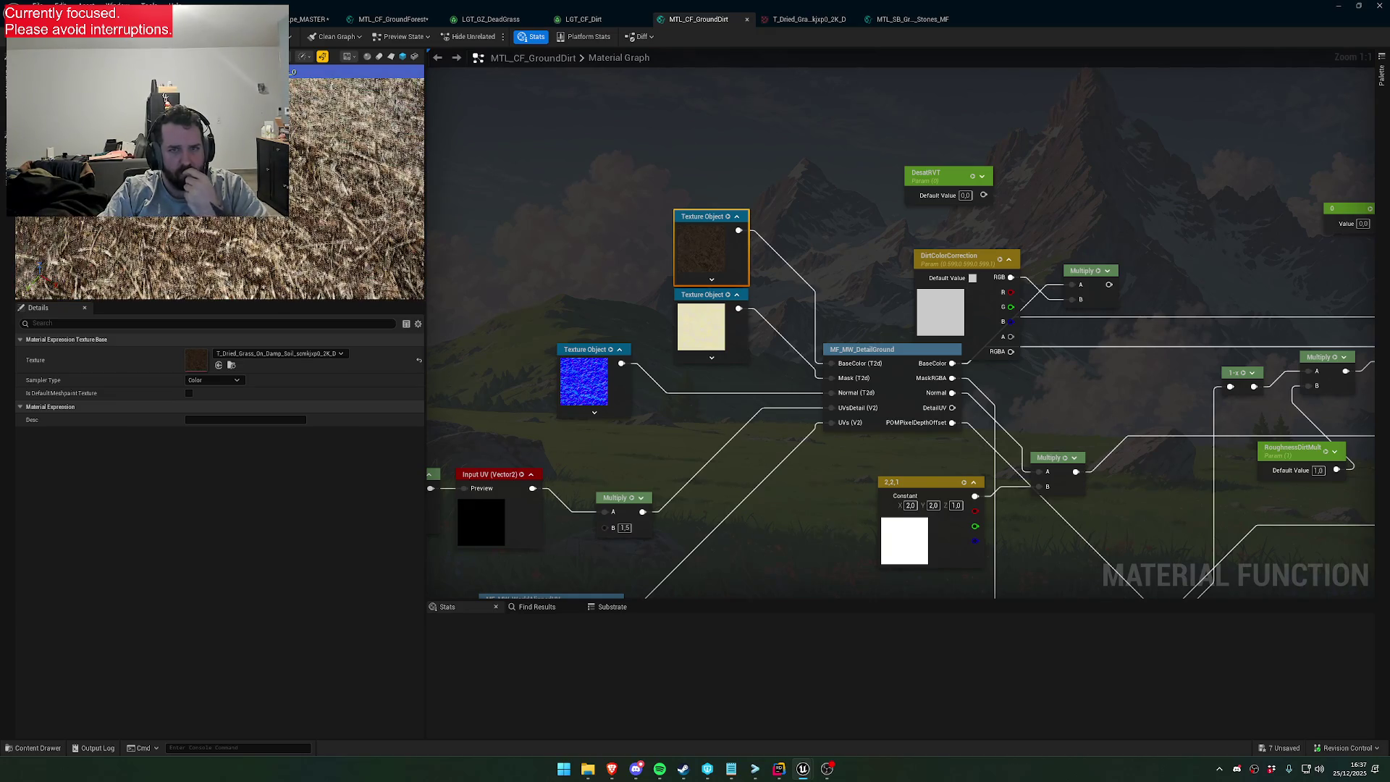
click(572, 19)
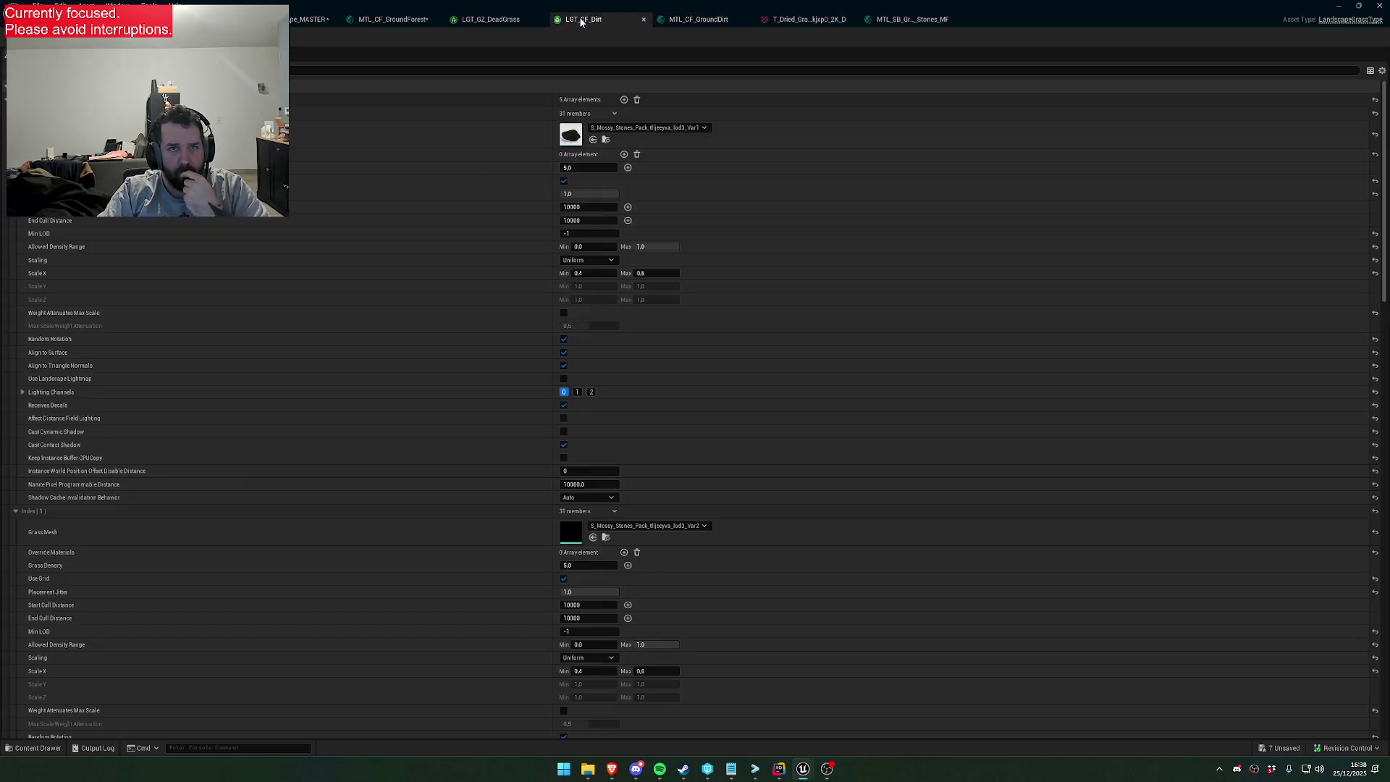
In MTL_CF_Landscape_MASTER, inspect the MTL_CF_GroundDirt and MTL_SB_Ground_Shrub_MF function nodes
click(391, 19)
click(307, 18)
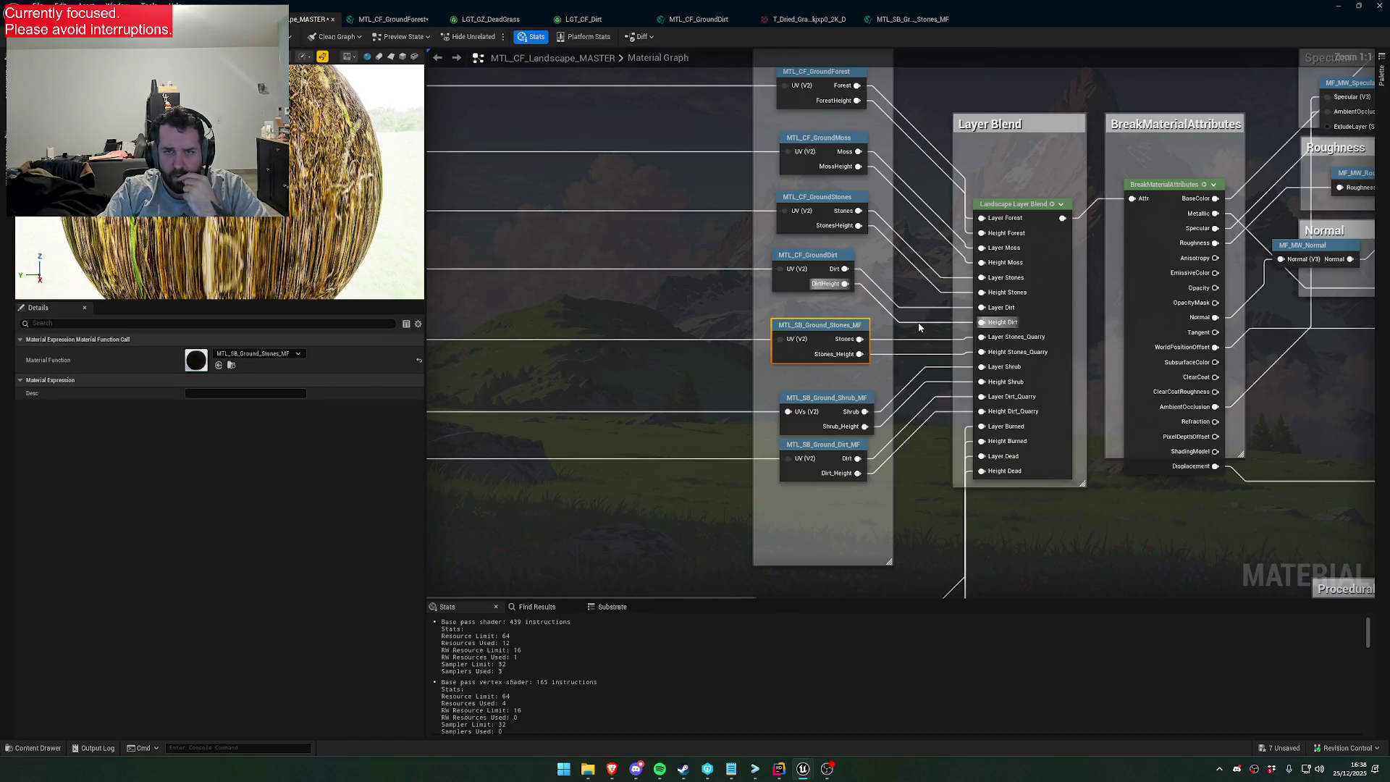
click(818, 257)
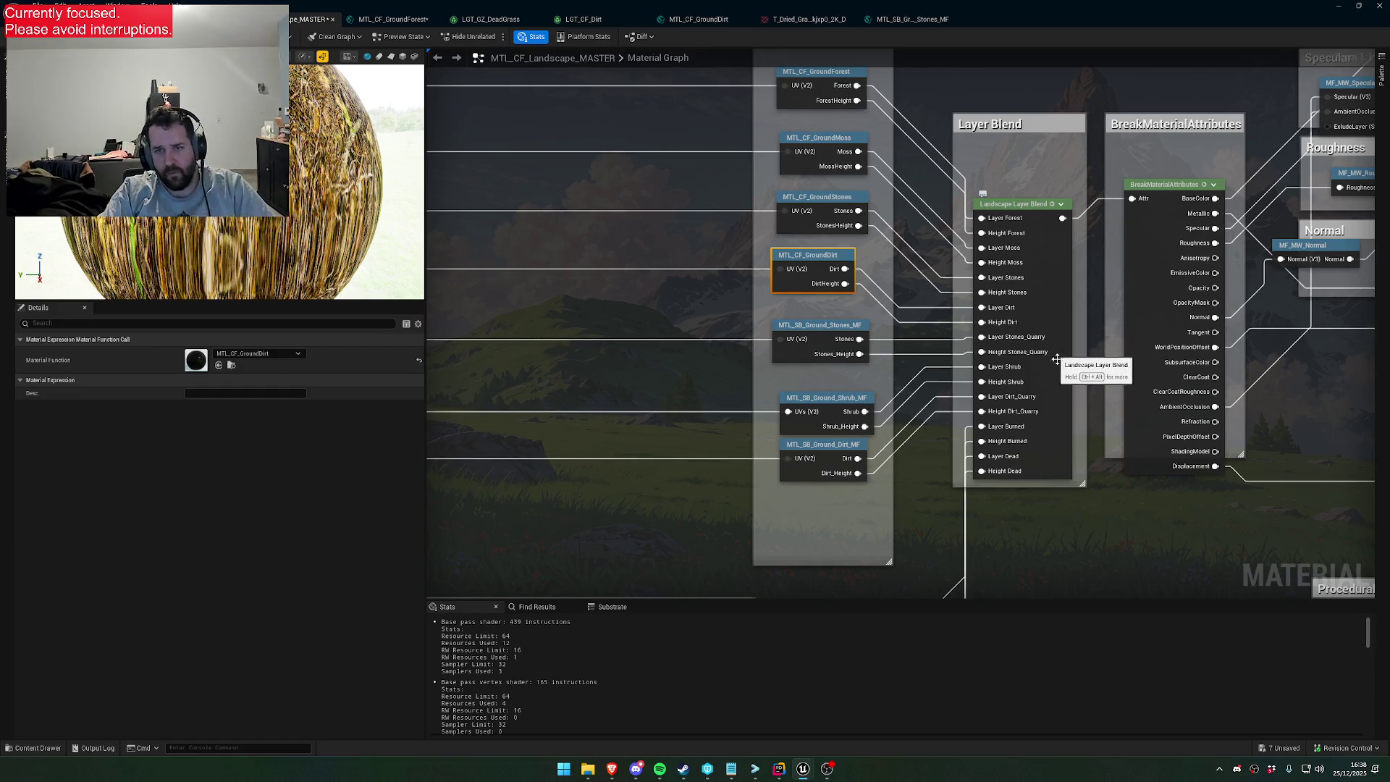
mouse_move(1038, 371)
mouse_down()
mouse_move(1231, 373)
mouse_move(980, 315)
mouse_move(825, 371)
mouse_up()
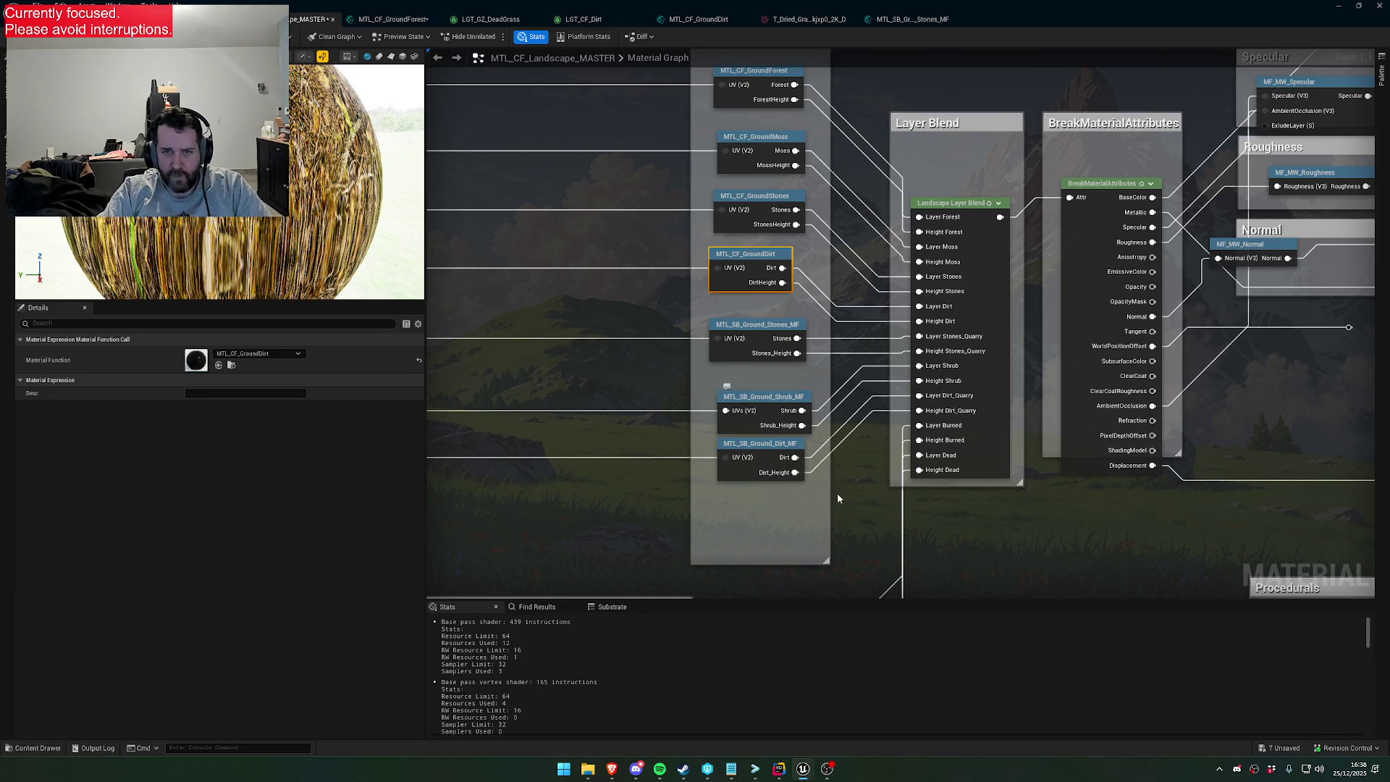
click(769, 400)
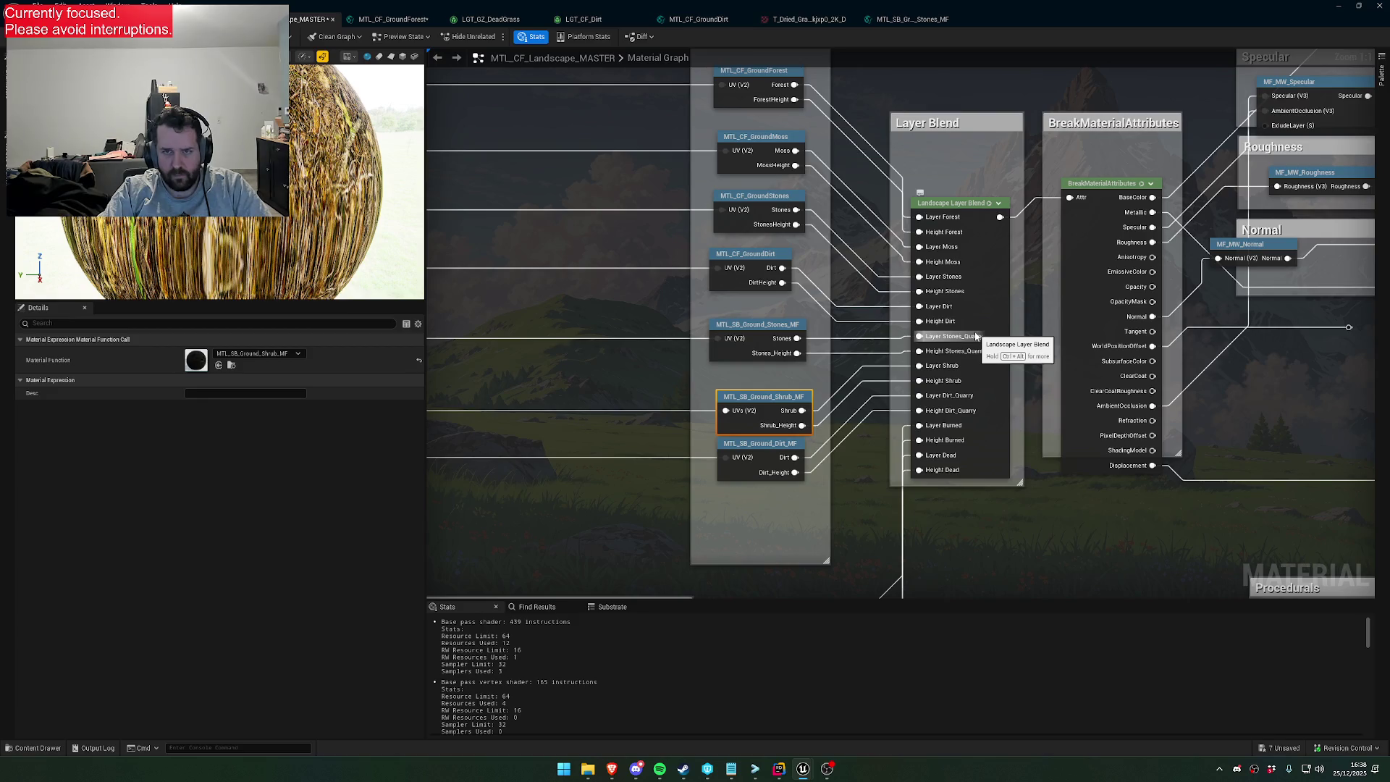
scroll(972, 344, down, 7)
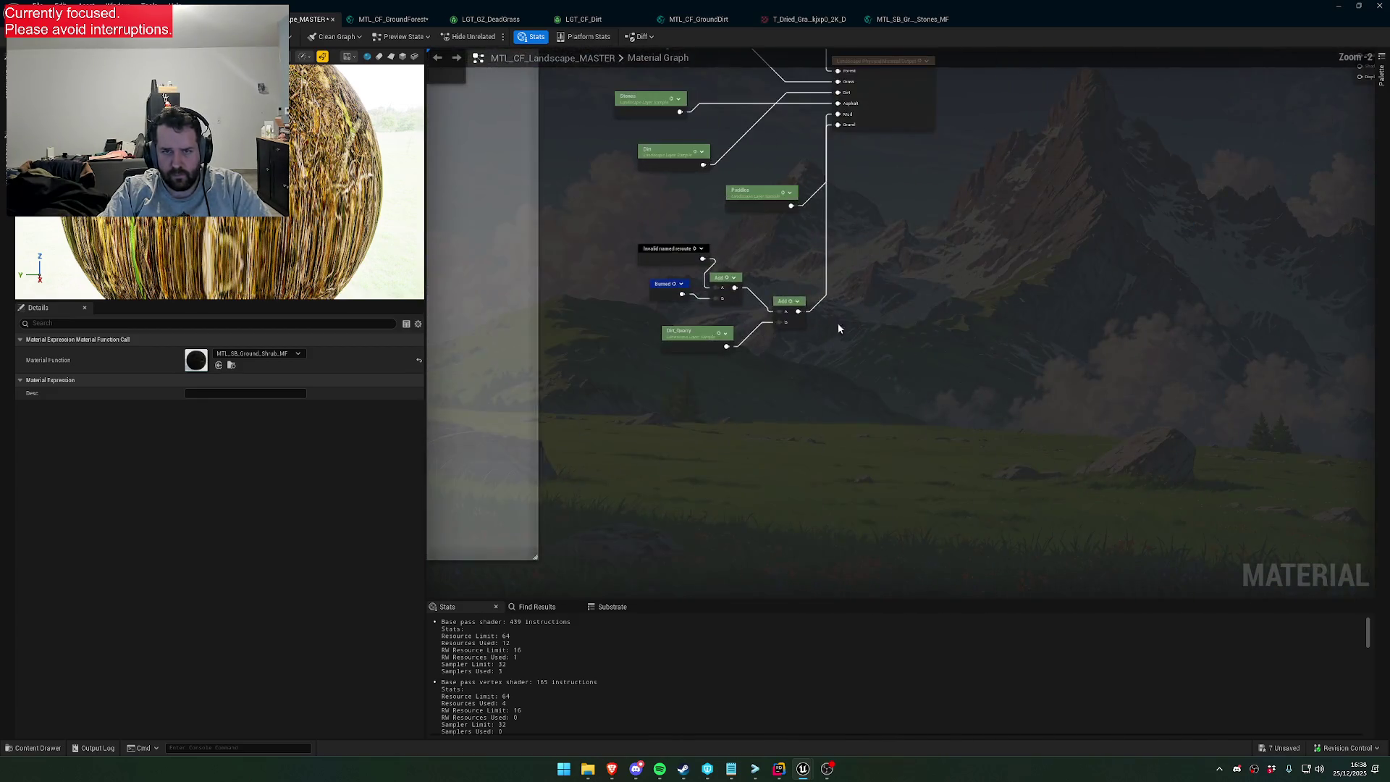
scroll(770, 366, up, 7)
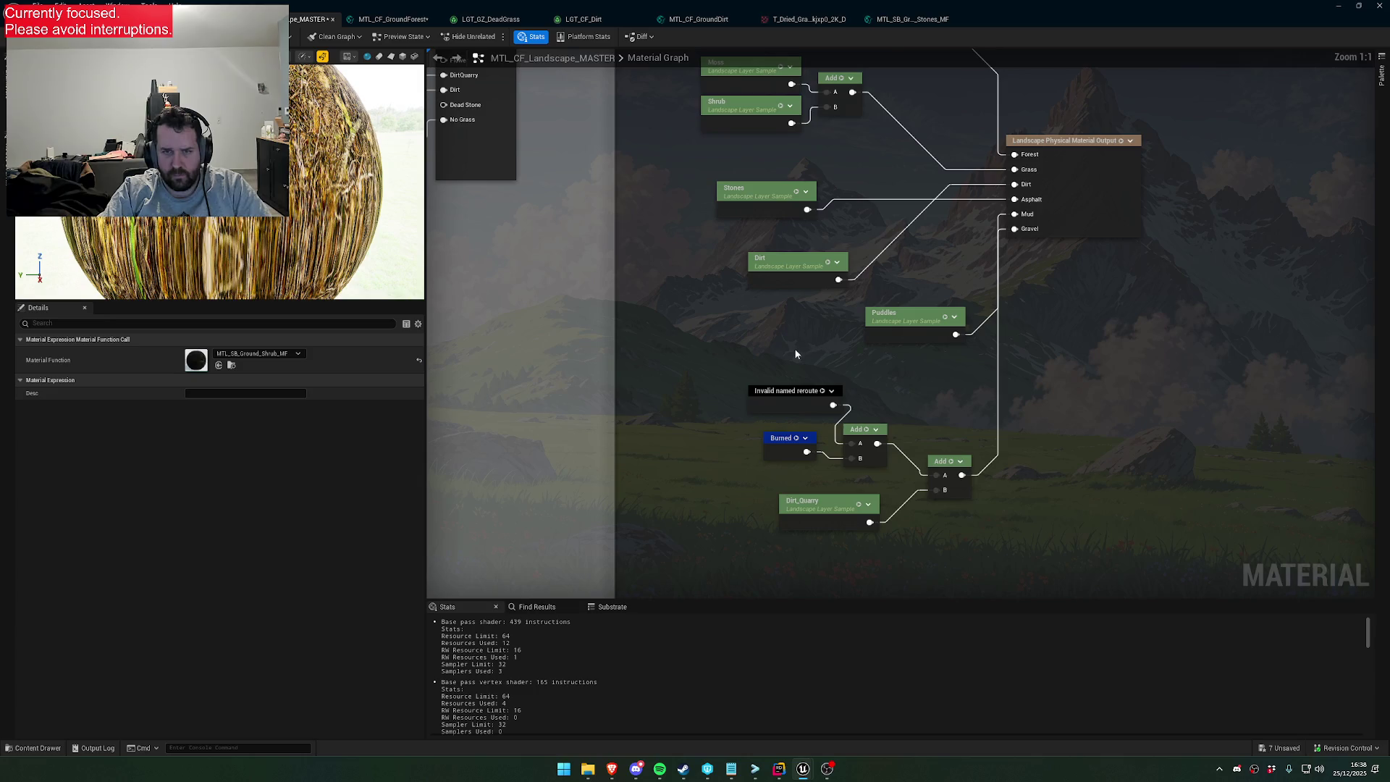
Check the Landscape Grass node and Stones and Dirt_Quarry layer weights, then restore the editor window
mouse_move(783, 366)
mouse_down()
mouse_move(824, 454)
mouse_move(887, 320)
mouse_move(869, 275)
mouse_up()
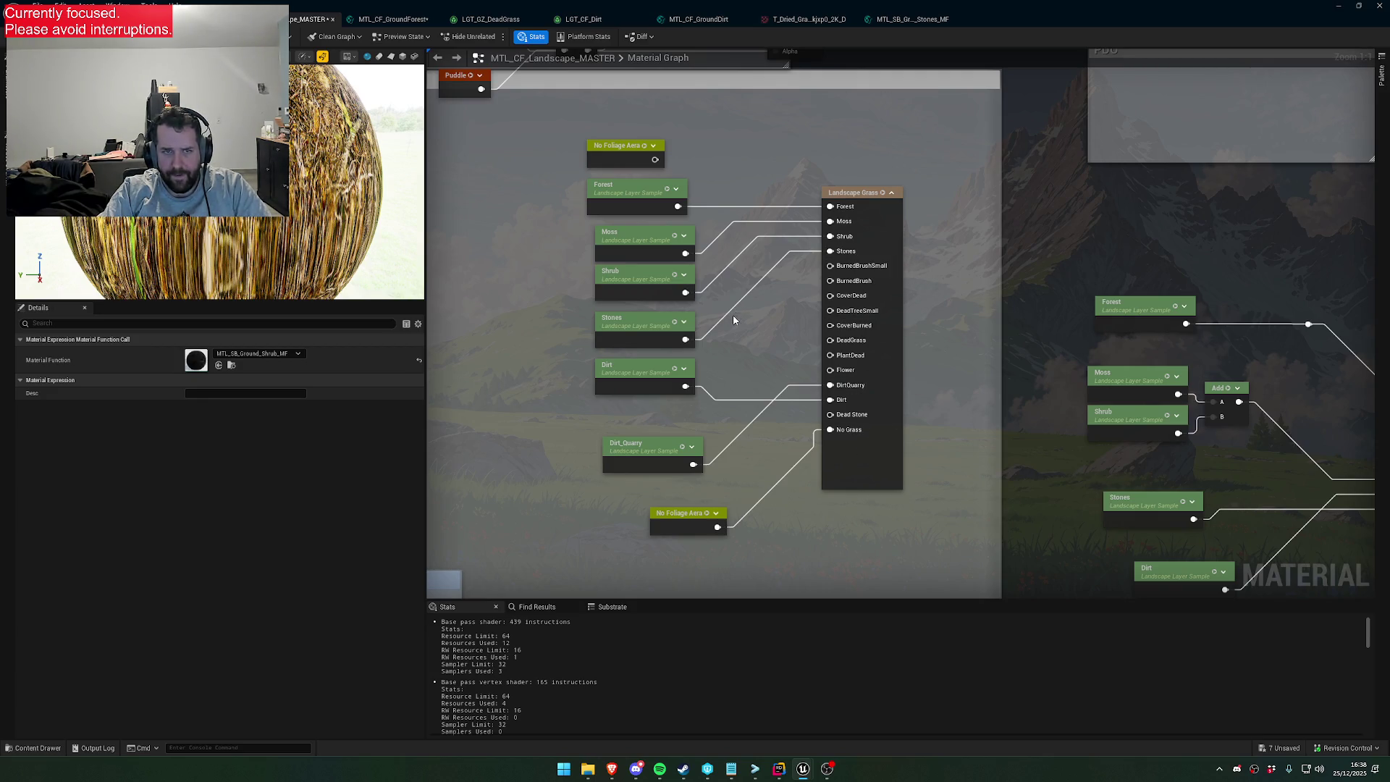
click(630, 325)
scroll(910, 289, down, 6)
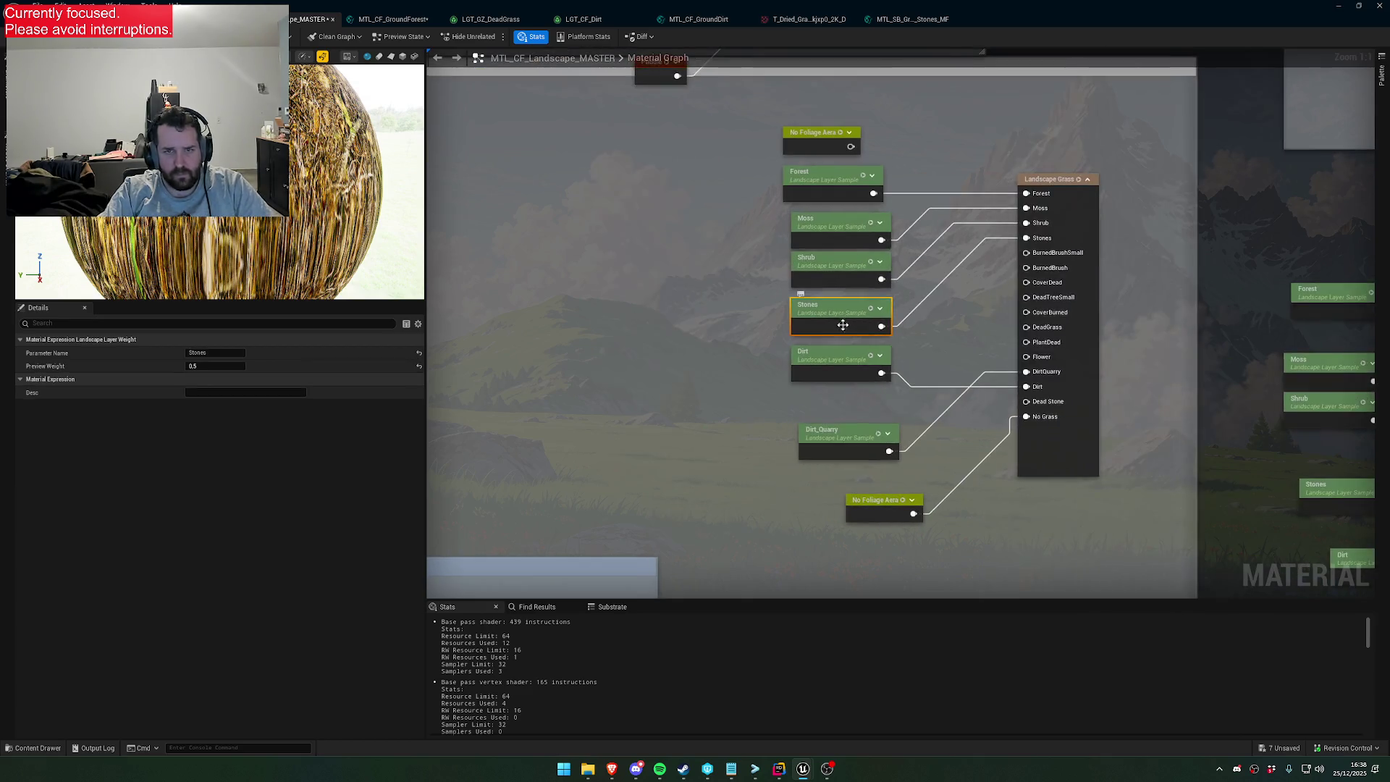
scroll(1054, 319, up, 2)
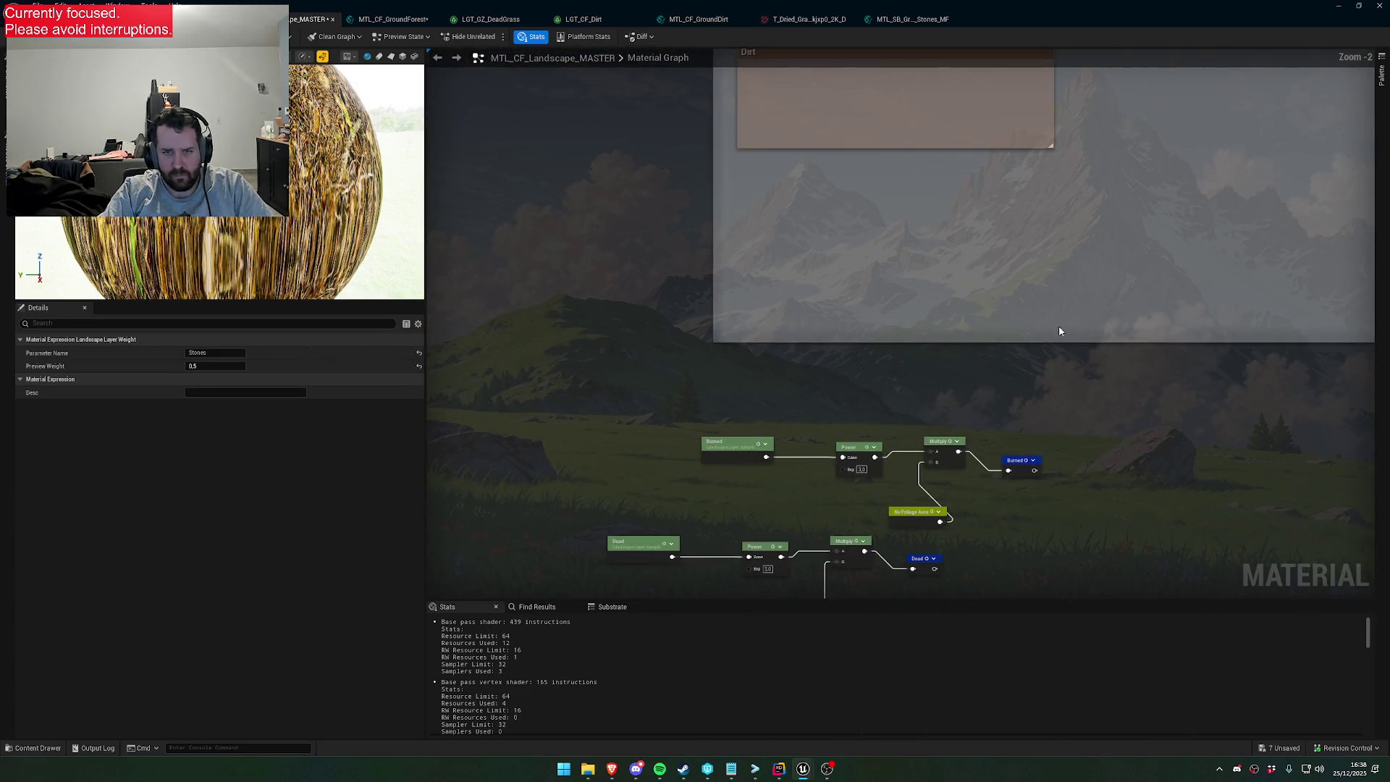
scroll(1053, 299, up, 1)
scroll(900, 432, up, 2)
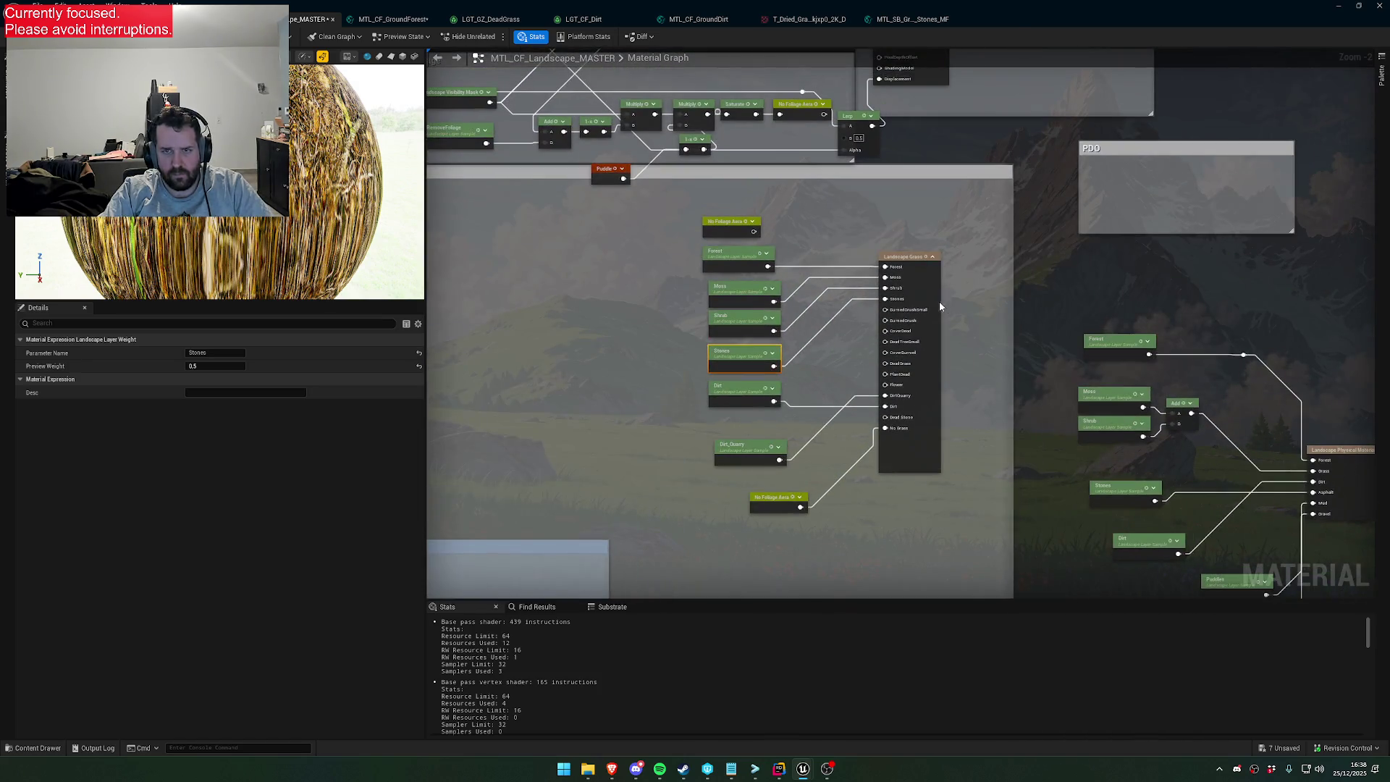
click(807, 349)
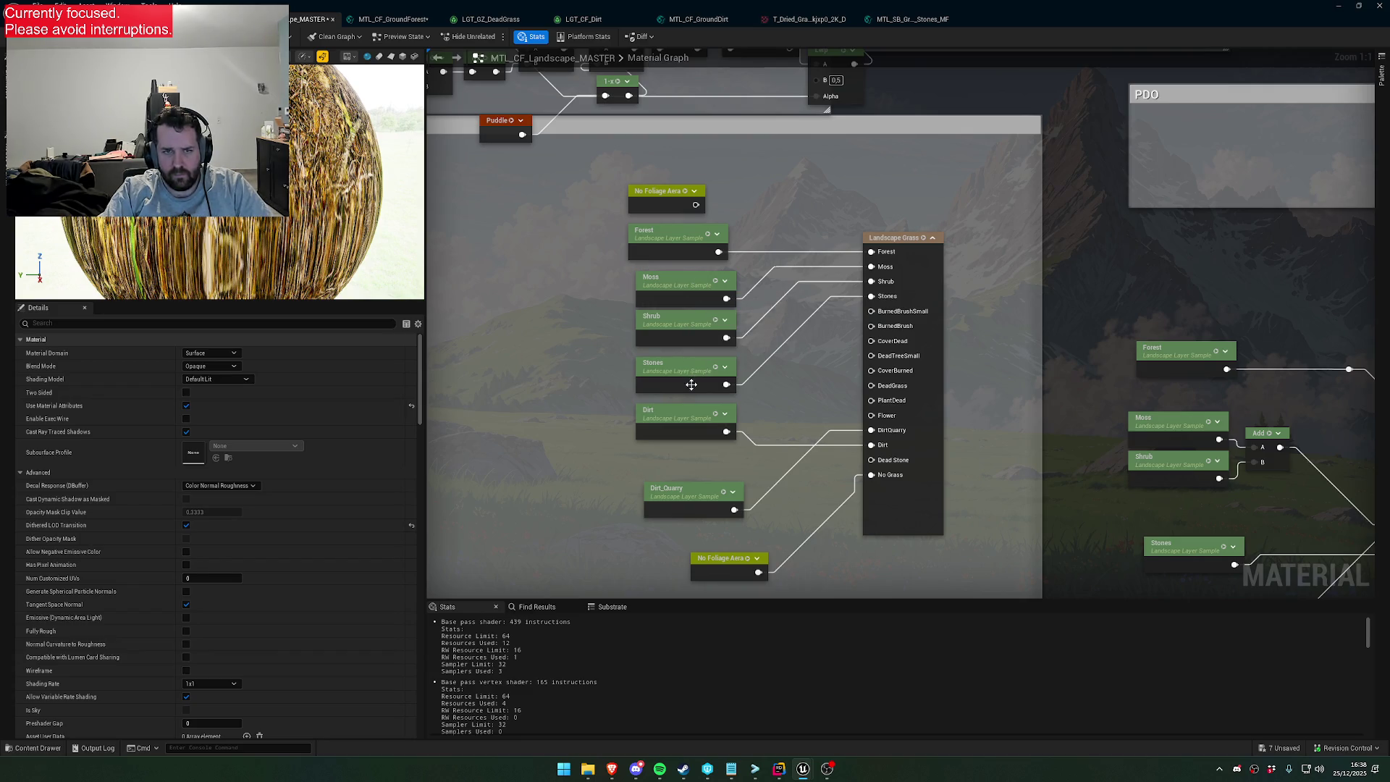
click(706, 499)
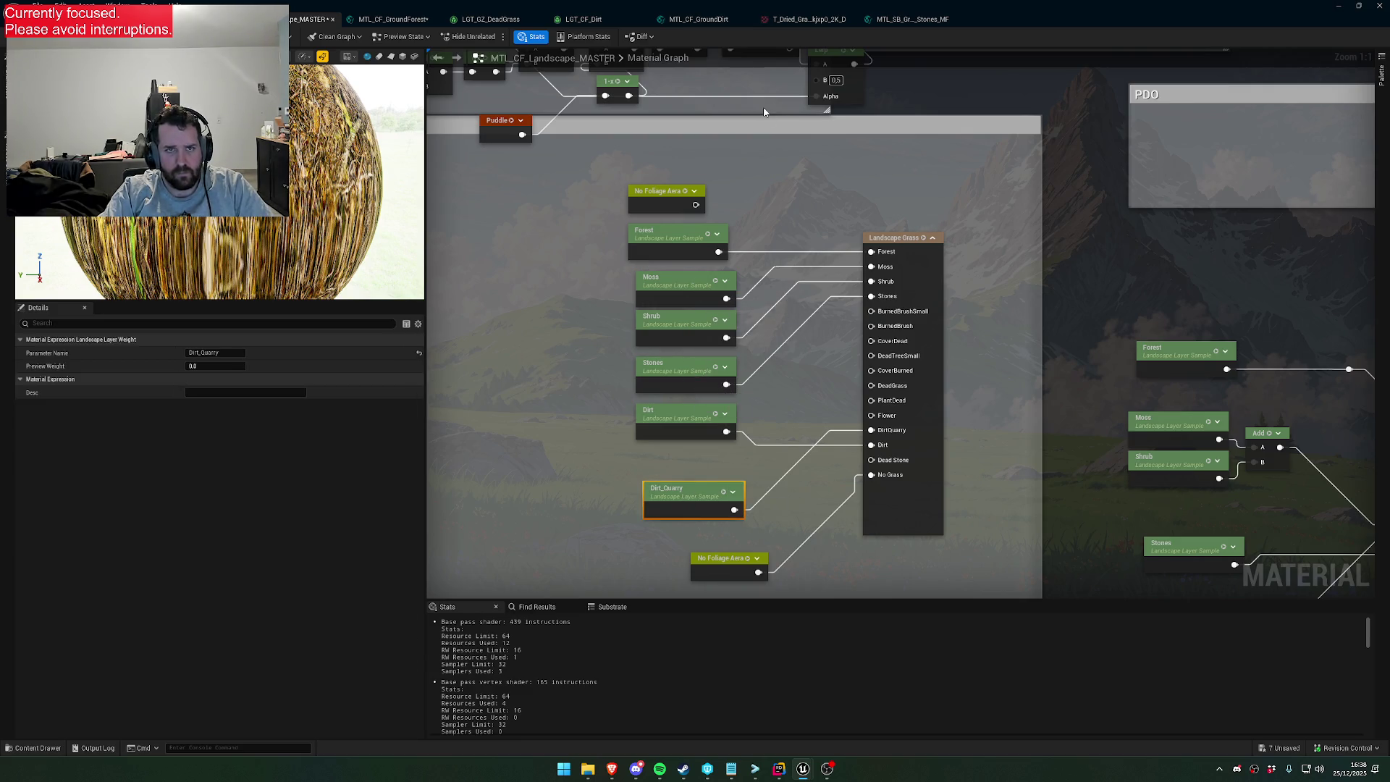
mouse_move(770, 5)
mouse_down()
mouse_move(888, 379)
mouse_move(837, 480)
mouse_up()
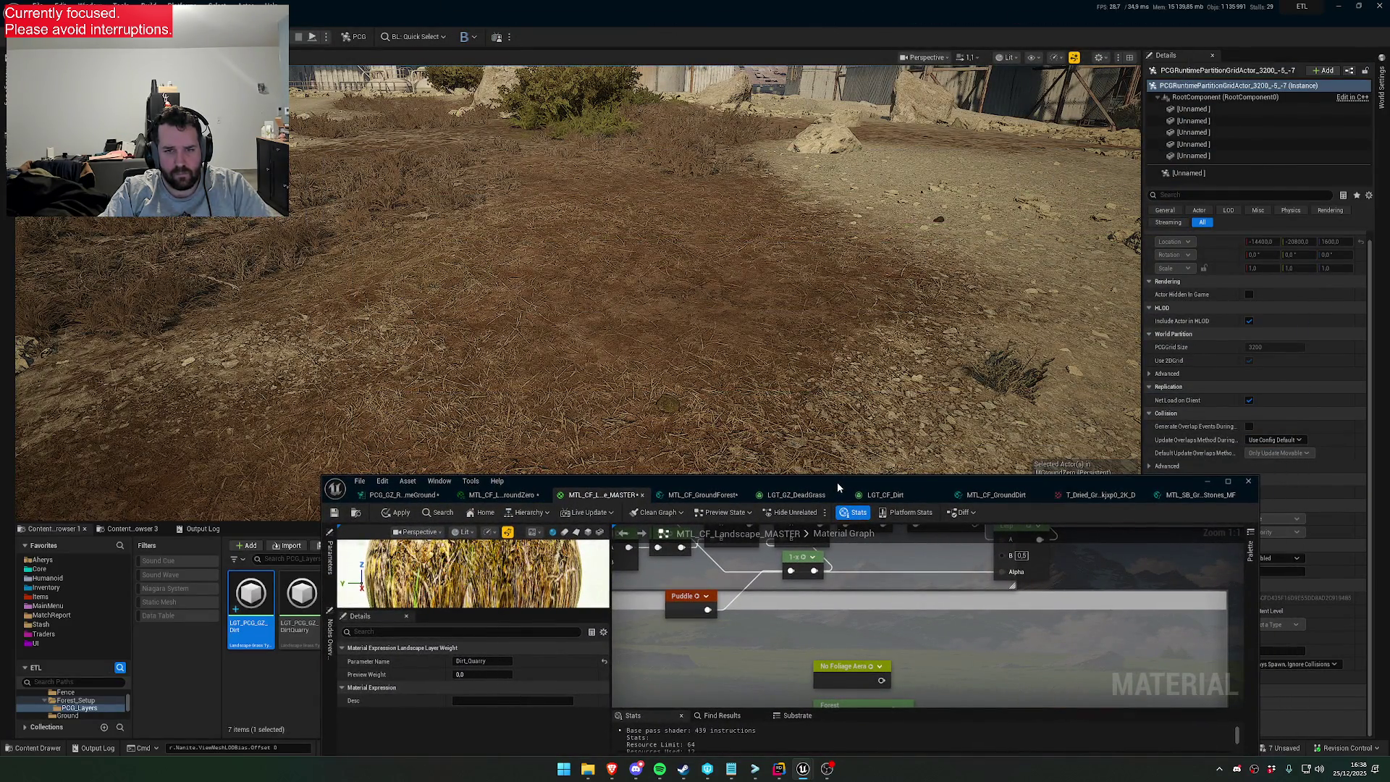
Fly over the rocky dirt ground, then enter Landscape mode with Shift+2 to list target layers
mouse_move(847, 413)
mouse_down()
mouse_move(862, 369)
mouse_move(886, 392)
mouse_up()
scroll(862, 370, up, 2)
scroll(886, 392, down, 2)
scroll(886, 392, down, 1)
scroll(886, 392, up, 1)
scroll(886, 392, up, 2)
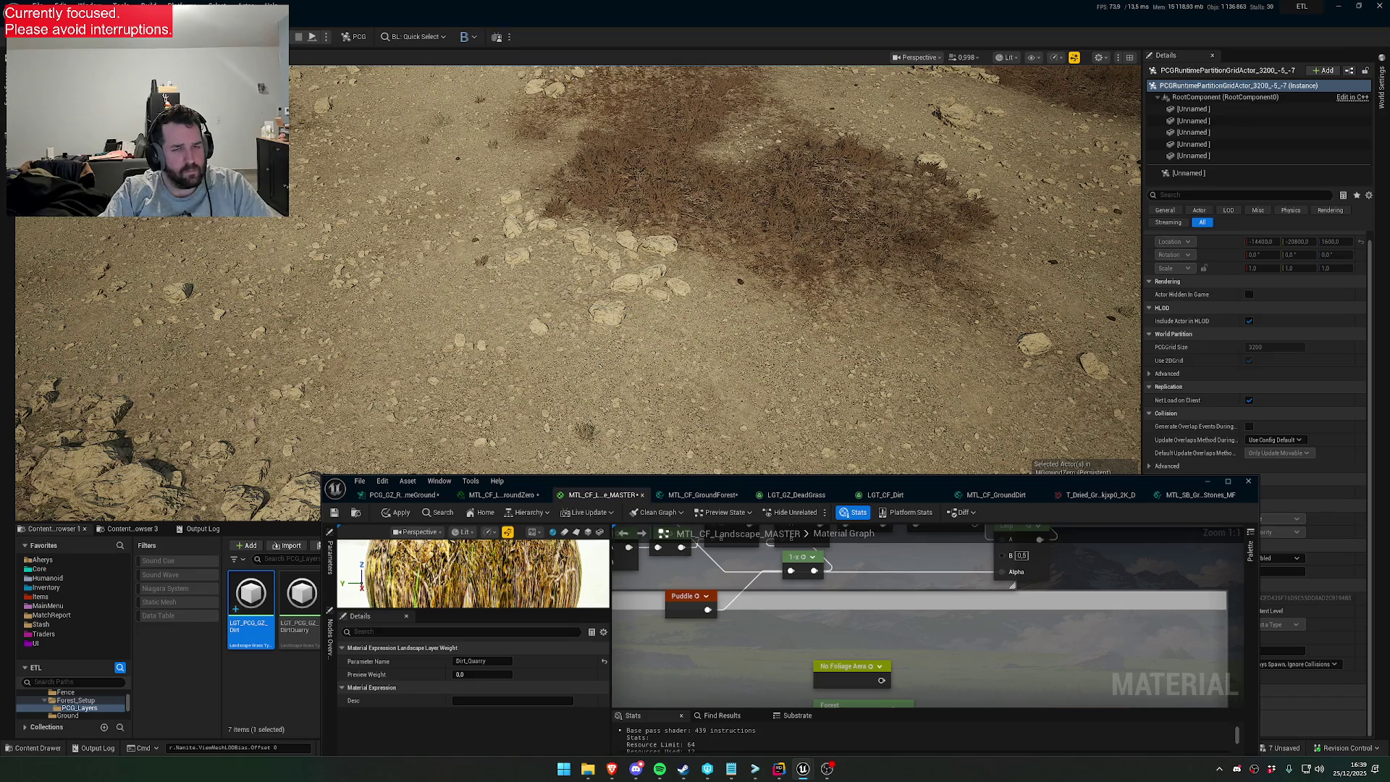
drag(886, 391, 886, 392)
key(shift+2)
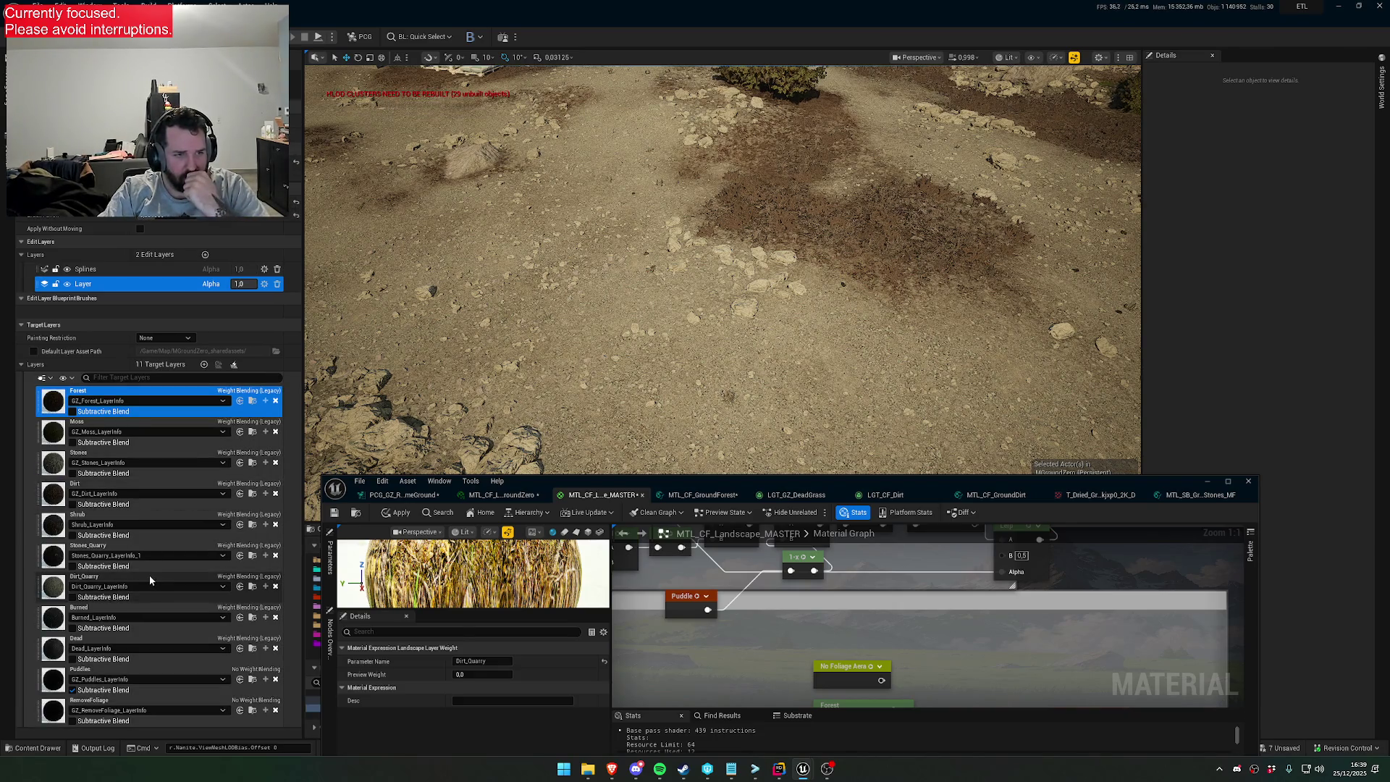
Rename the Forest landscape target layer to DryForest
click(137, 641)
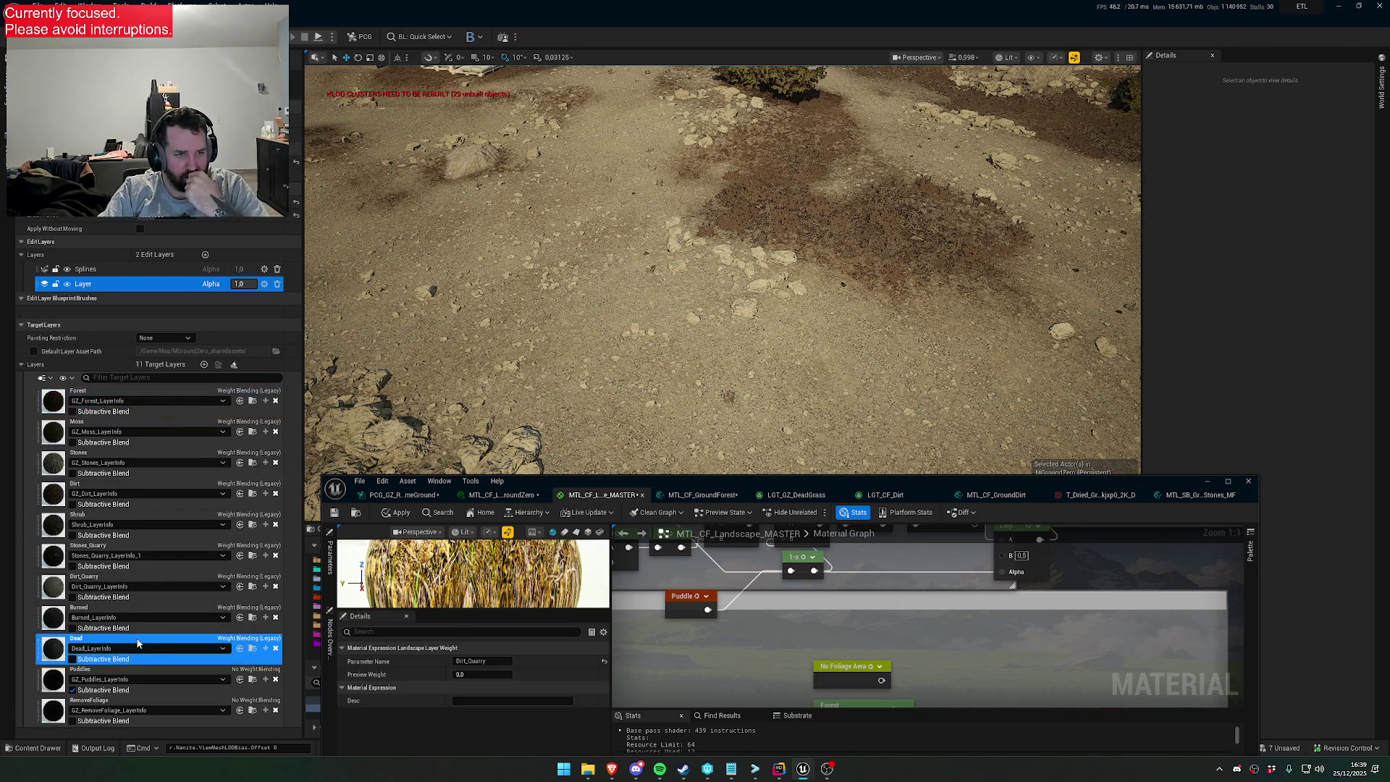
right_click(79, 642)
click(77, 640)
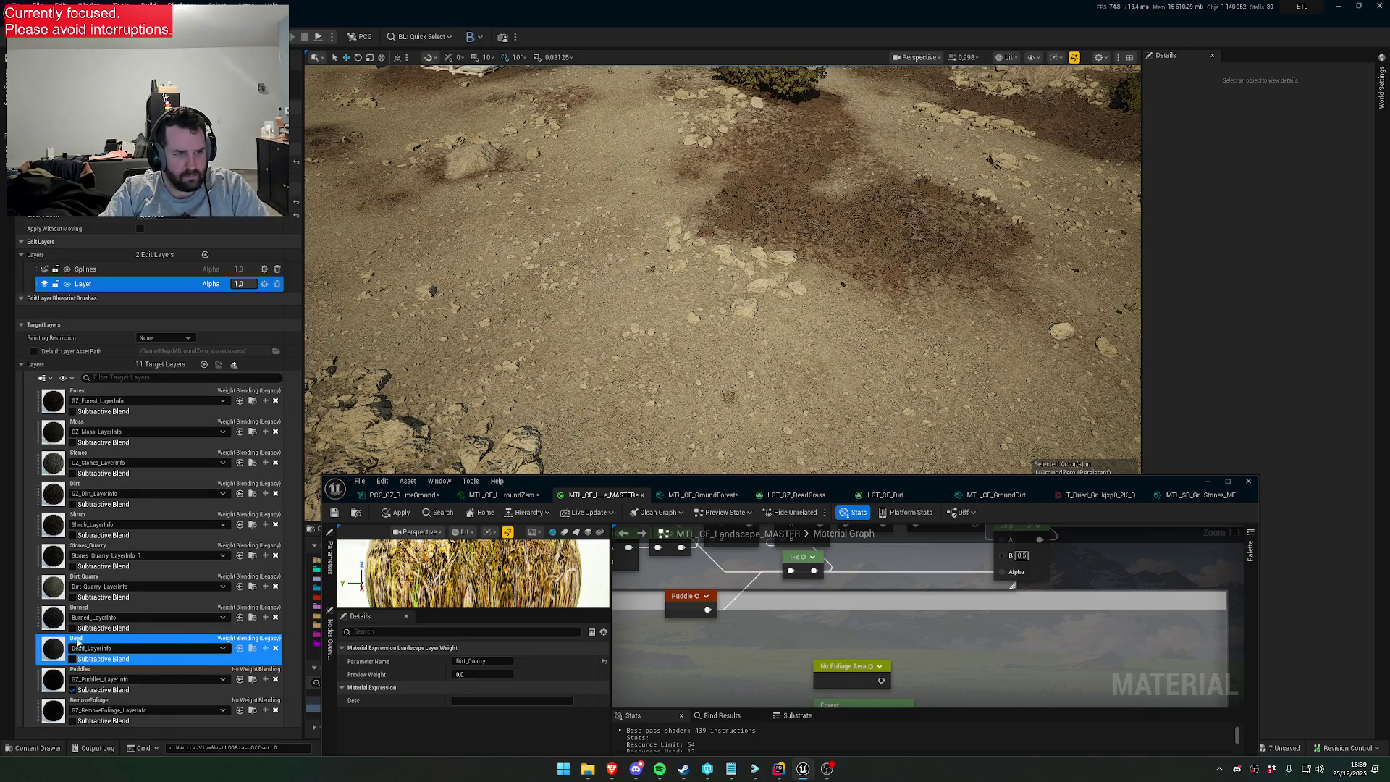
click(94, 395)
right_click(93, 393)
click(145, 432)
text(Dri)
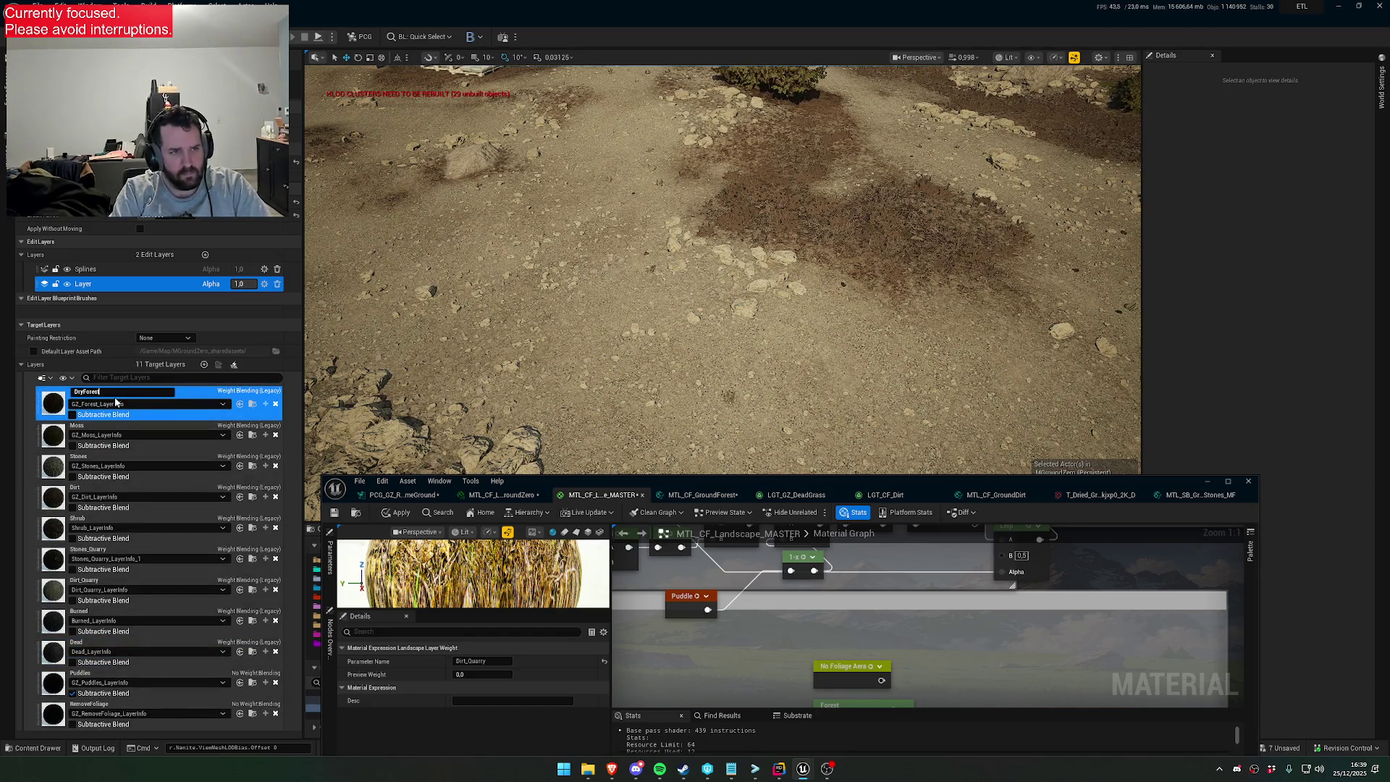
key(Return)
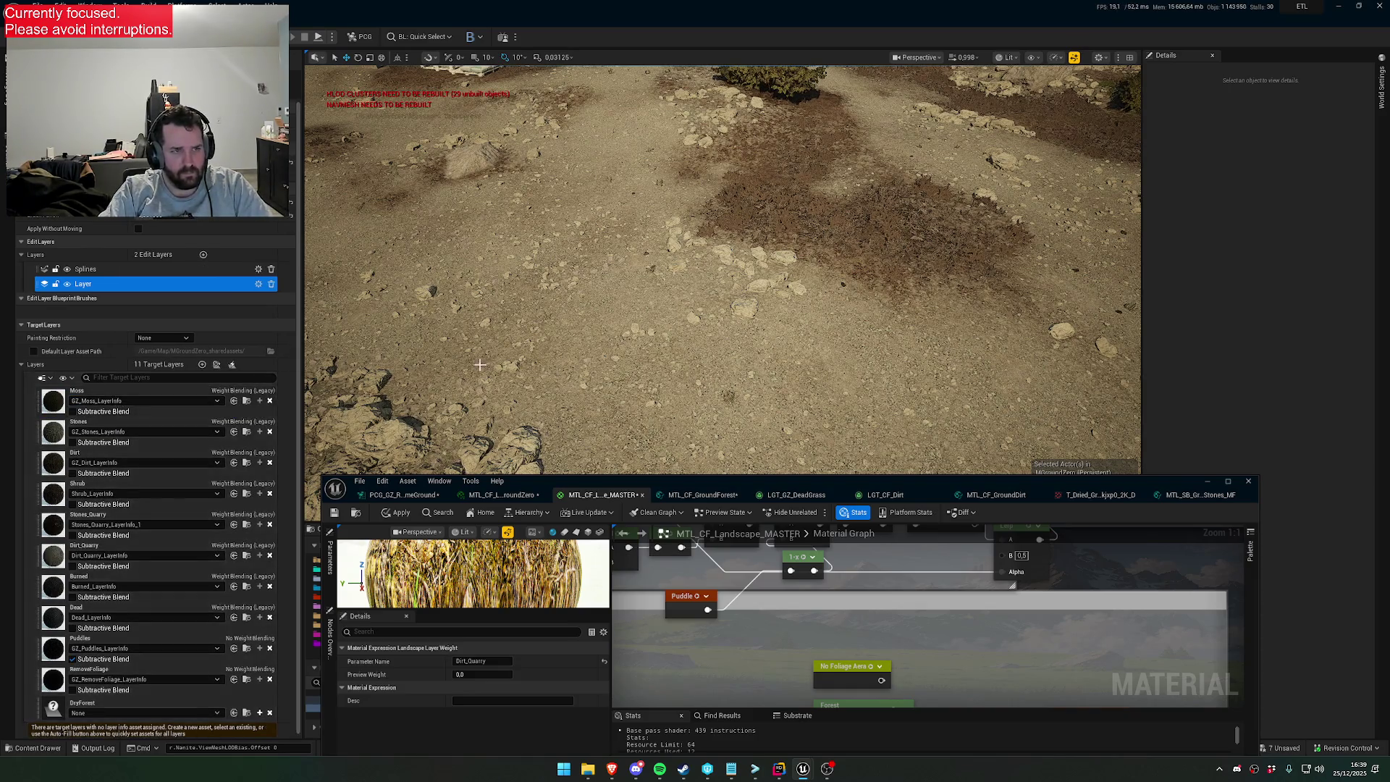
Fly the camera level over the forest floor and look for a DryForest layer info asset
scroll(204, 567, down, 1)
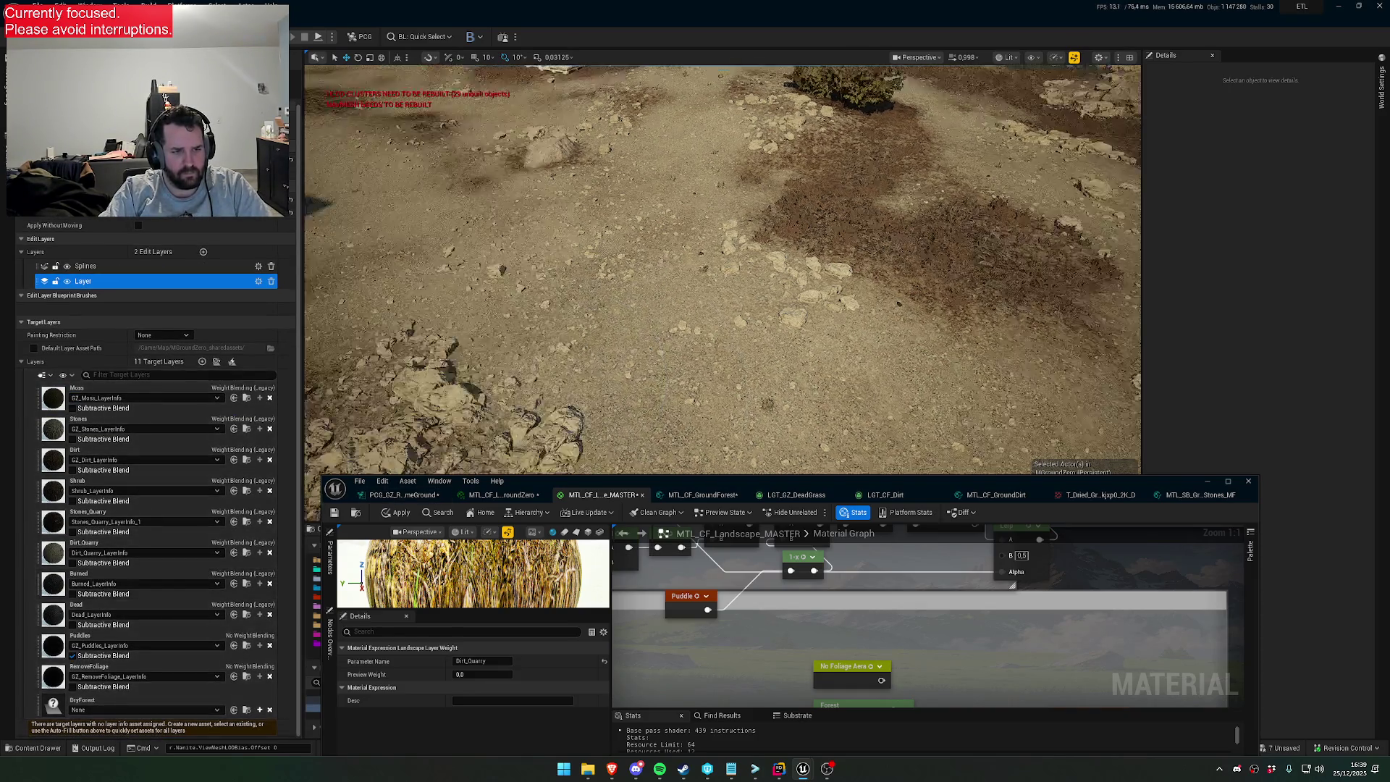
scroll(567, 454, up, 5)
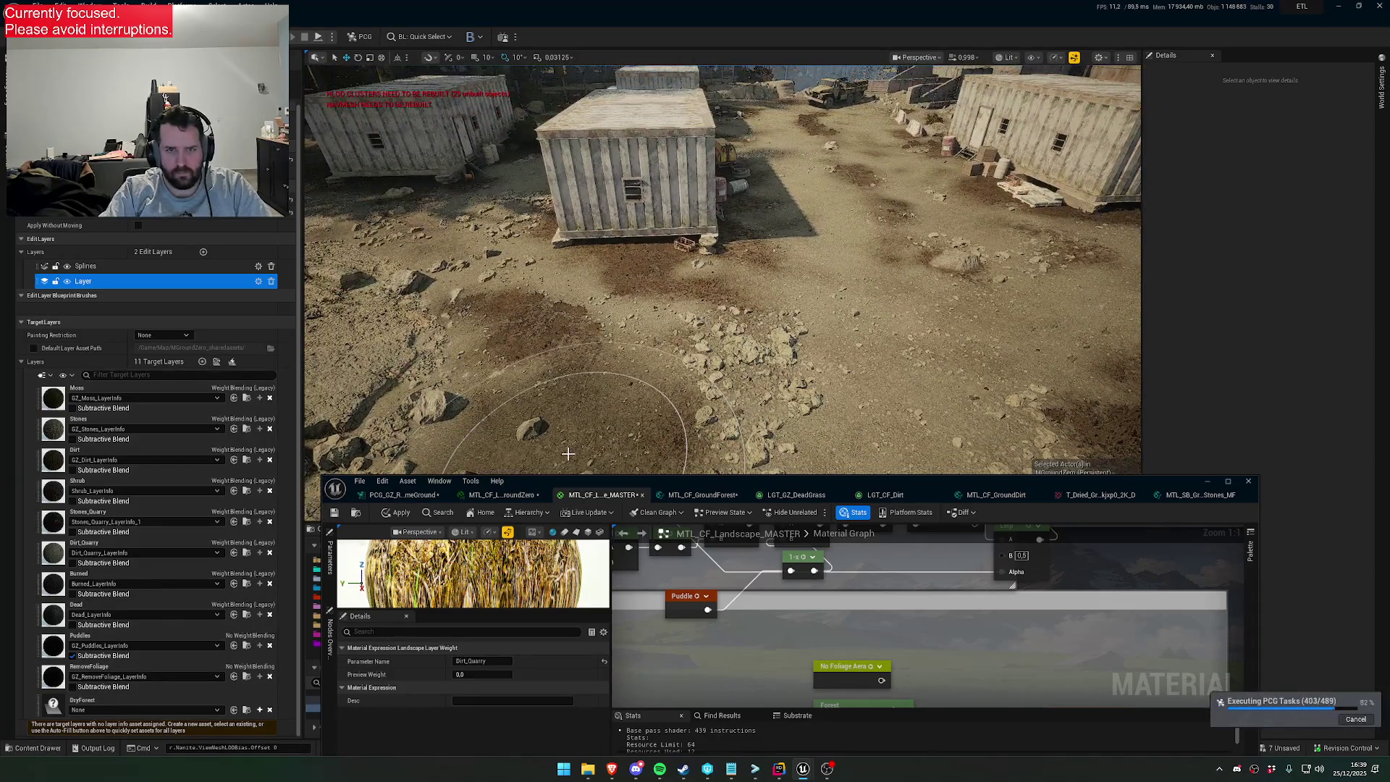
scroll(568, 454, up, 3)
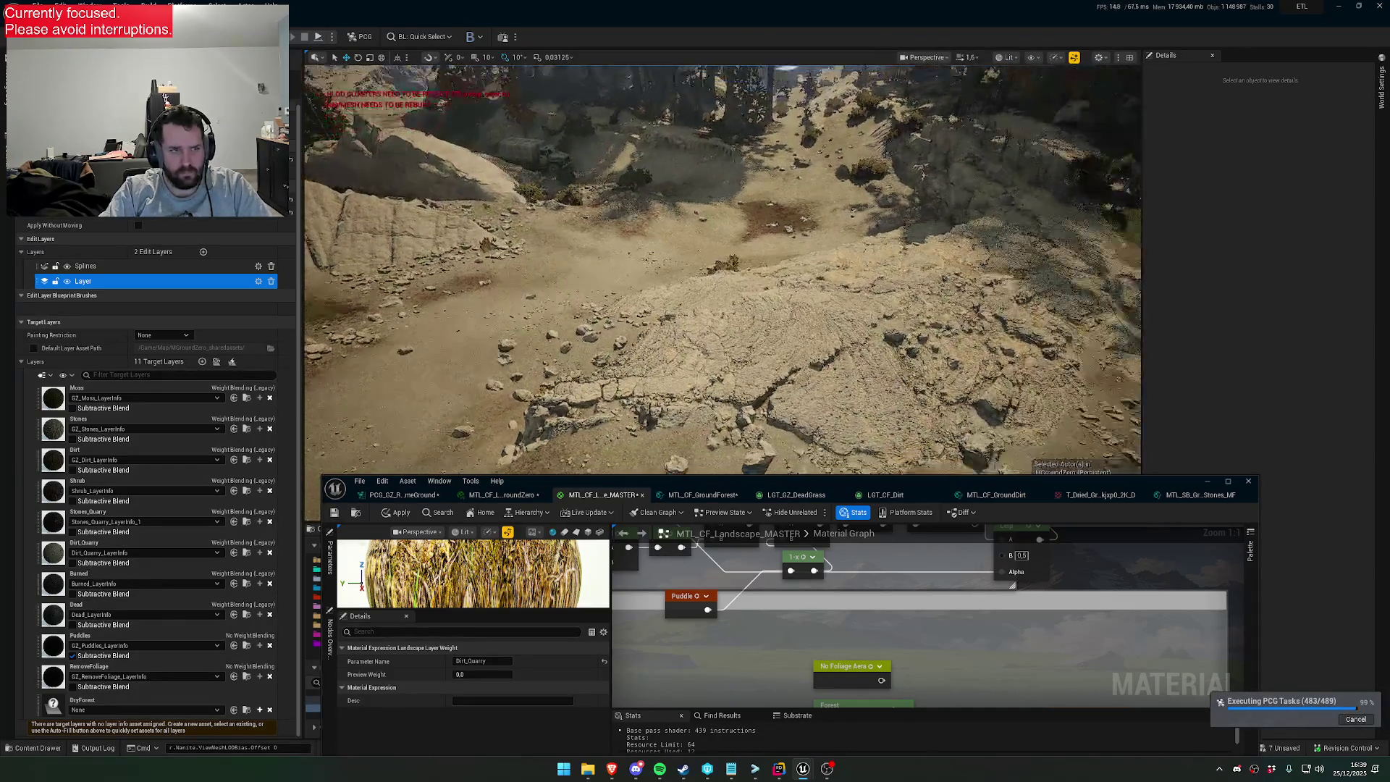
scroll(567, 454, up, 2)
scroll(568, 454, down, 2)
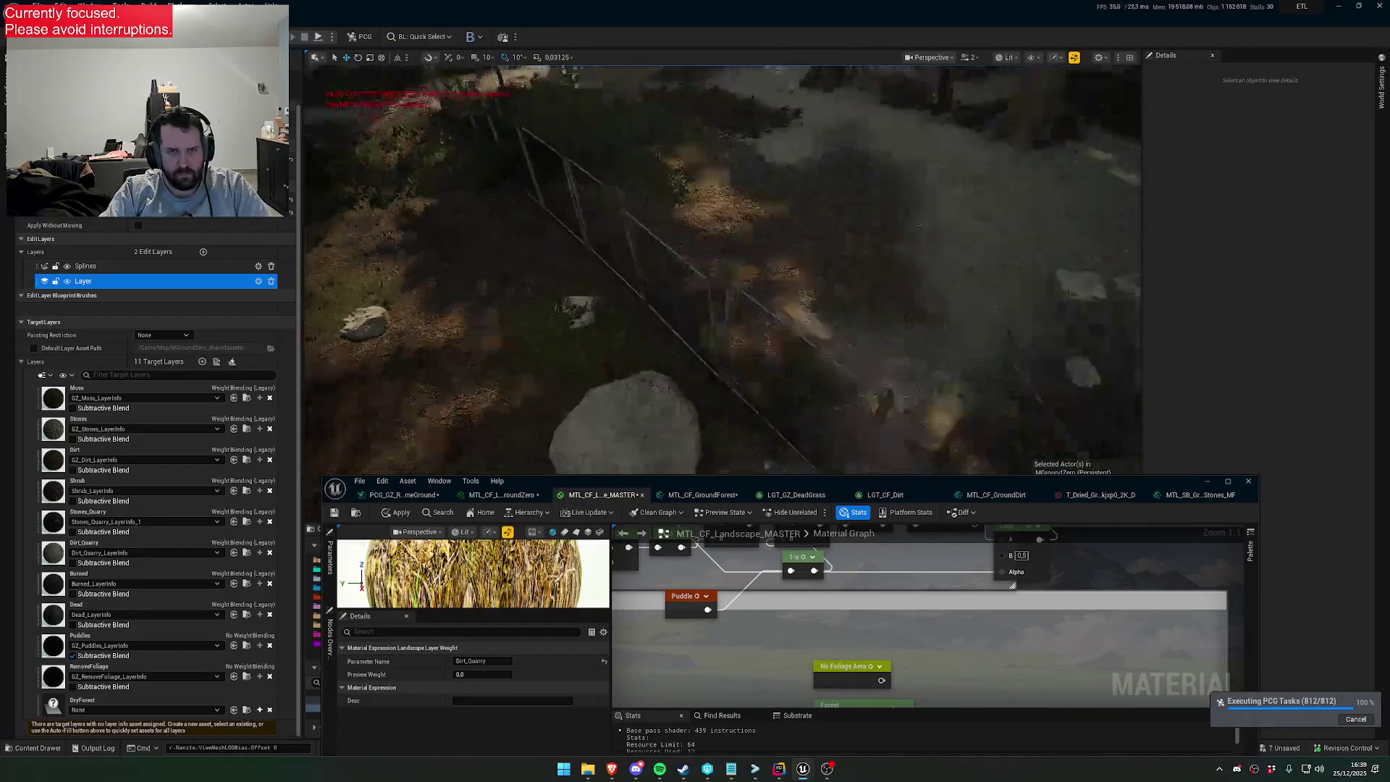
key(s)
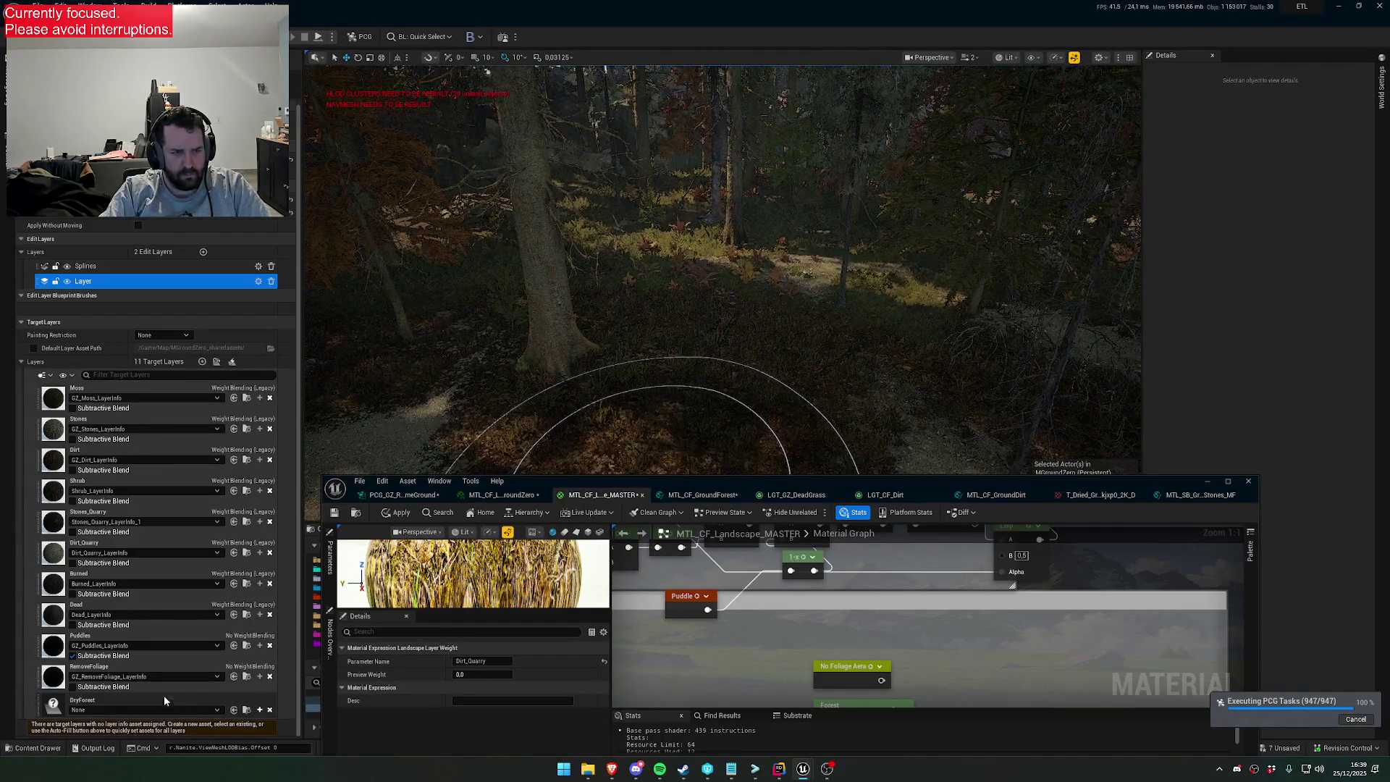
click(162, 709)
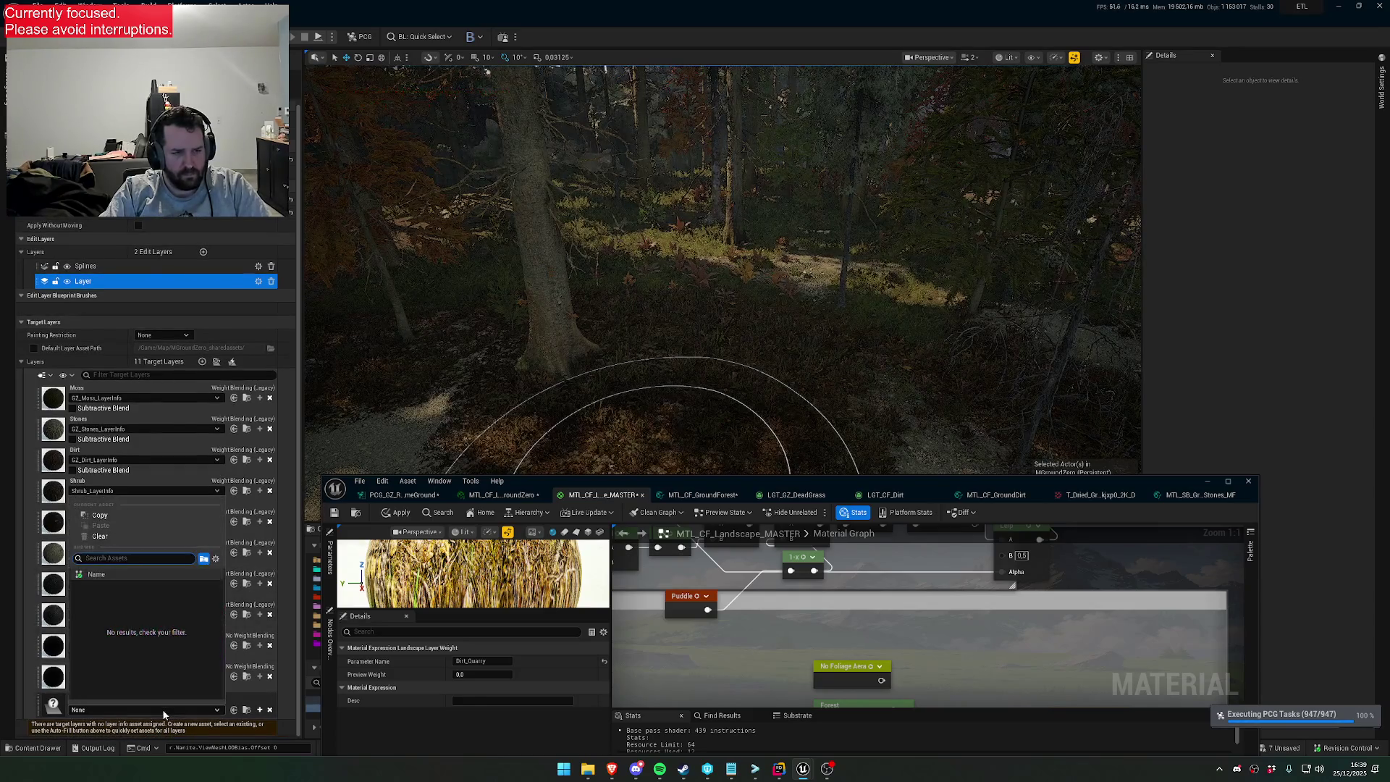
text(GZ)
Close the DryForest layer info picker without choosing, then acknowledge the editor crash report
click(173, 706)
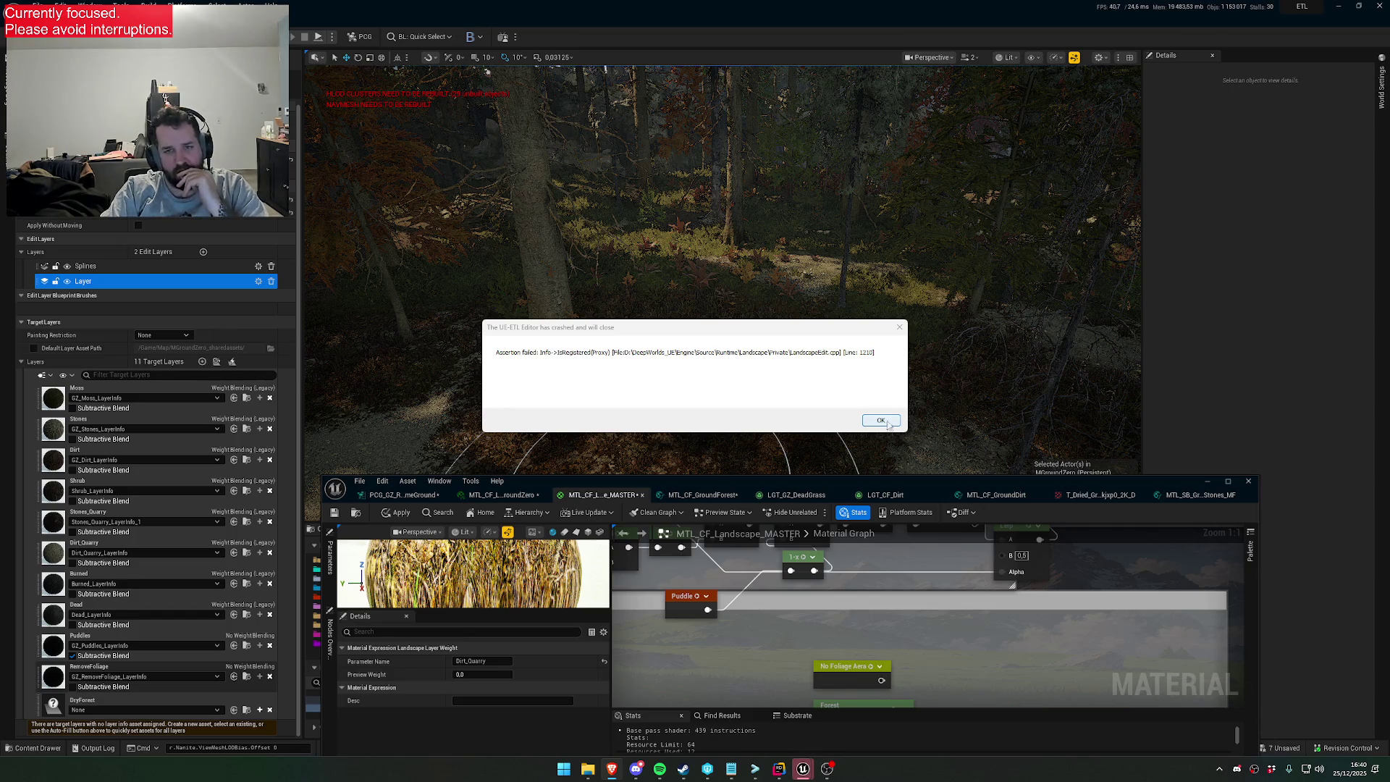
click(886, 423)
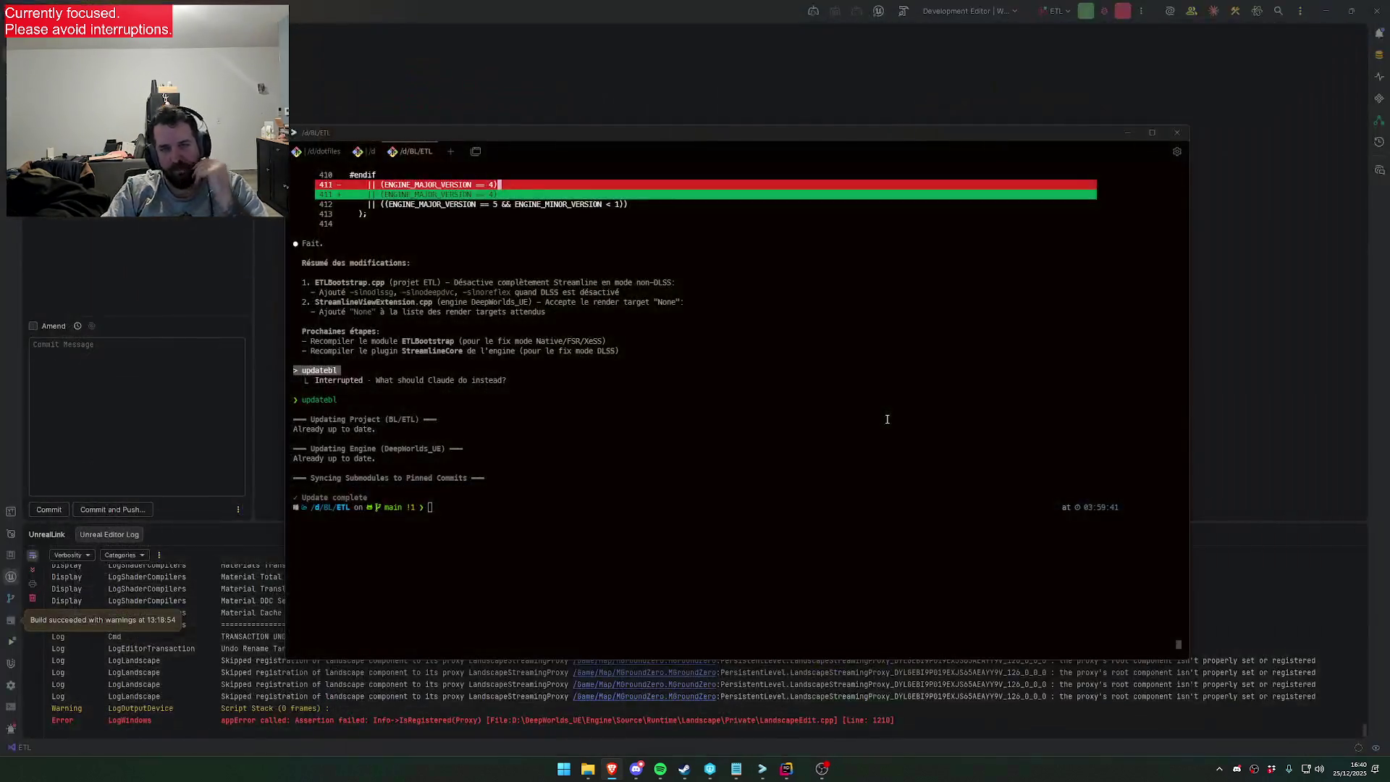
Build and launch the Development Editor target from Rider with Shift+F10
click(796, 766)
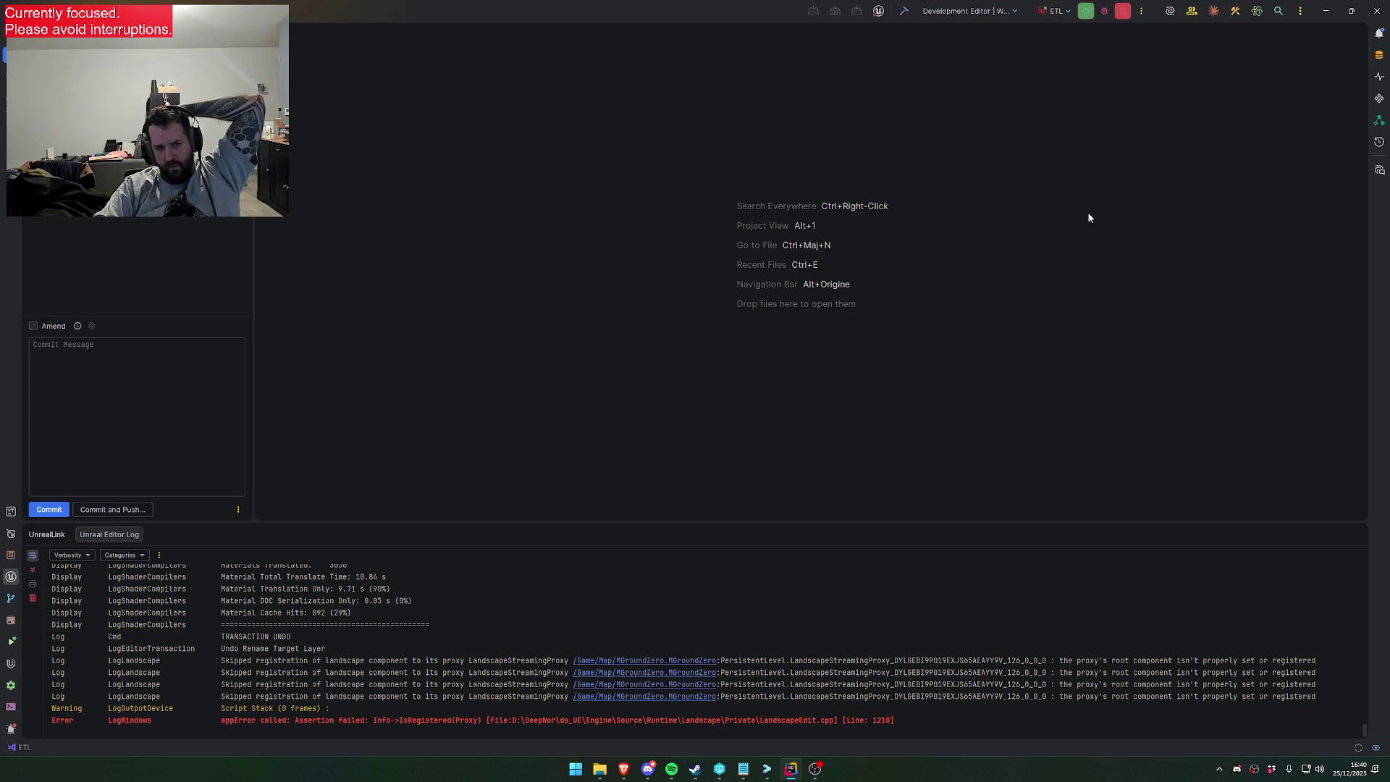
key(shift+F10)
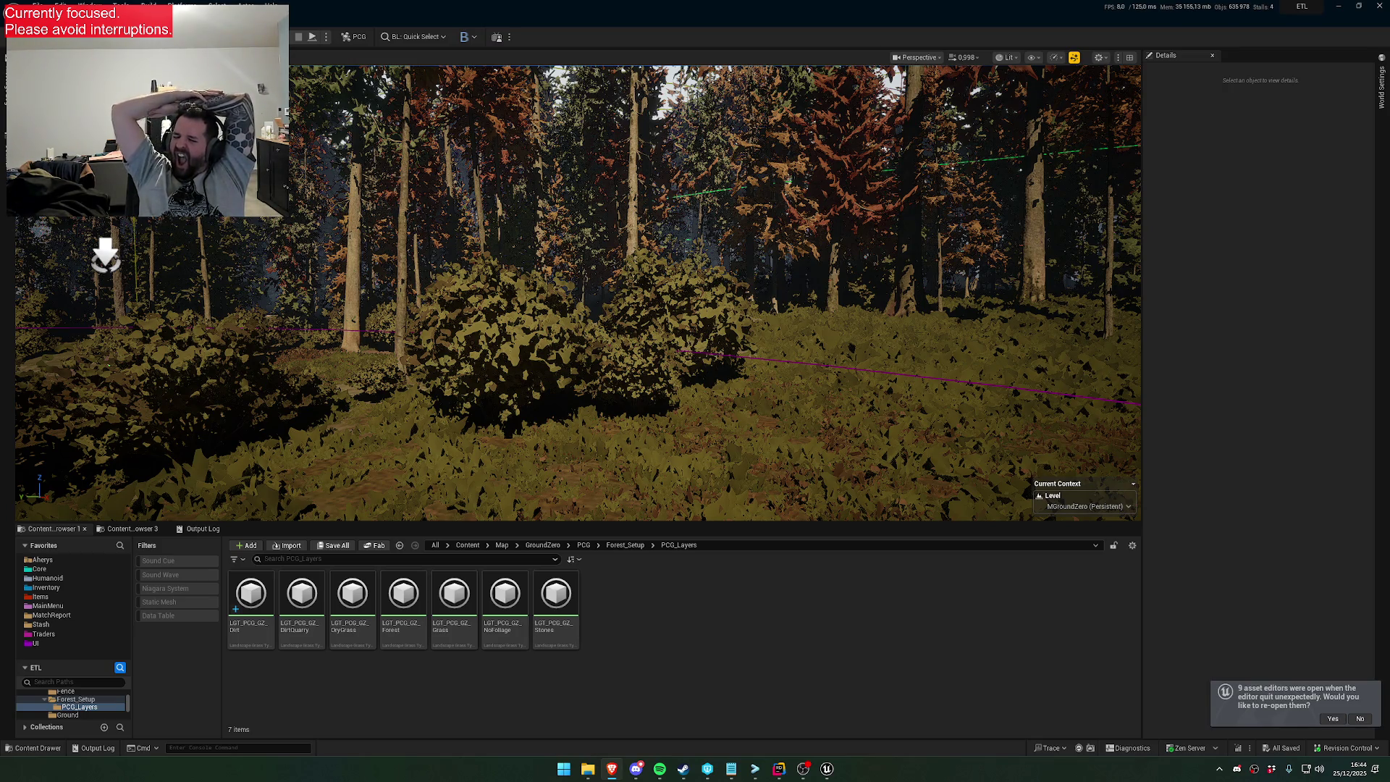
Return to the relaunched editor and accept reopening the nine pre-crash asset editors
click(1040, 400)
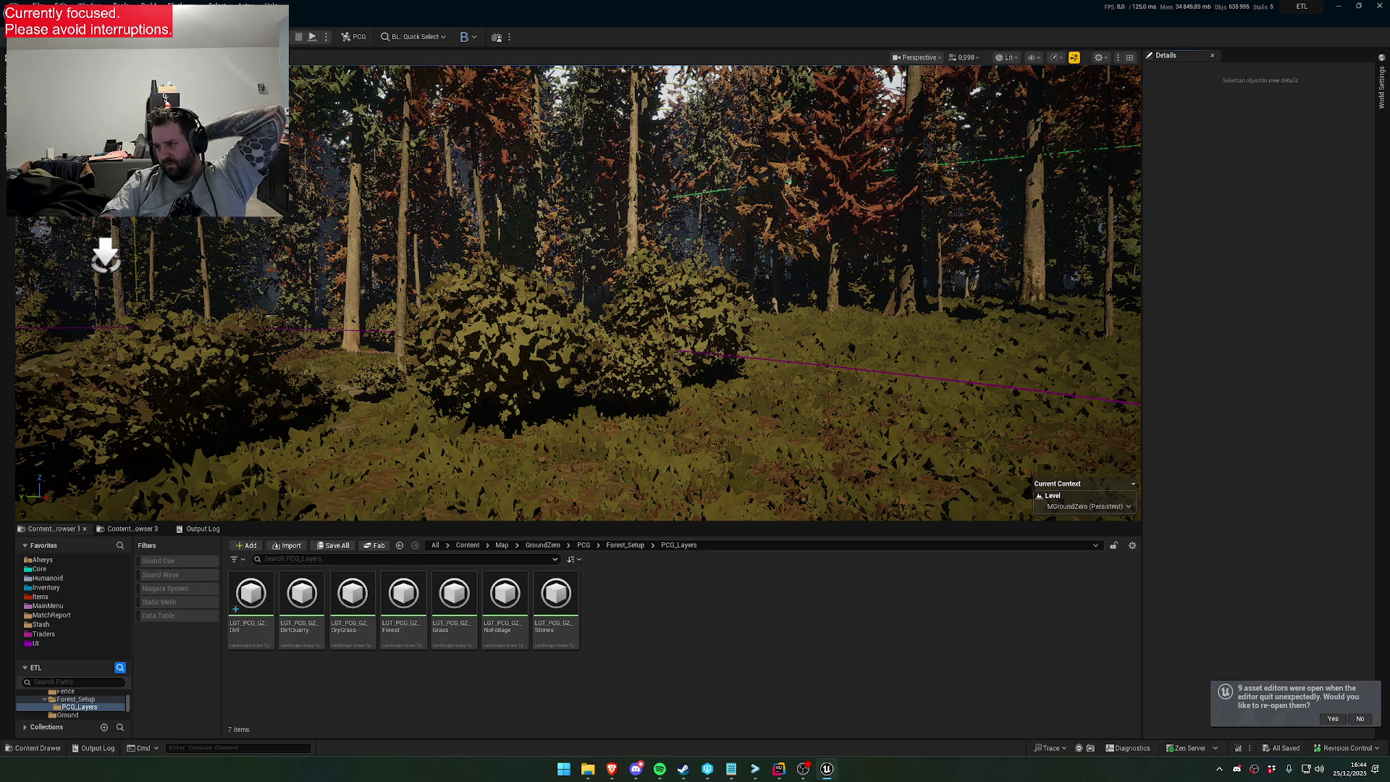
mouse_move(104, 254)
mouse_down()
mouse_move(1039, 310)
mouse_move(1048, 263)
mouse_move(949, 319)
mouse_up()
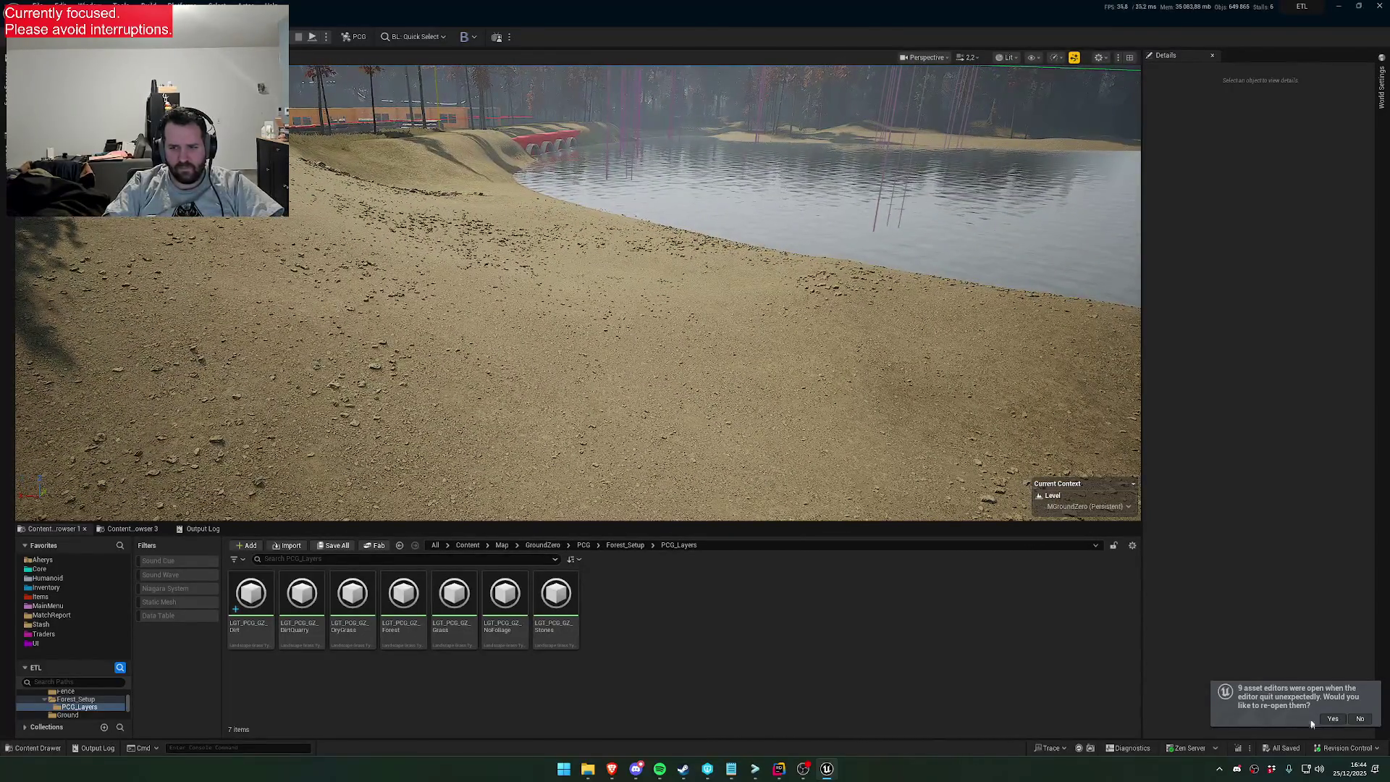
click(1330, 717)
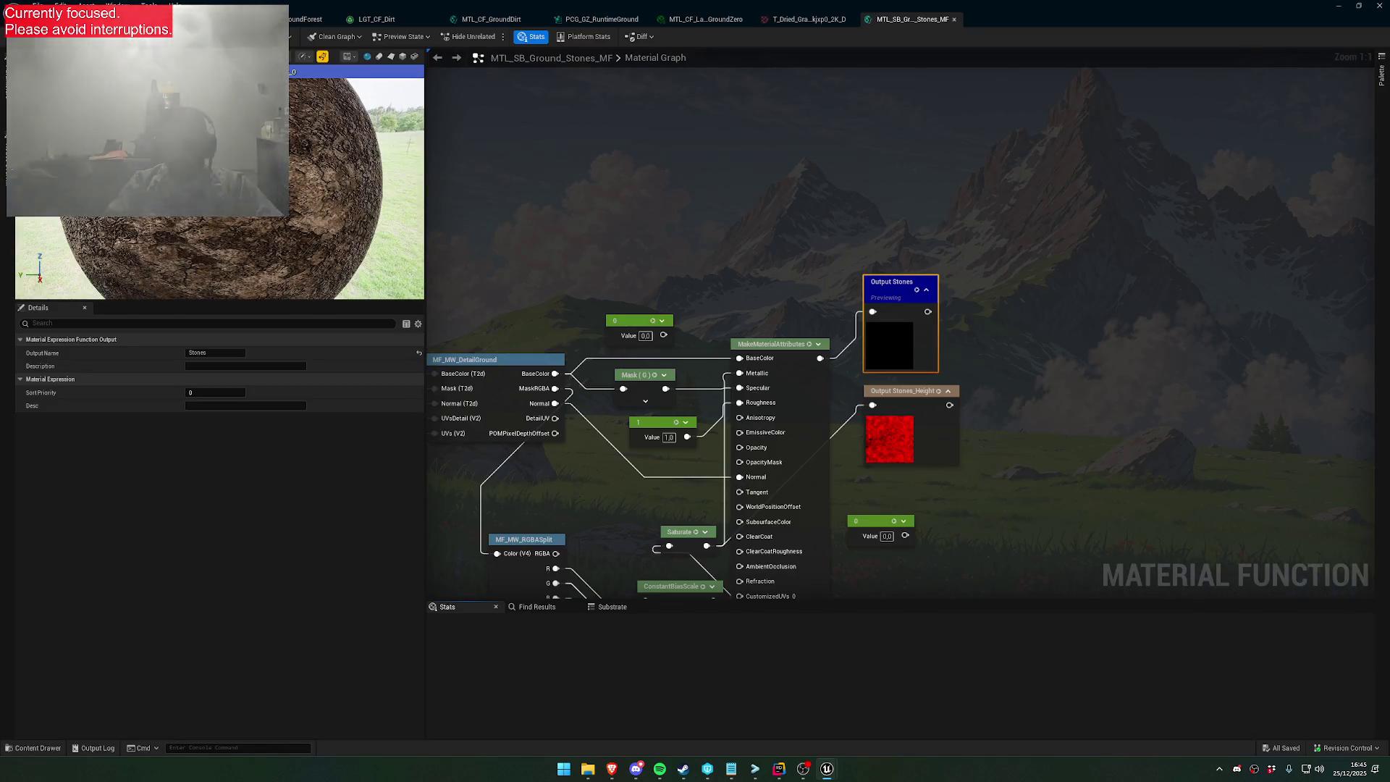
Pan to the Stones_MF texture and tessellation nodes, then centre the GroundForest texture nodes
drag(789, 288, 984, 225)
drag(816, 209, 947, 116)
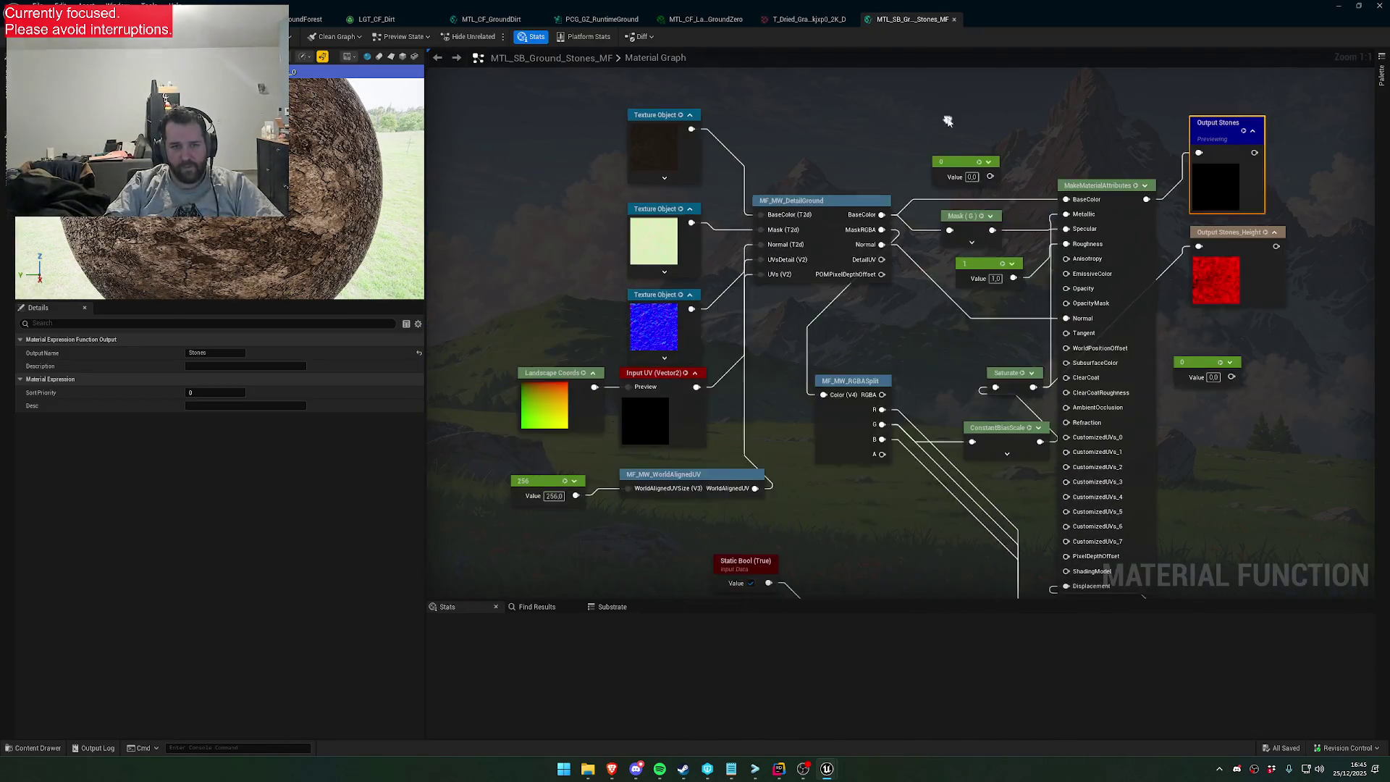
drag(813, 334, 813, 224)
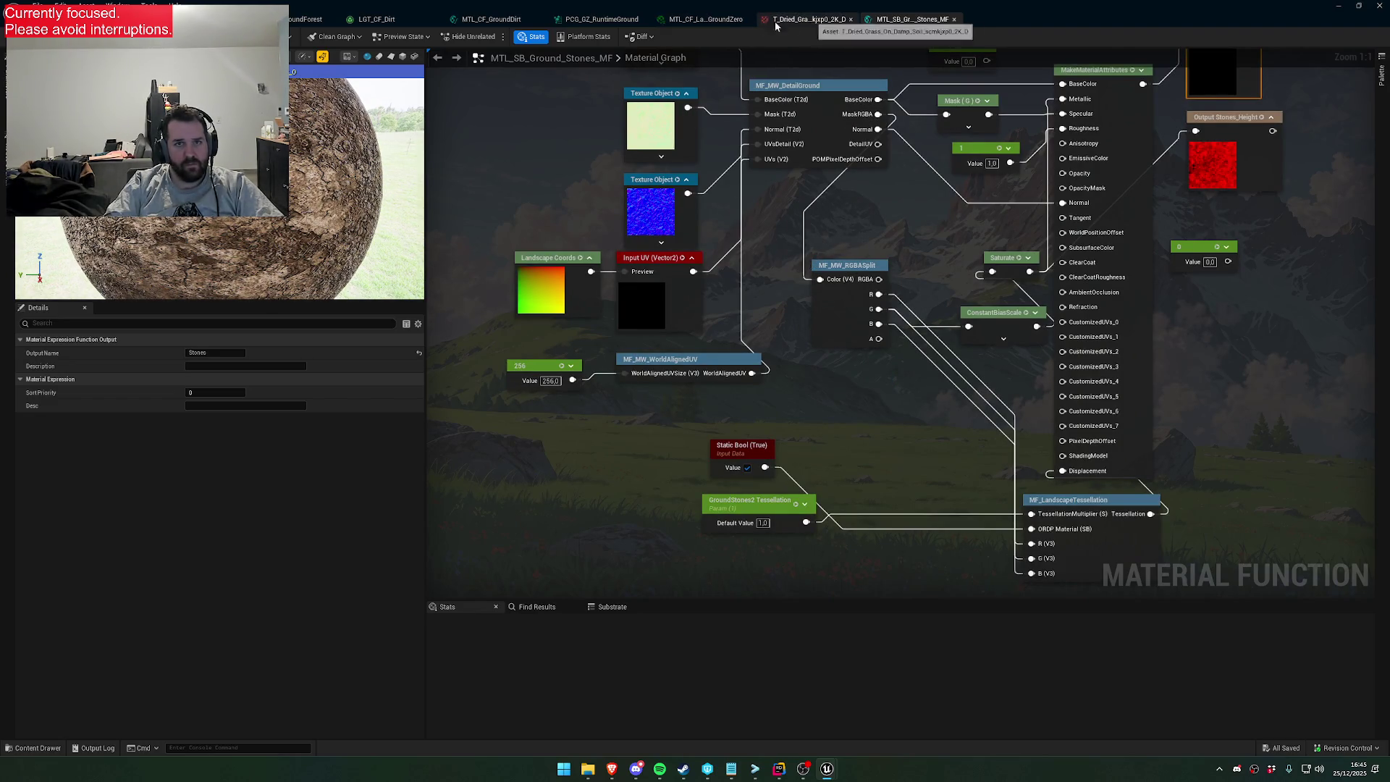
click(700, 22)
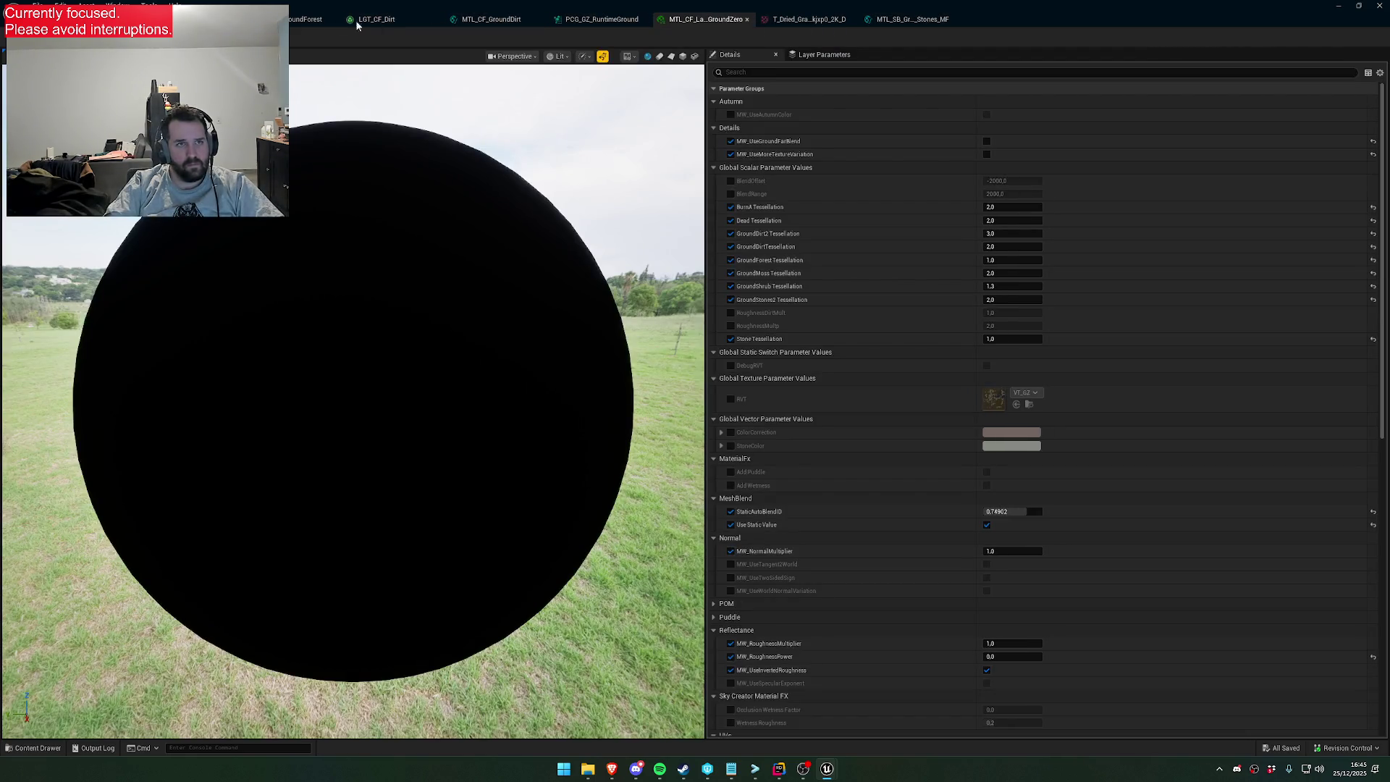
click(306, 19)
click(873, 271)
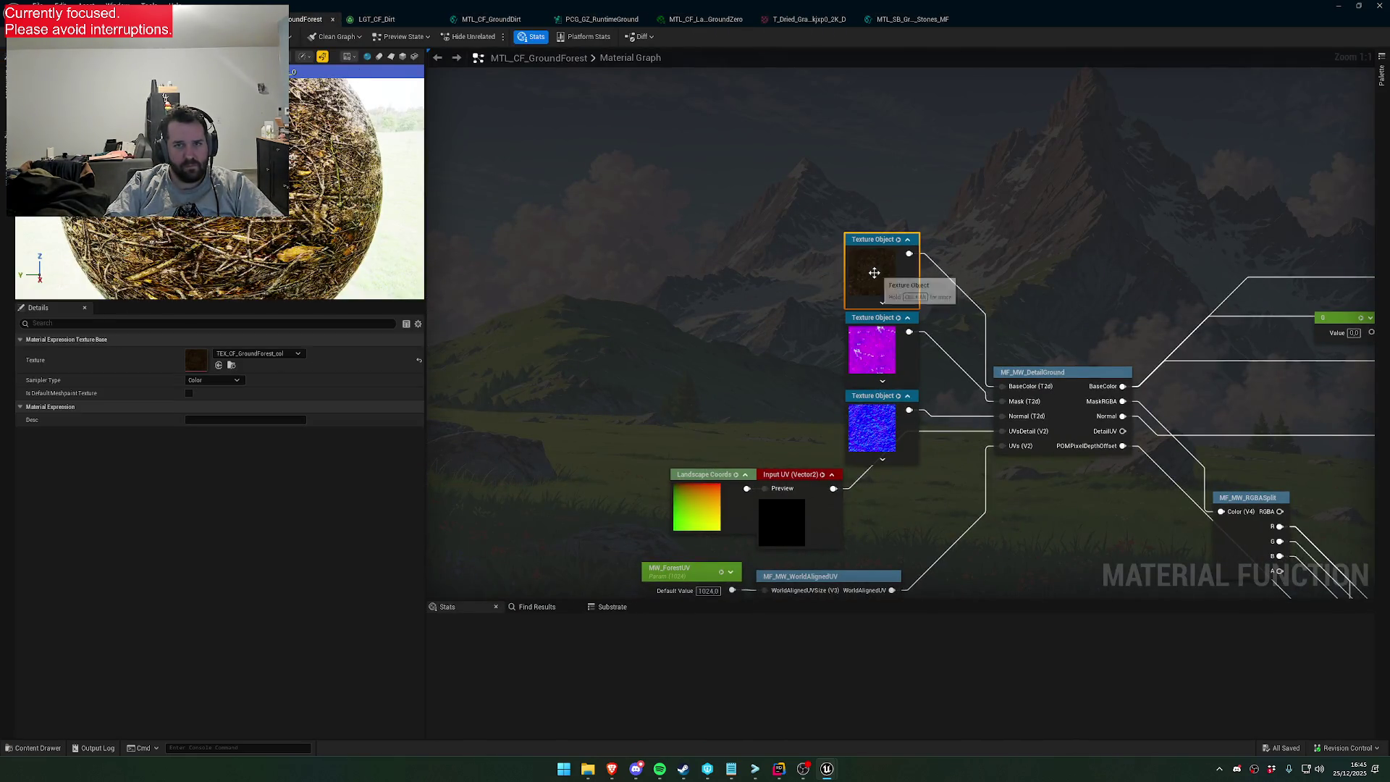
drag(800, 290, 534, 279)
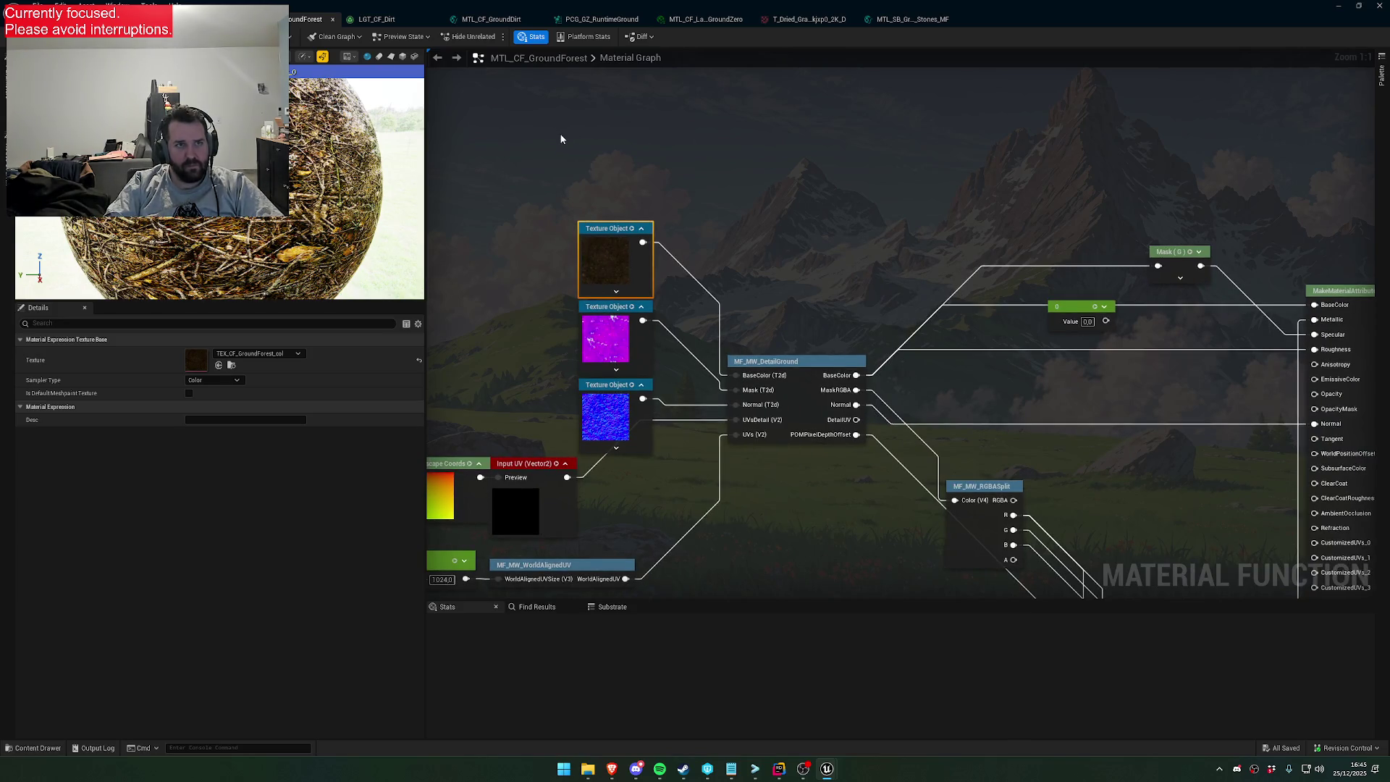
drag(546, 223, 663, 128)
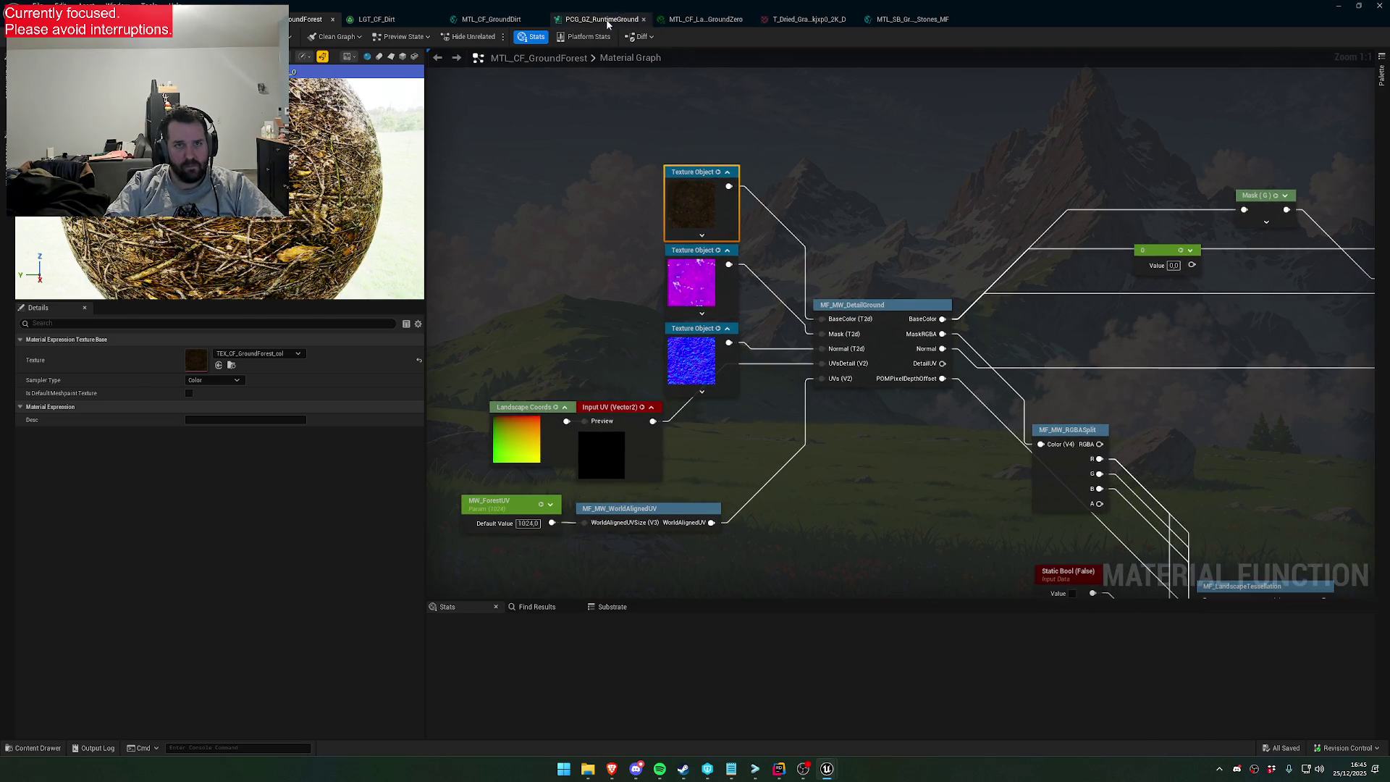
Flip between the GroundZero, GroundForest and GroundDirt tabs and open the GroundForest material function
click(696, 23)
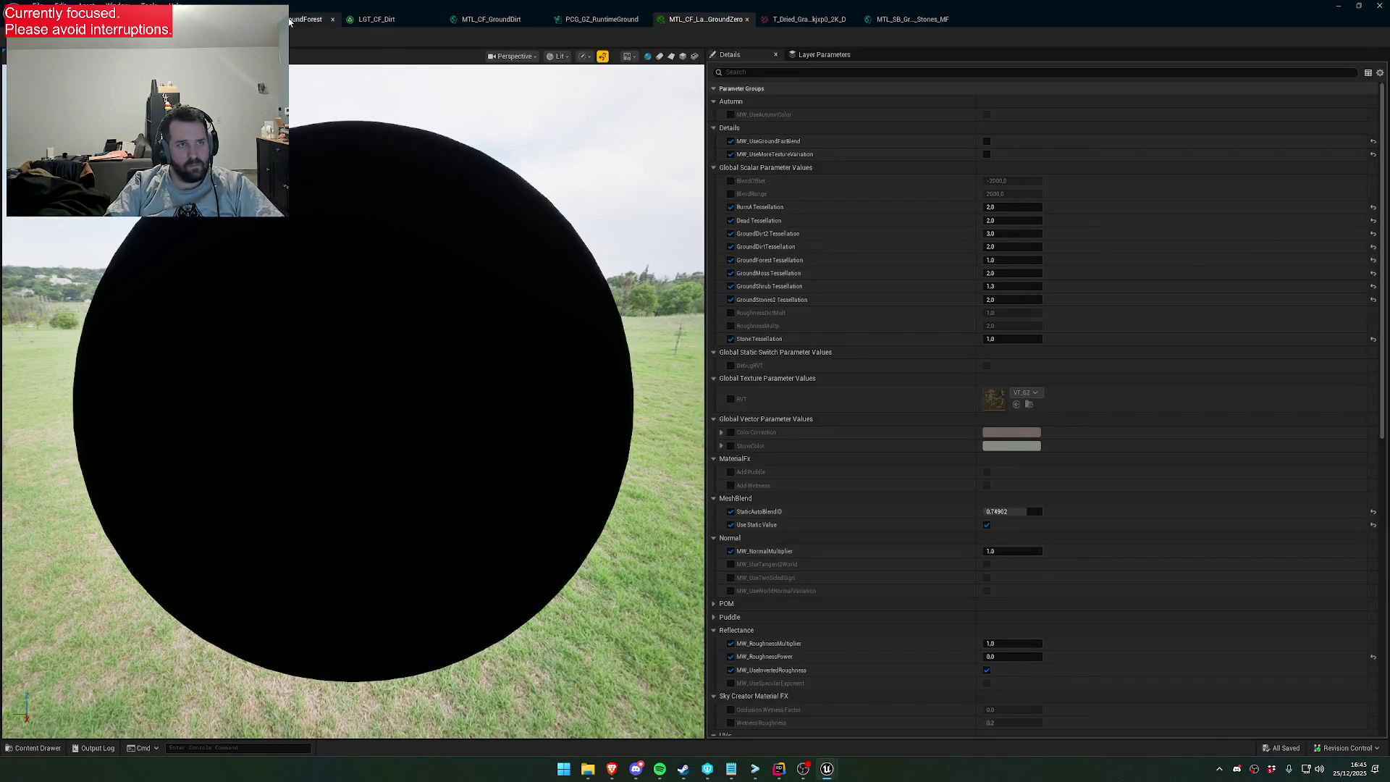
click(307, 20)
click(696, 19)
click(307, 19)
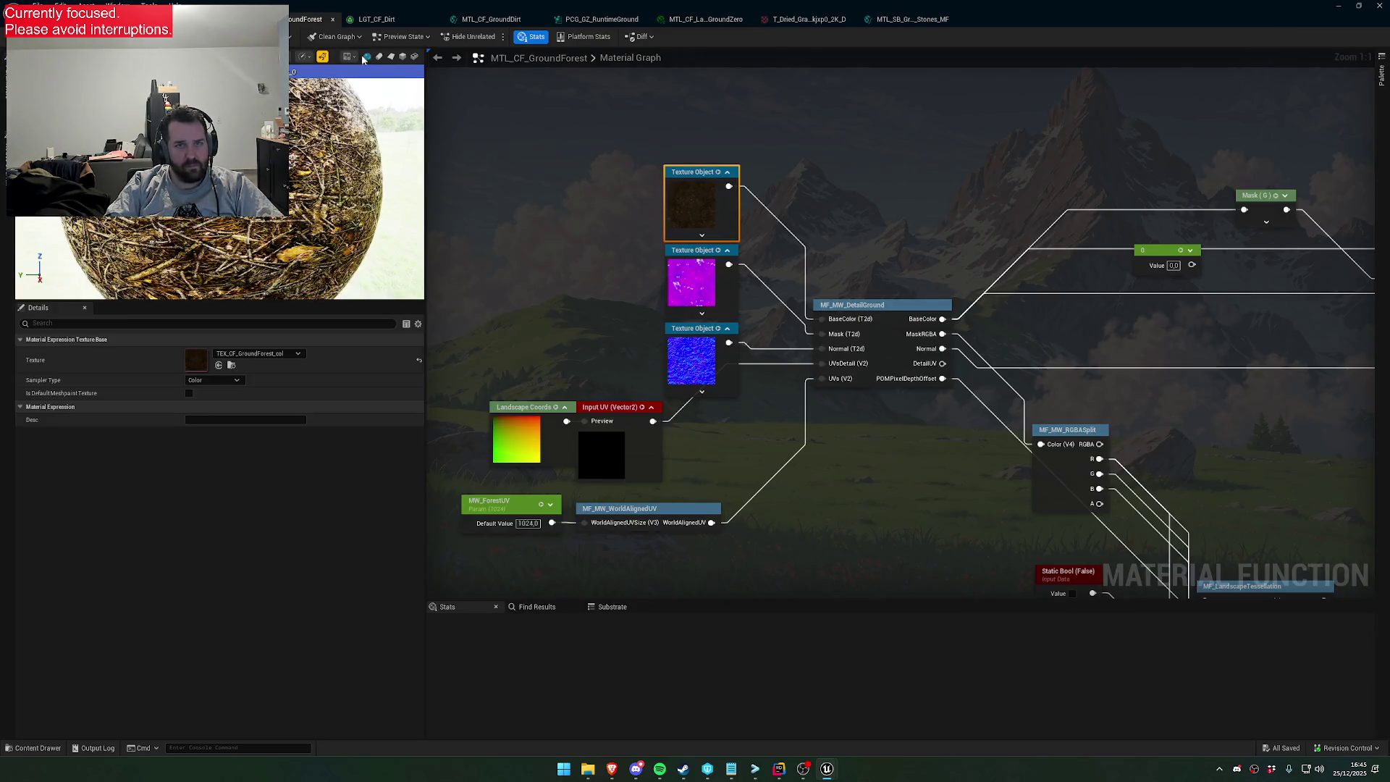
click(238, 19)
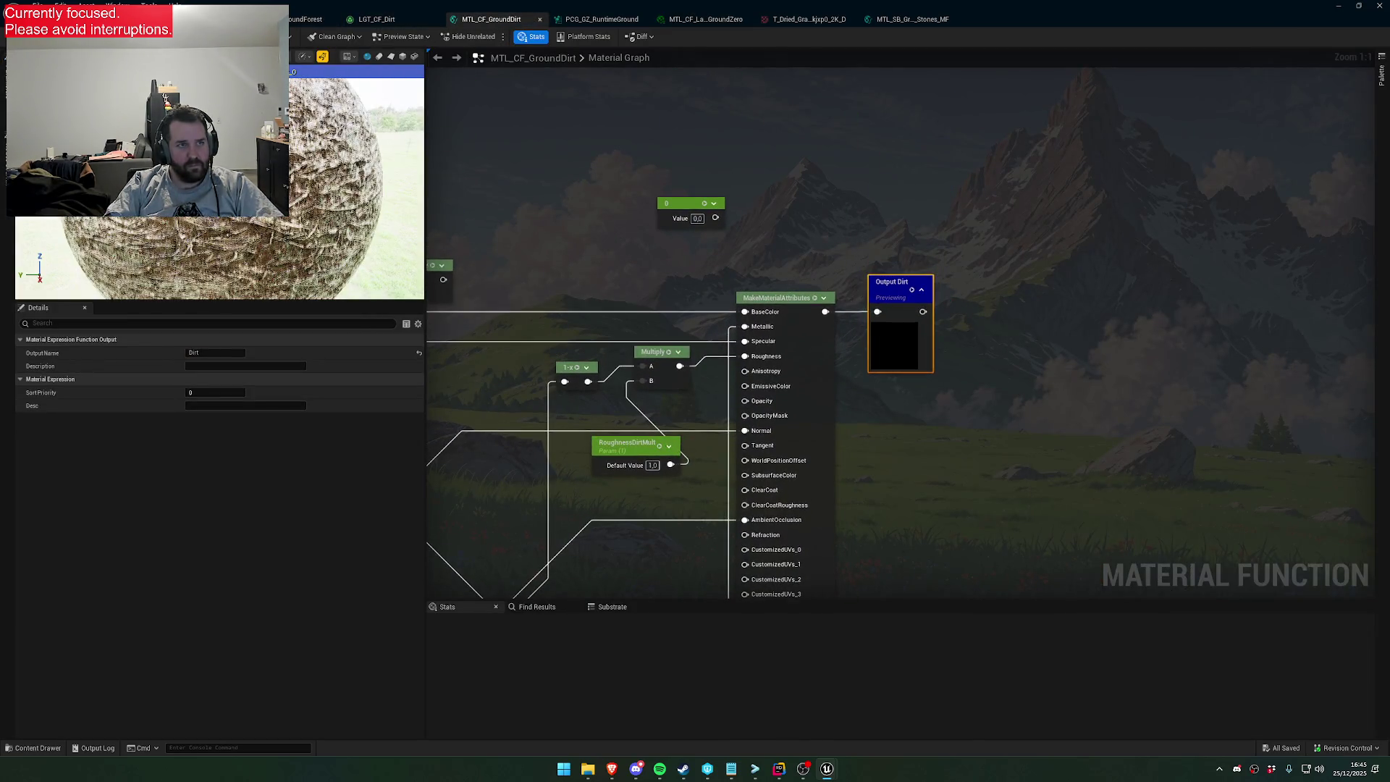
scroll(840, 263, down, 5)
scroll(607, 353, up, 2)
double_click(822, 187)
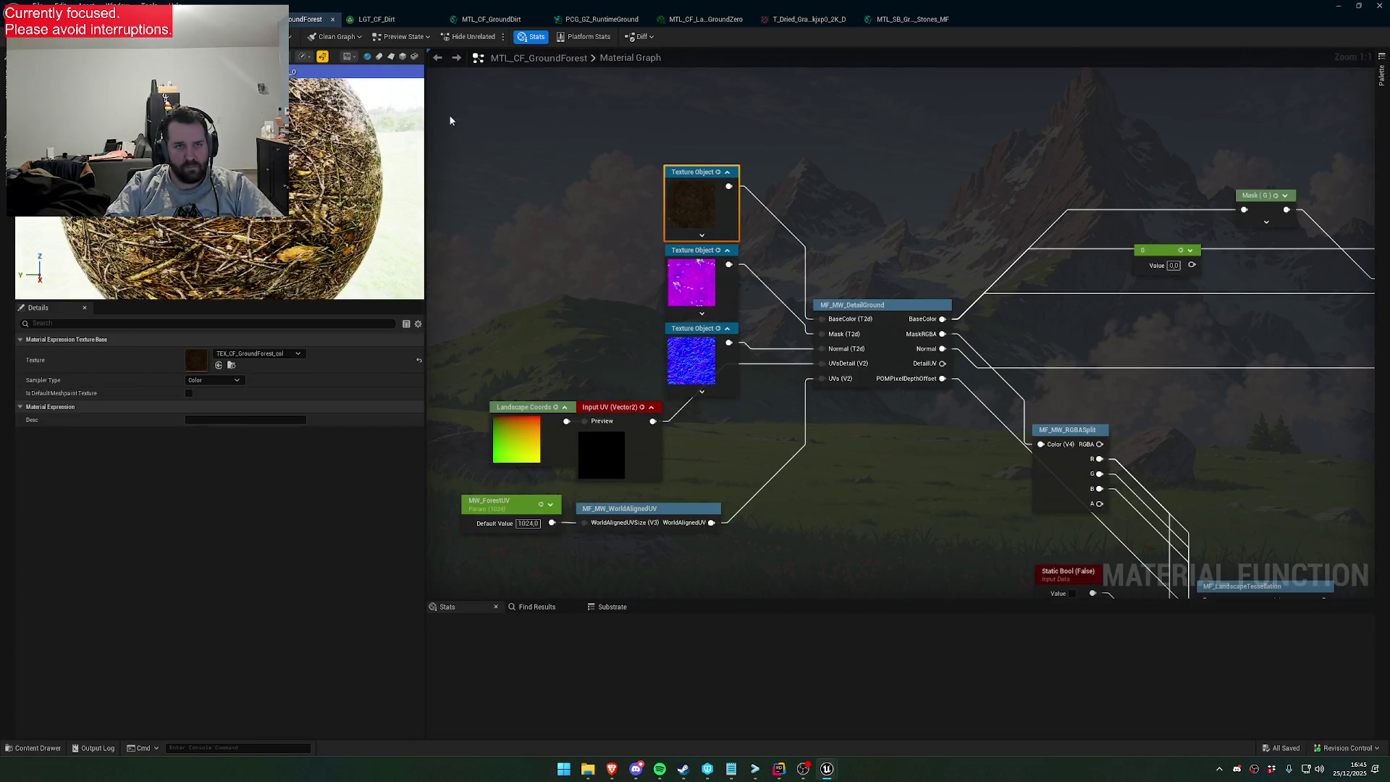
click(239, 20)
Rename the ColorCorrection parameter in MTL_CF_GroundMoss to Grass_ColorCorrection
click(821, 244)
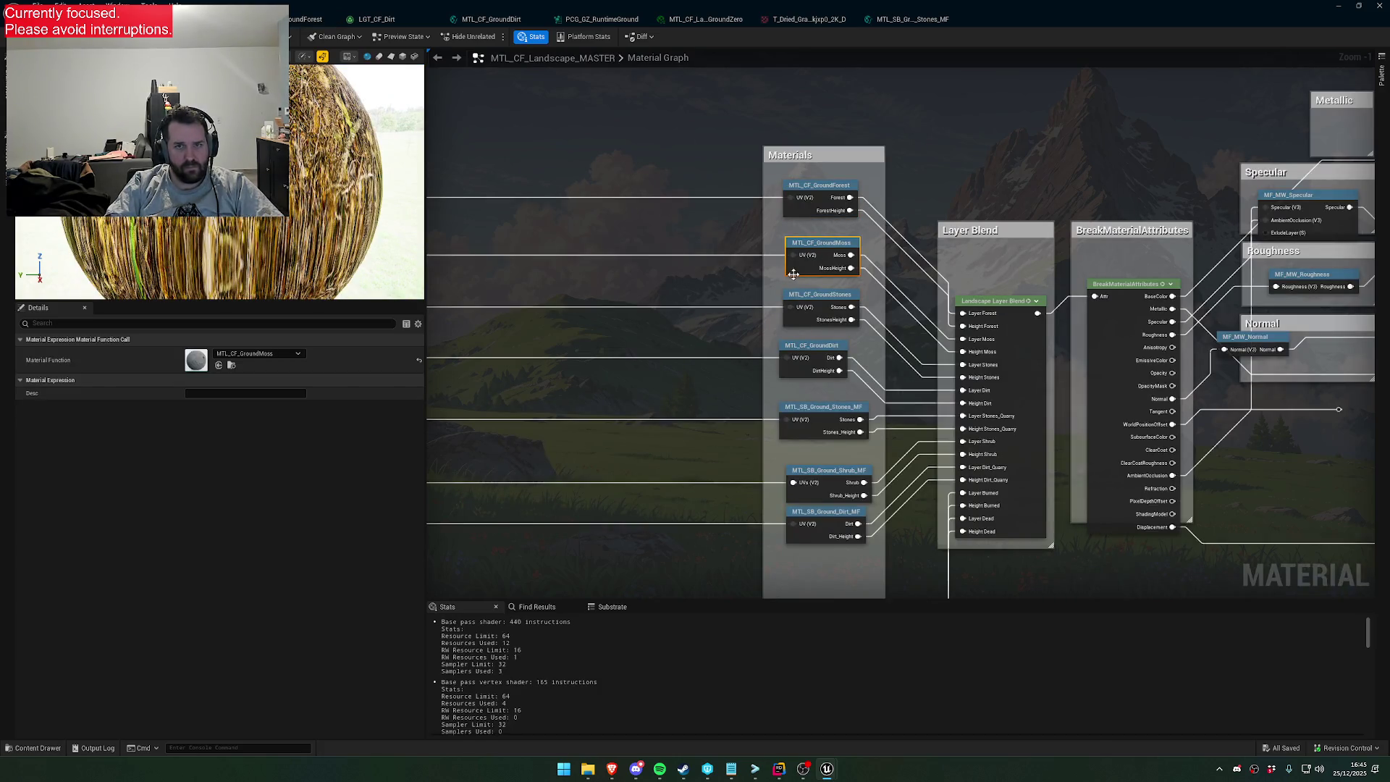
key(Return)
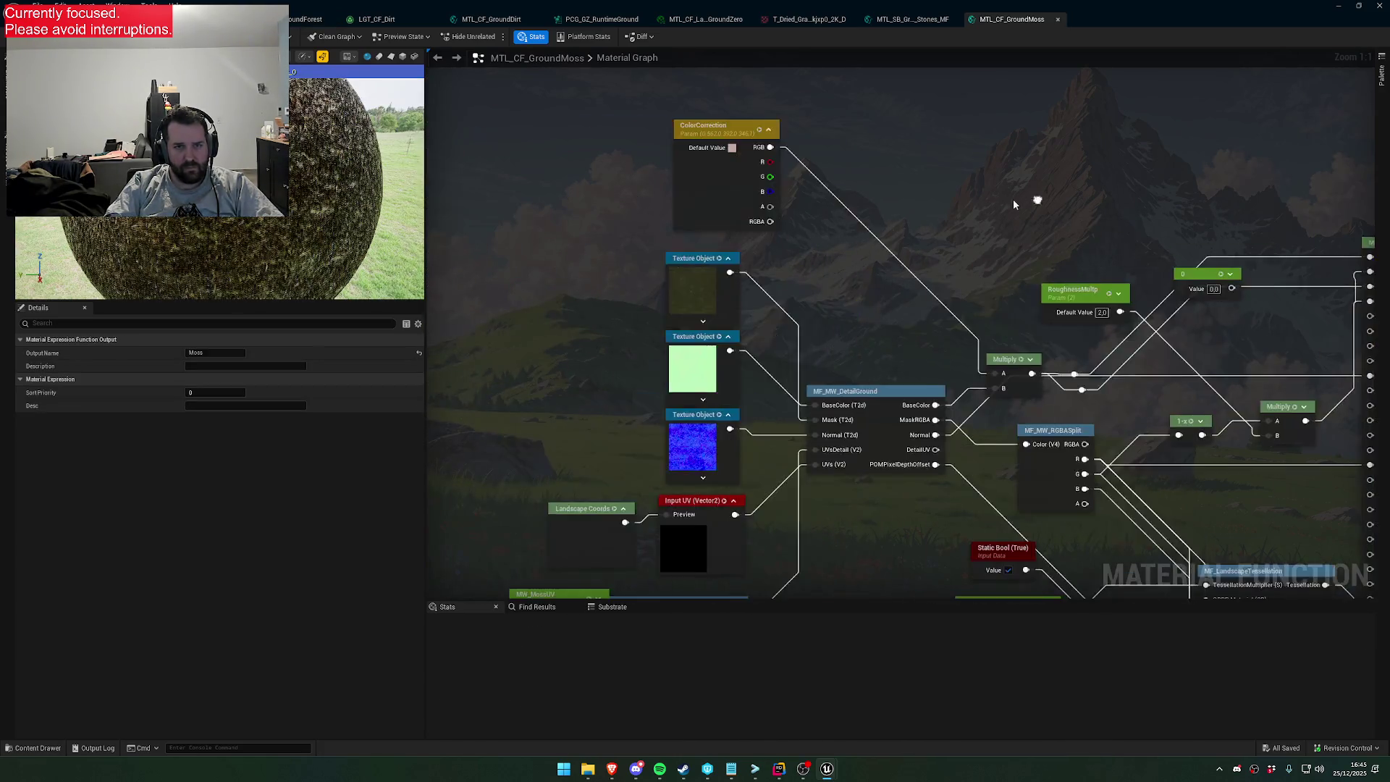
click(838, 288)
click(799, 213)
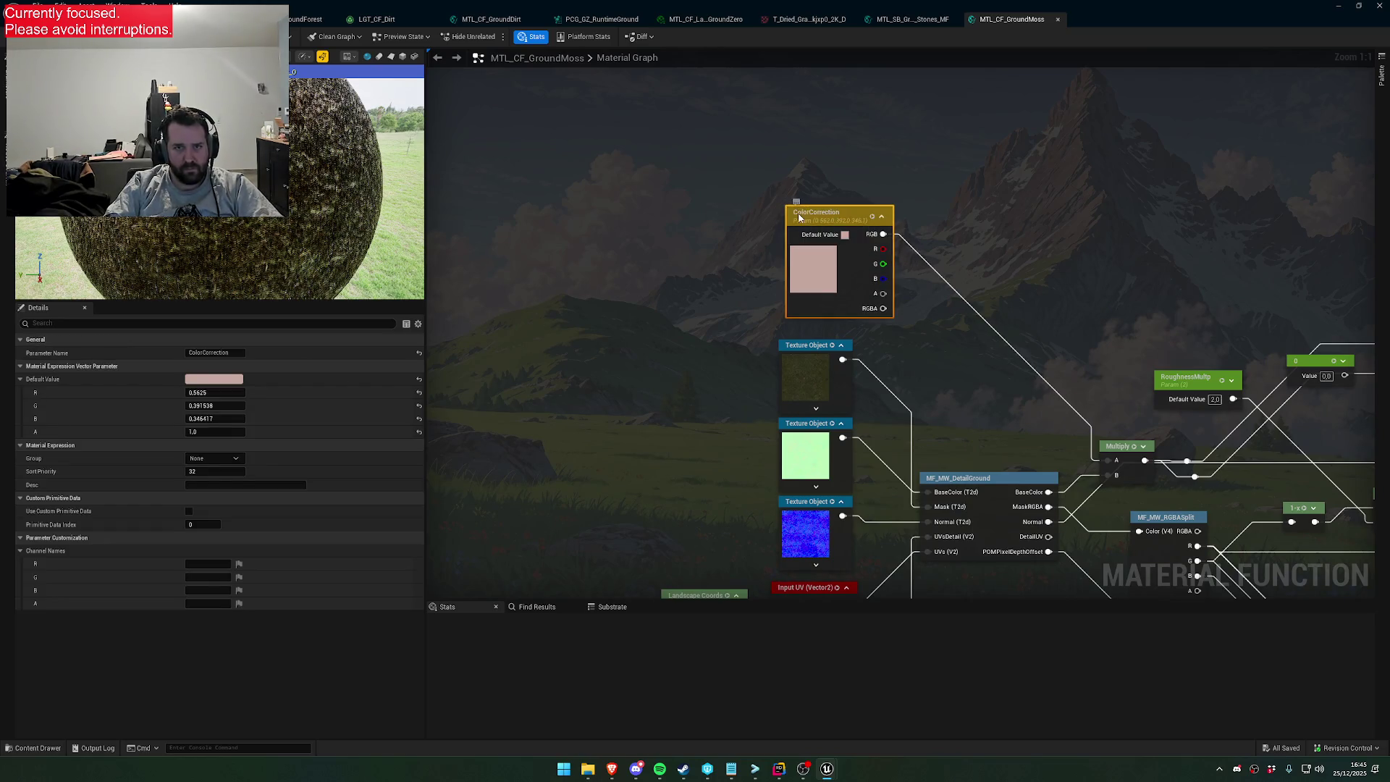
key(Home)
text(Grass_)
key(Return)
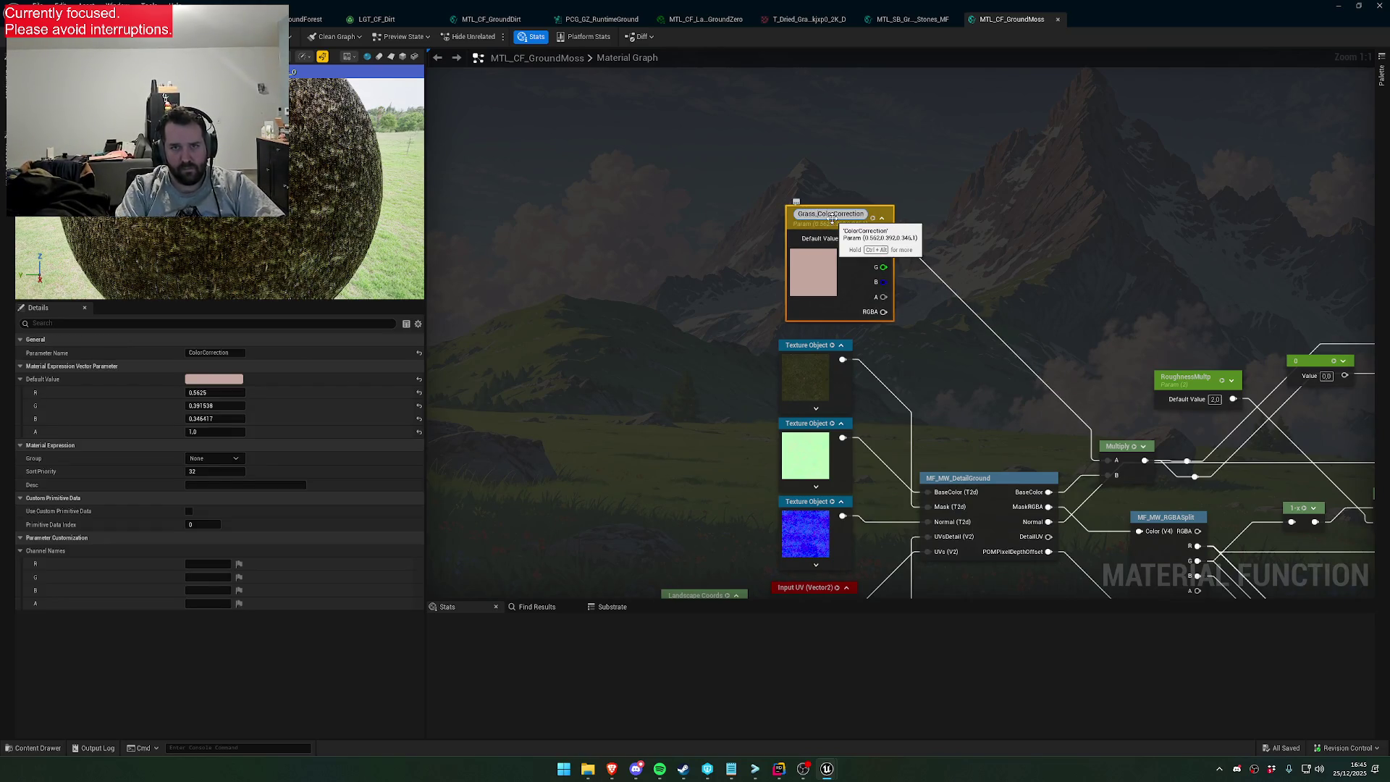
Look over the tessellation nodes in Stones_MF, then return to the GroundForest function
mouse_move(832, 218)
mouse_down()
mouse_move(651, 387)
mouse_move(558, 237)
mouse_move(687, 311)
mouse_up()
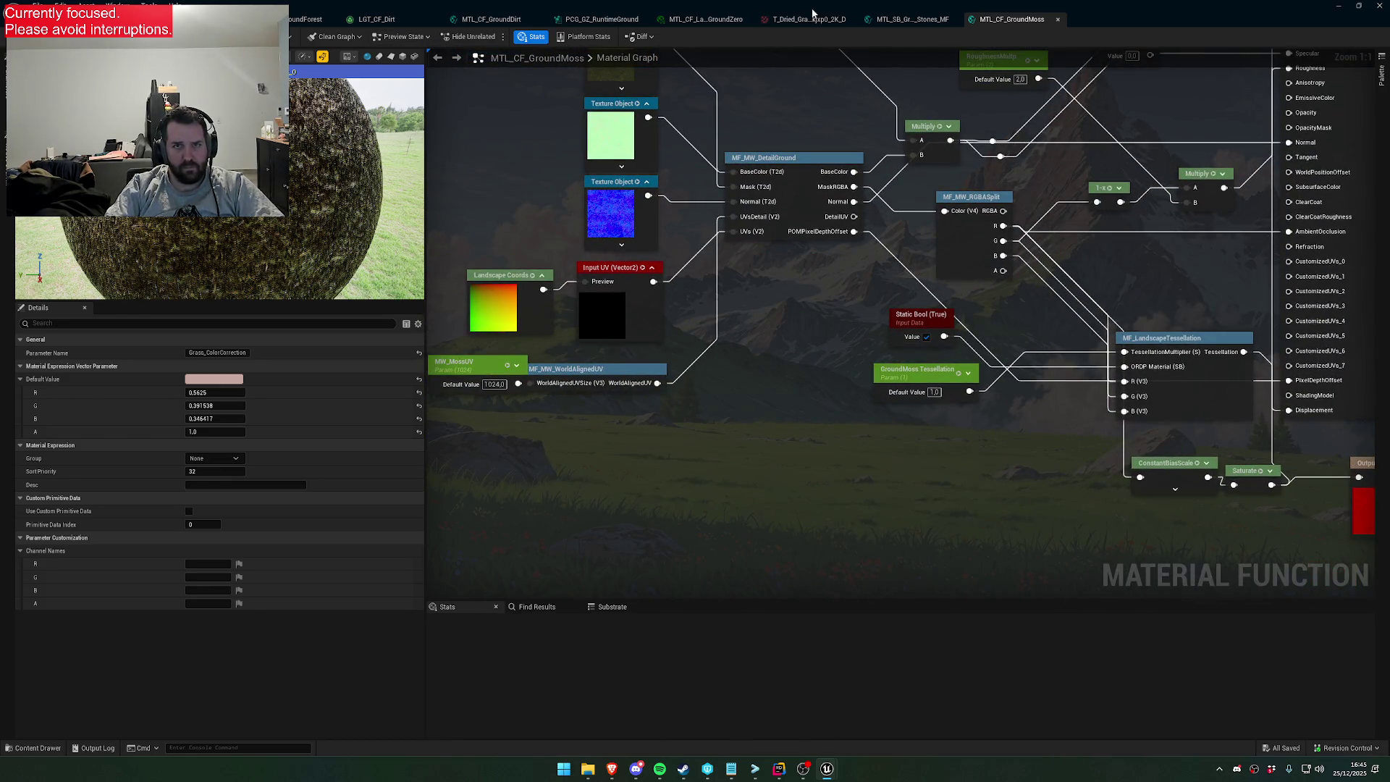
click(912, 19)
mouse_move(799, 285)
mouse_down()
mouse_move(722, 333)
mouse_move(797, 327)
mouse_up()
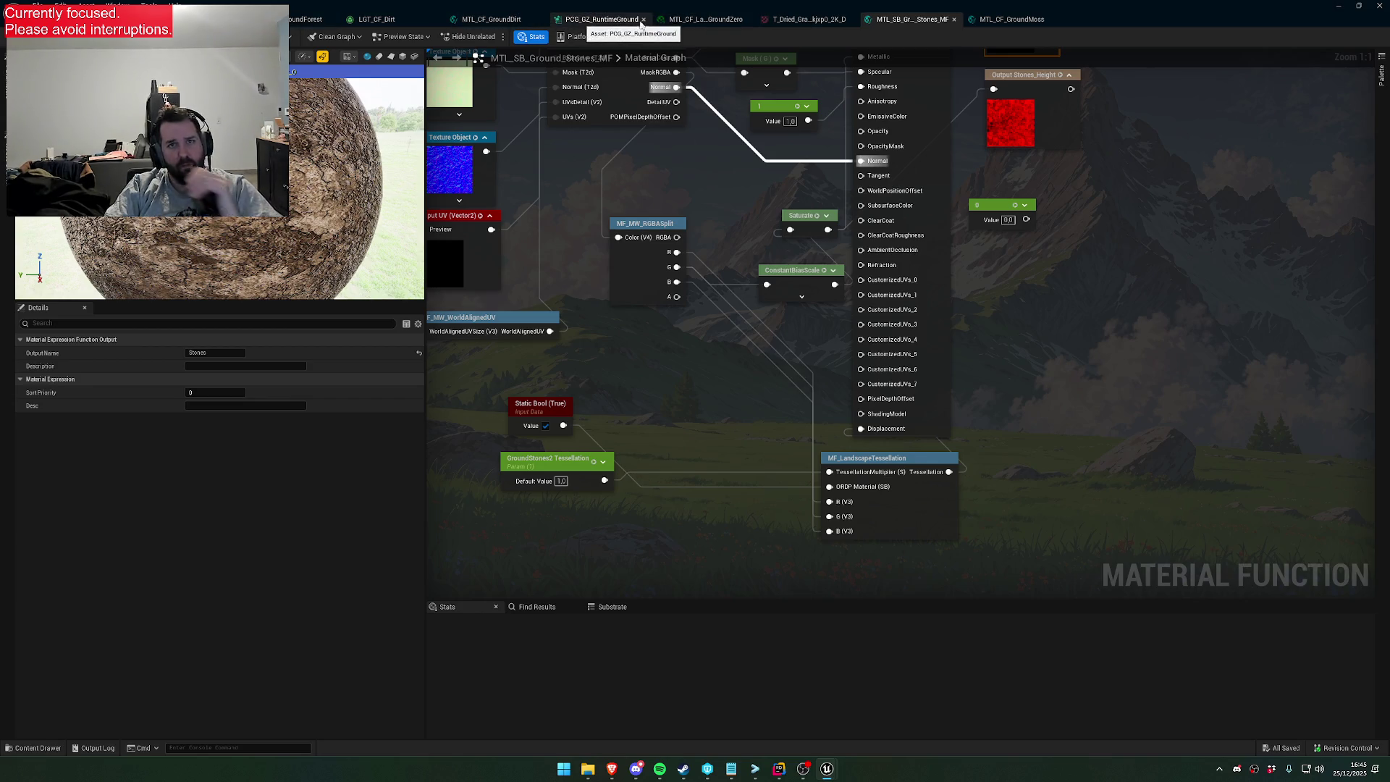
click(307, 19)
Try the GroundForest ConstantBiasScale node at Bias -0.4, Scale 1.0 and preview it
drag(1057, 579, 839, 324)
click(885, 391)
drag(904, 434, 711, 384)
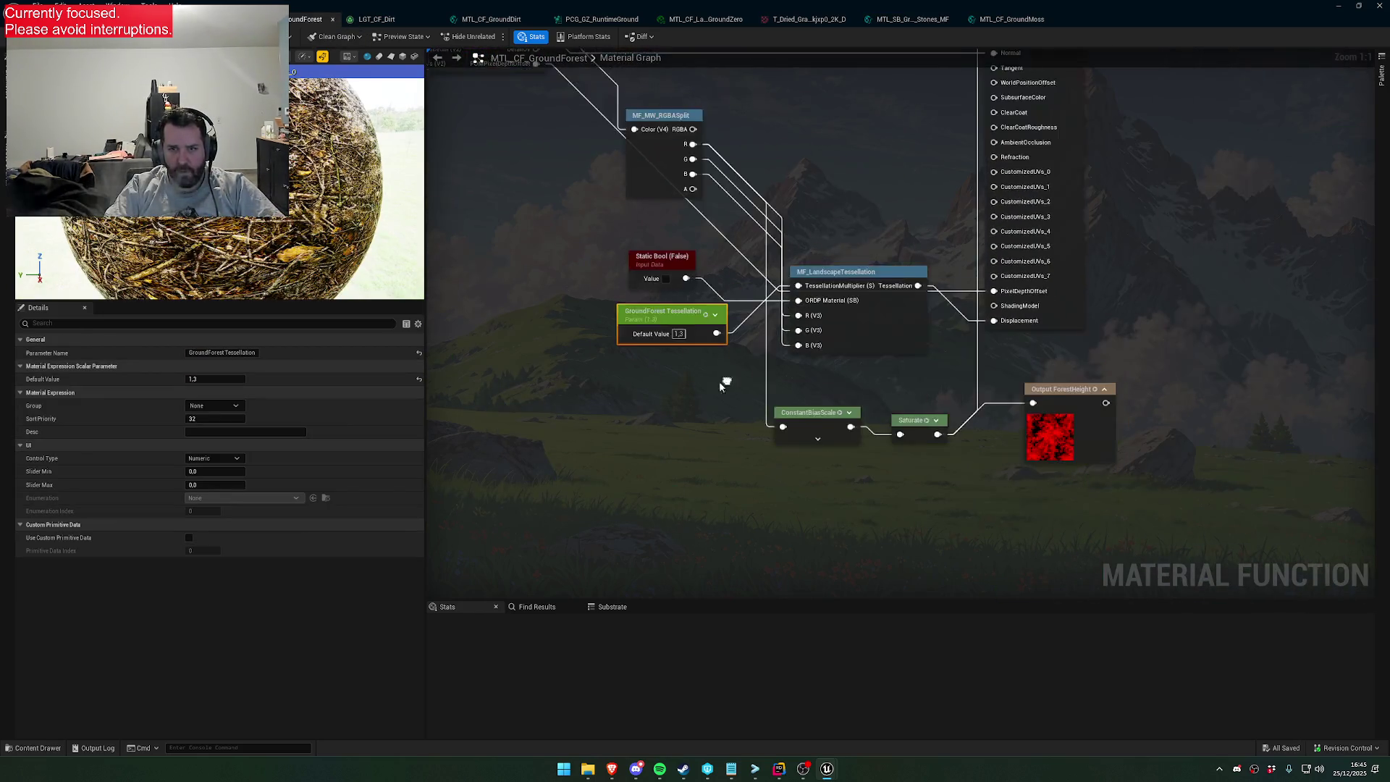
click(807, 414)
click(225, 354)
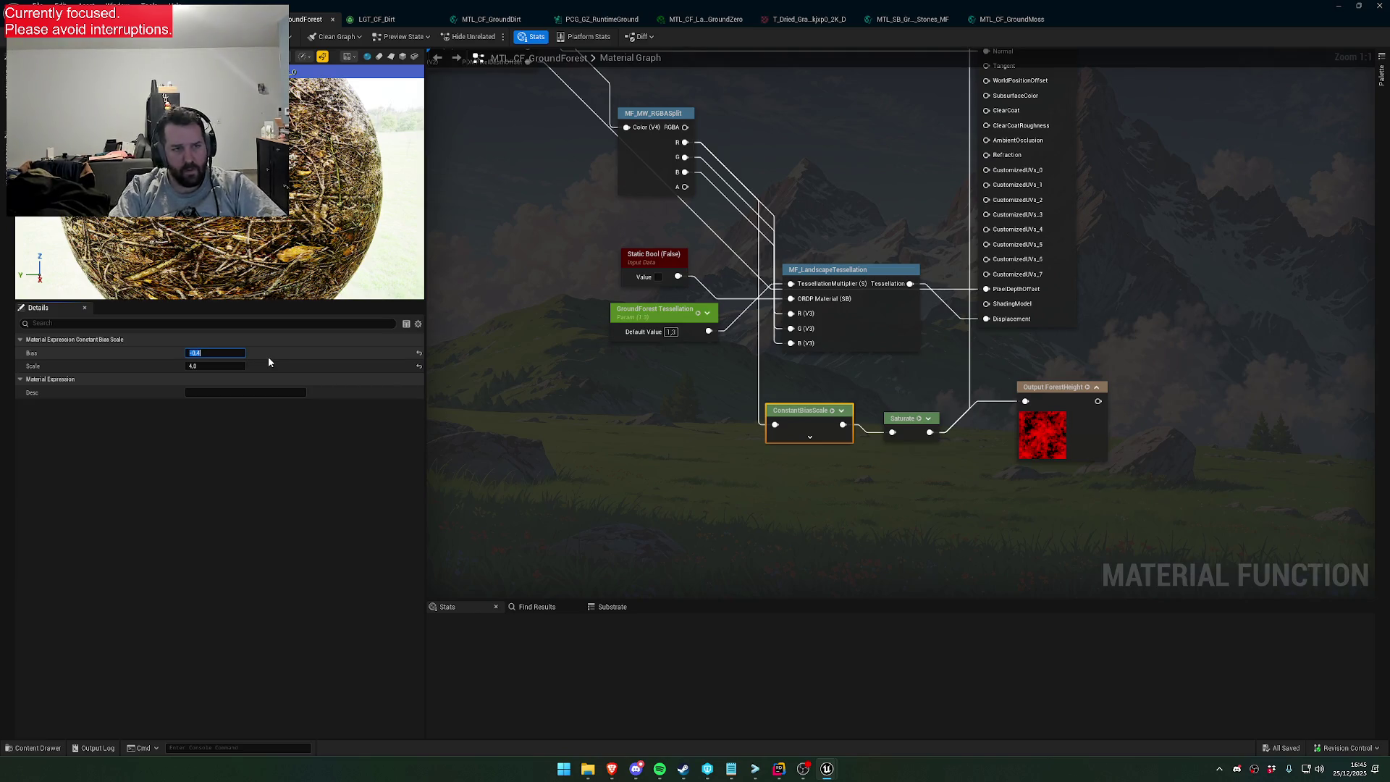
key(Tab)
key(Tab)
click(241, 365)
text(1)
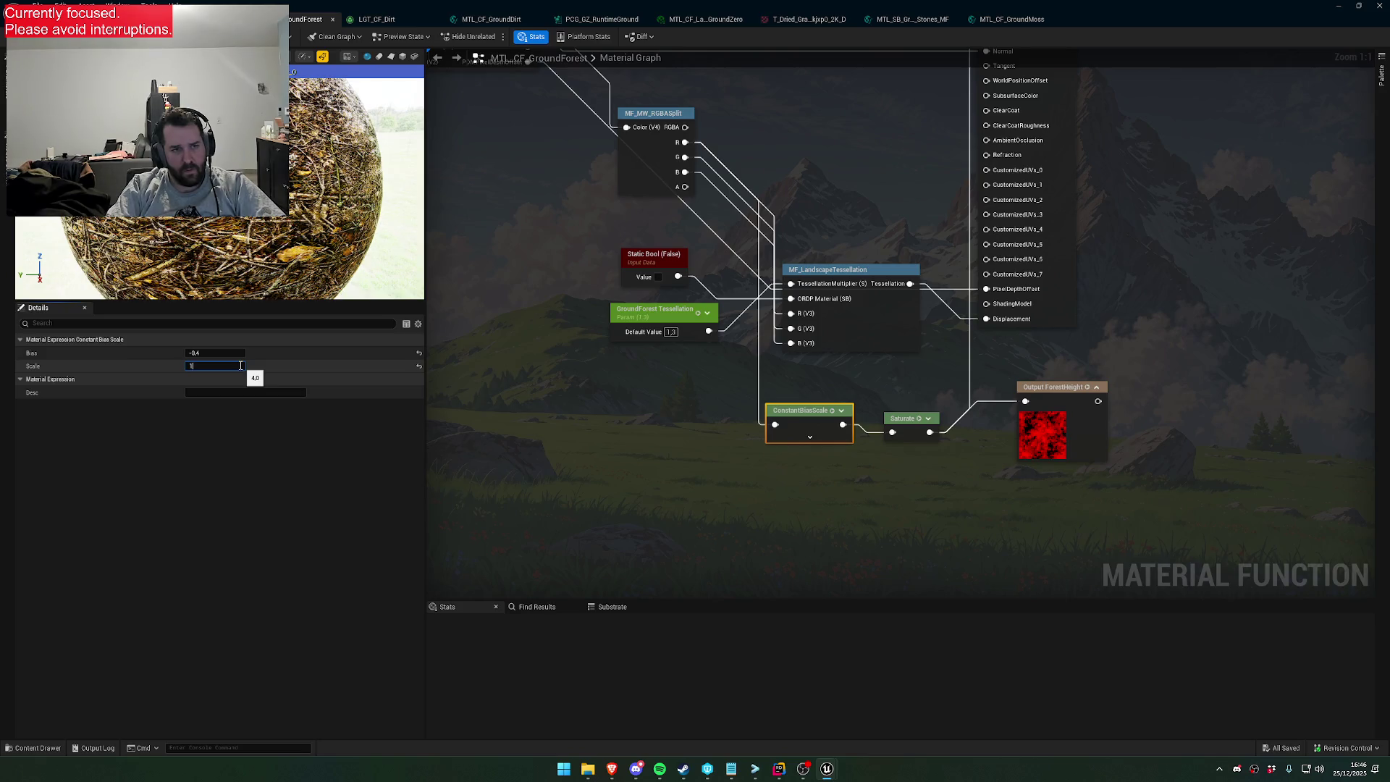
key(Return)
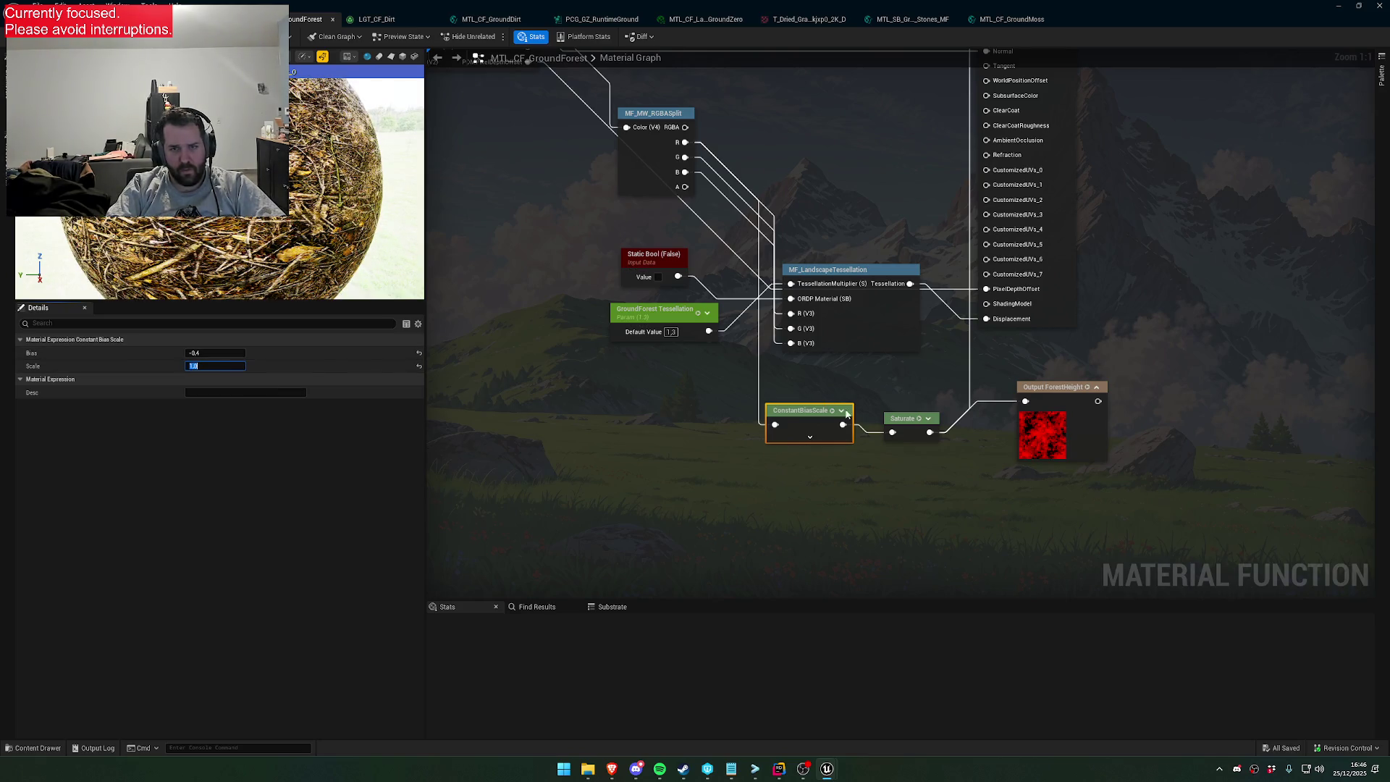
key(space)
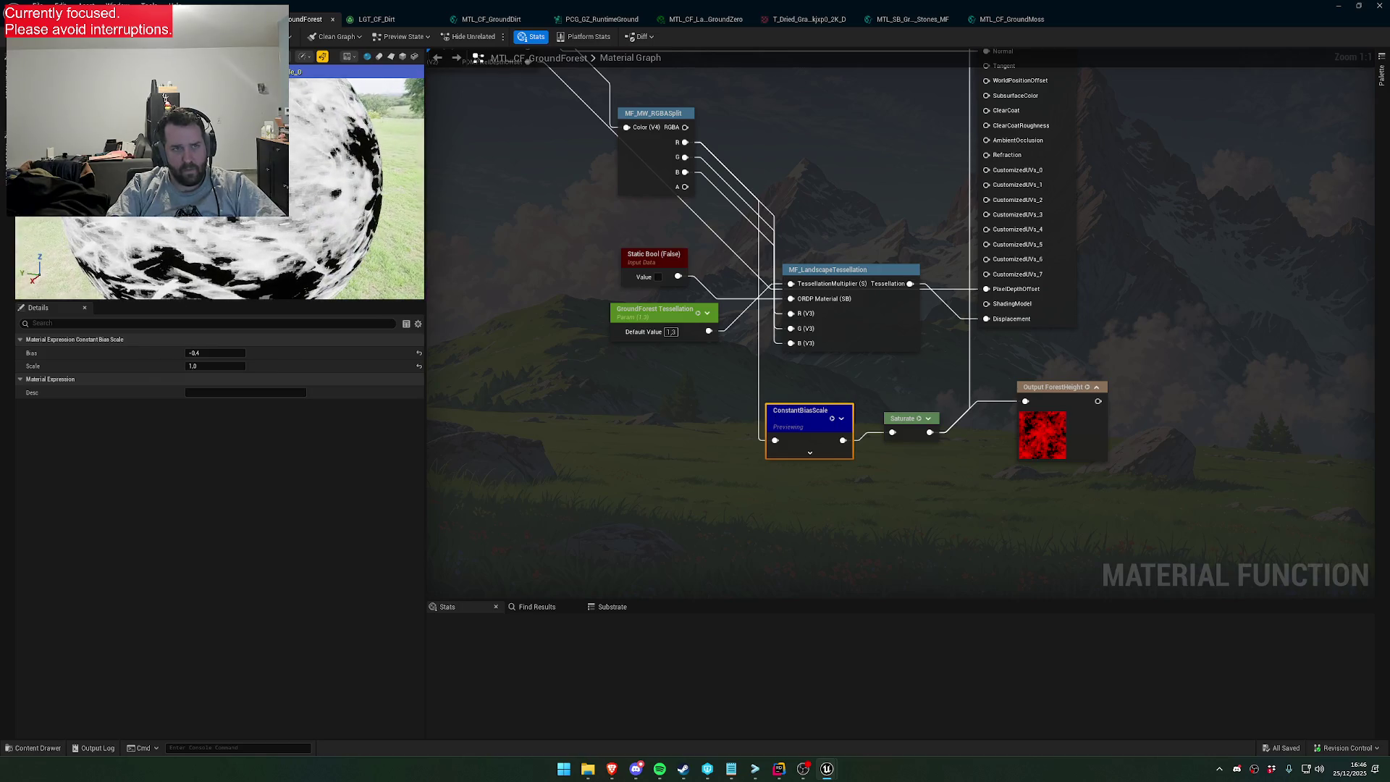
click(229, 365)
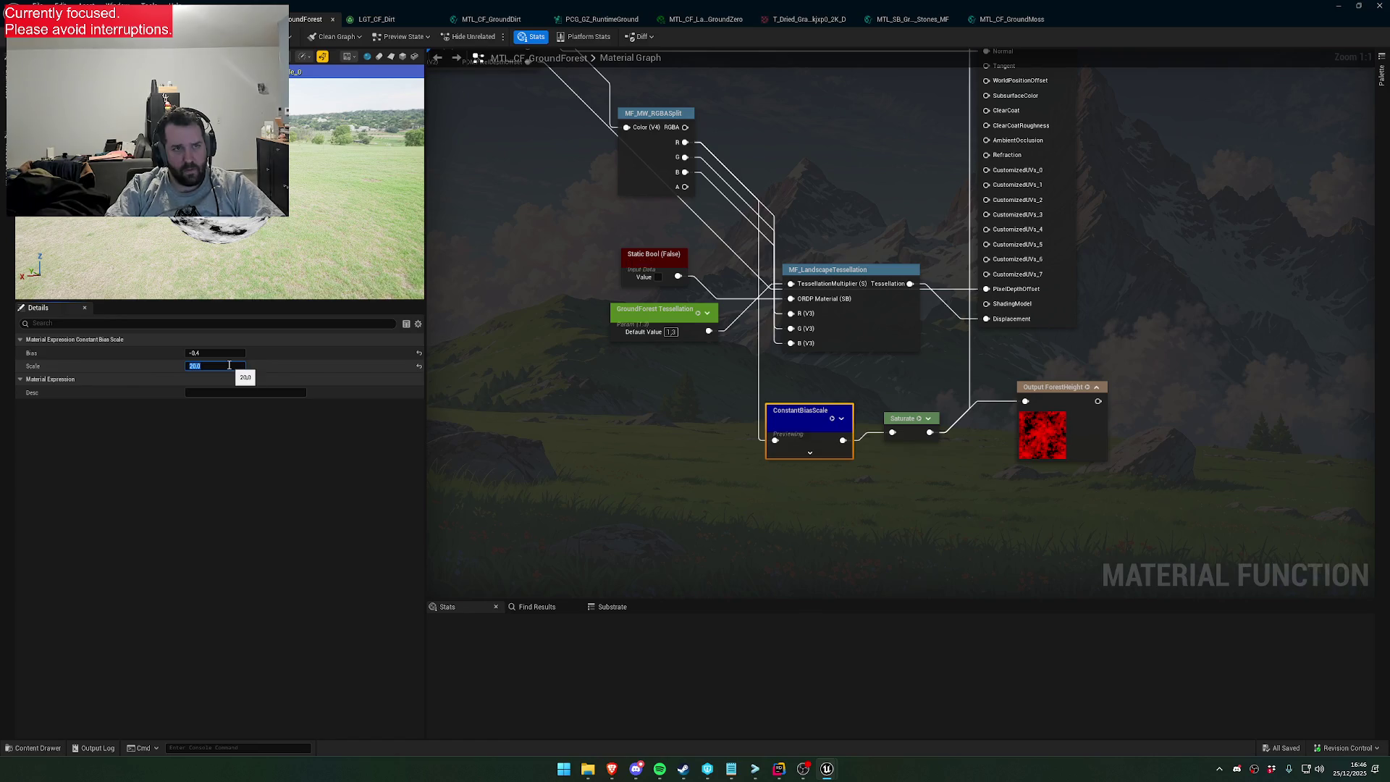
key(Escape)
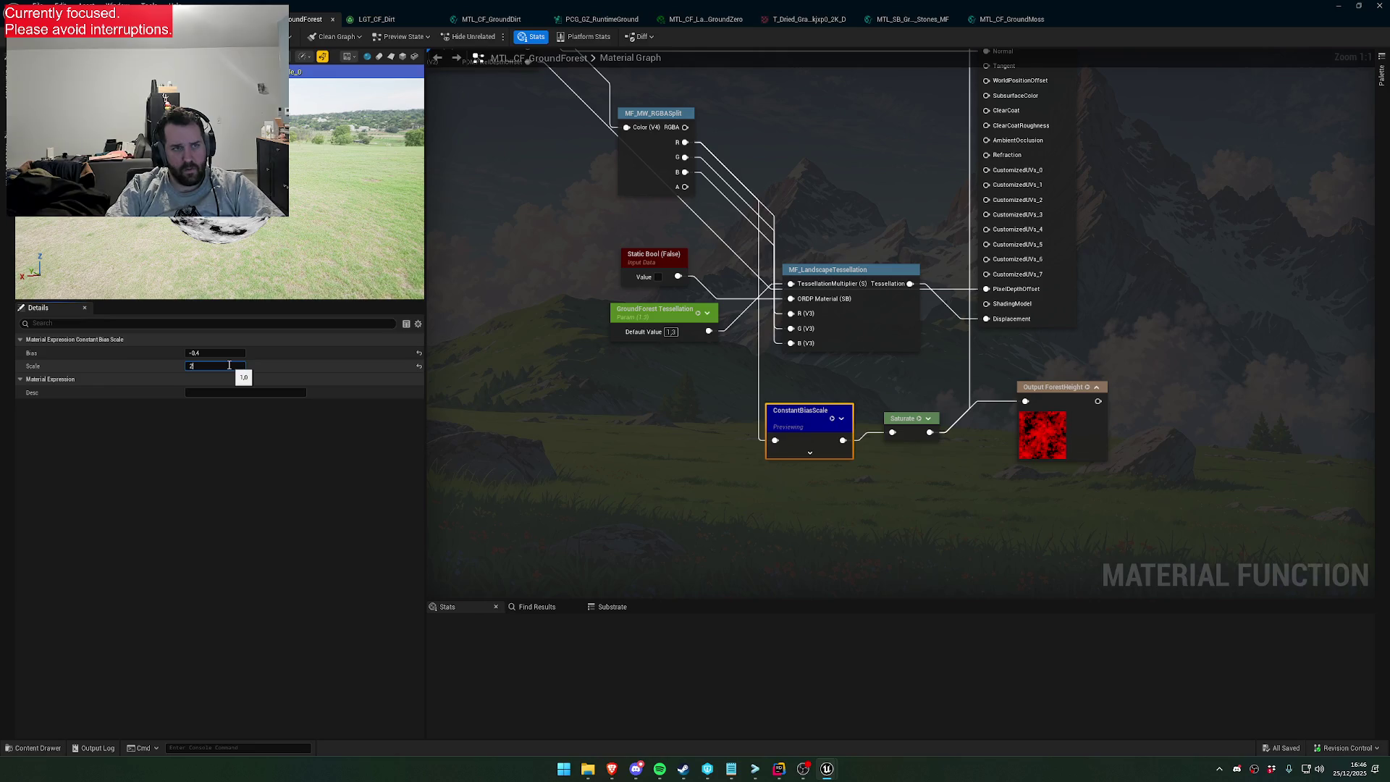
Settle the ConstantBiasScale on Scale 1.5 and Bias -0.35
key(Return)
key(Return)
text(2)
key(Return)
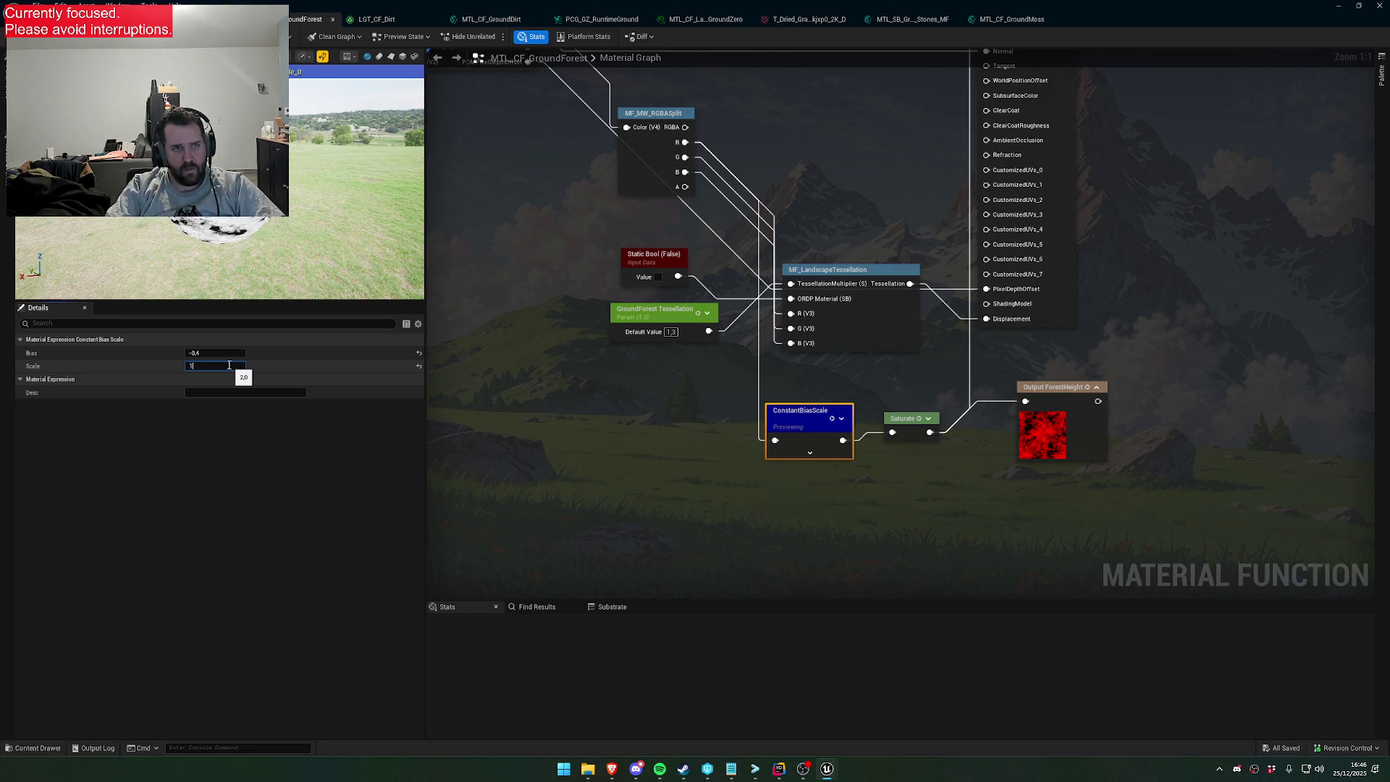
key(Return)
key(Return)
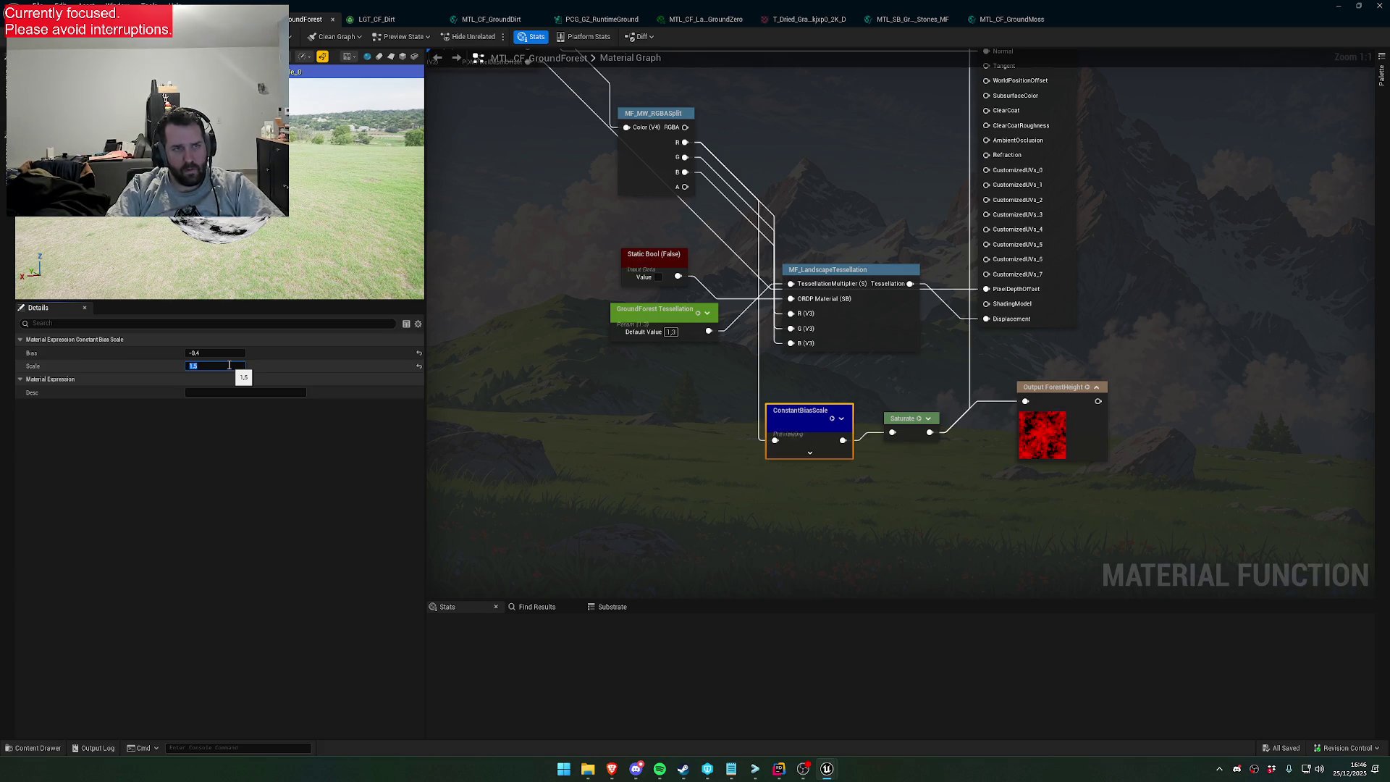
click(219, 354)
text(-0)
key(Return)
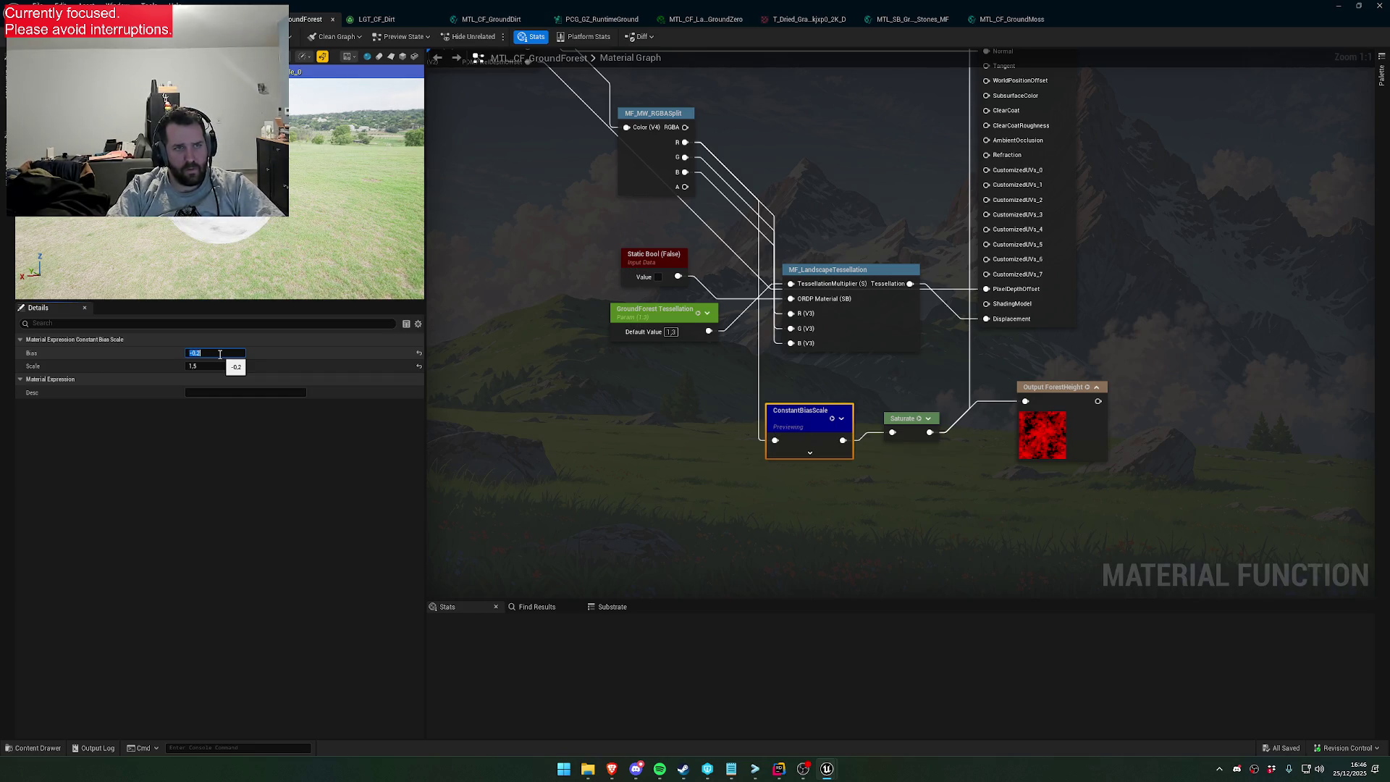
click(220, 354)
text(-0.35)
key(Return)
click(220, 354)
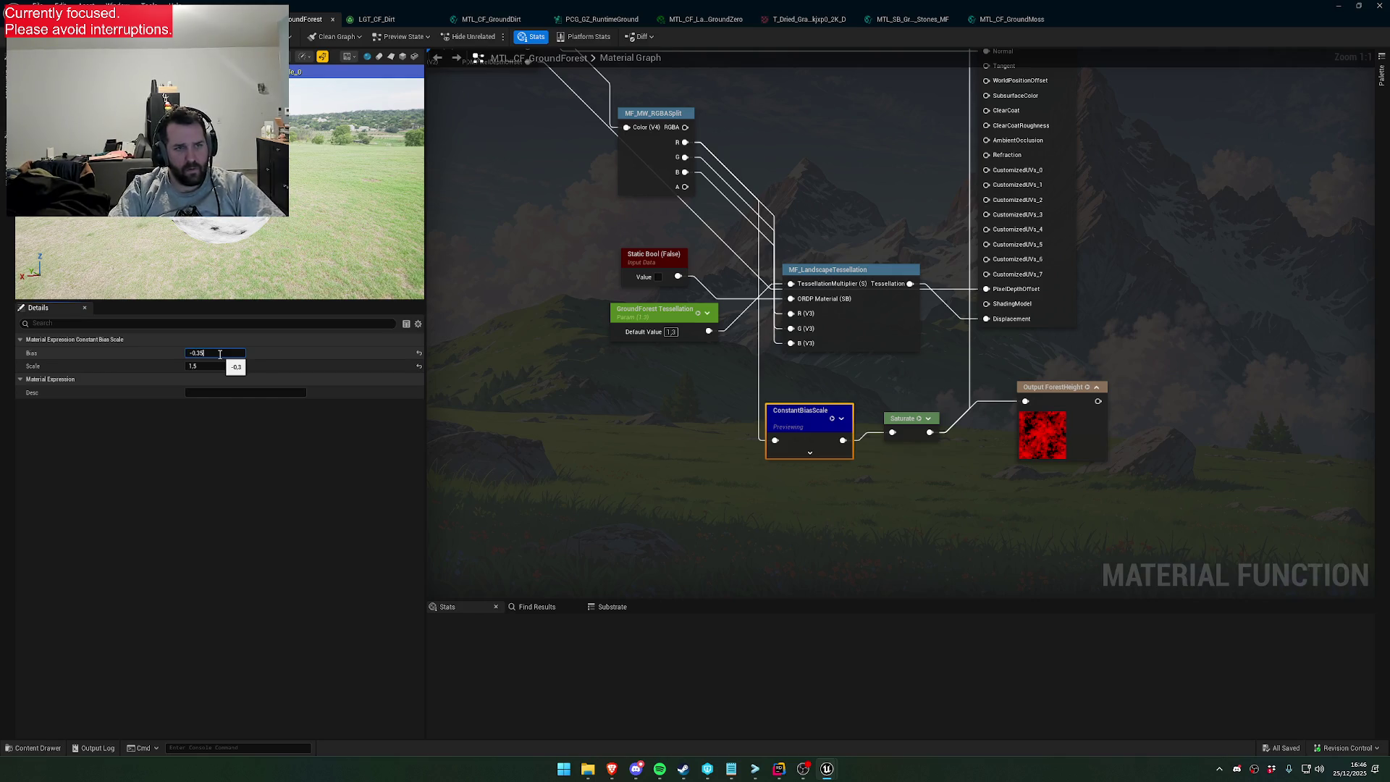
mouse_move(239, 282)
mouse_down()
mouse_move(304, 282)
mouse_move(333, 260)
mouse_move(334, 279)
mouse_up()
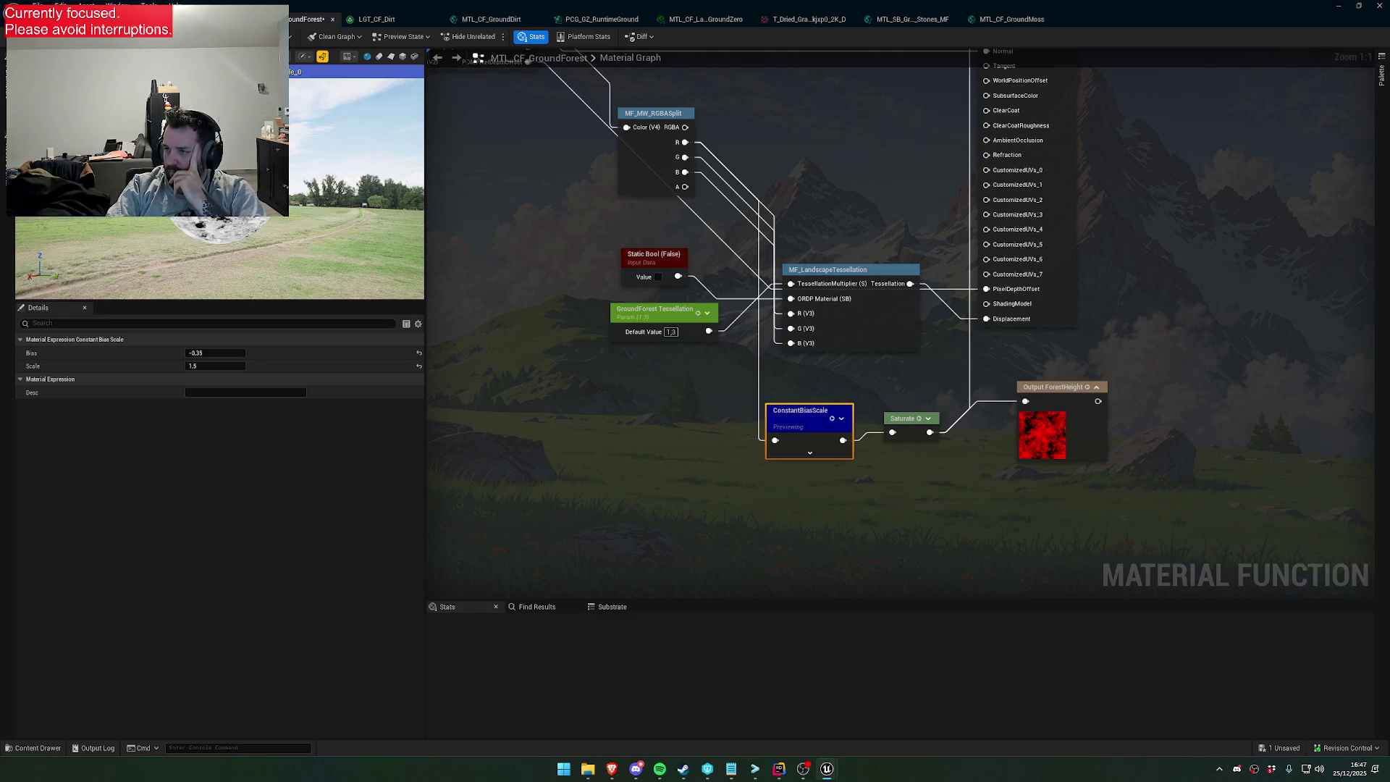
Shrink the material editor to a floating window over the level viewport
key(alt+Tab)
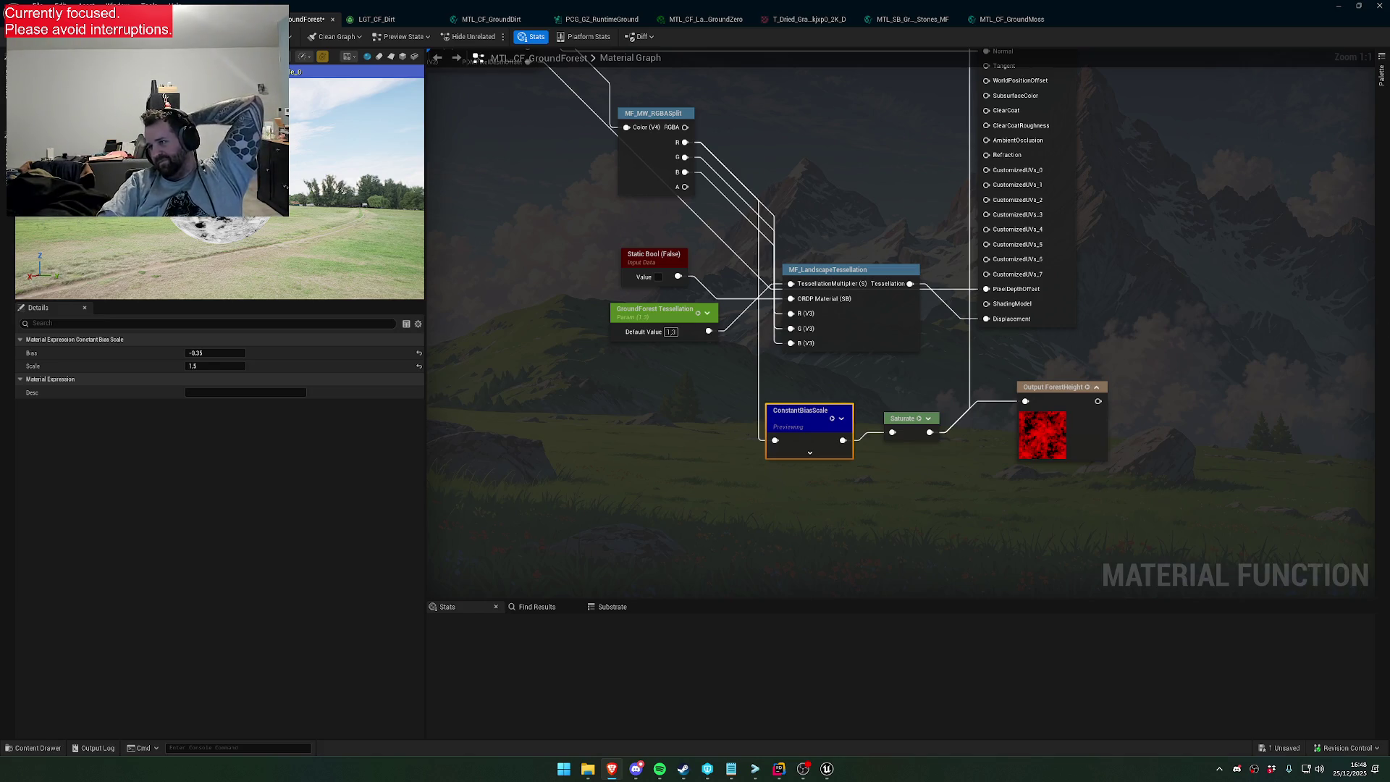
key(super+Down)
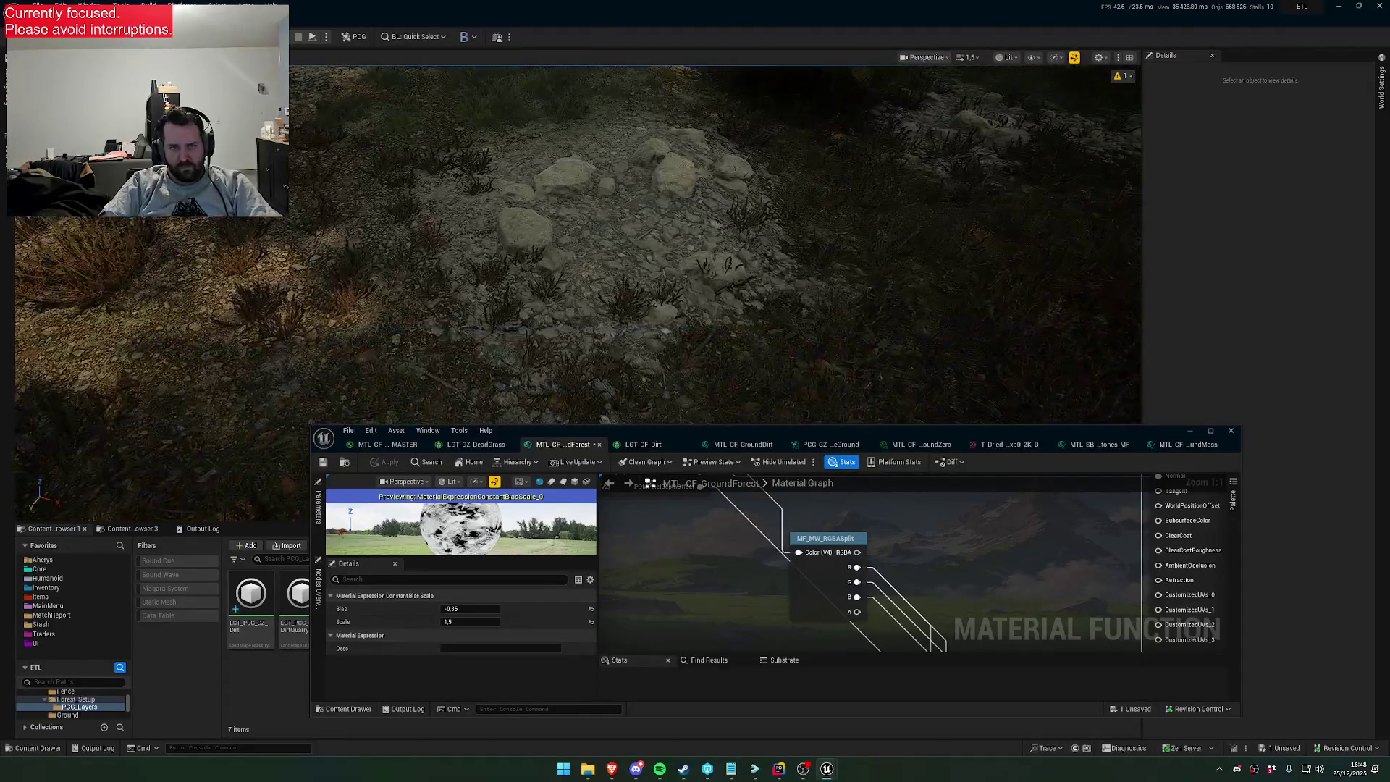
Move the grass asset editor aside and select the PCG grass instances in the viewport
scroll(715, 238, up, 5)
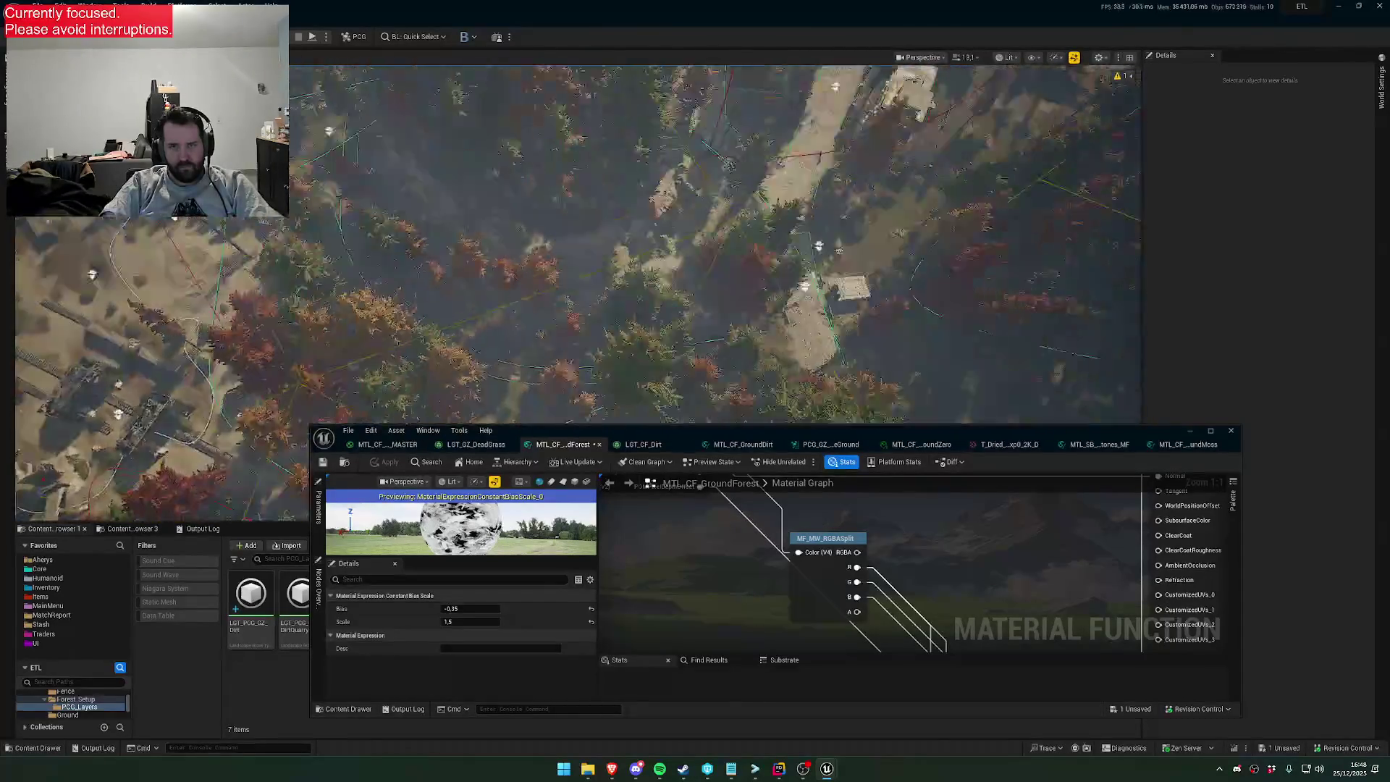
scroll(715, 239, down, 4)
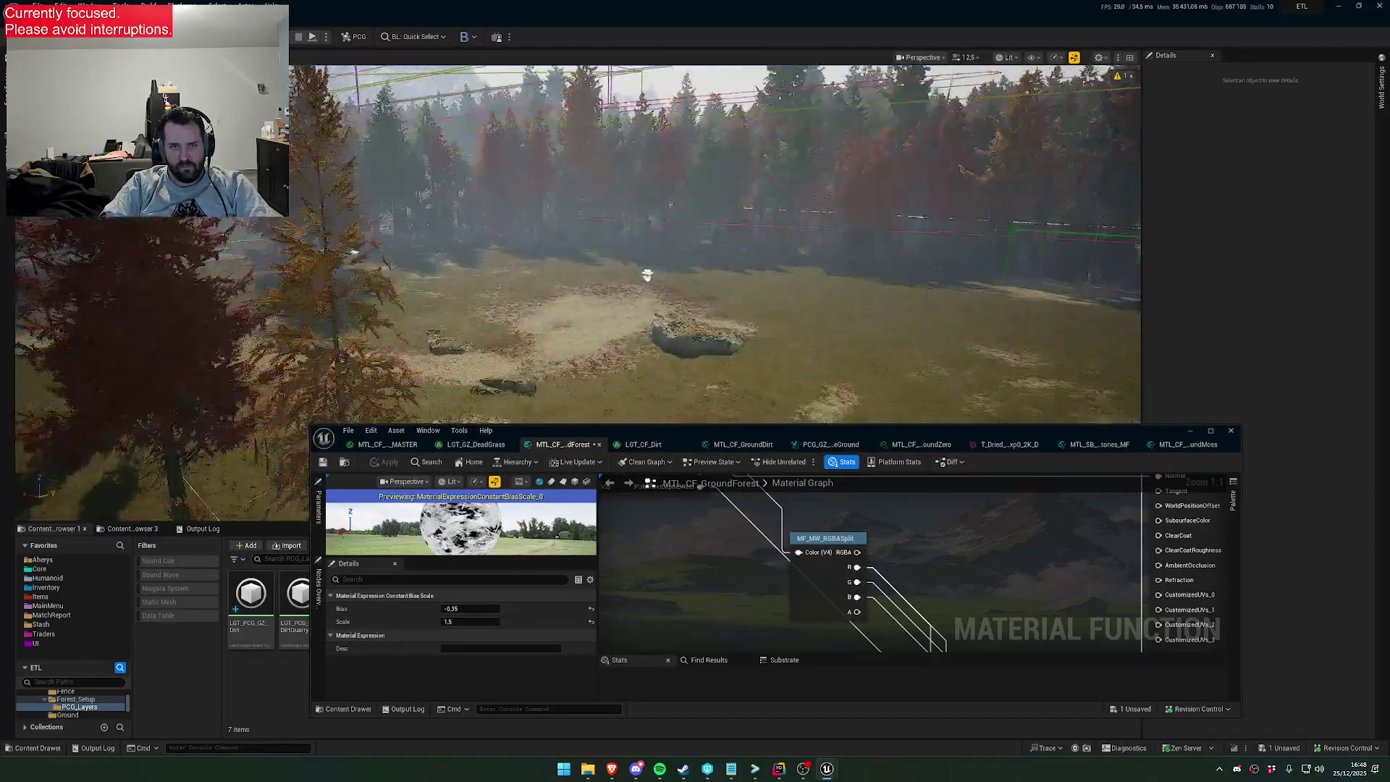
scroll(715, 239, down, 3)
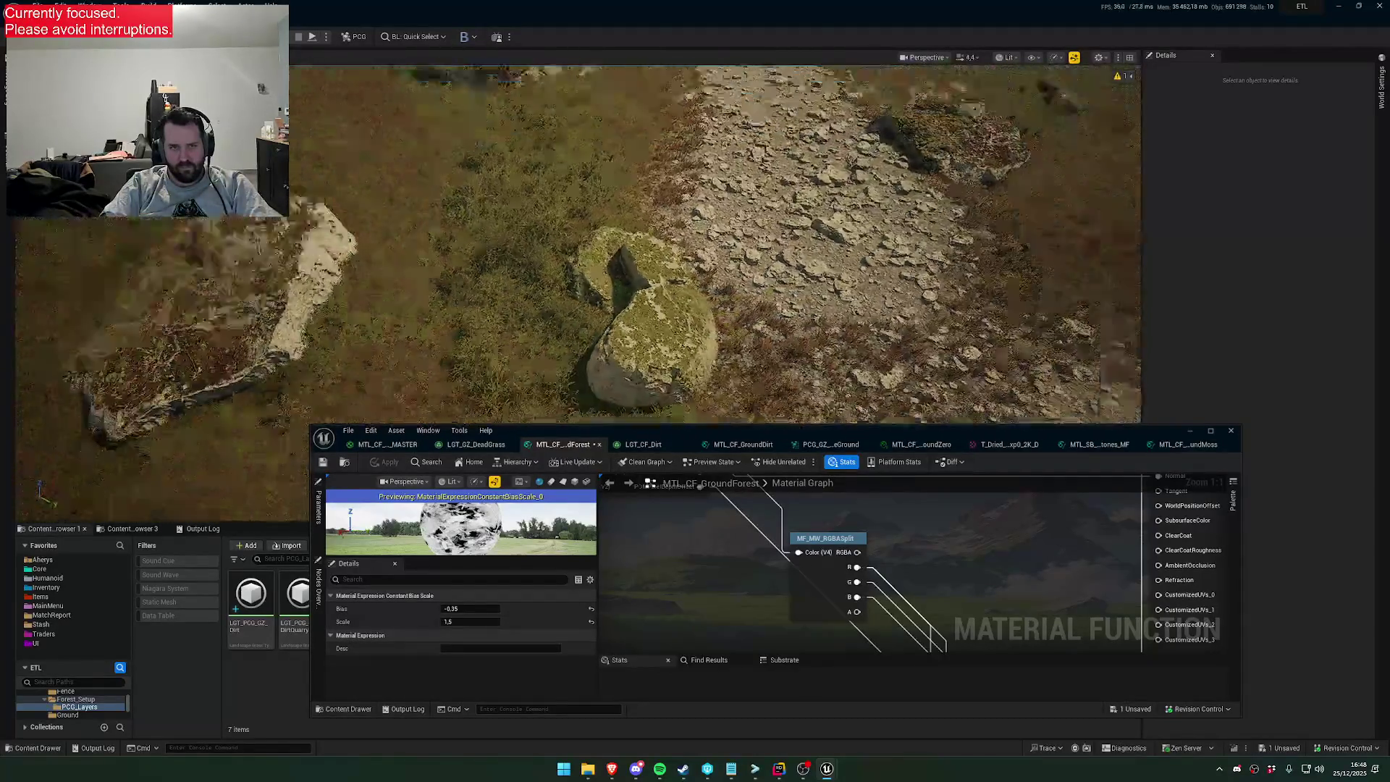
scroll(715, 239, down, 2)
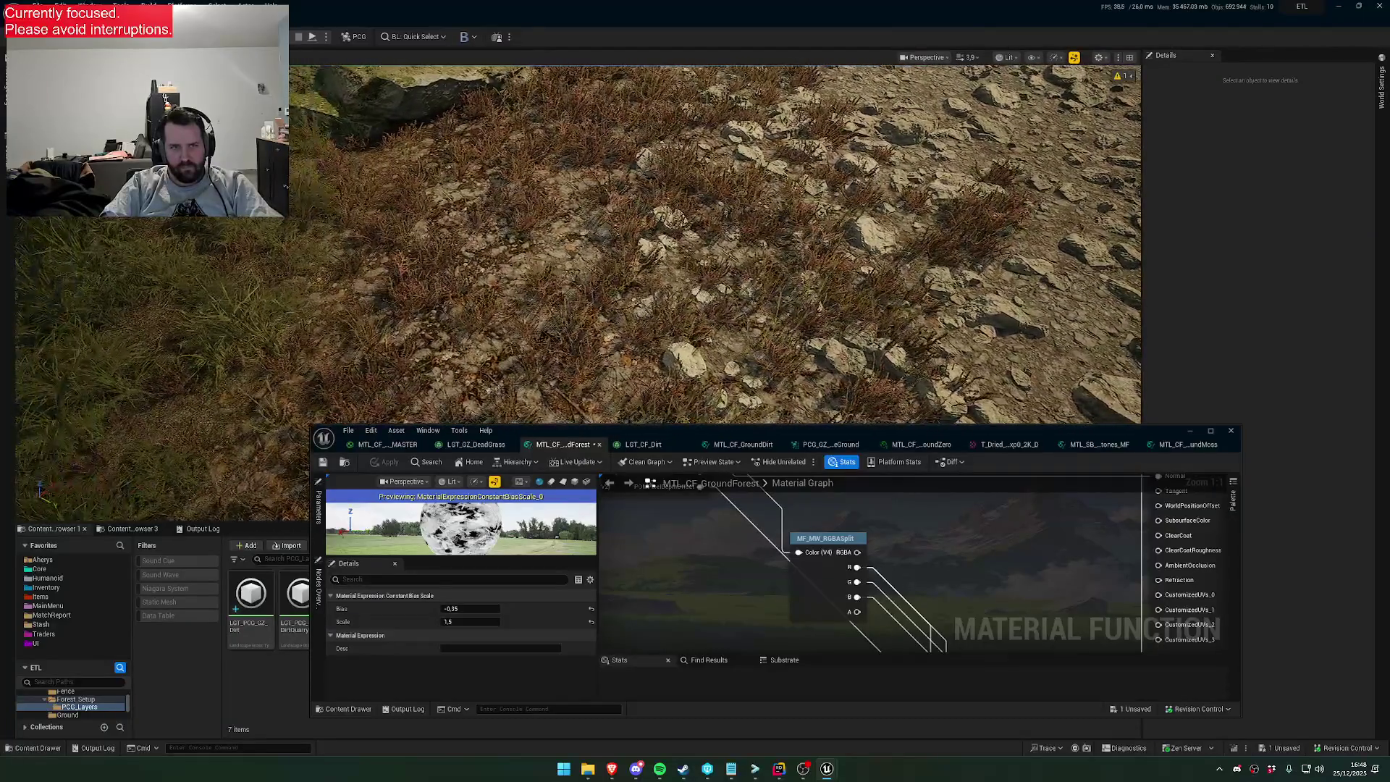
click(459, 445)
drag(560, 435, 560, 537)
click(424, 291)
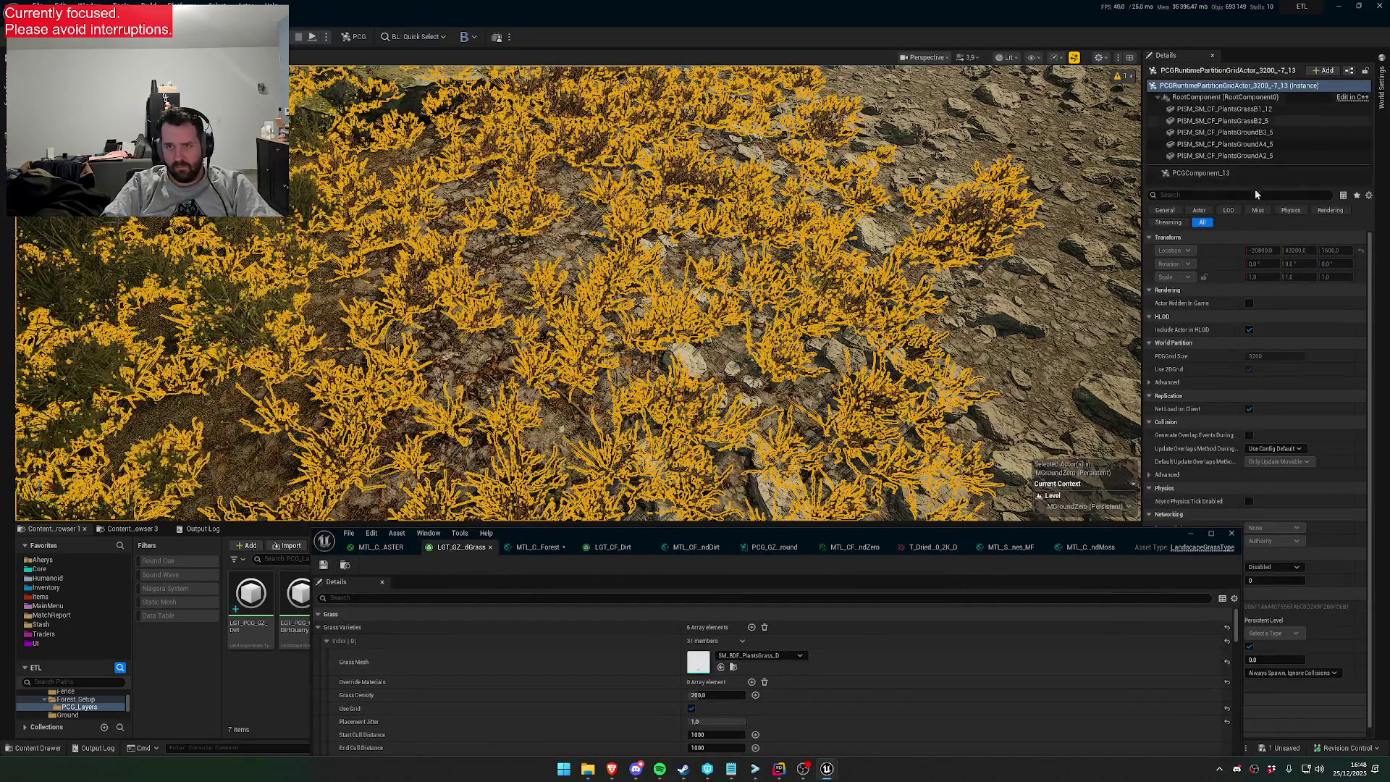
mouse_move(1155, 530)
mouse_down()
mouse_move(1077, 635)
mouse_move(1071, 616)
mouse_up()
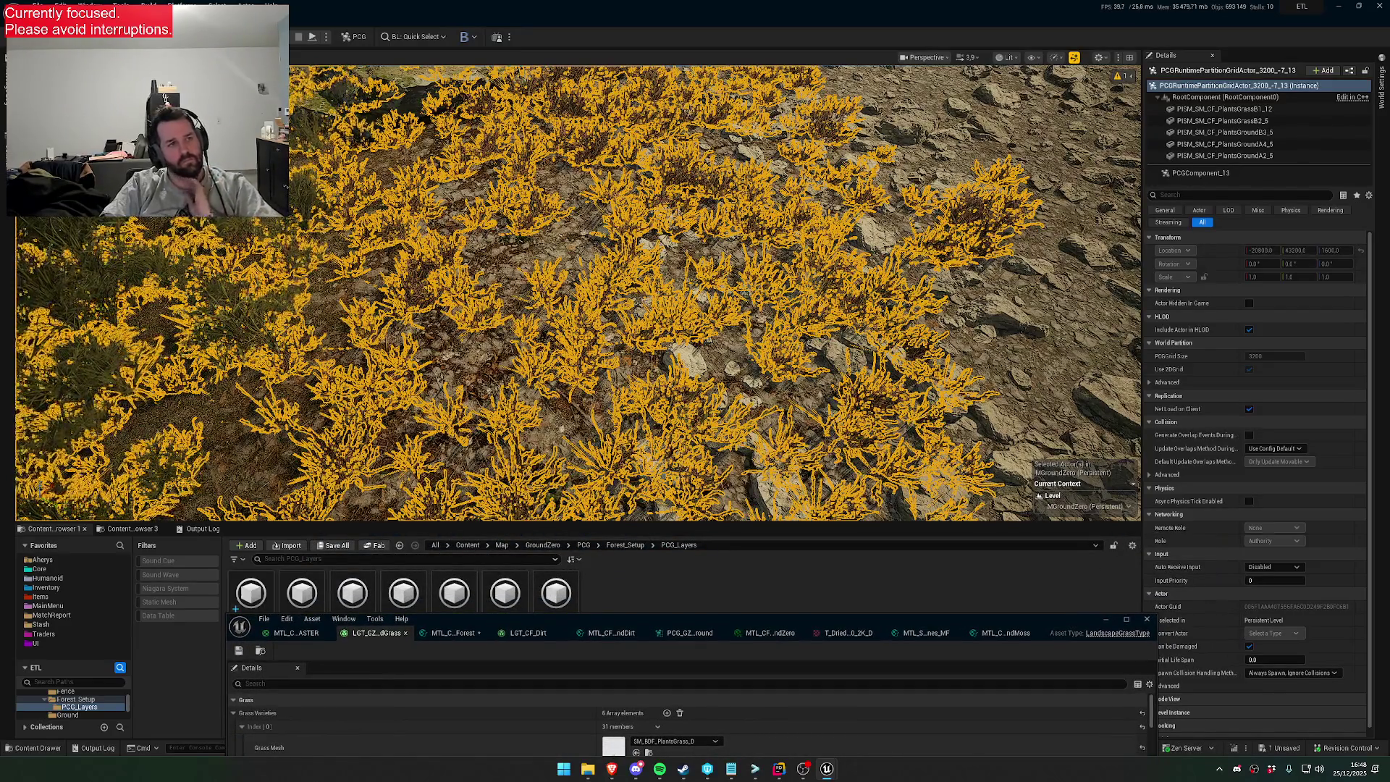
Filter the Outliner by 'Grass', select PCG_GZ_Grass and open its PCG graph
click(6, 362)
scroll(145, 470, down, 10)
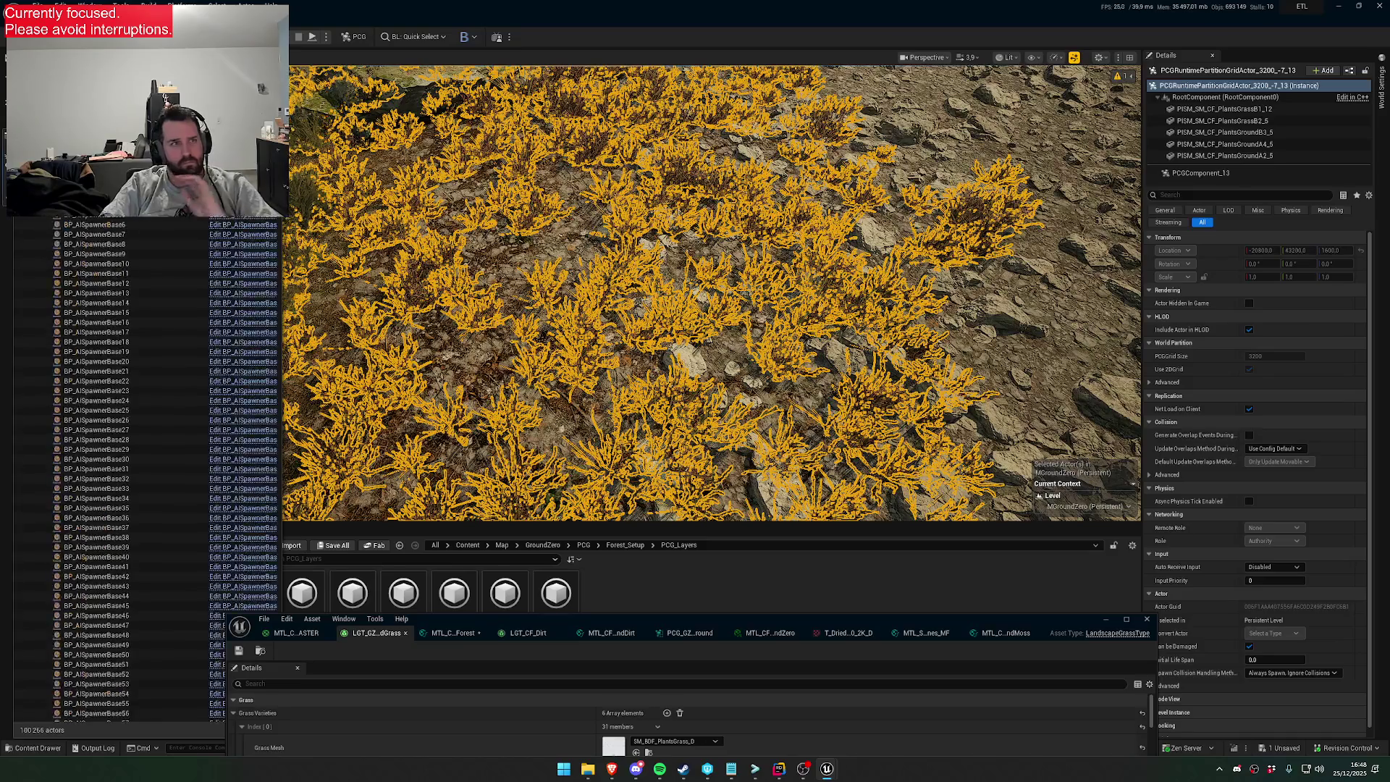
text(Grass)
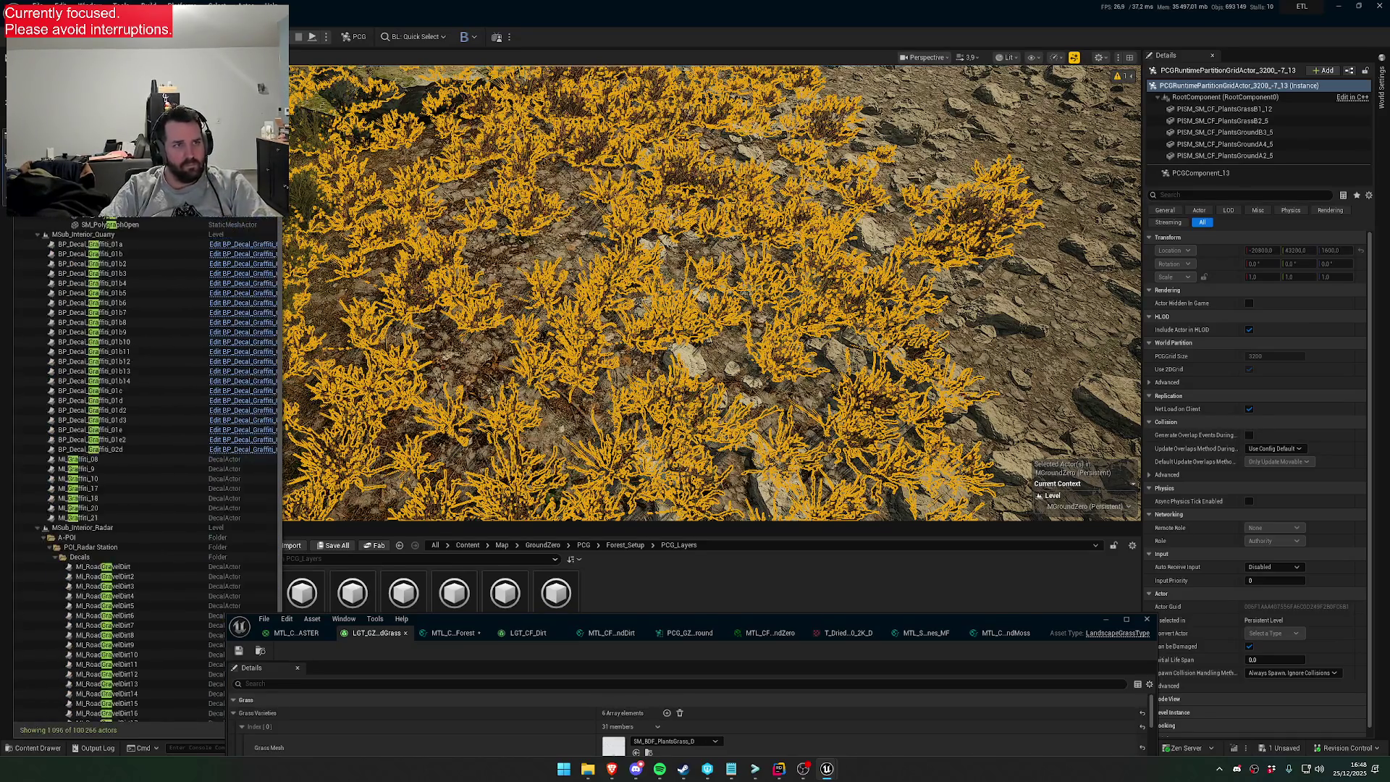
click(72, 232)
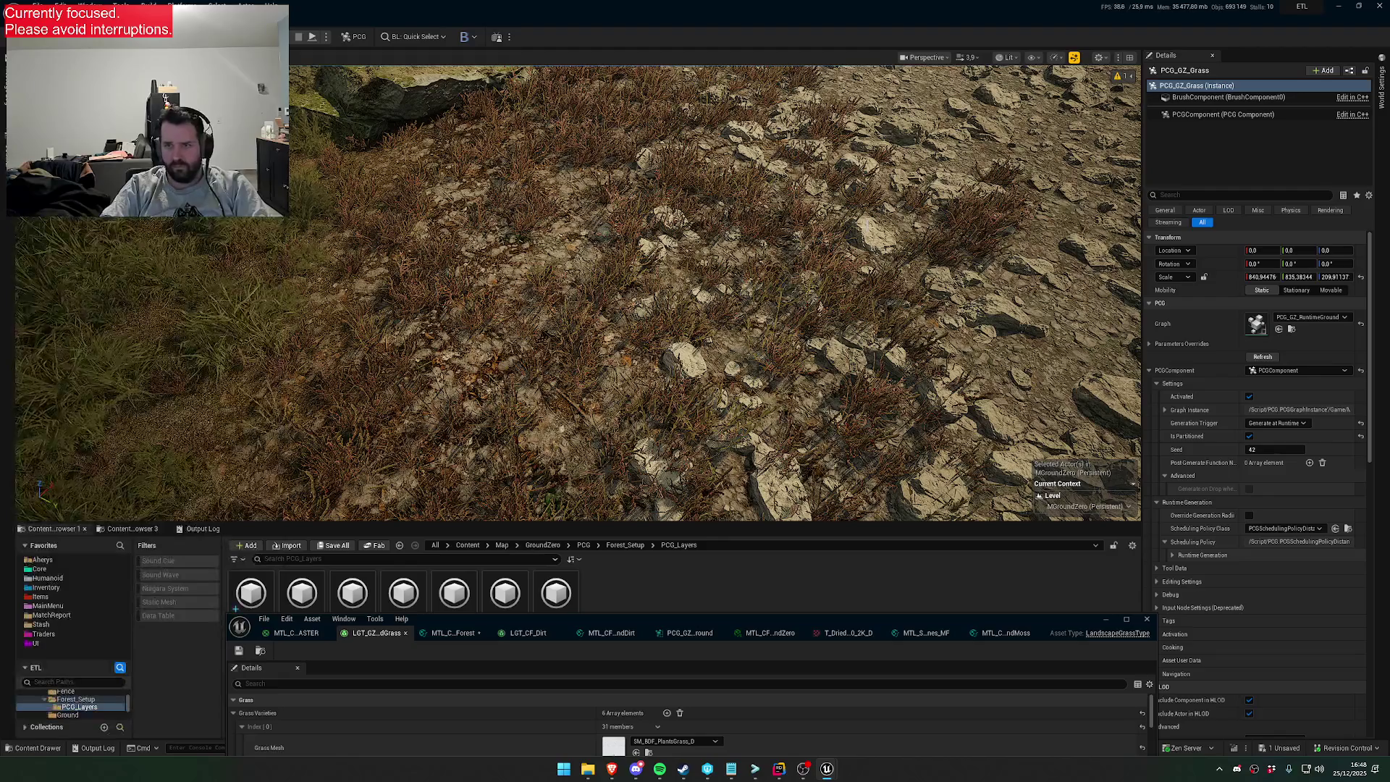
double_click(1256, 324)
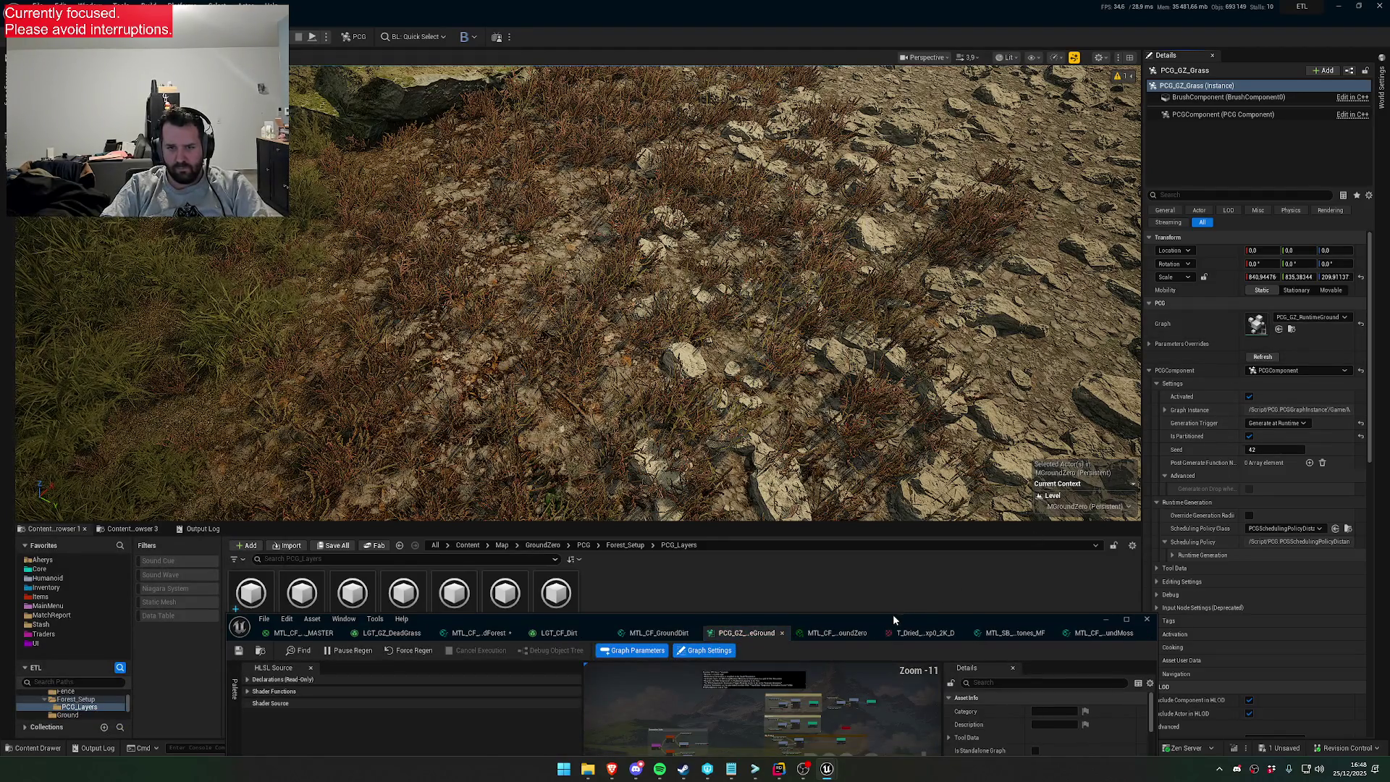
Set DryForest DF_GroundInfluence to 0.5 in the PCG_GZ_RuntimeGround graph parameters
drag(893, 615, 897, 286)
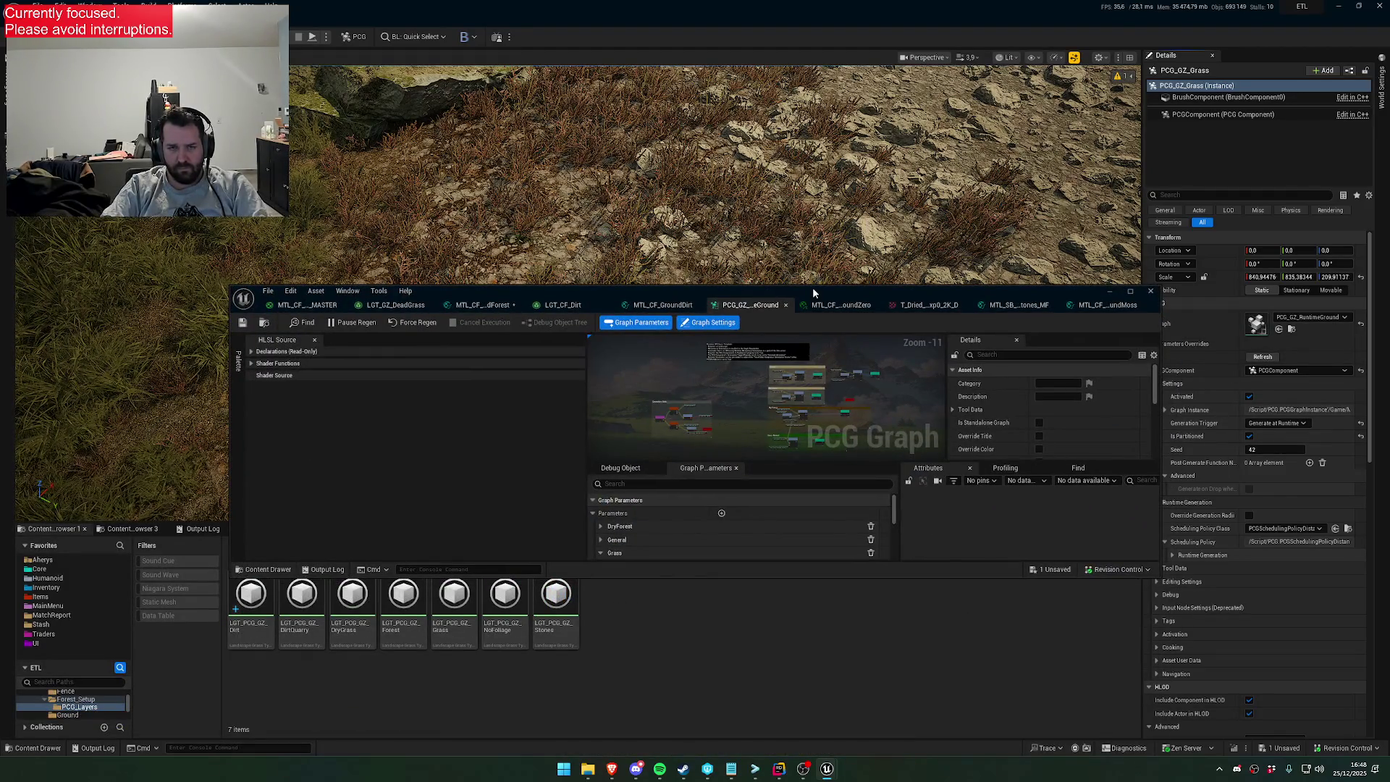
double_click(812, 286)
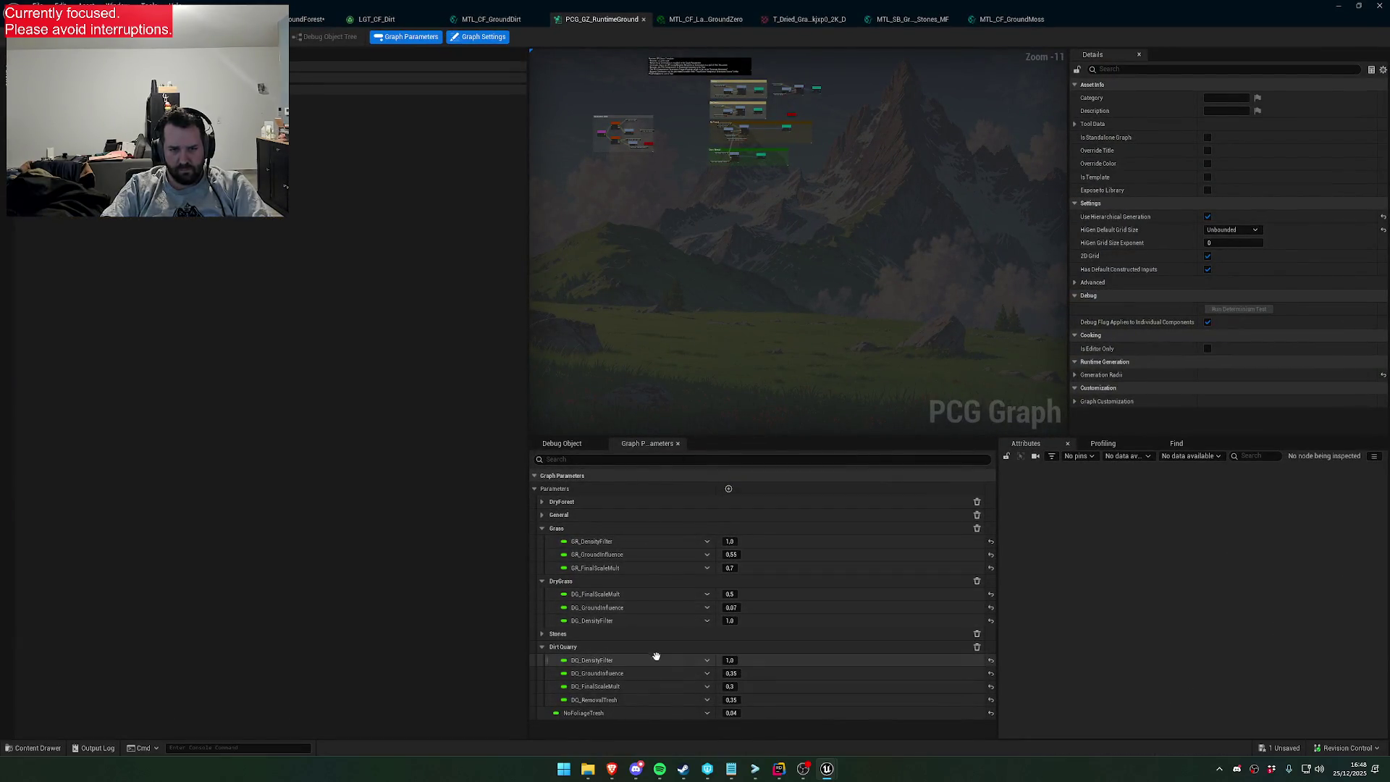
key(super+Down)
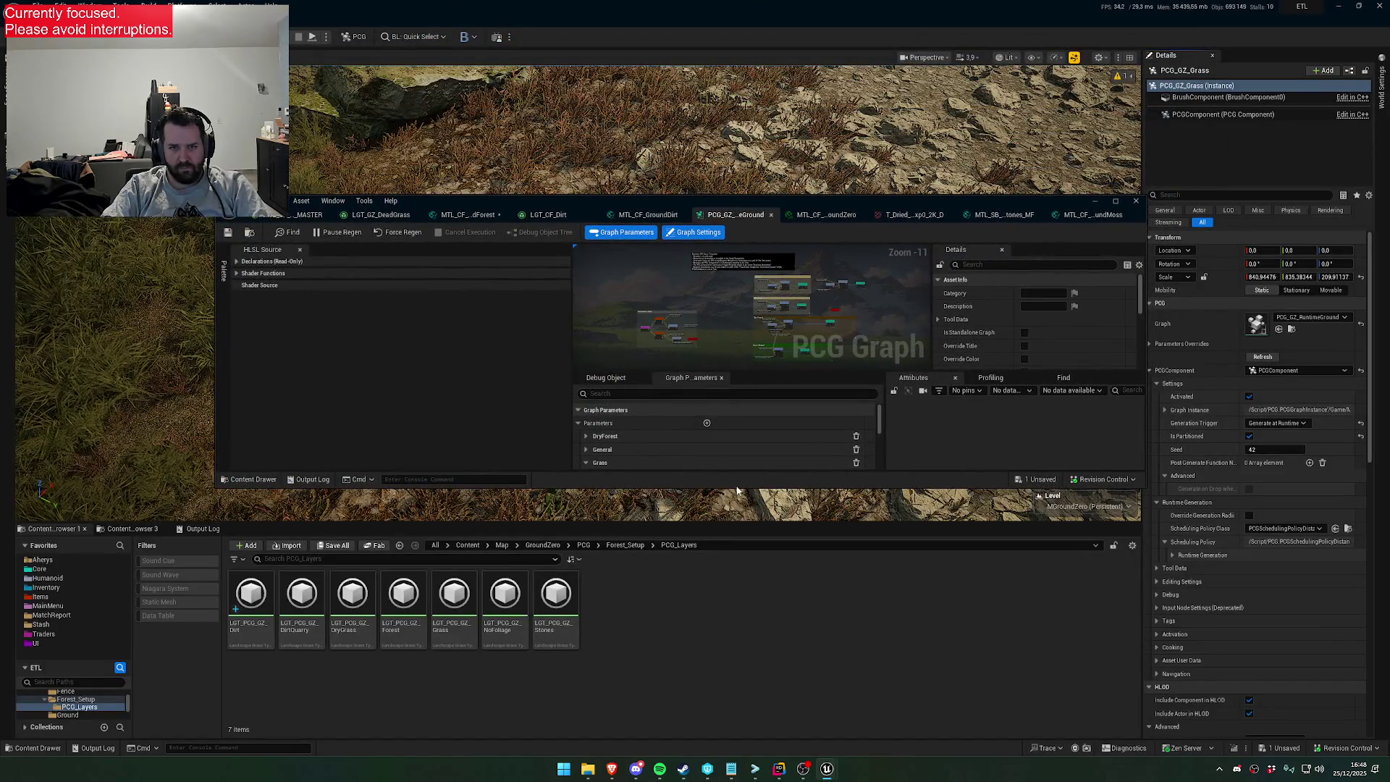
drag(734, 486, 735, 616)
click(586, 509)
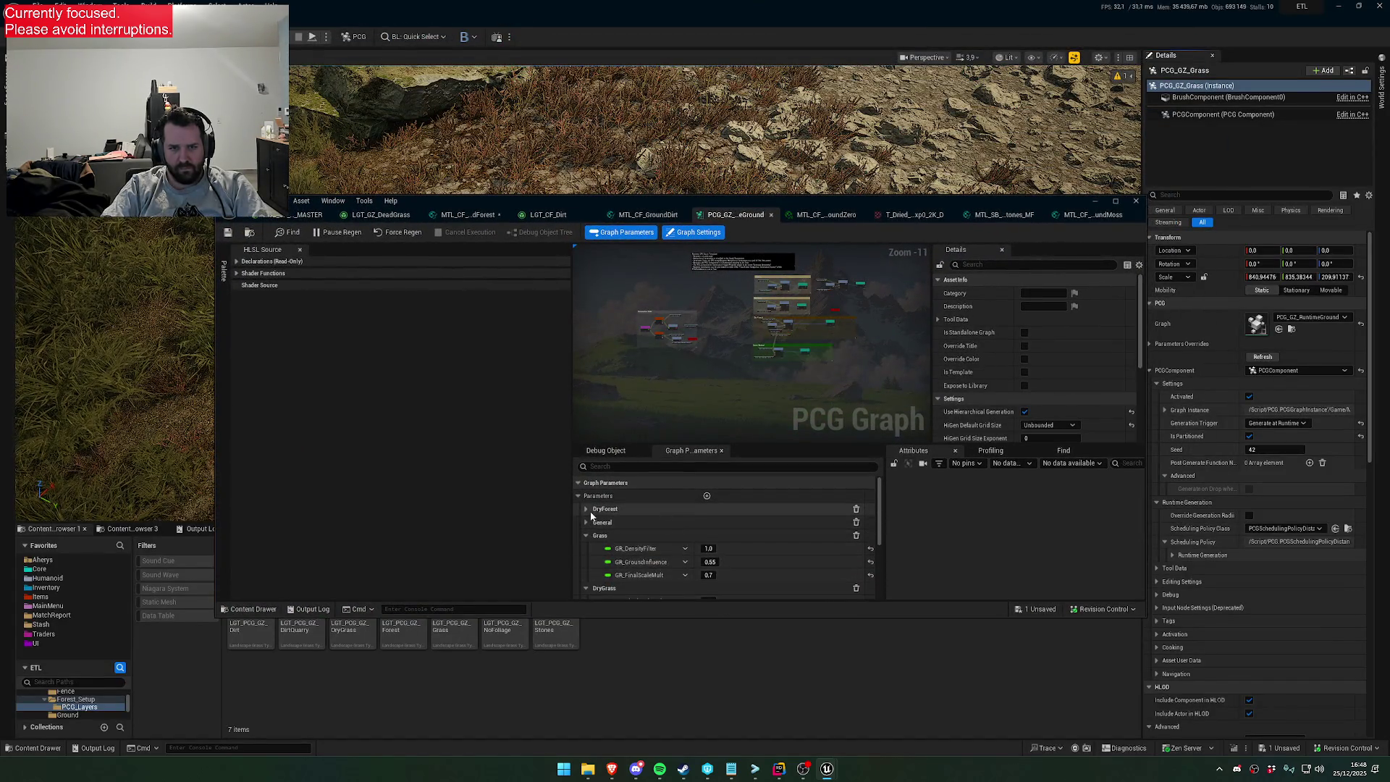
click(710, 536)
text(.5)
key(Return)
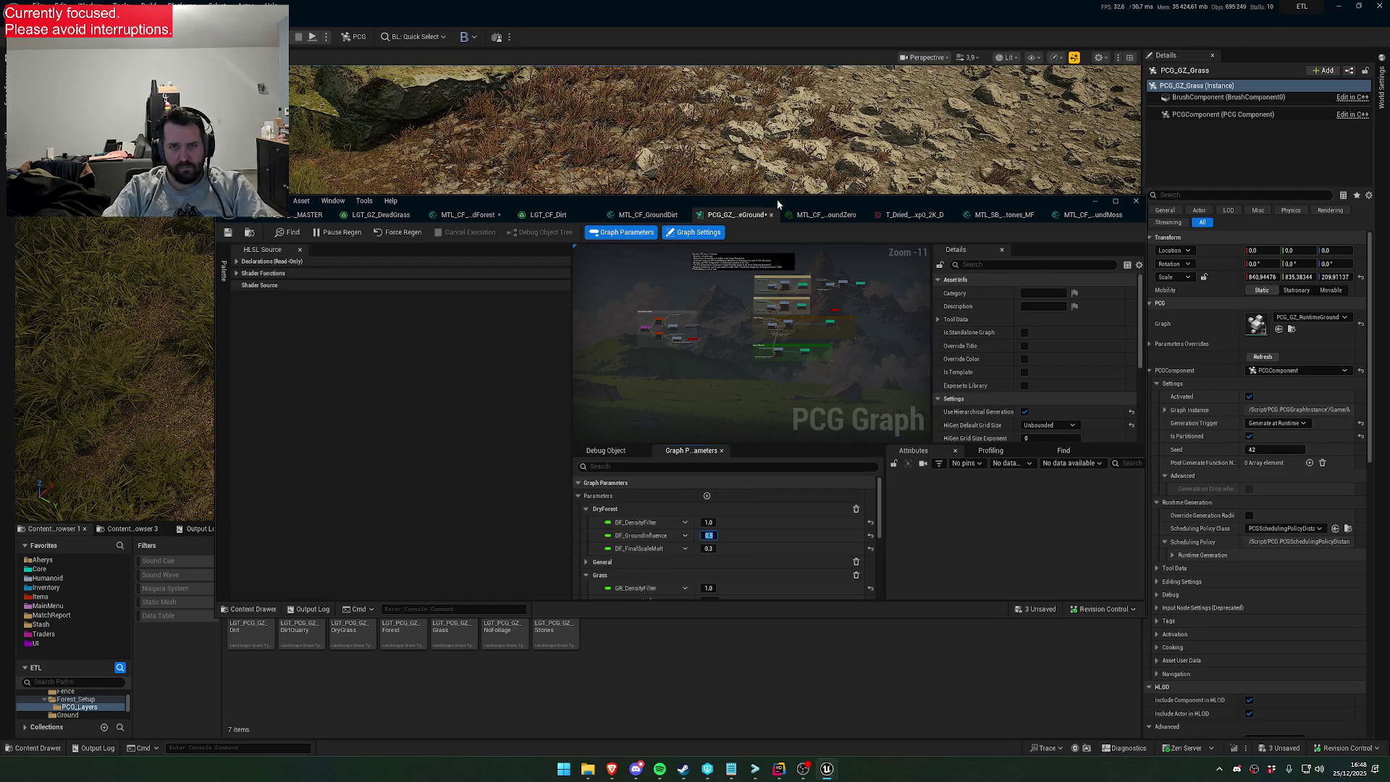
drag(778, 205, 807, 382)
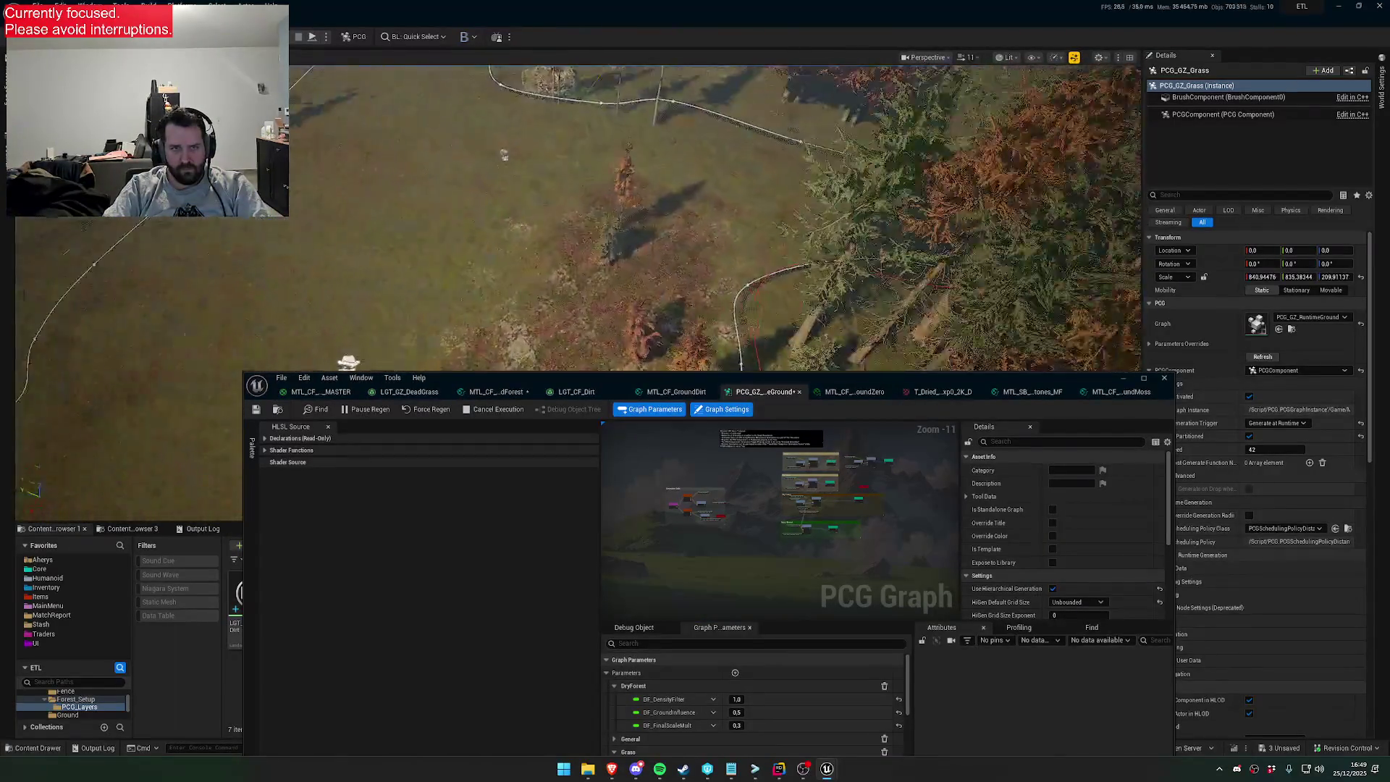
Set Grass GR_GroundInfluence to 0.45 and check the grass in the viewport
scroll(579, 217, down, 5)
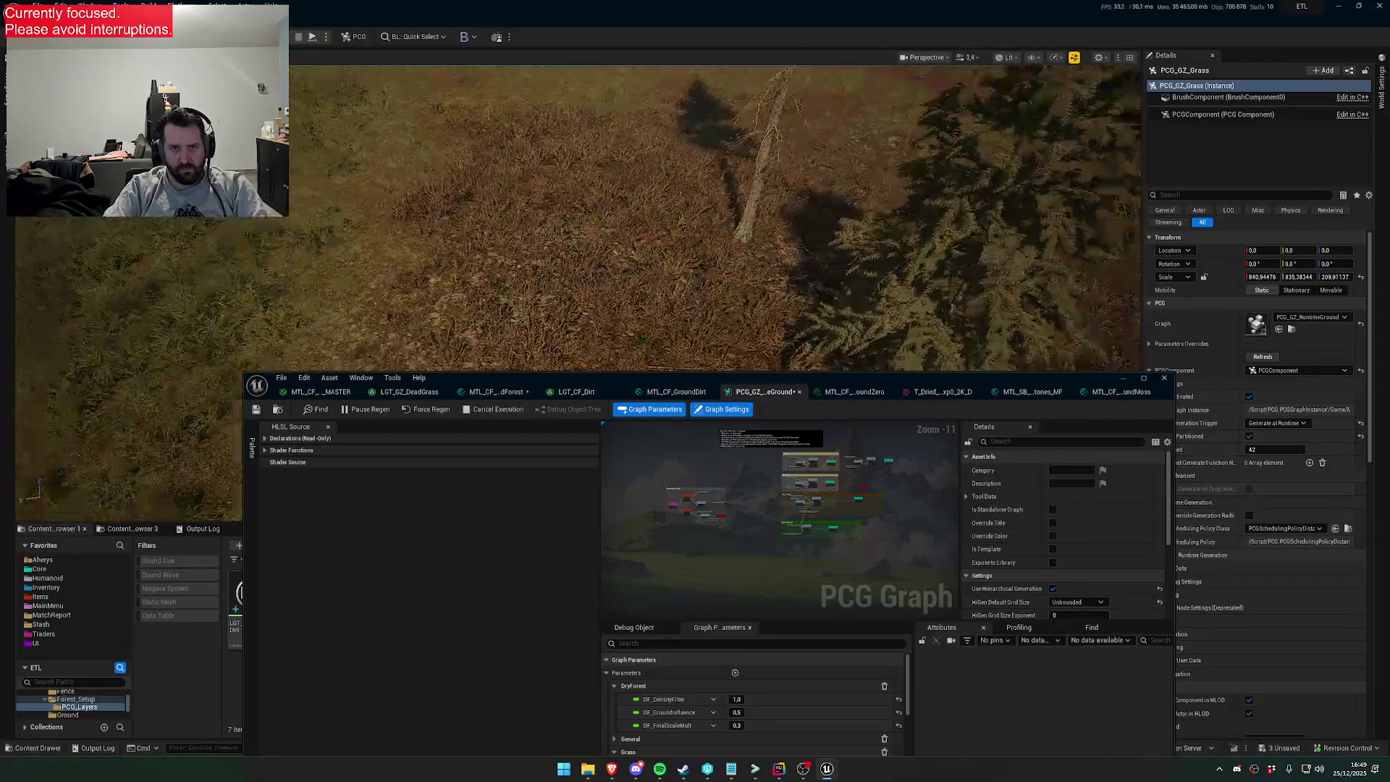
scroll(579, 217, down, 1)
scroll(579, 217, up, 5)
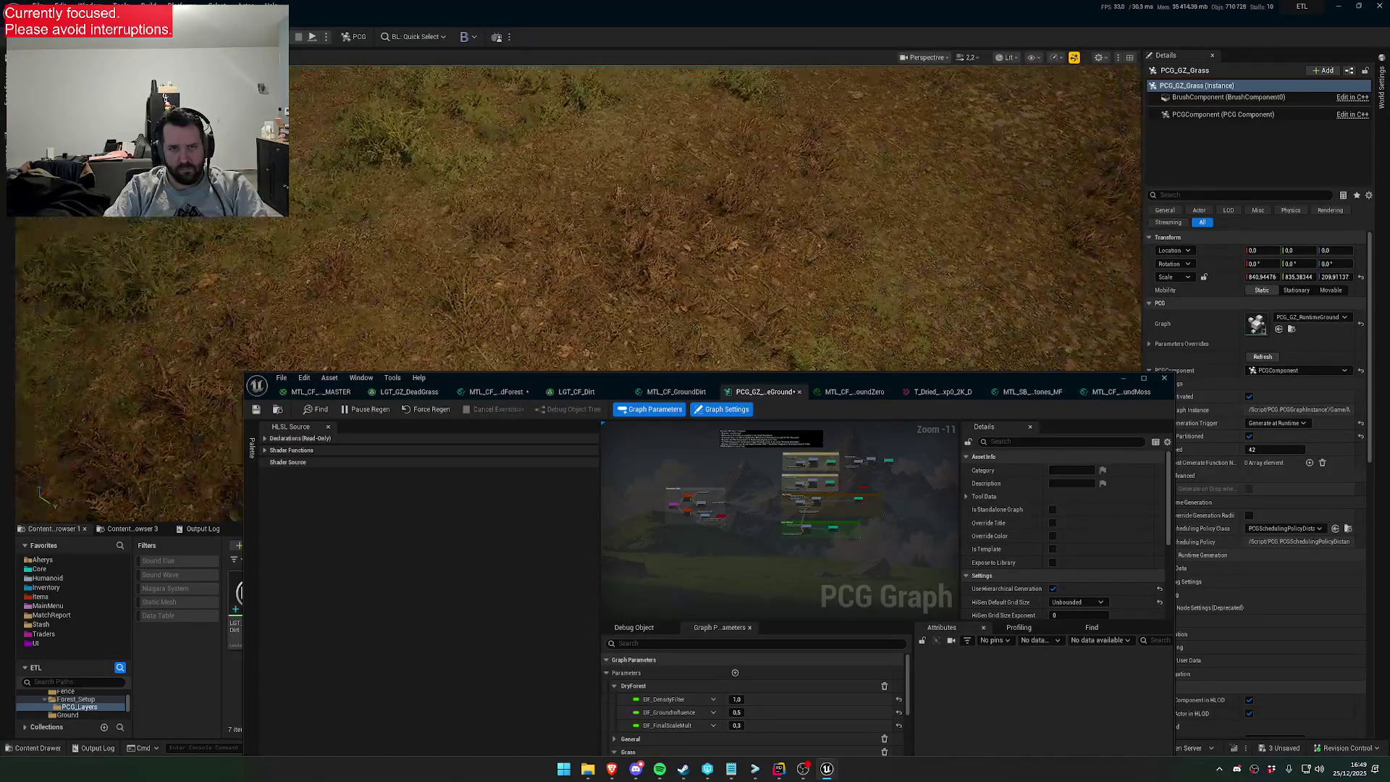
click(617, 684)
scroll(681, 735, down, 1)
click(768, 706)
text(0.)
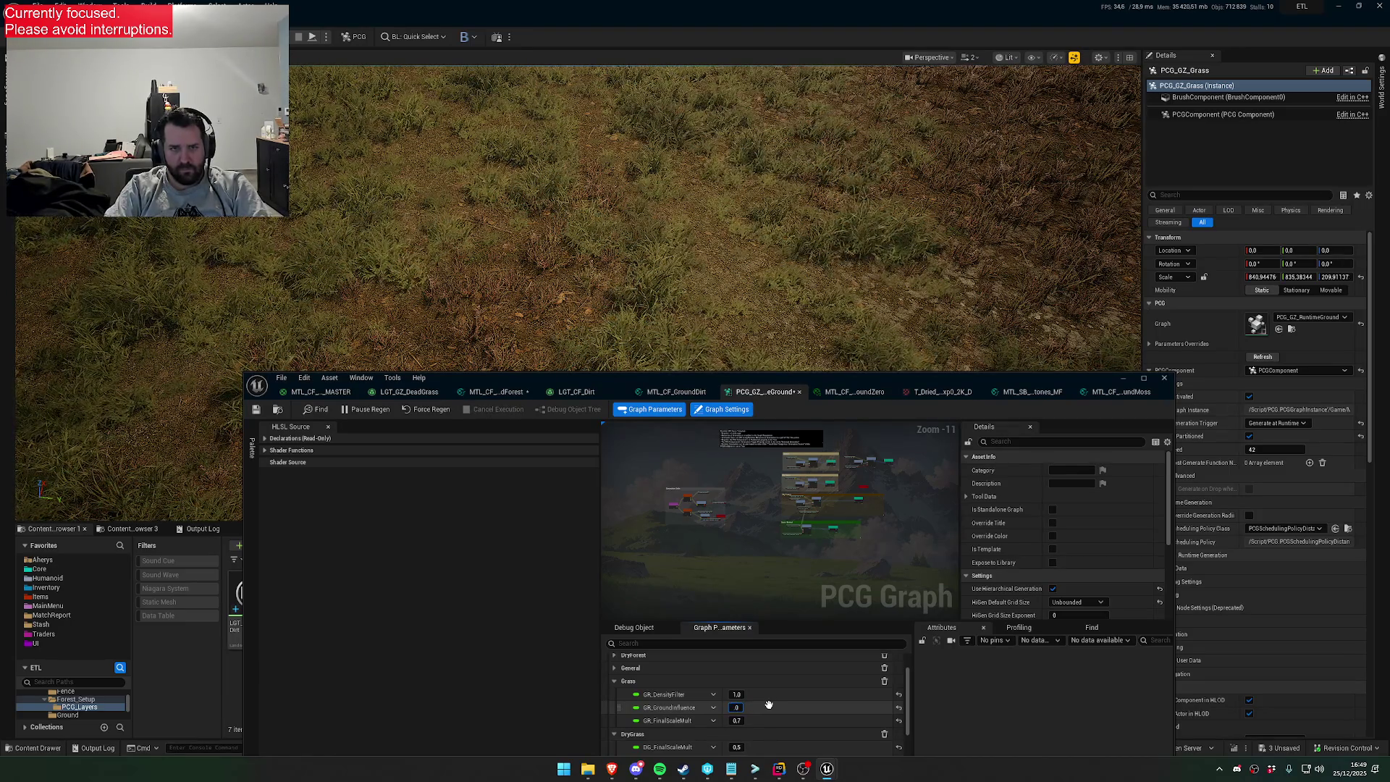
click(737, 707)
text(0.45)
key(Return)
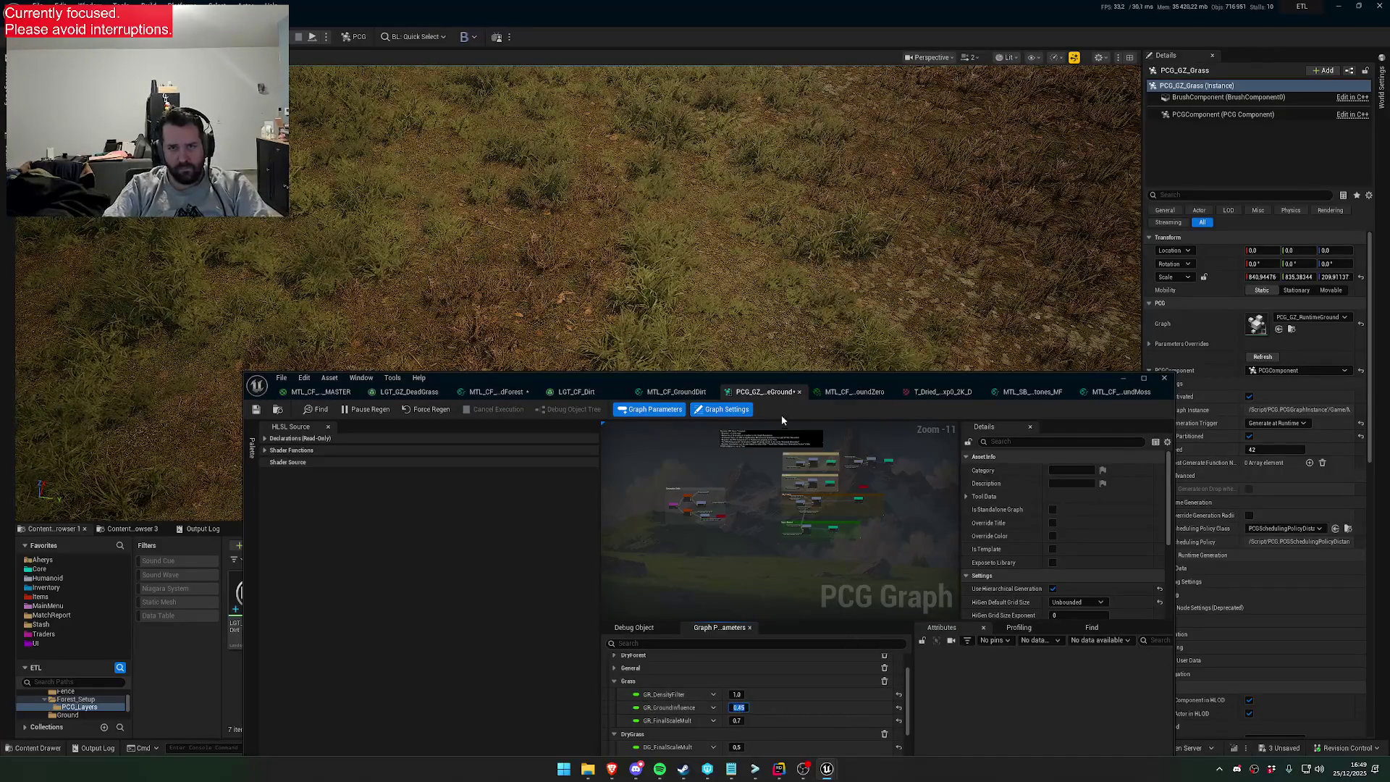
drag(869, 377, 879, 482)
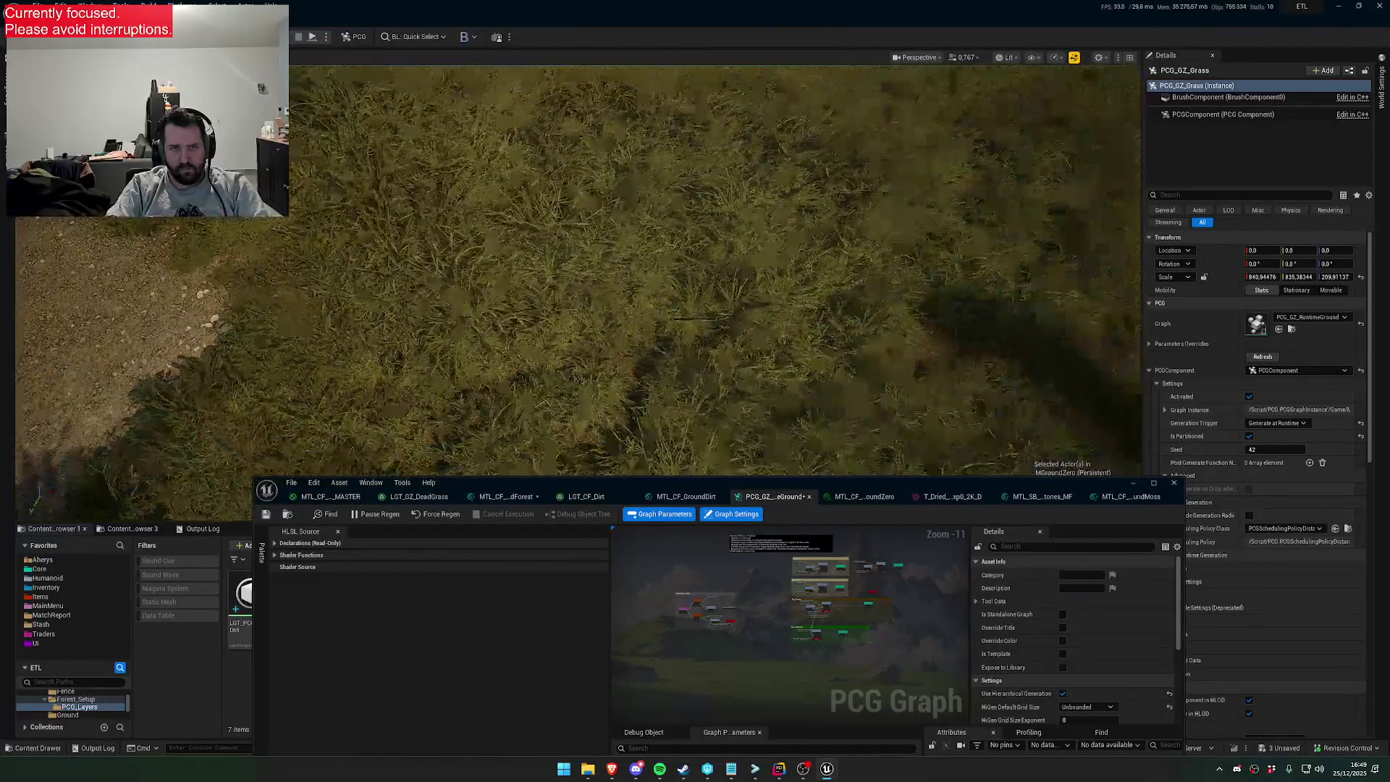
Fly the viewport through the forest grass toward the trees and lake clearing
key(w)
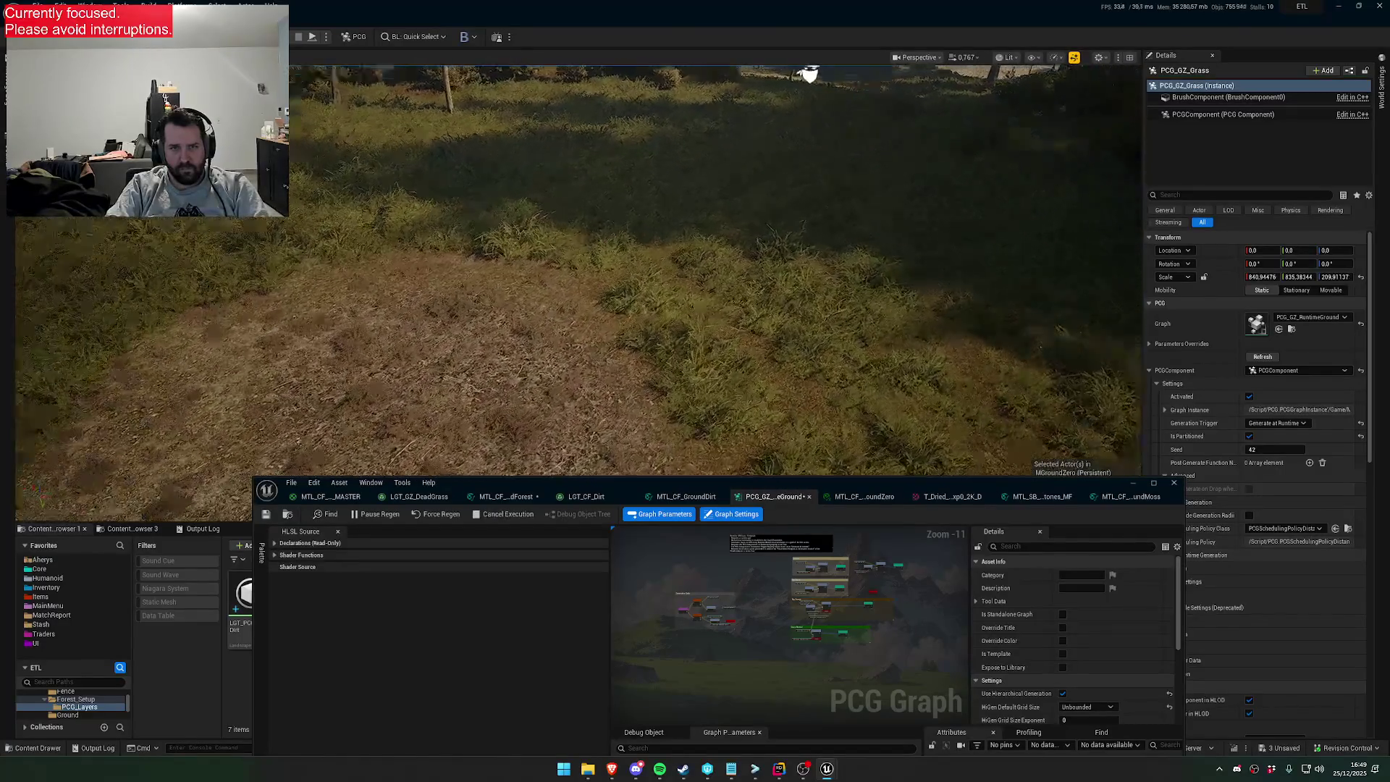
key(w)
scroll(580, 275, up, 2)
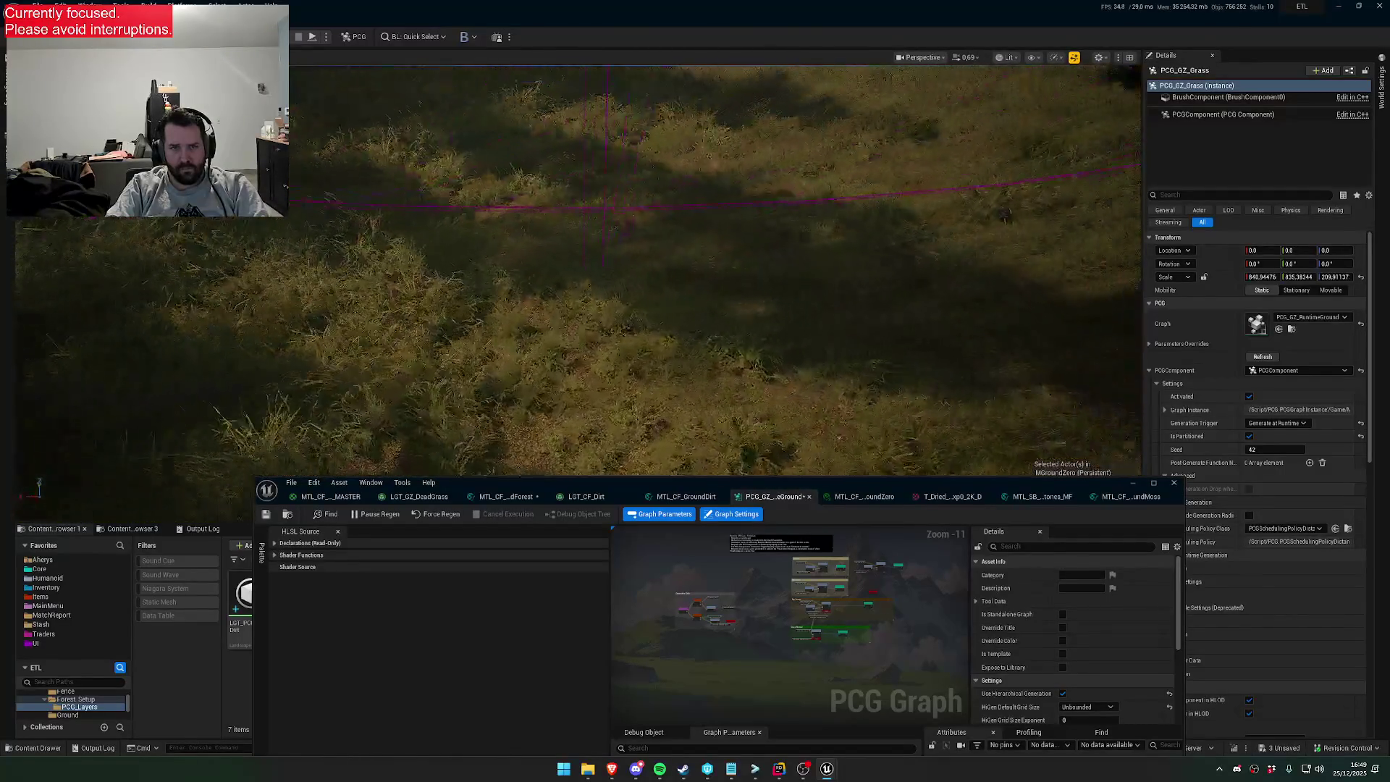
key(w)
scroll(579, 275, up, 1)
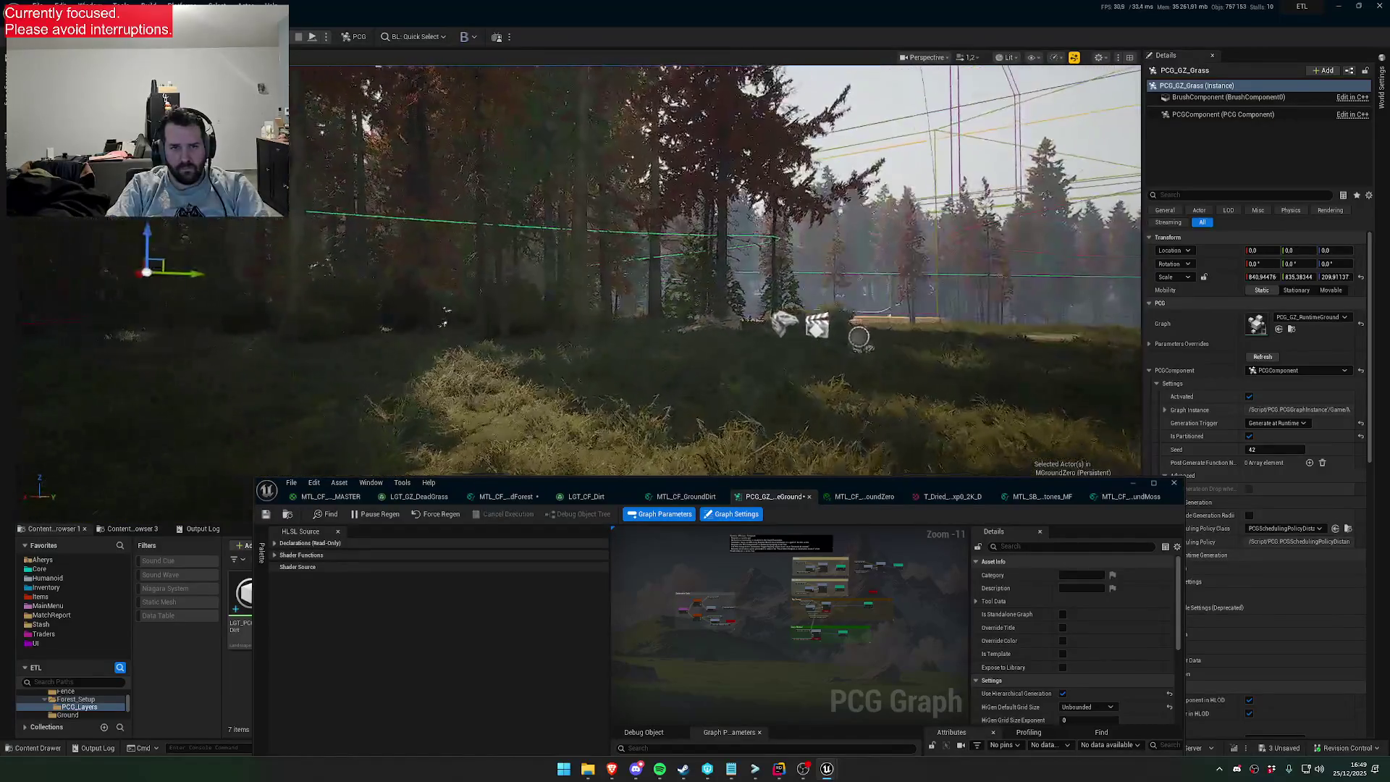
key(w)
scroll(579, 275, up, 4)
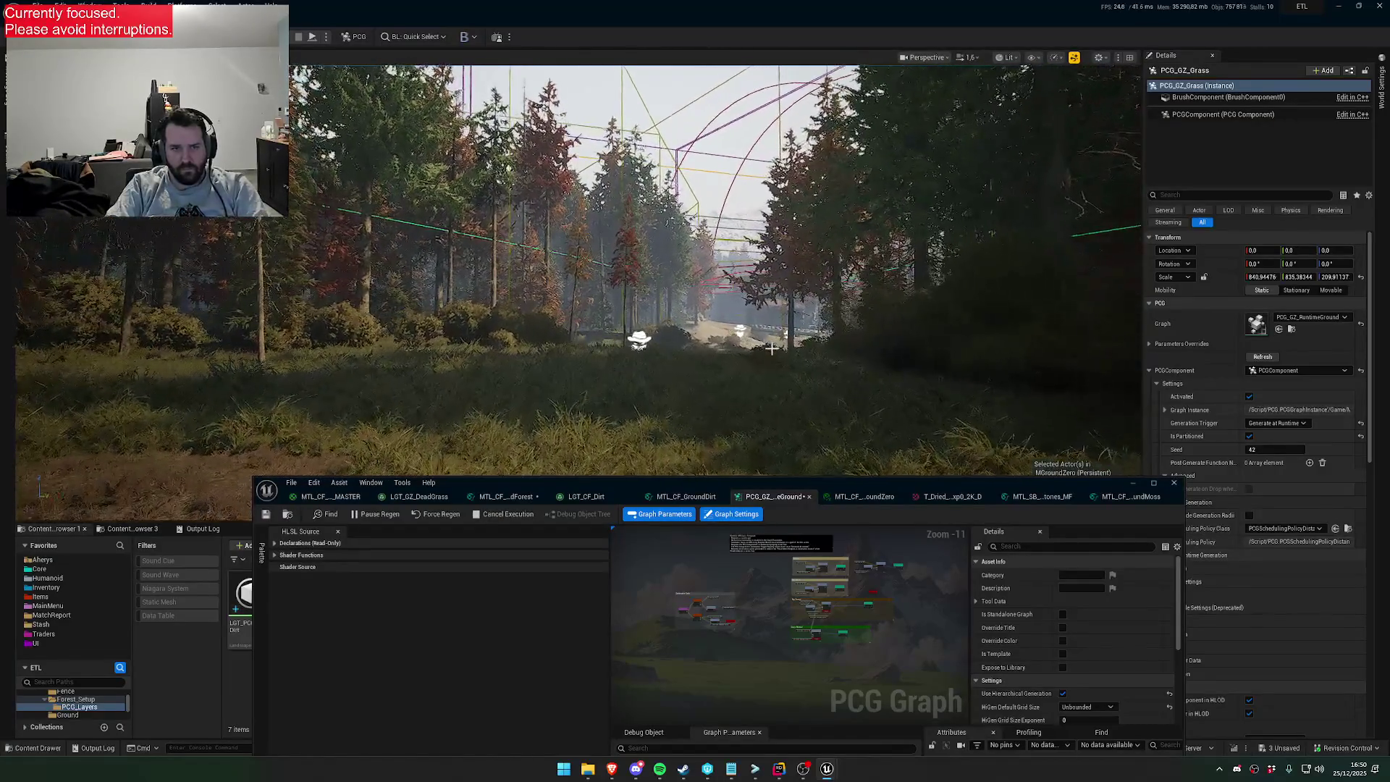
key(w)
scroll(579, 275, up, 2)
key(w)
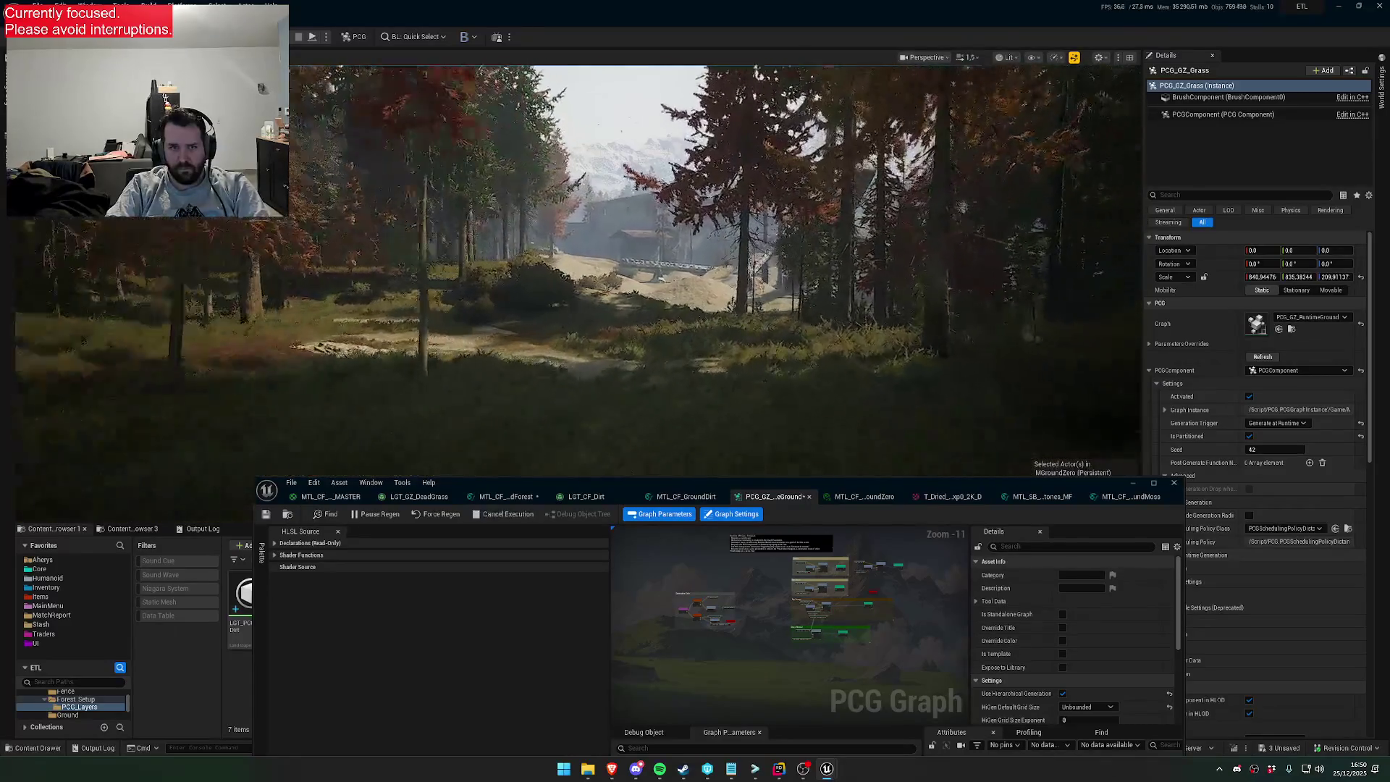
scroll(579, 275, down, 1)
key(w)
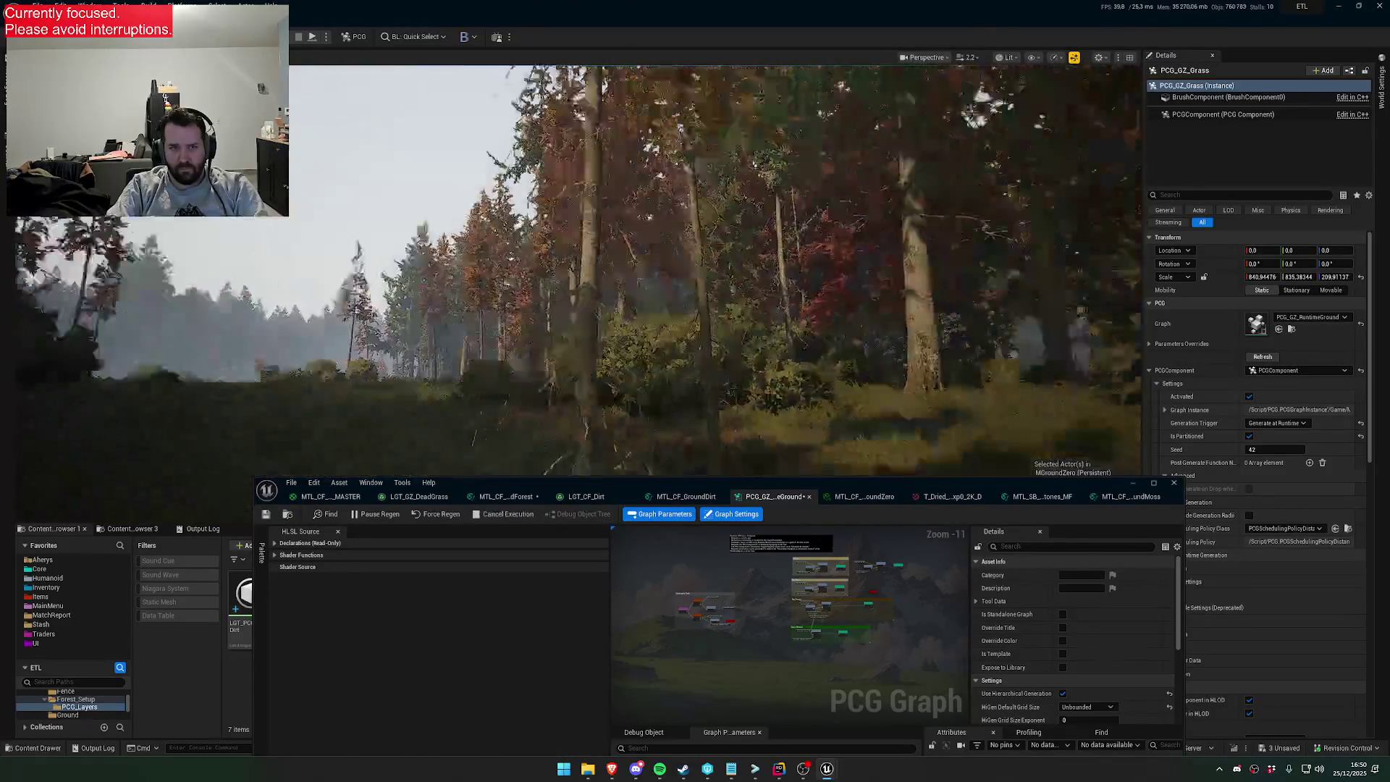
scroll(579, 275, up, 1)
key(w)
scroll(835, 415, down, 1)
scroll(792, 564, up, 10)
scroll(792, 564, down, 1)
Select the Grass Shader node and scroll its HLSL source to the High Grass Splash block
drag(791, 631, 829, 776)
click(693, 548)
scroll(574, 630, down, 5)
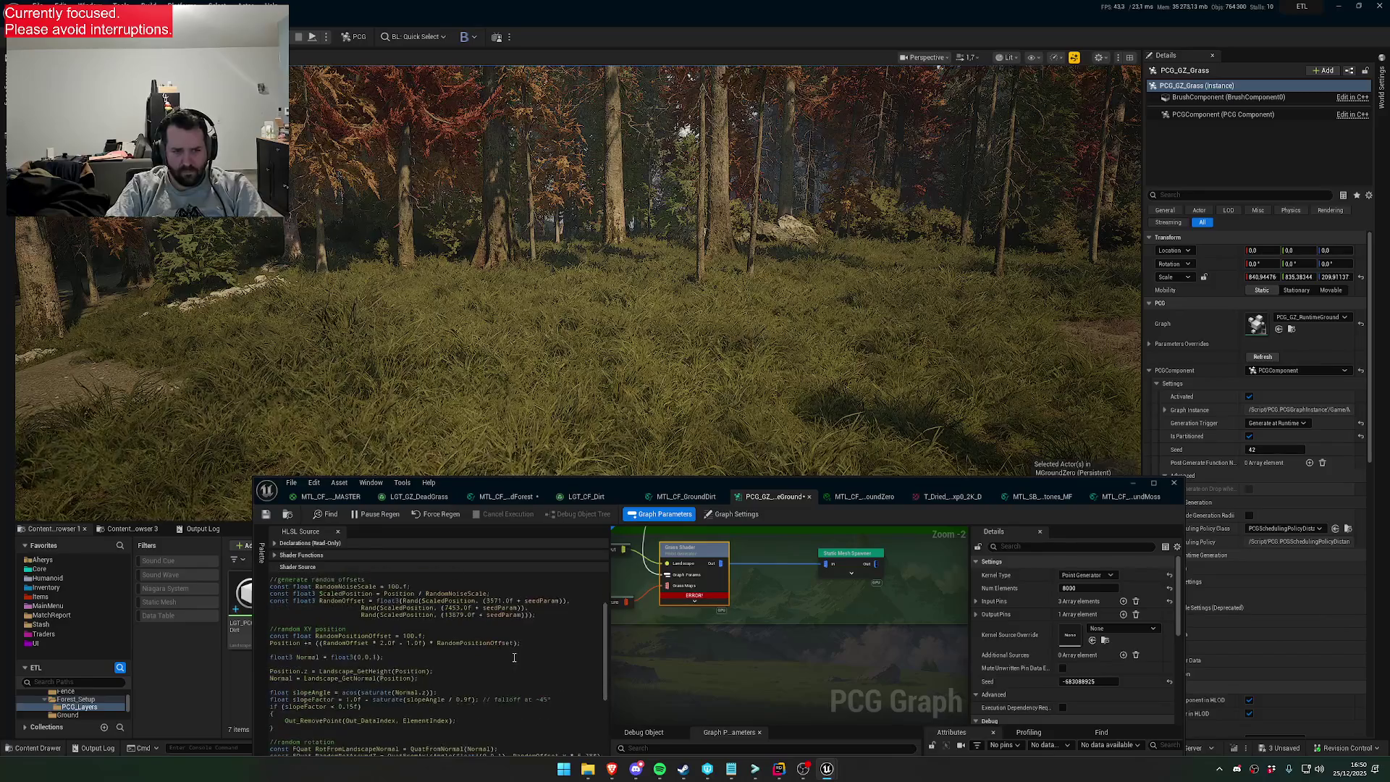
scroll(470, 692, down, 5)
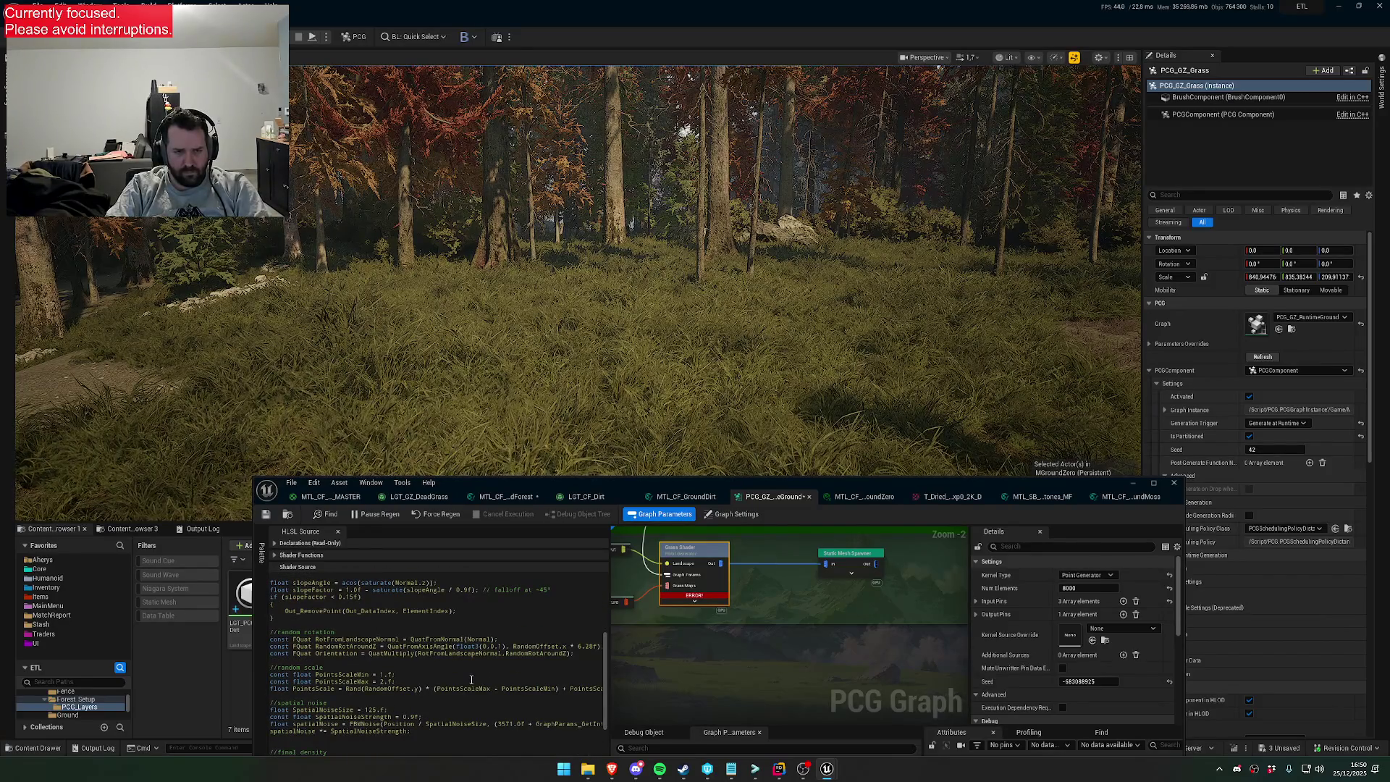
scroll(463, 684, down, 2)
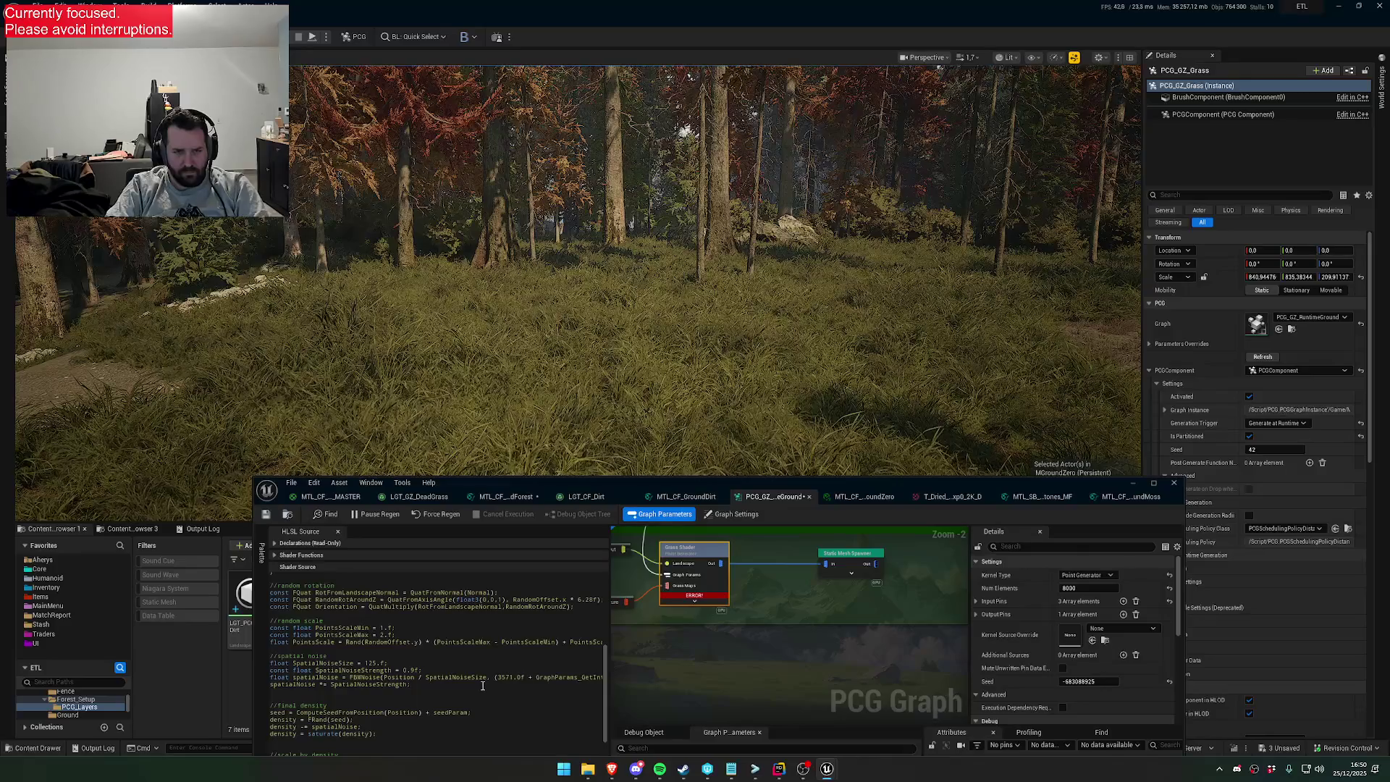
scroll(470, 686, down, 3)
scroll(471, 686, down, 4)
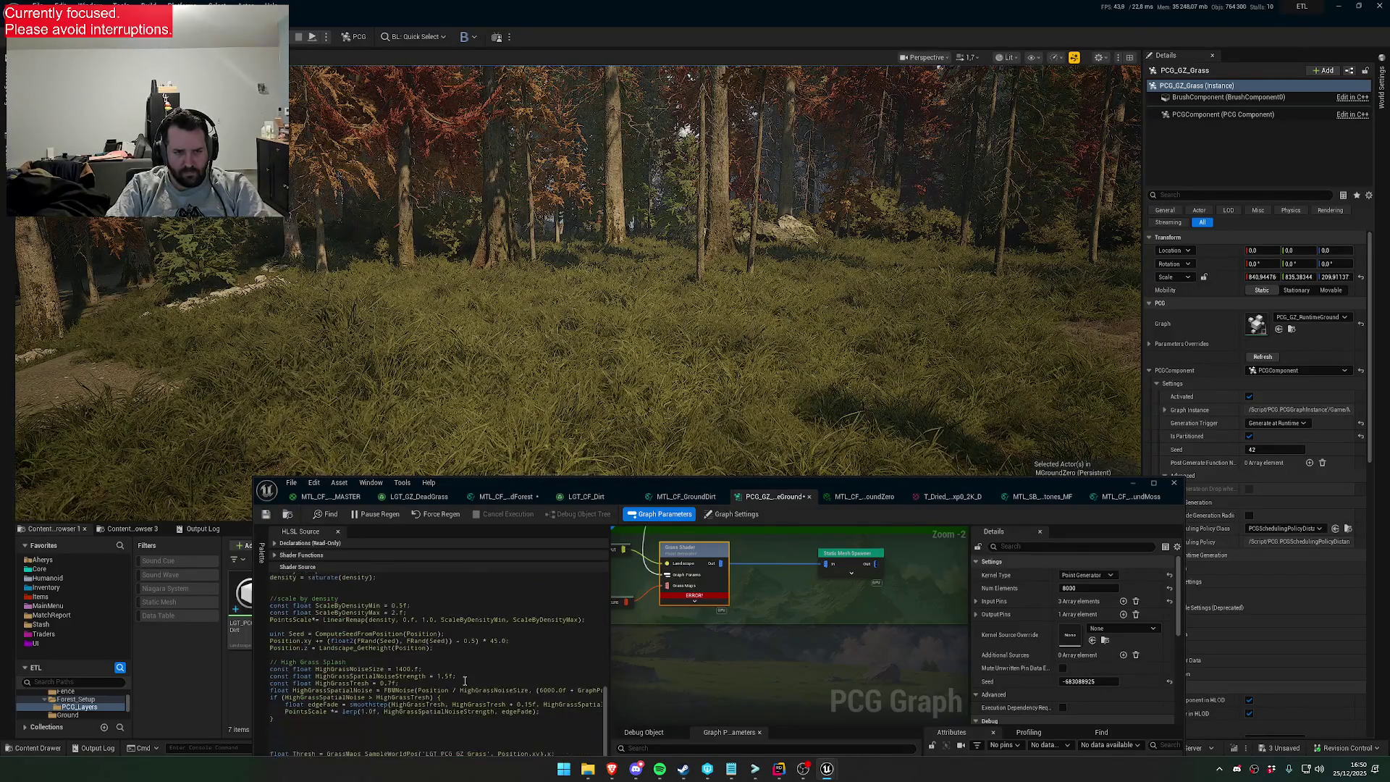
scroll(464, 681, down, 2)
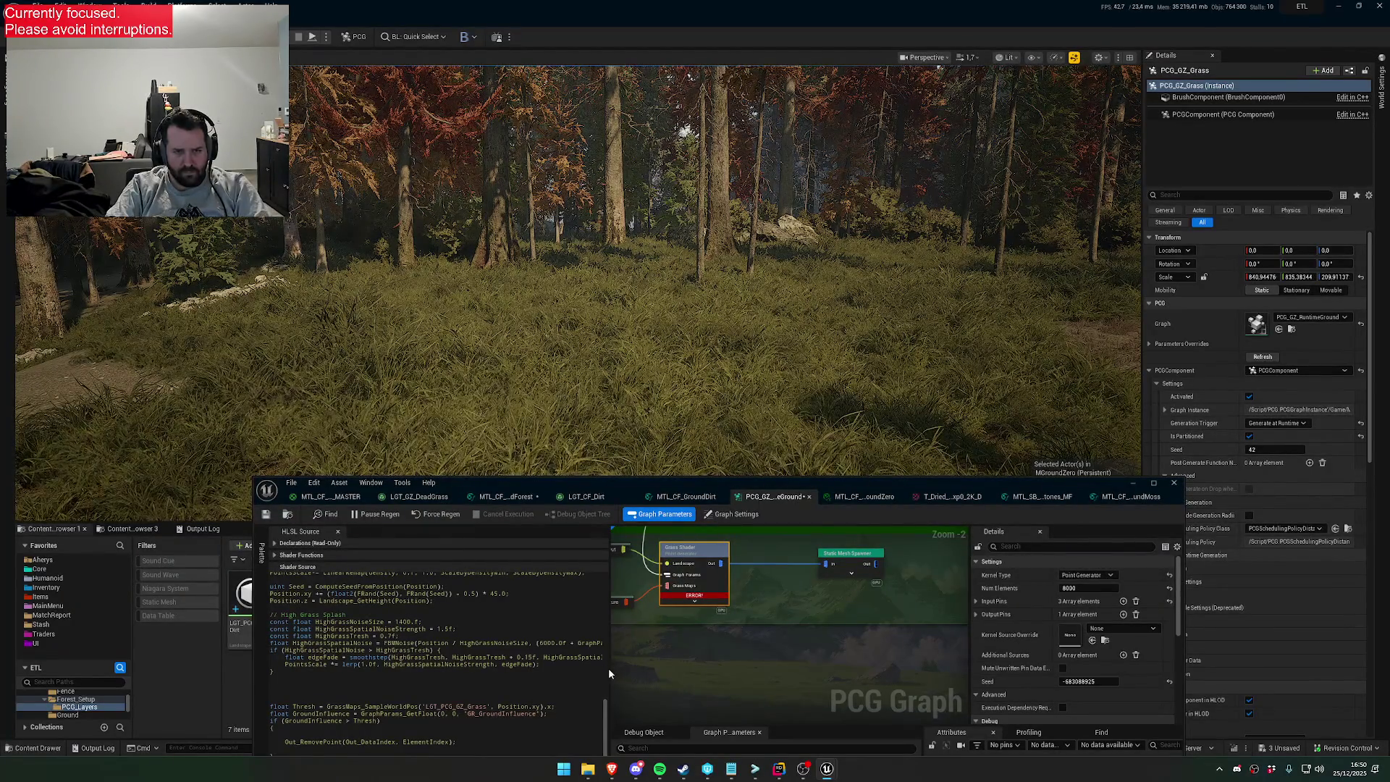
Lower HighGrassTresh to 0.4 in the grass shader, then save and regenerate the grass
drag(609, 673, 786, 661)
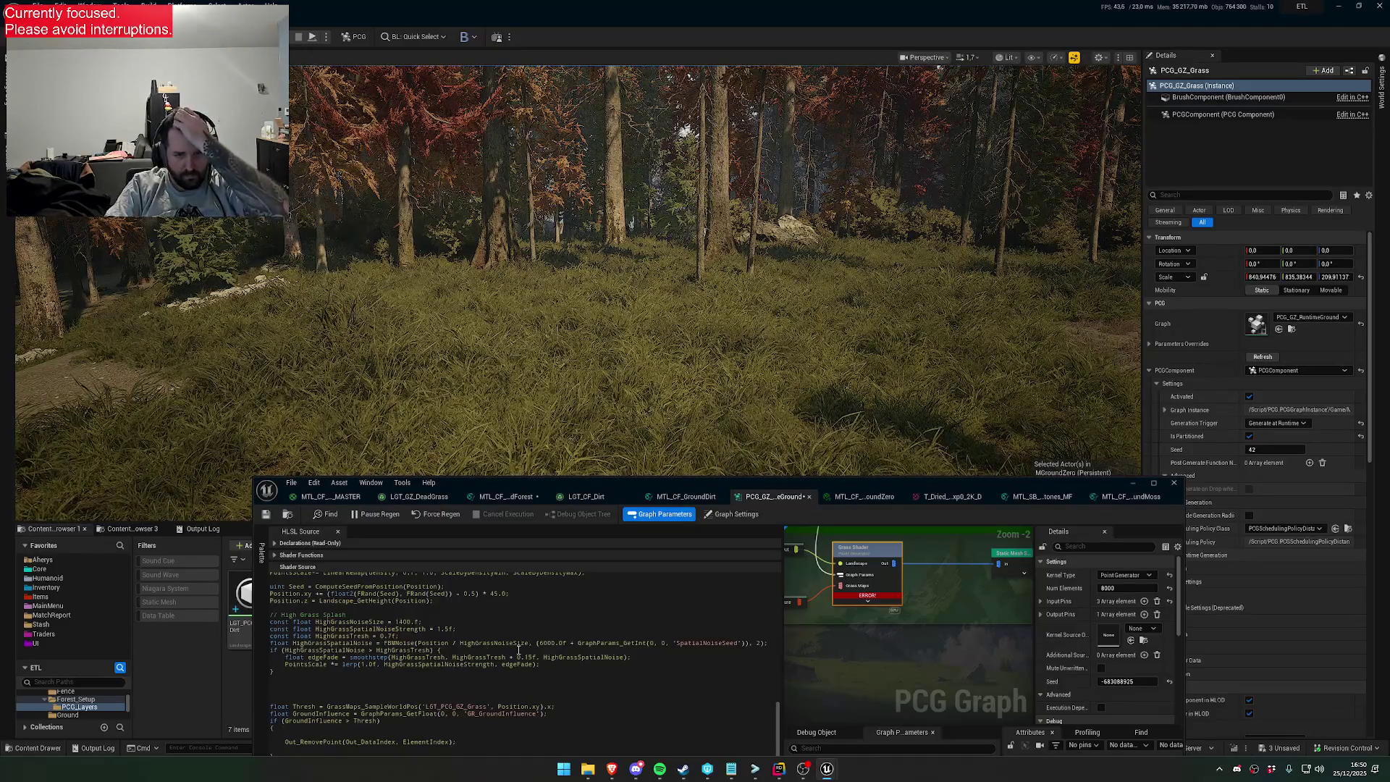
double_click(391, 637)
text(4)
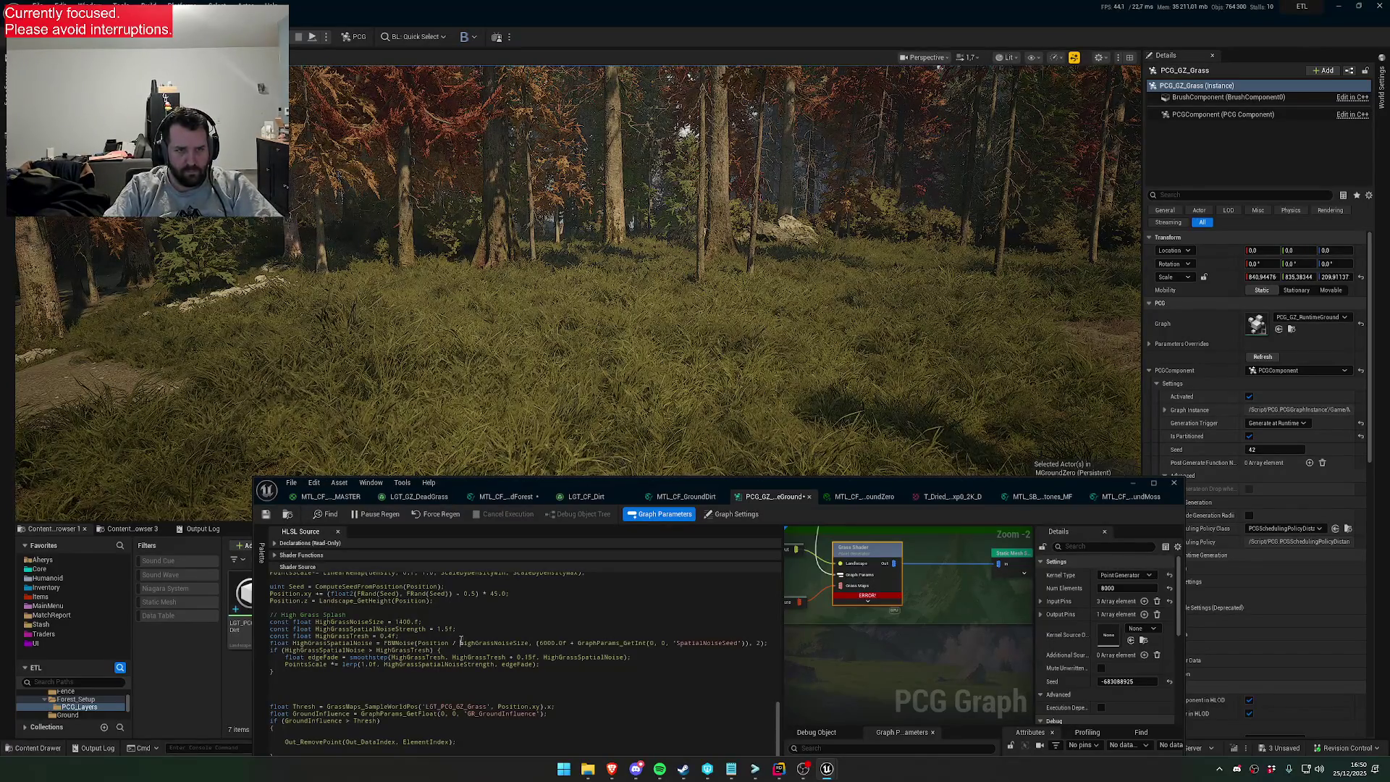
key(ctrl+s)
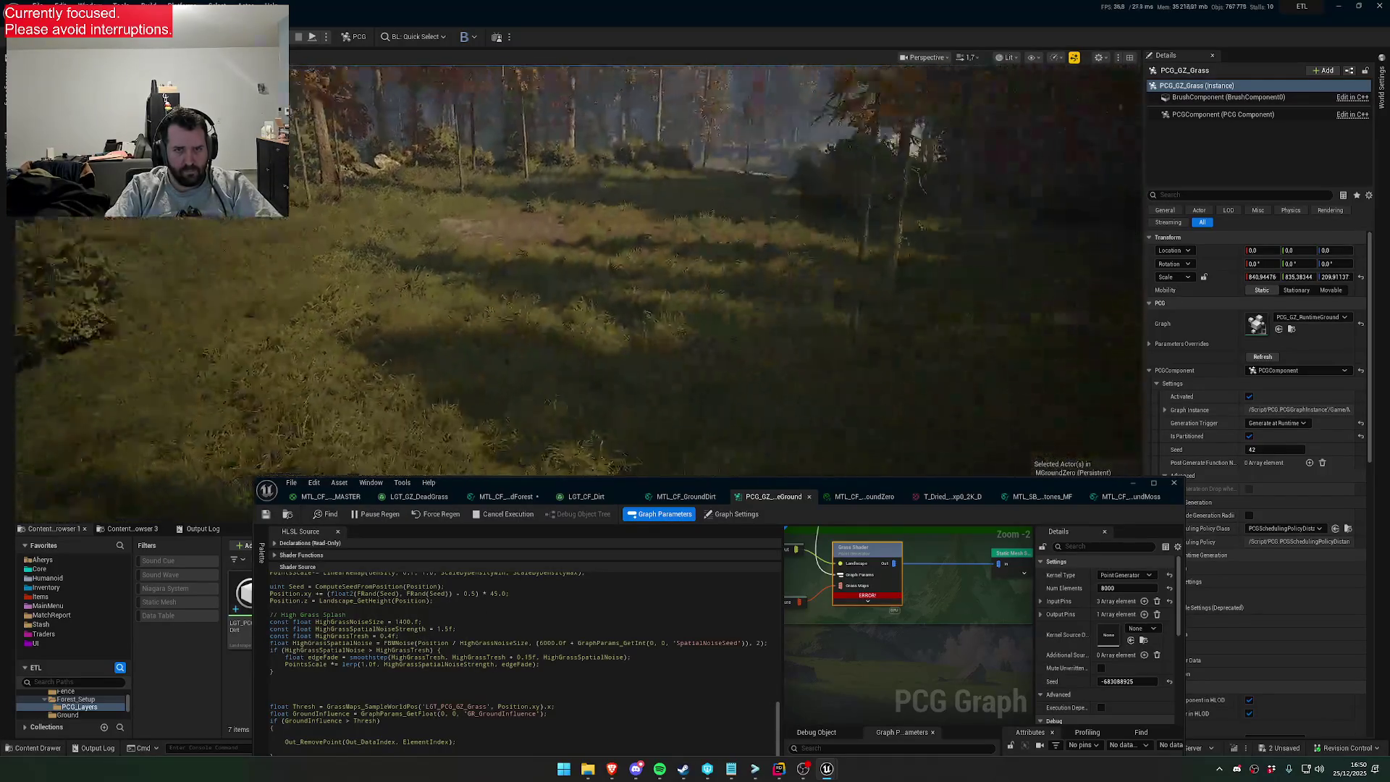
scroll(715, 267, down, 10)
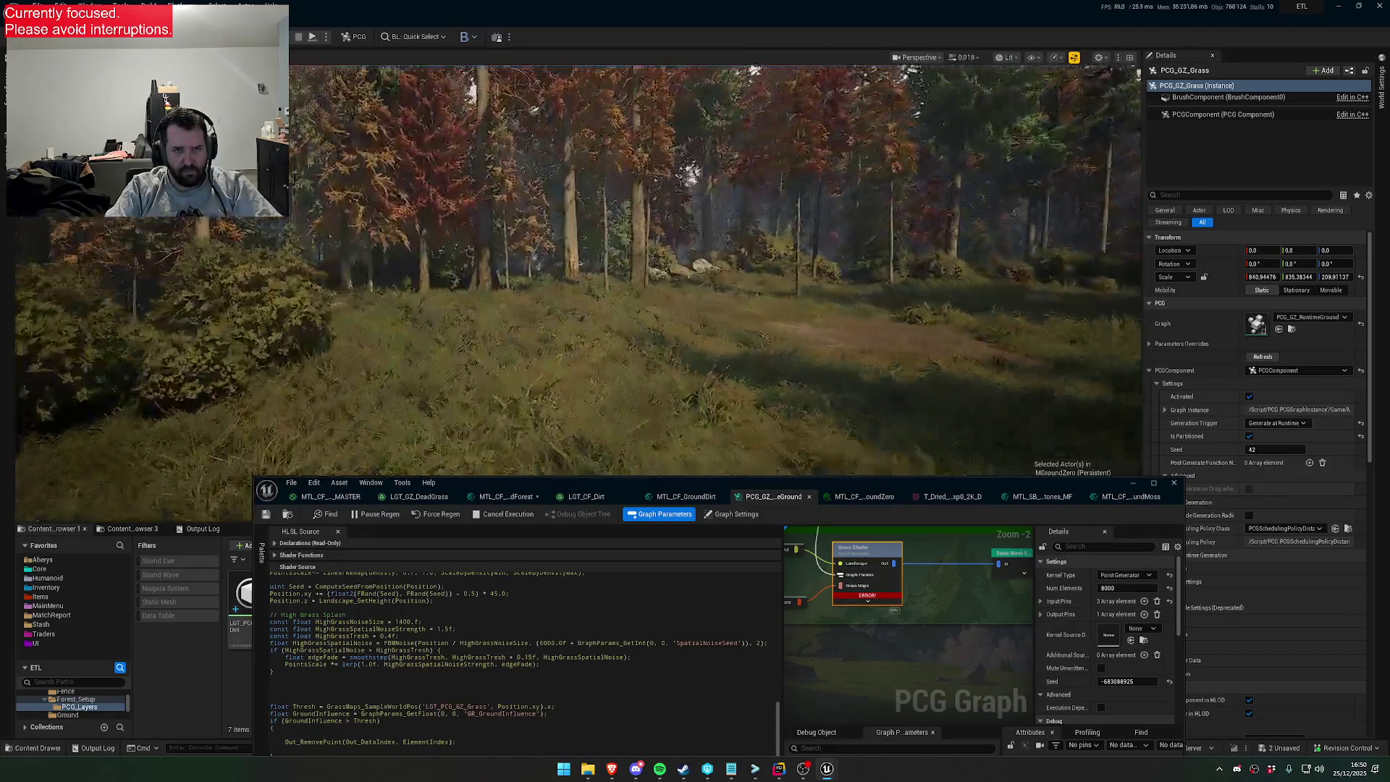
scroll(715, 268, up, 10)
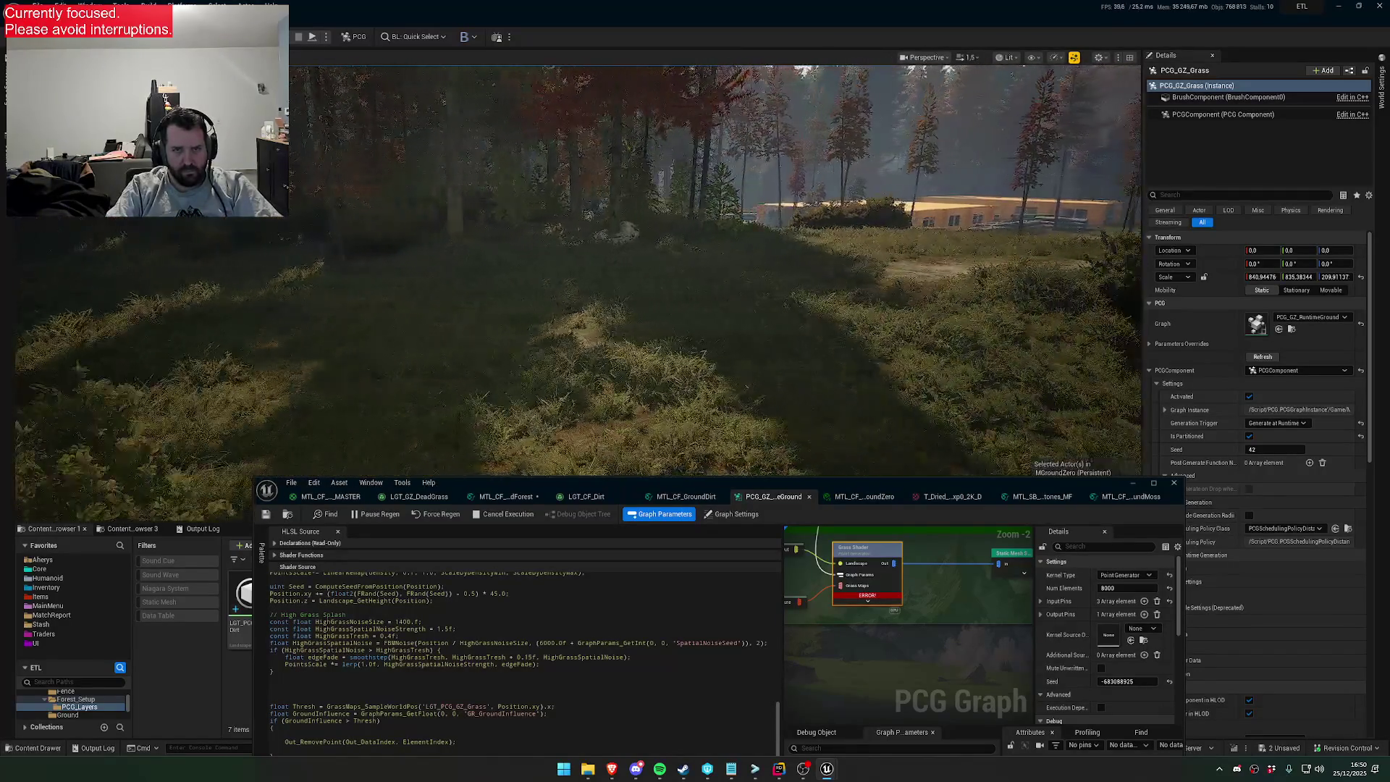
scroll(654, 69, down, 2)
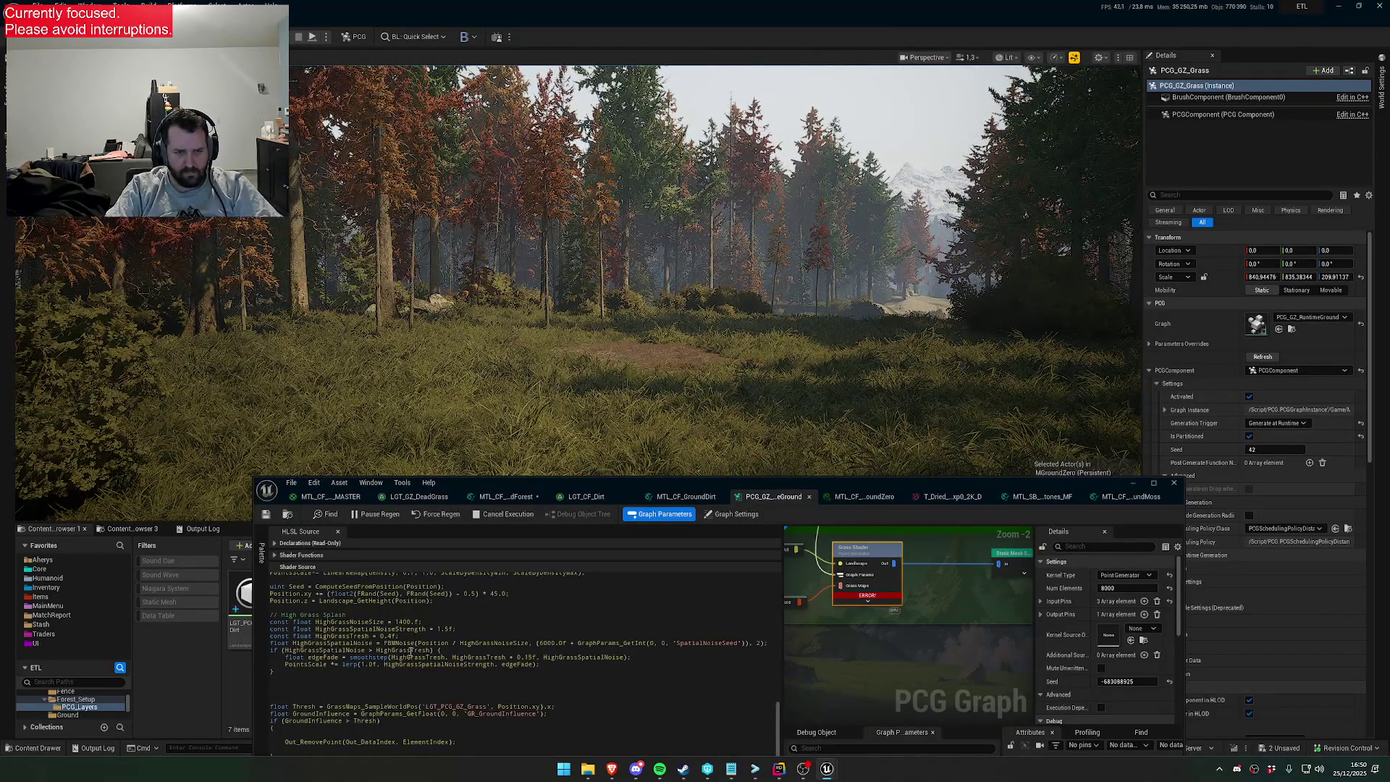
Raise HighGrassTresh to 0.6 and review the rest of the shader code
click(392, 636)
key(BackSpace)
text(6)
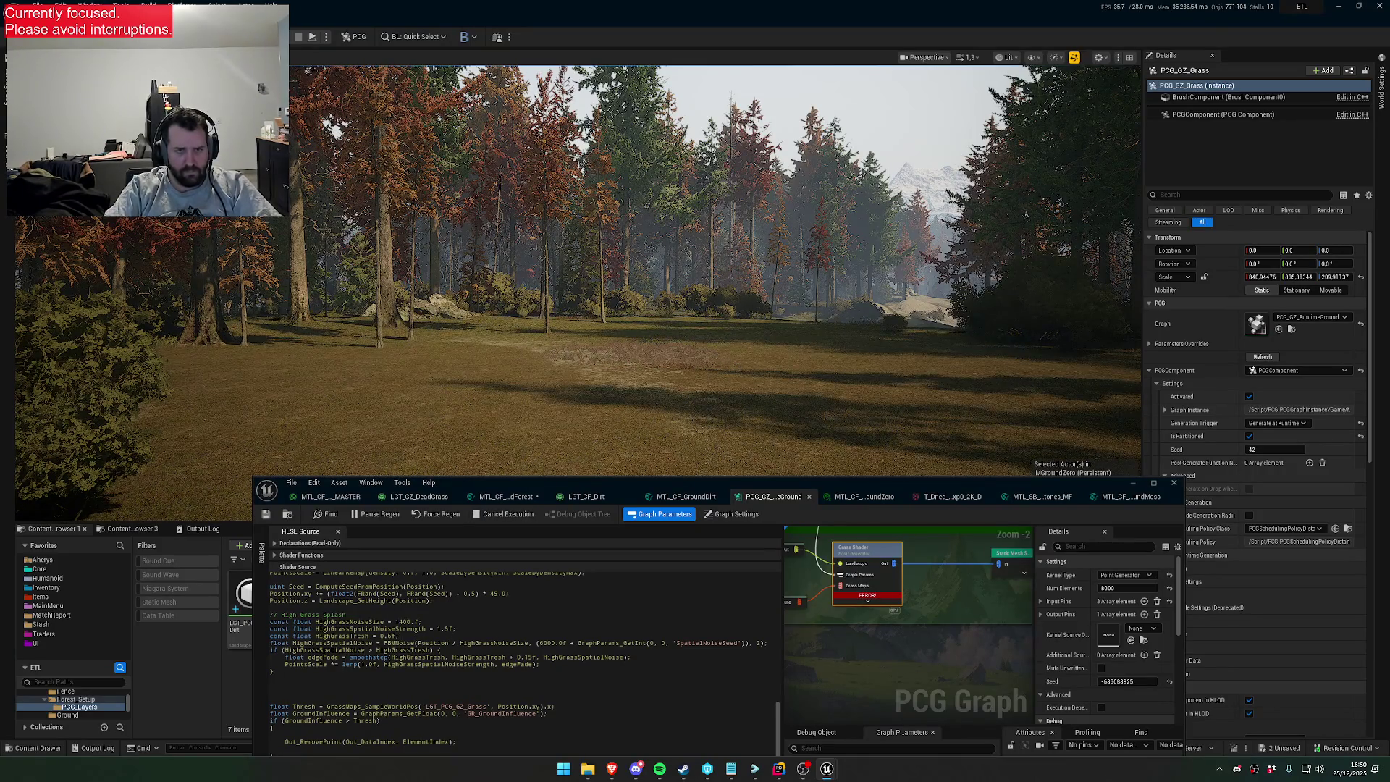
scroll(715, 271, down, 1)
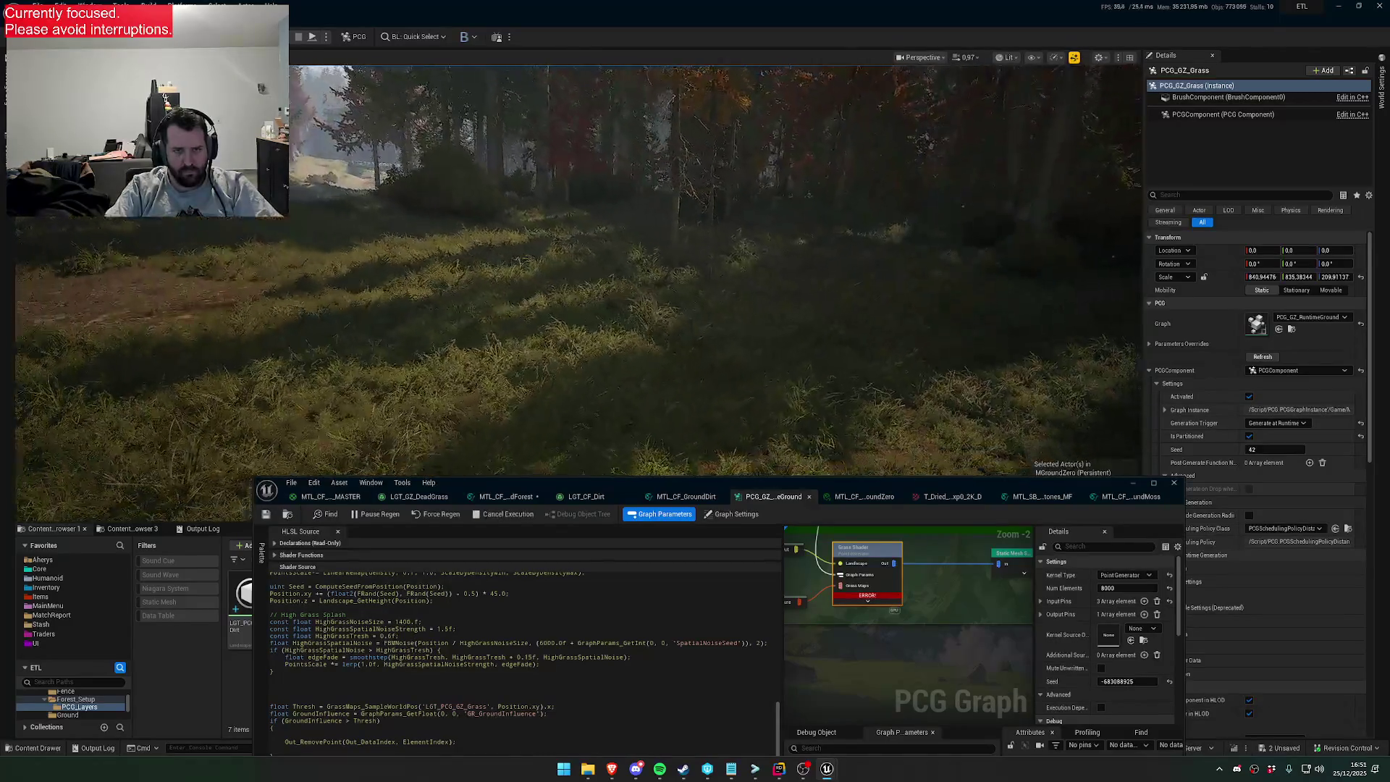
scroll(587, 353, down, 5)
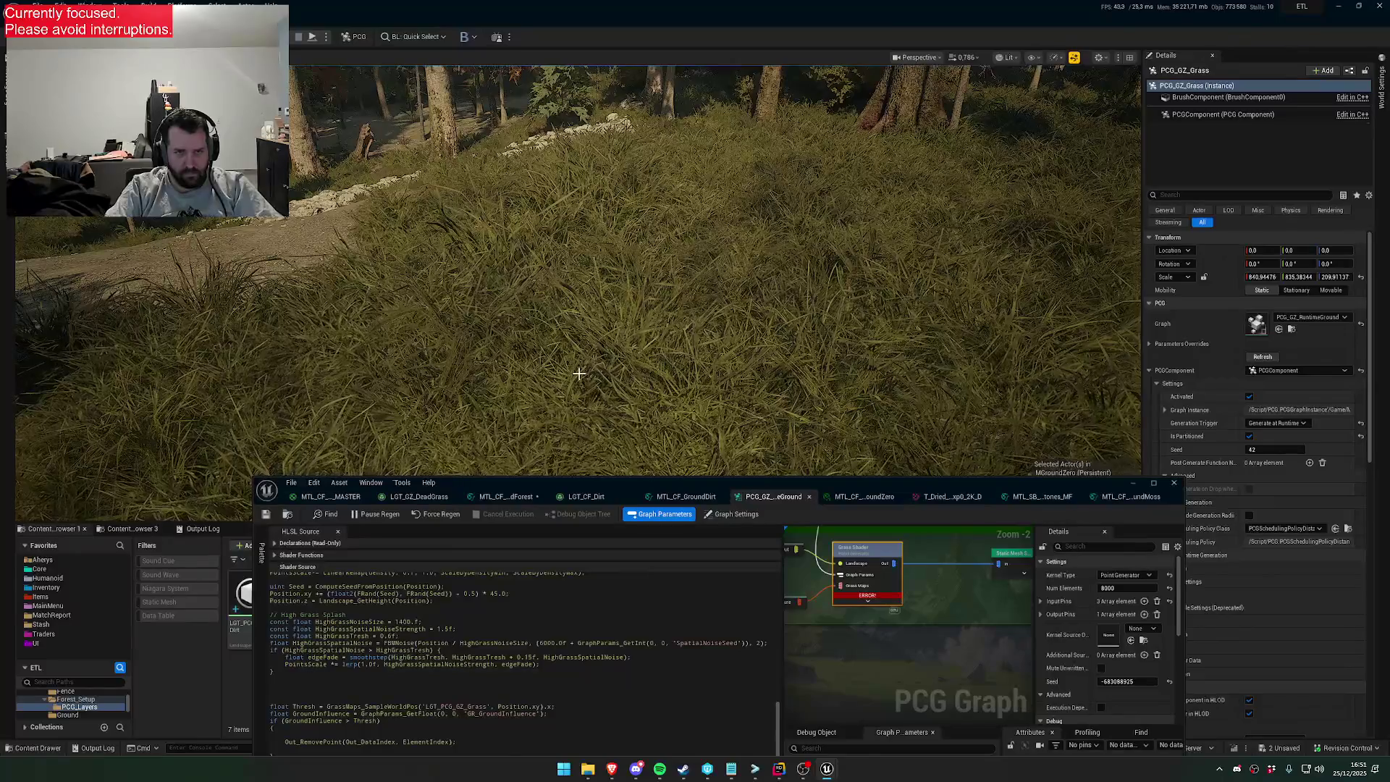
scroll(579, 375, up, 2)
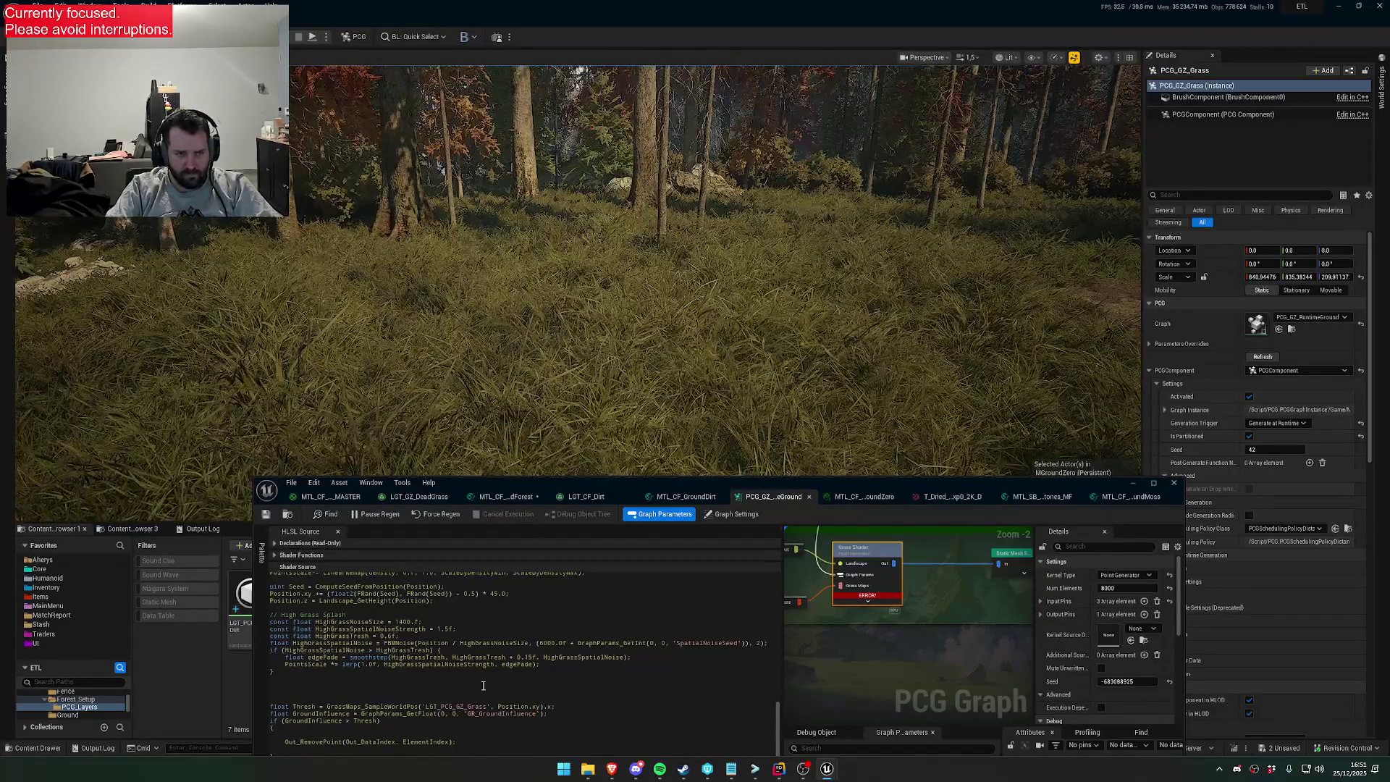
scroll(457, 683, down, 1)
scroll(457, 683, down, 1)
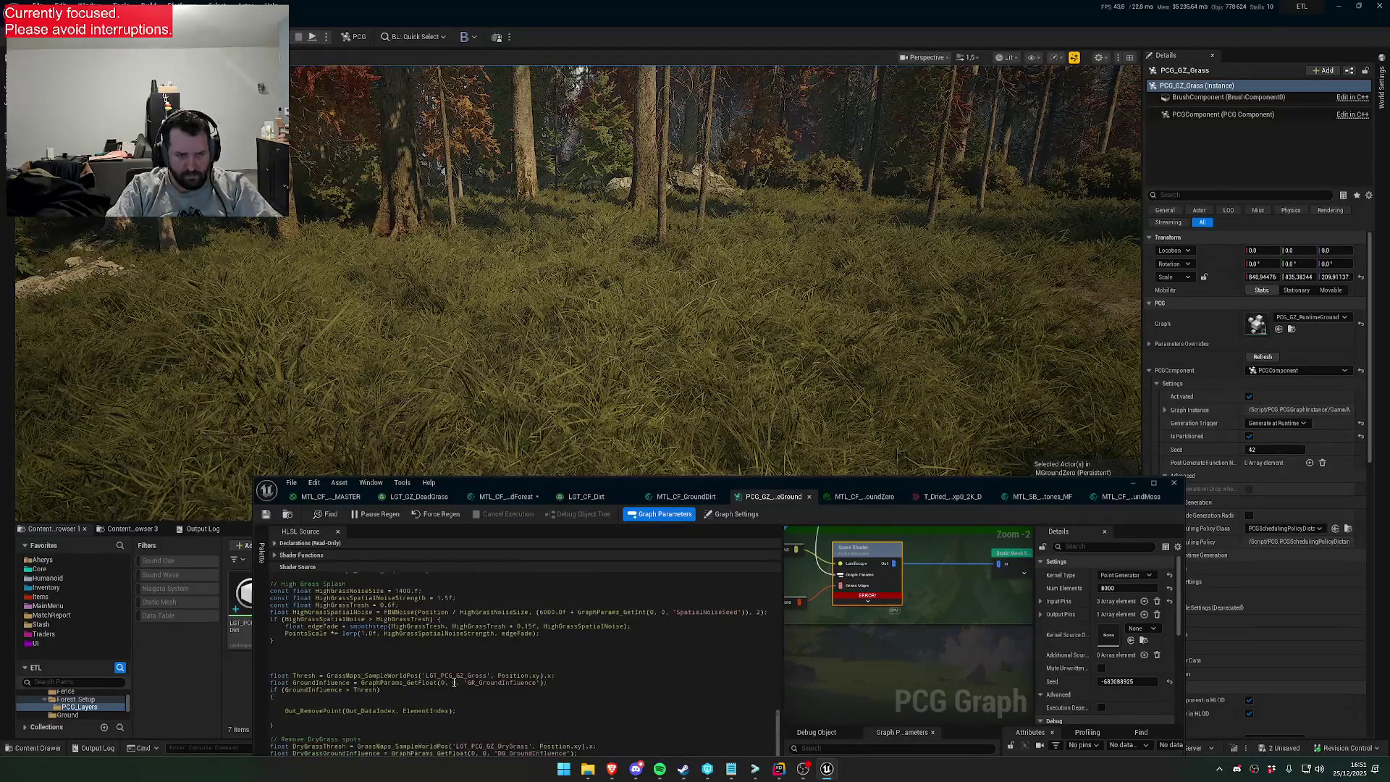
scroll(425, 659, up, 1)
scroll(461, 651, up, 2)
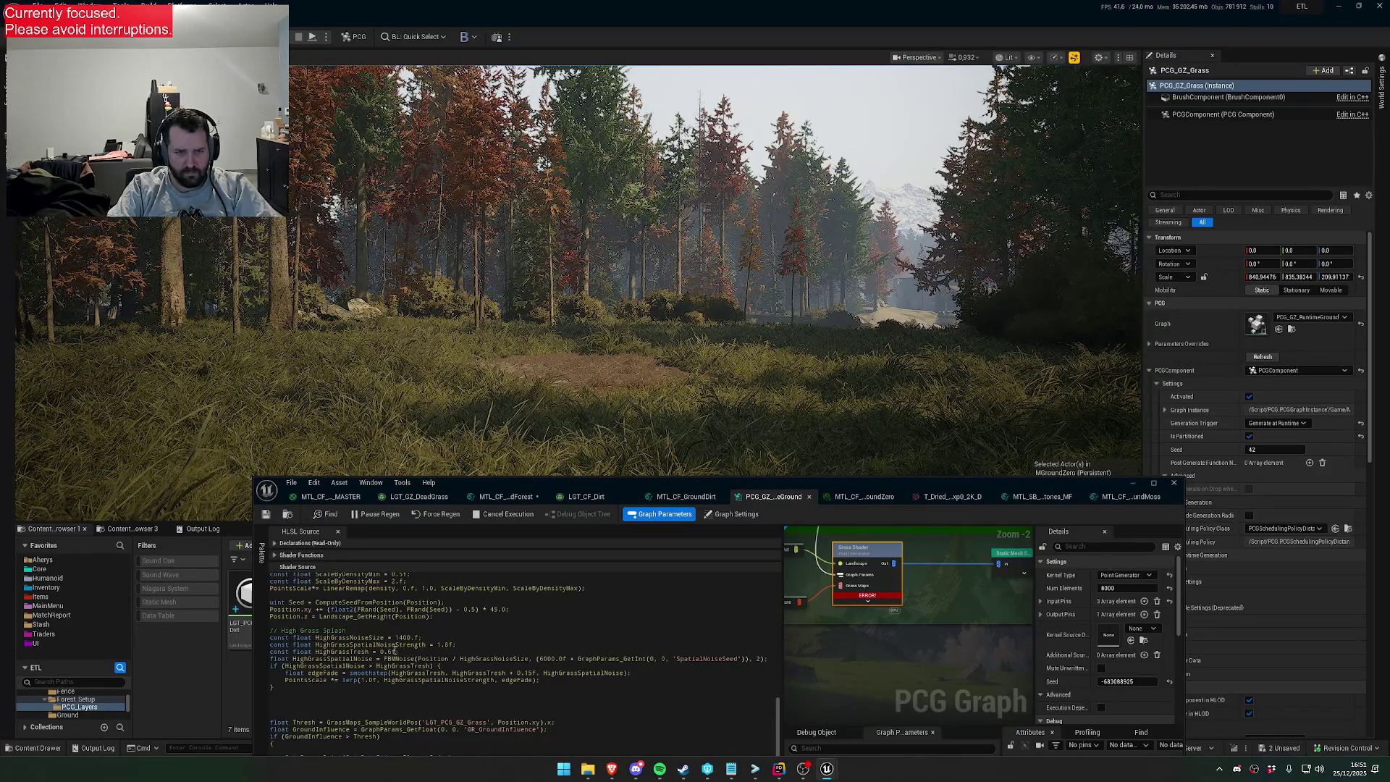
text(5)
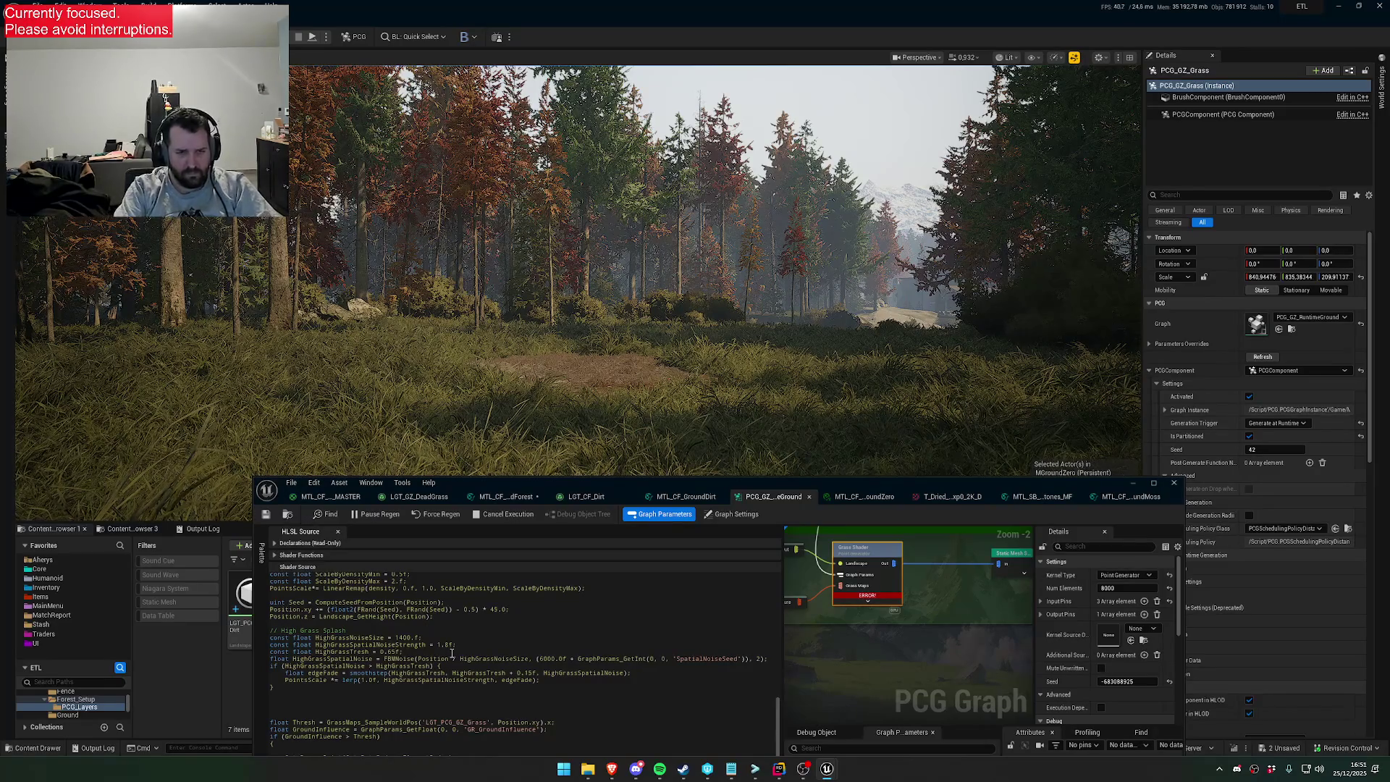
key(BackSpace)
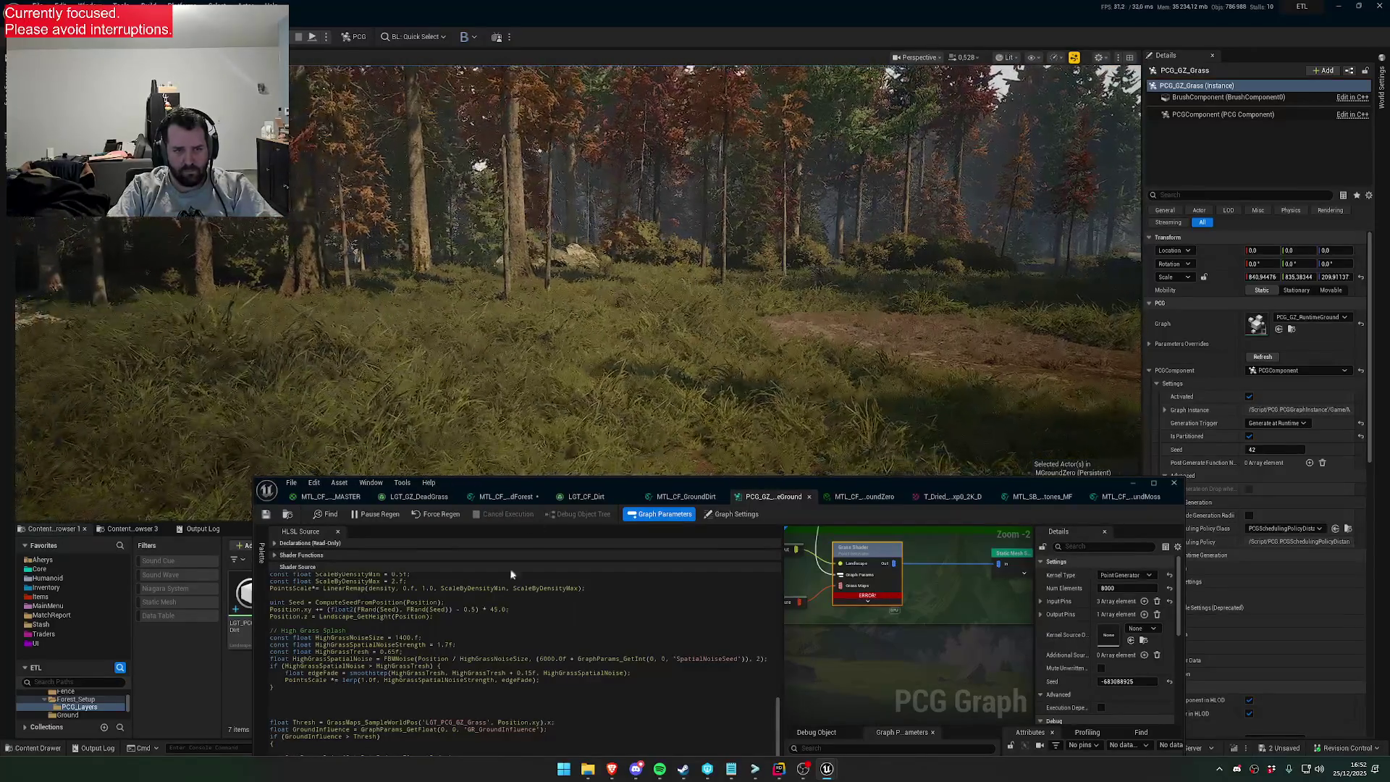
double_click(442, 644)
key(BackSpace)
text(.)
click(267, 515)
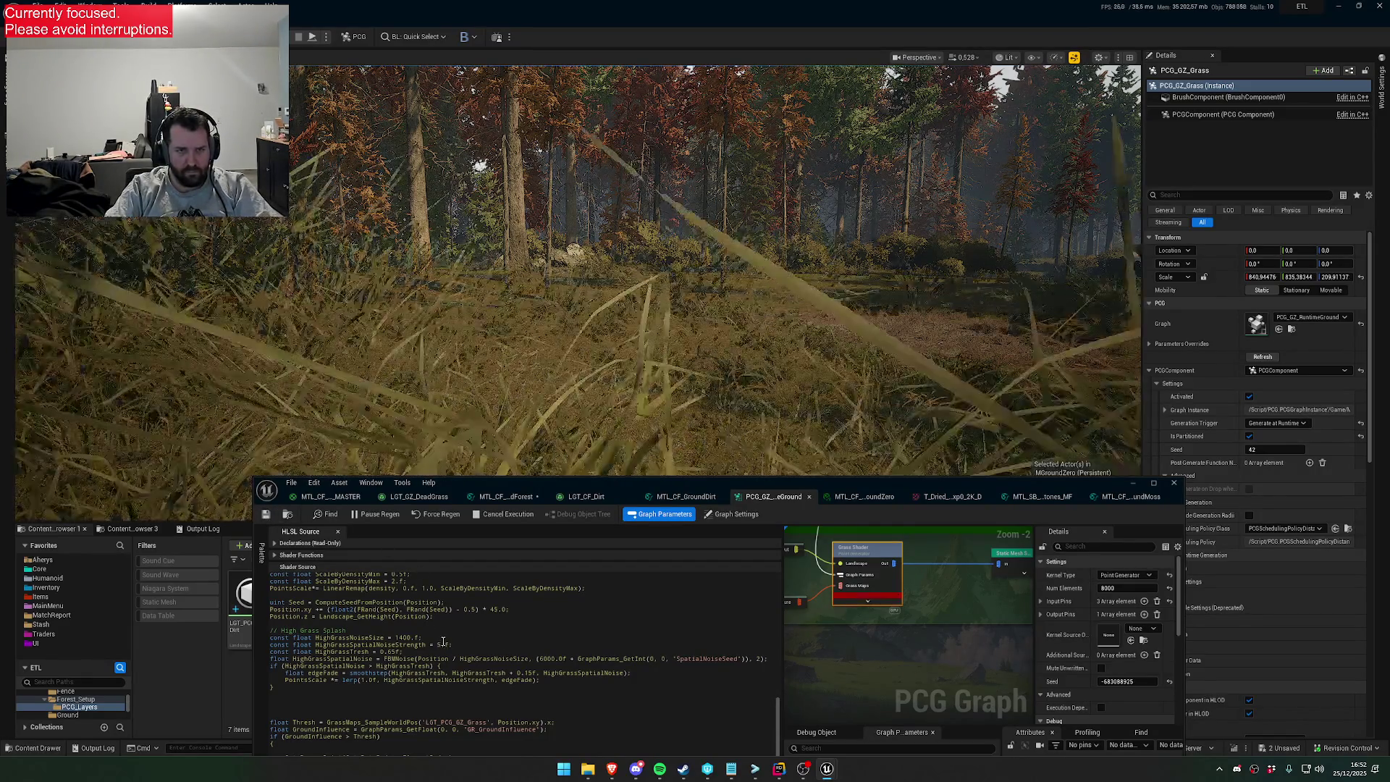
scroll(715, 270, up, 3)
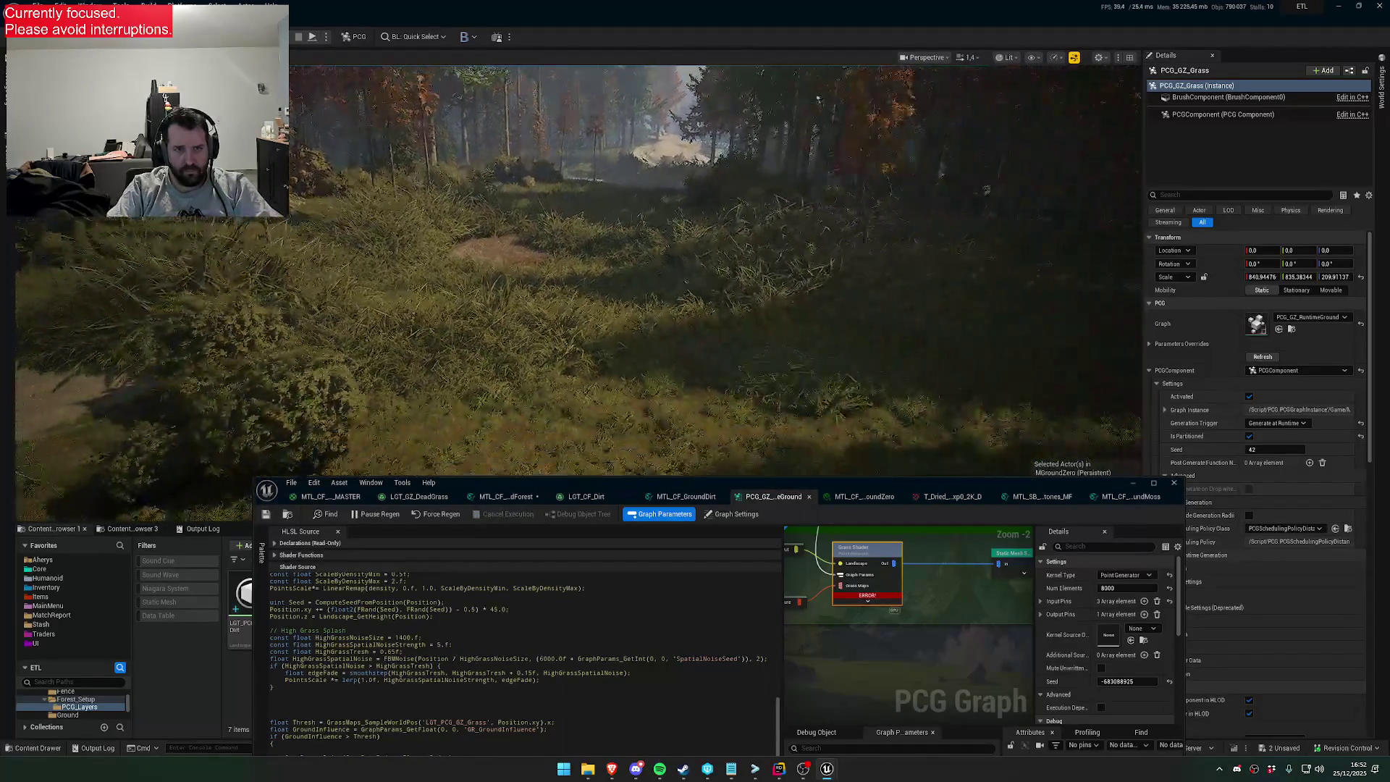
key(w)
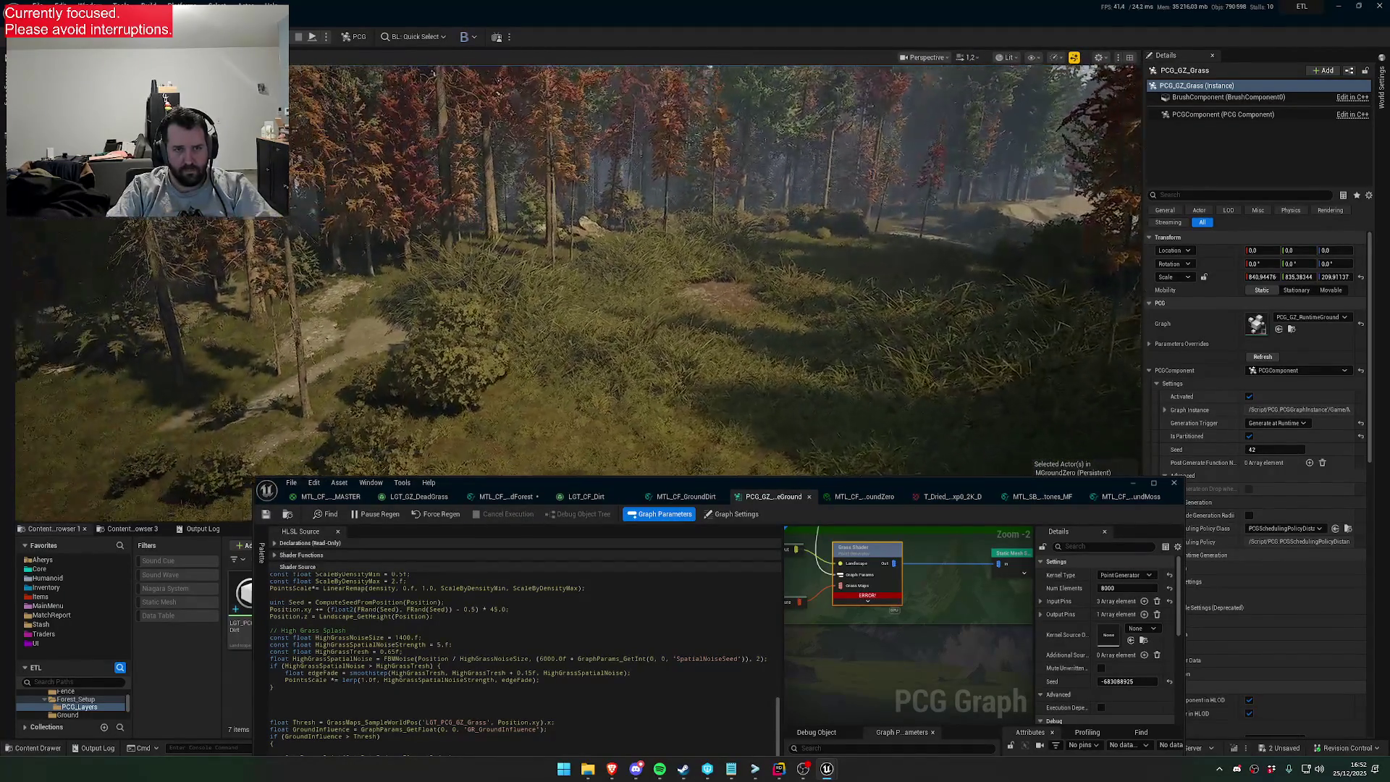
click(440, 643)
key(BackSpace)
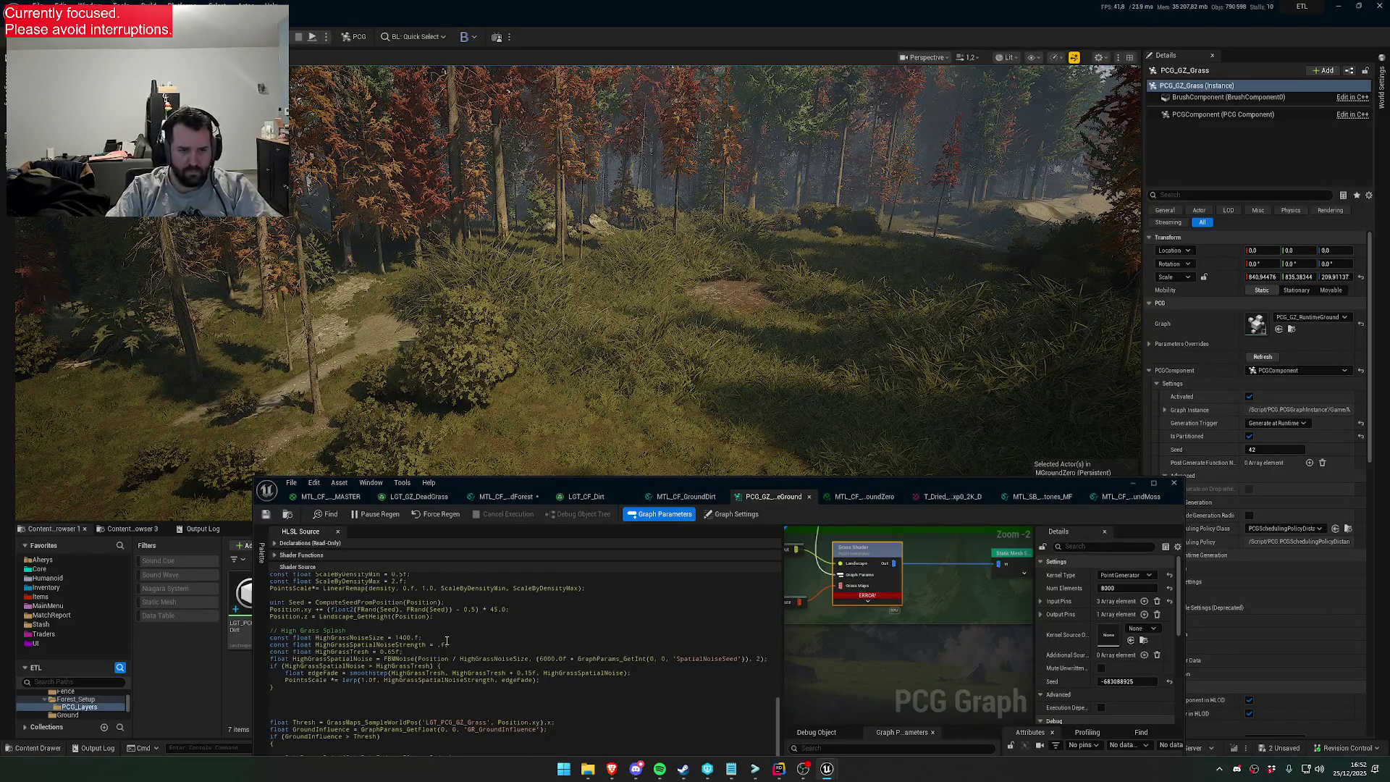
text(2)
drag(430, 641, 396, 651)
click(396, 652)
key(BackSpace)
key(BackSpace)
click(286, 515)
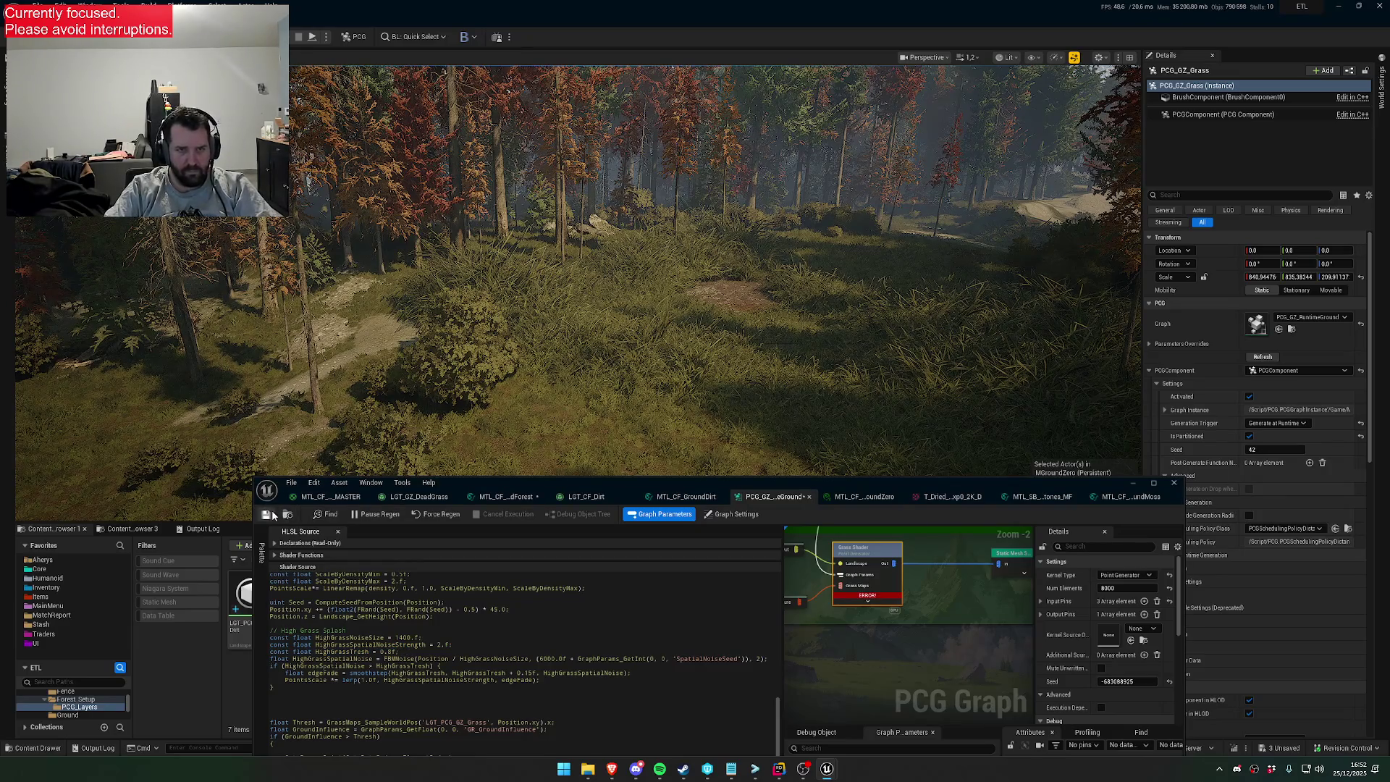
scroll(716, 270, down, 2)
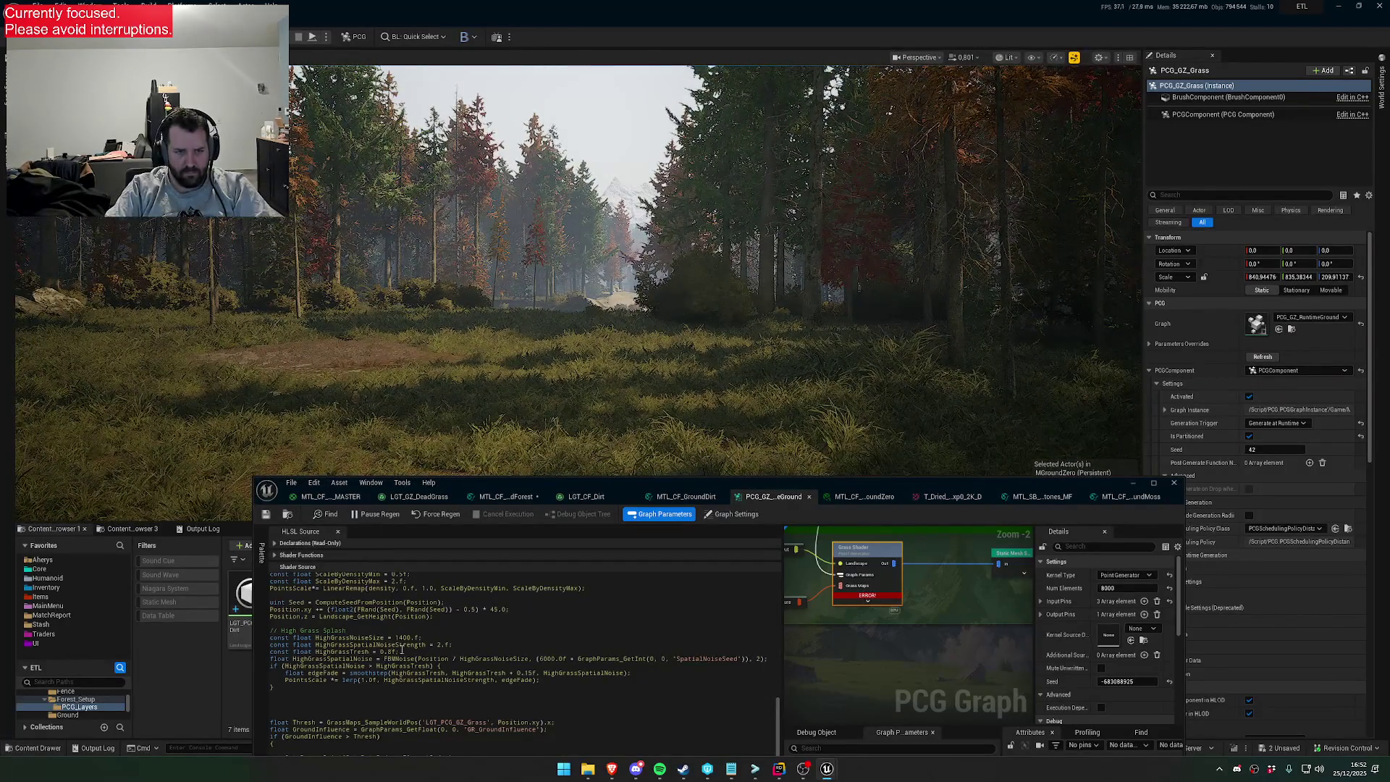
key(BackSpace)
text(75)
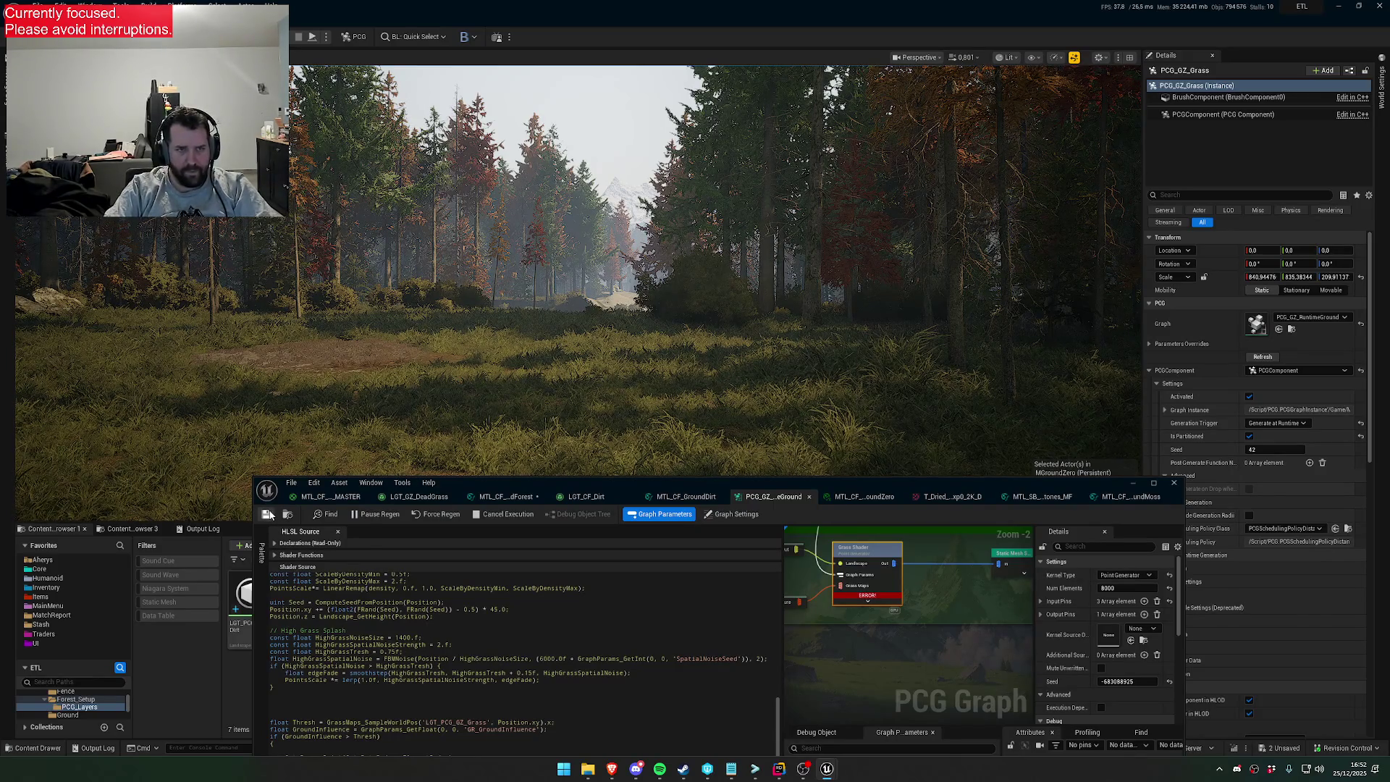
scroll(544, 347, down, 1)
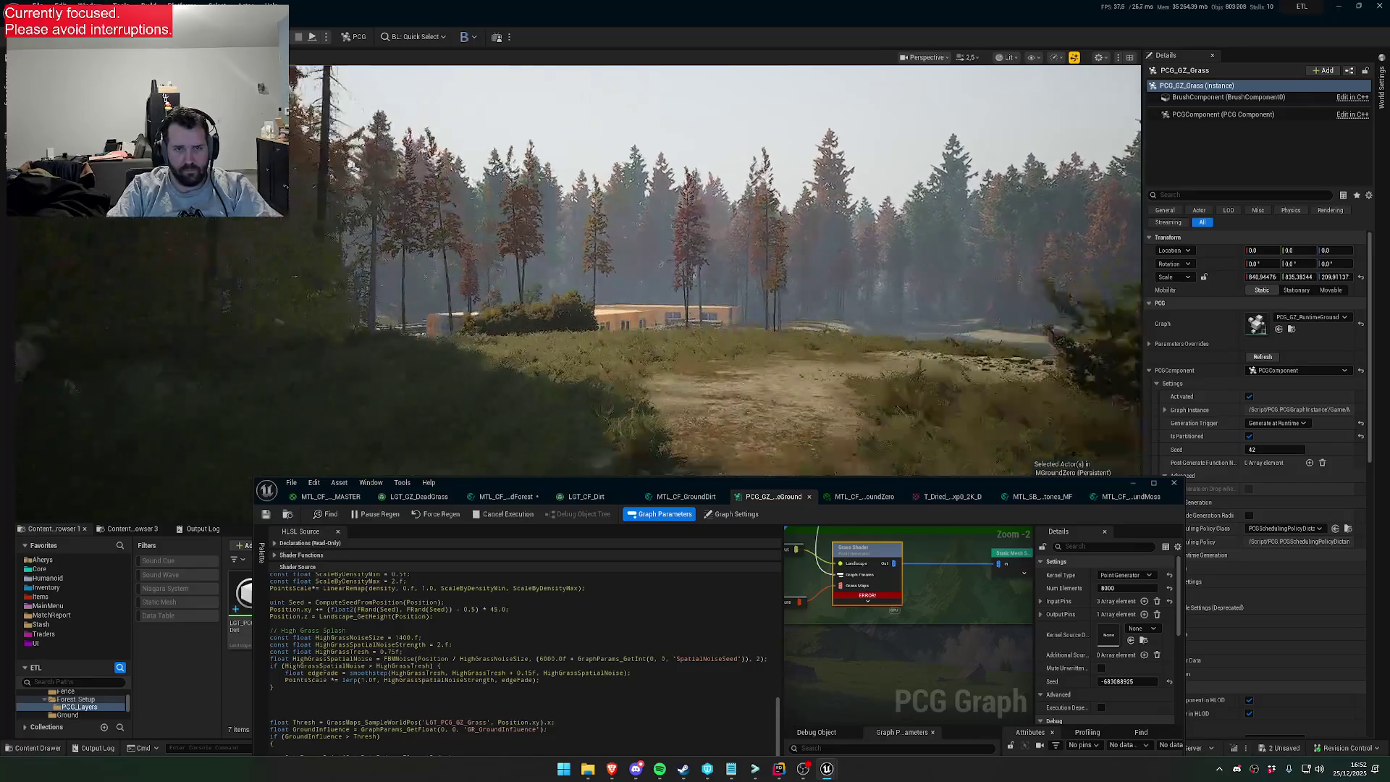
scroll(715, 271, up, 3)
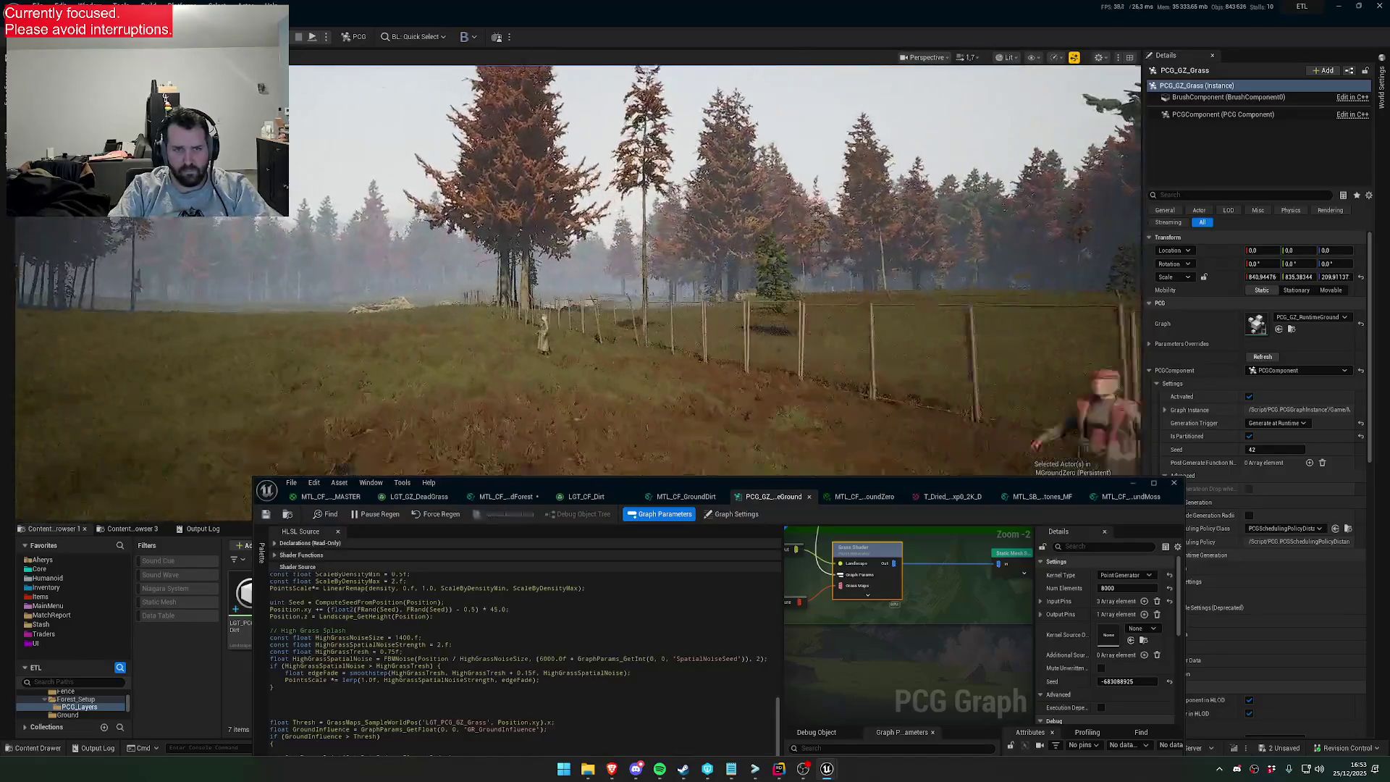
Move the character from the fenced field to a spot in the grassy clearing
click(612, 359)
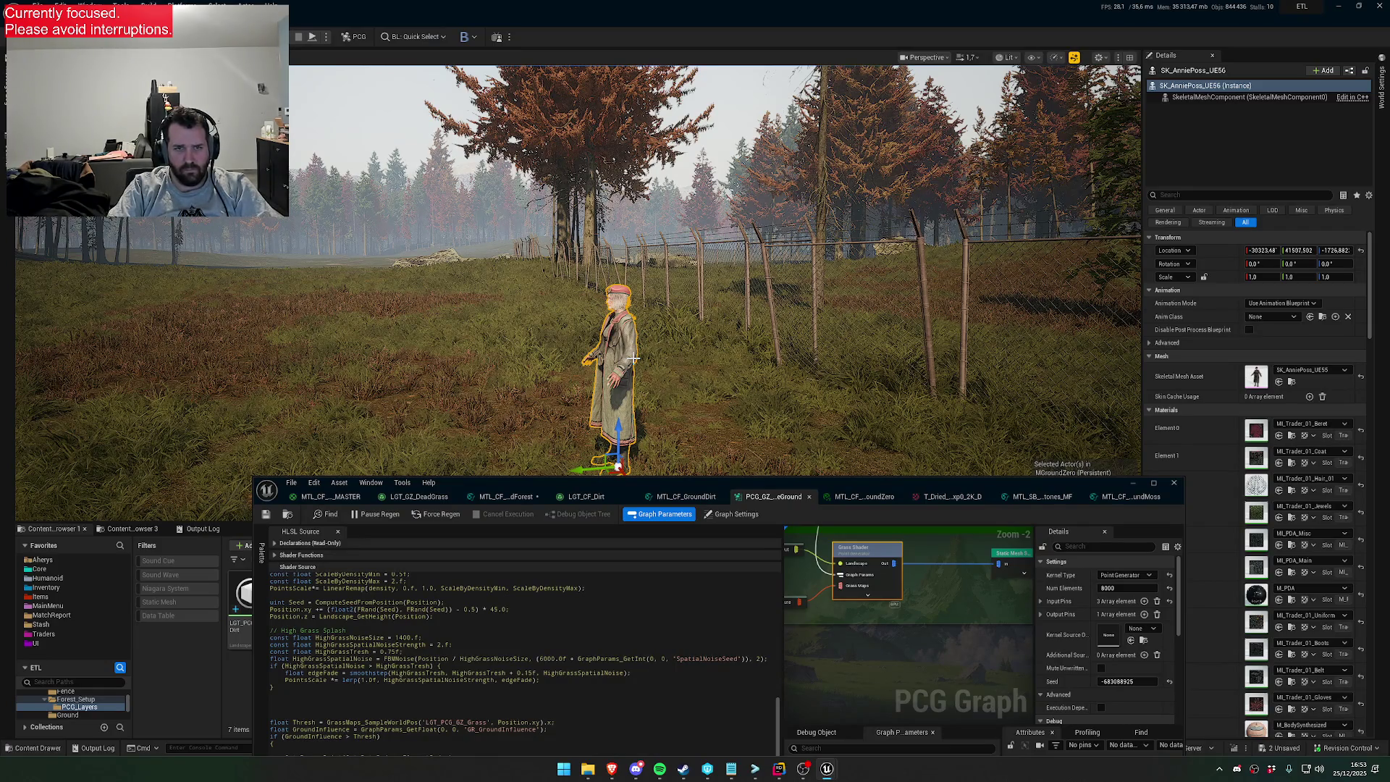
key(Delete)
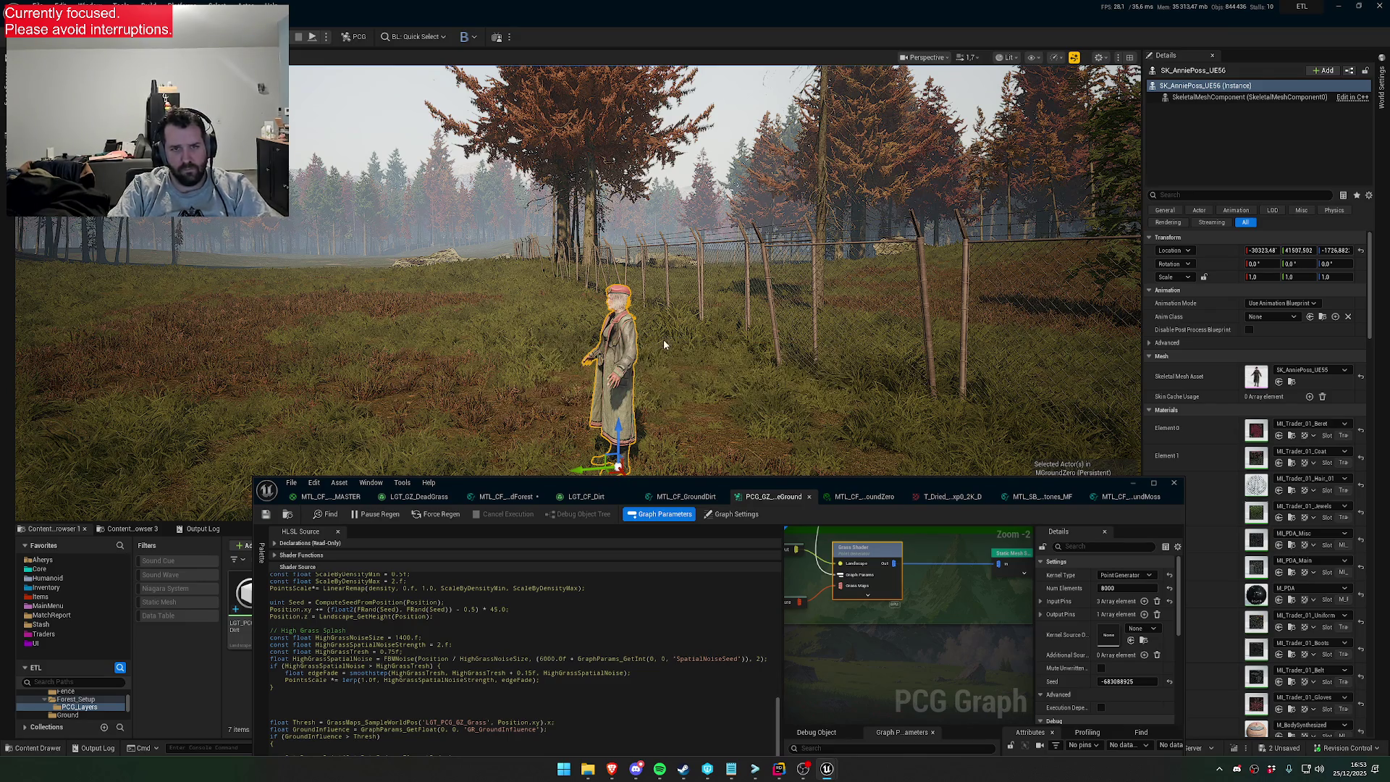
scroll(577, 275, up, 5)
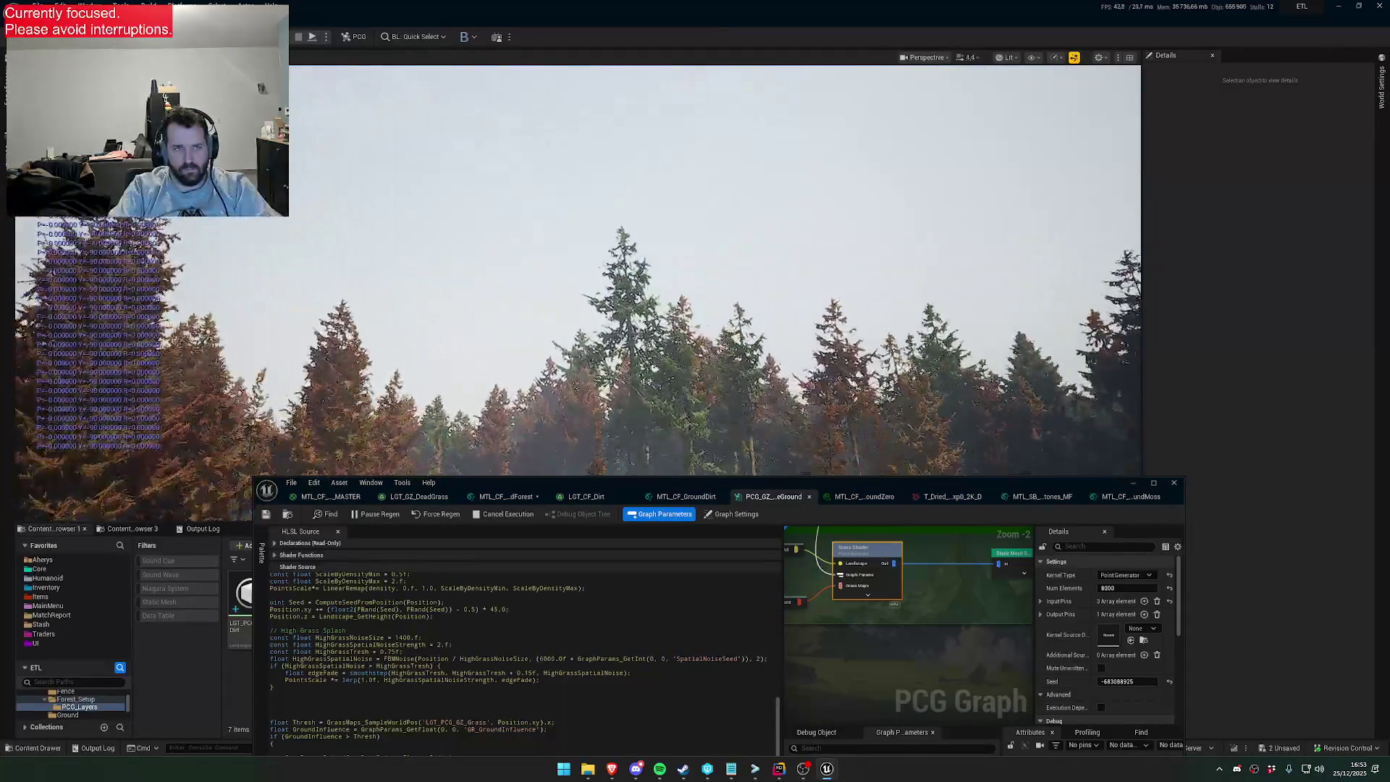
scroll(578, 275, down, 3)
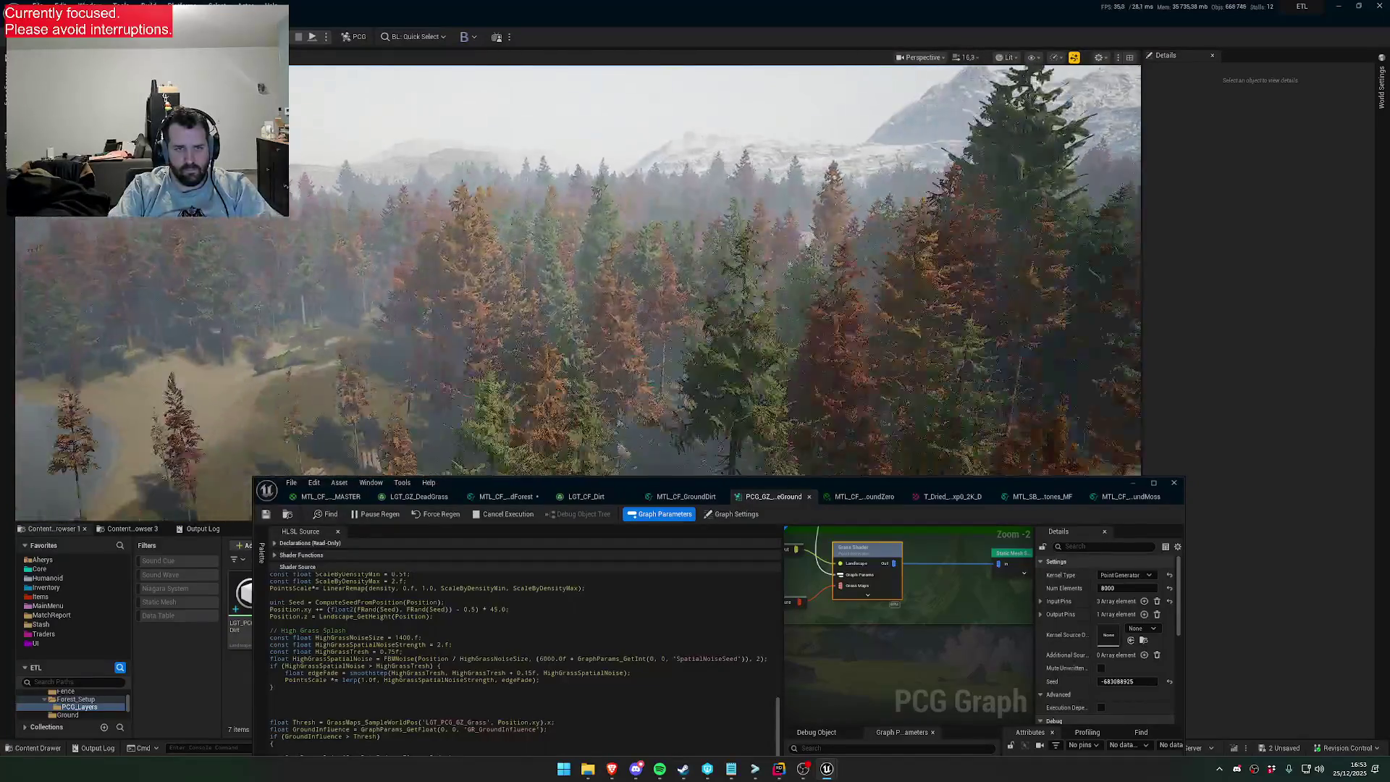
scroll(615, 304, down, 3)
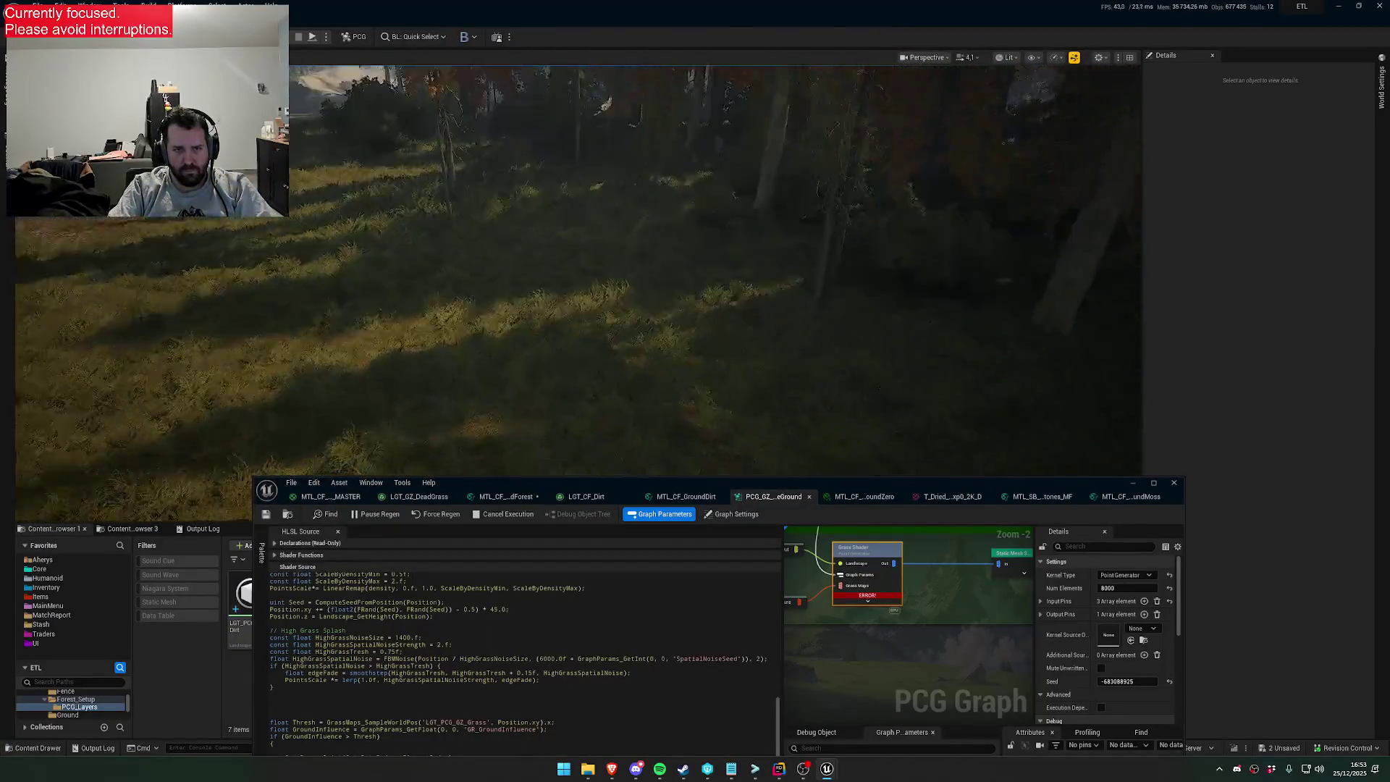
right_click(622, 320)
mouse_move(724, 465)
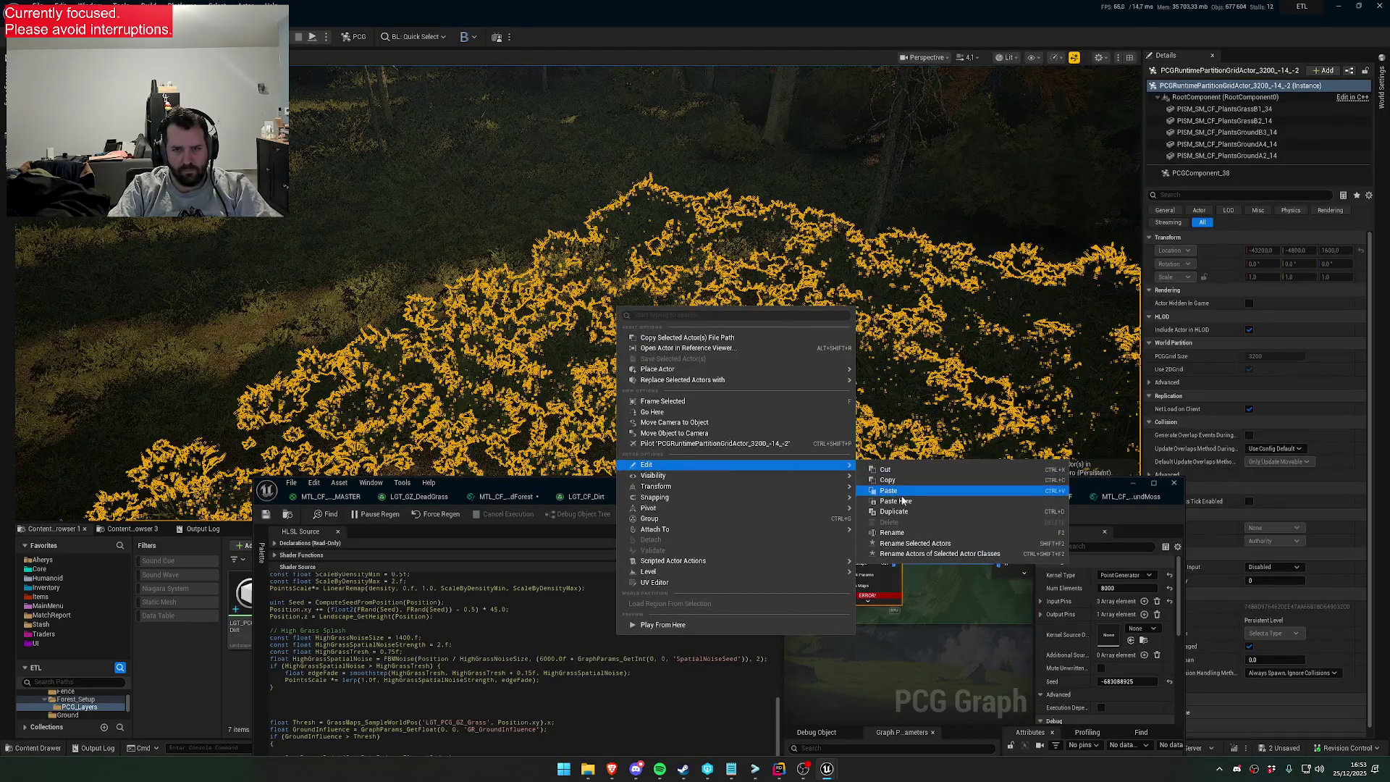
click(898, 501)
Save the PCG grass graph
scroll(798, 409, down, 2)
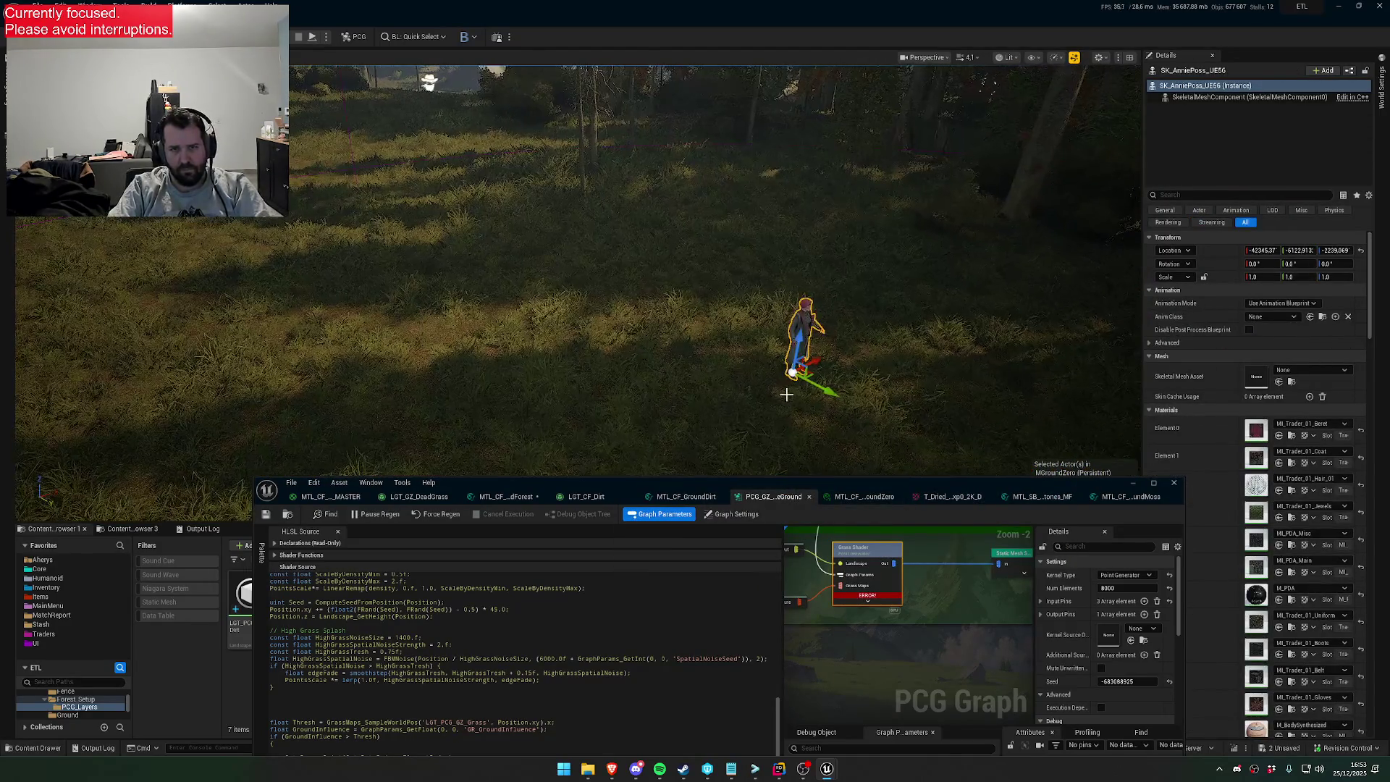
scroll(715, 269, down, 2)
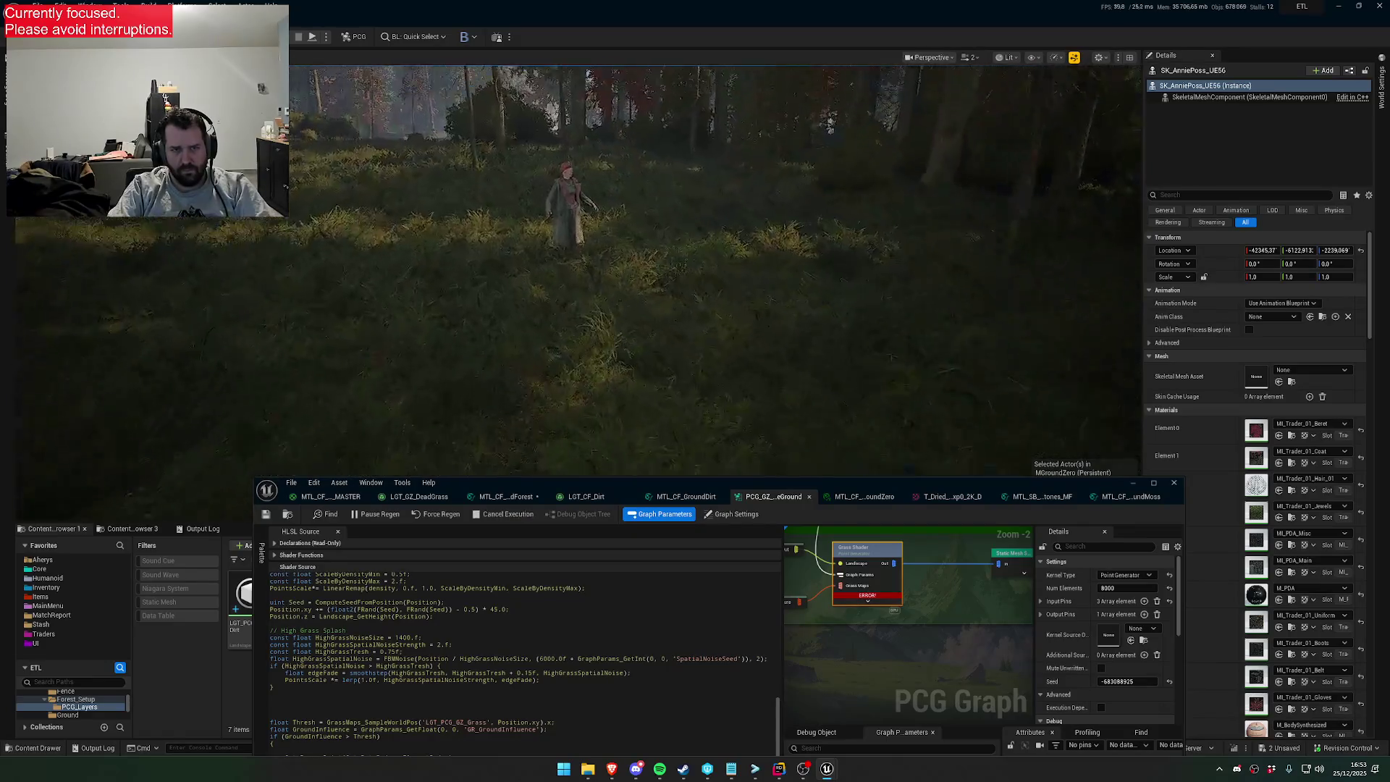
scroll(676, 373, down, 1)
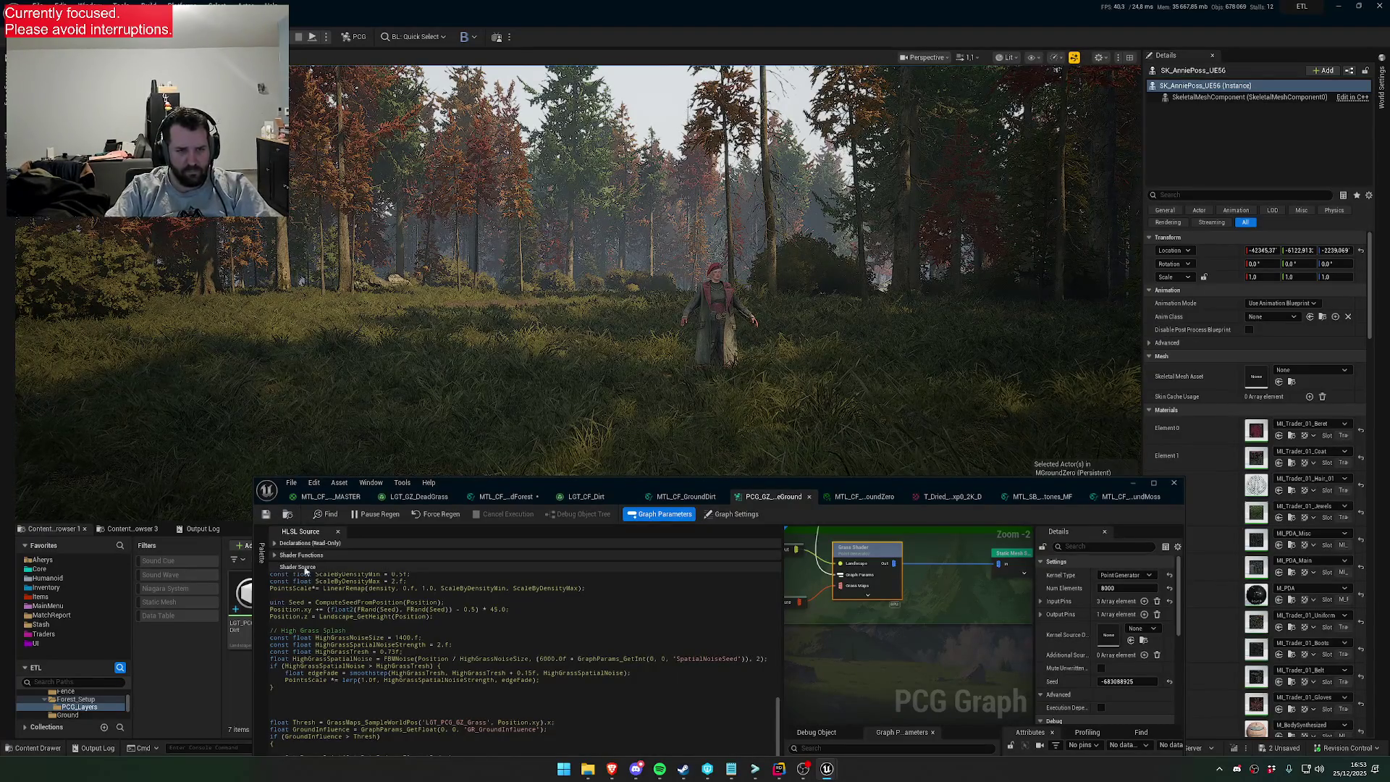
click(265, 514)
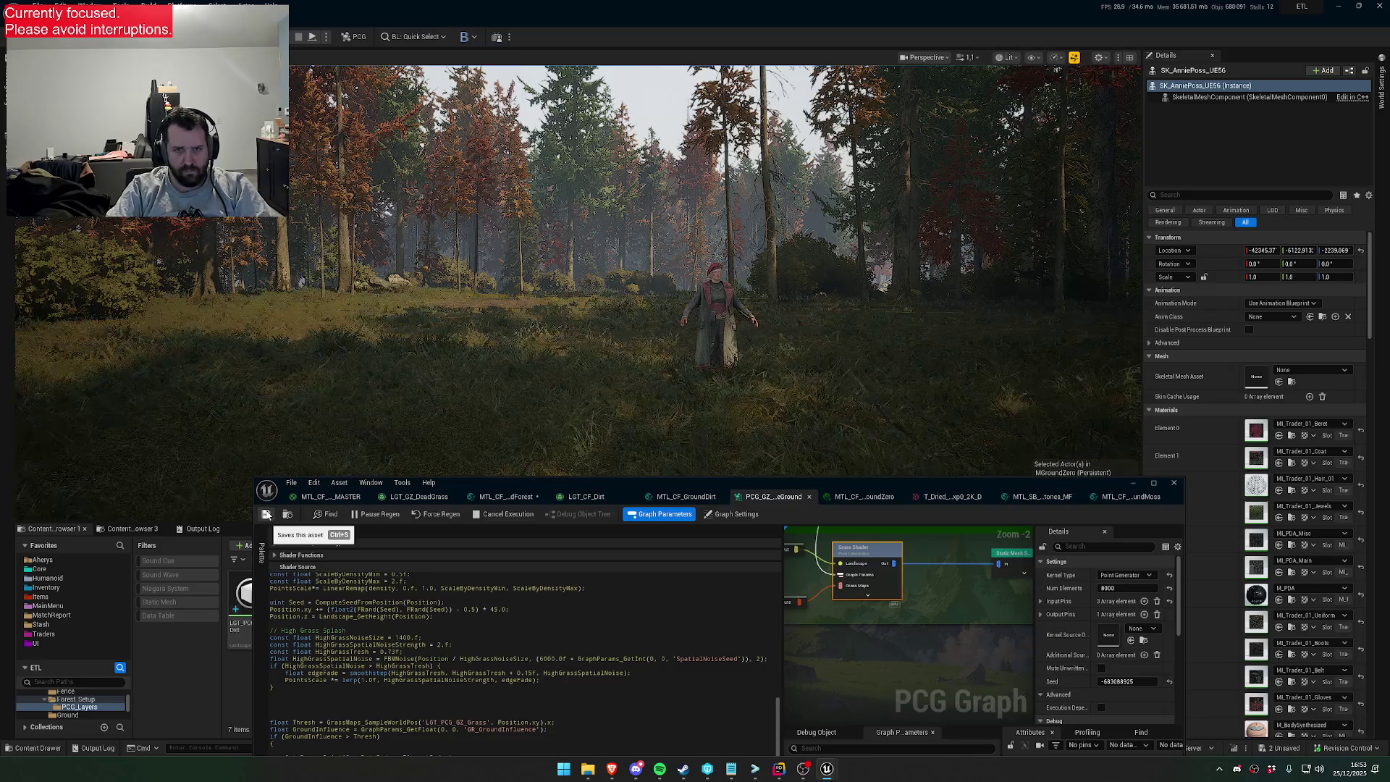
Fly the viewport through the forest and lakeside bushes to inspect the grass up close
key(w)
scroll(561, 389, down, 2)
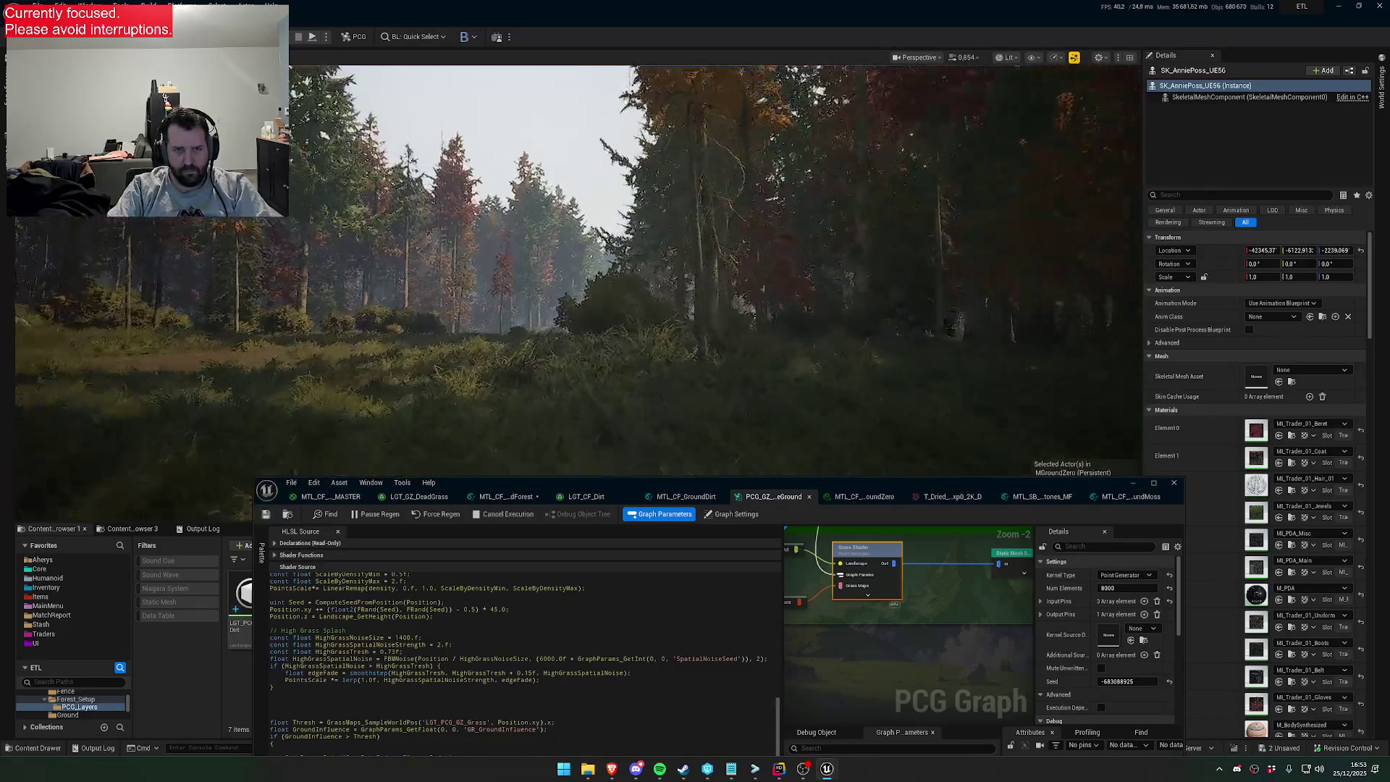
key(w)
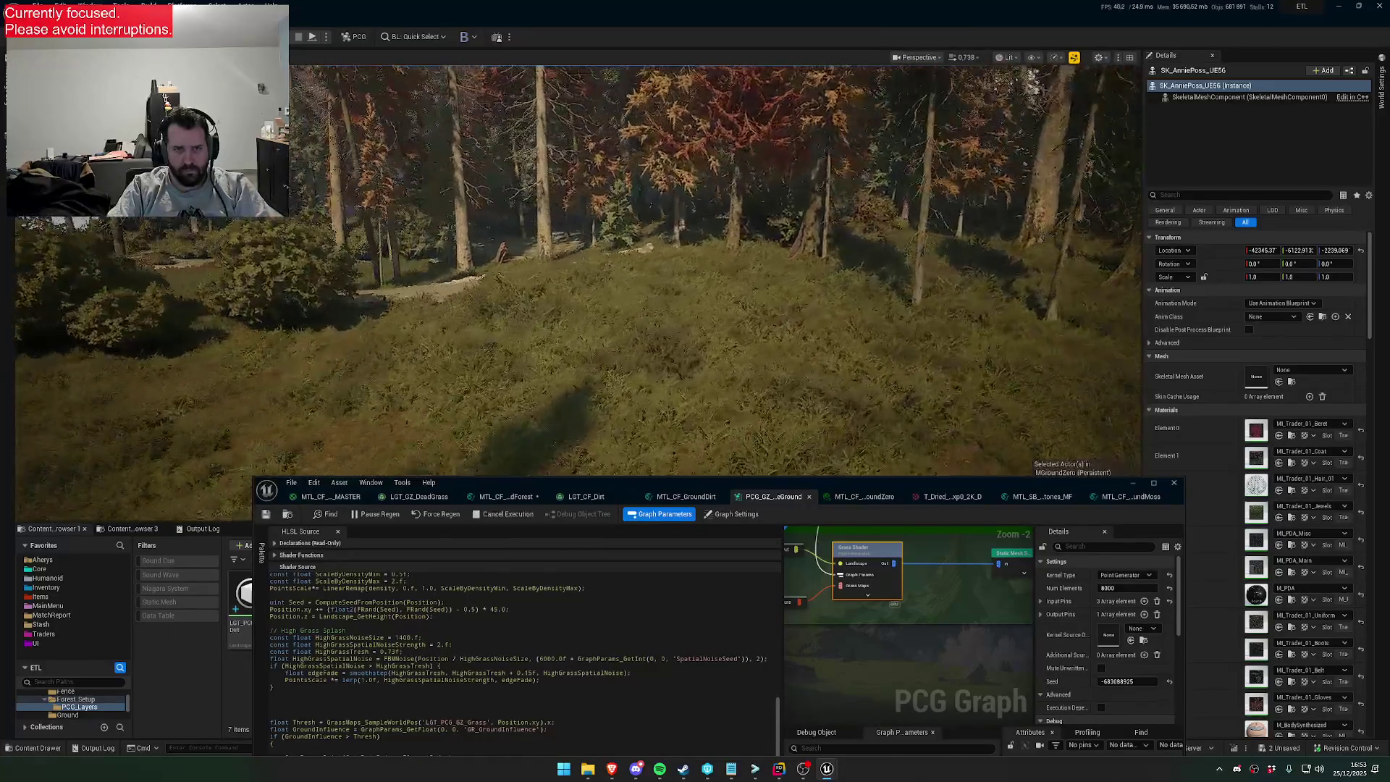
key(w)
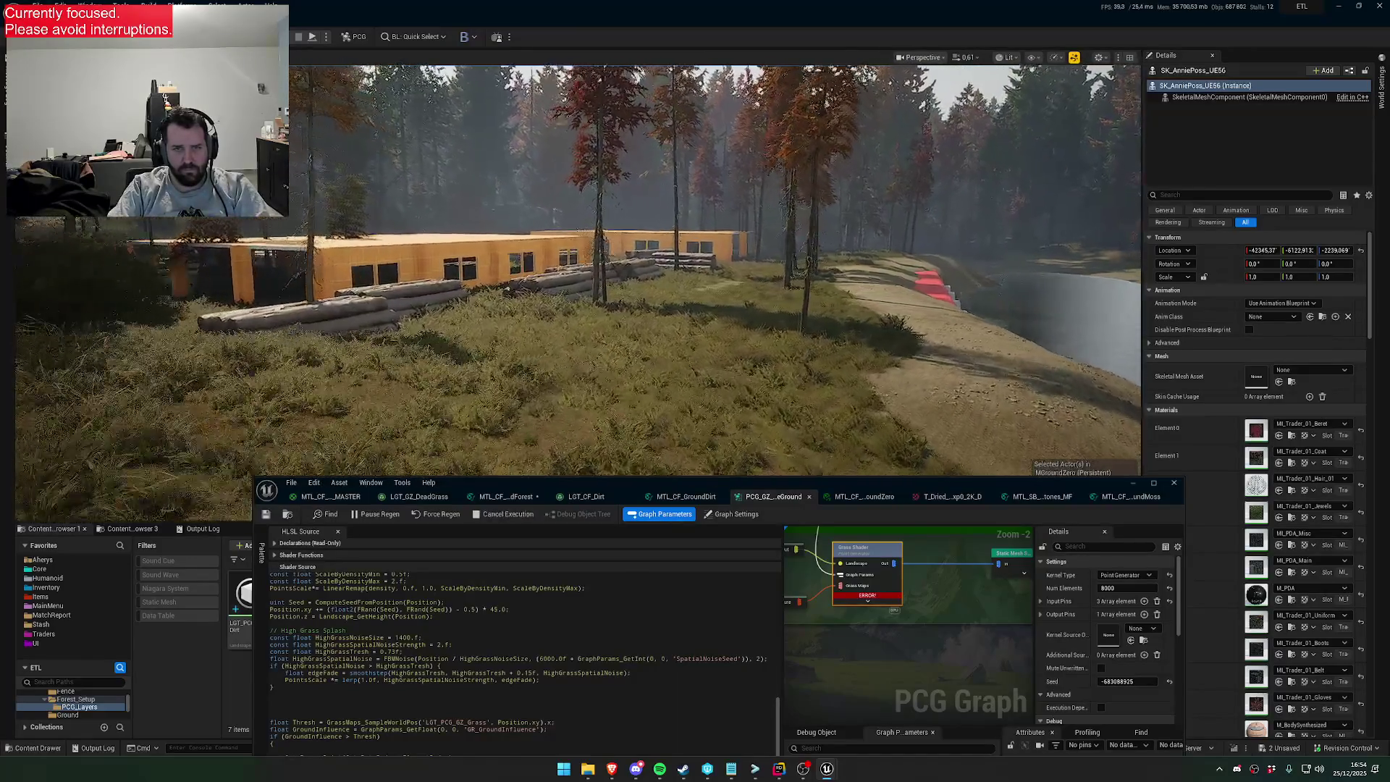
scroll(572, 268, up, 1)
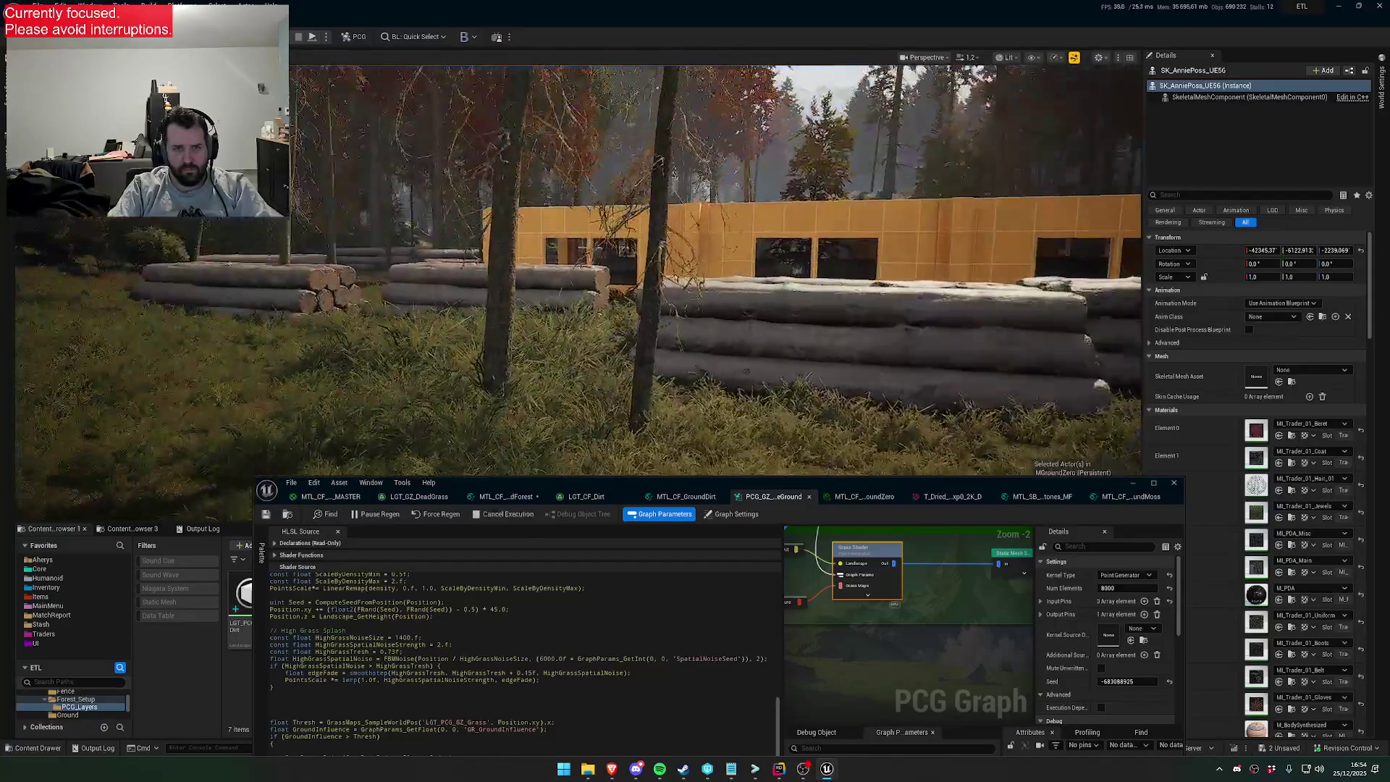
scroll(572, 267, up, 1)
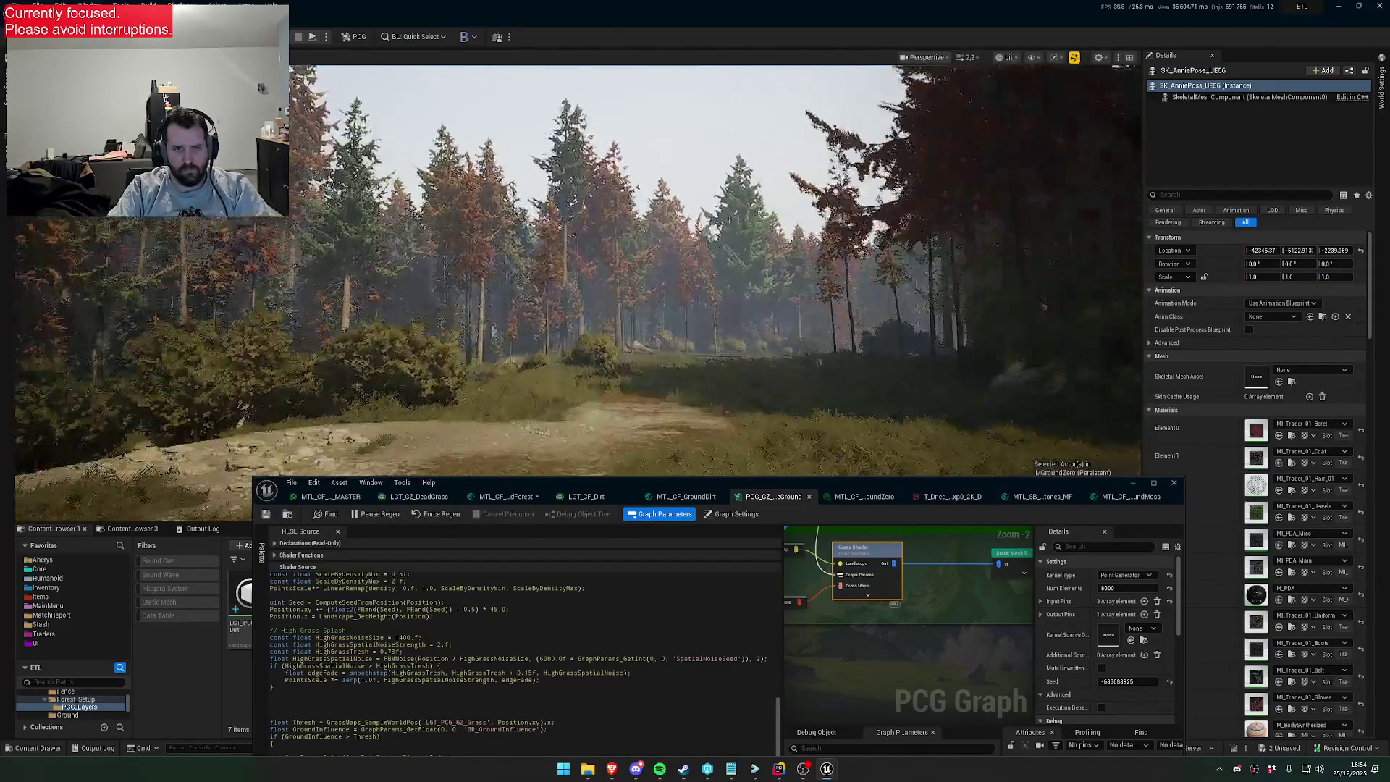
scroll(572, 268, down, 1)
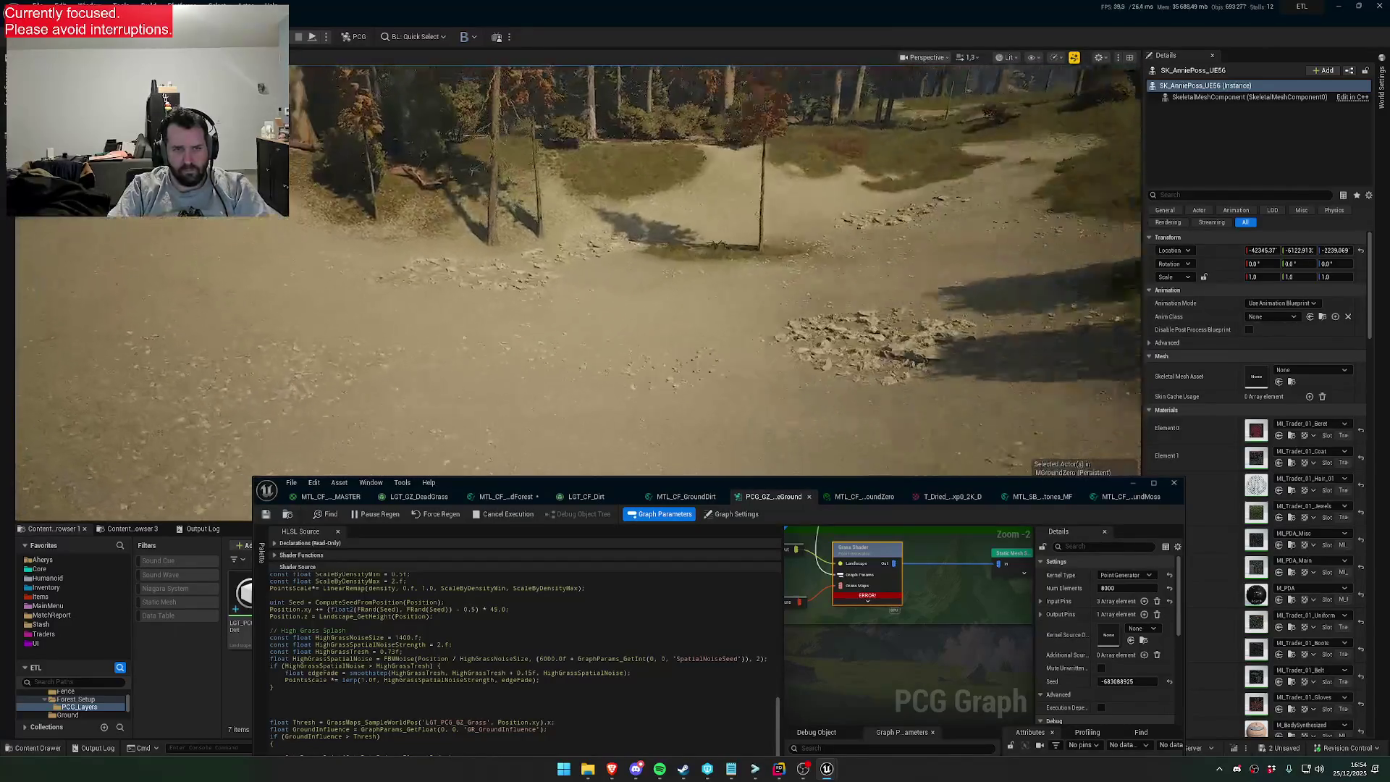
scroll(572, 268, up, 3)
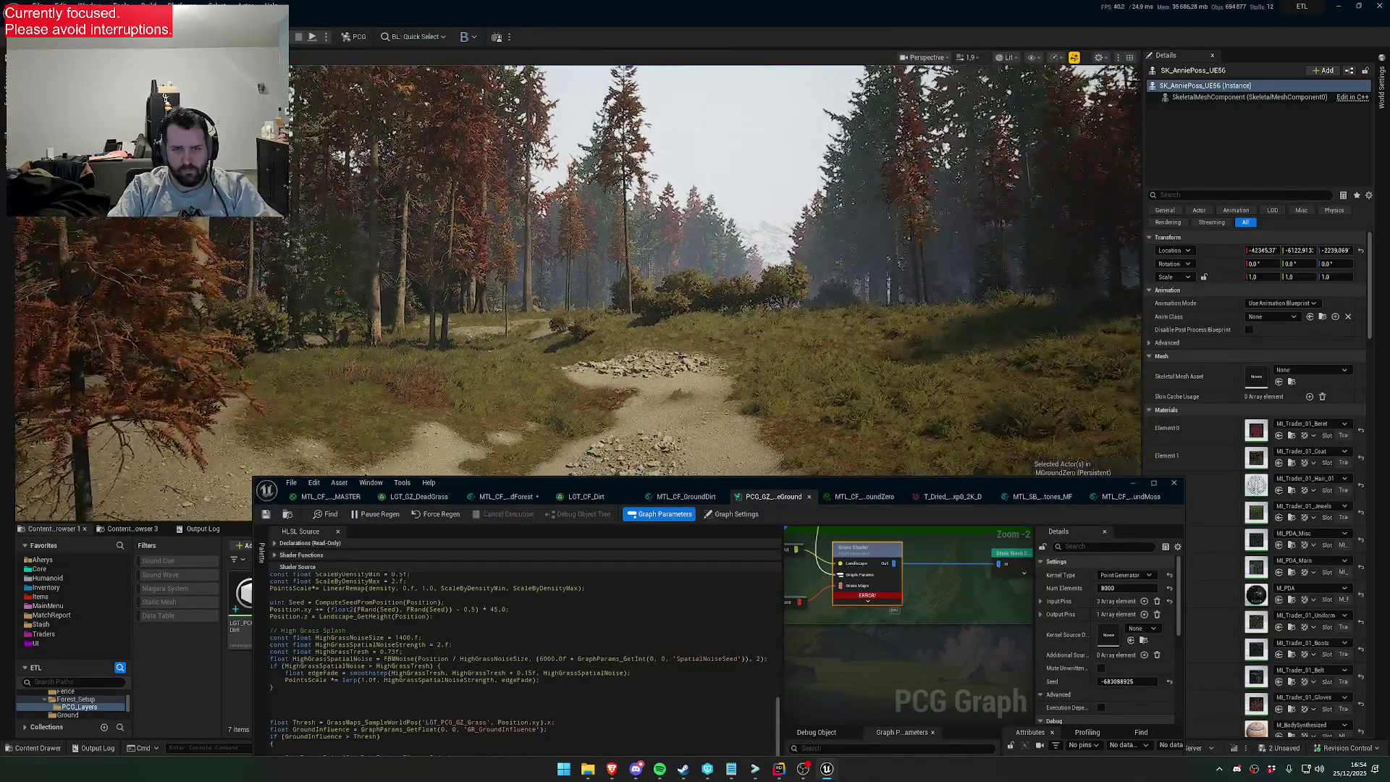
scroll(630, 359, down, 2)
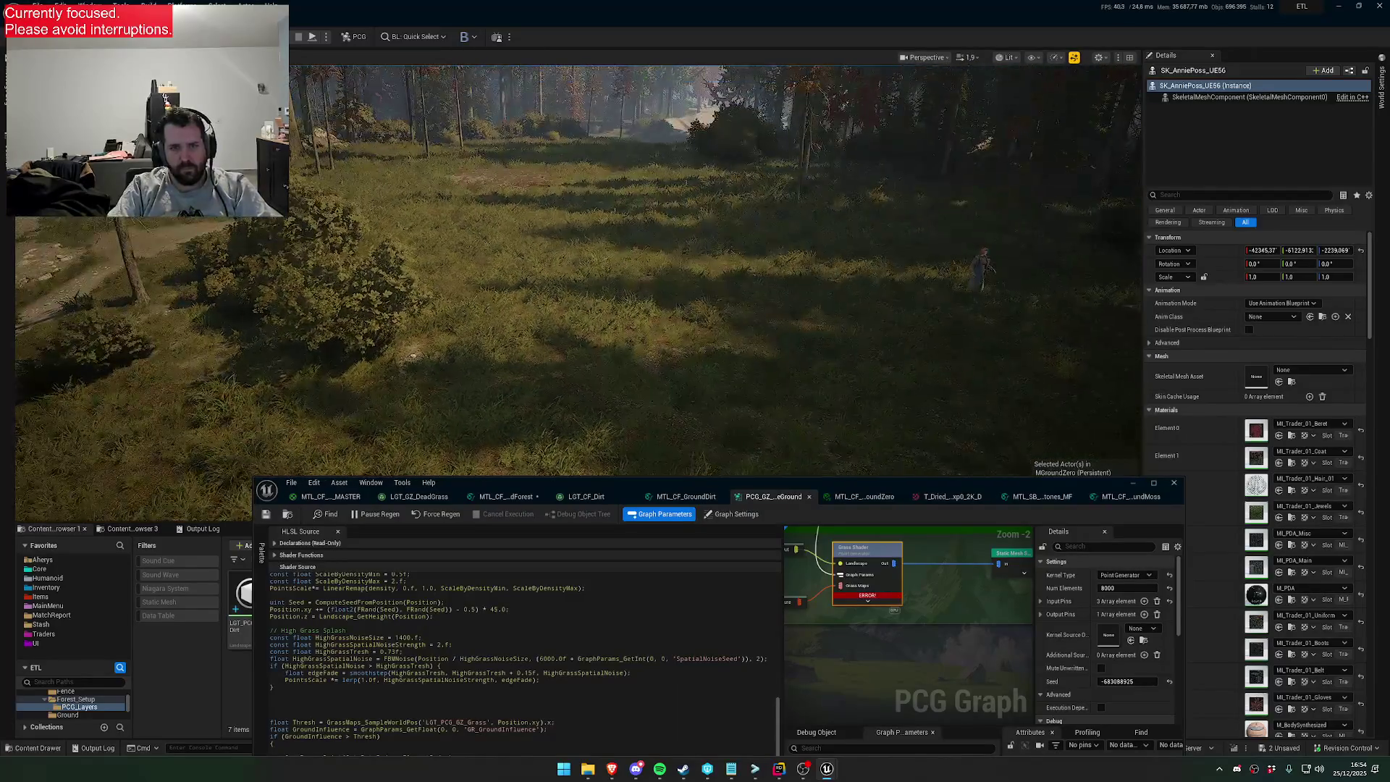
key(w)
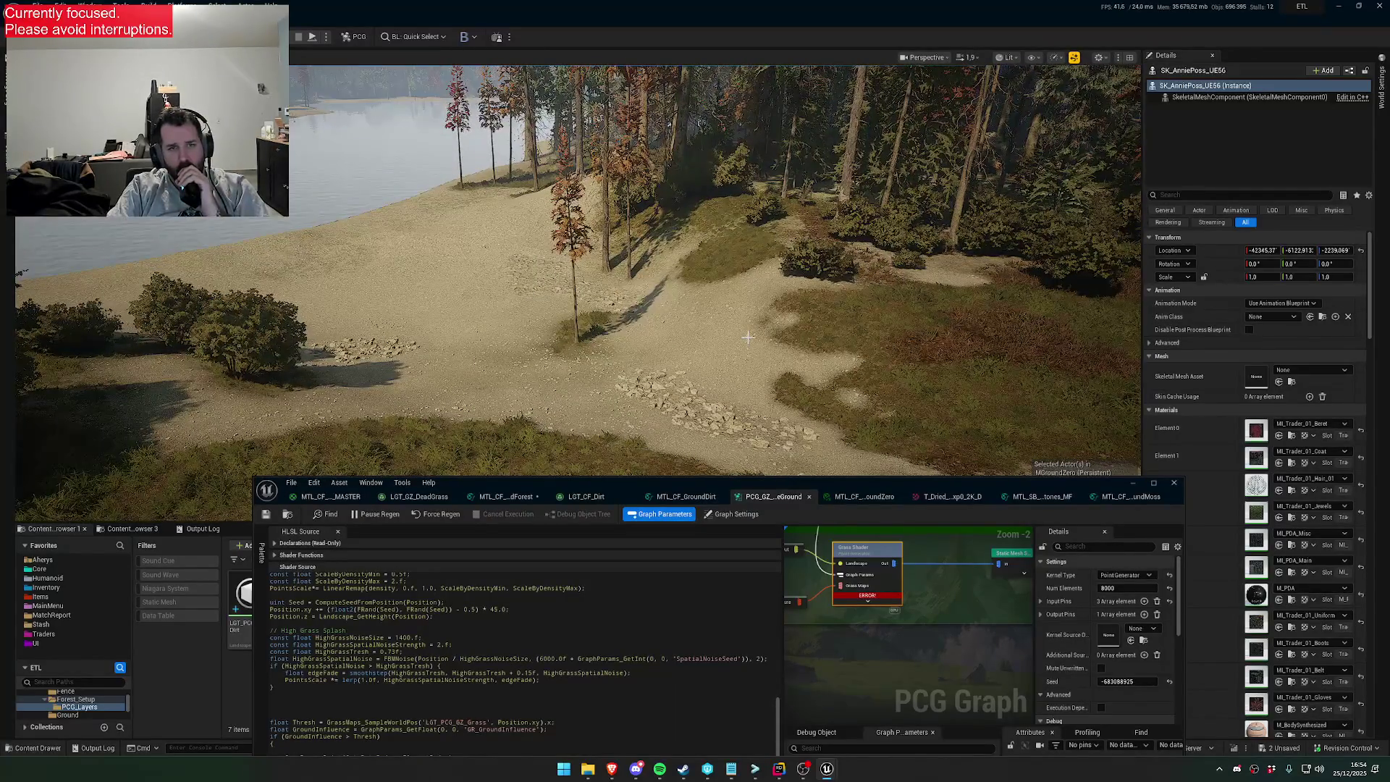
key(w)
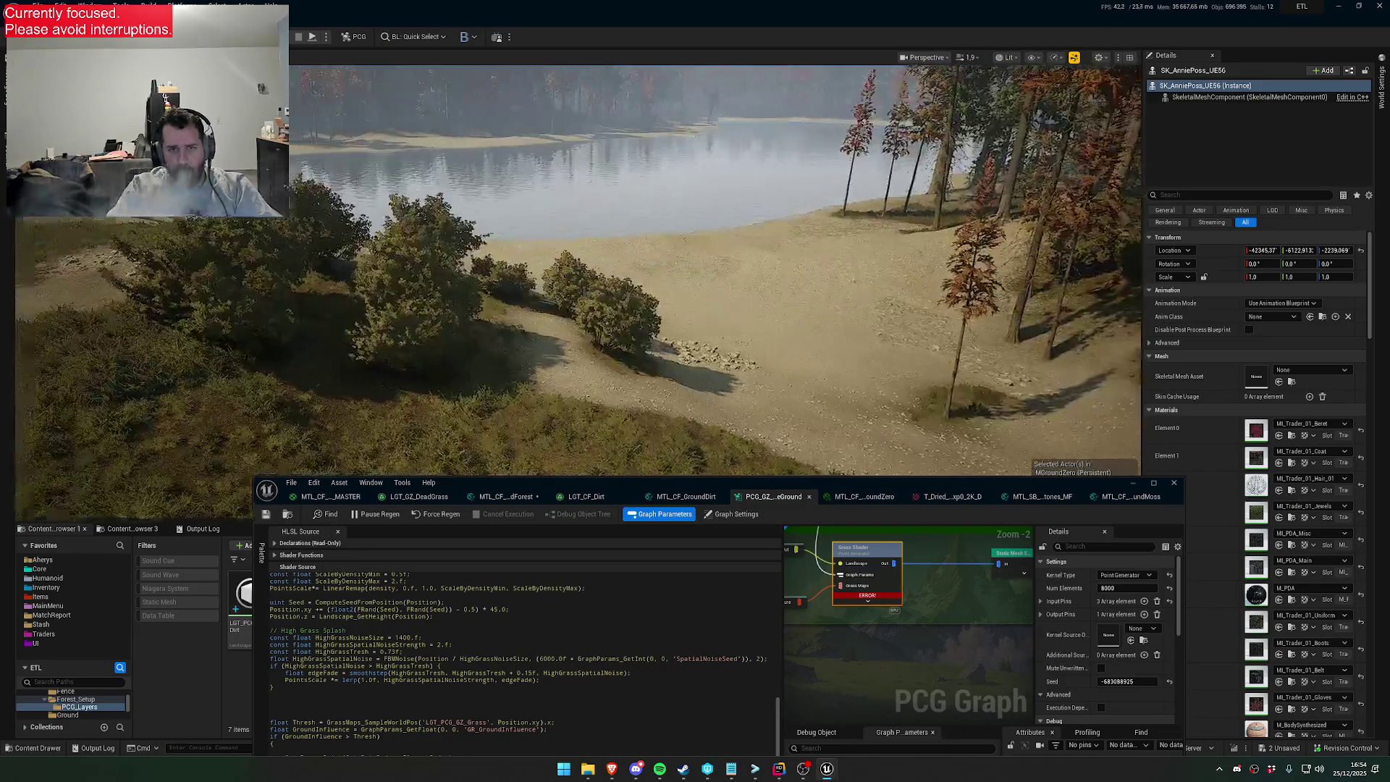
key(w)
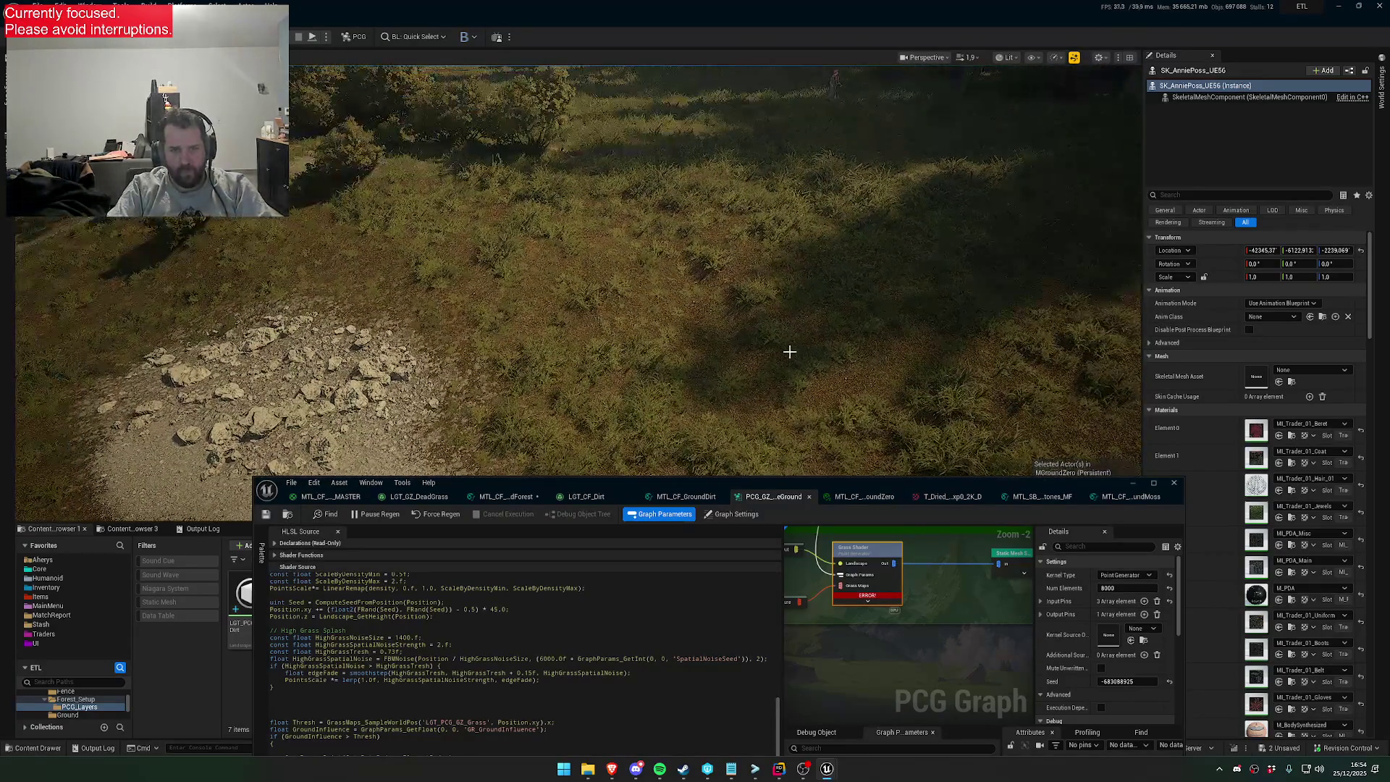
key(w)
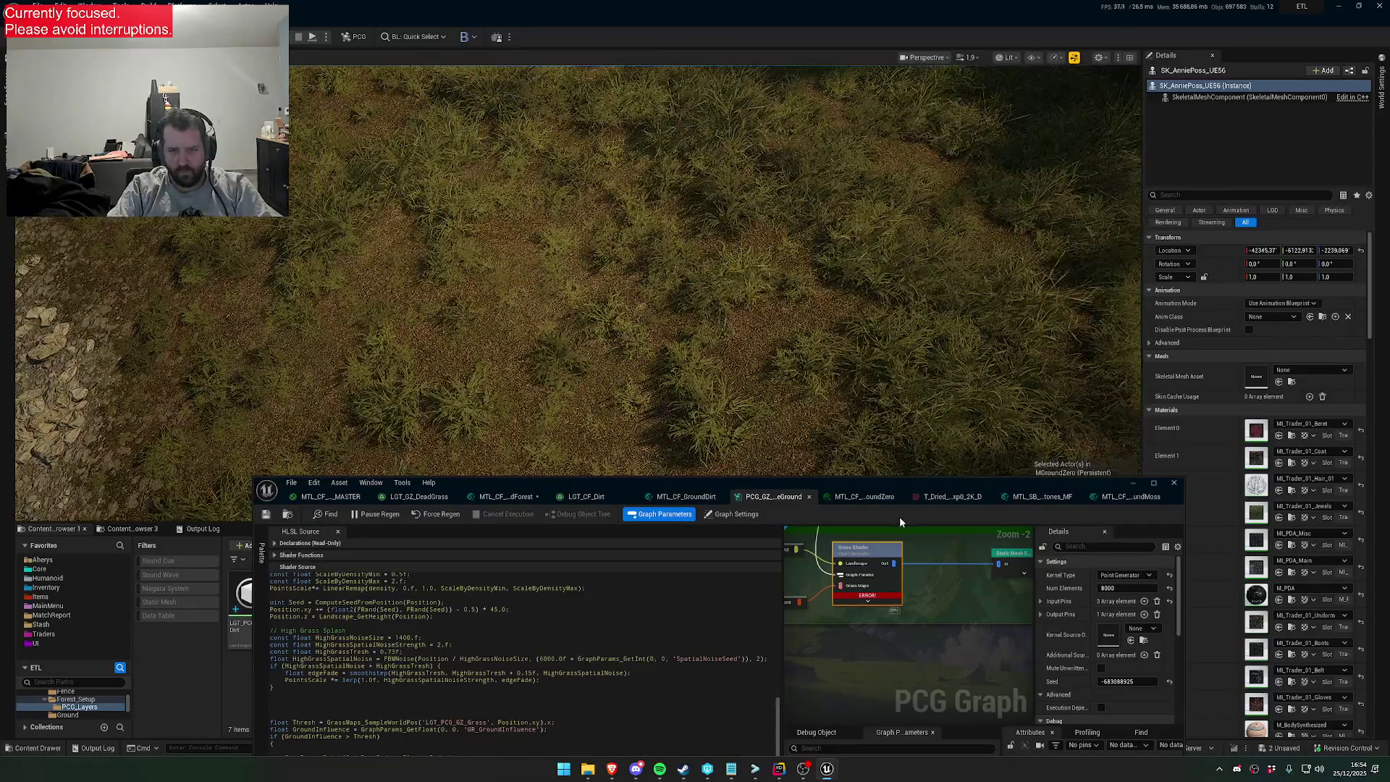
Move between the open material tabs and save all unsaved assets
click(864, 497)
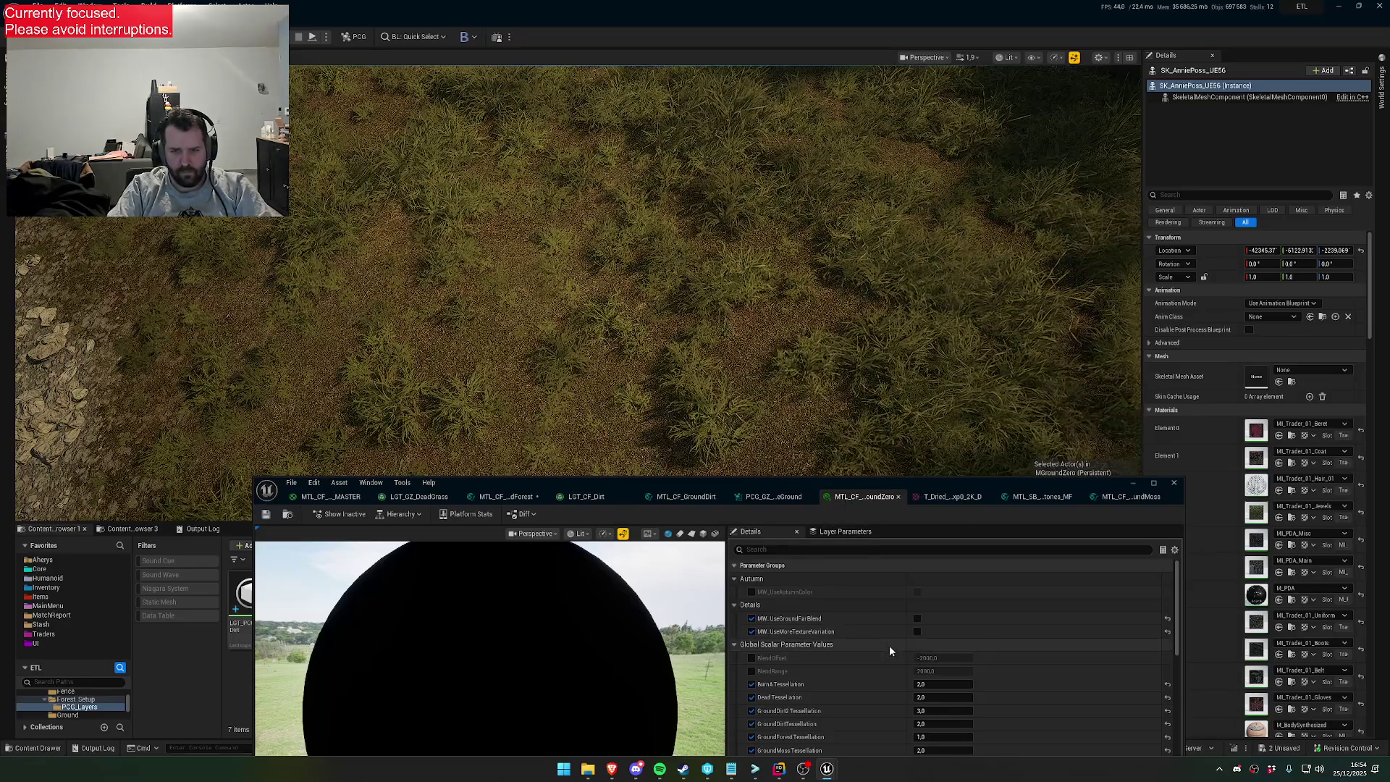
scroll(908, 671, down, 10)
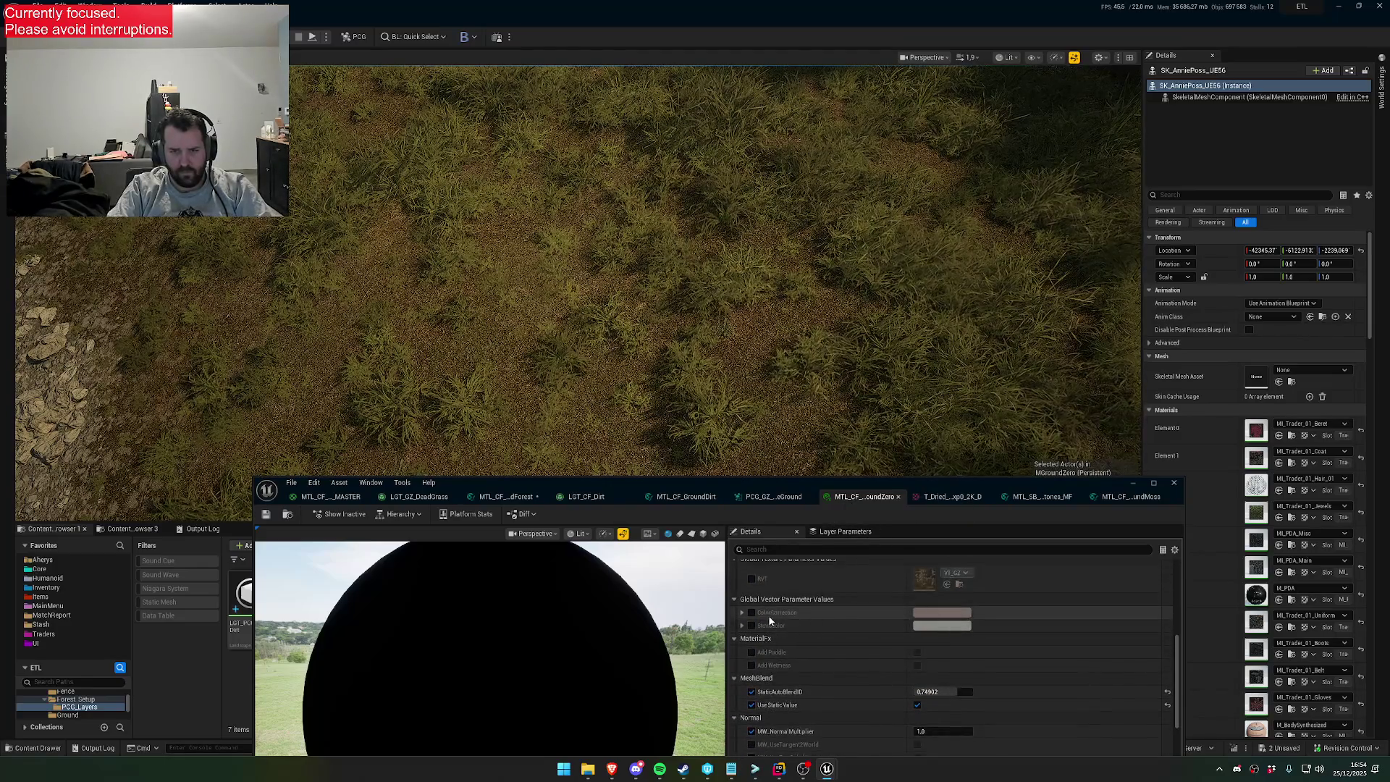
click(329, 497)
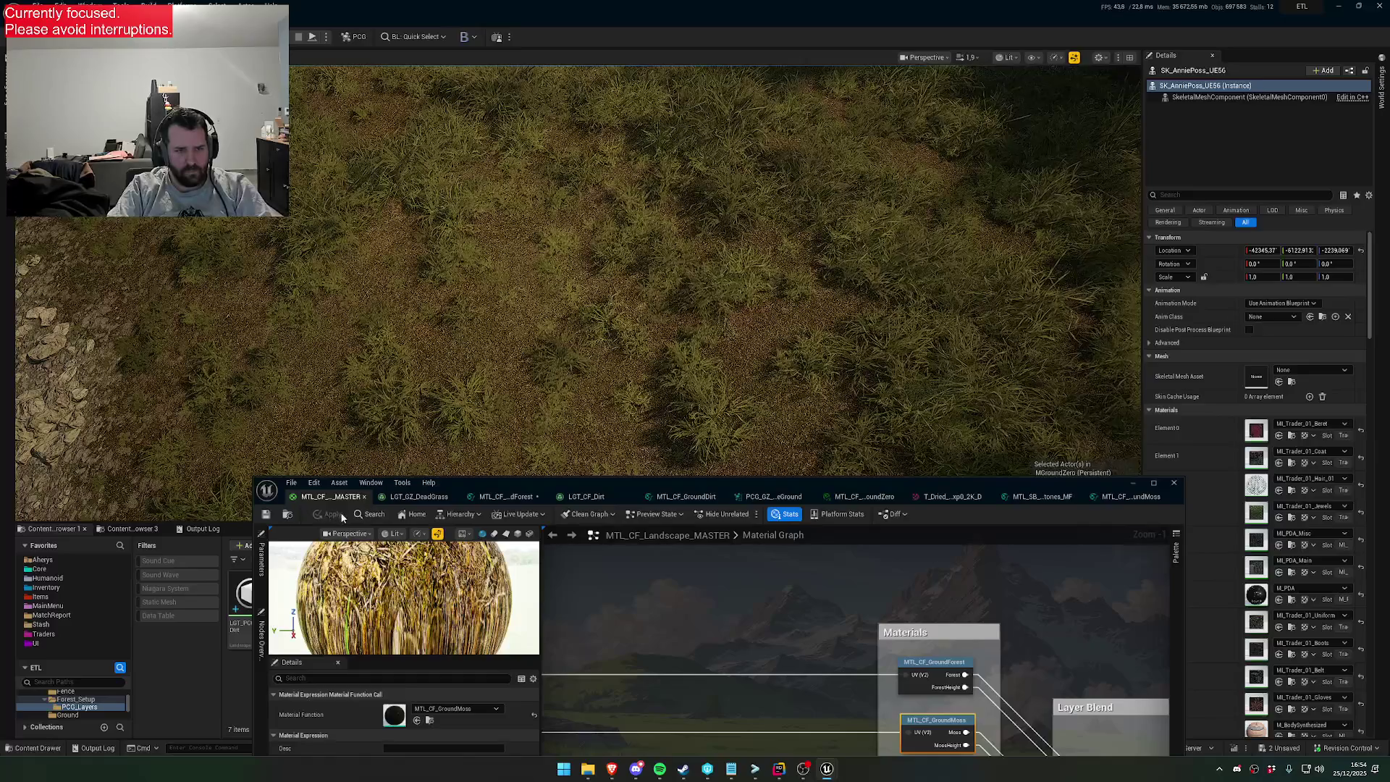
click(499, 497)
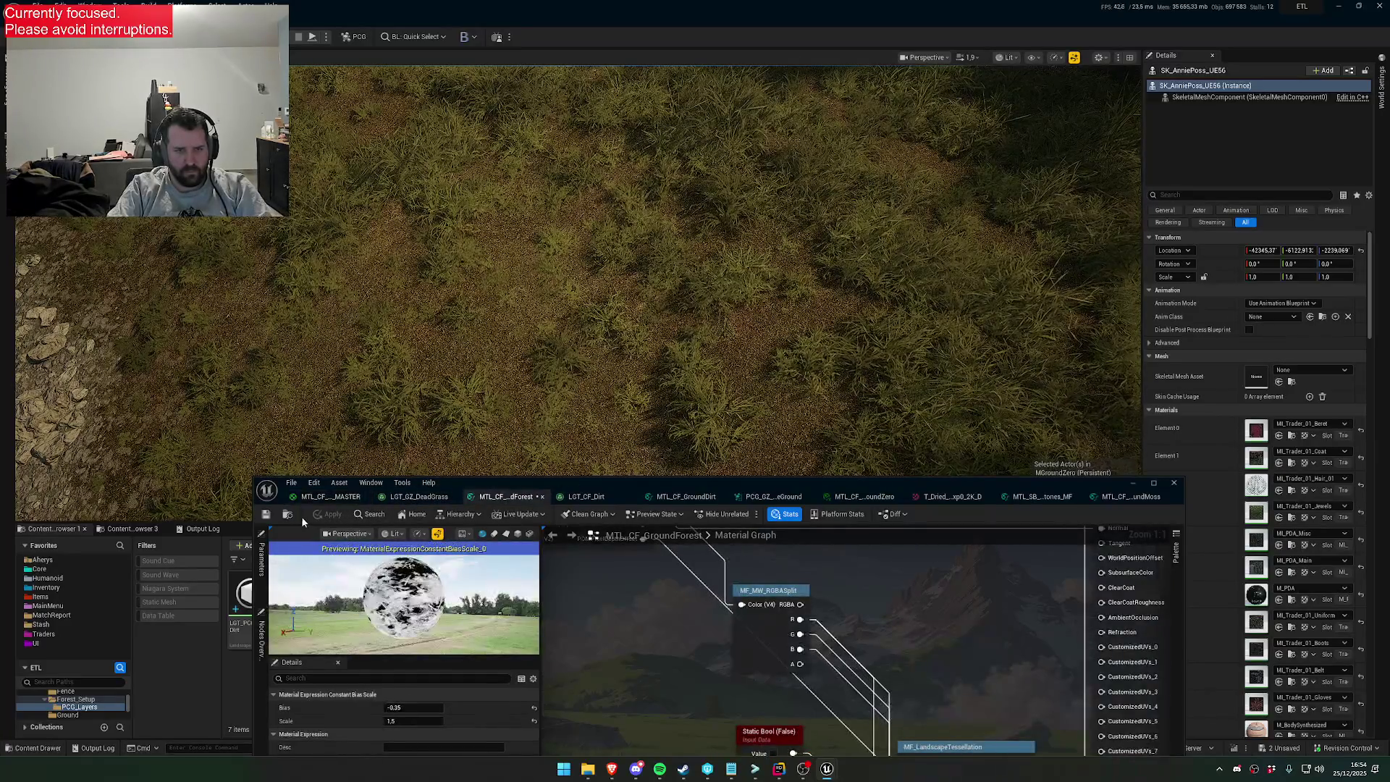
key(ctrl+shift+s)
click(790, 507)
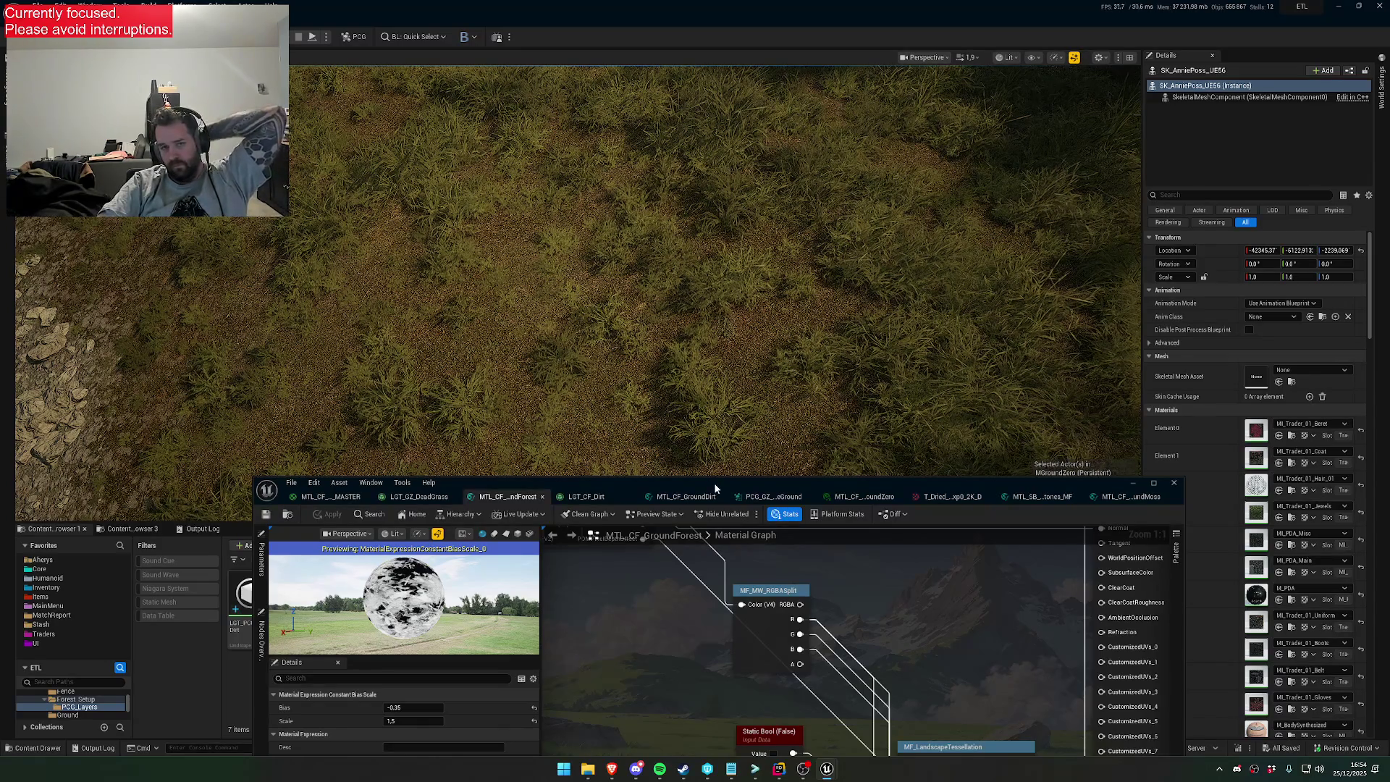
Reposition the material editor and open MTL_CF_GroundMoss from the landscape master graph
scroll(818, 637, down, 5)
drag(753, 483, 705, 442)
scroll(839, 642, up, 4)
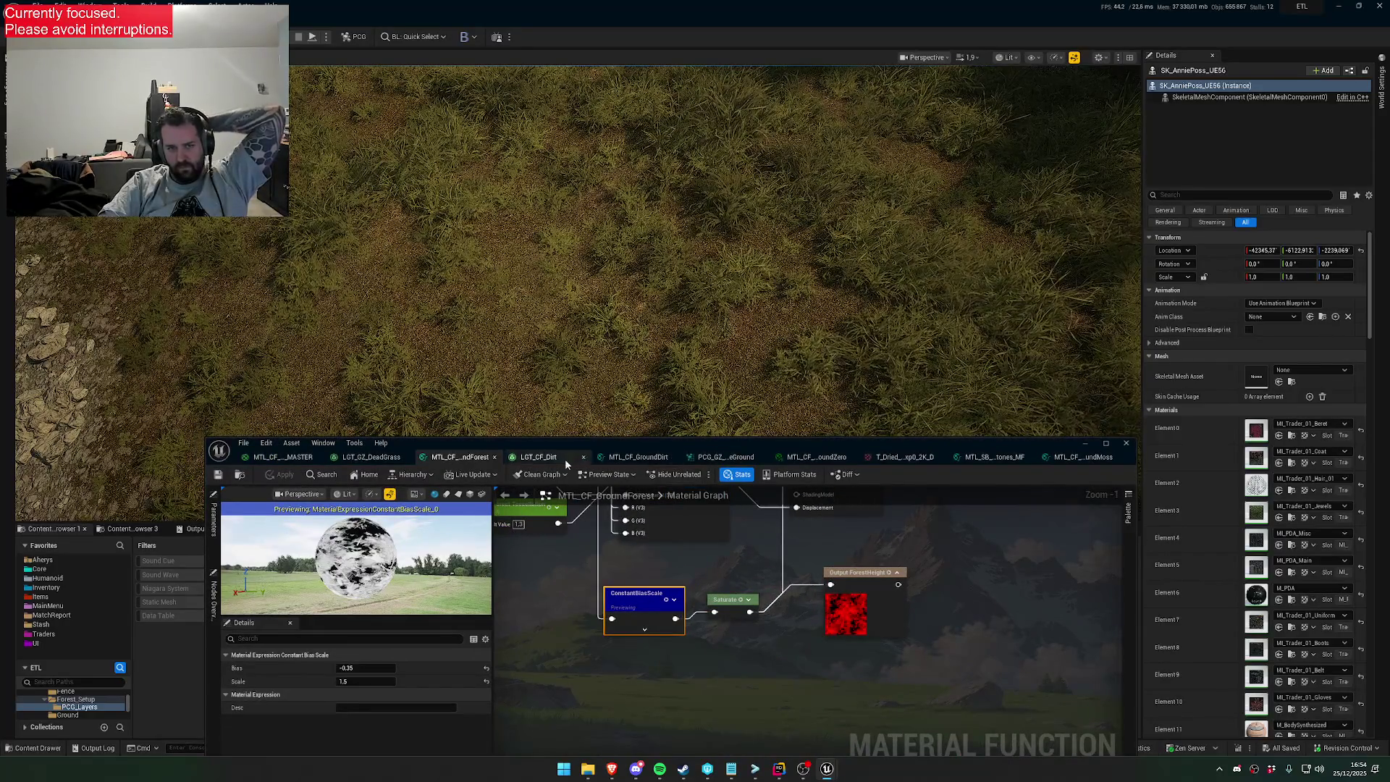
click(805, 457)
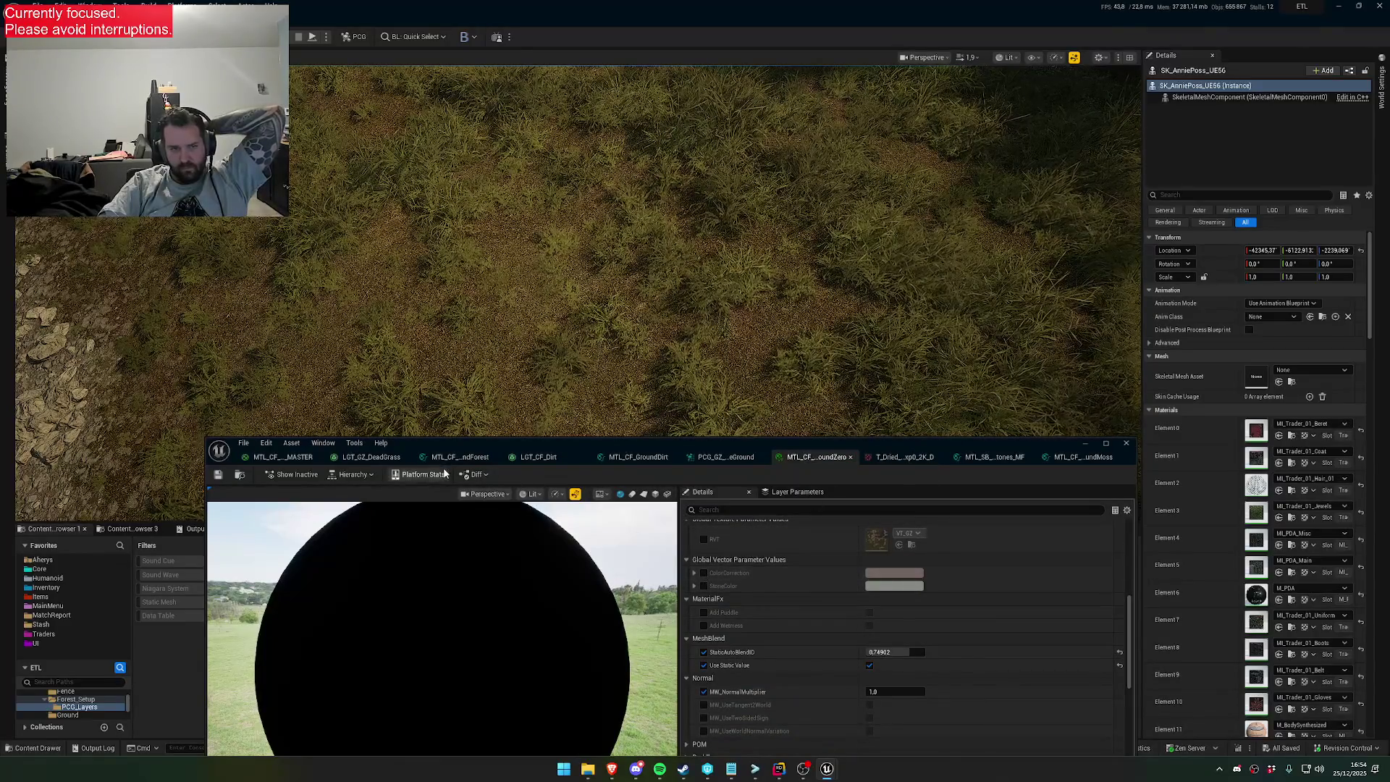
click(283, 457)
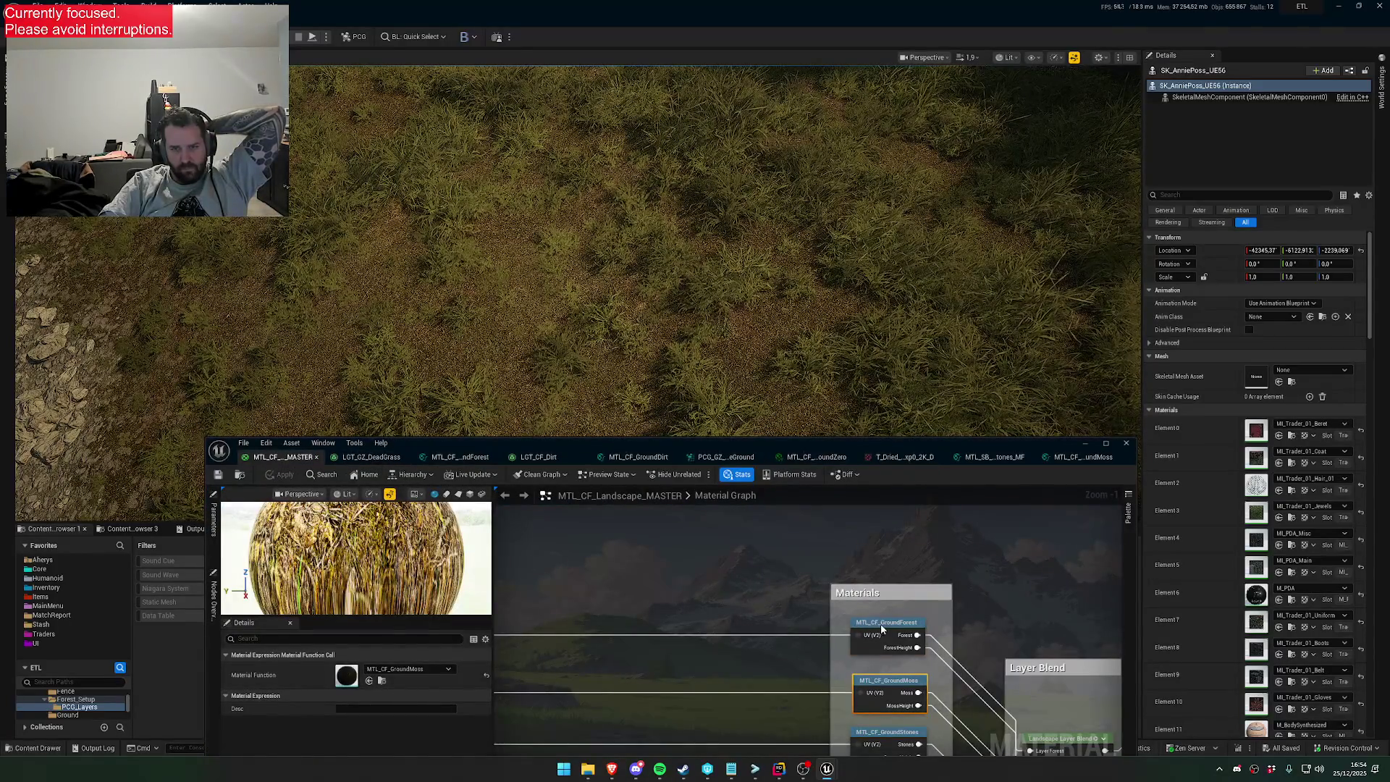
double_click(886, 682)
scroll(796, 580, up, 3)
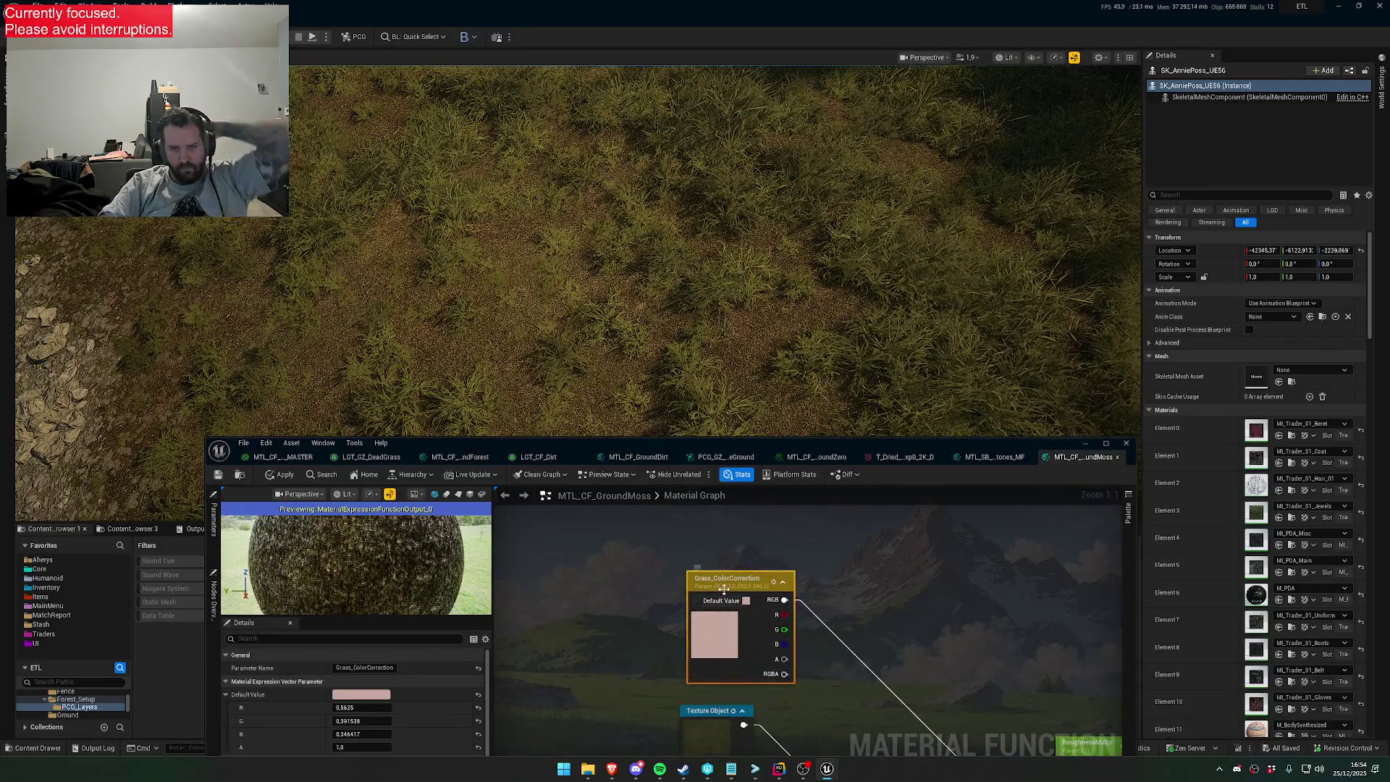
Apply the GroundMoss function, then override Grass_ColorCorrection on GroundZero with pale beige
click(726, 579)
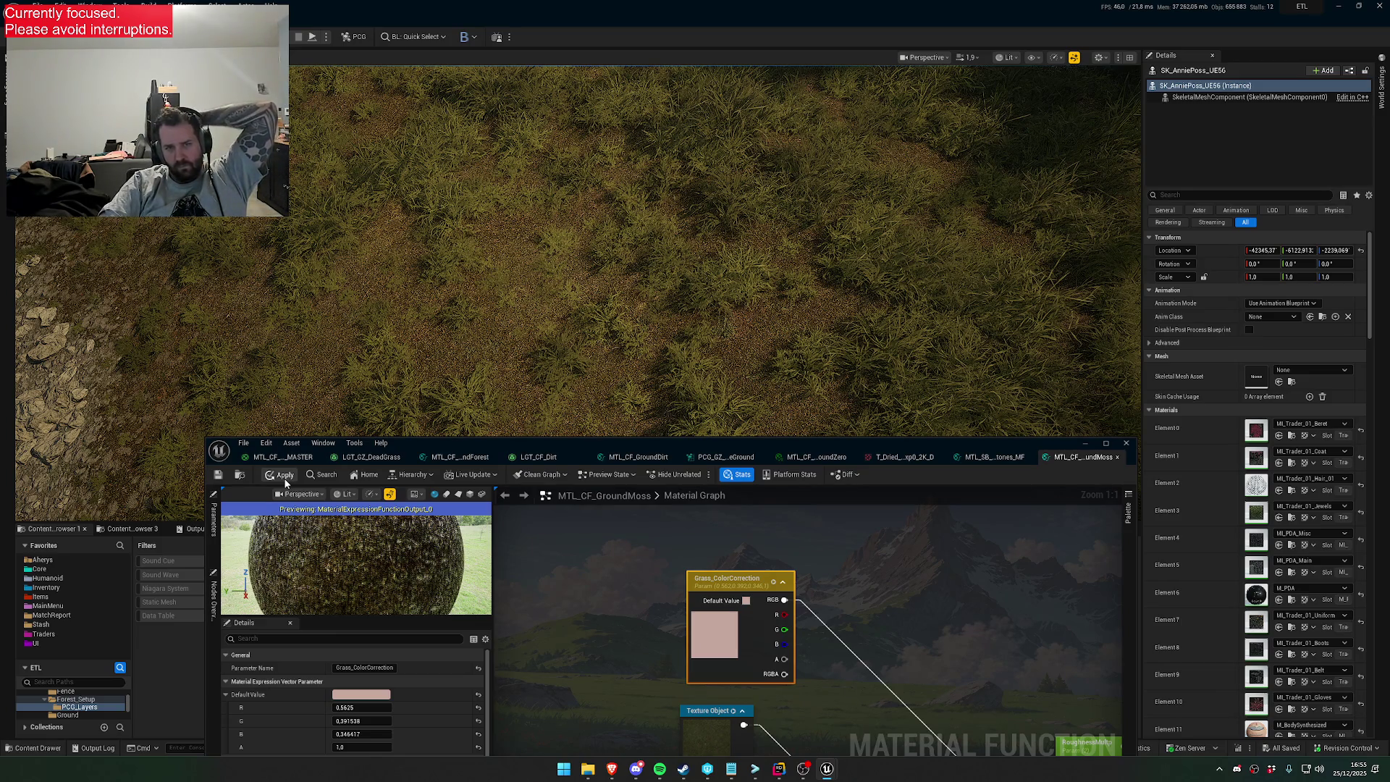
click(284, 475)
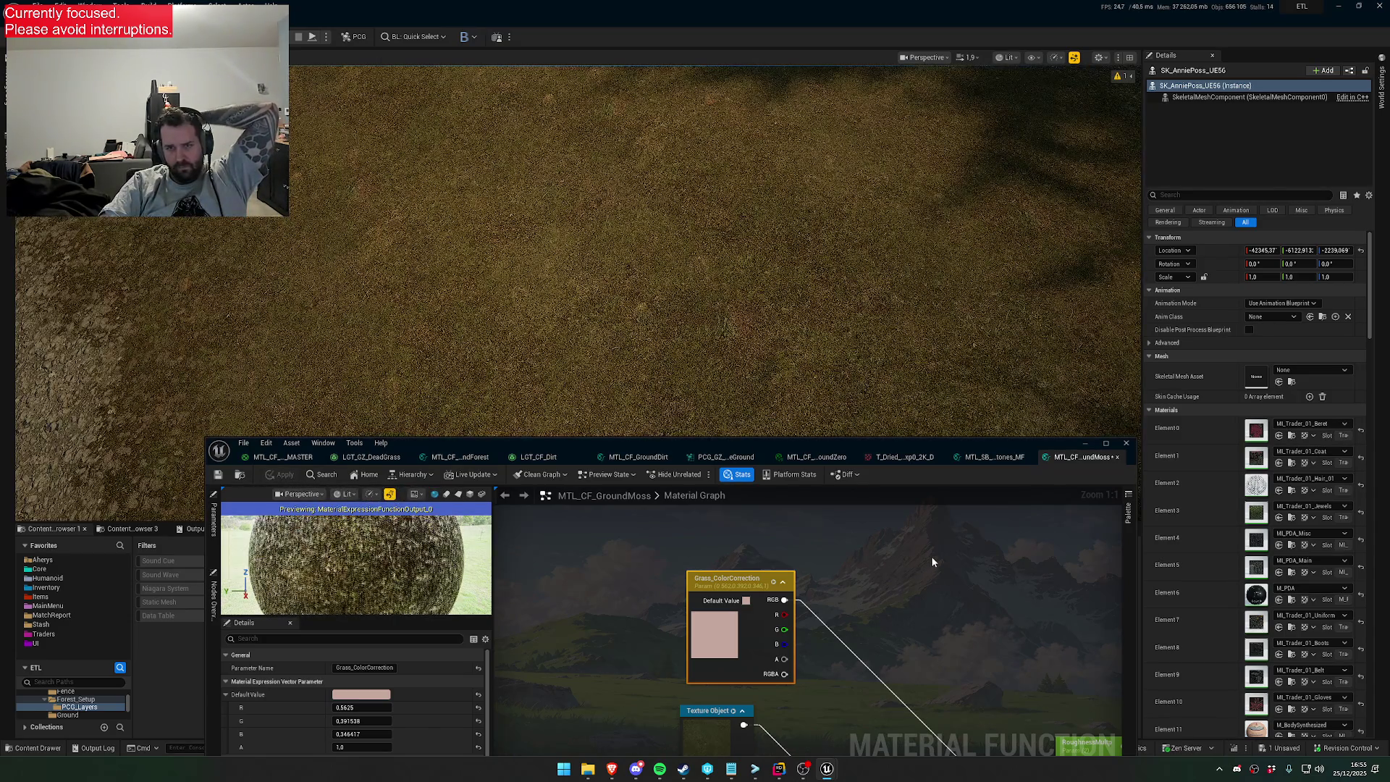
click(815, 457)
click(704, 572)
click(894, 573)
click(961, 534)
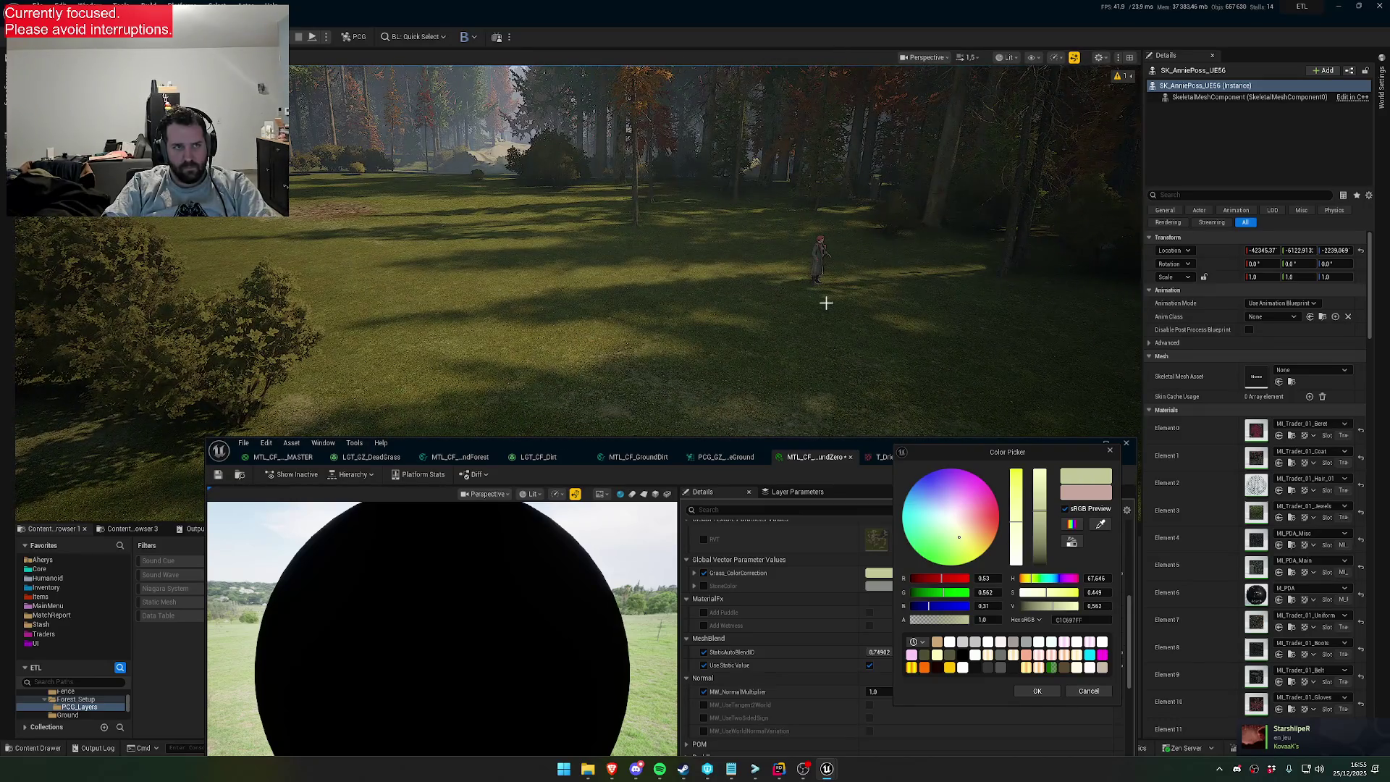
Check the beige grass tint across the landscape and accept it
scroll(826, 303, up, 2)
scroll(826, 303, up, 5)
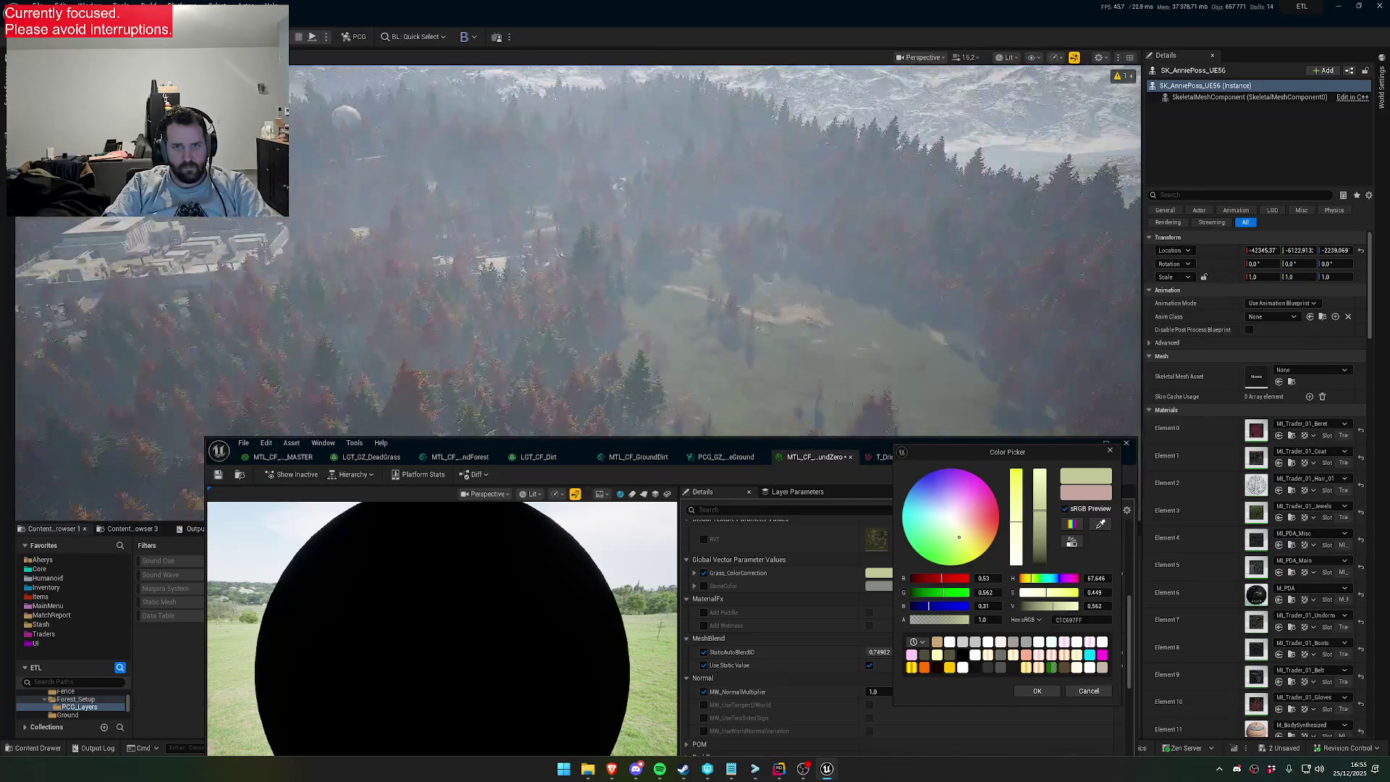
scroll(826, 303, down, 2)
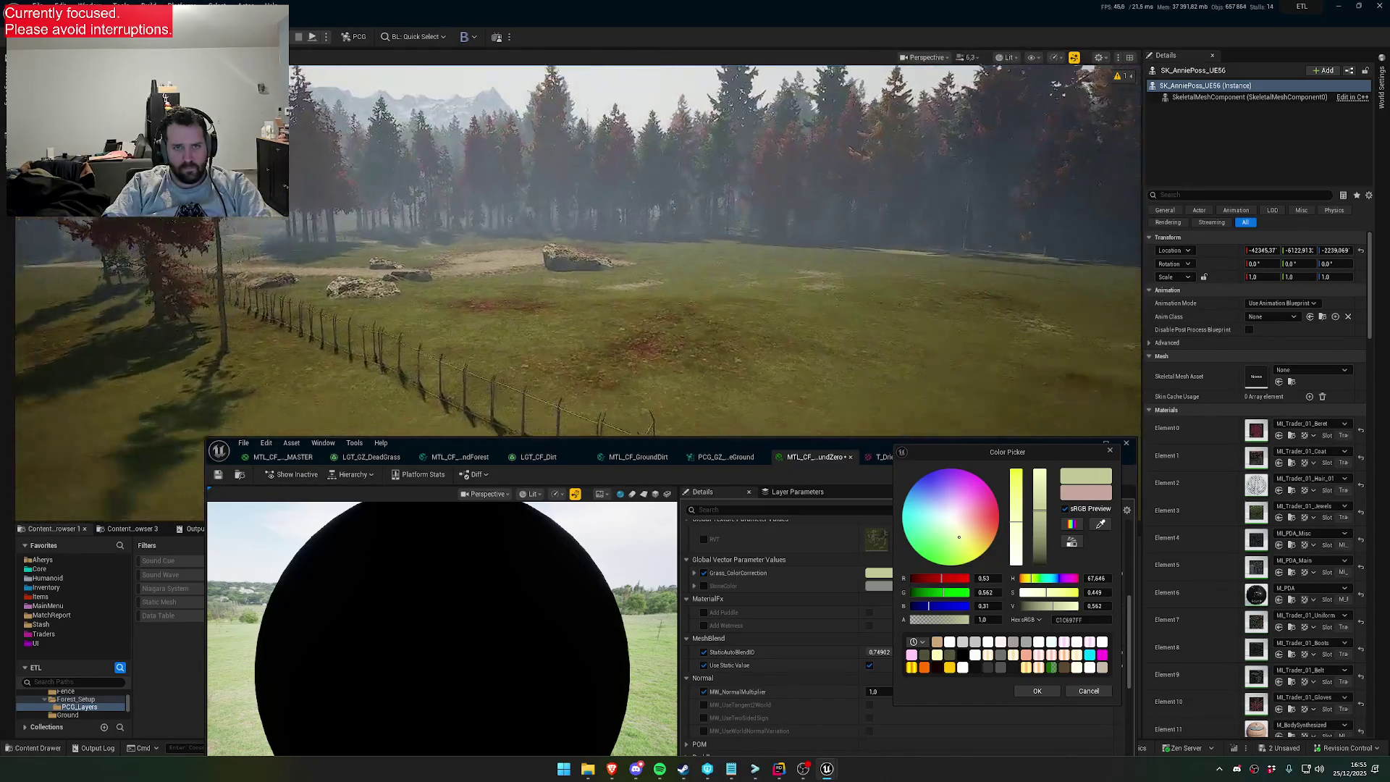
scroll(826, 302, down, 1)
scroll(839, 327, down, 1)
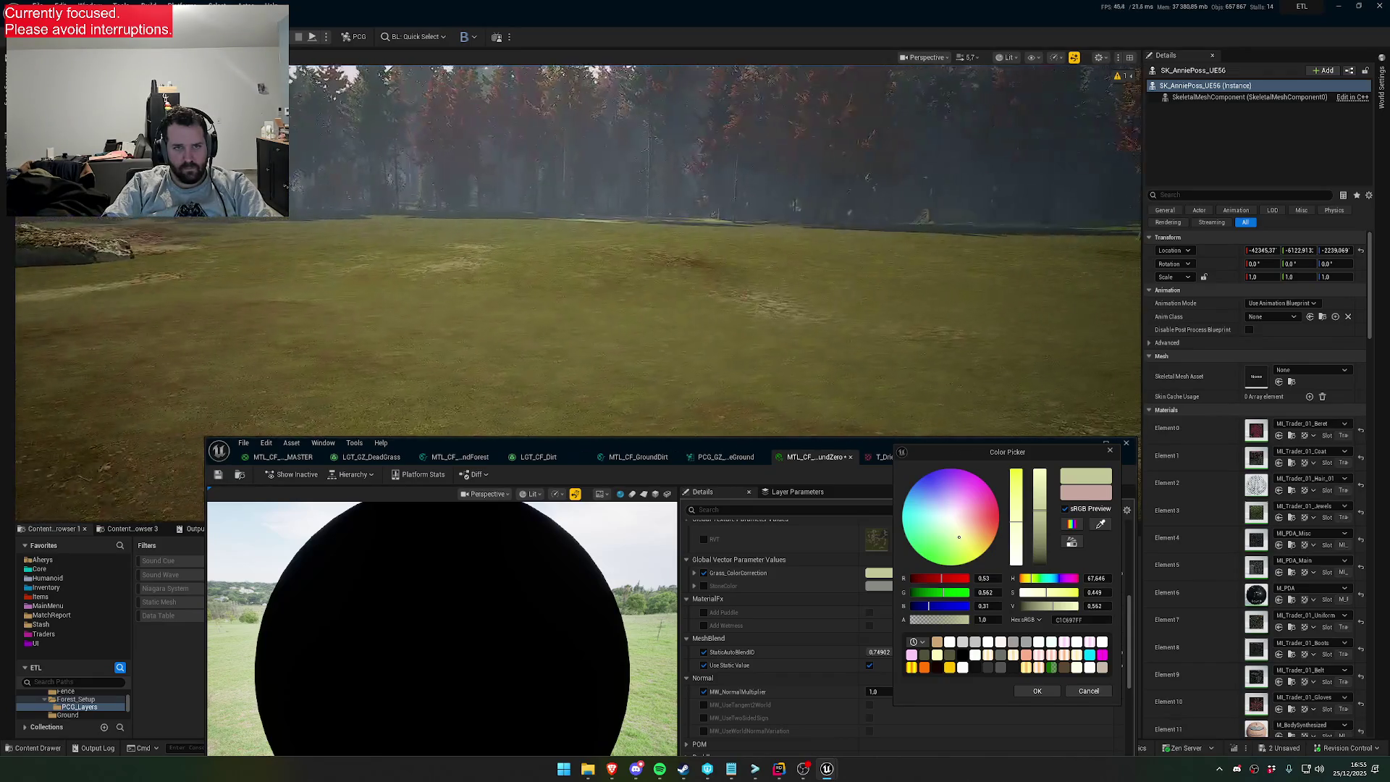
click(1044, 693)
Shift the Grass_ColorCorrection tint toward a warmer, drier beige
scroll(865, 359, down, 1)
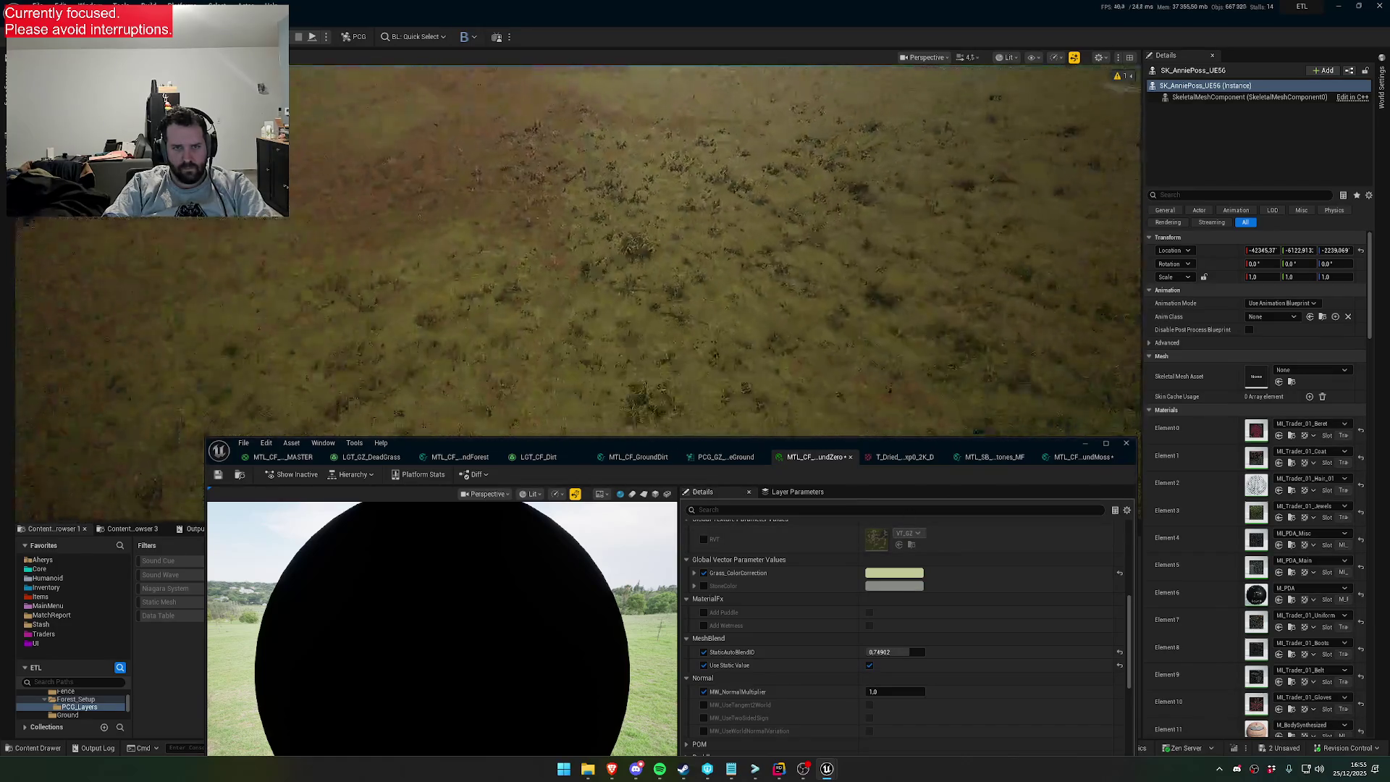
scroll(865, 418, down, 1)
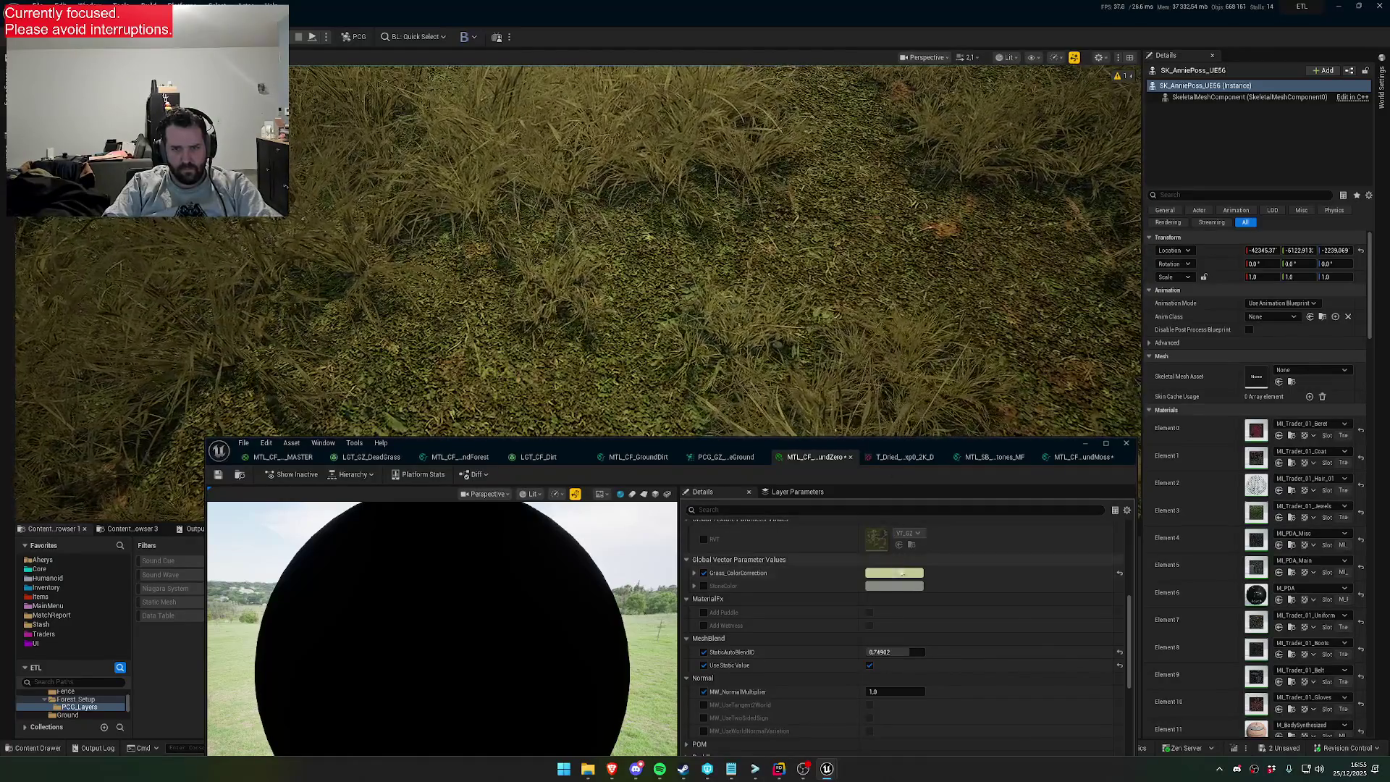
click(894, 573)
mouse_move(977, 537)
mouse_down()
mouse_move(965, 538)
mouse_move(978, 535)
mouse_up()
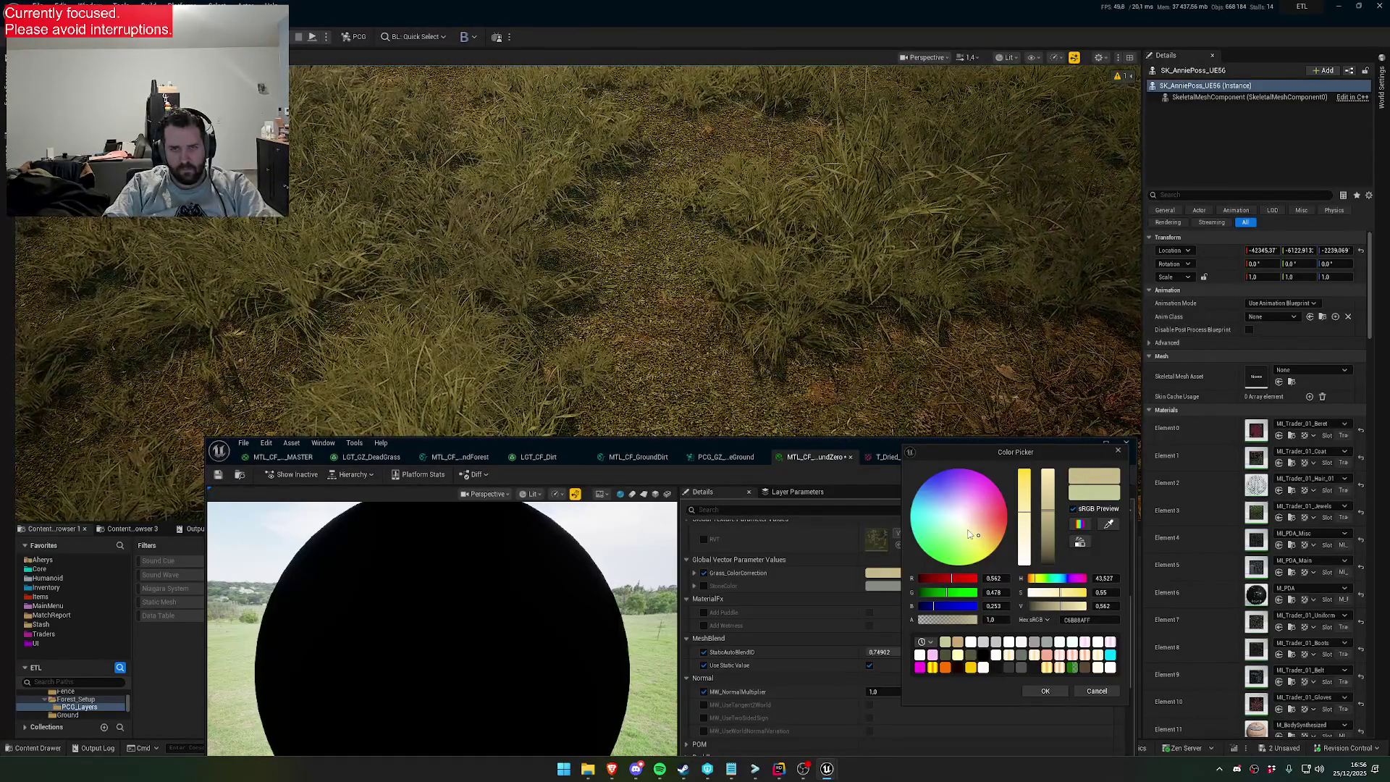
Try paler, golden and lighter yellow grass tints, settling on a light yellow
click(970, 532)
click(983, 539)
click(986, 541)
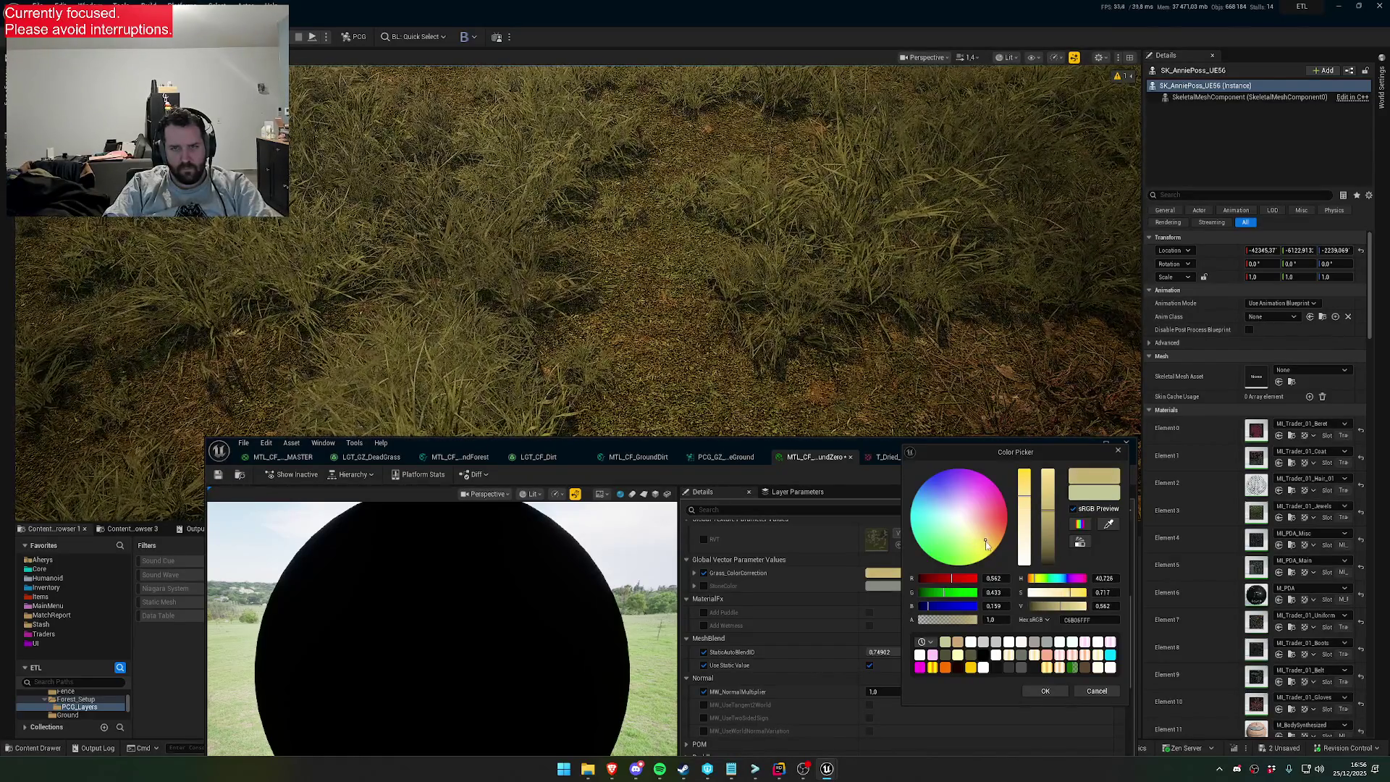
click(979, 541)
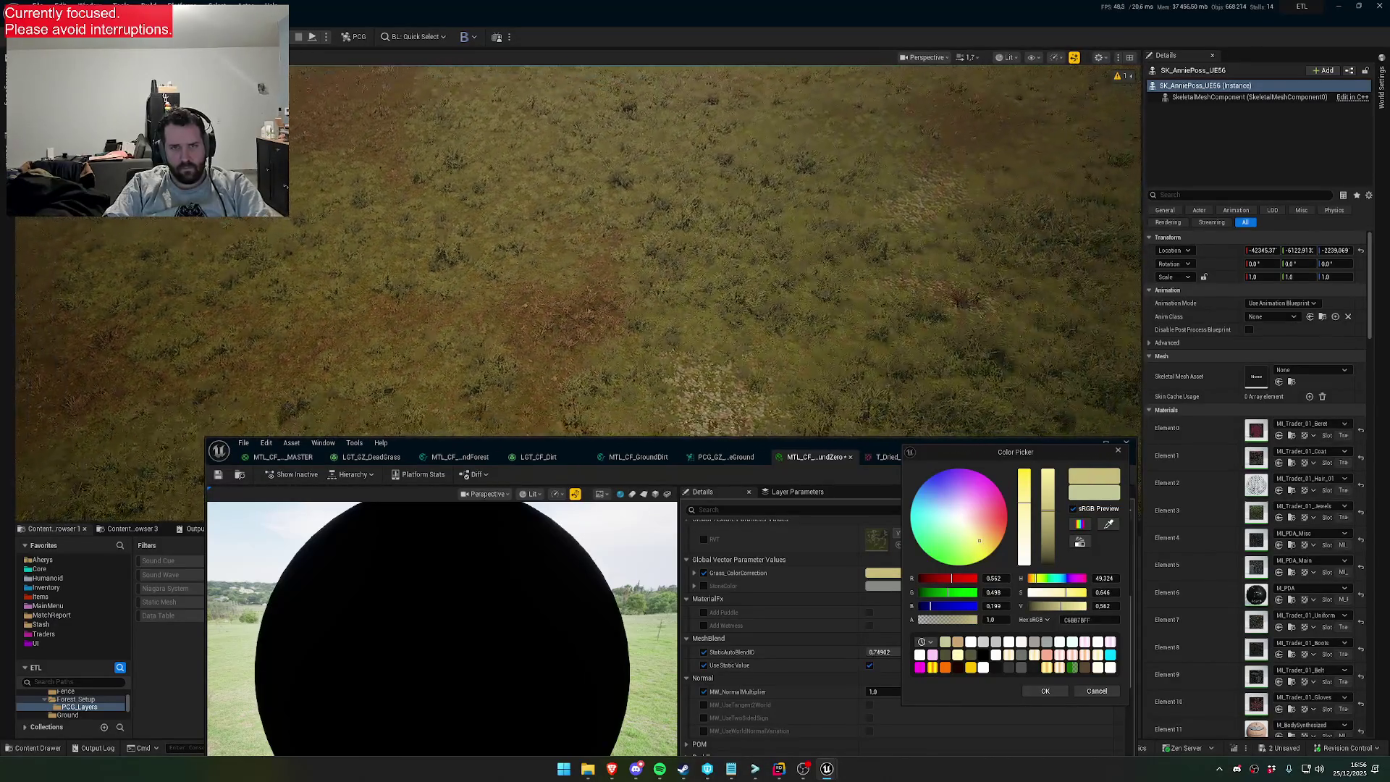
scroll(579, 290, down, 2)
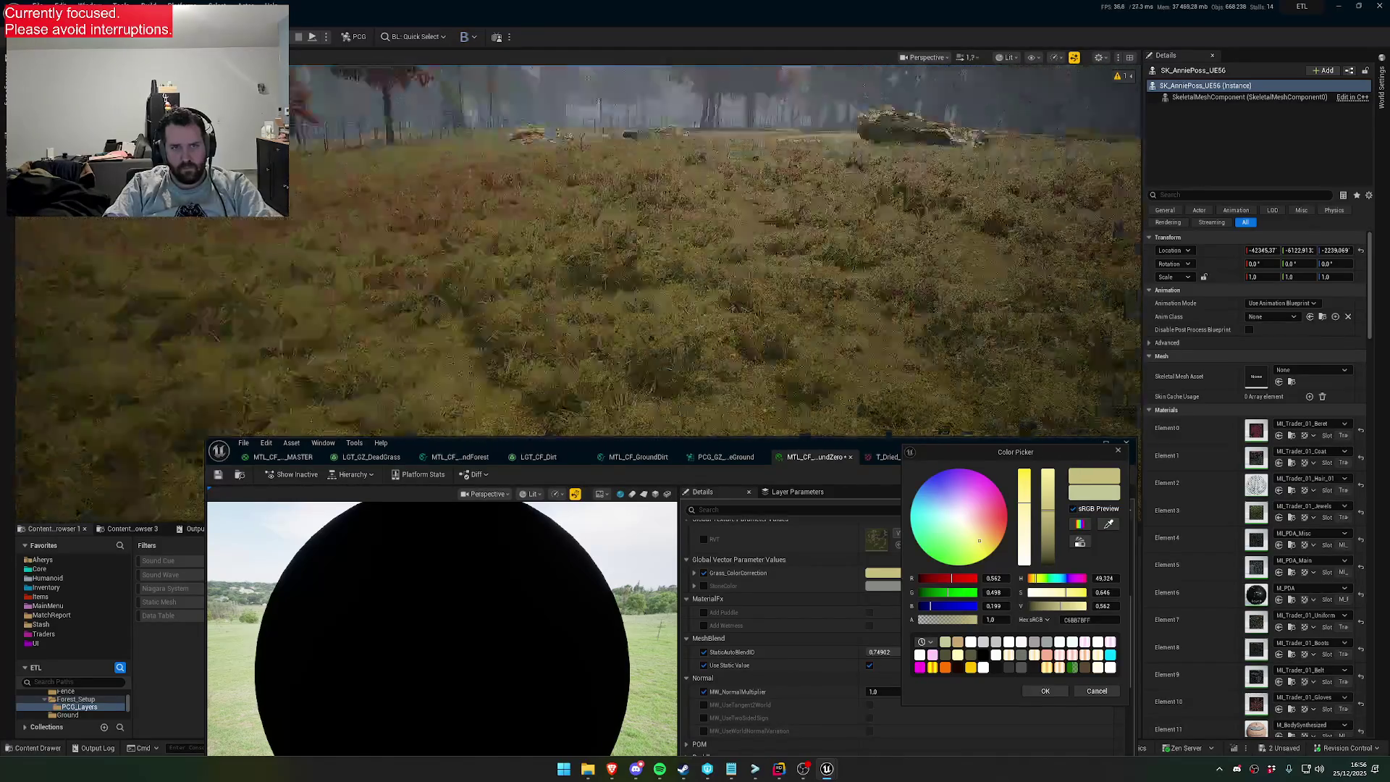
scroll(579, 289, down, 2)
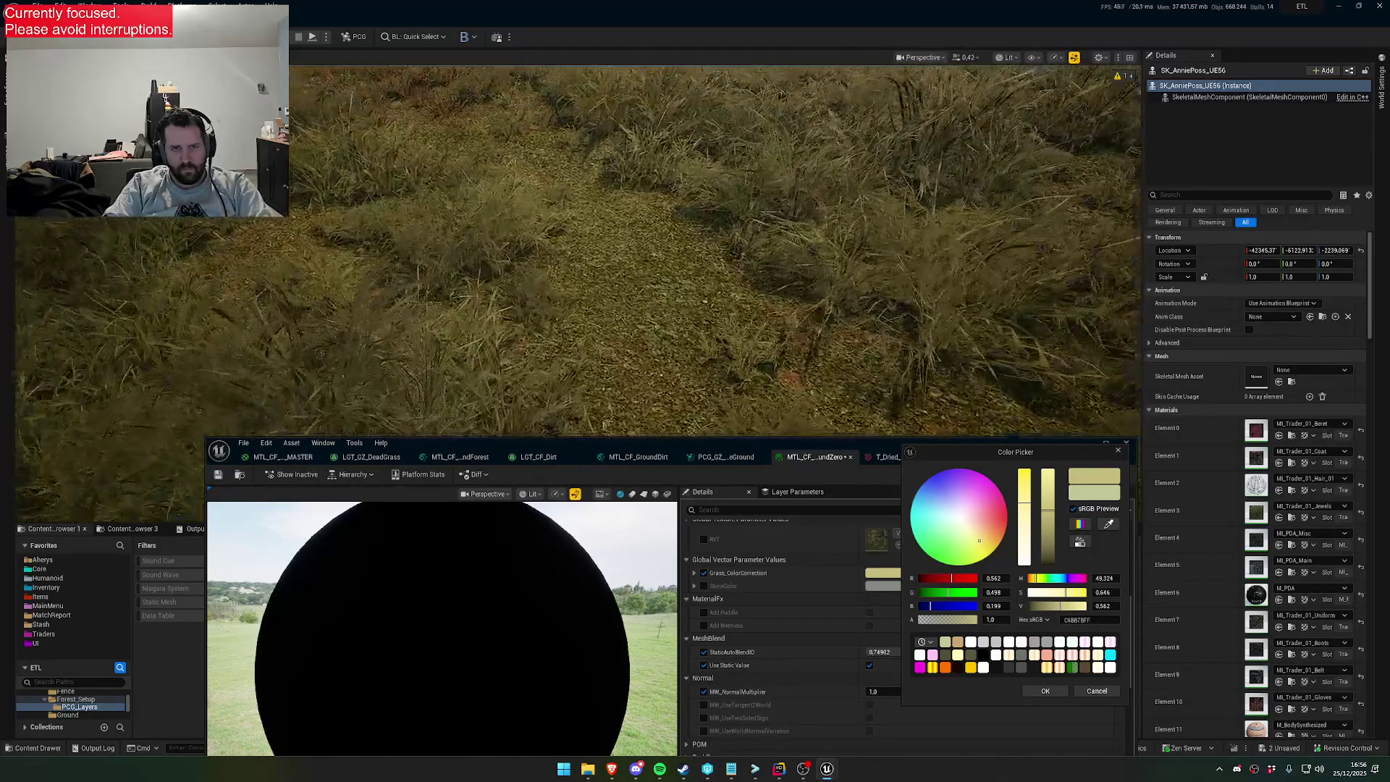
scroll(844, 250, down, 2)
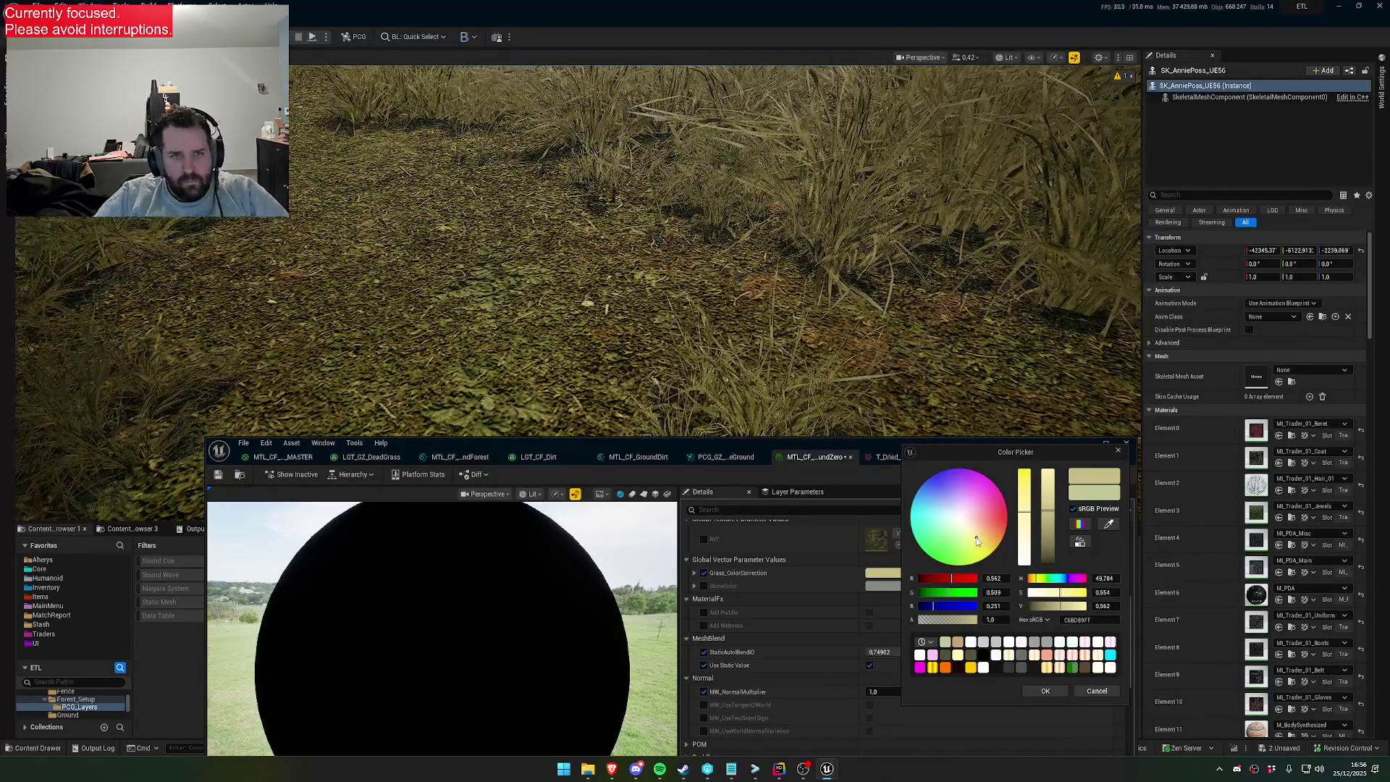
click(1065, 691)
Adjust the Grass_ColorCorrection brightness and hue to R 0.578, G 0.554, B 0.339
scroll(945, 653, up, 4)
click(912, 682)
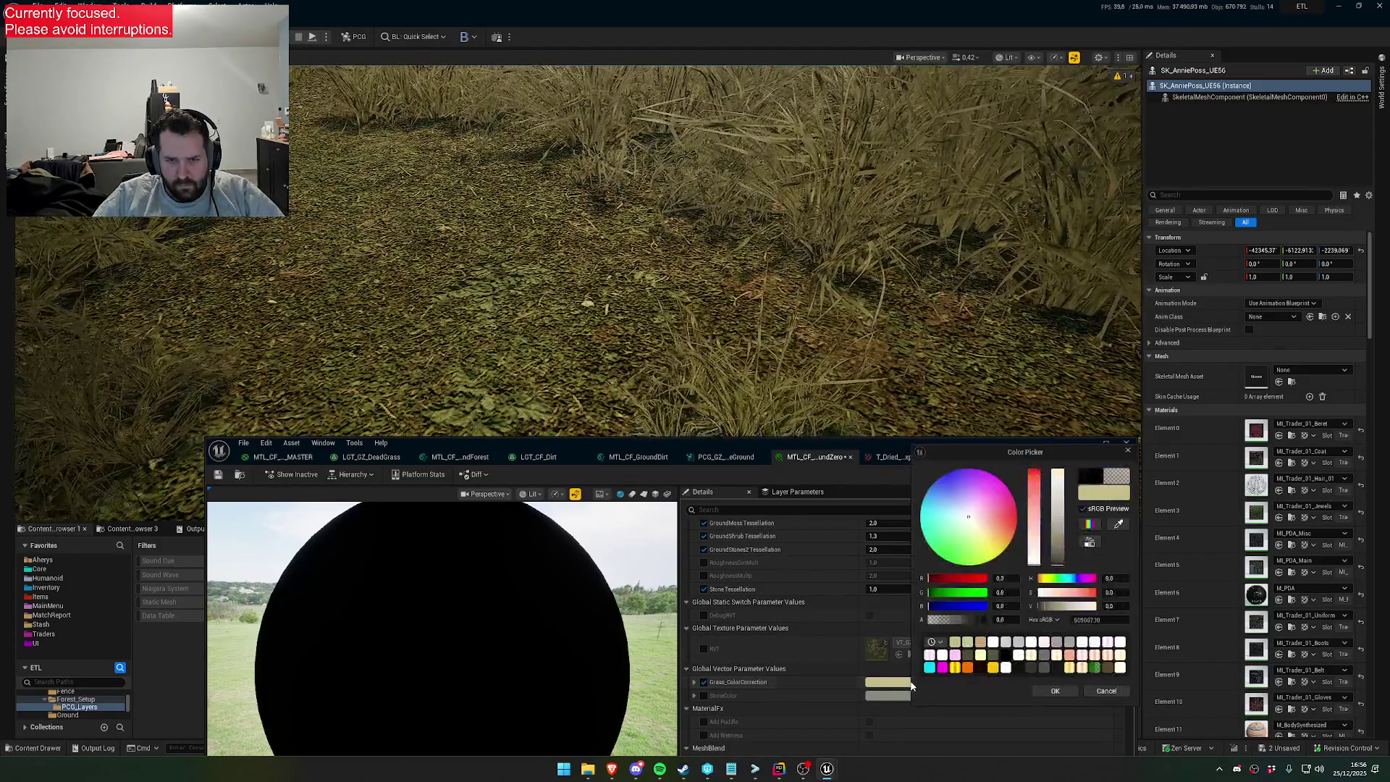
drag(1080, 612, 1115, 610)
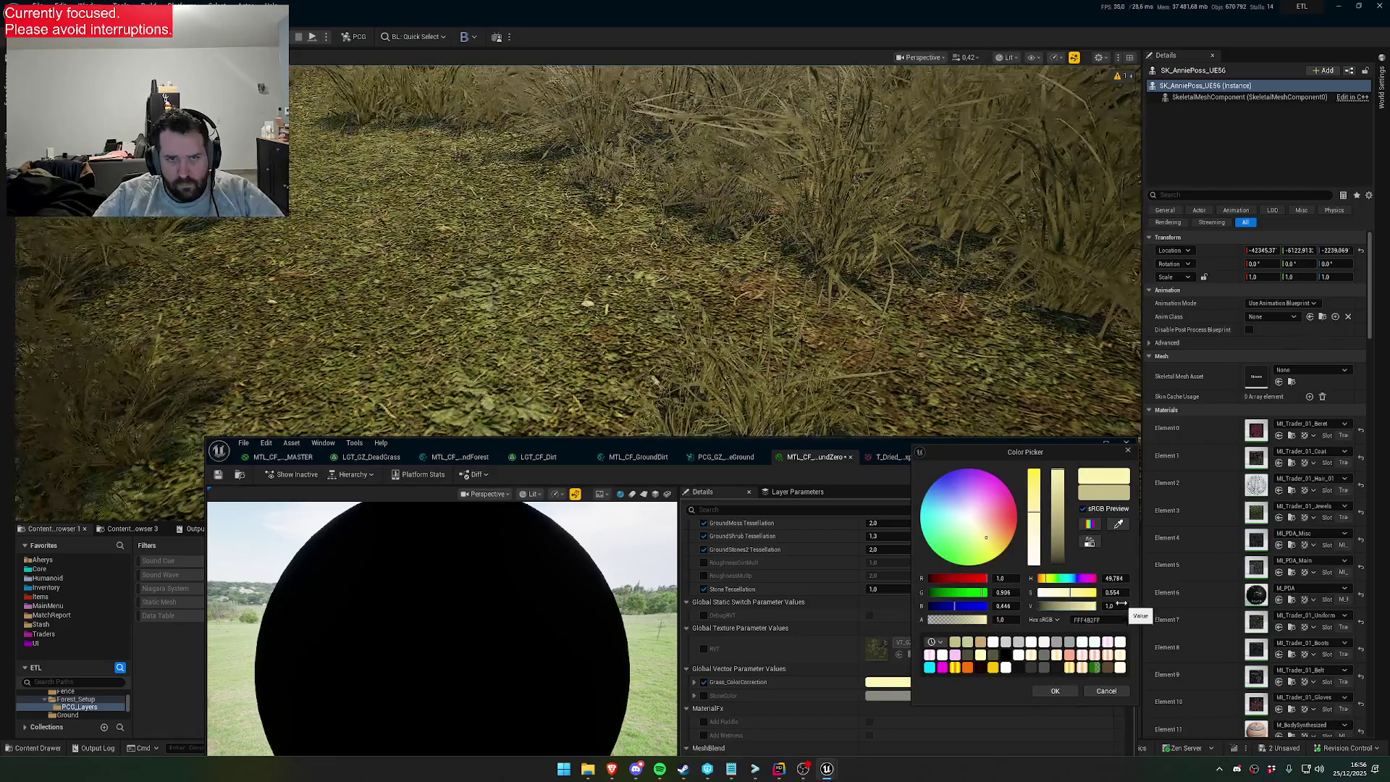
mouse_move(986, 537)
mouse_down()
mouse_move(991, 550)
mouse_move(980, 533)
mouse_up()
mouse_move(1086, 606)
mouse_down()
mouse_move(1048, 607)
mouse_move(1071, 607)
mouse_up()
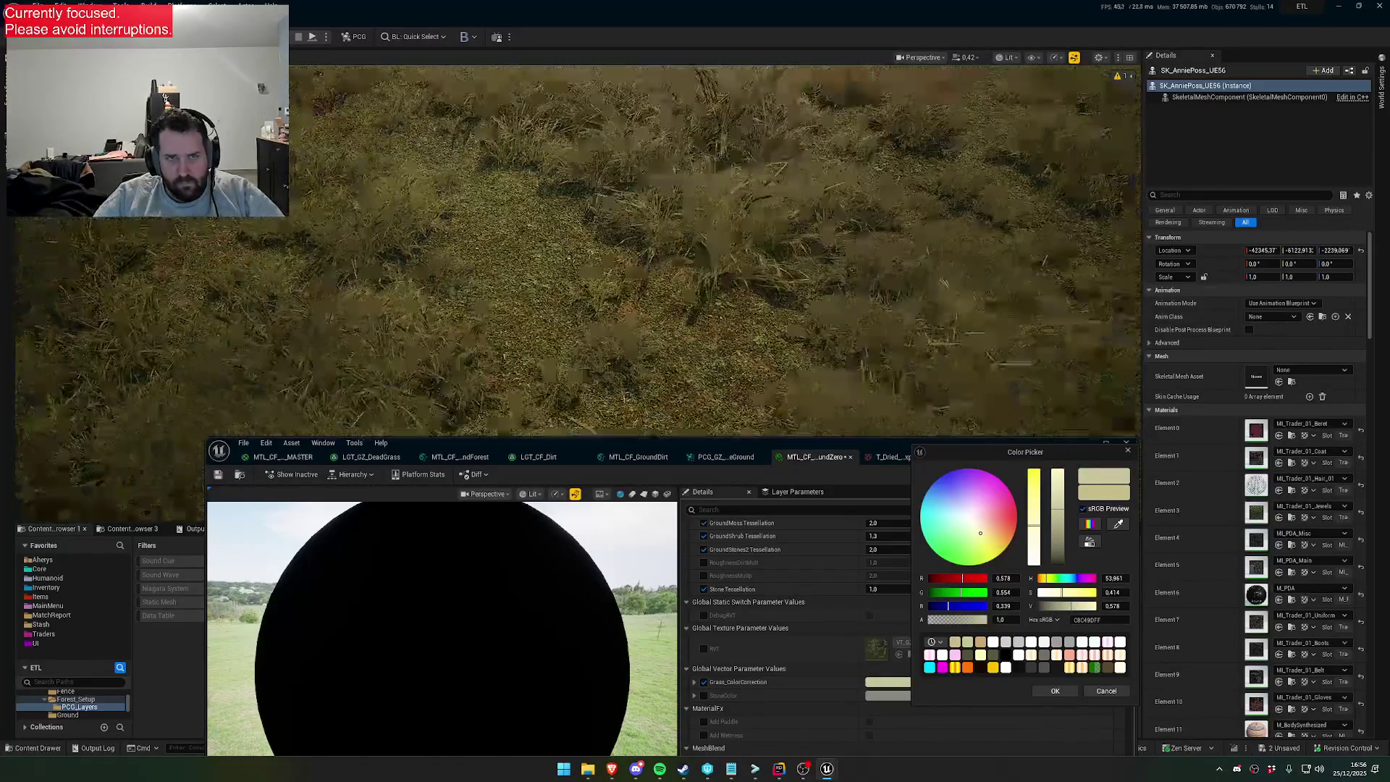
scroll(580, 250, down, 2)
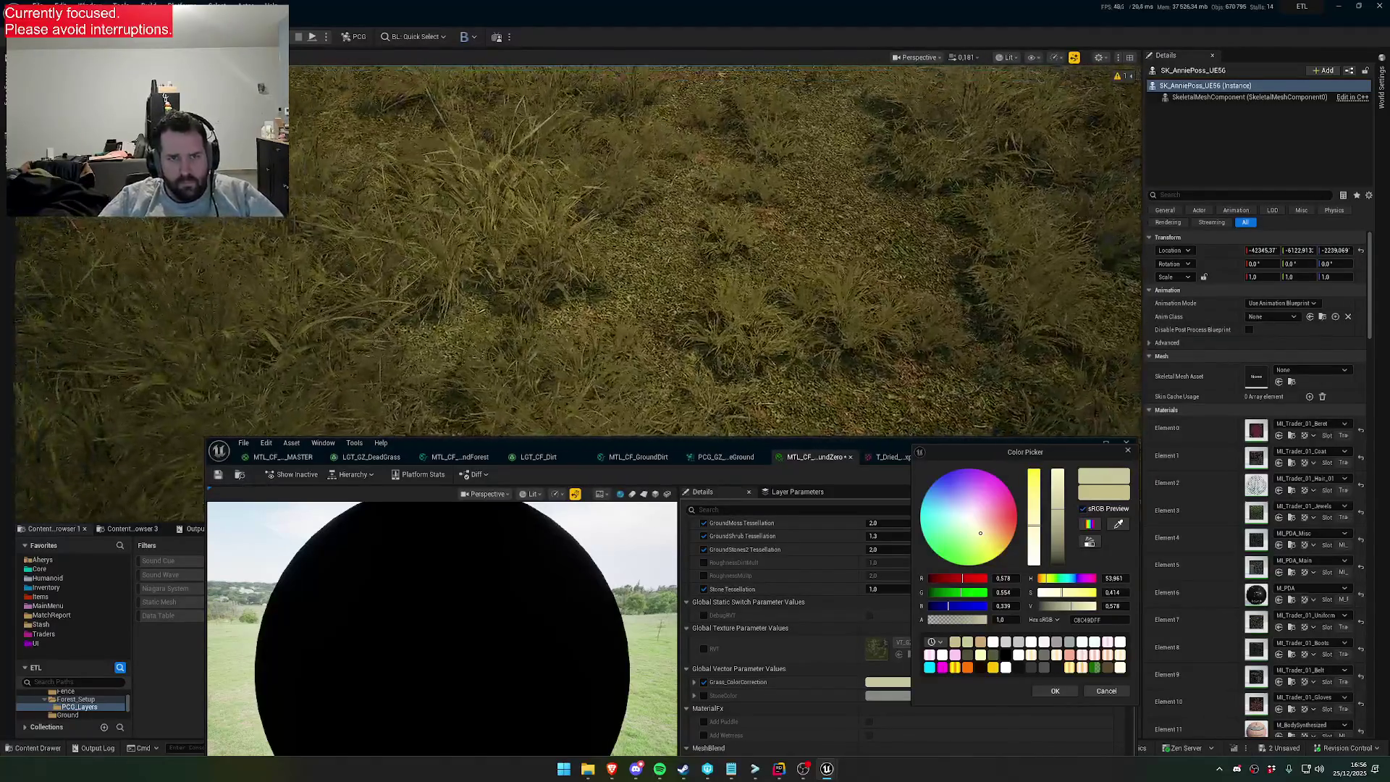
scroll(842, 311, up, 1)
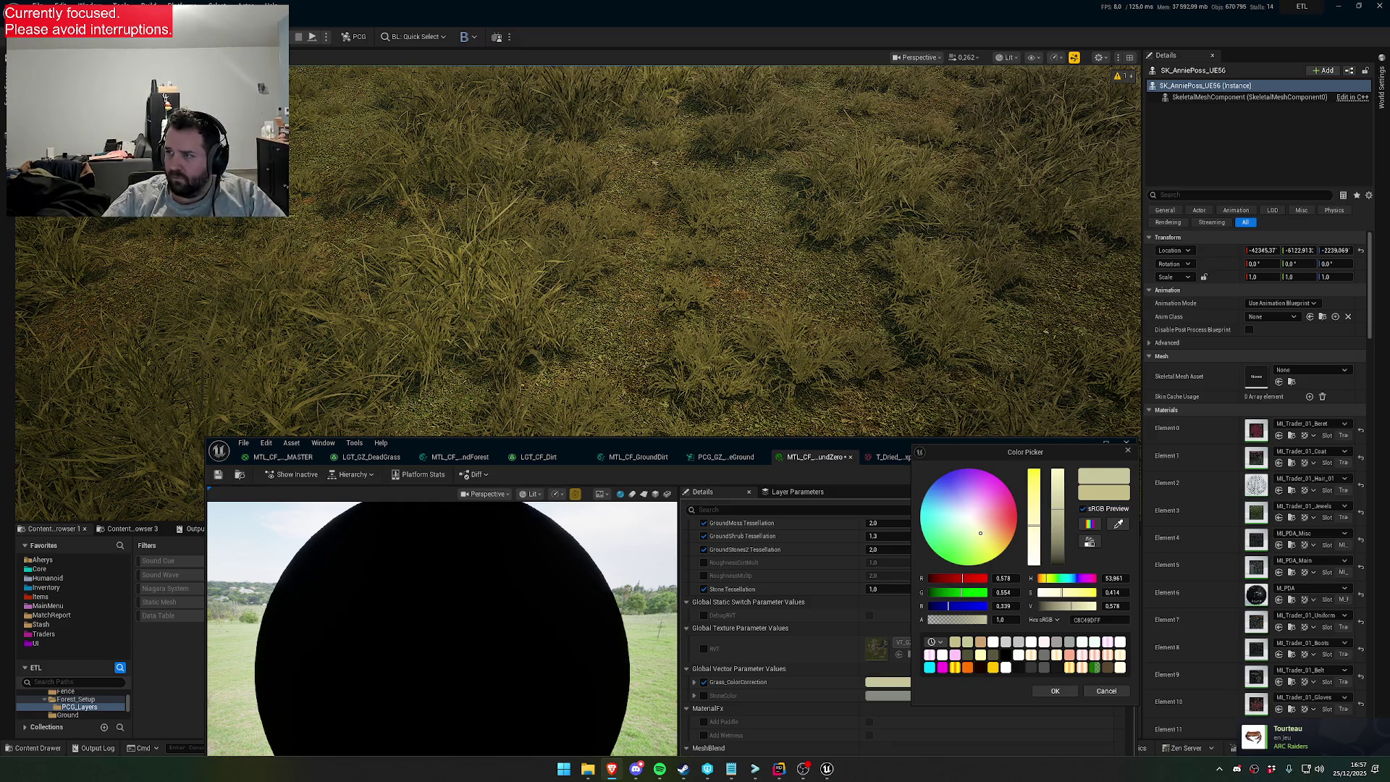
Enter hex colour 7D7A48 in sRGB for Grass_ColorCorrection
click(1101, 619)
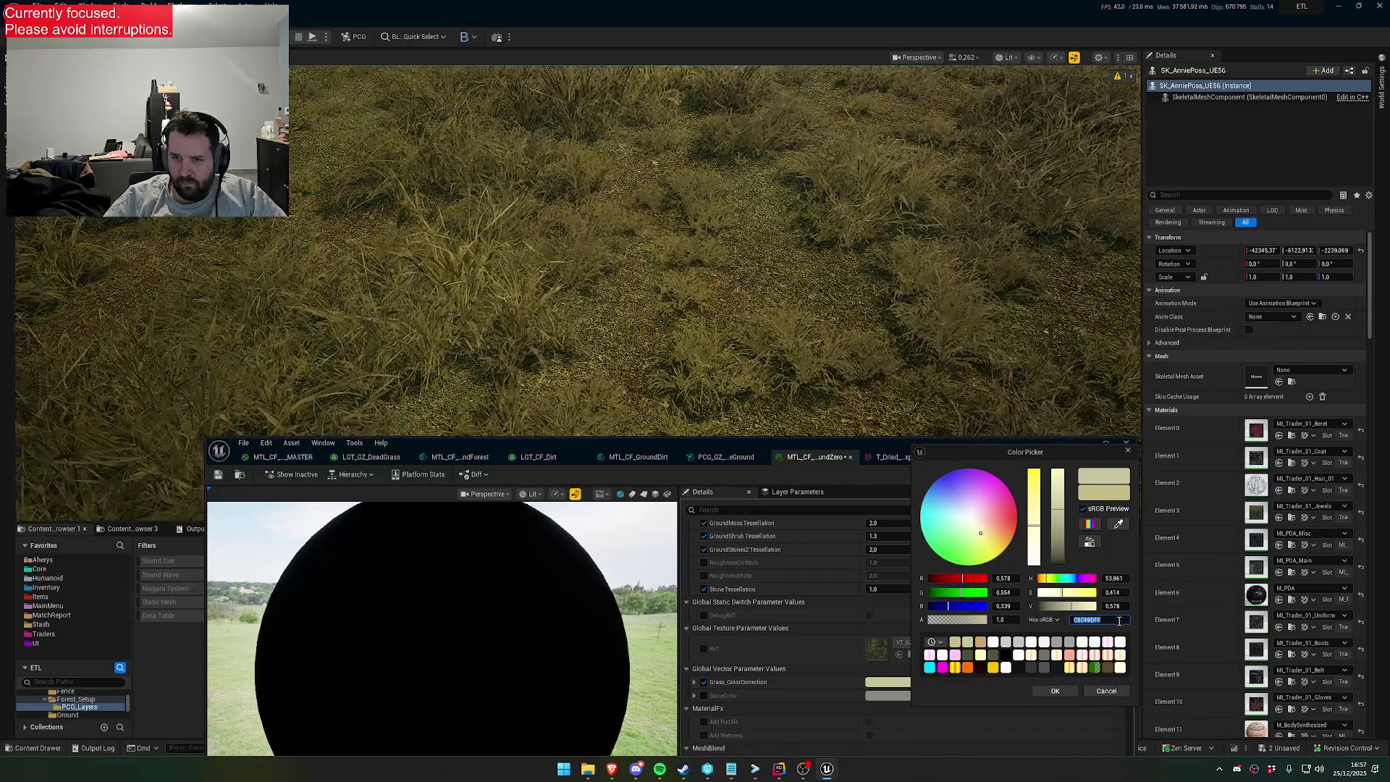
click(1052, 621)
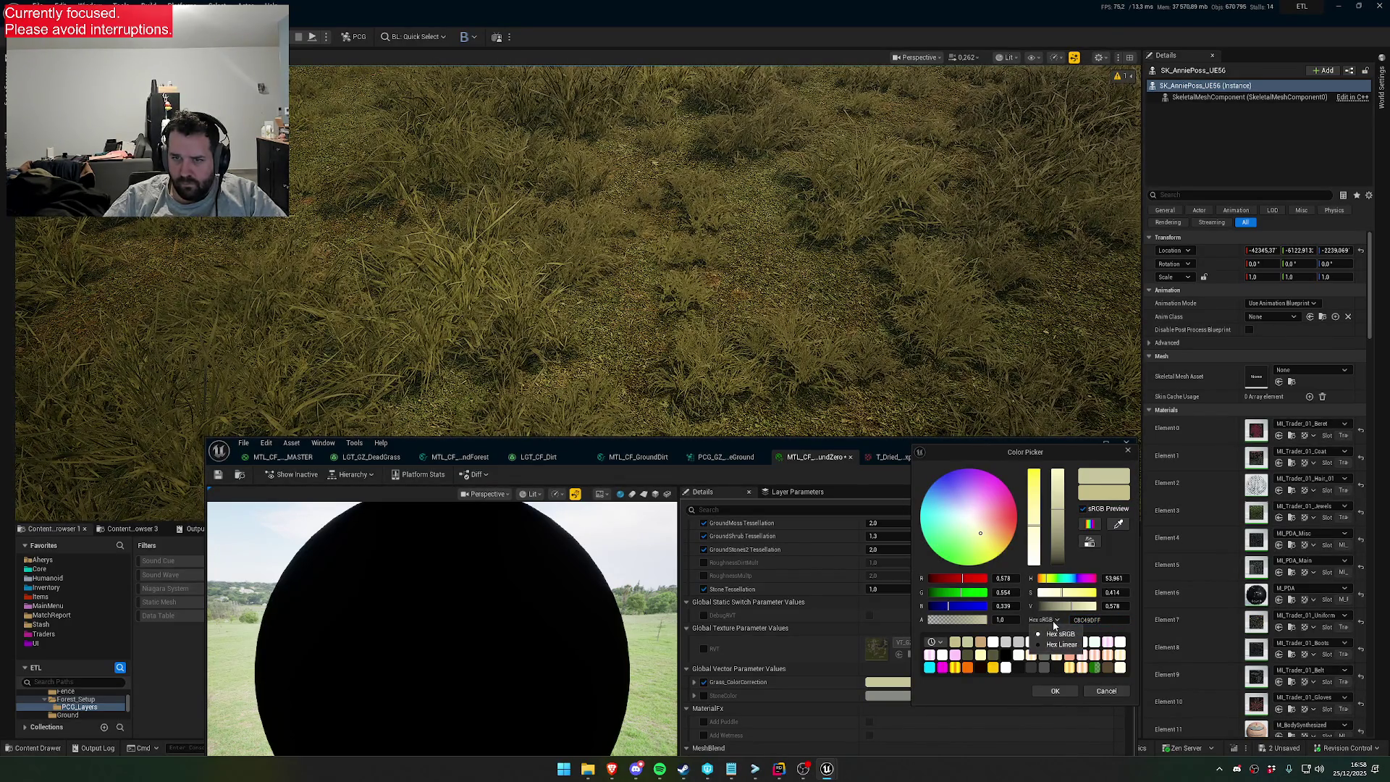
click(1091, 620)
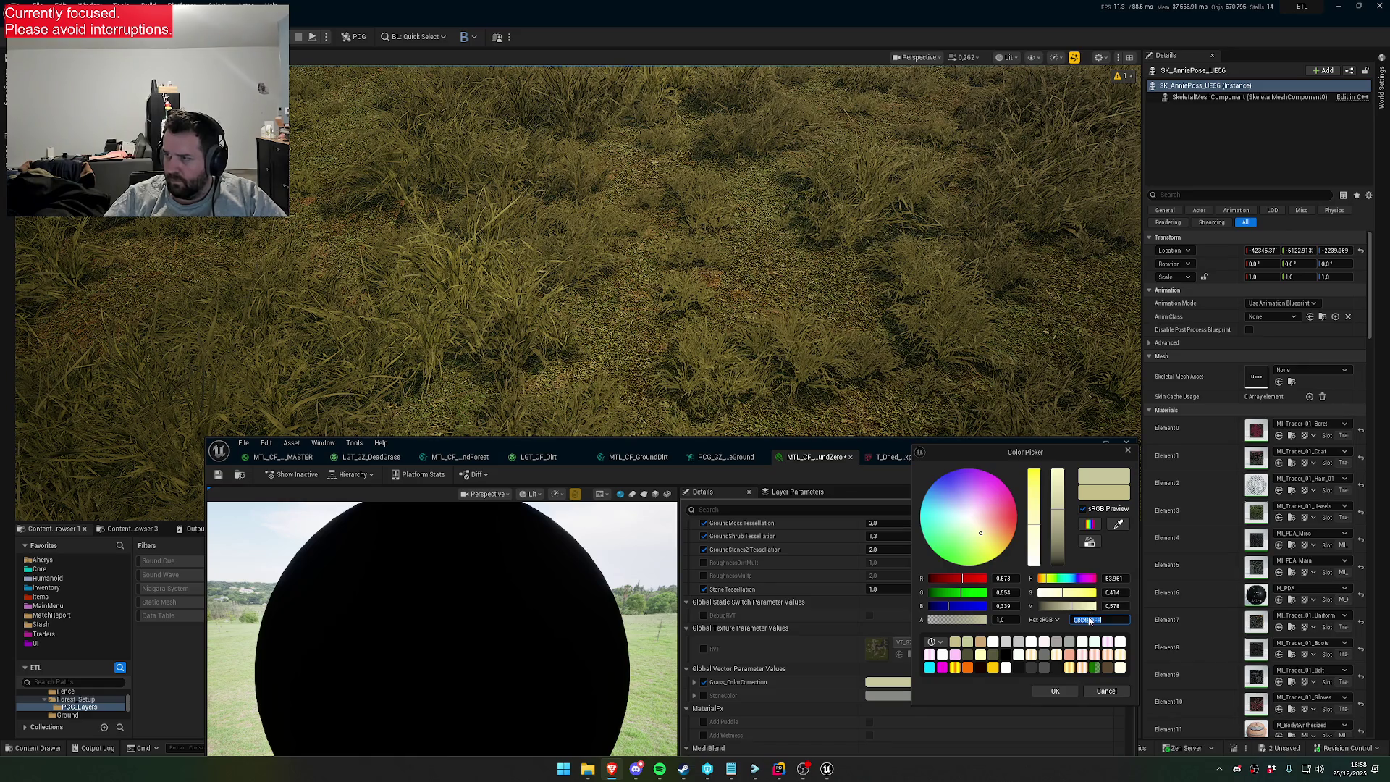
click(1053, 620)
click(1060, 644)
click(1057, 620)
click(1060, 635)
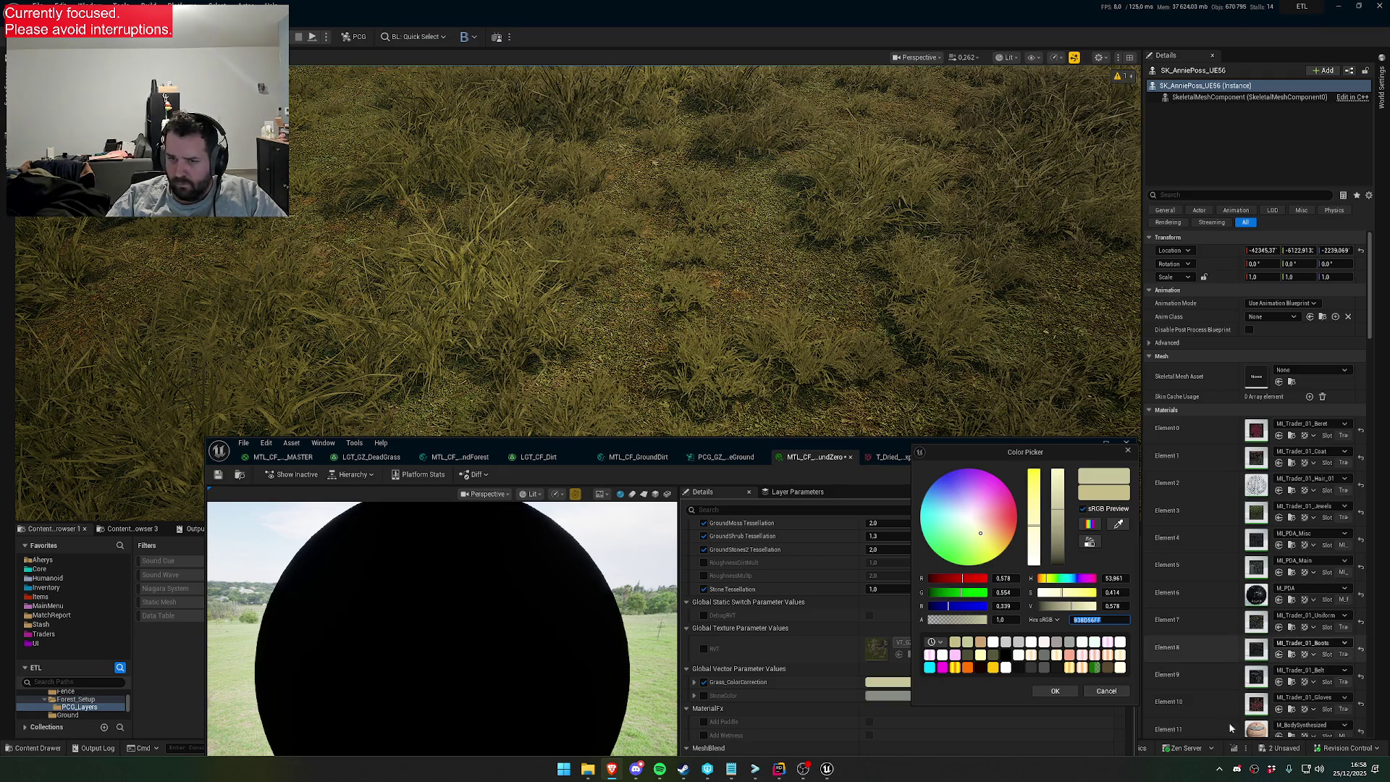
text(7D7A48)
key(Return)
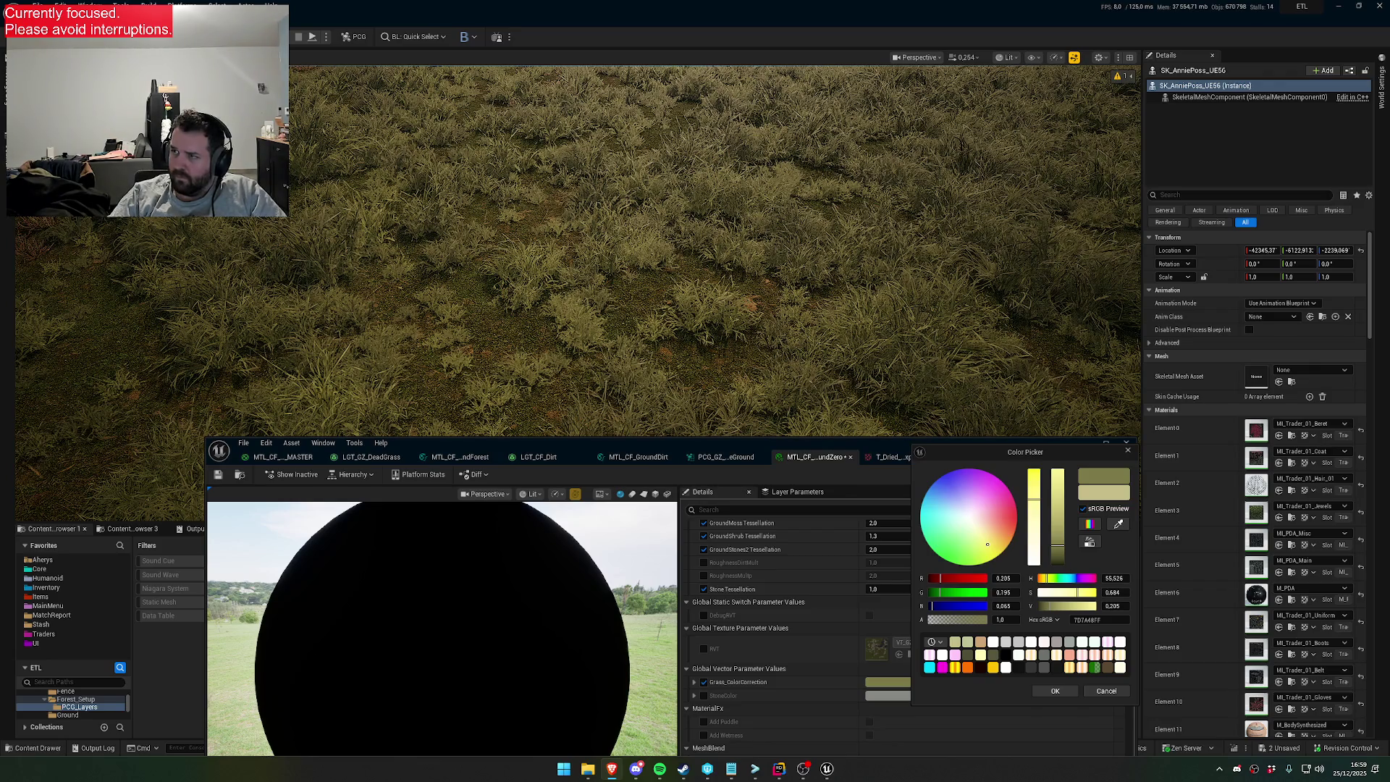
Change the Grass_ColorCorrection hex colour to the tan A89860
click(1096, 619)
text(A89860)
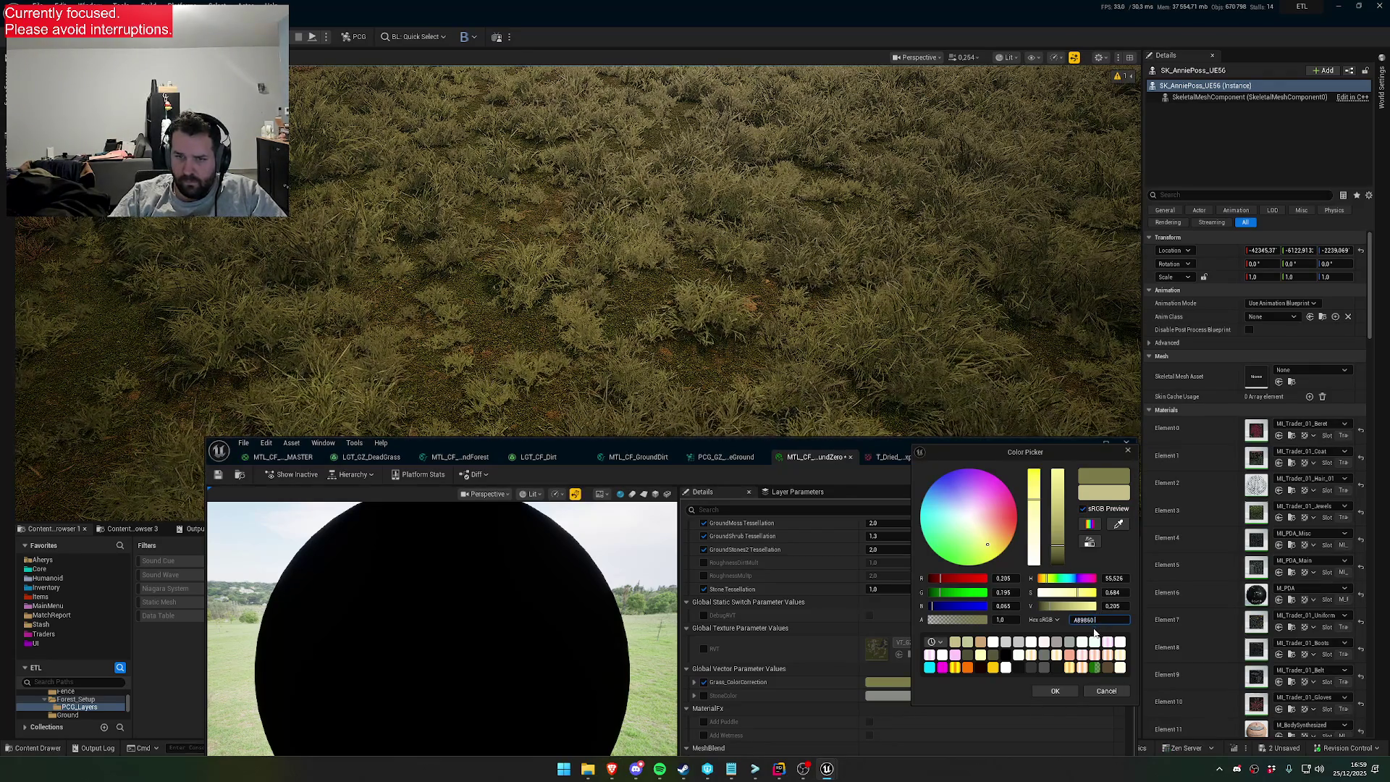
key(Return)
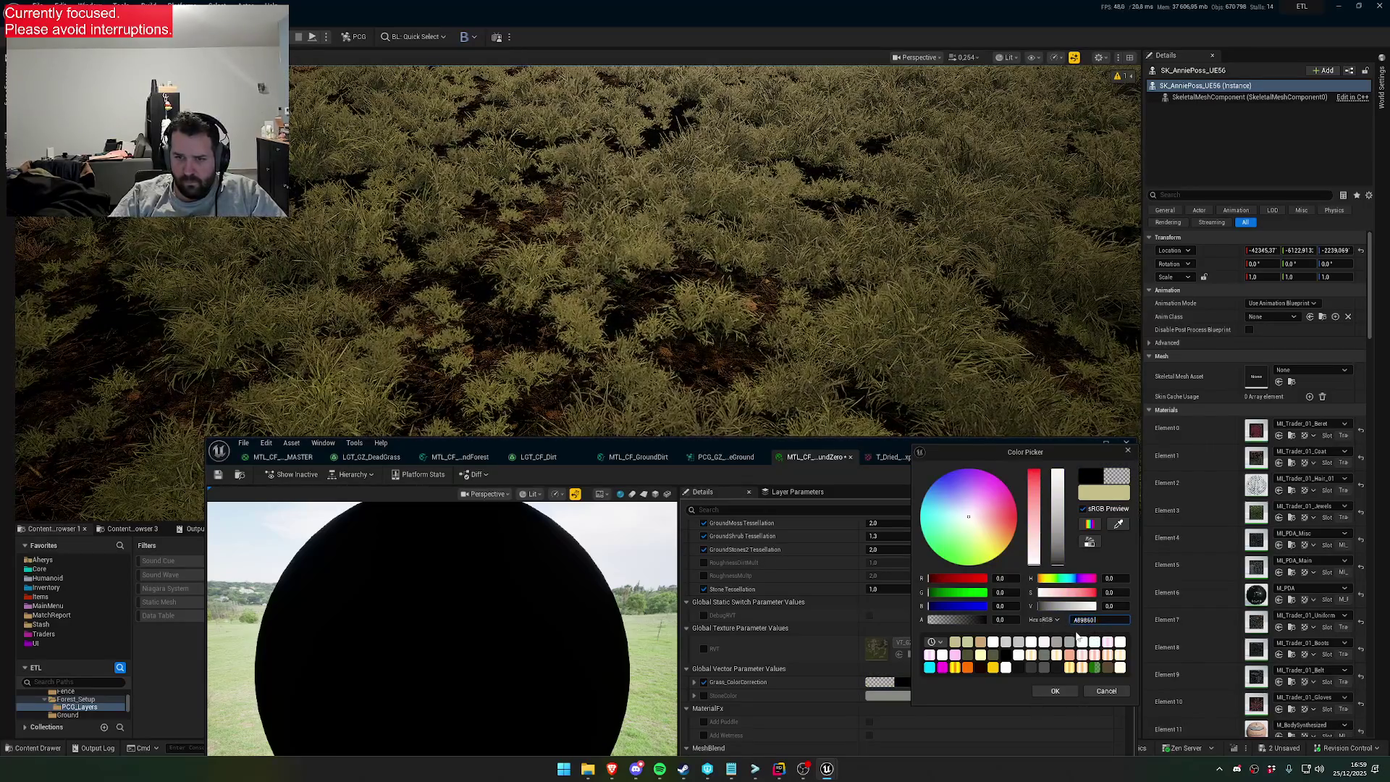
key(Return)
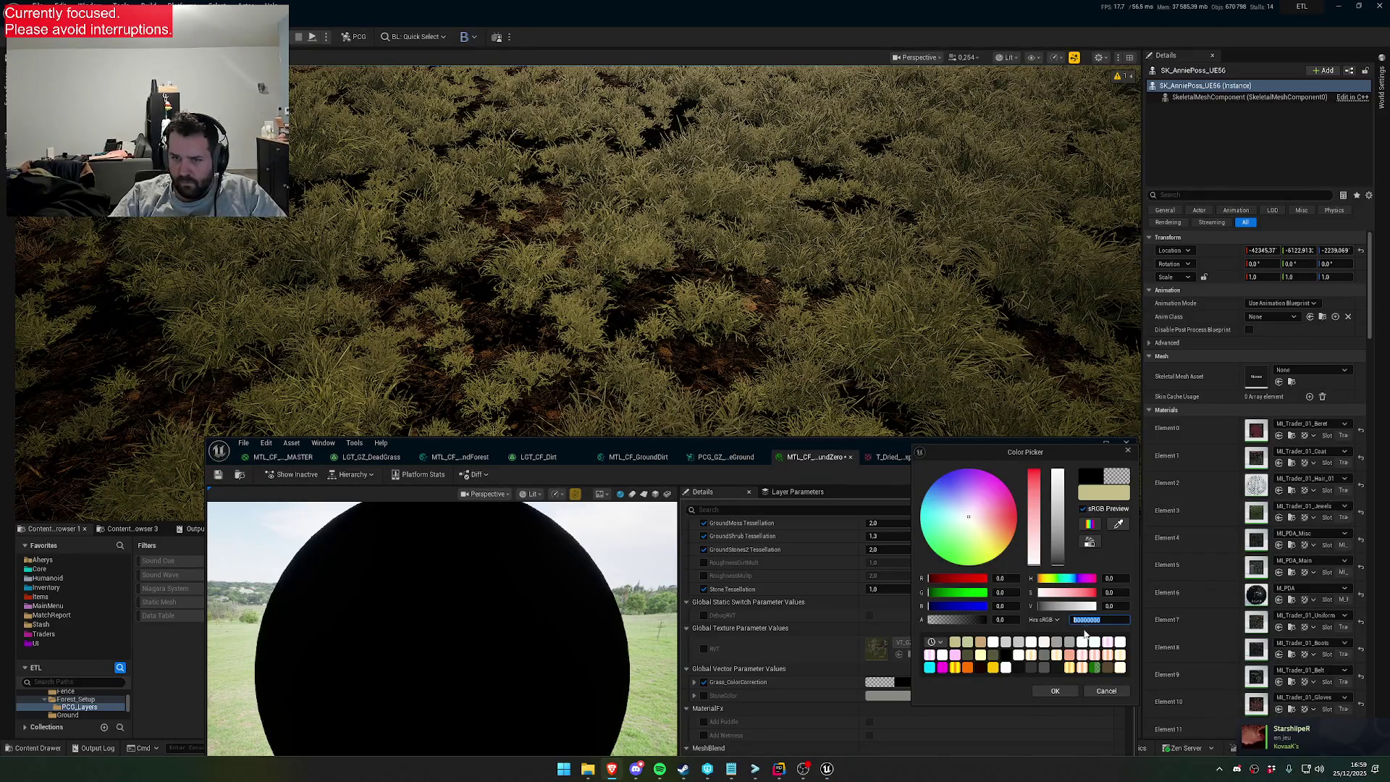
text(A89860)
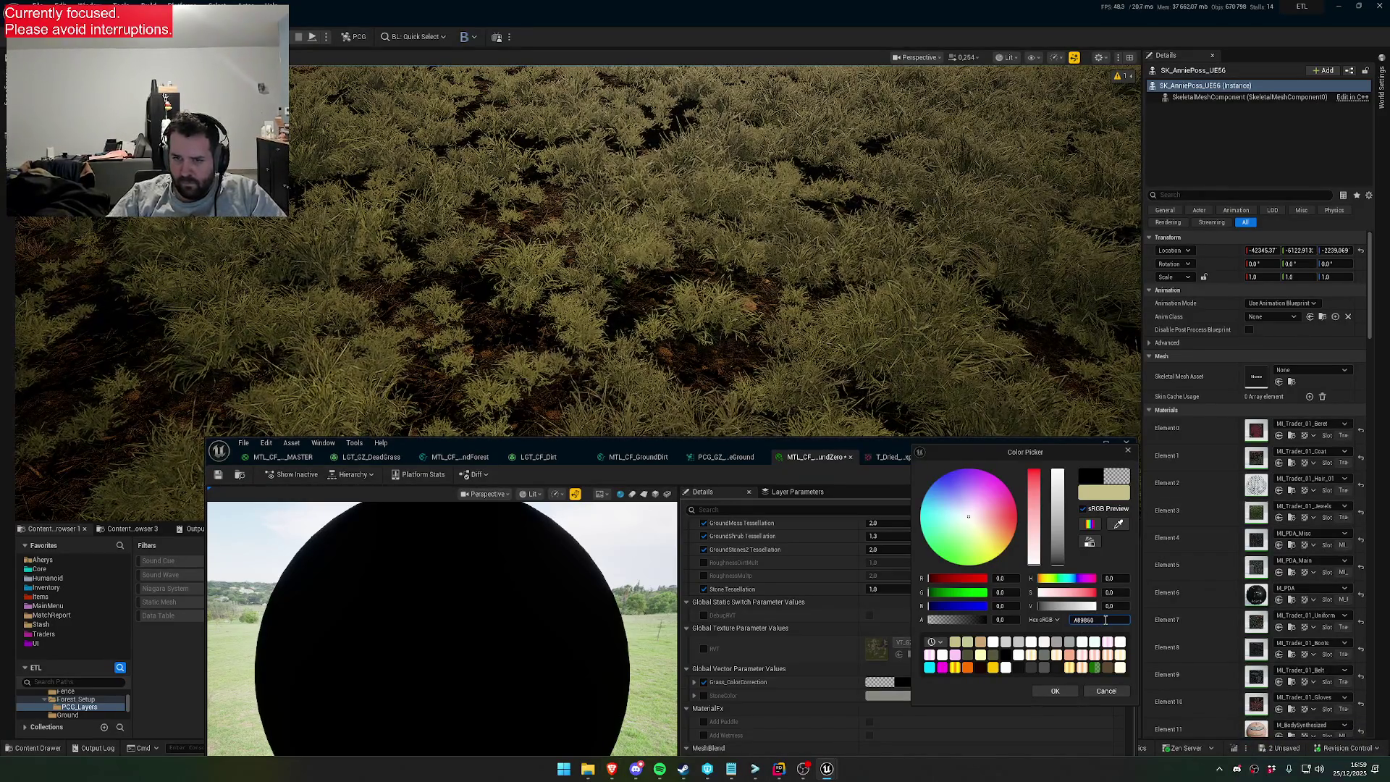
key(Return)
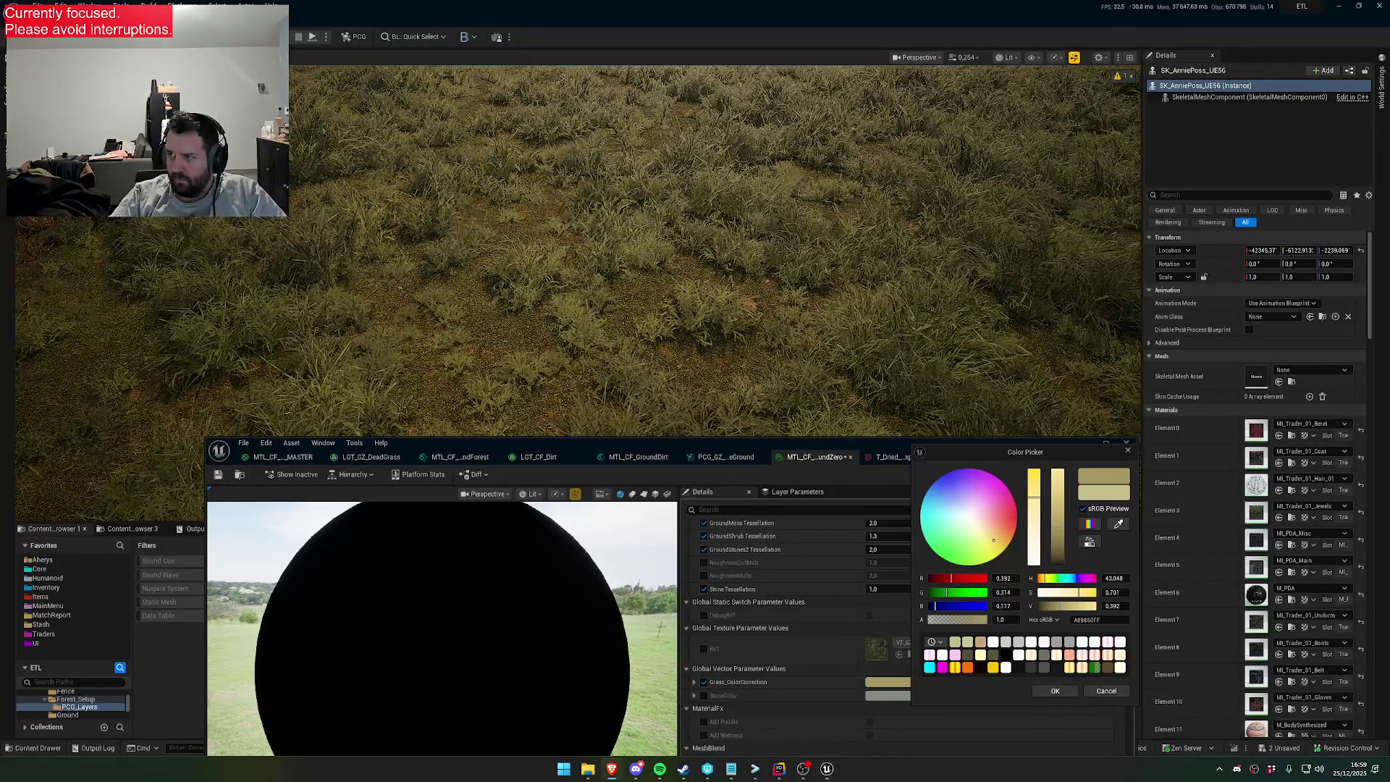
Try B5A66B, then keep the khaki B5A668 as the Grass_ColorCorrection tint
click(1113, 621)
text(B5A66B)
key(Return)
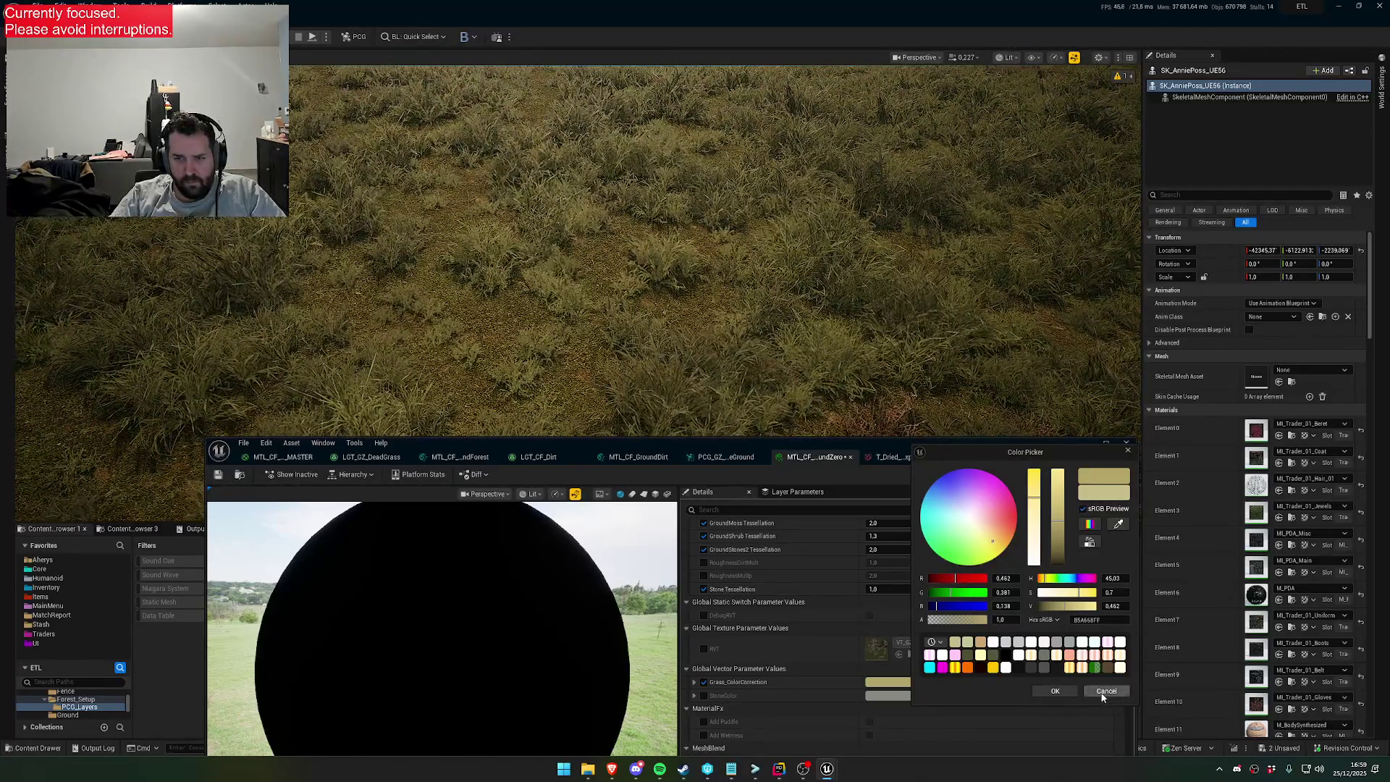
click(1104, 691)
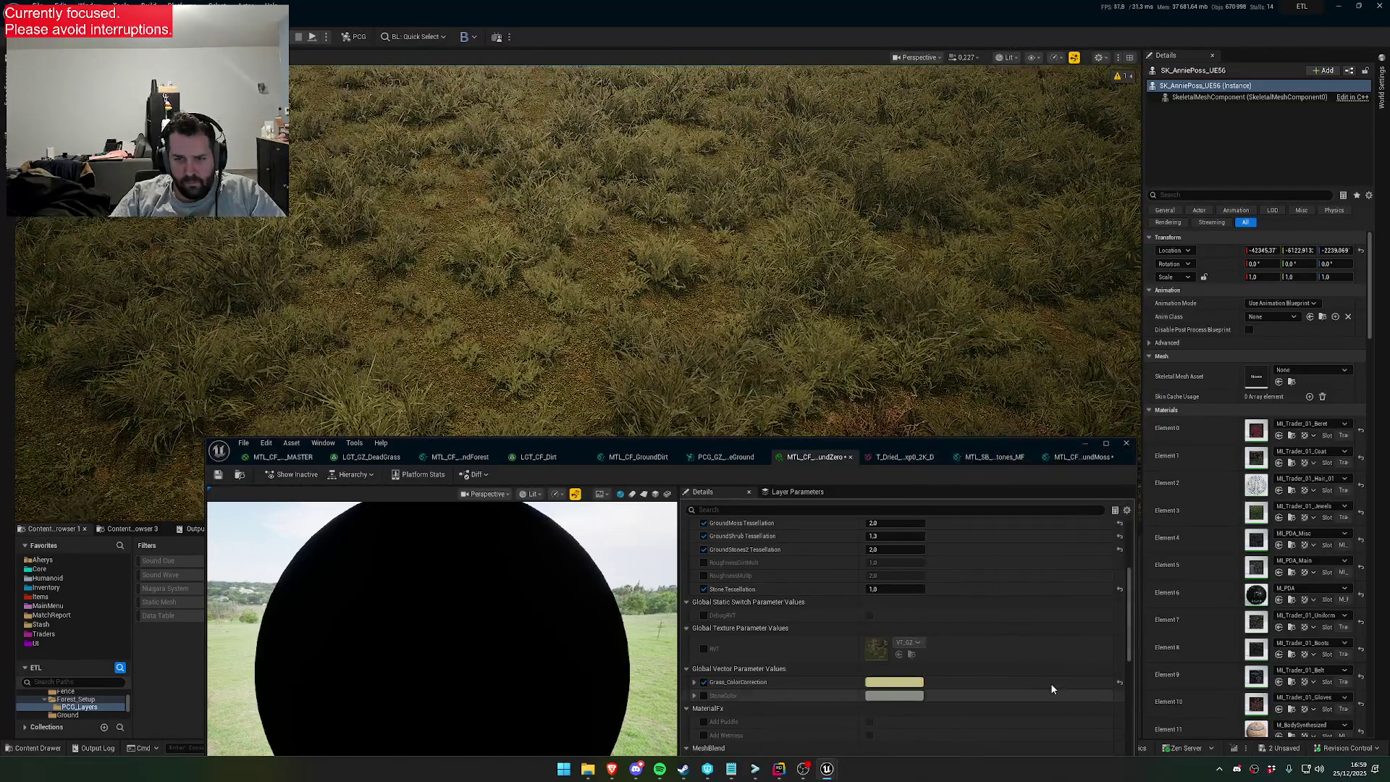
click(902, 684)
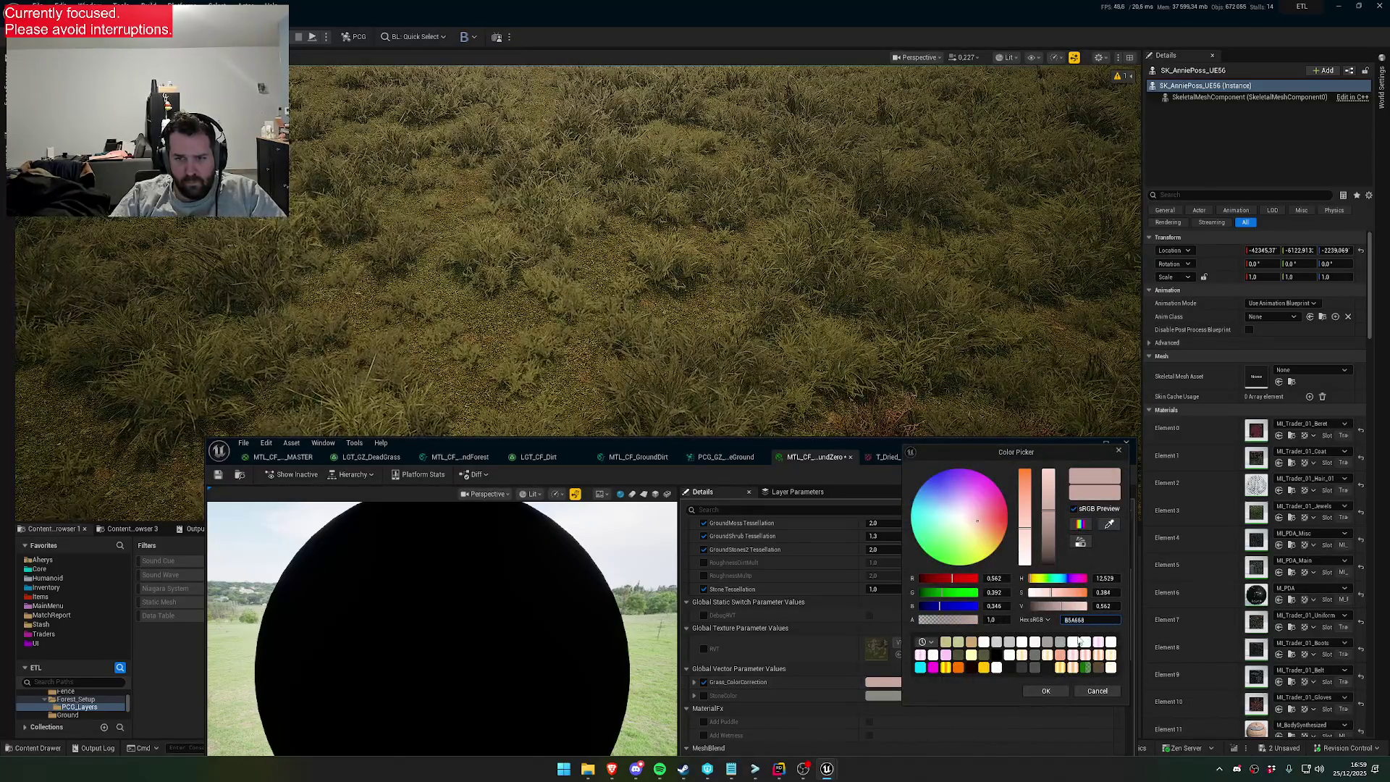
key(Return)
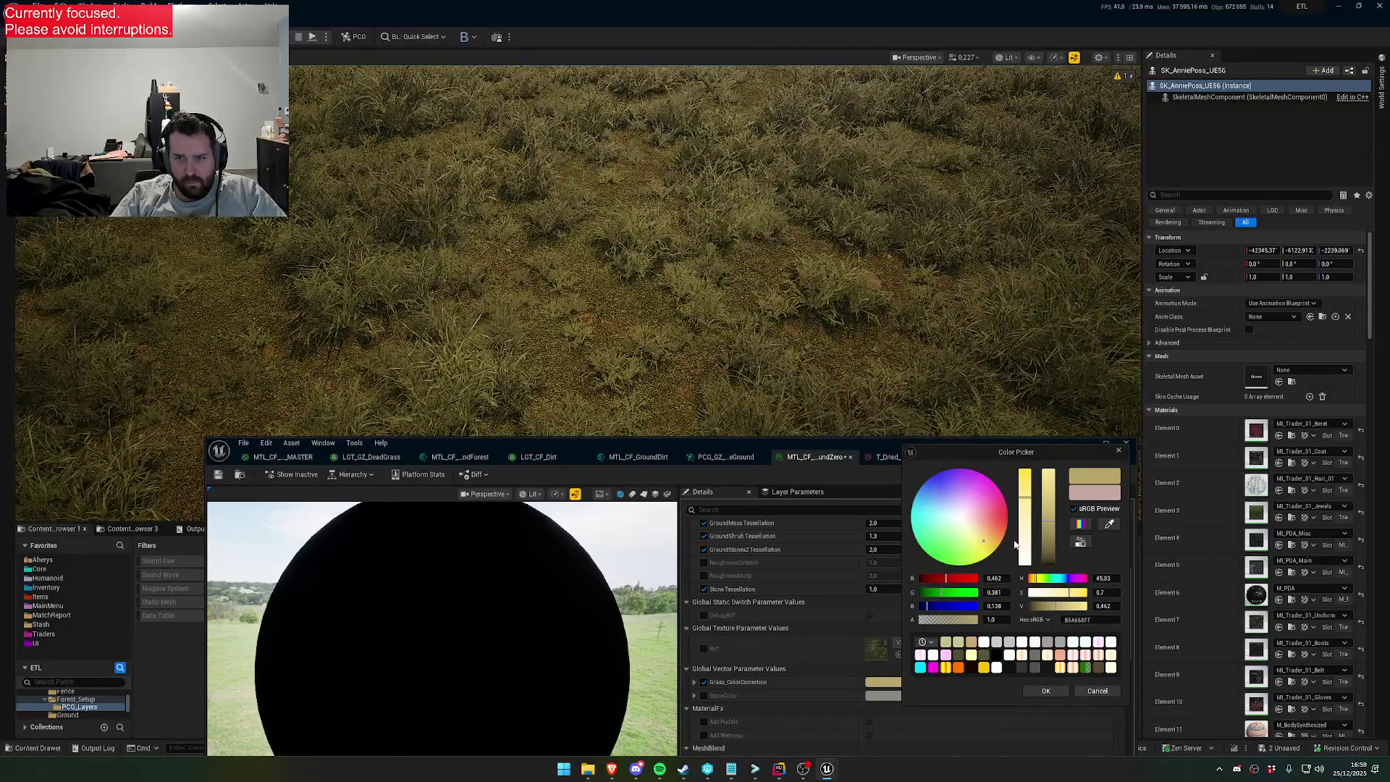
key(Return)
mouse_move(809, 290)
mouse_down()
mouse_move(809, 225)
mouse_move(809, 289)
mouse_up()
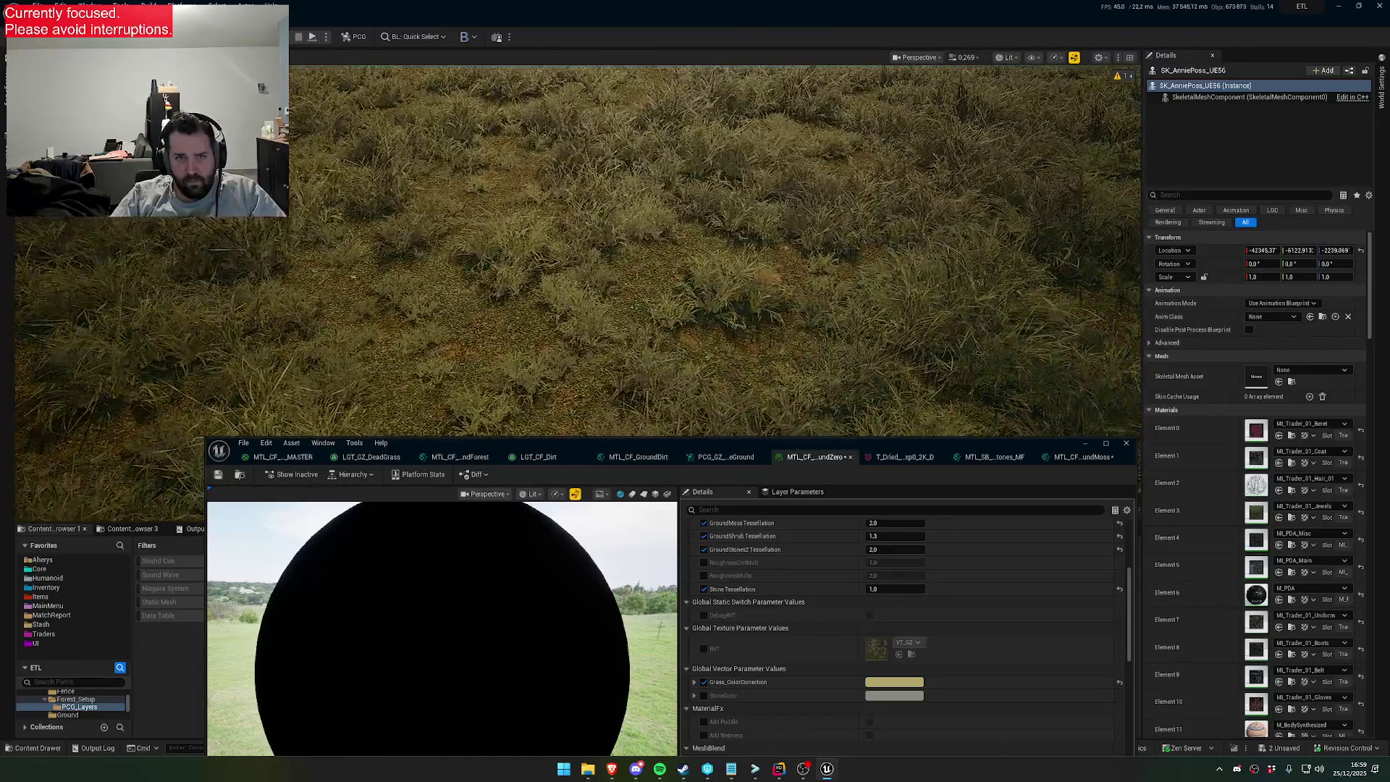
click(894, 682)
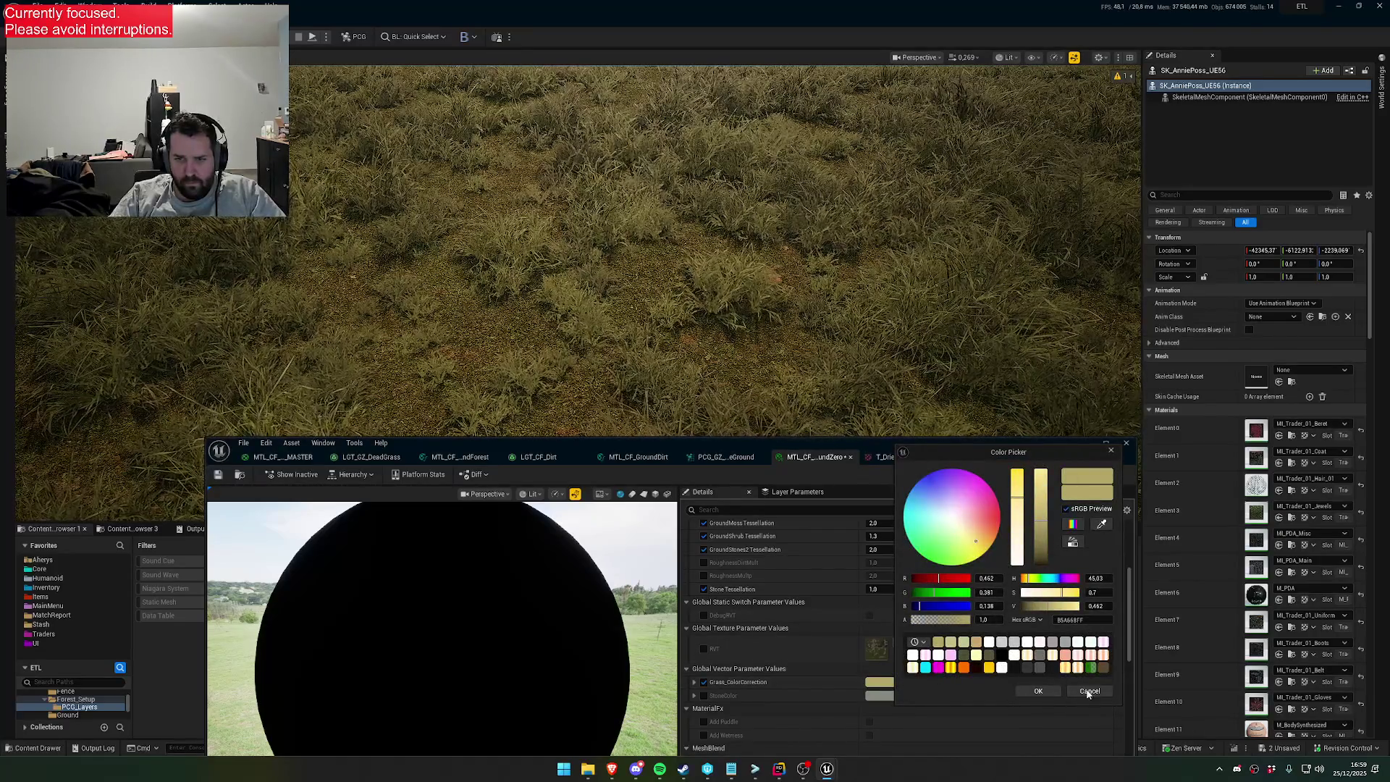
click(1087, 692)
scroll(921, 675, down, 10)
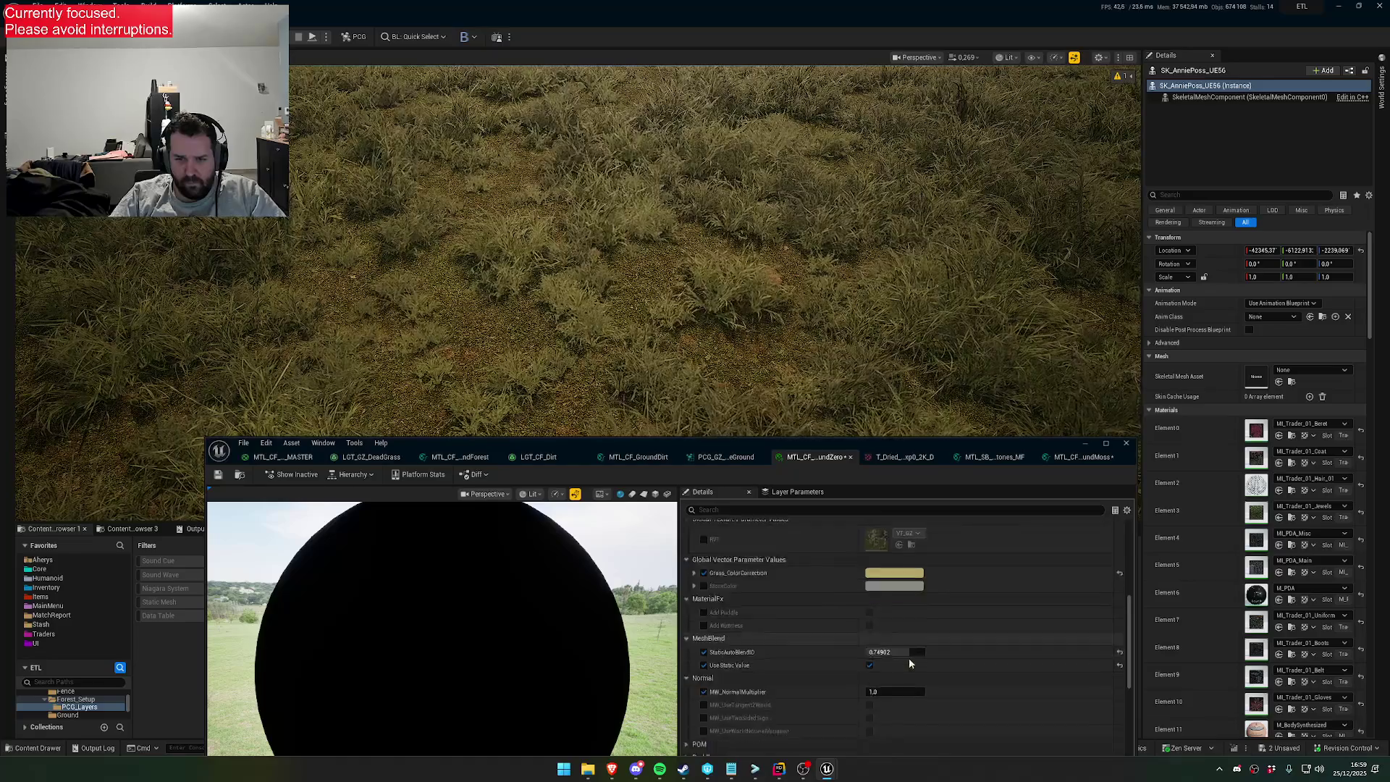
Open T_Mossy_Grass_vebkaeys_2K_D from the first Texture Object node in MTL_CF_GroundMoss
scroll(908, 666, up, 3)
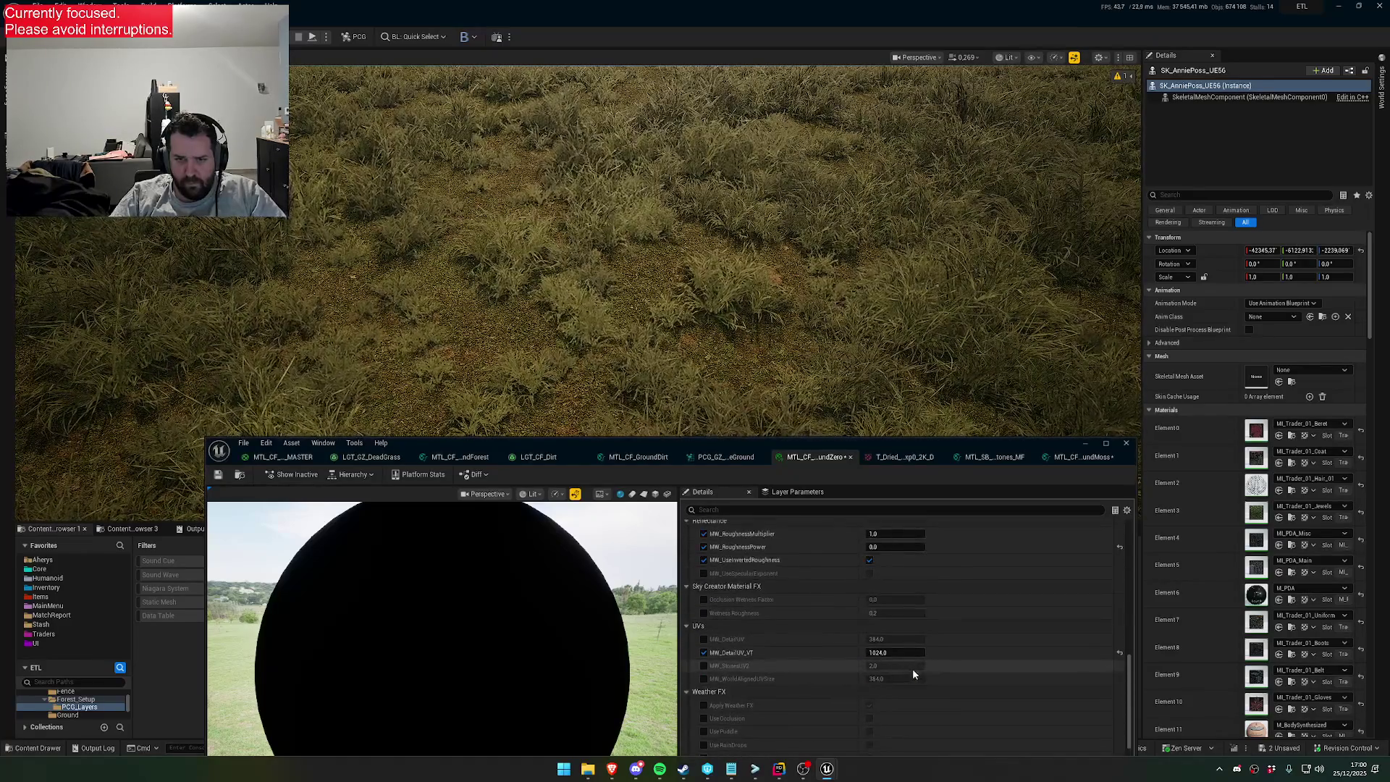
click(750, 458)
click(480, 458)
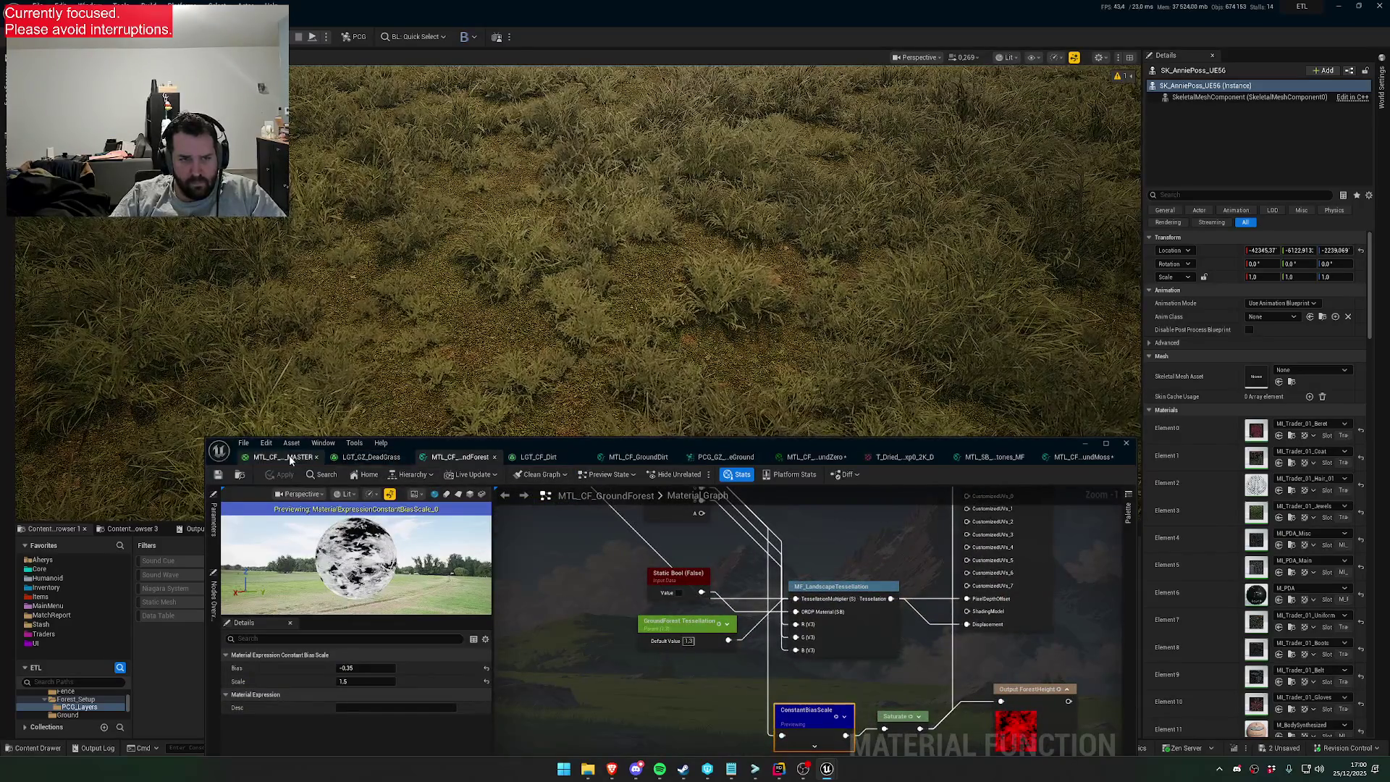
click(815, 458)
scroll(827, 579, up, 5)
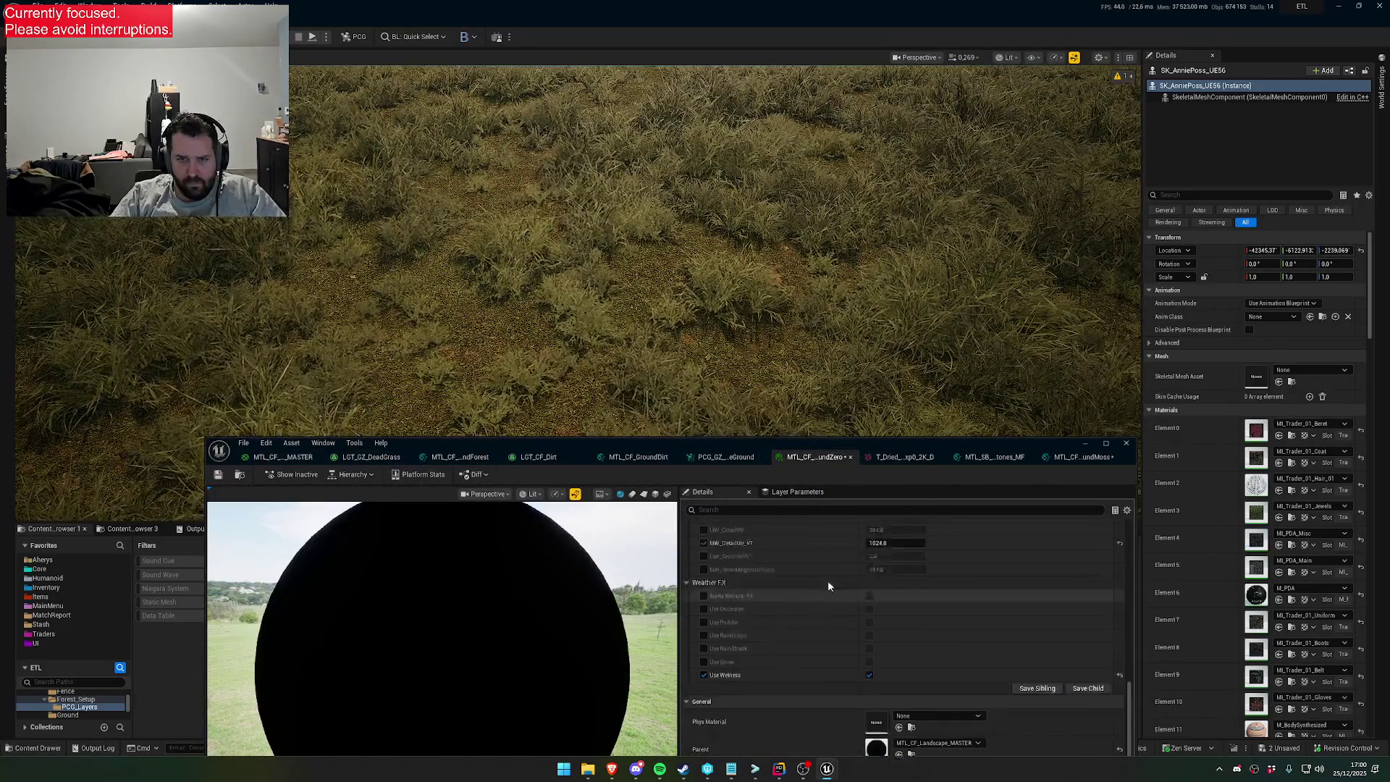
click(1082, 457)
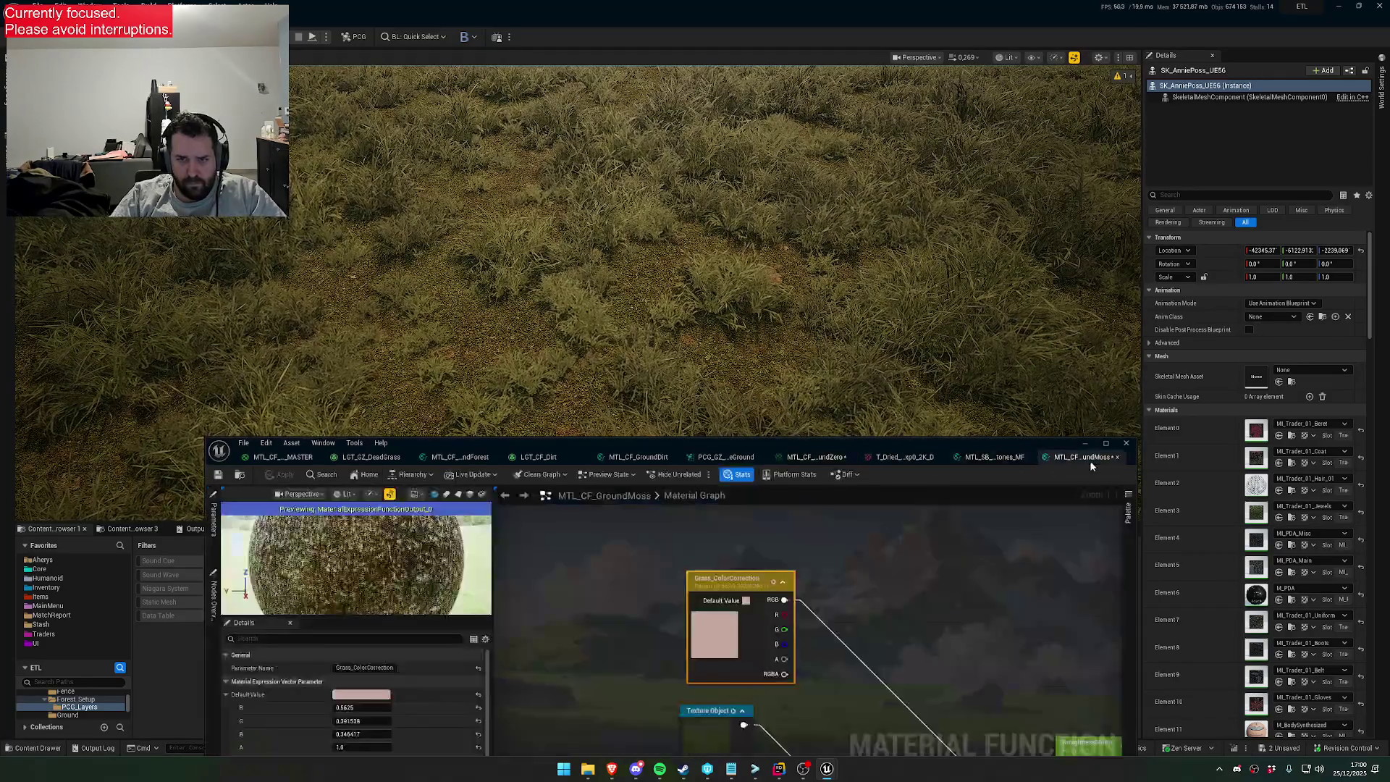
click(670, 605)
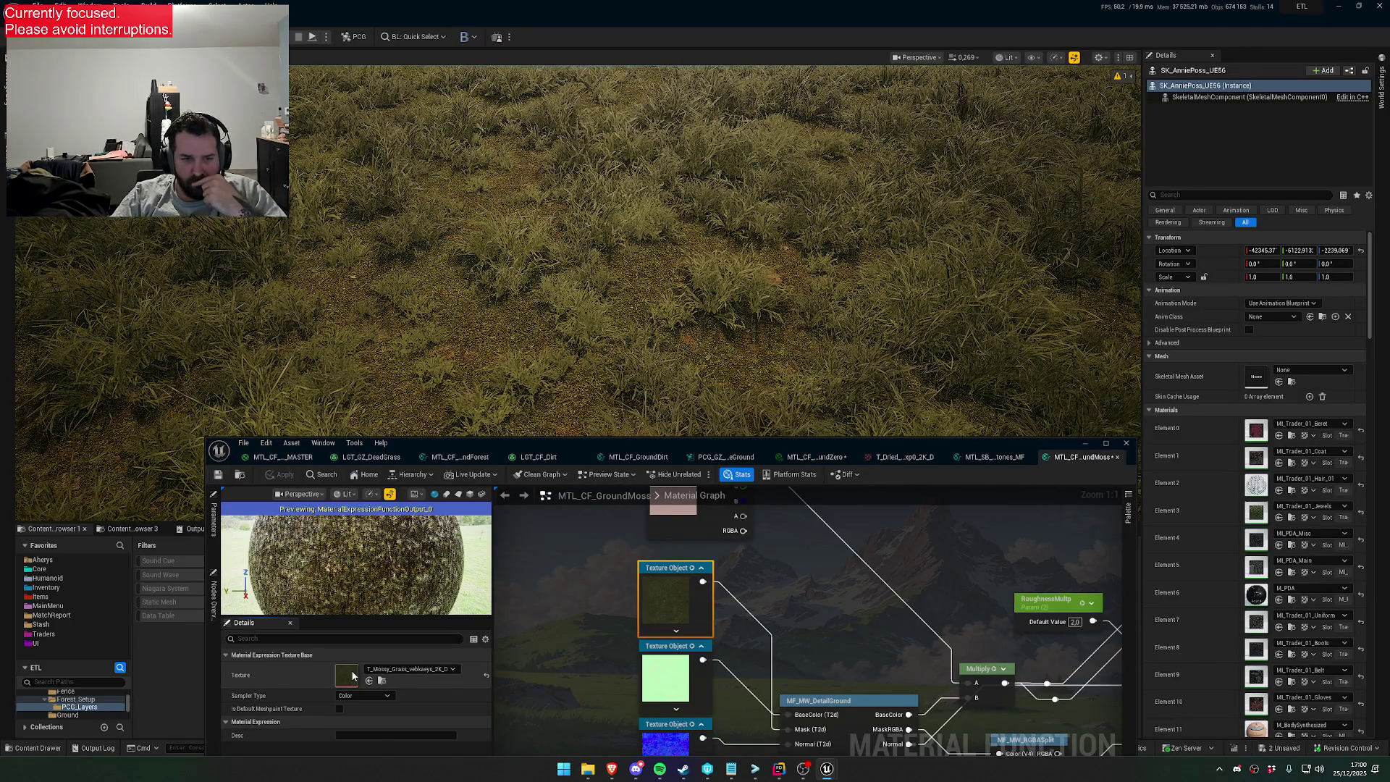
double_click(352, 677)
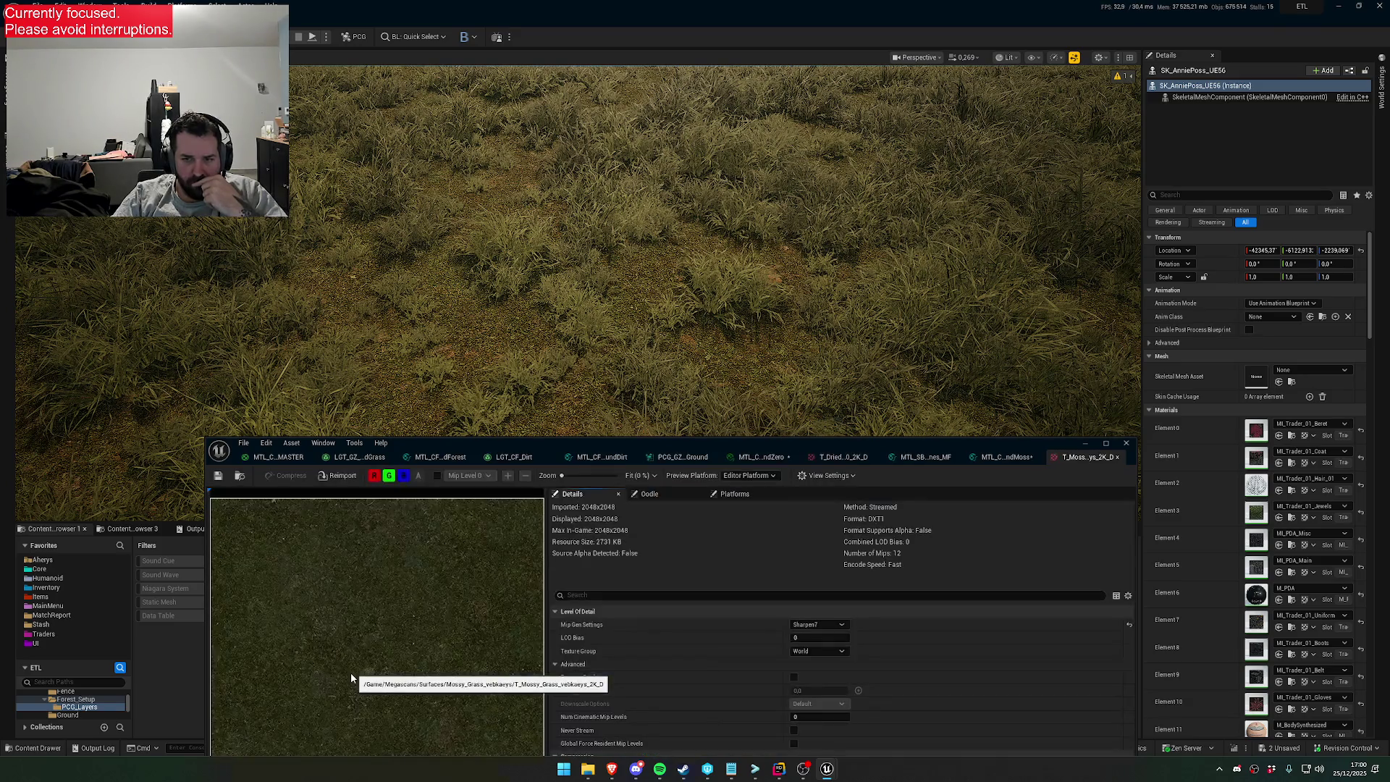
Set T_Mossy_Grass_vebkaeys_2K_D Brightness to 1.2, save it, and close its editor
scroll(746, 628, down, 5)
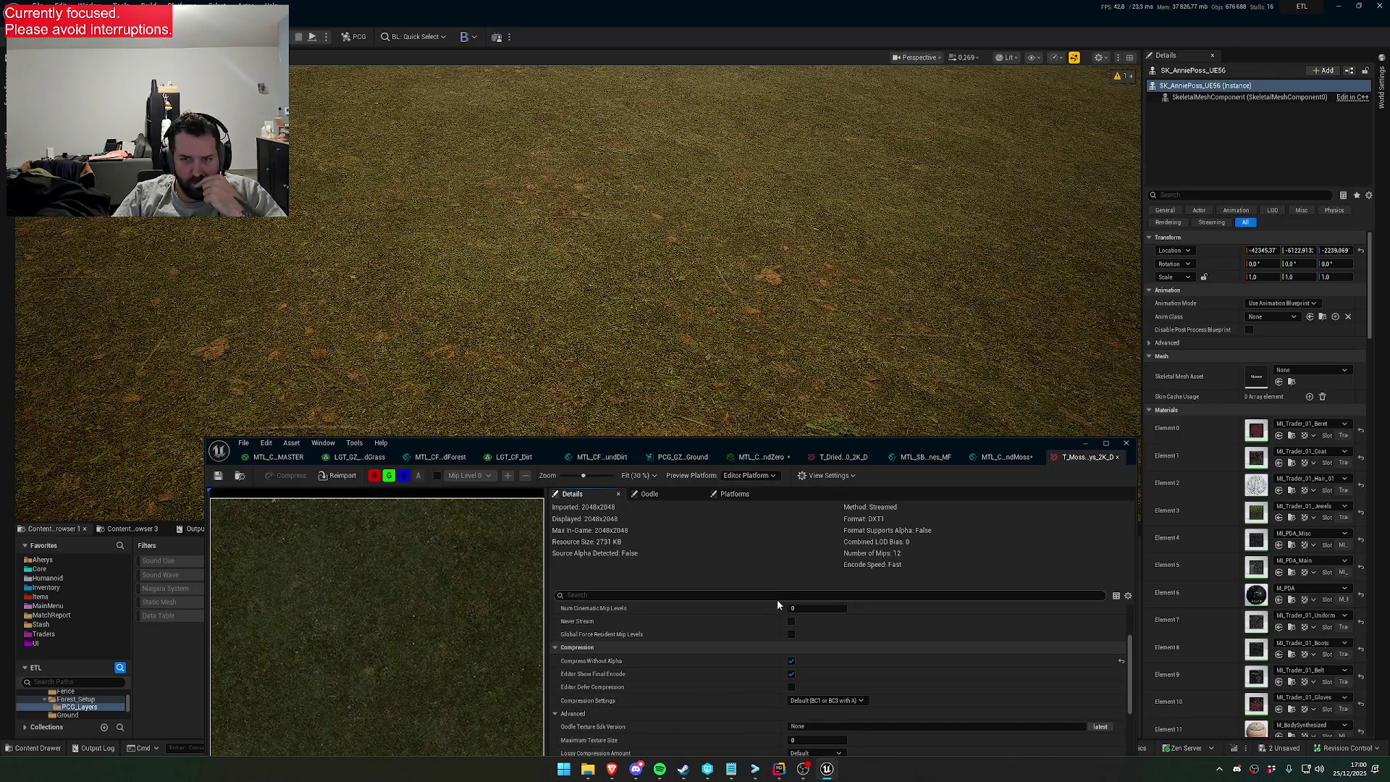
click(989, 457)
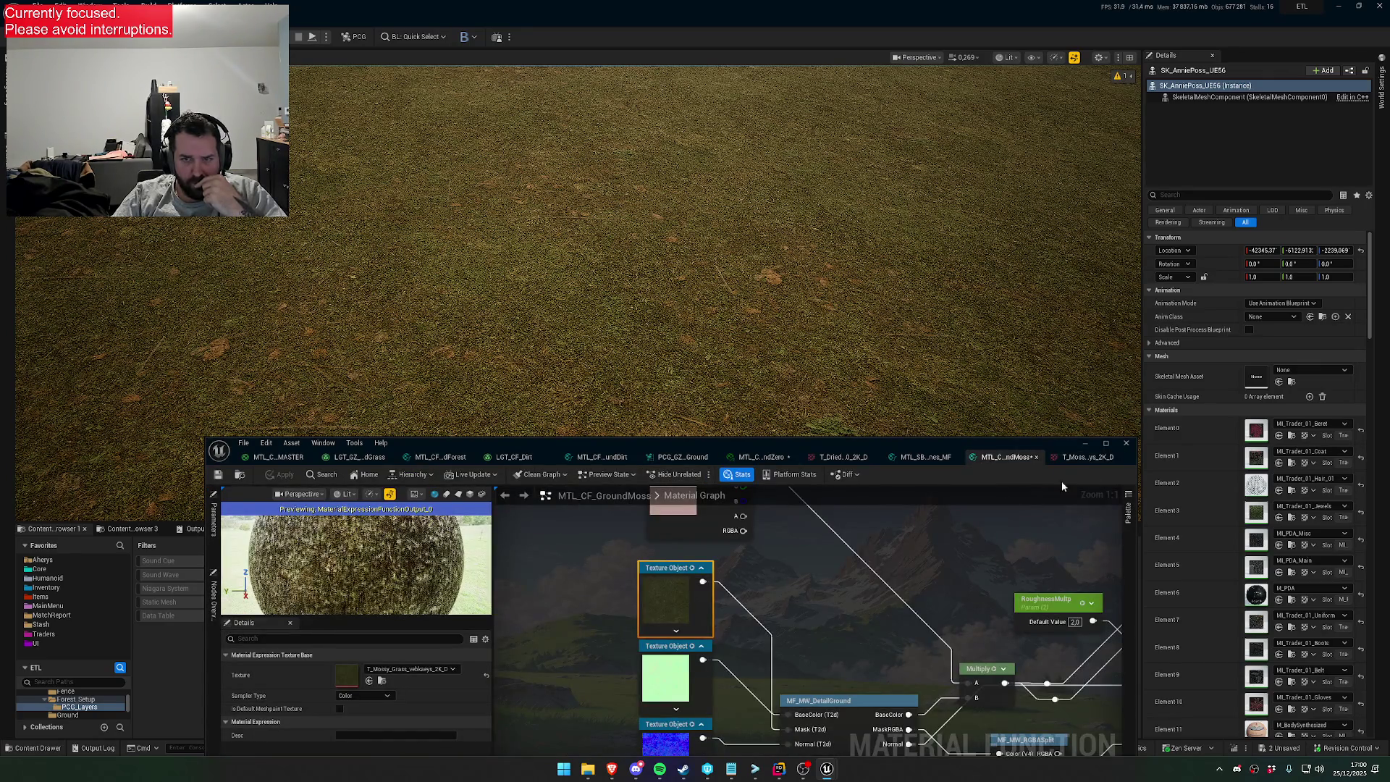
click(1080, 457)
scroll(838, 676, down, 5)
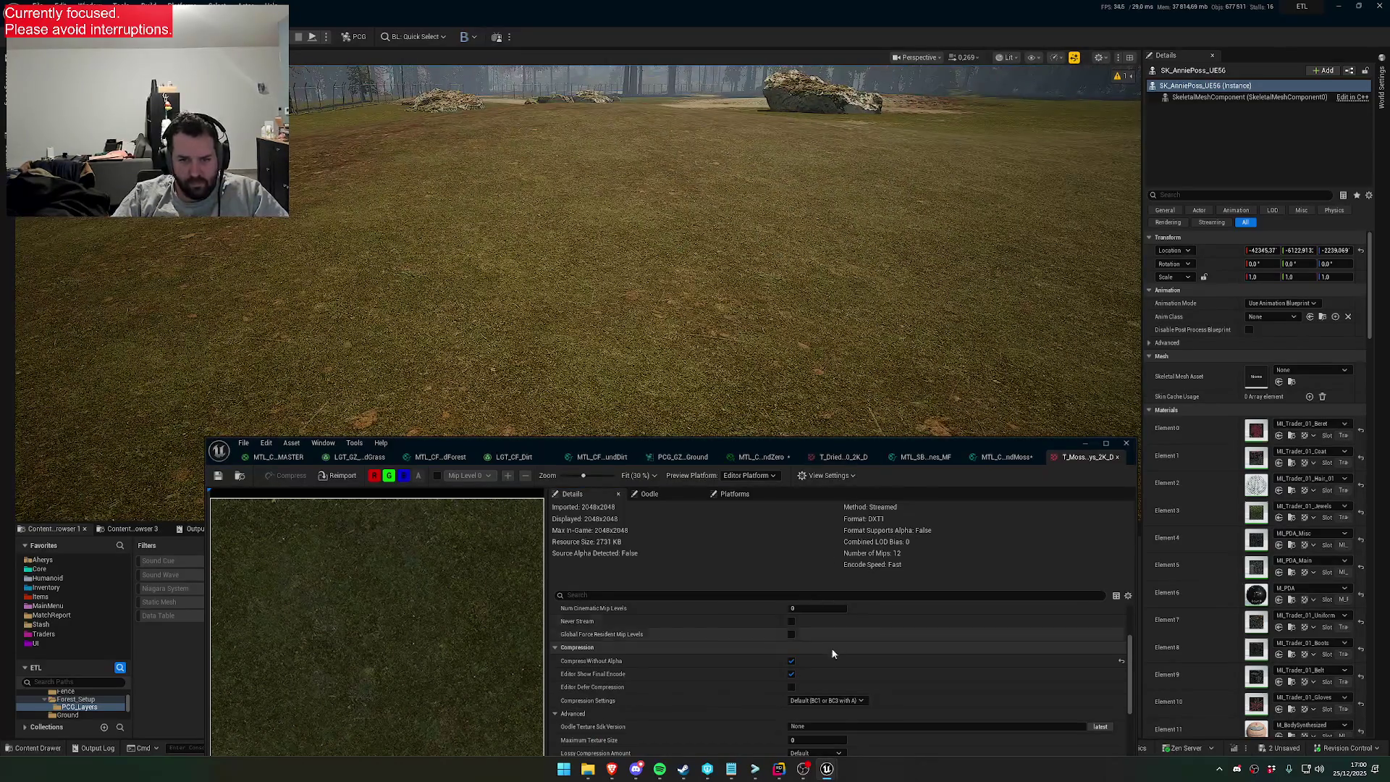
scroll(865, 579, down, 10)
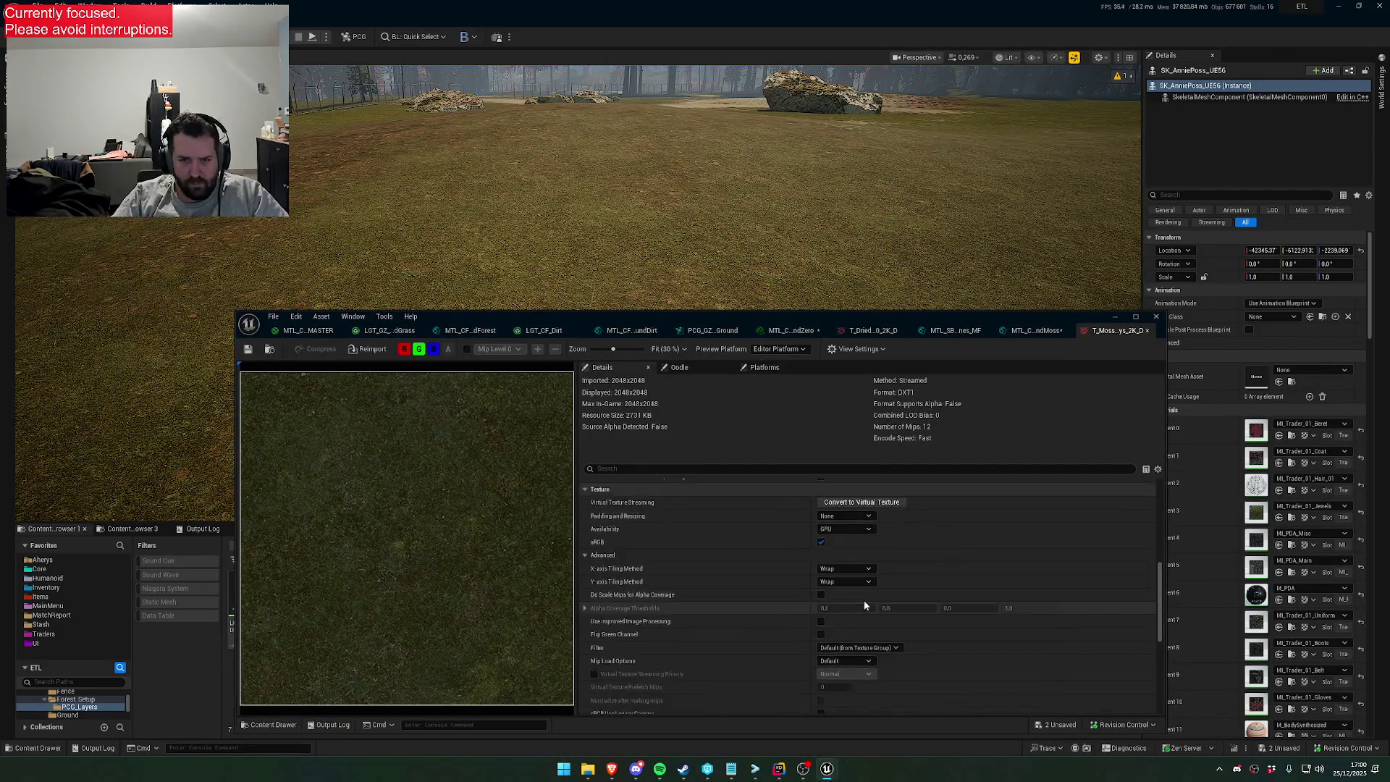
click(845, 580)
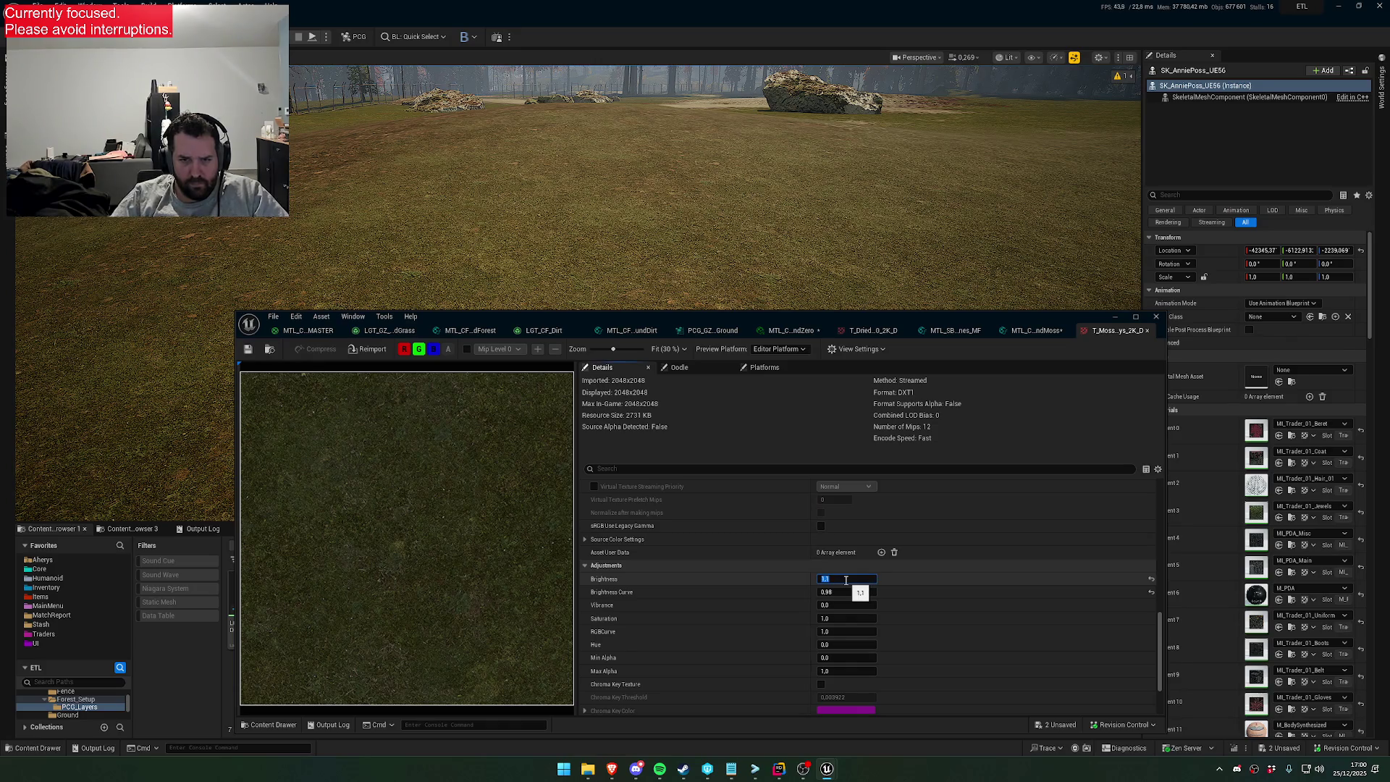
text(.2)
key(Return)
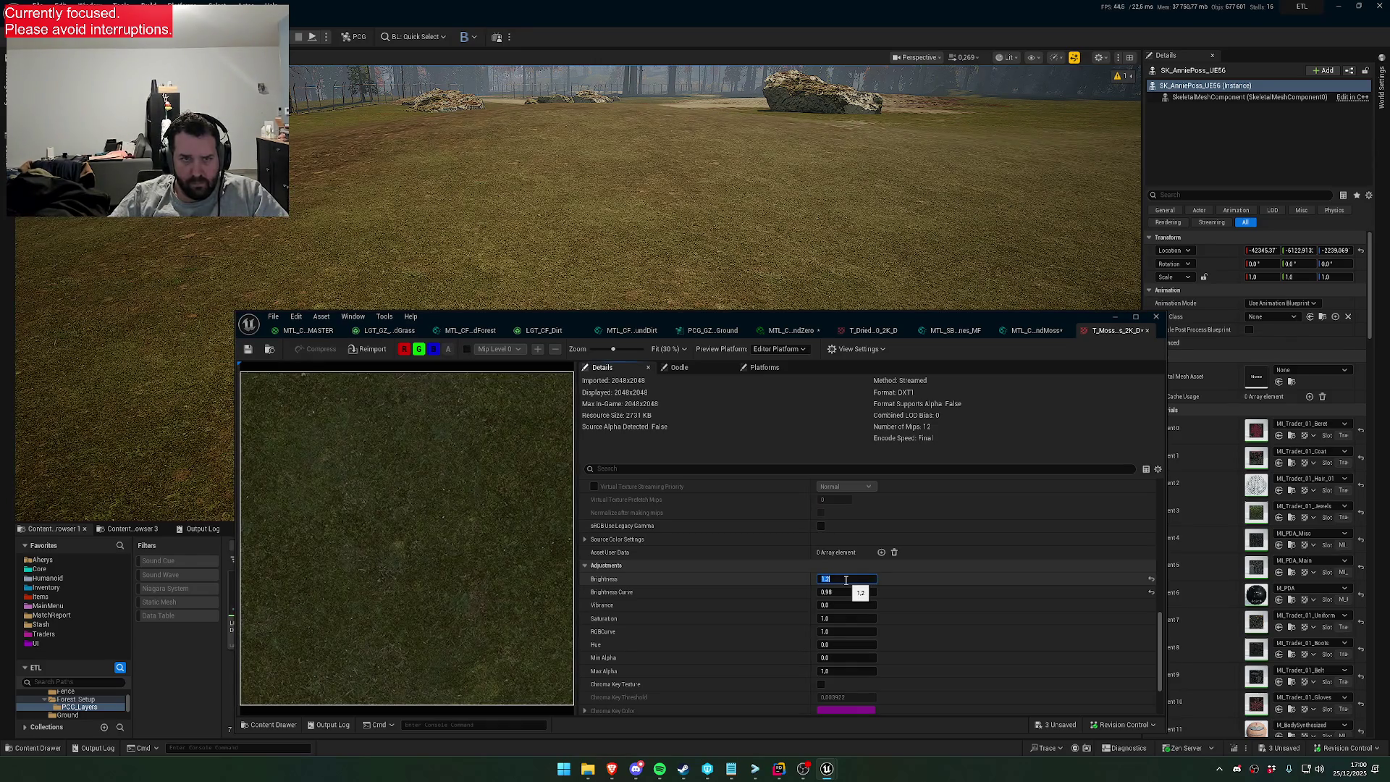
click(247, 349)
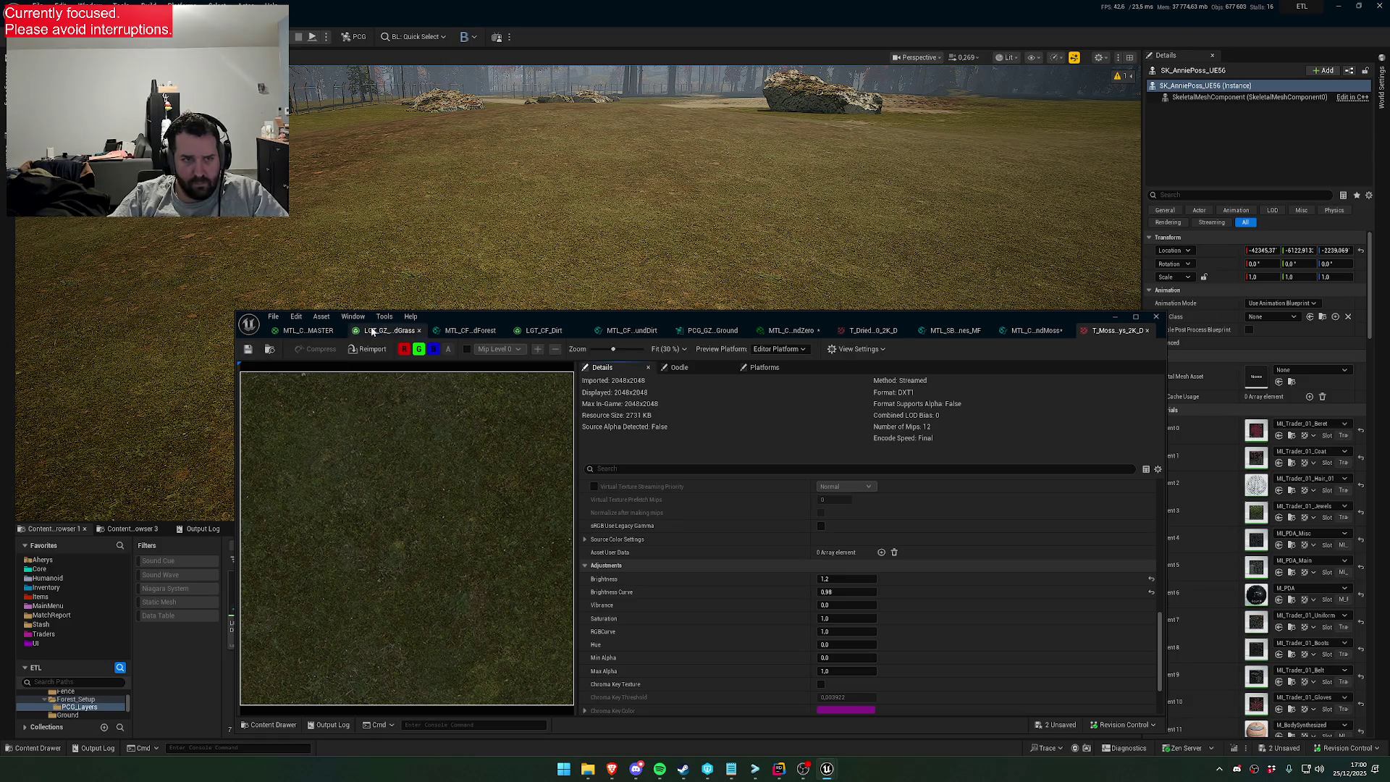
click(1146, 330)
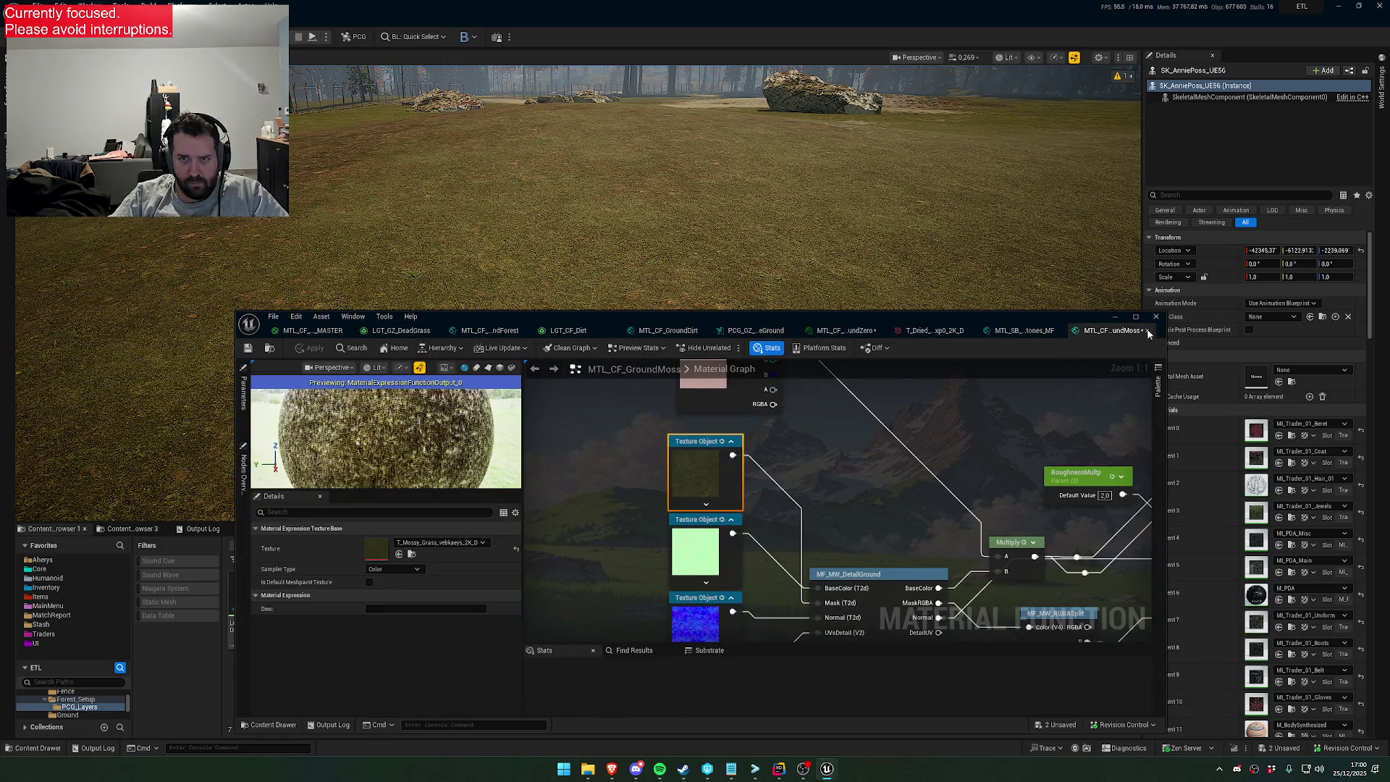
Close the GroundMoss graph and the floating material editor window
click(1146, 330)
drag(803, 196, 824, 215)
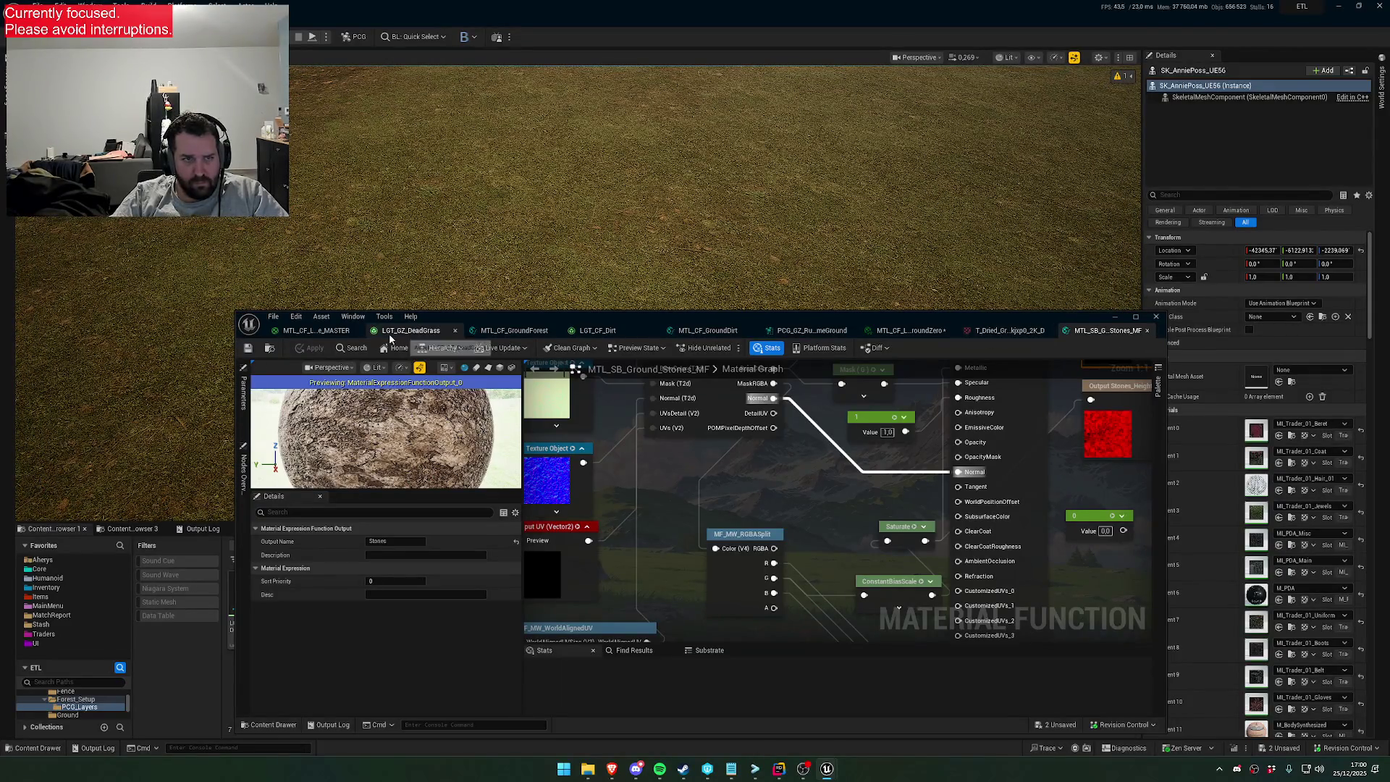
click(1155, 317)
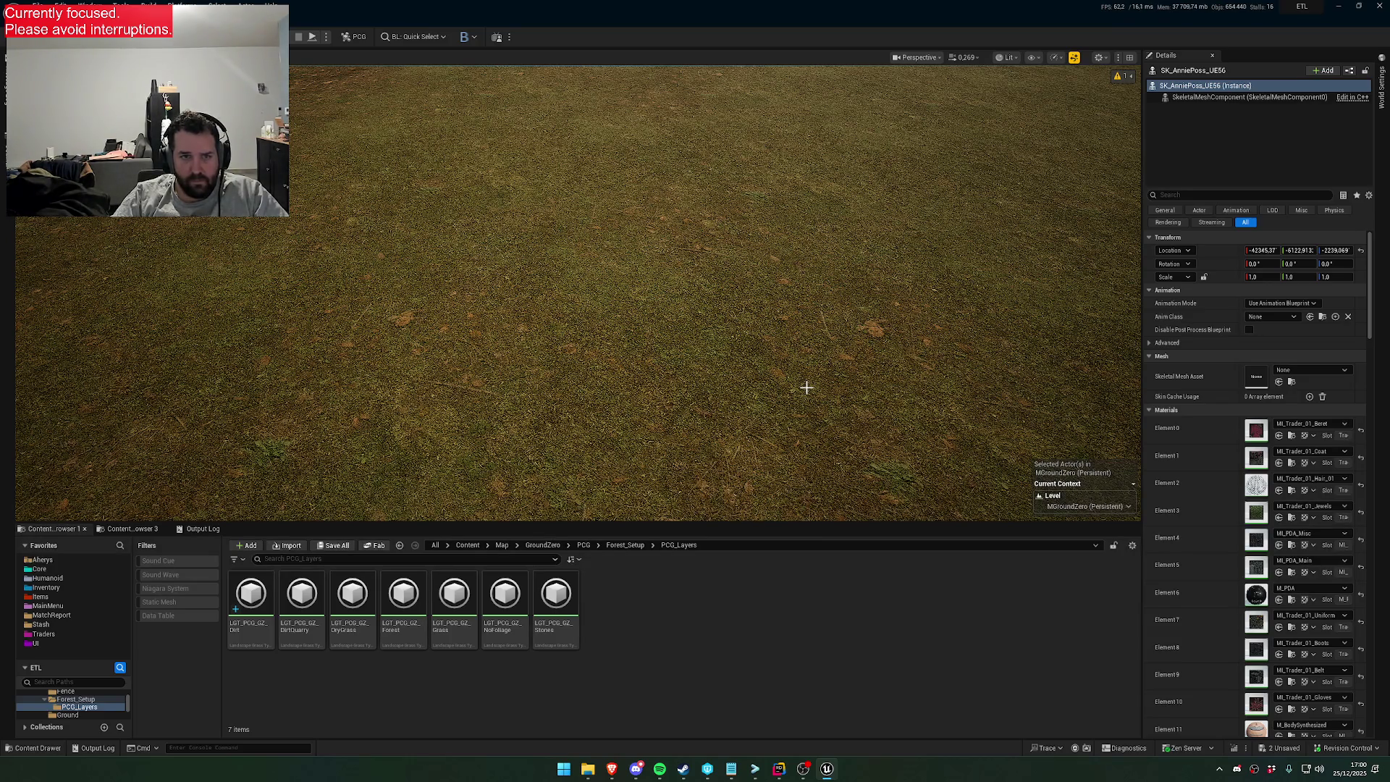
Fly the camera over the field to inspect the golden-brown grass
drag(806, 388, 806, 318)
mouse_move(753, 364)
mouse_down()
mouse_move(752, 384)
mouse_move(753, 364)
mouse_move(784, 344)
mouse_up()
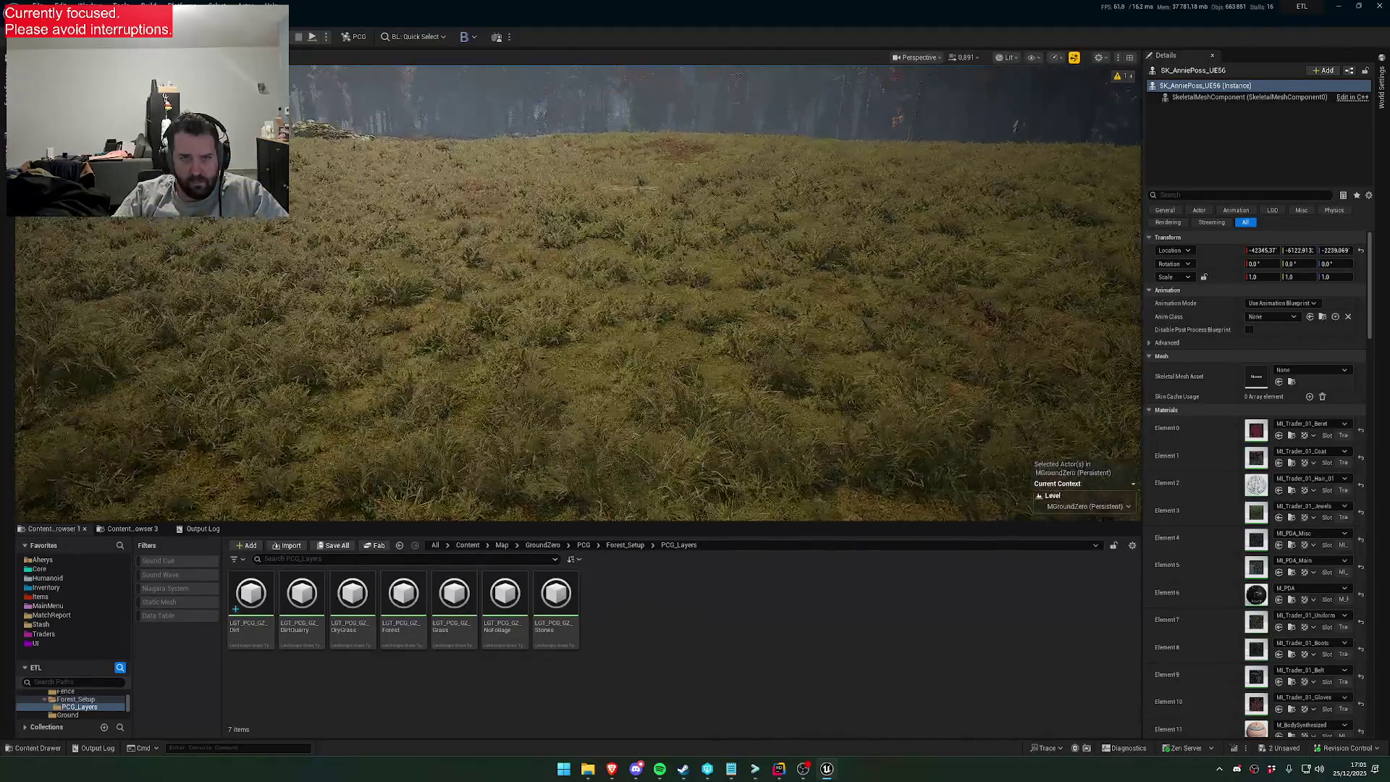
mouse_move(785, 367)
mouse_down()
mouse_move(767, 322)
mouse_move(768, 371)
mouse_move(785, 367)
mouse_up()
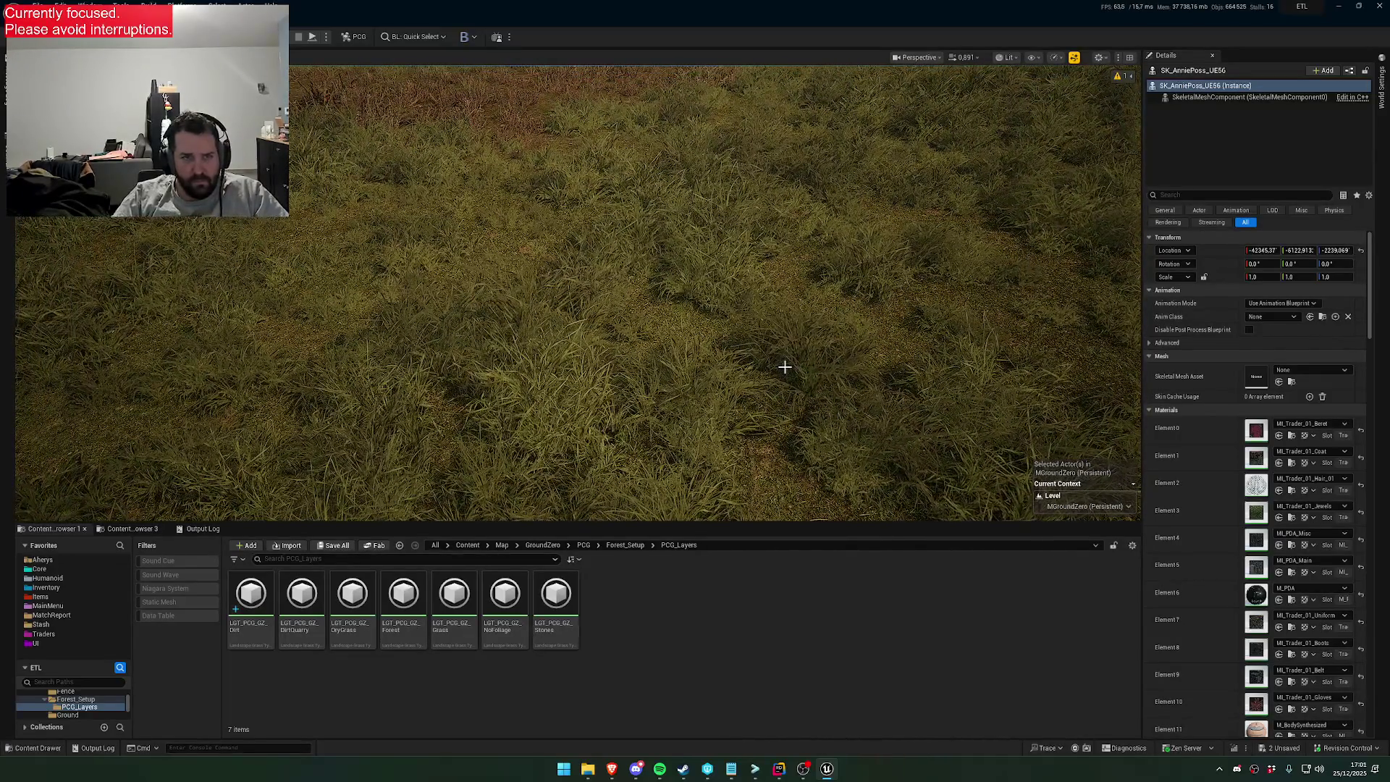
key(alt+Tab)
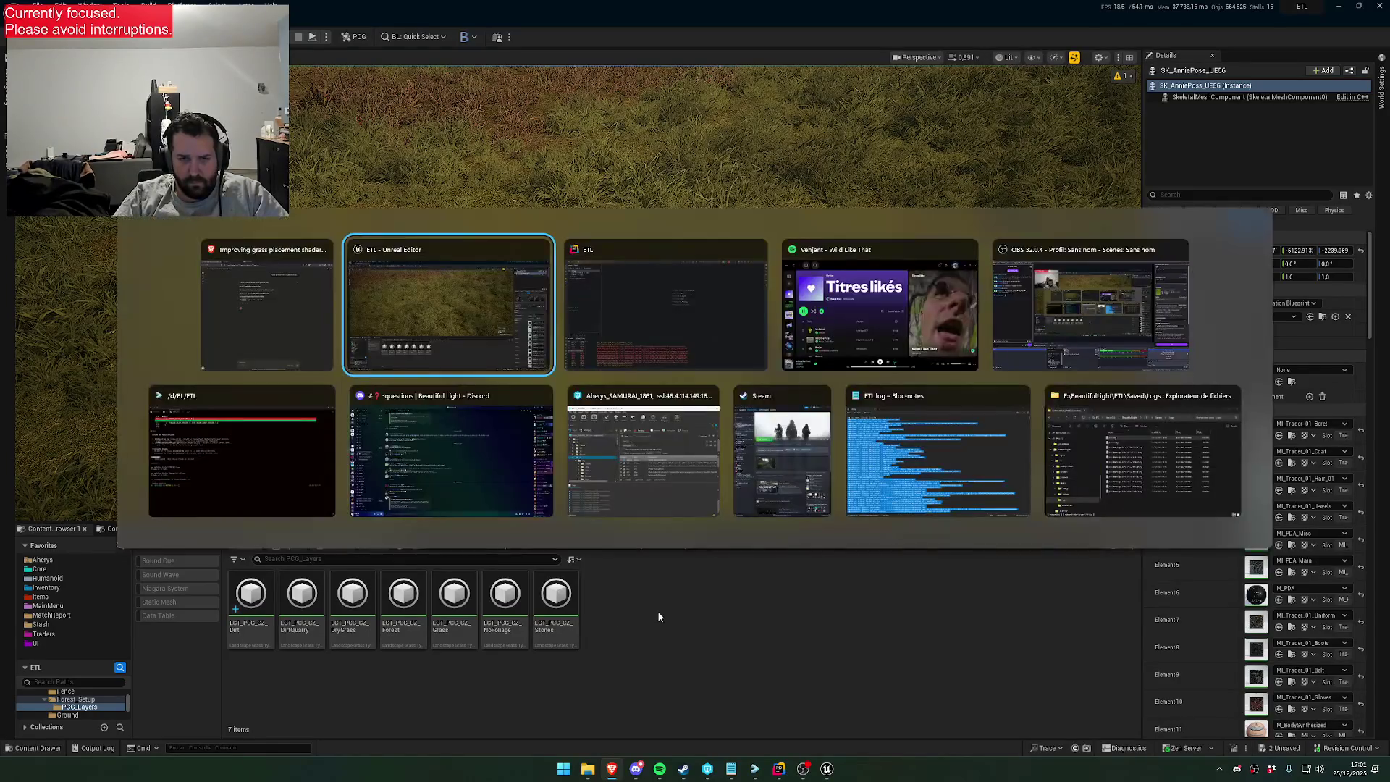
key(Tab)
key(Escape)
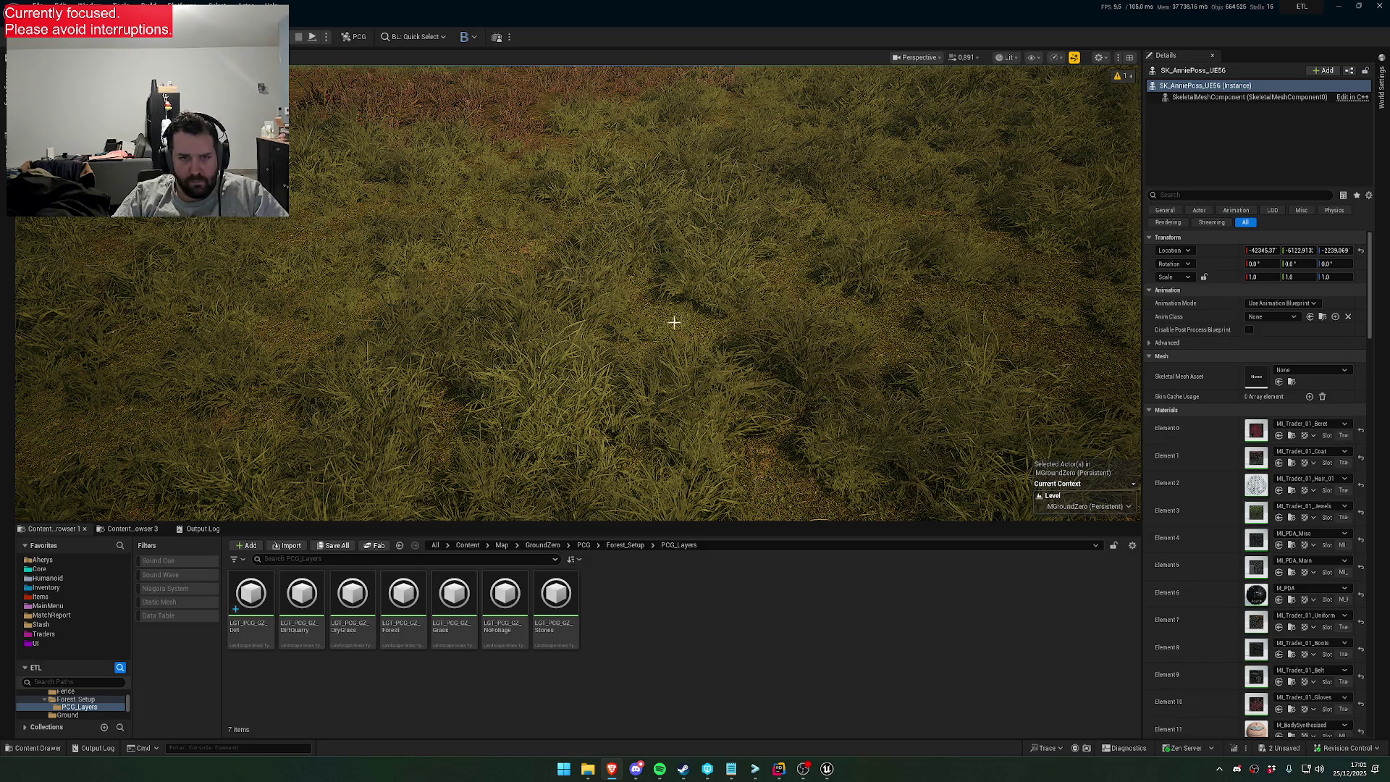
Select the landscape and open its GroundZero material instance
click(1108, 360)
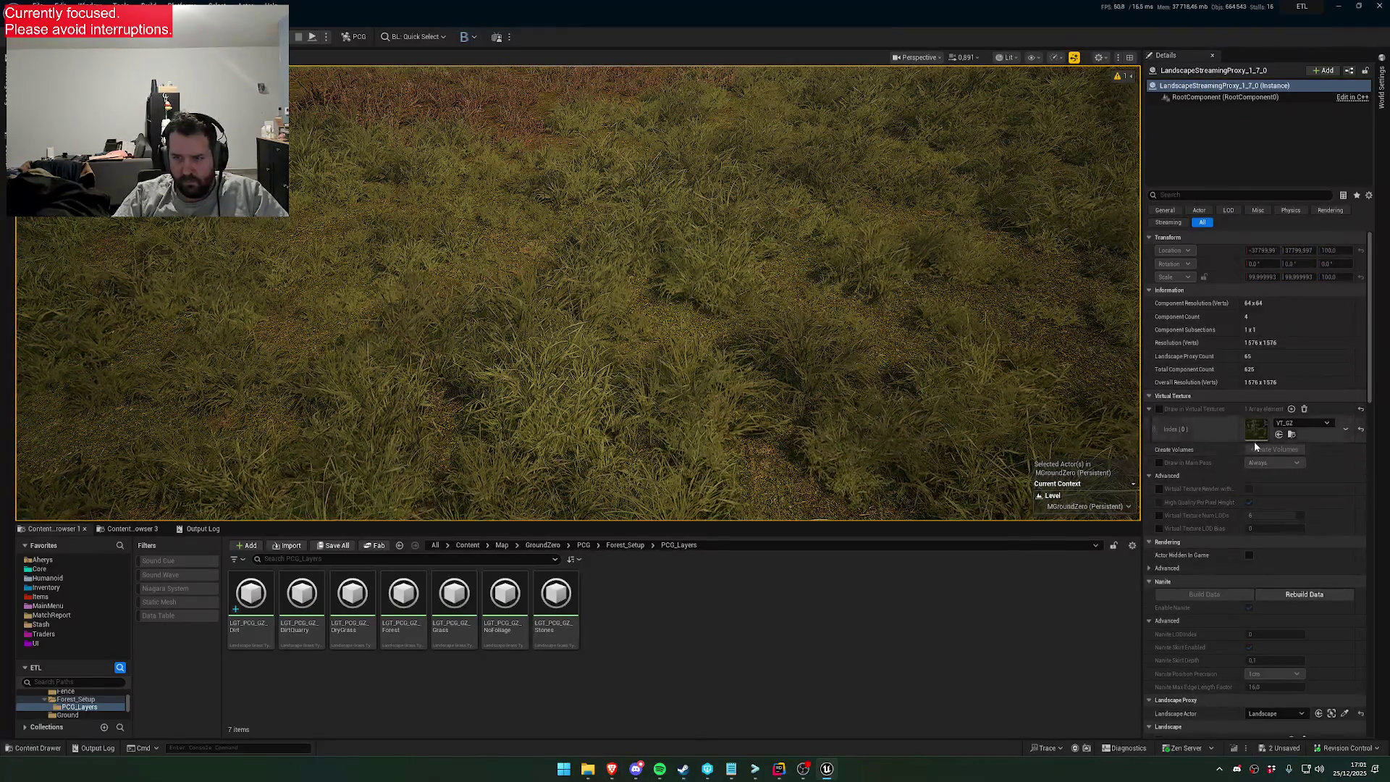
scroll(1259, 507, down, 10)
scroll(1267, 588, down, 3)
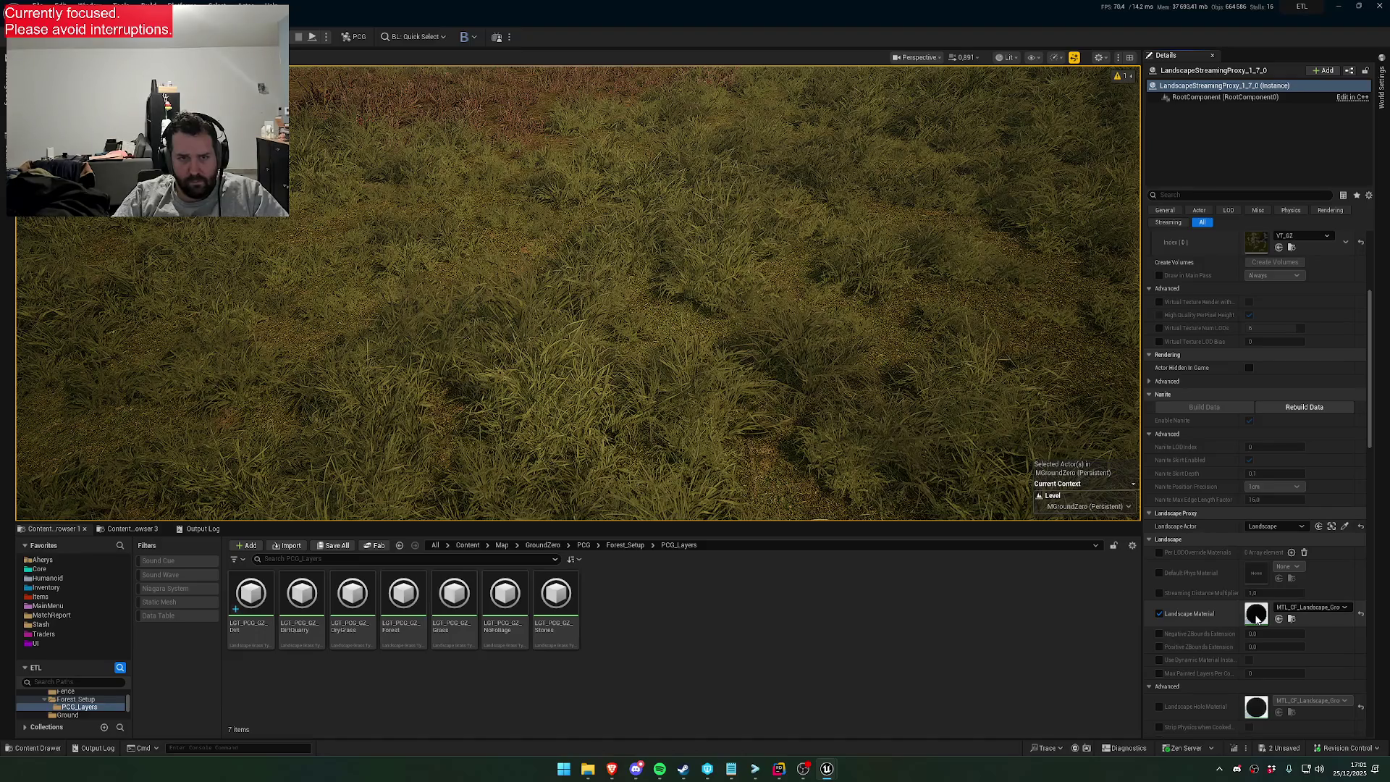
double_click(1257, 614)
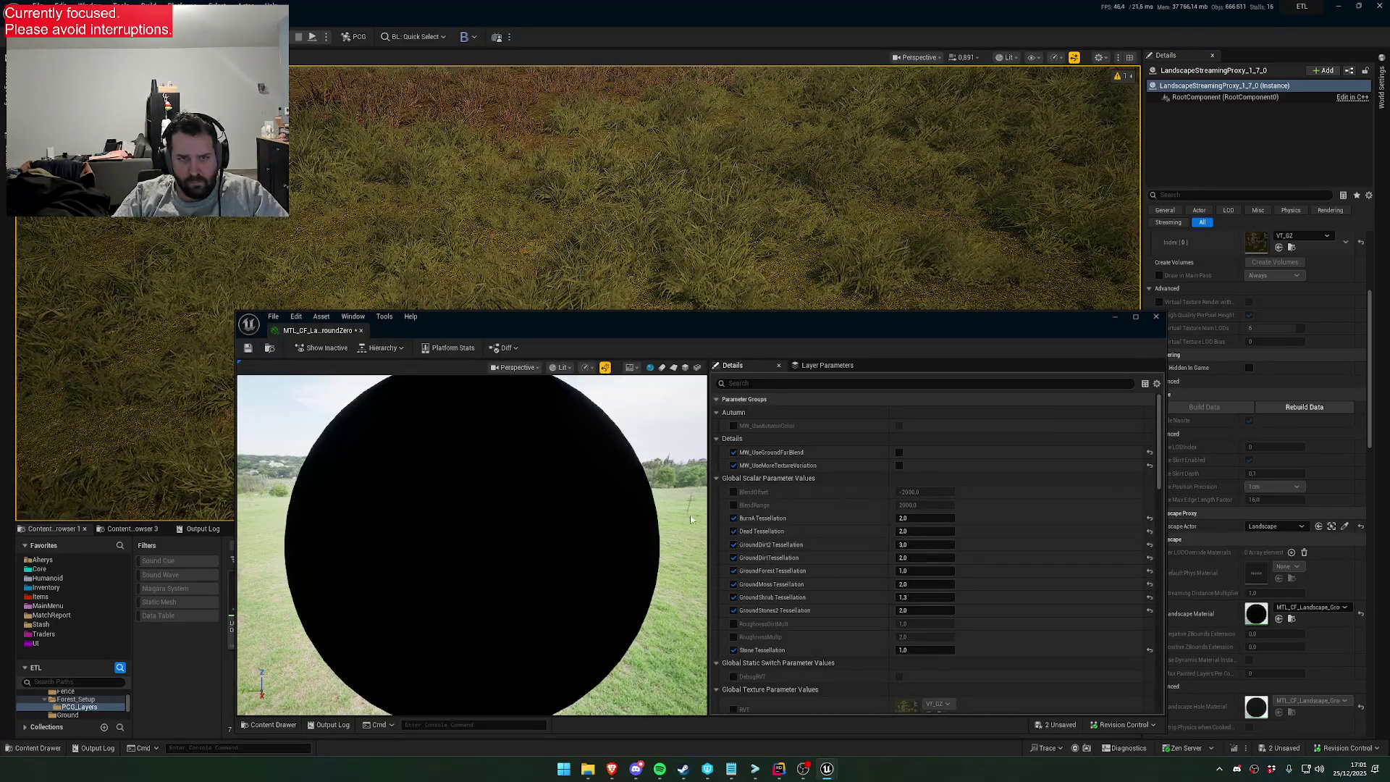
scroll(800, 585, down, 1)
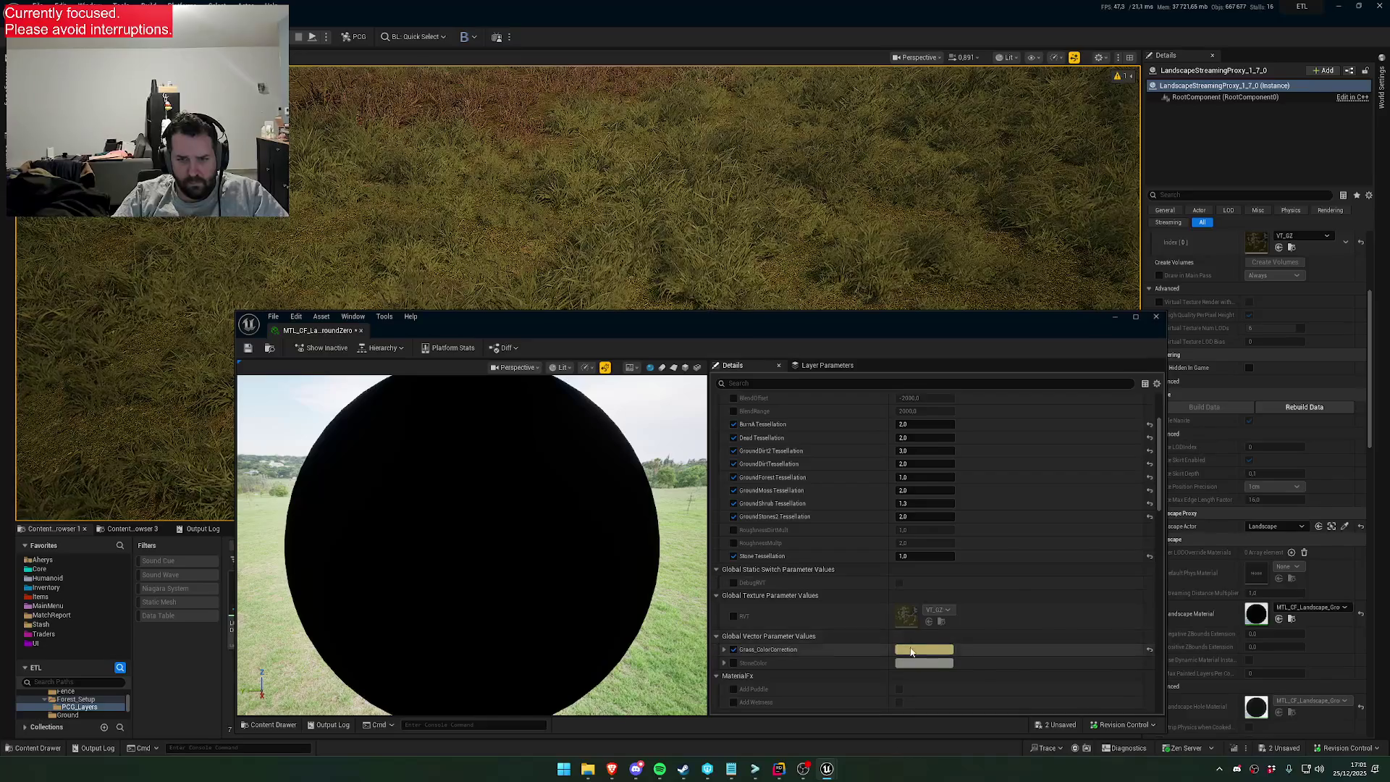
Retint Grass_ColorCorrection darker, warmer, then brighter in the Color Picker and confirm
click(923, 650)
mouse_move(1057, 515)
mouse_down()
mouse_move(1057, 499)
mouse_move(1058, 541)
mouse_move(1058, 527)
mouse_move(979, 544)
mouse_up()
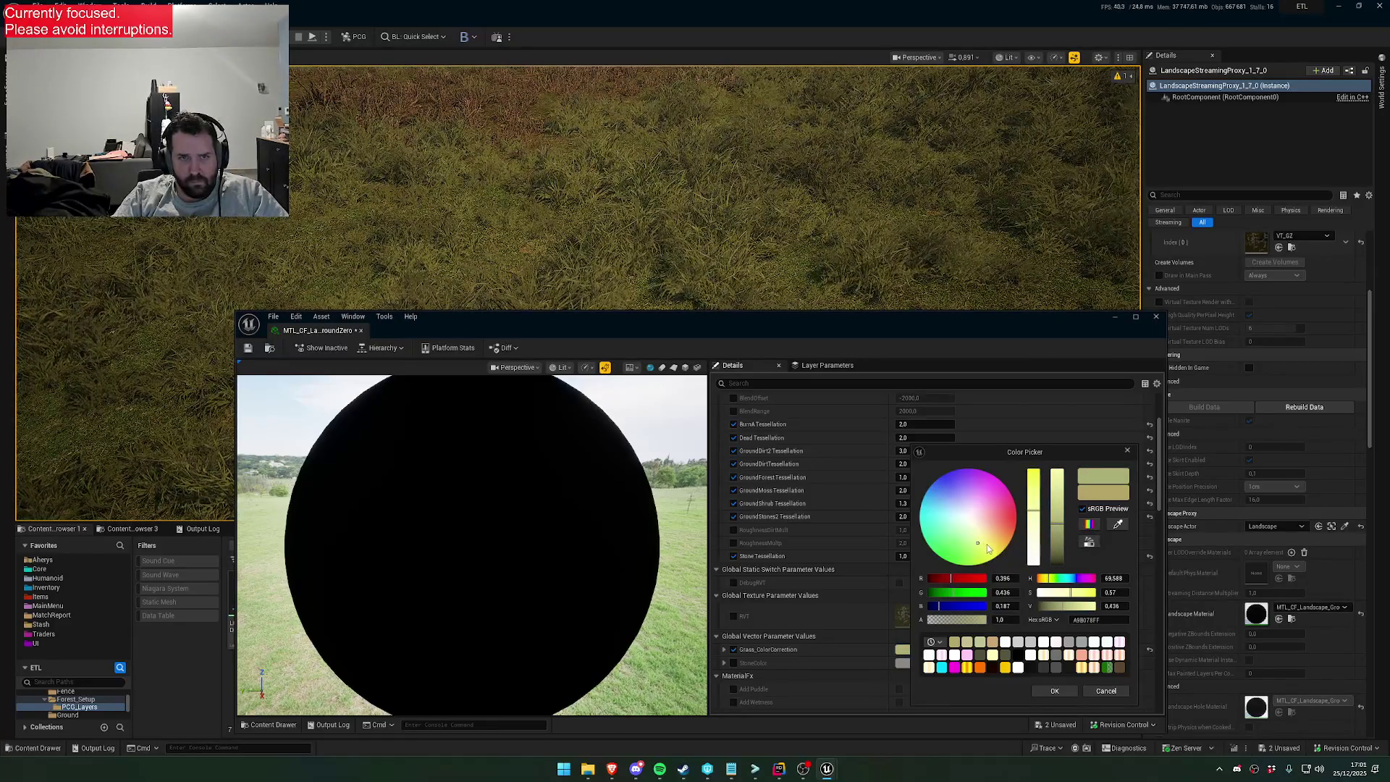
drag(993, 544, 994, 551)
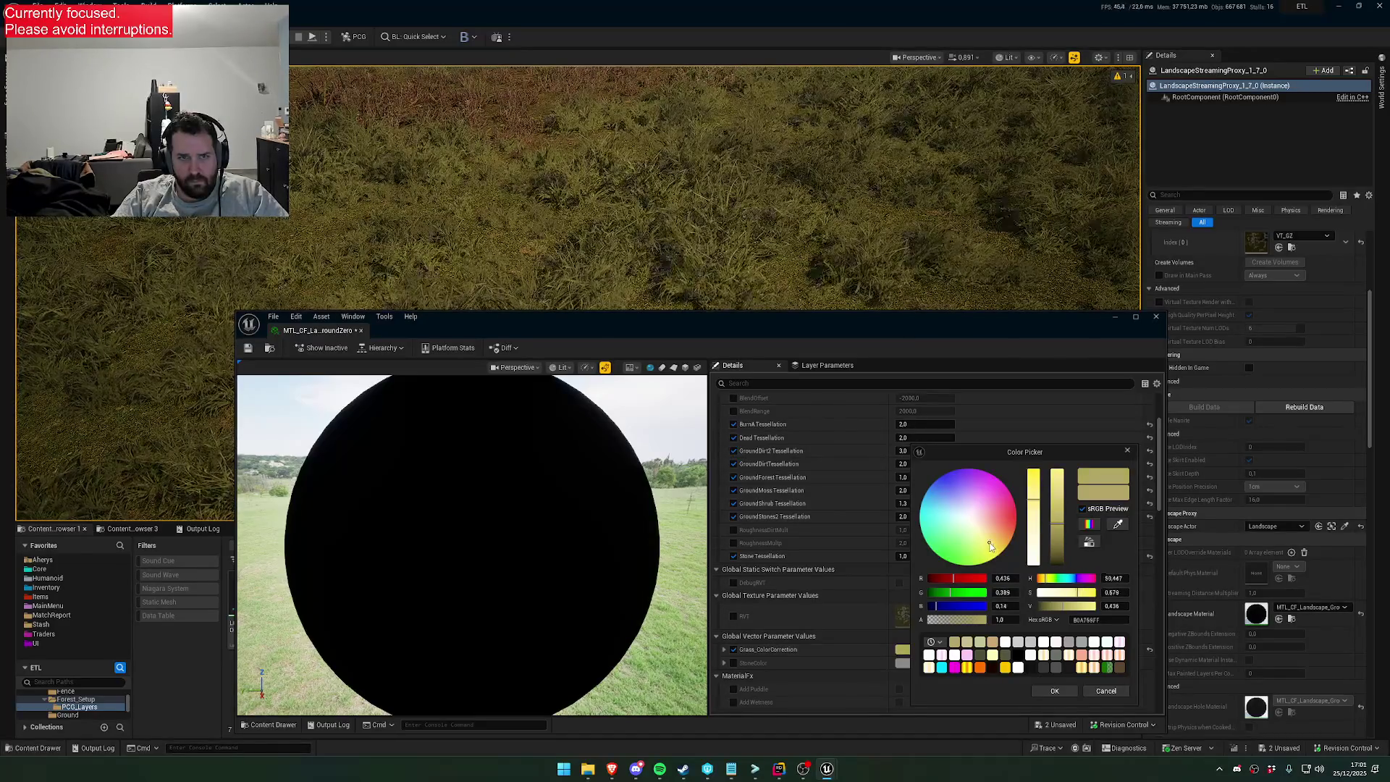
drag(1058, 541, 1059, 527)
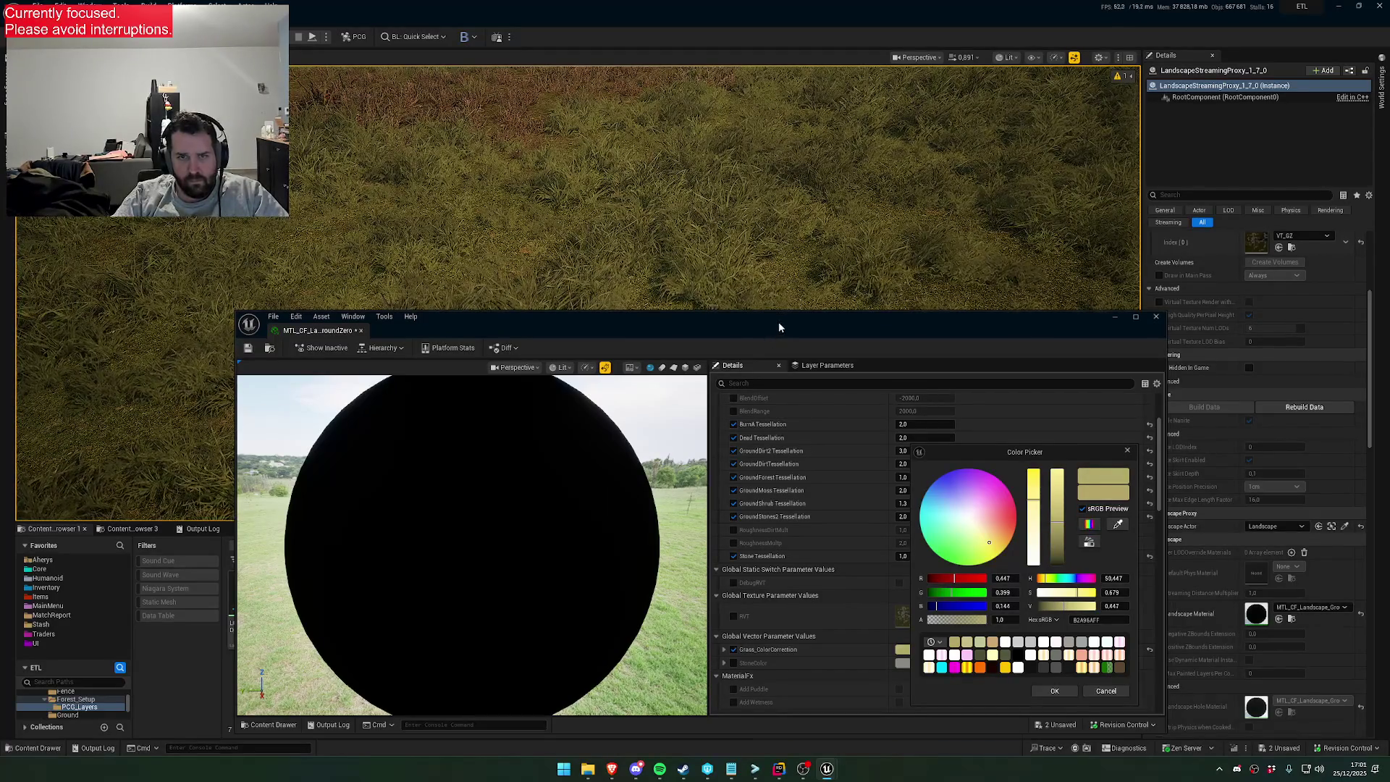
drag(778, 325, 778, 443)
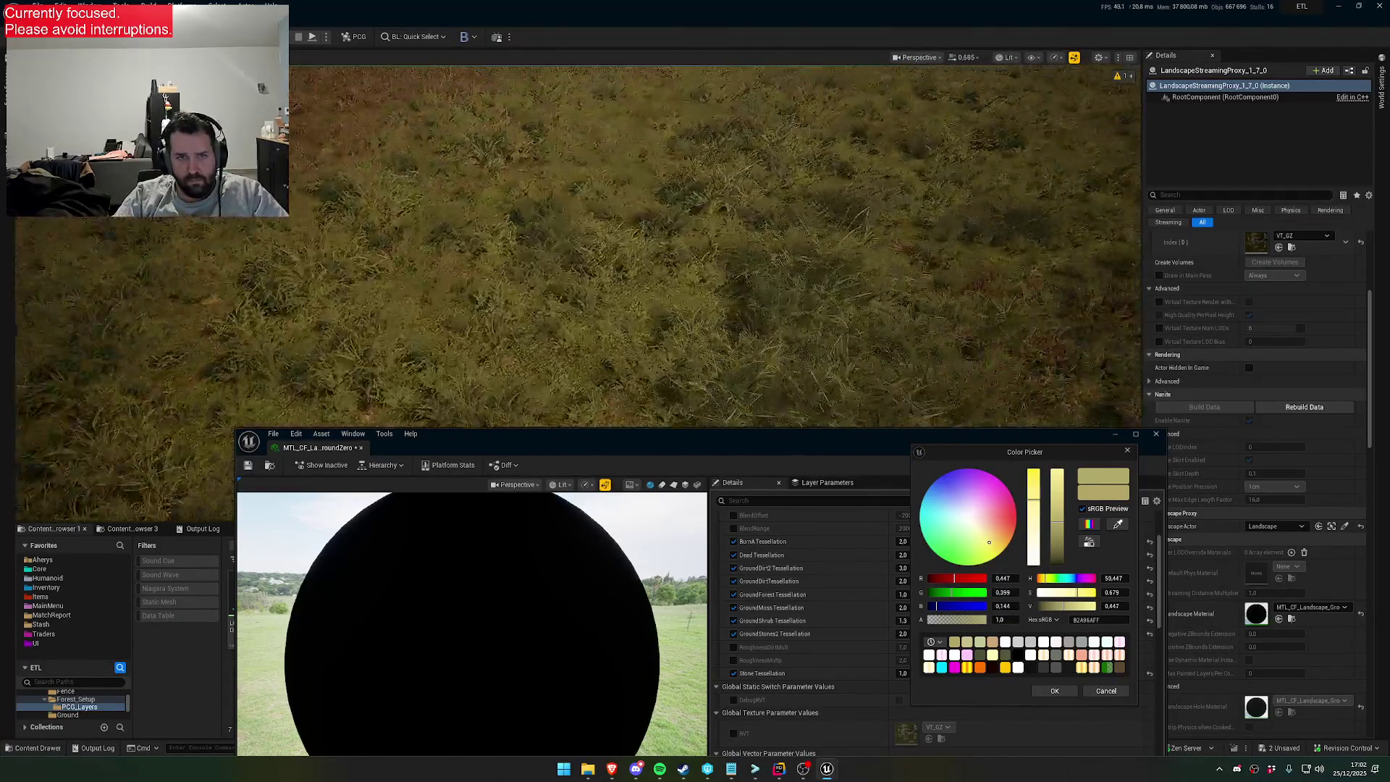
click(1044, 693)
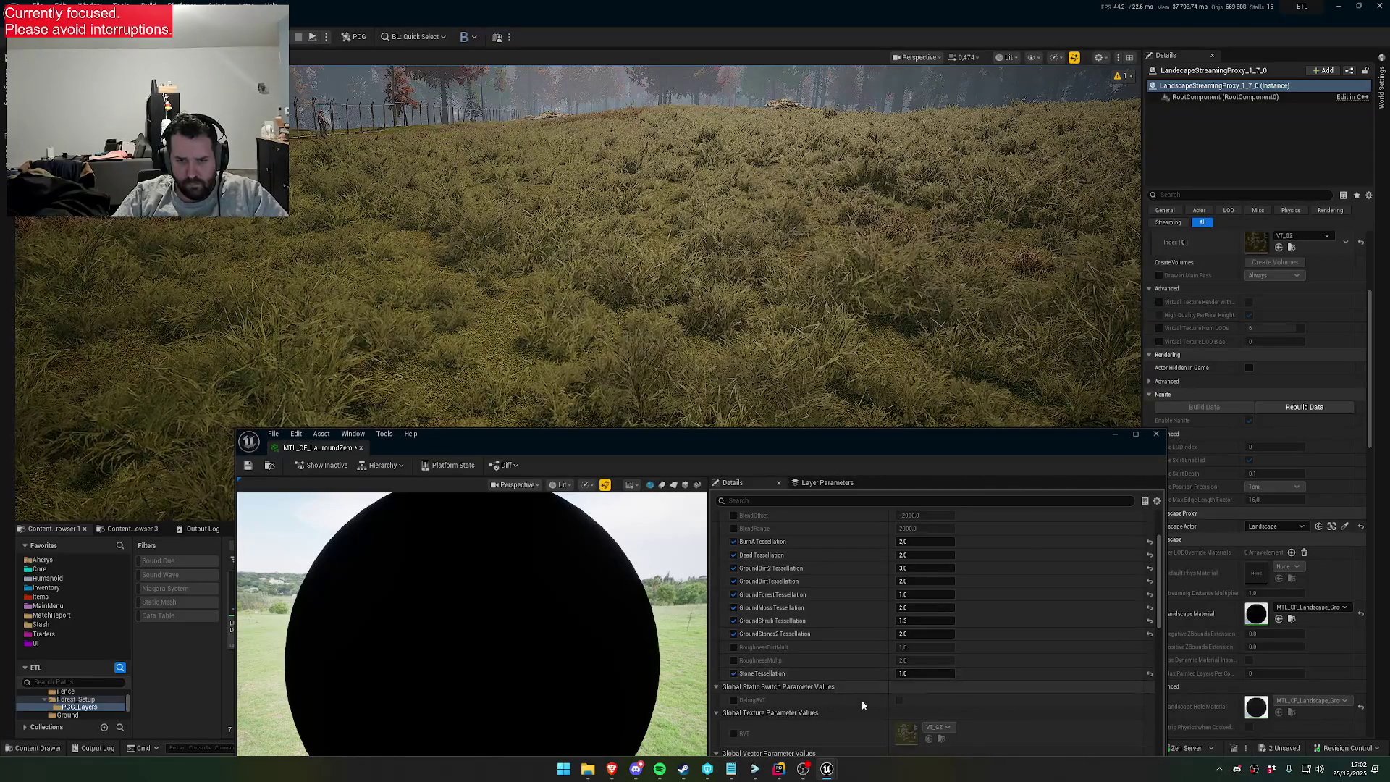
Open the parent material MTL_CF_Landscape_MASTER from the instance
scroll(800, 691, up, 2)
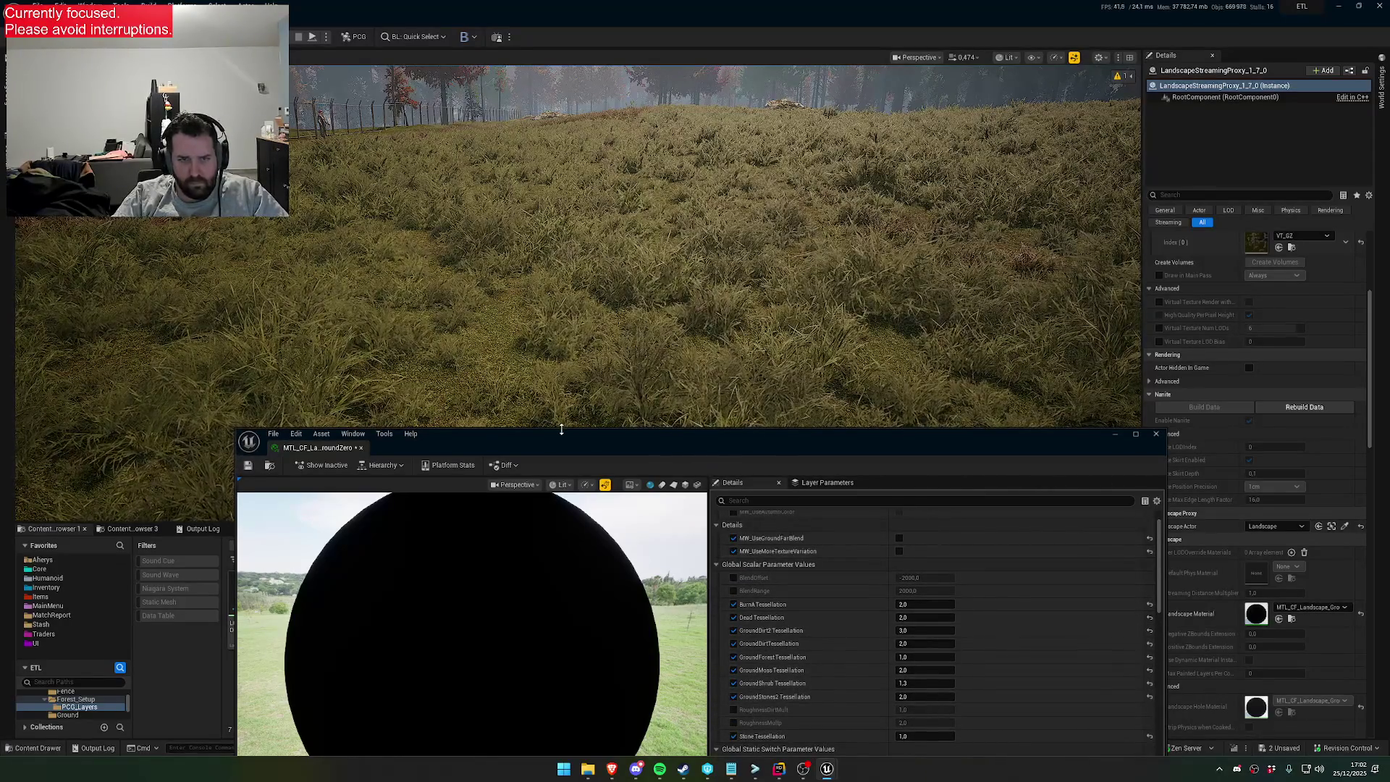
drag(593, 441, 598, 316)
scroll(905, 662, down, 2)
scroll(905, 663, down, 10)
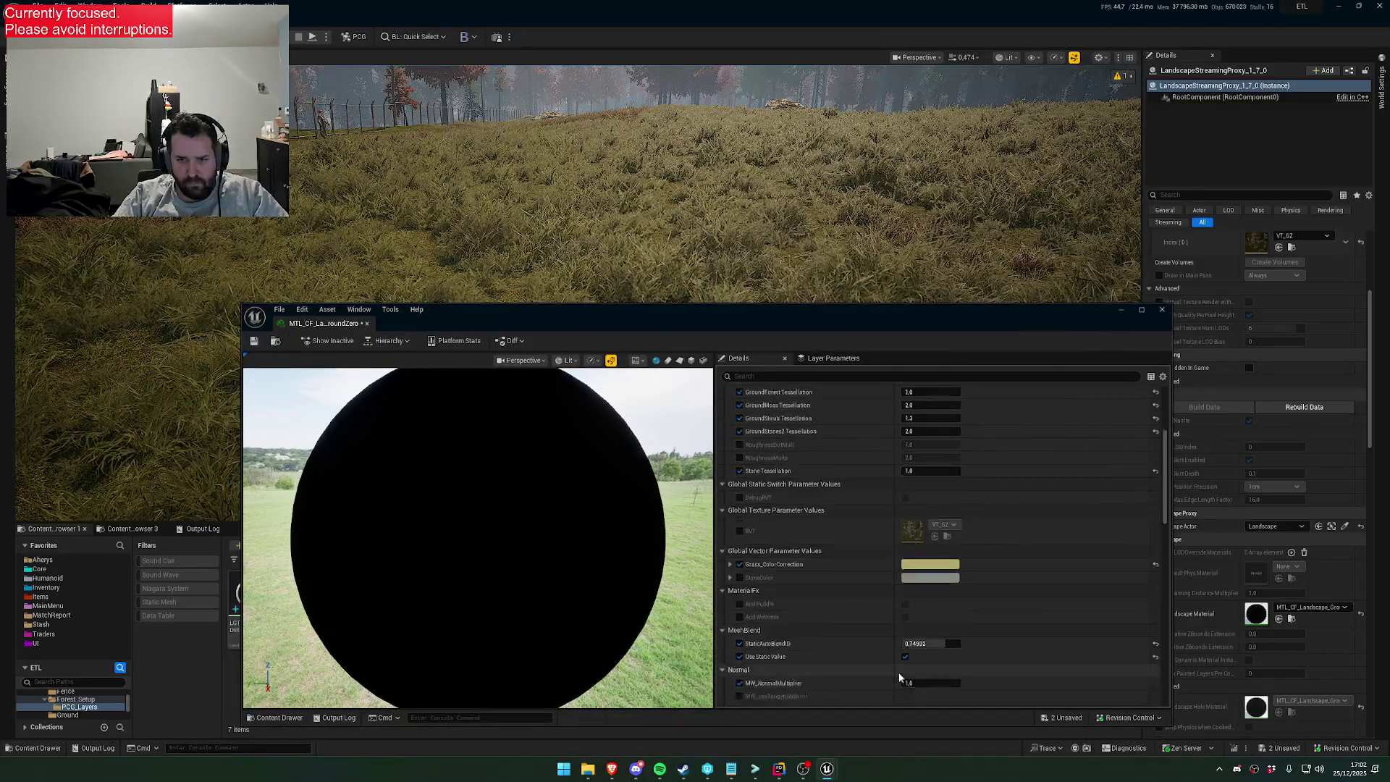
scroll(925, 655, down, 1)
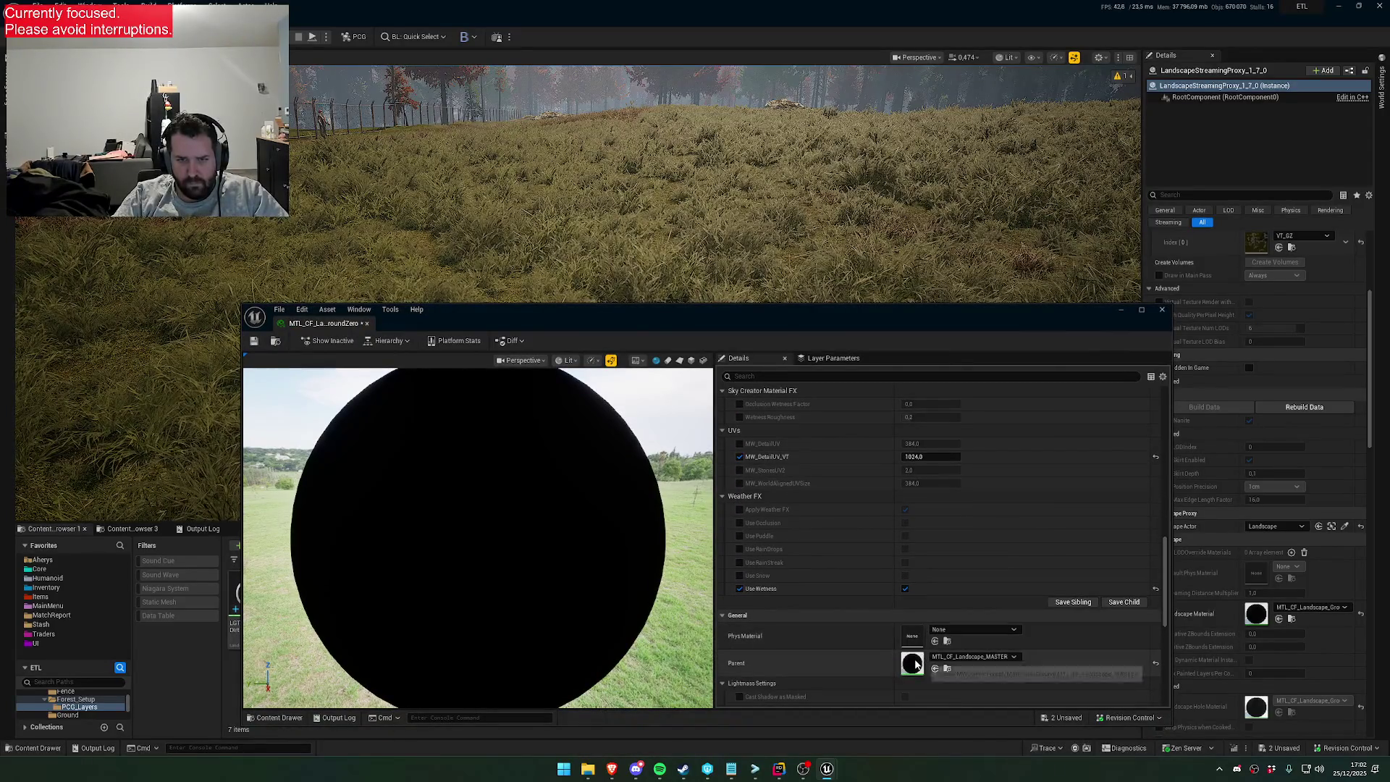
double_click(912, 663)
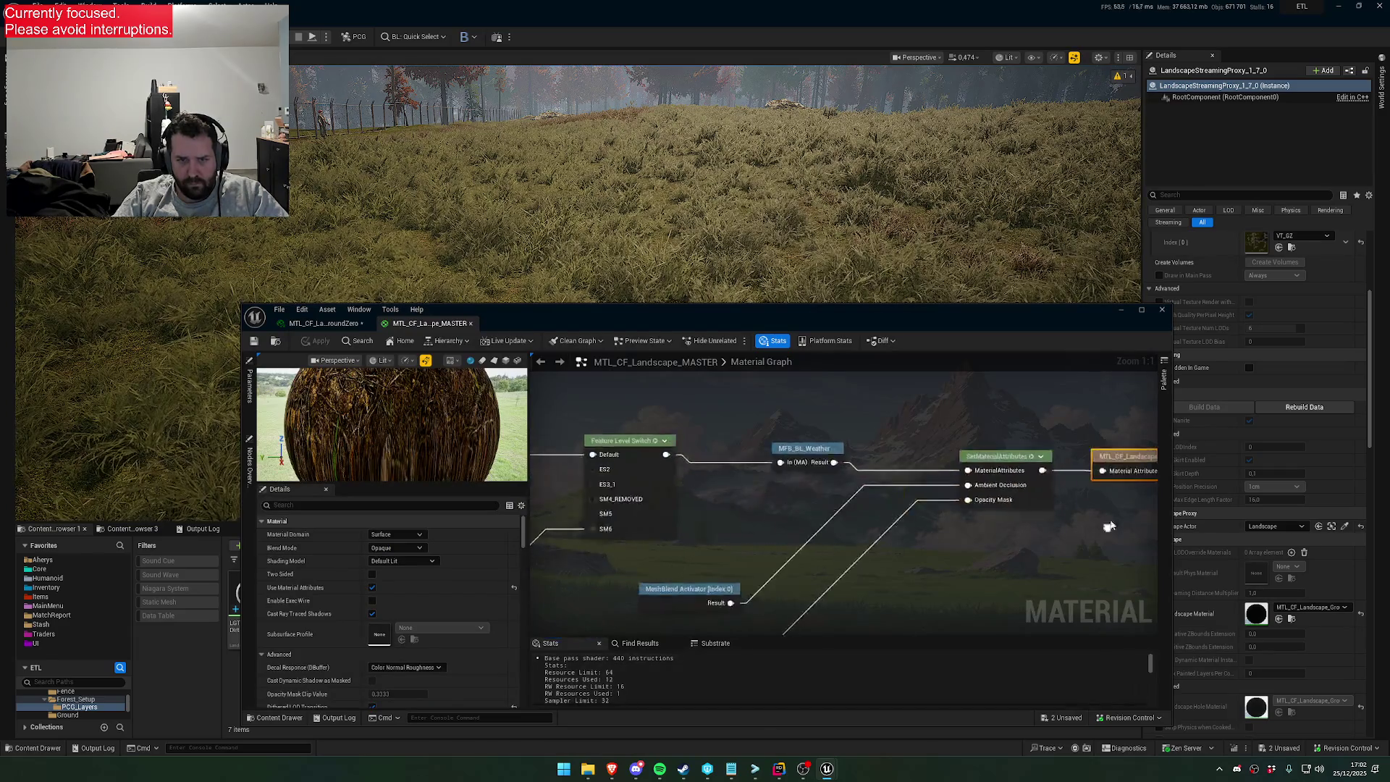
Open MTL_CF_GroundMoss and rename RoughnessMultp to Grass_RoughnessMultp
scroll(863, 481, down, 5)
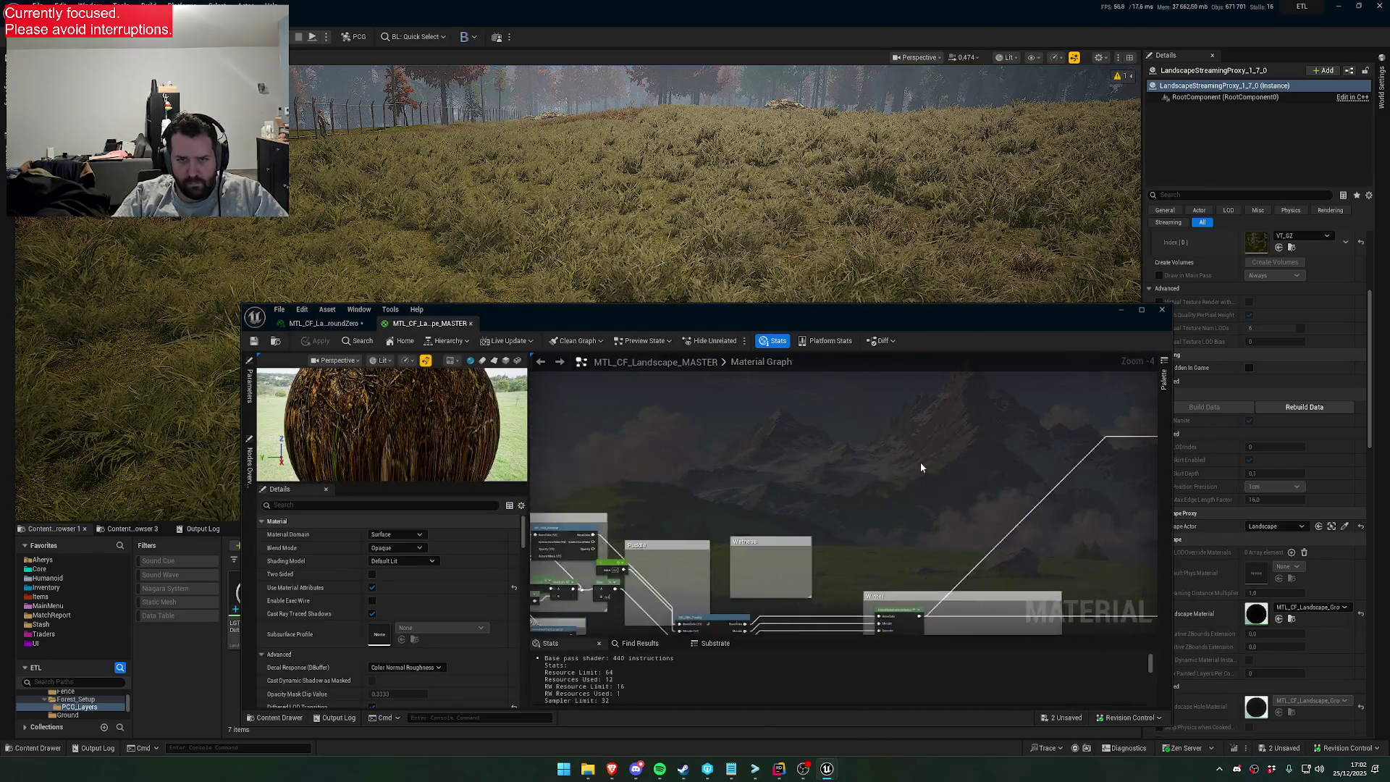
scroll(811, 449, up, 5)
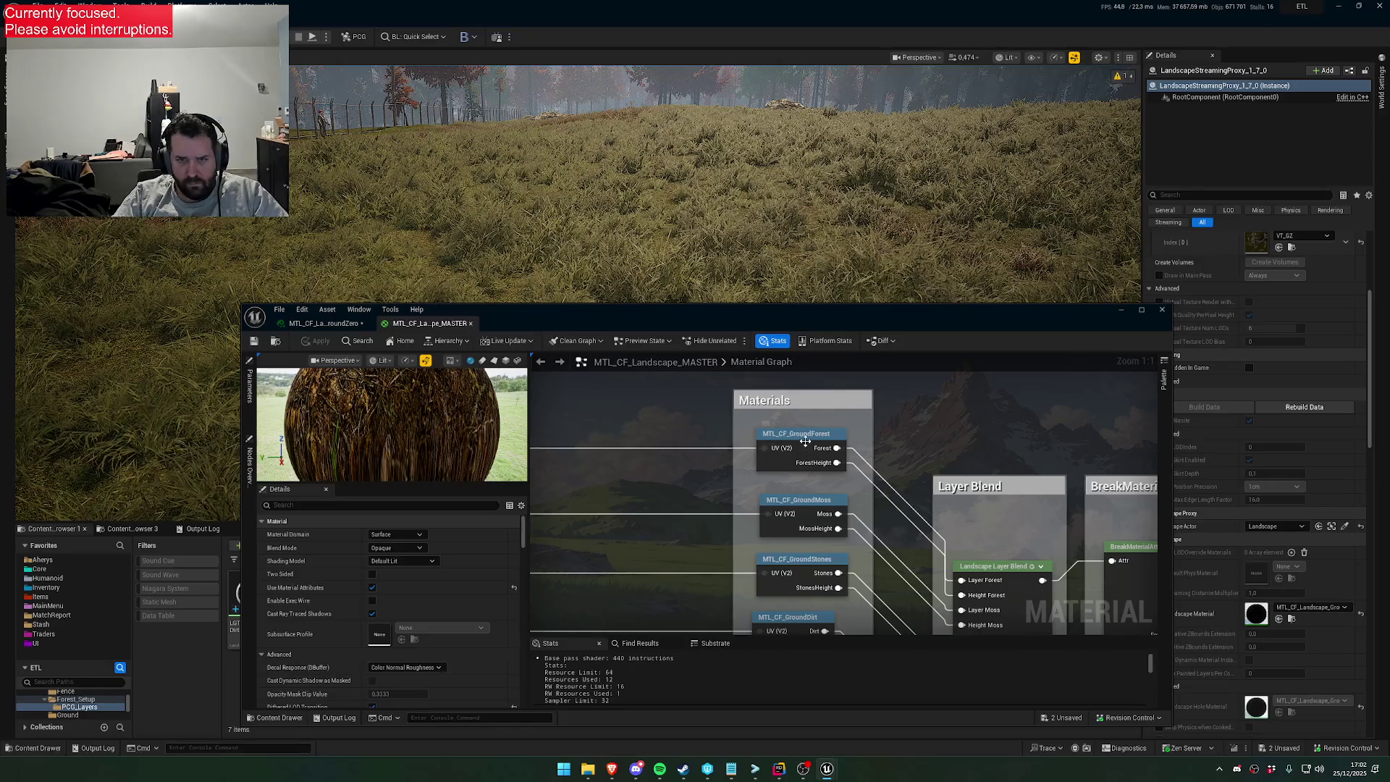
click(799, 507)
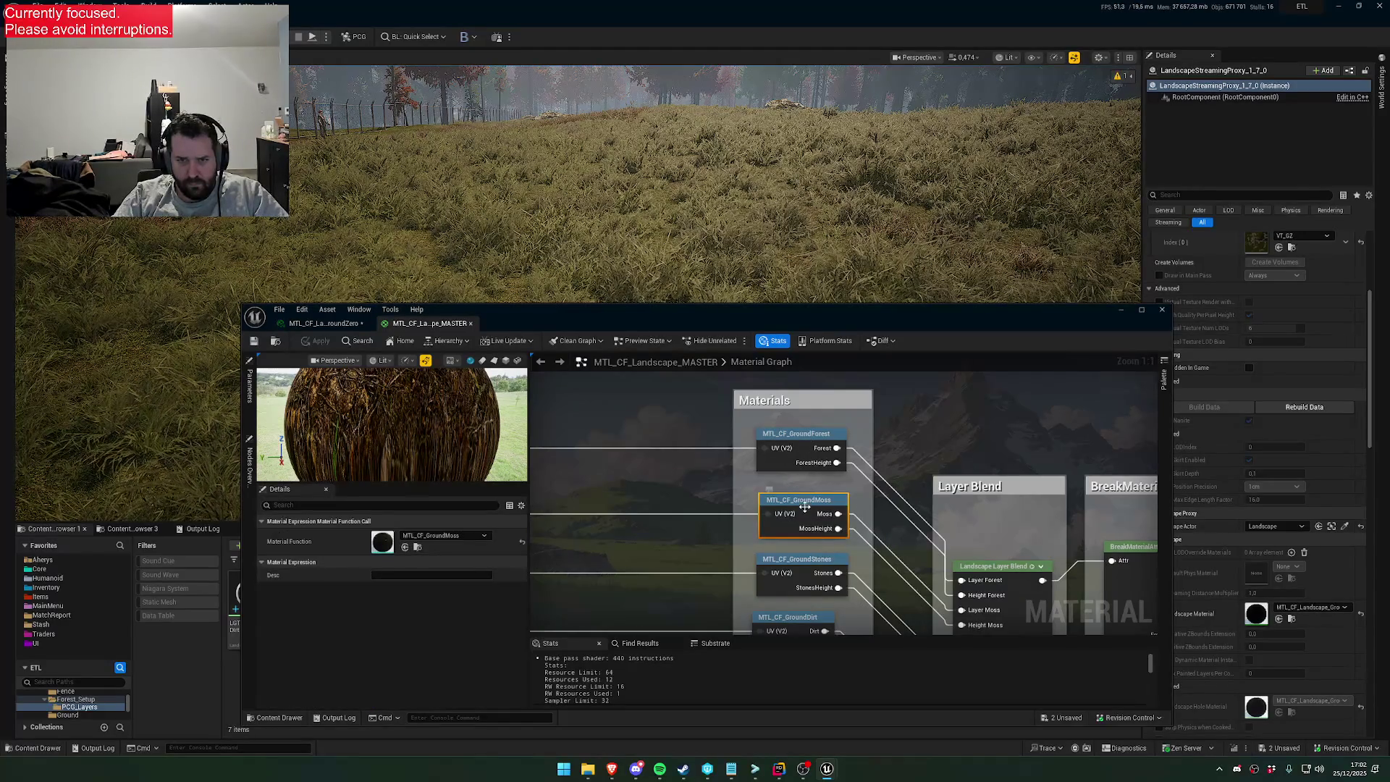
double_click(825, 534)
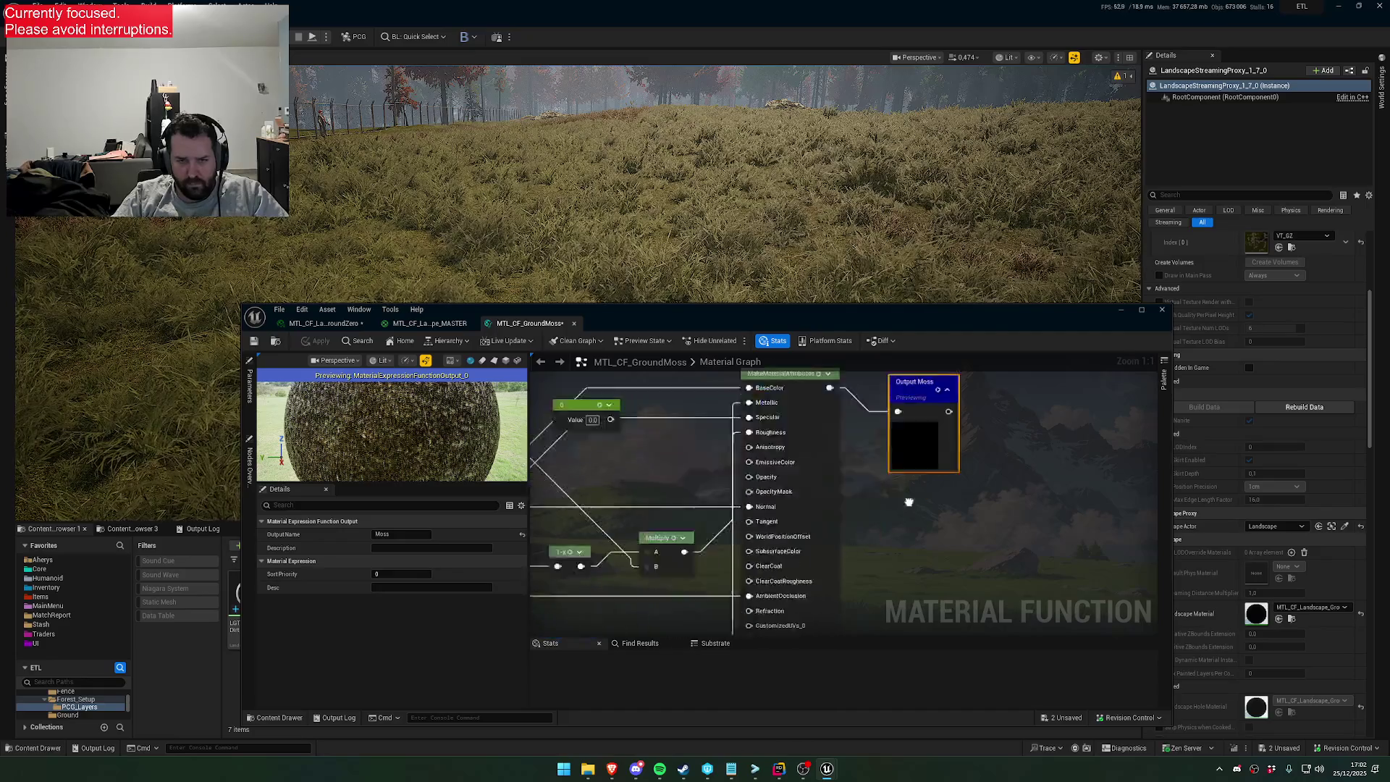
mouse_move(759, 494)
mouse_down()
mouse_move(846, 494)
mouse_move(794, 487)
mouse_up()
click(794, 487)
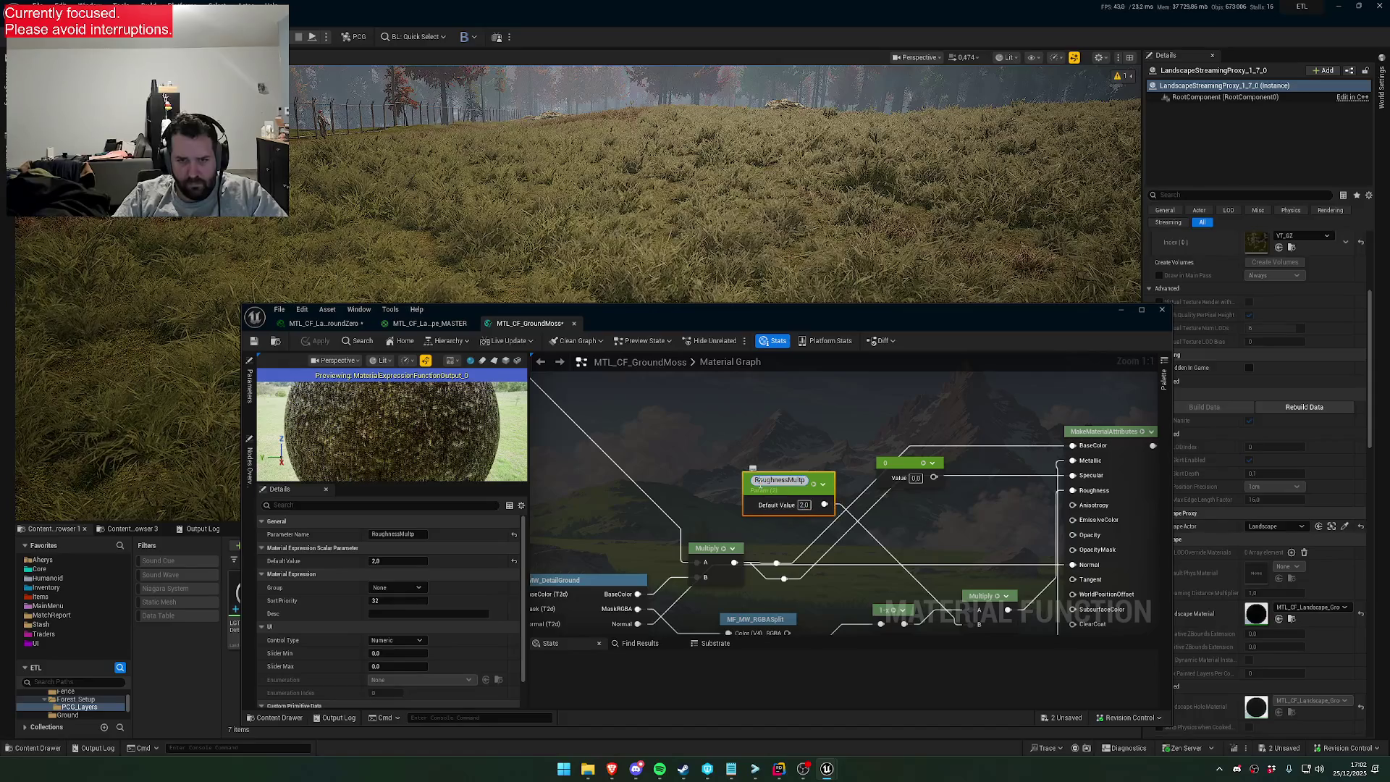
text(Grass_)
key(Return)
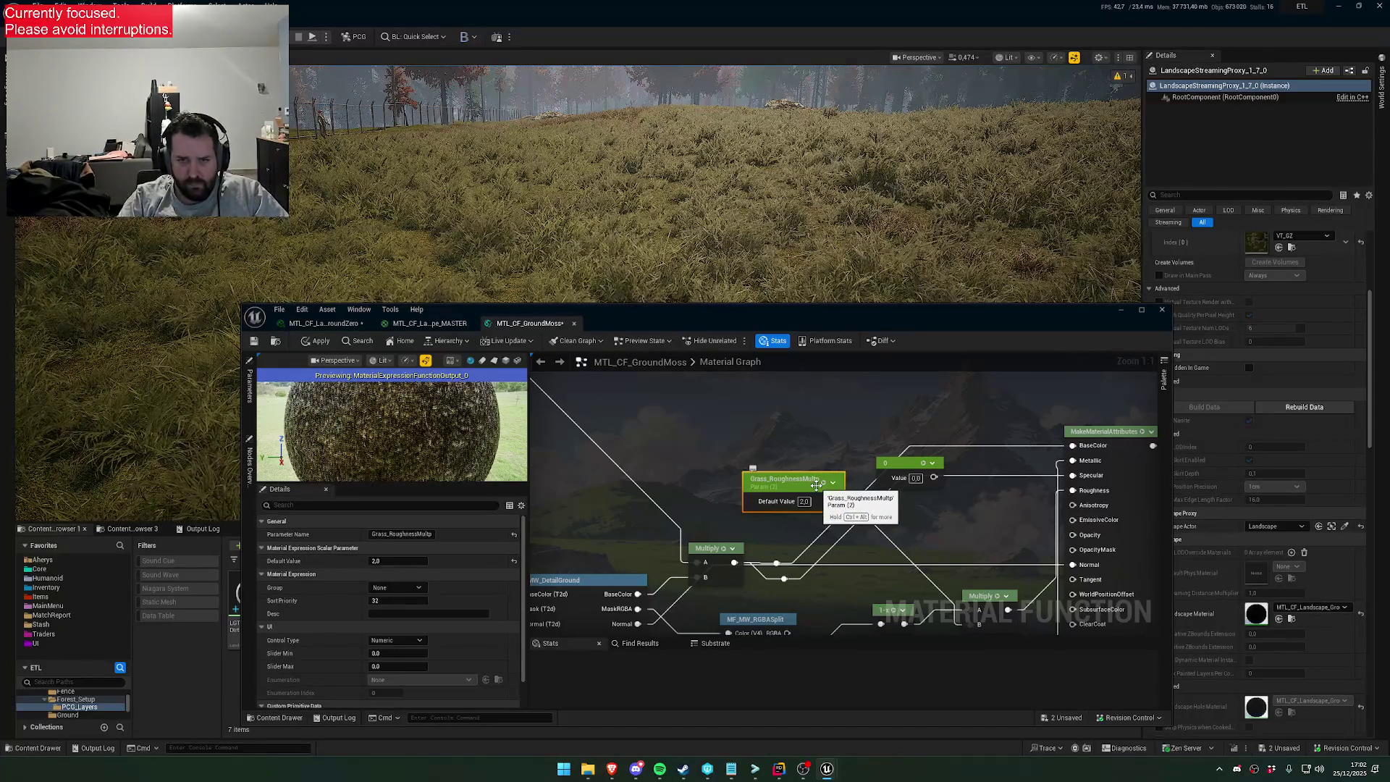
Return to the GroundZero landscape material instance
click(429, 323)
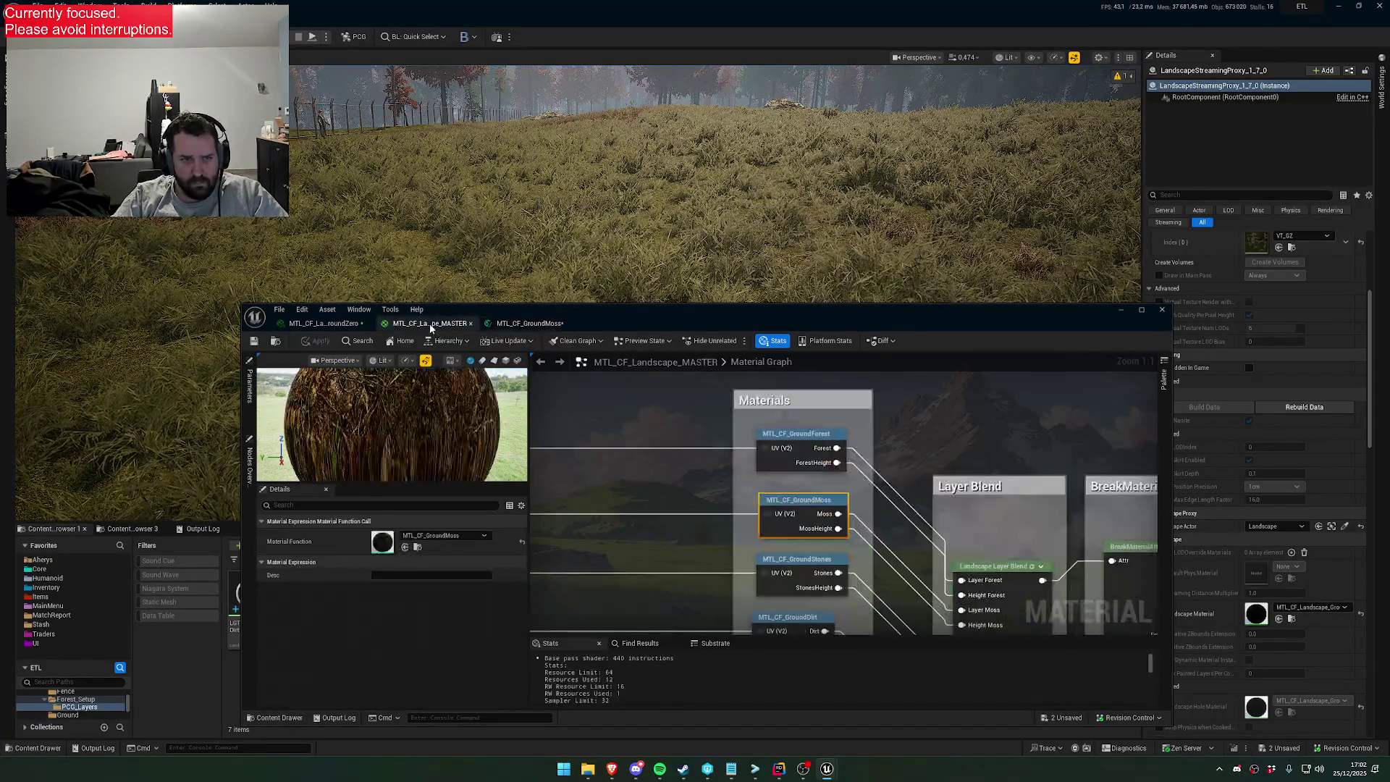
click(323, 322)
scroll(791, 515, up, 4)
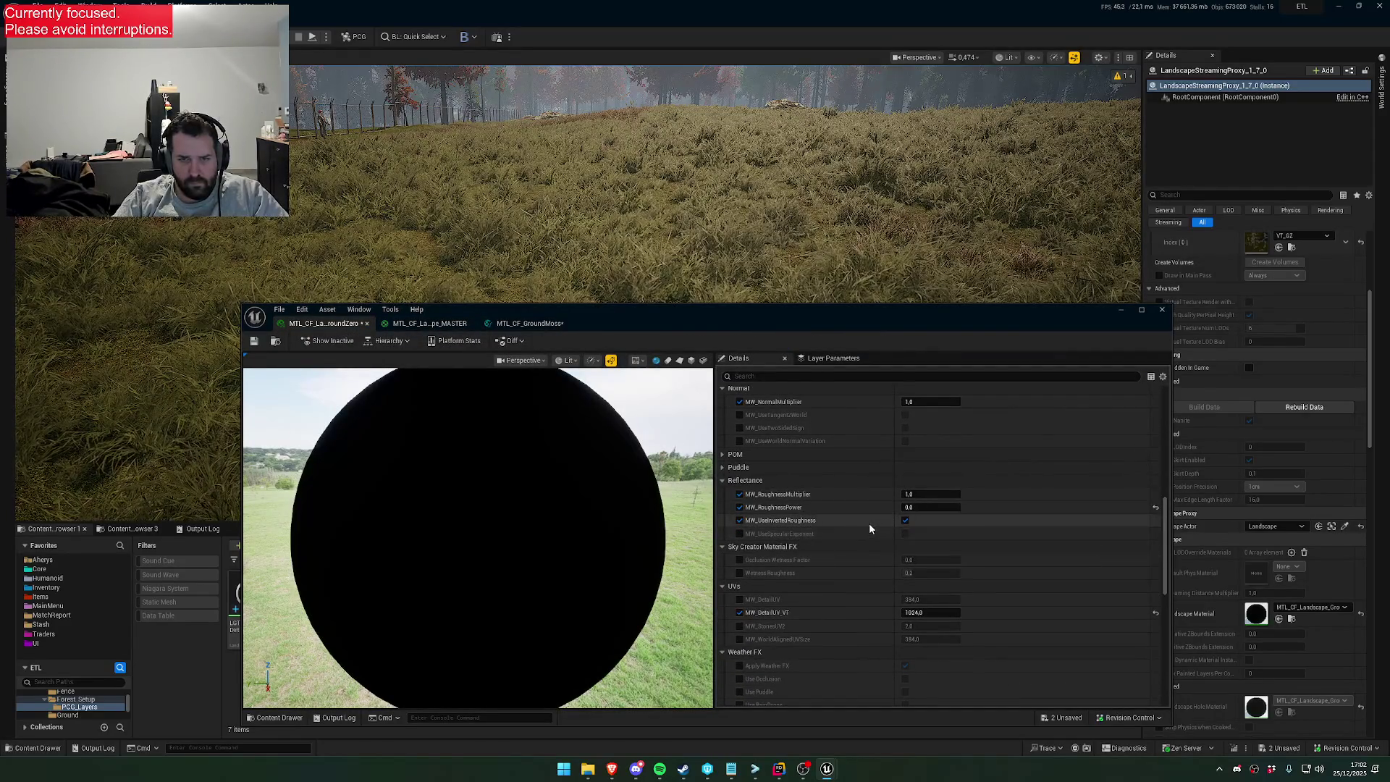
Apply the renamed parameter in MTL_CF_GroundMoss and return to the GroundZero material instance
click(530, 323)
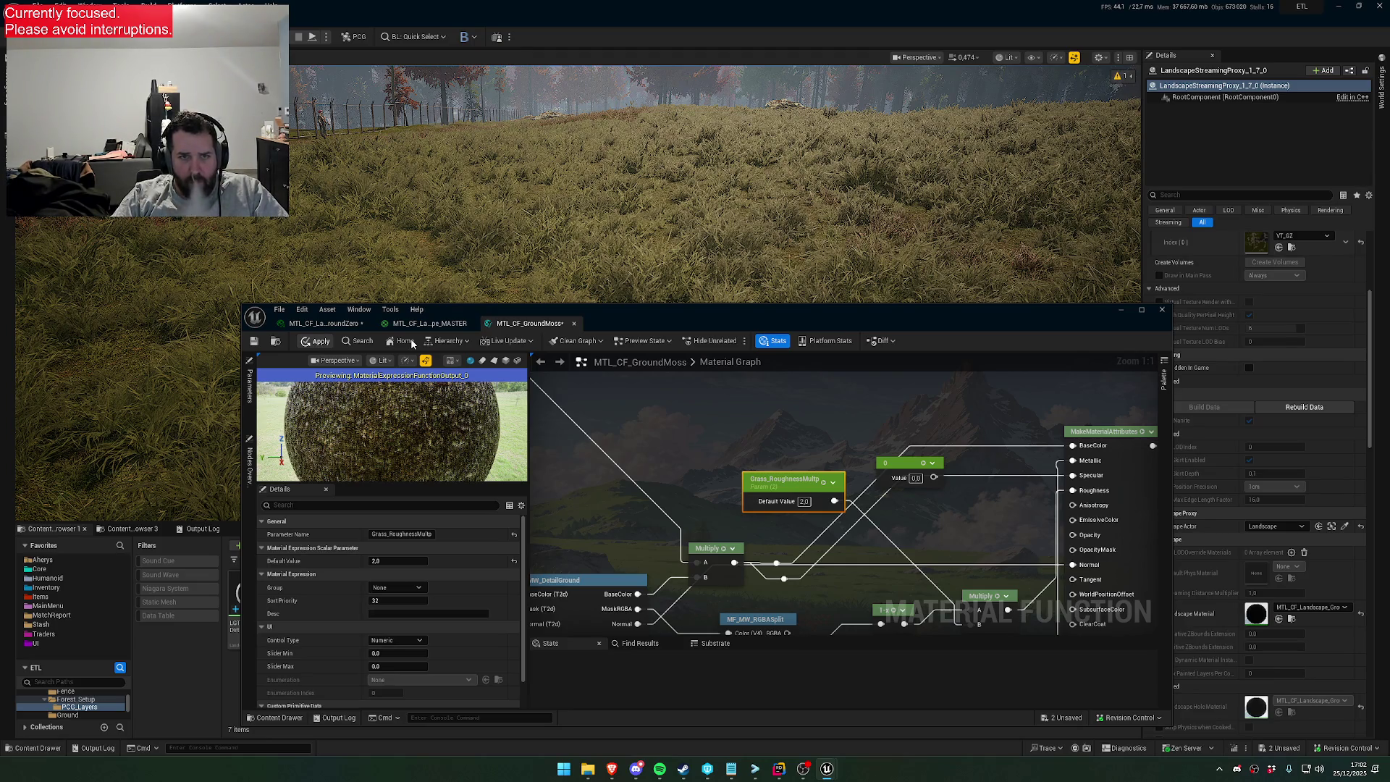
click(317, 340)
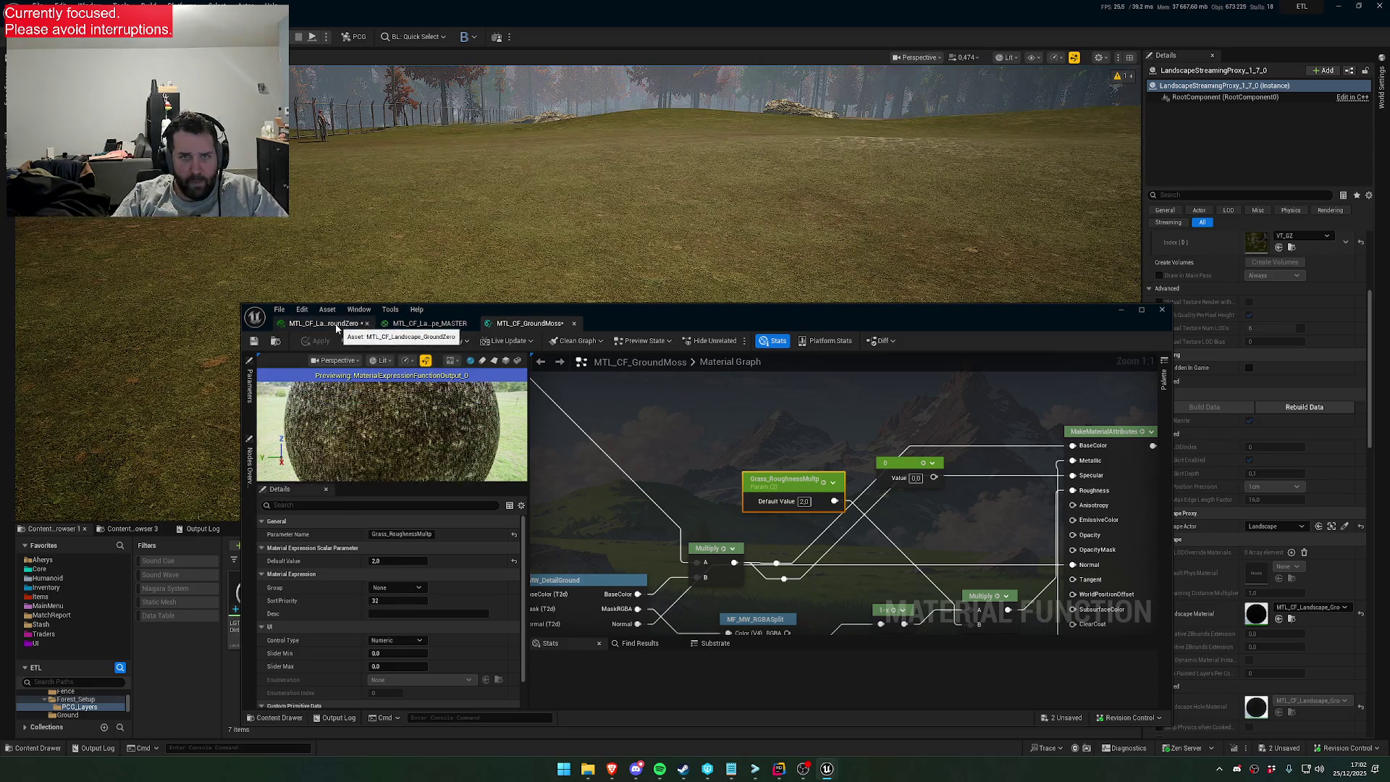
click(336, 327)
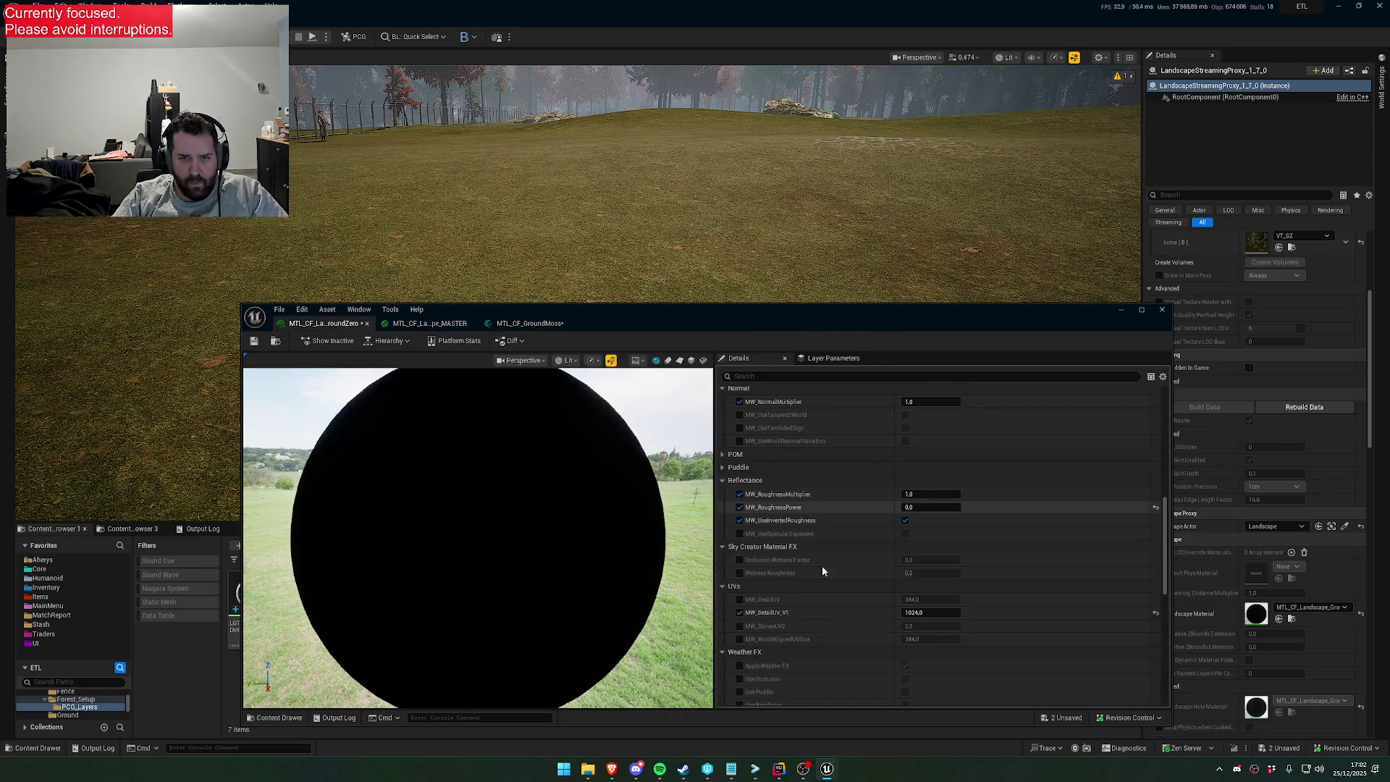
scroll(820, 605, up, 10)
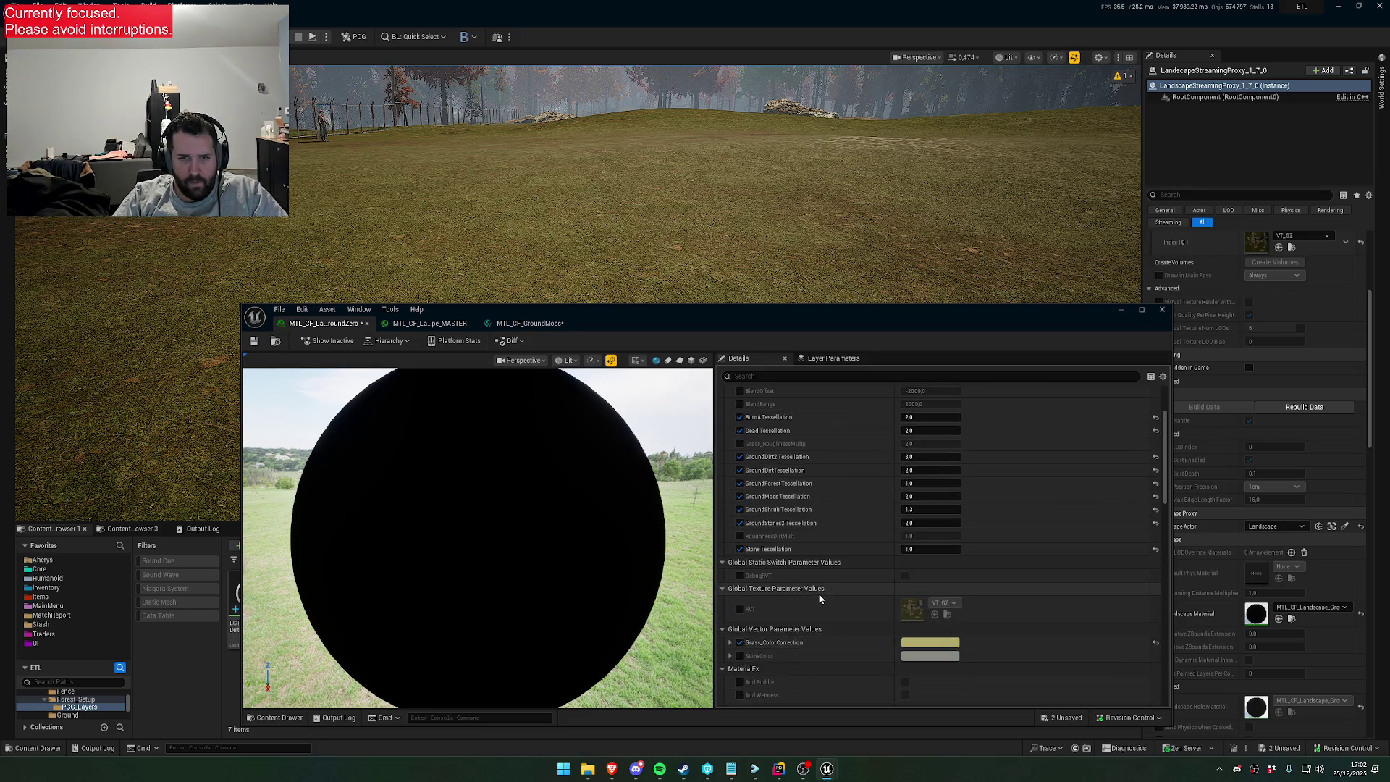
scroll(821, 593, up, 2)
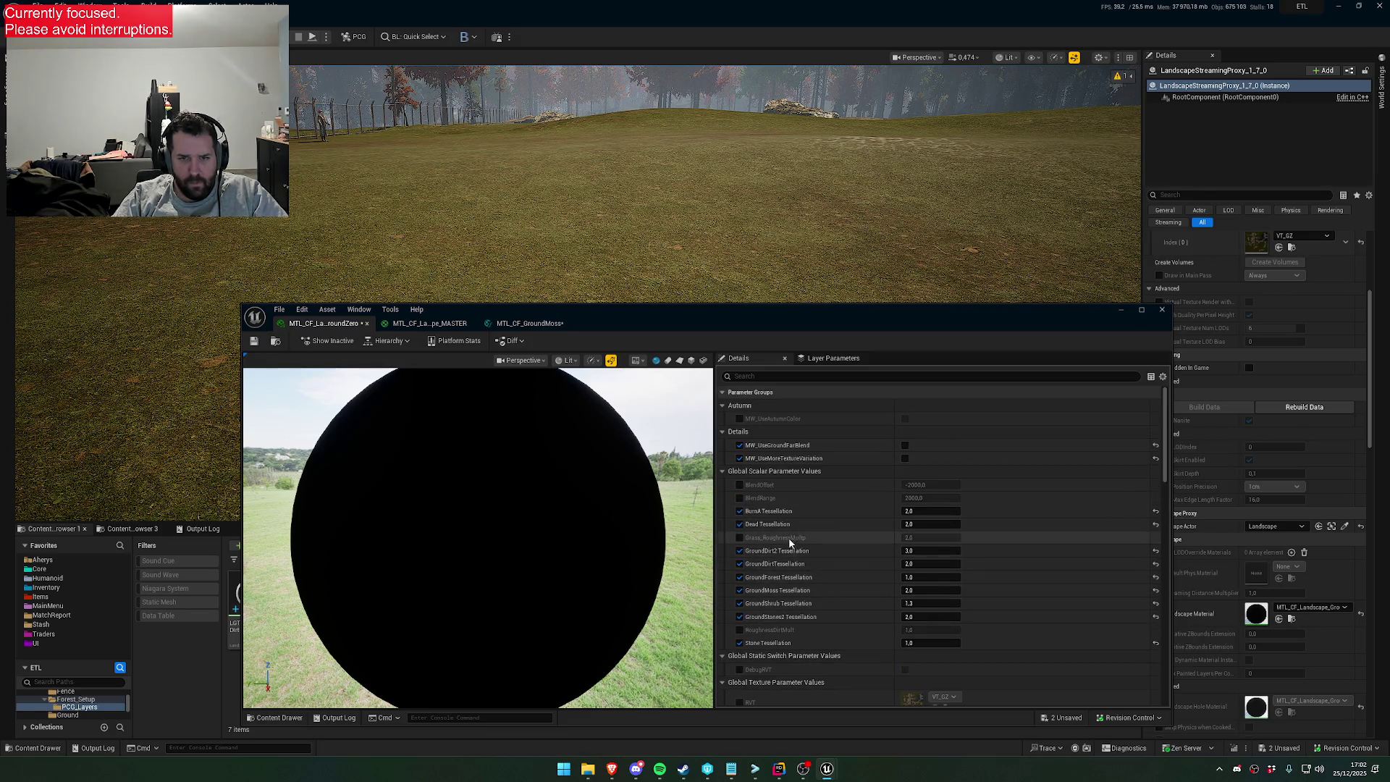
Override Grass_RoughnessMultp on the instance, trying 1, 0 and 2 before settling on 5.0
click(740, 537)
drag(934, 539, 934, 539)
click(935, 539)
text(0)
key(Return)
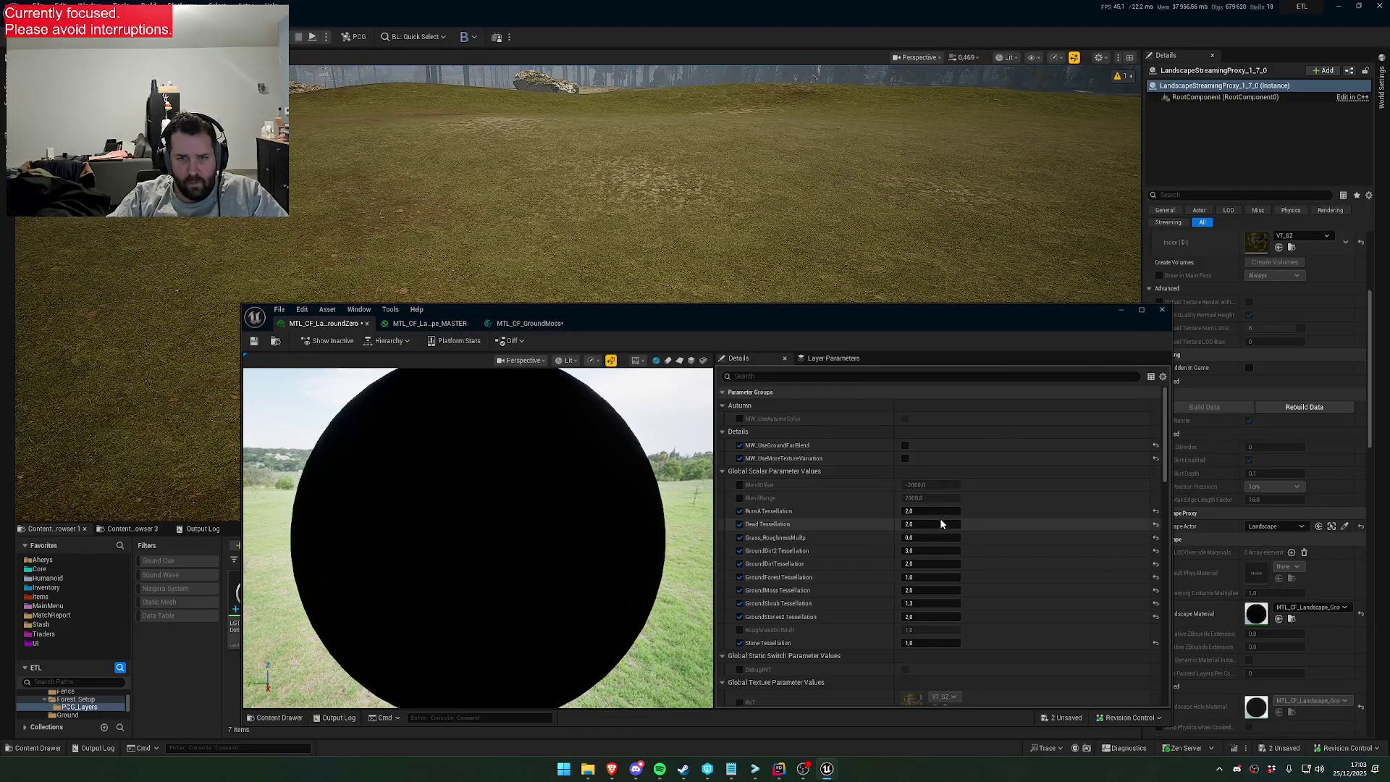
click(938, 538)
text(2)
key(Return)
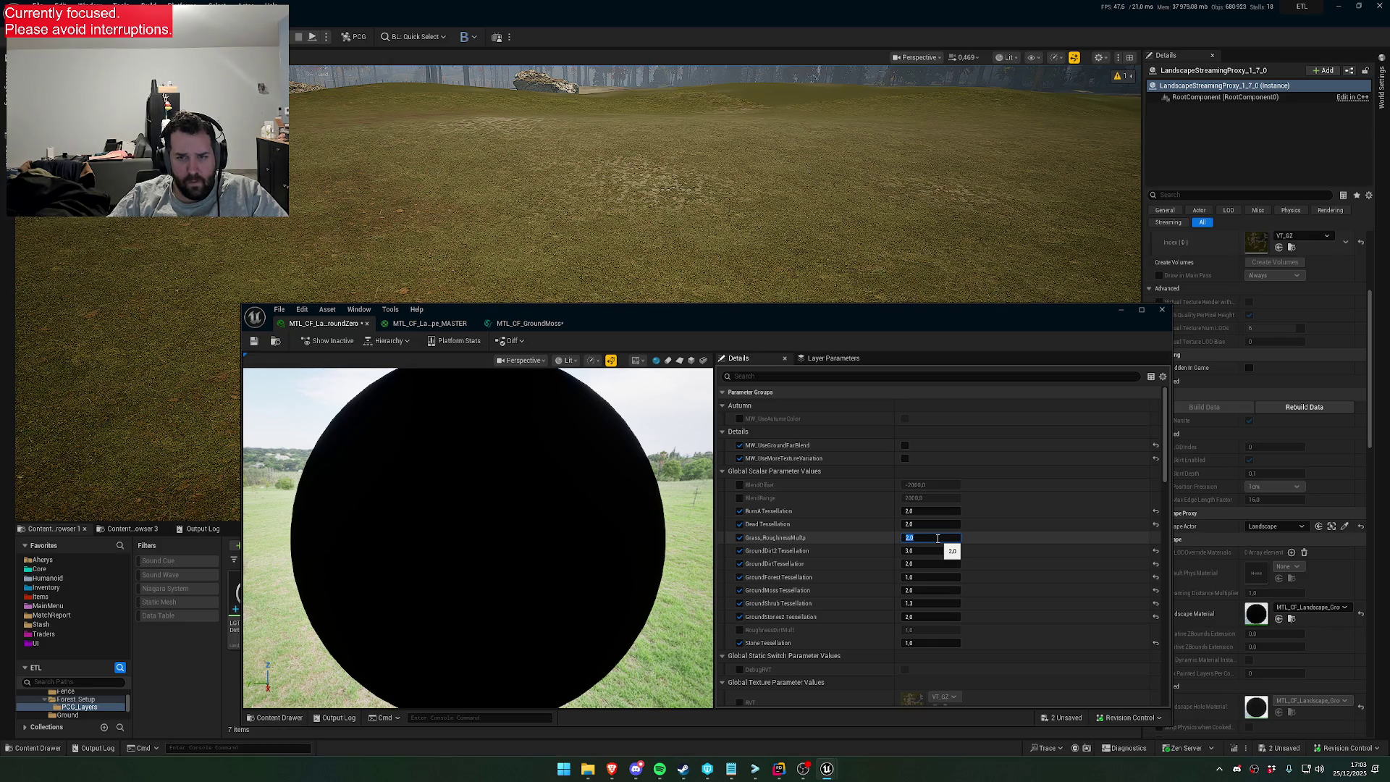
key(Return)
key(Return)
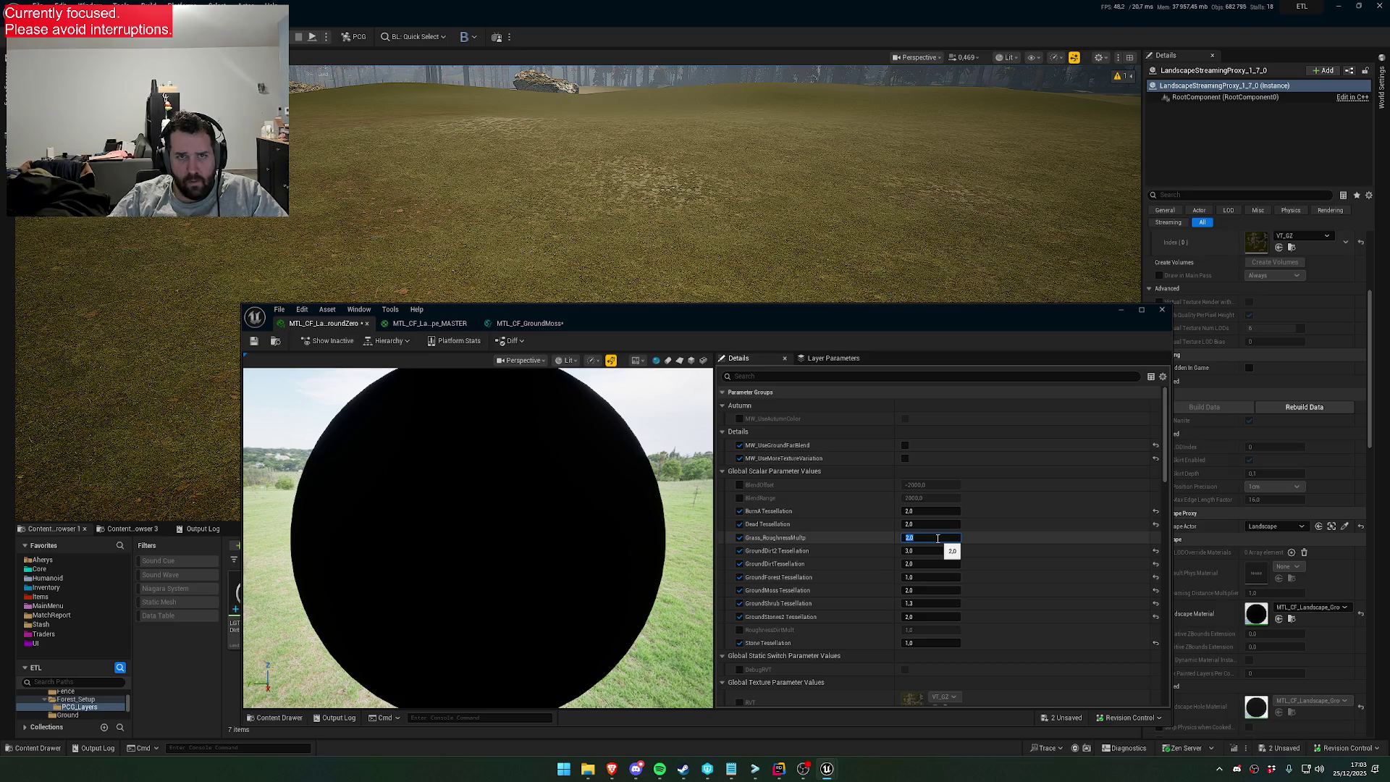
drag(687, 311, 649, 387)
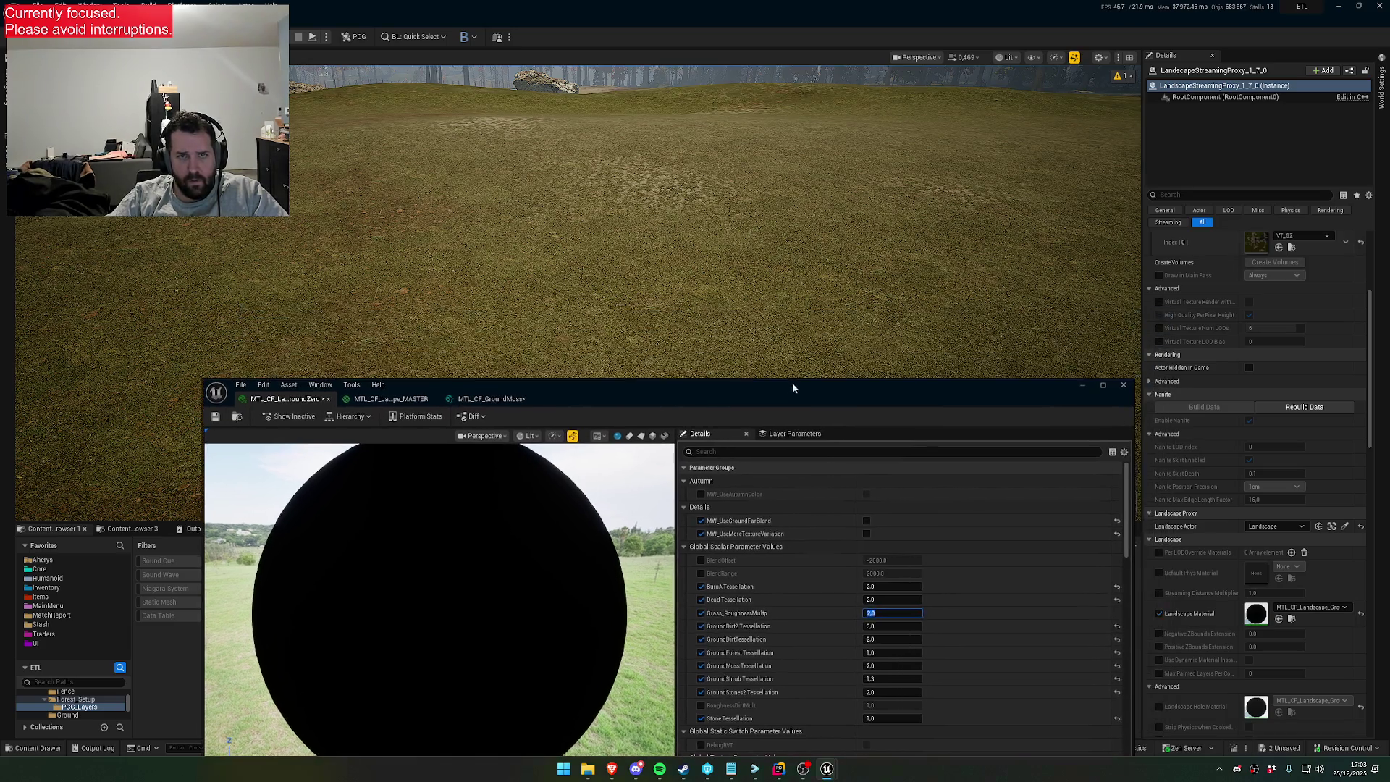
Turn the view toward the field rock and save the retinted ground material
scroll(715, 217, up, 2)
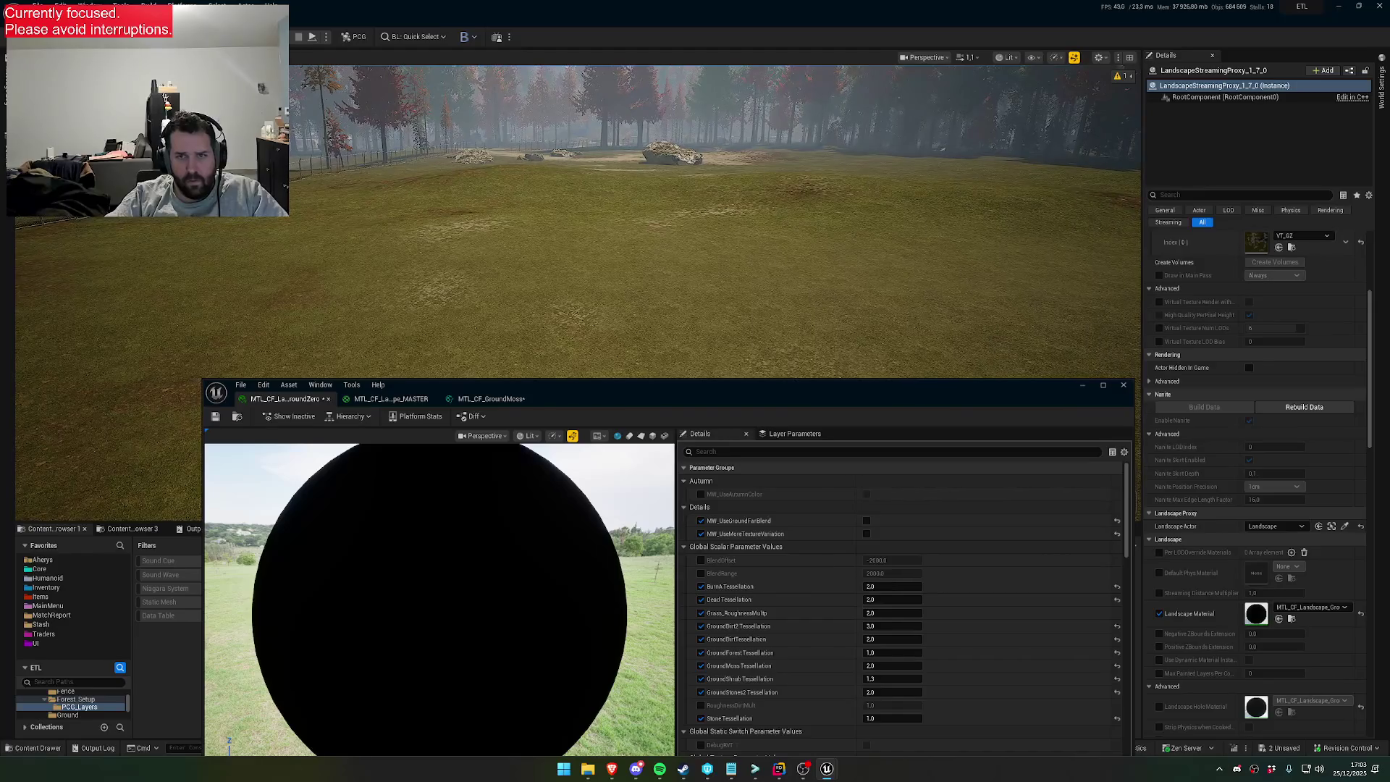
scroll(716, 218, down, 2)
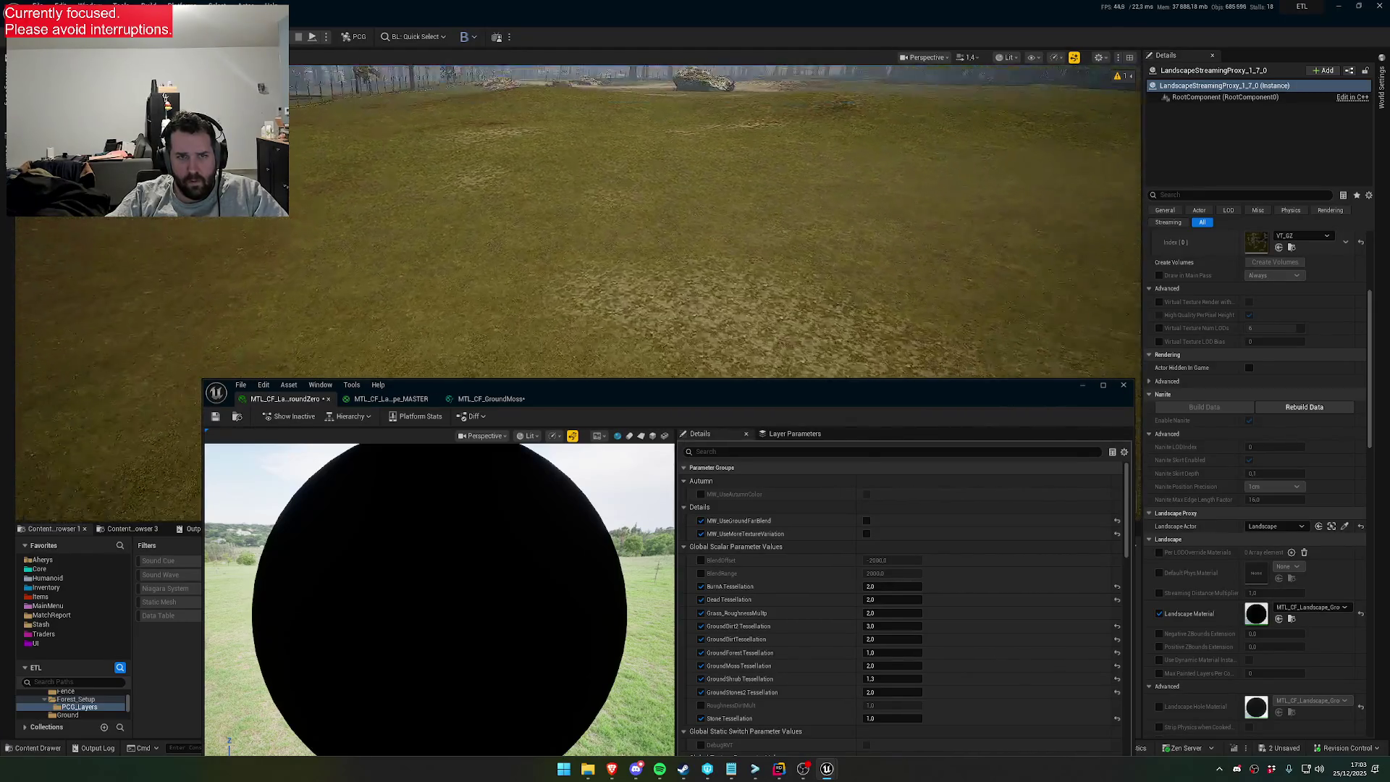
drag(715, 217, 745, 215)
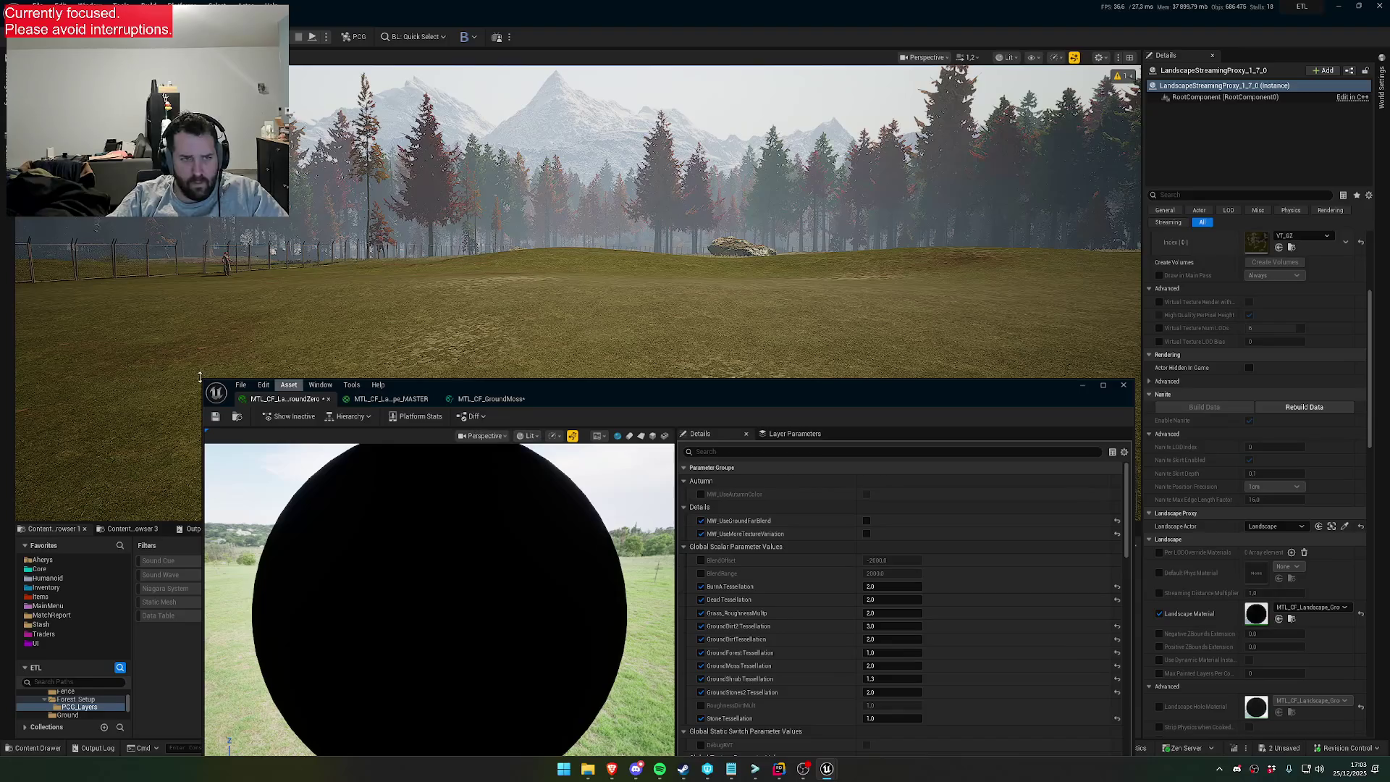
click(215, 417)
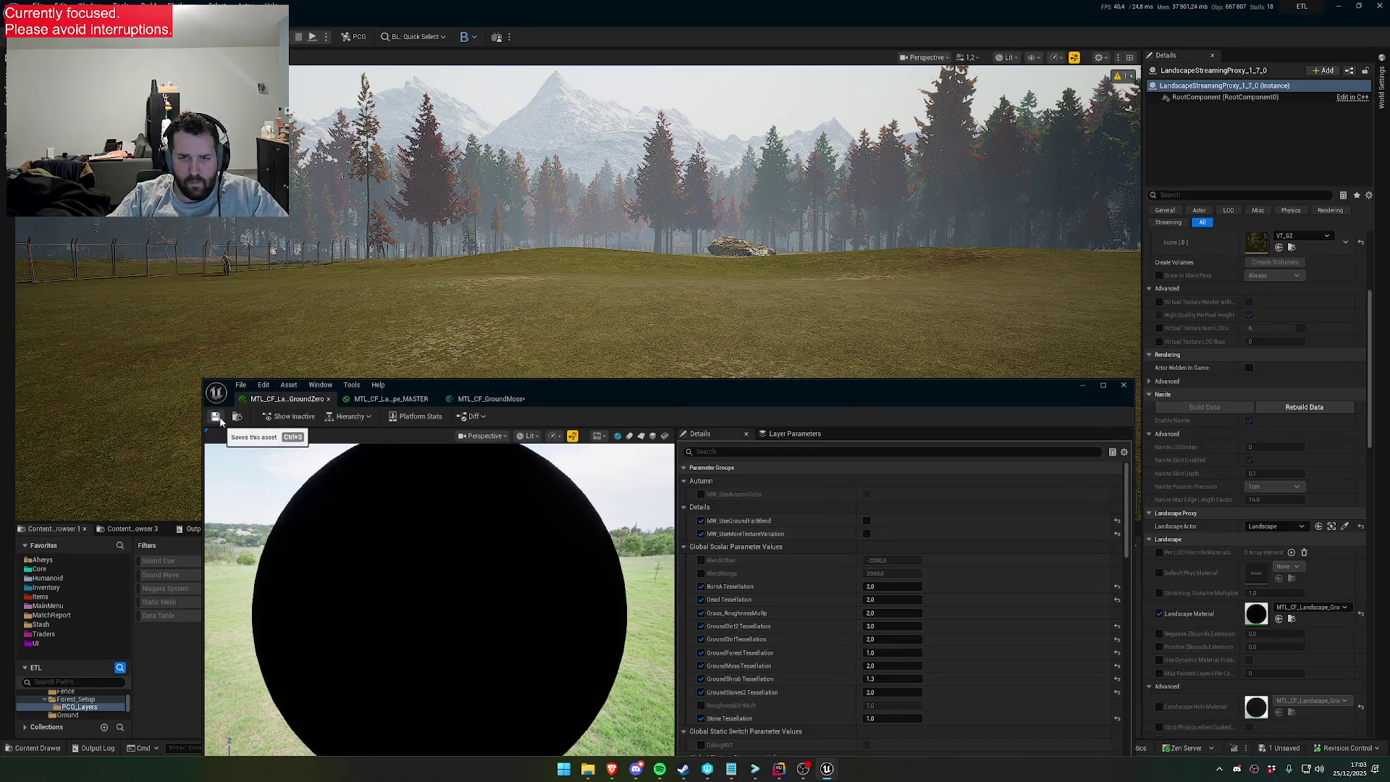
drag(629, 383, 415, 544)
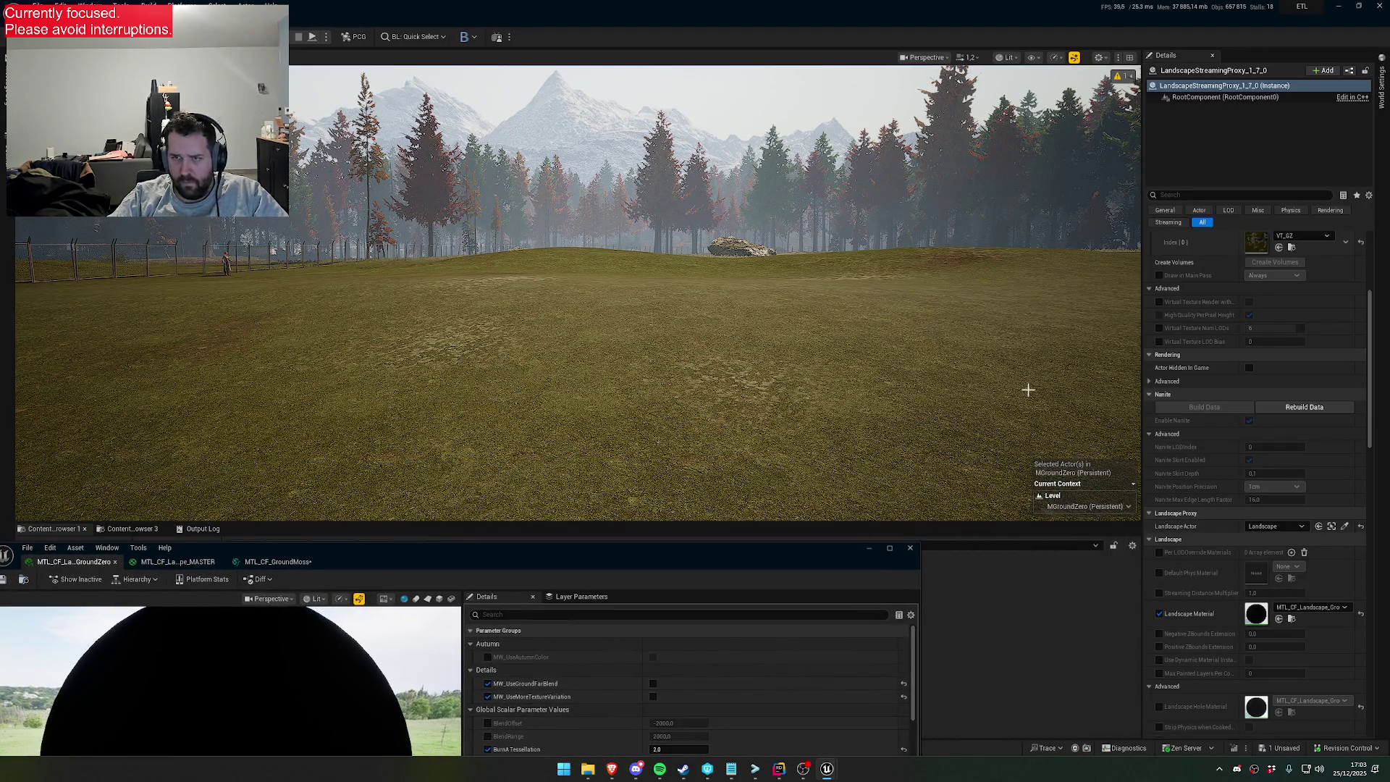
Rebuild the Nanite data for the landscape streaming proxy, leaving runtime virtual textures unchanged
scroll(1284, 333, up, 3)
click(1287, 331)
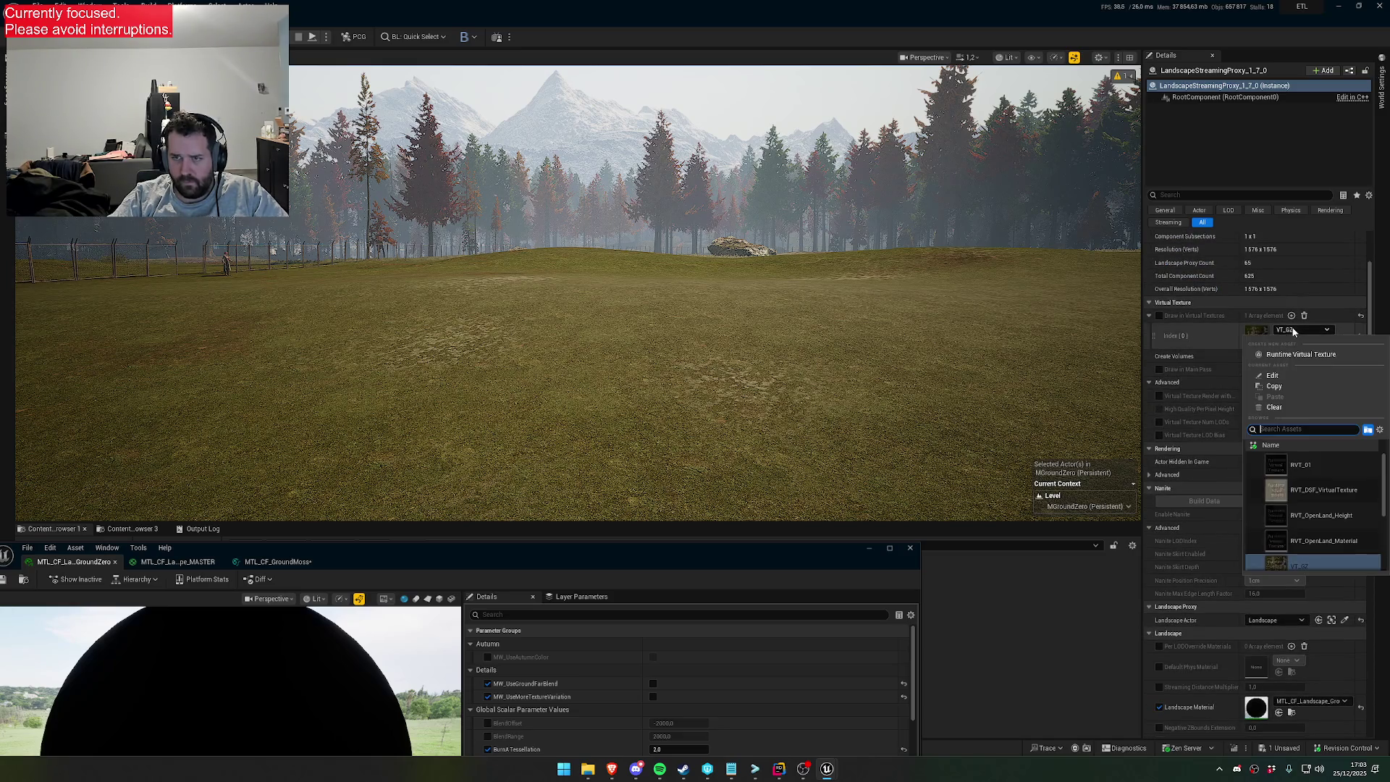
click(1222, 333)
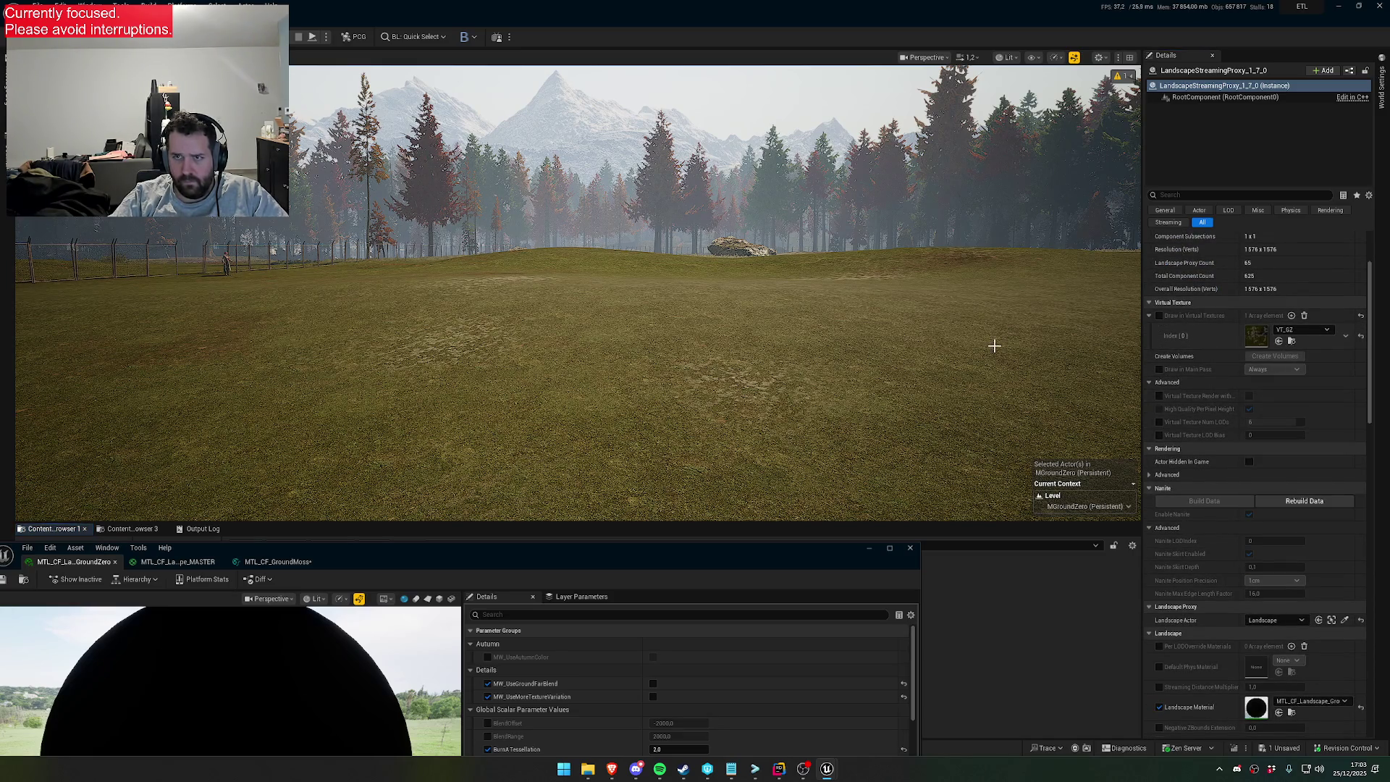
click(1318, 501)
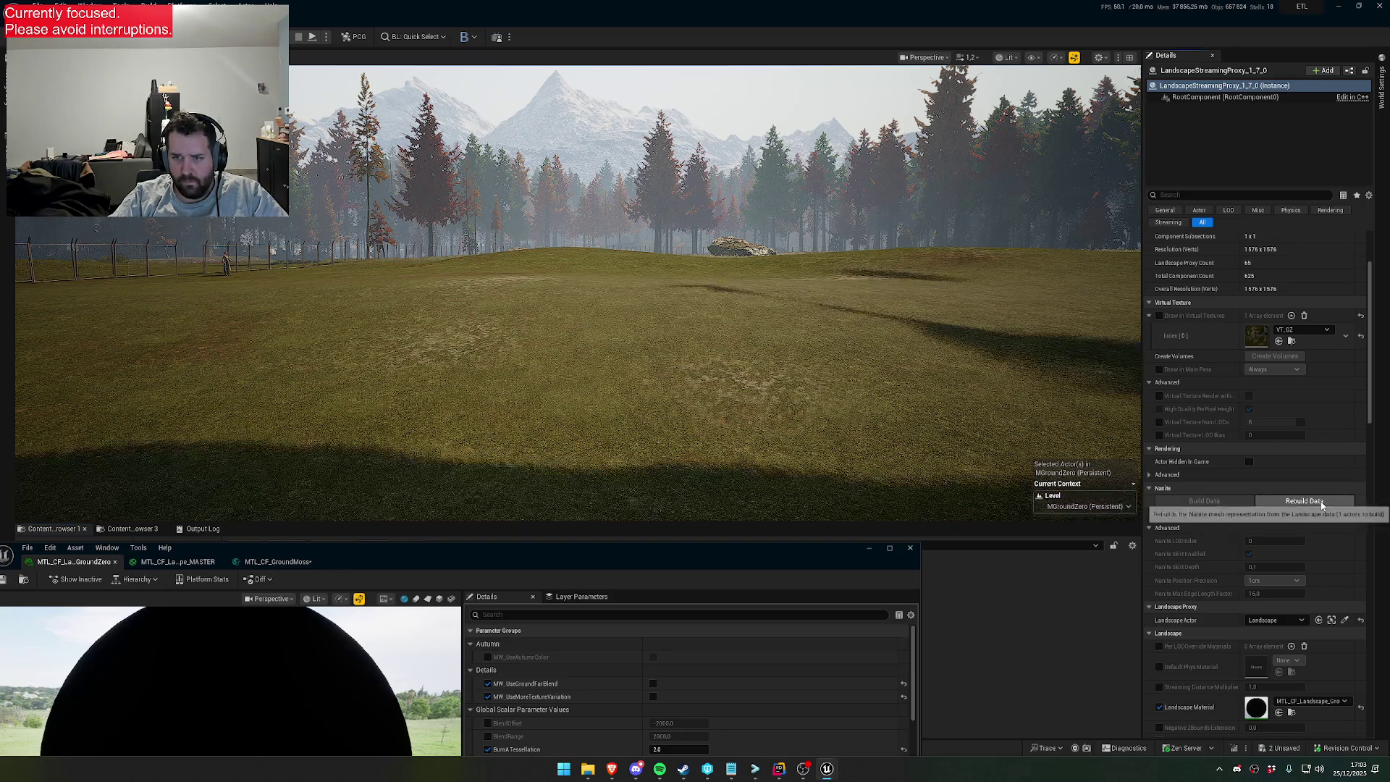
View the meadow from above, reselect the streaming proxy, enter landscape mode, and play in editor
mouse_move(1073, 427)
mouse_down()
mouse_move(1072, 463)
mouse_move(1073, 431)
mouse_up()
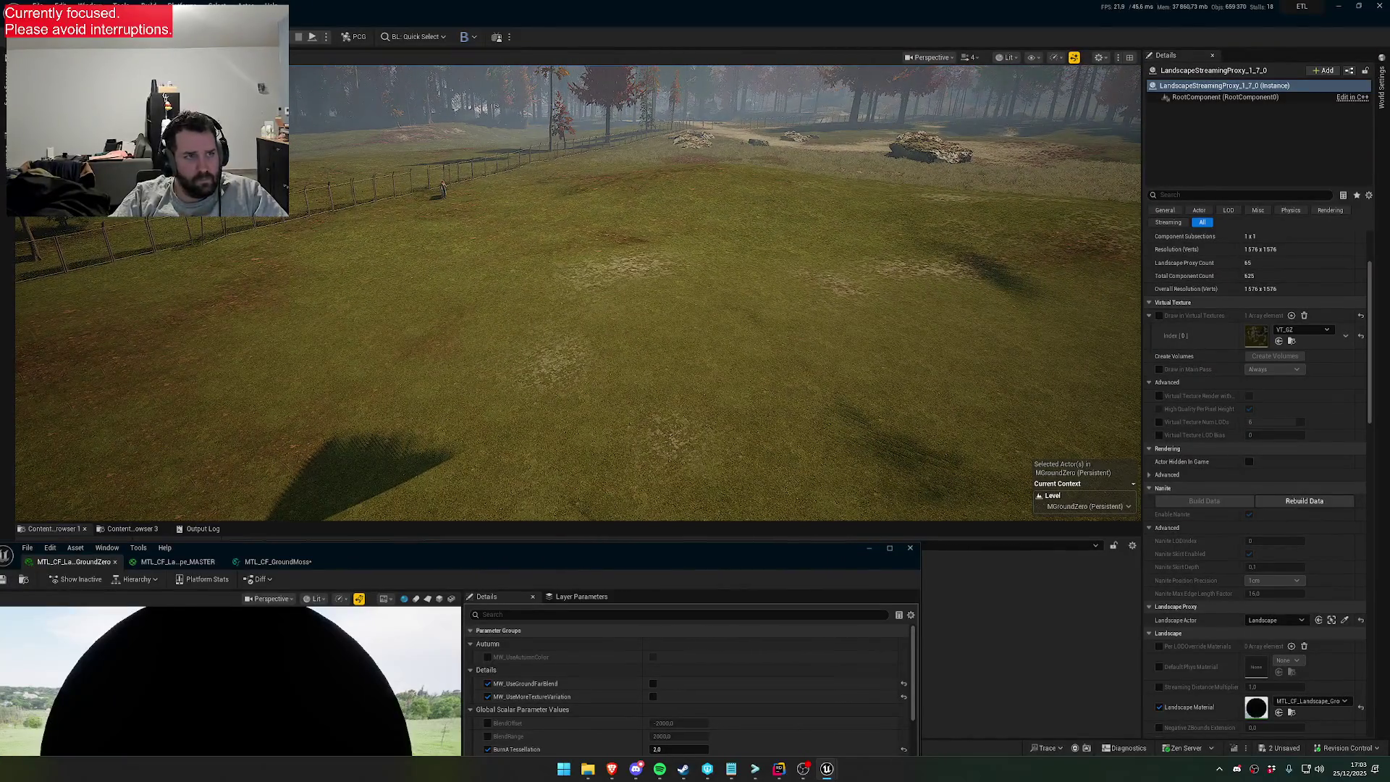
click(717, 304)
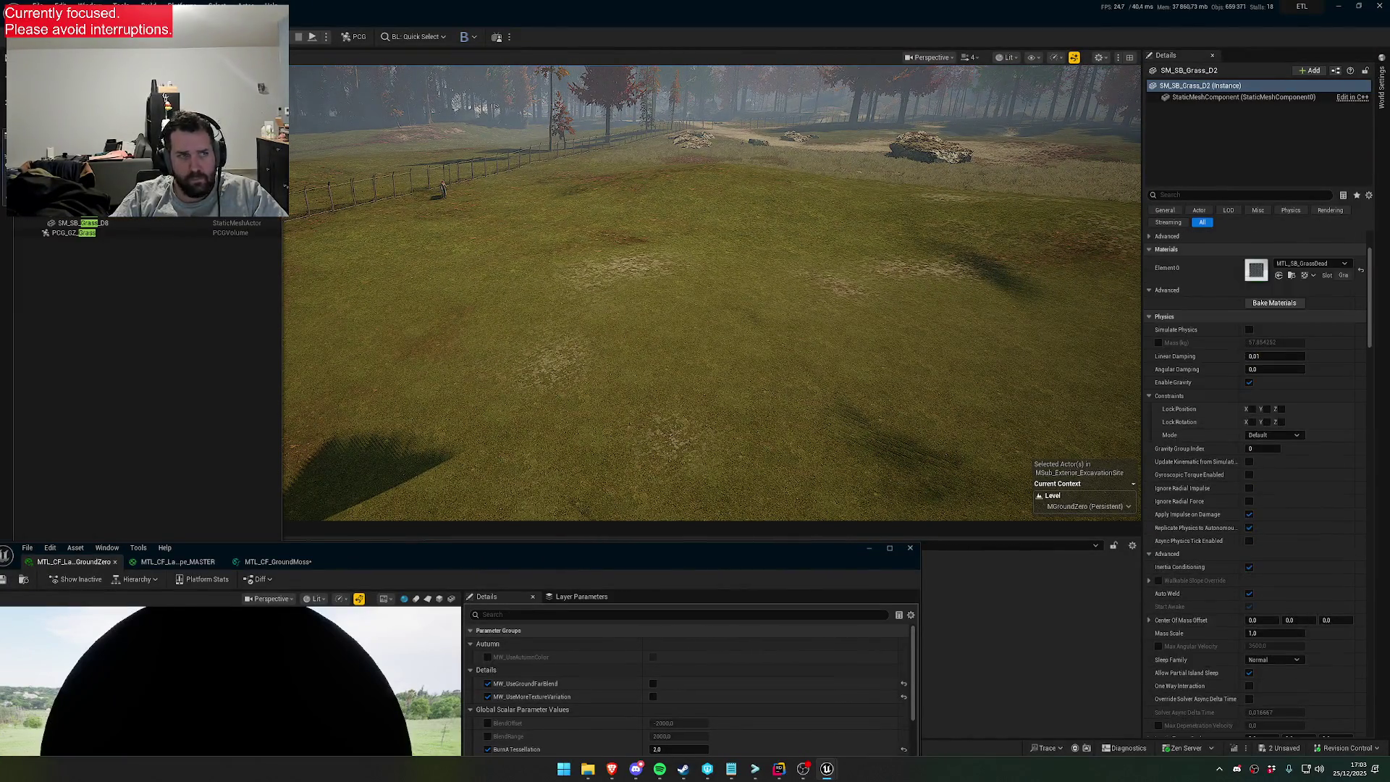
click(716, 326)
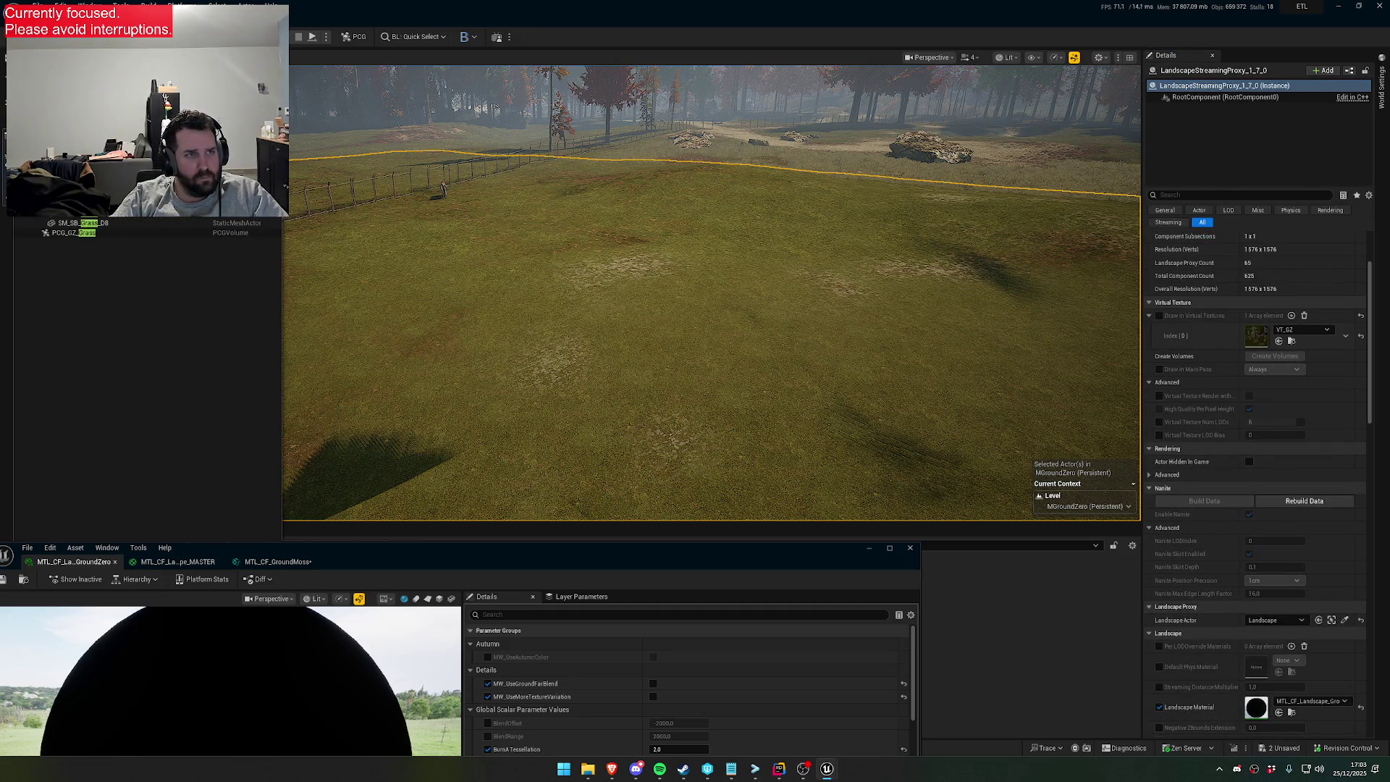
key(shift+2)
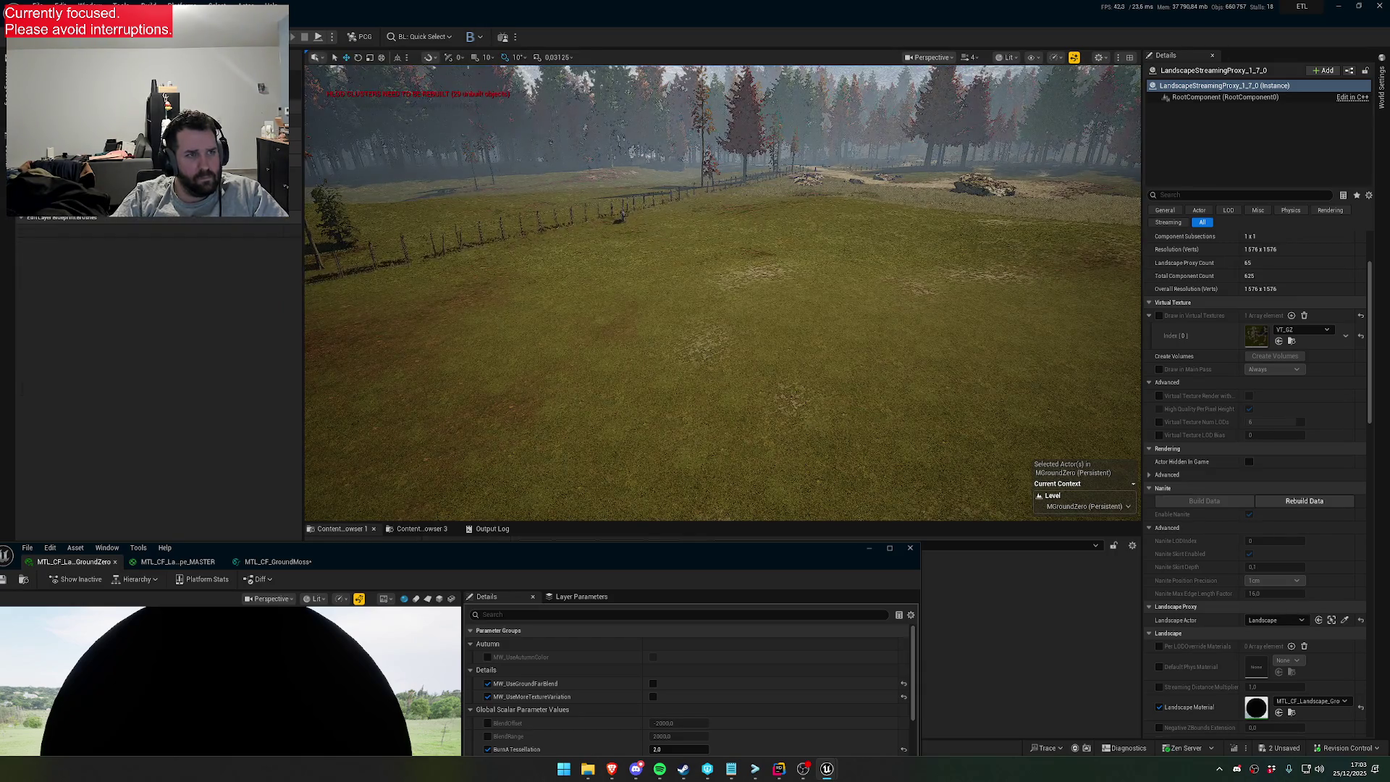
key(alt+p)
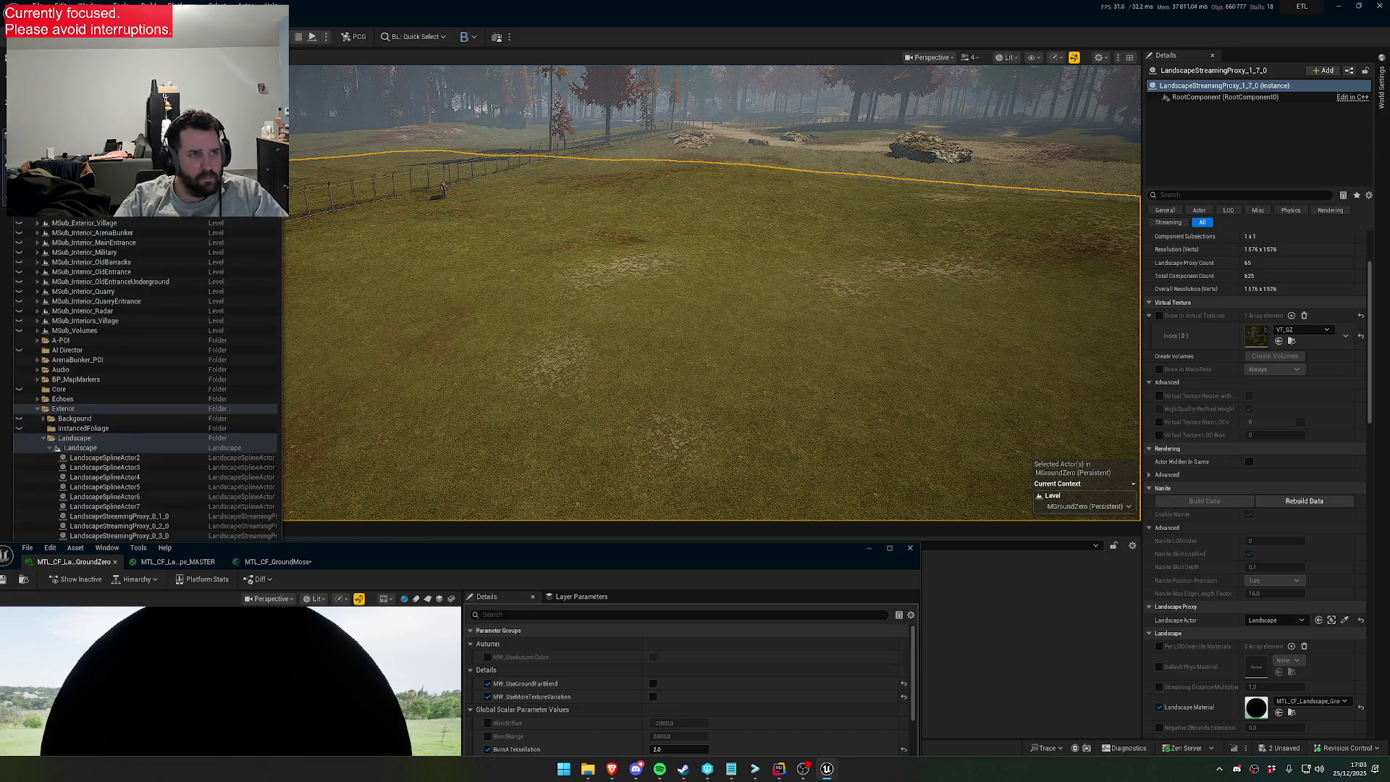
Select the whole Landscape actor and rebuild its Nanite data
click(113, 449)
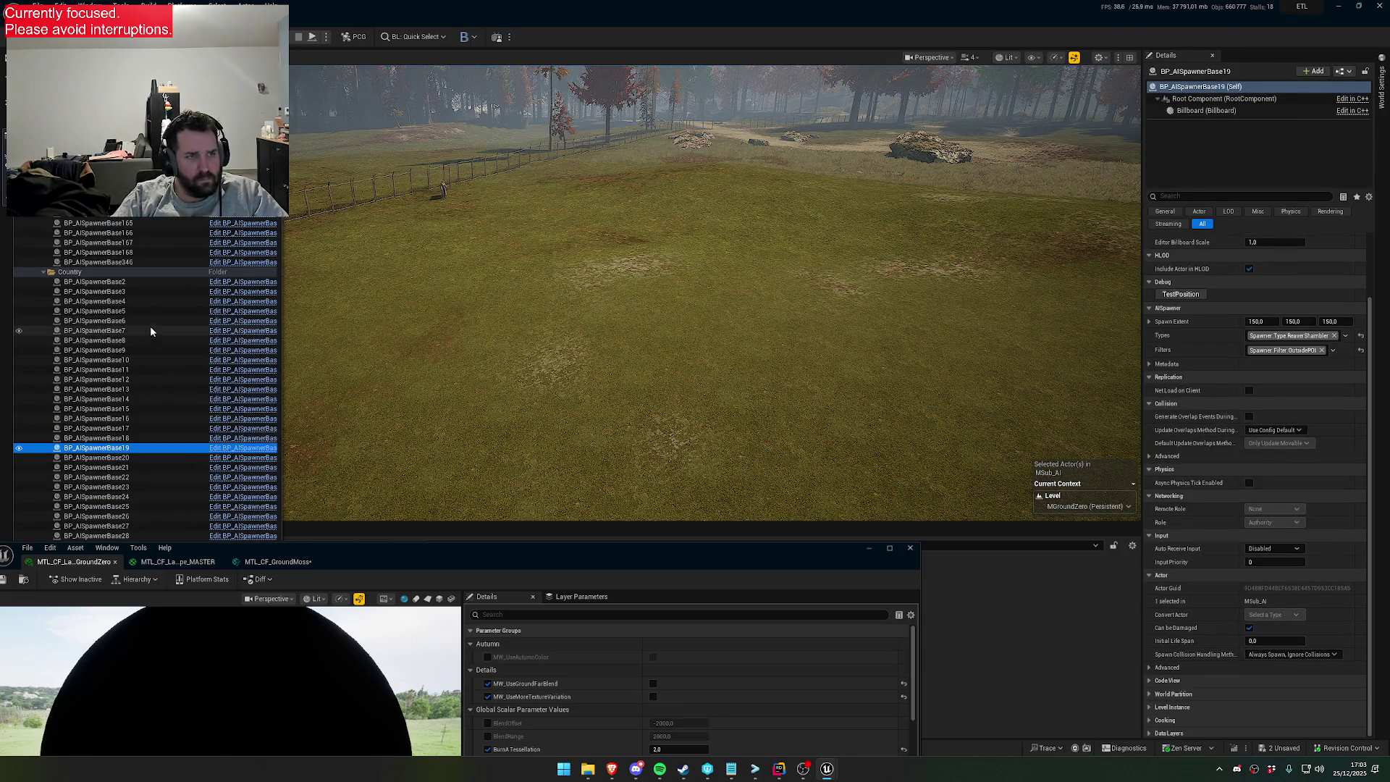
click(326, 210)
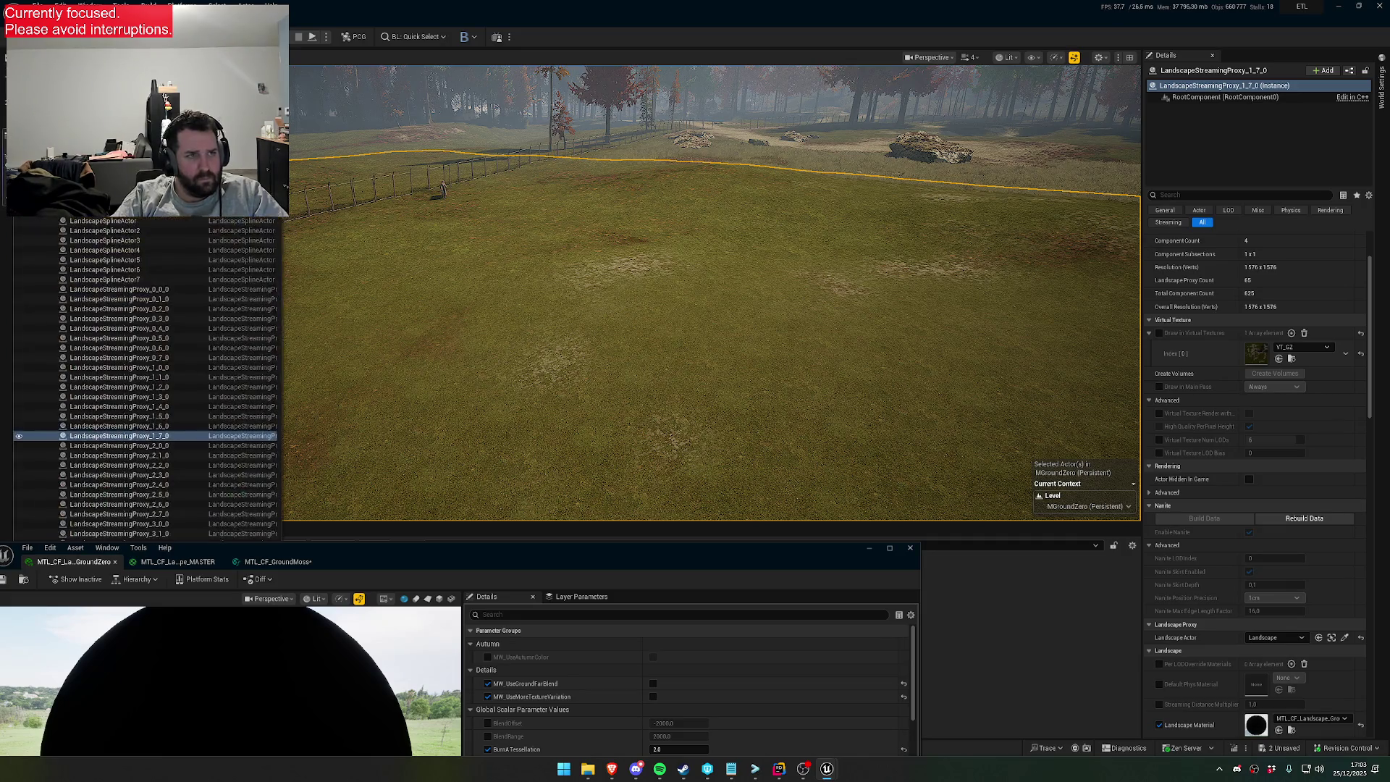
scroll(94, 228, up, 2)
click(80, 227)
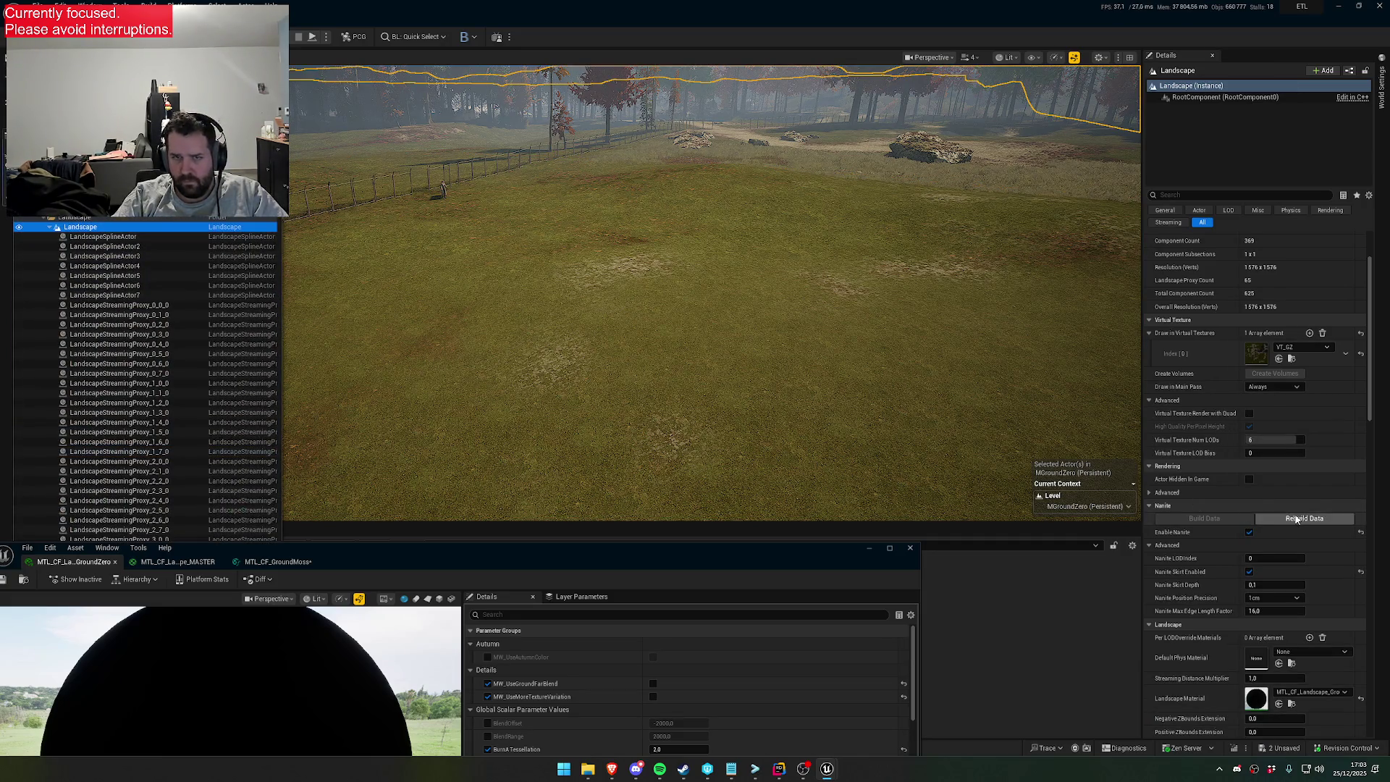
click(1297, 519)
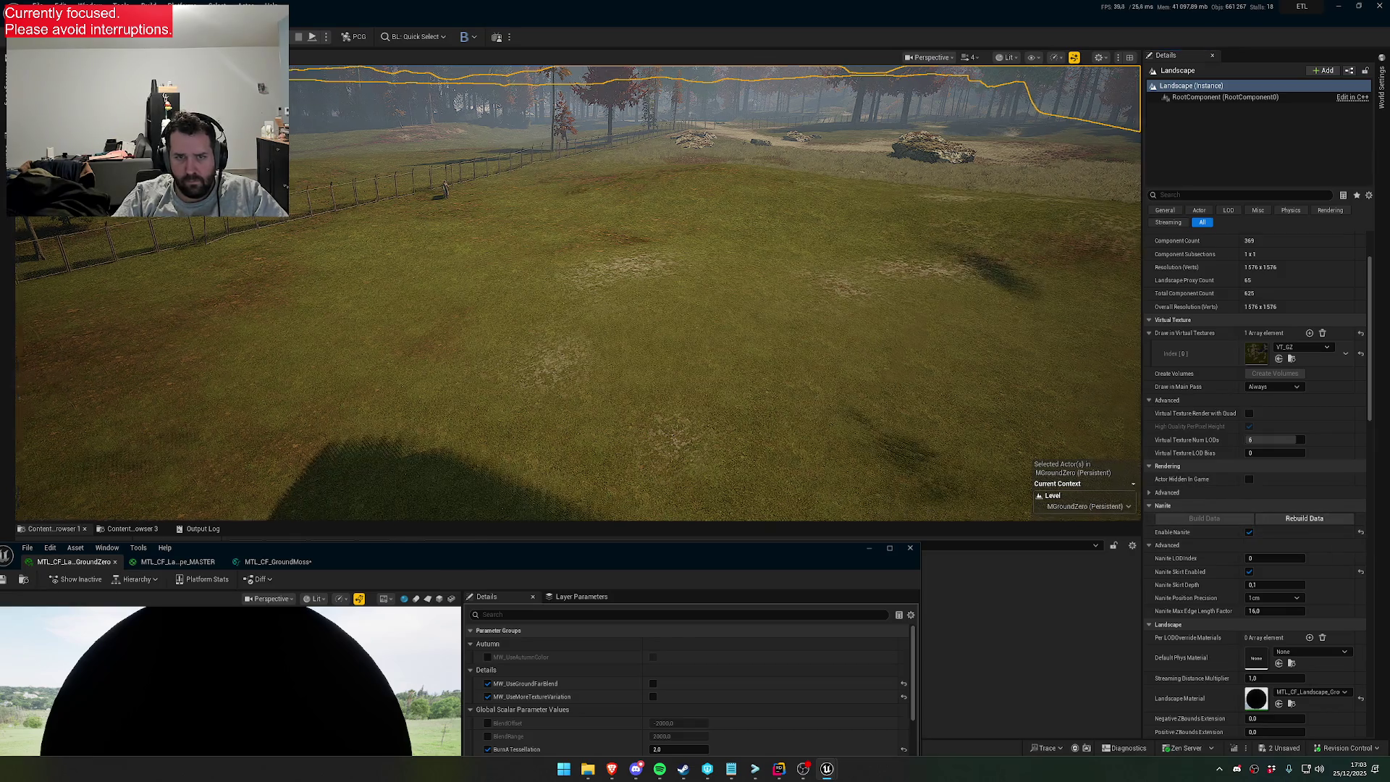
Fly toward the fenced field and treeline to inspect the refreshed ground
scroll(572, 290, up, 2)
scroll(874, 337, down, 2)
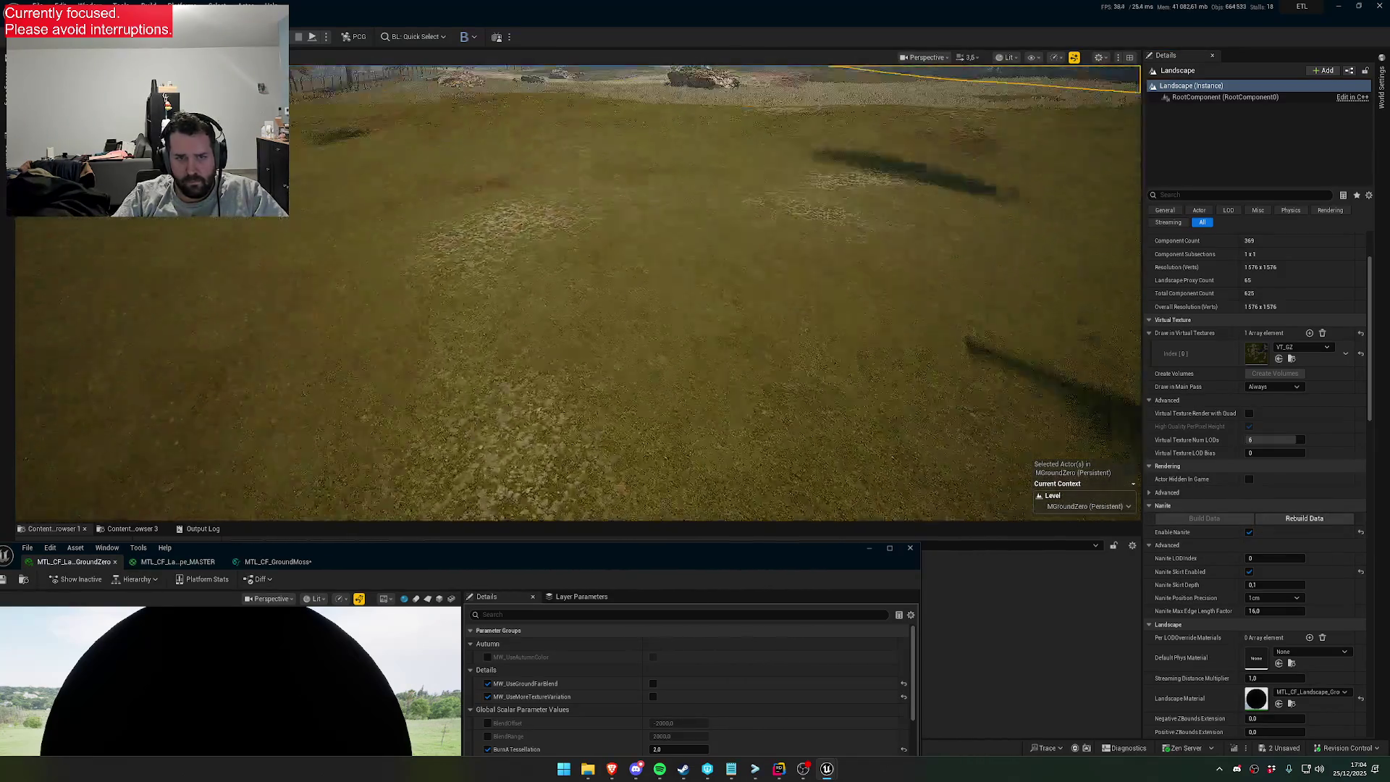
scroll(846, 347, down, 1)
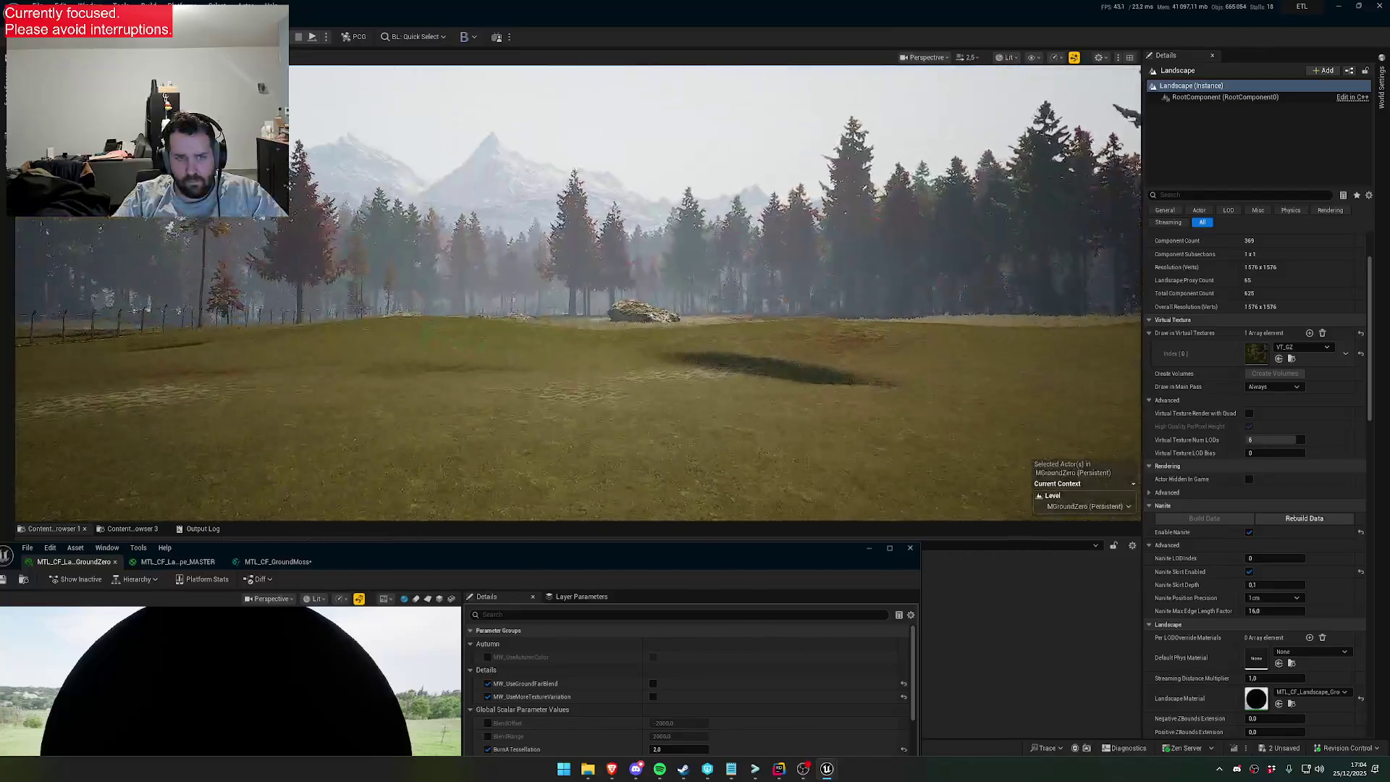
drag(572, 290, 528, 250)
click(580, 362)
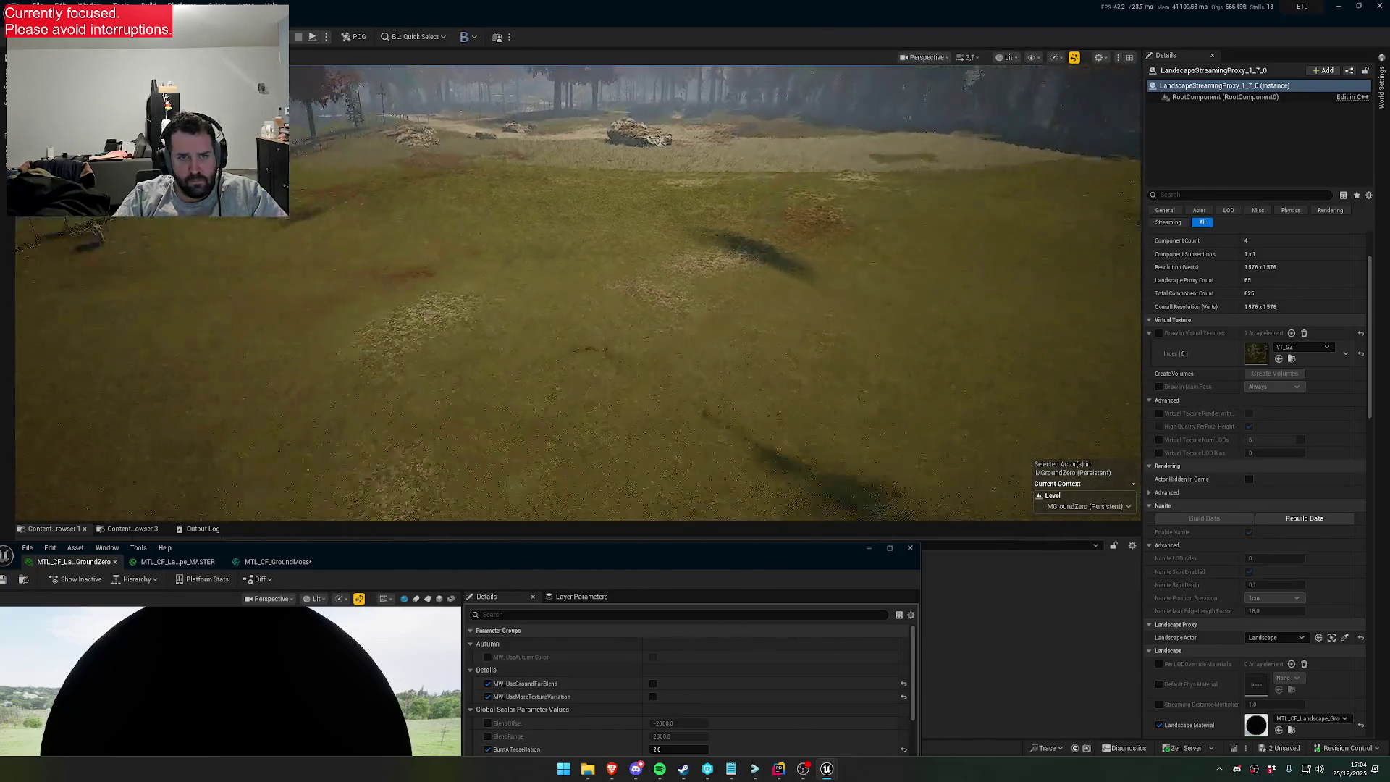
drag(572, 290, 587, 268)
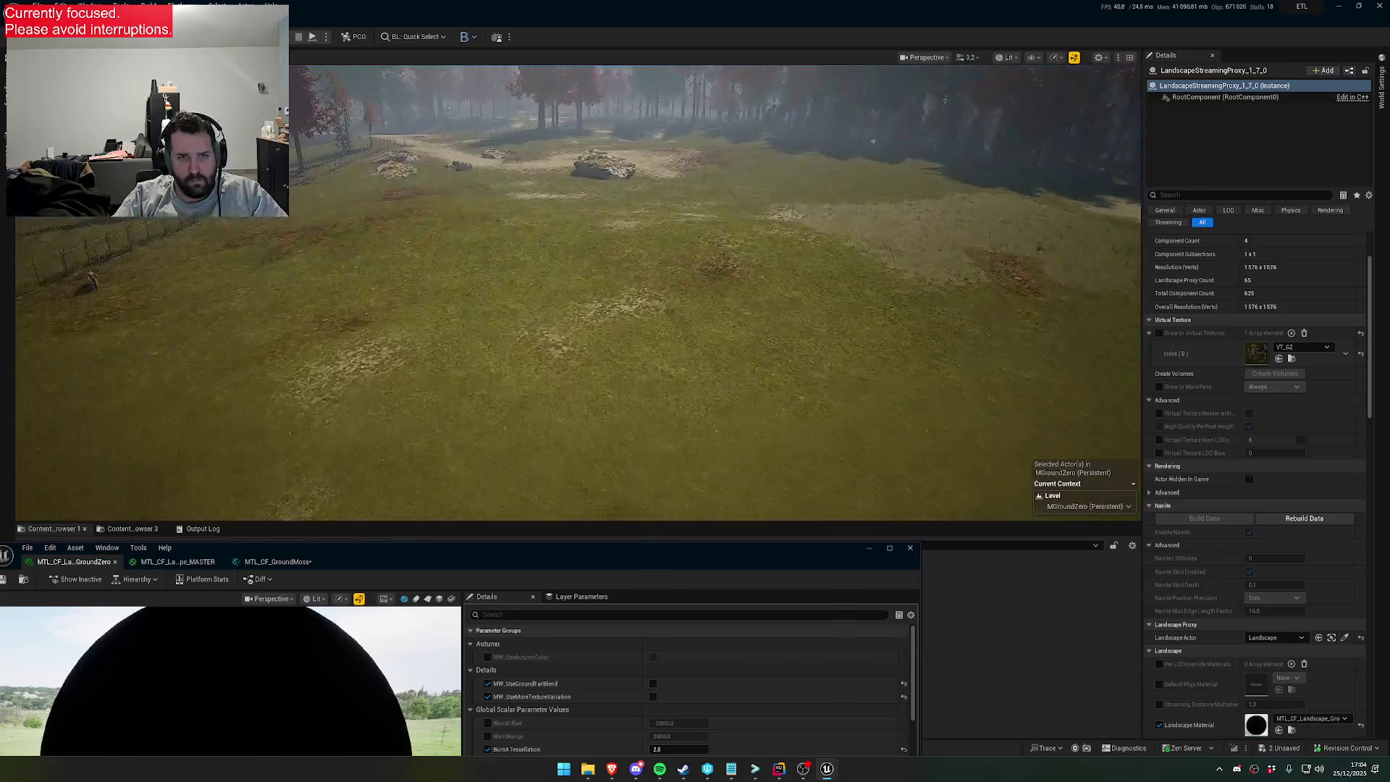
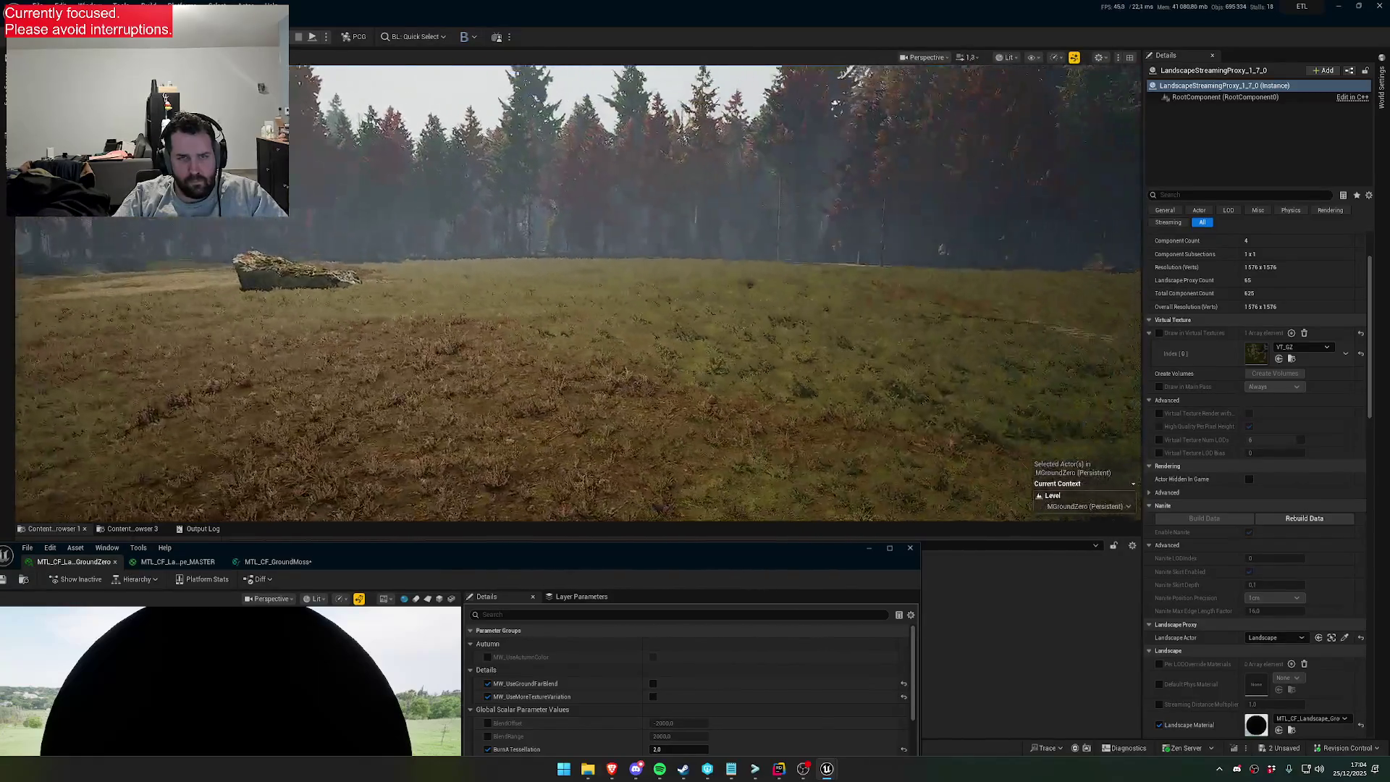
Fly the viewport camera across the meadow toward the rocks and trees
key(w)
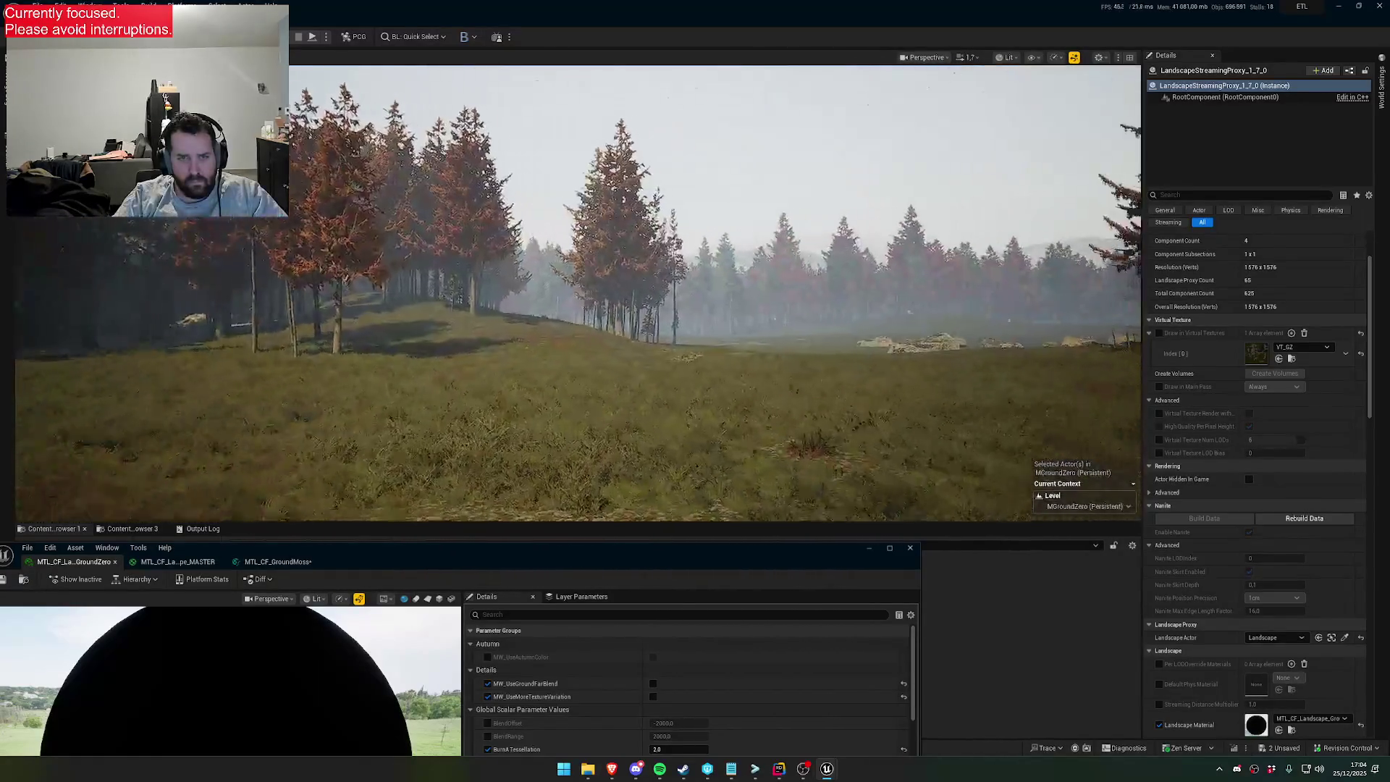
scroll(579, 290, up, 1)
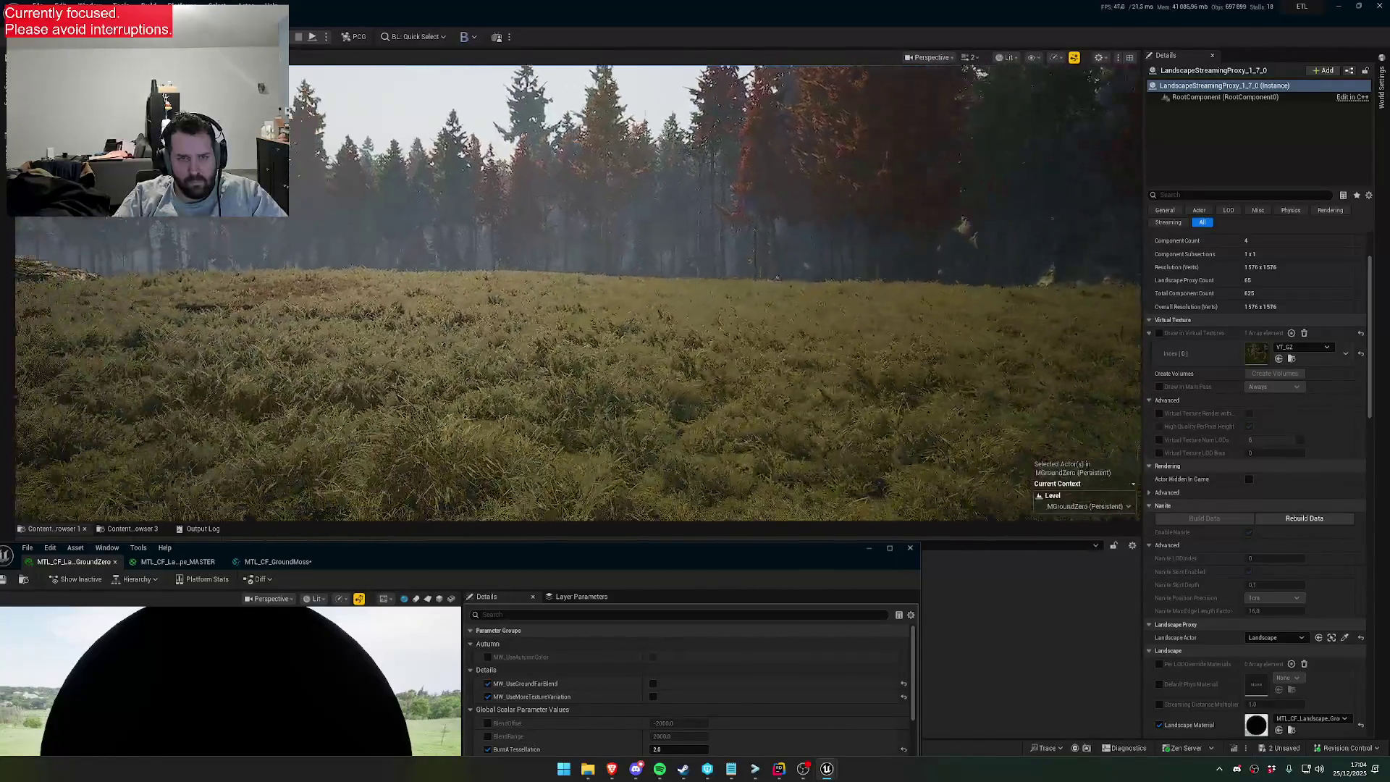
scroll(580, 289, down, 2)
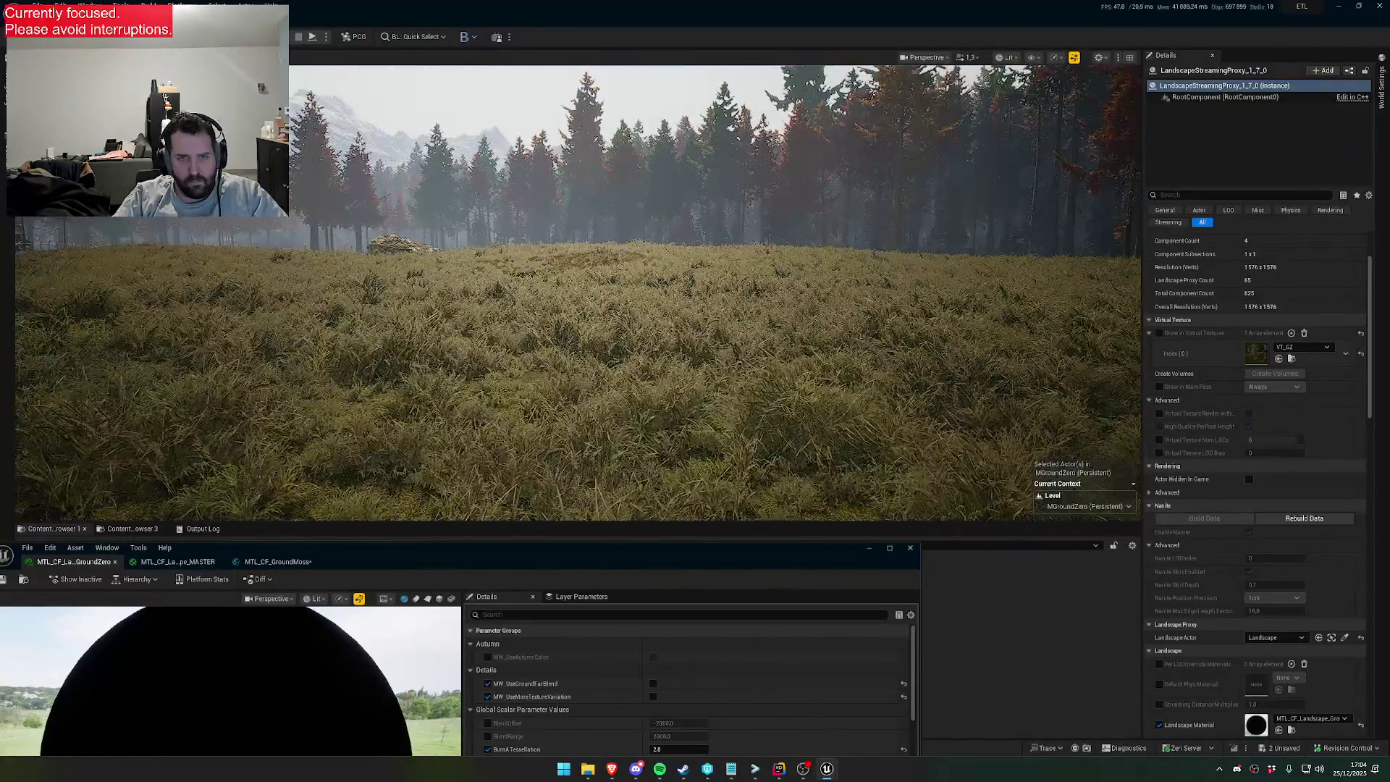
key(w)
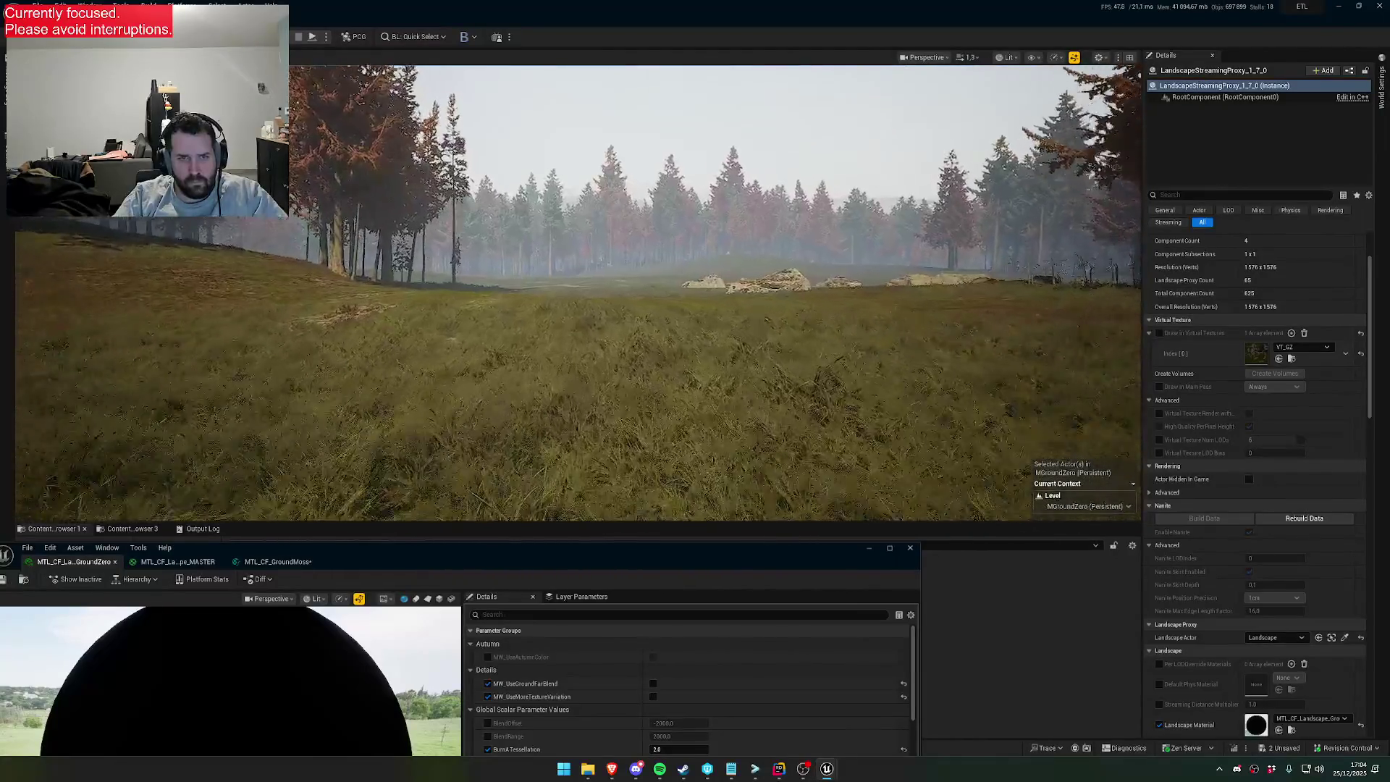
key(w)
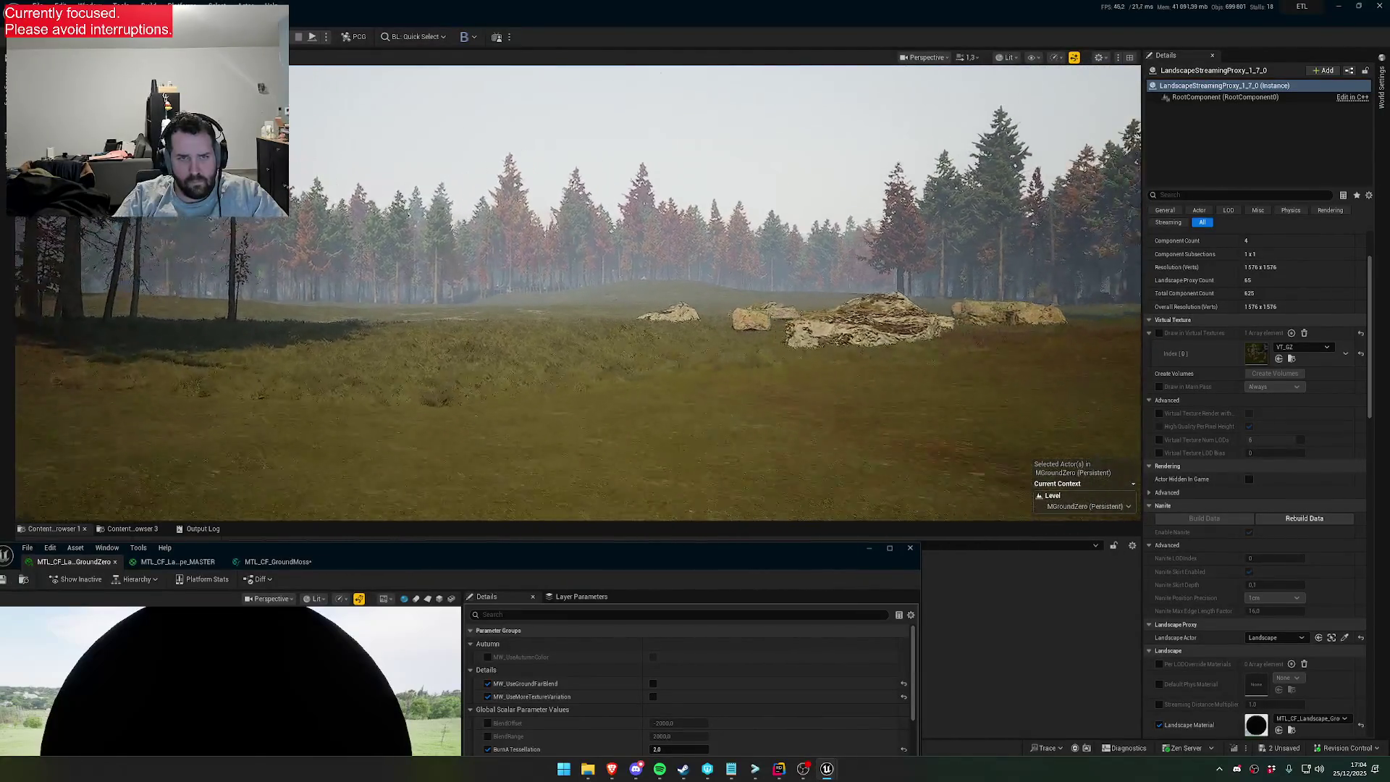
key(w)
scroll(579, 289, up, 1)
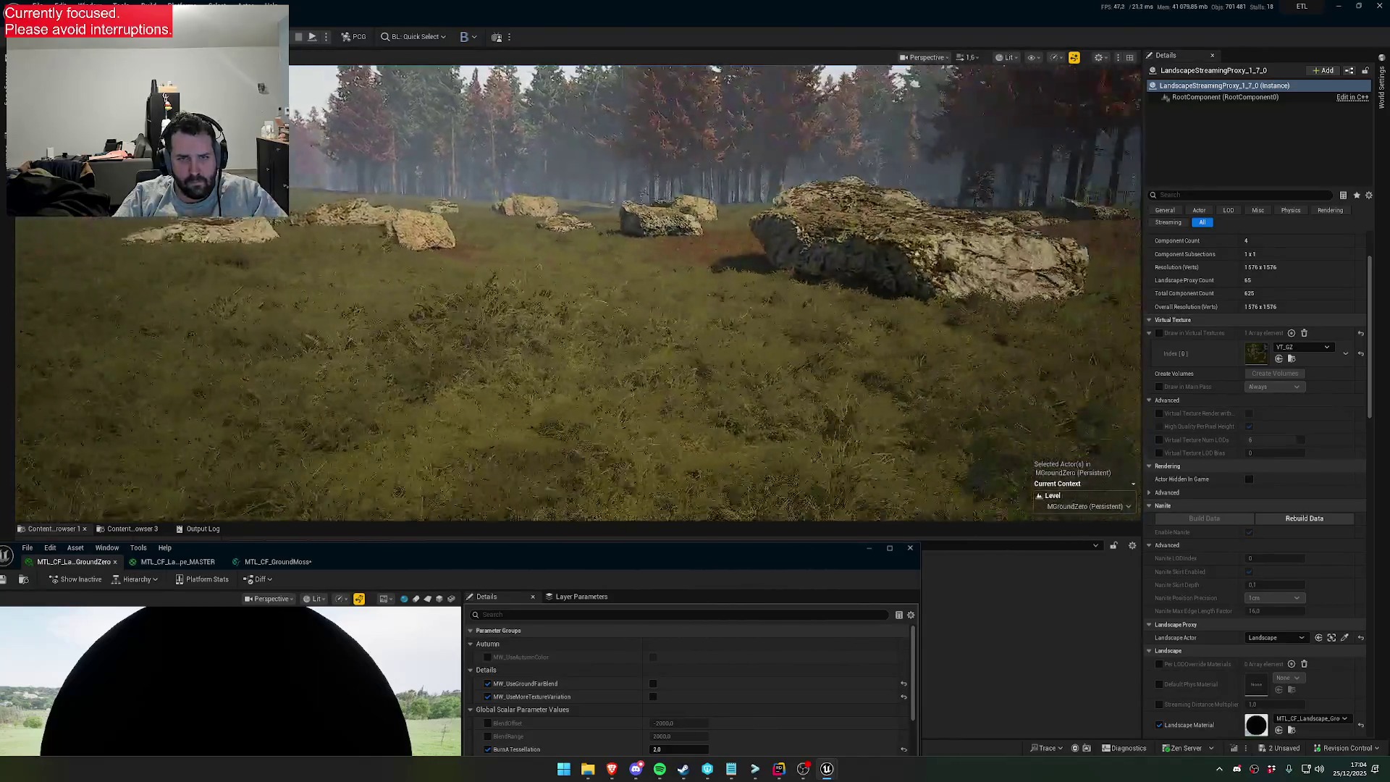
key(w)
scroll(579, 289, up, 2)
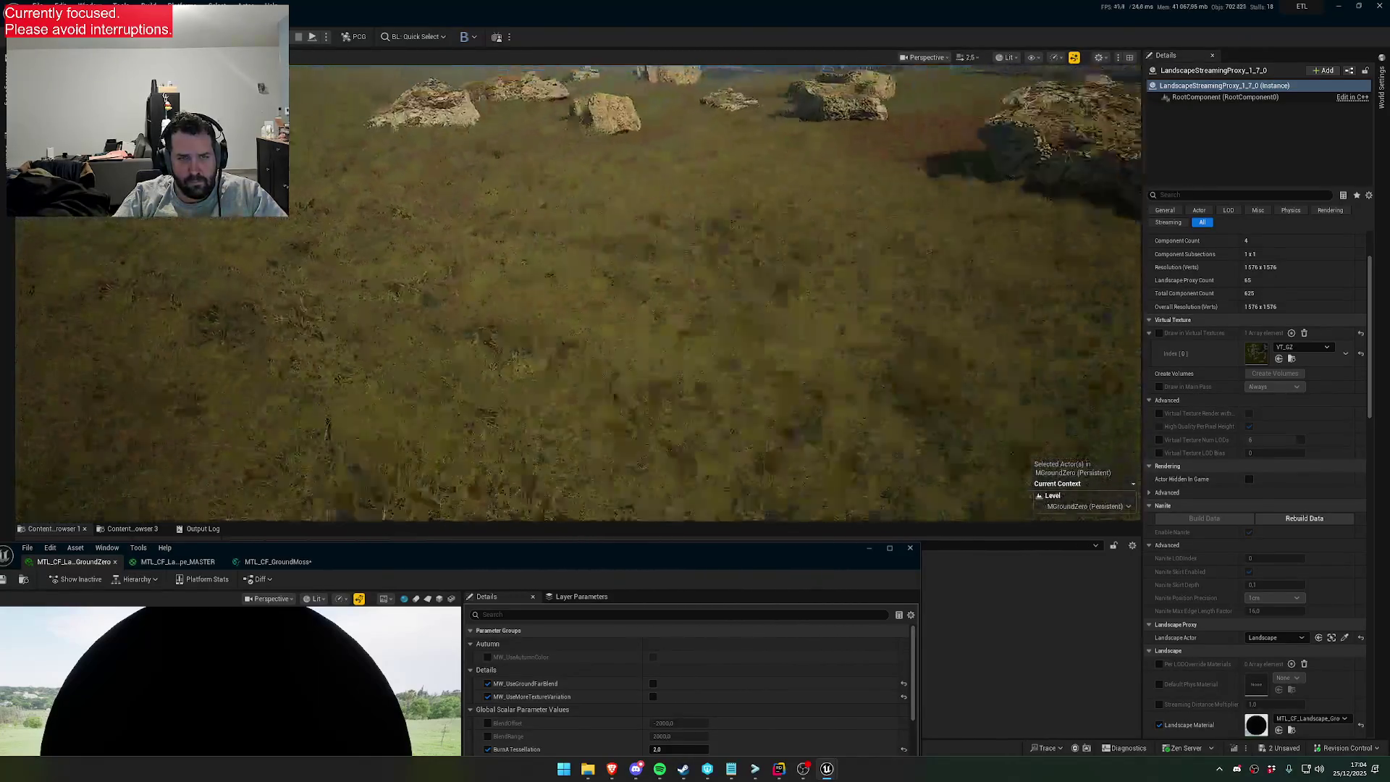
key(s)
scroll(747, 327, up, 2)
Switch the material editor from the MASTER material to GroundMoss and move it aside
mouse_move(649, 544)
mouse_down()
mouse_move(731, 753)
mouse_move(916, 458)
mouse_up()
click(455, 474)
click(543, 474)
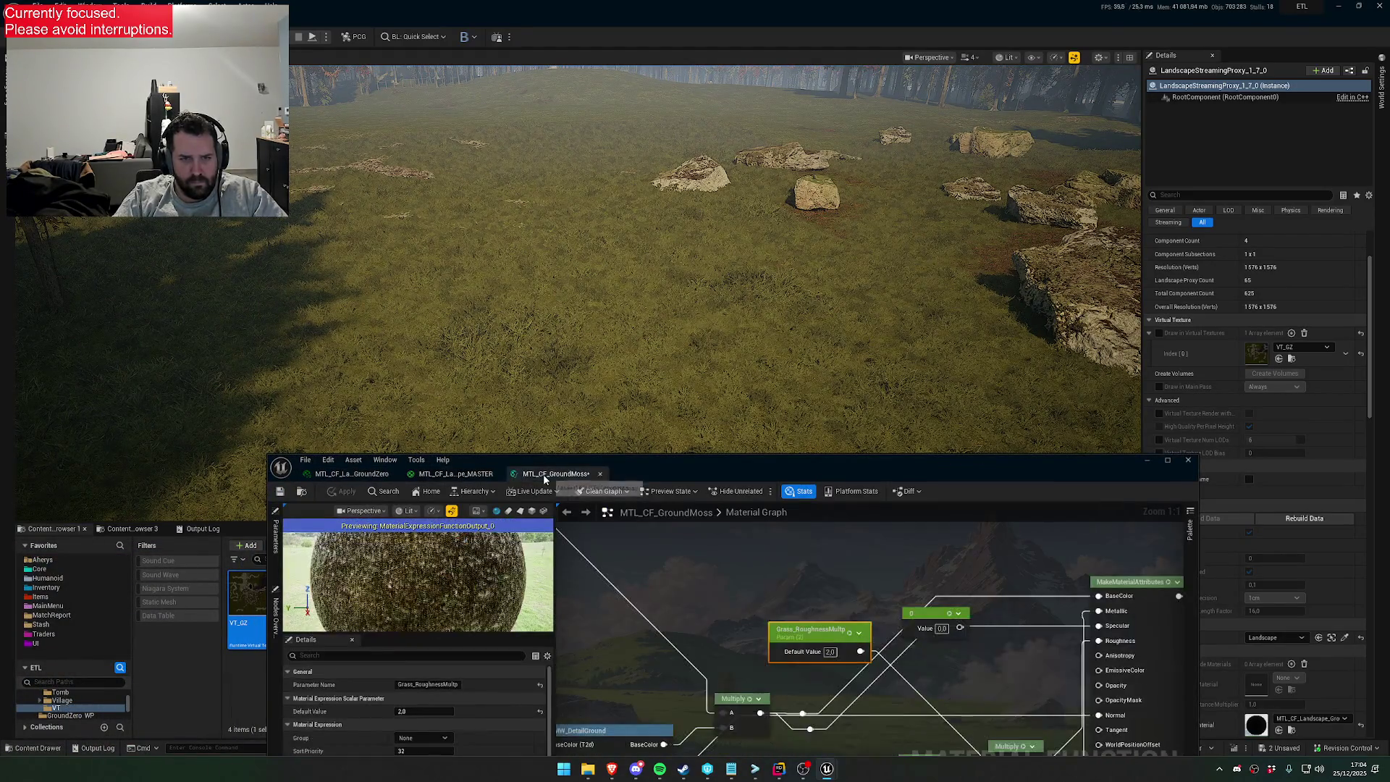
drag(637, 464, 573, 642)
Filter the Outliner by 'grass', select PCG_GZ_Grass and bring up its PCG_GZ_RuntimeGround graph
click(614, 515)
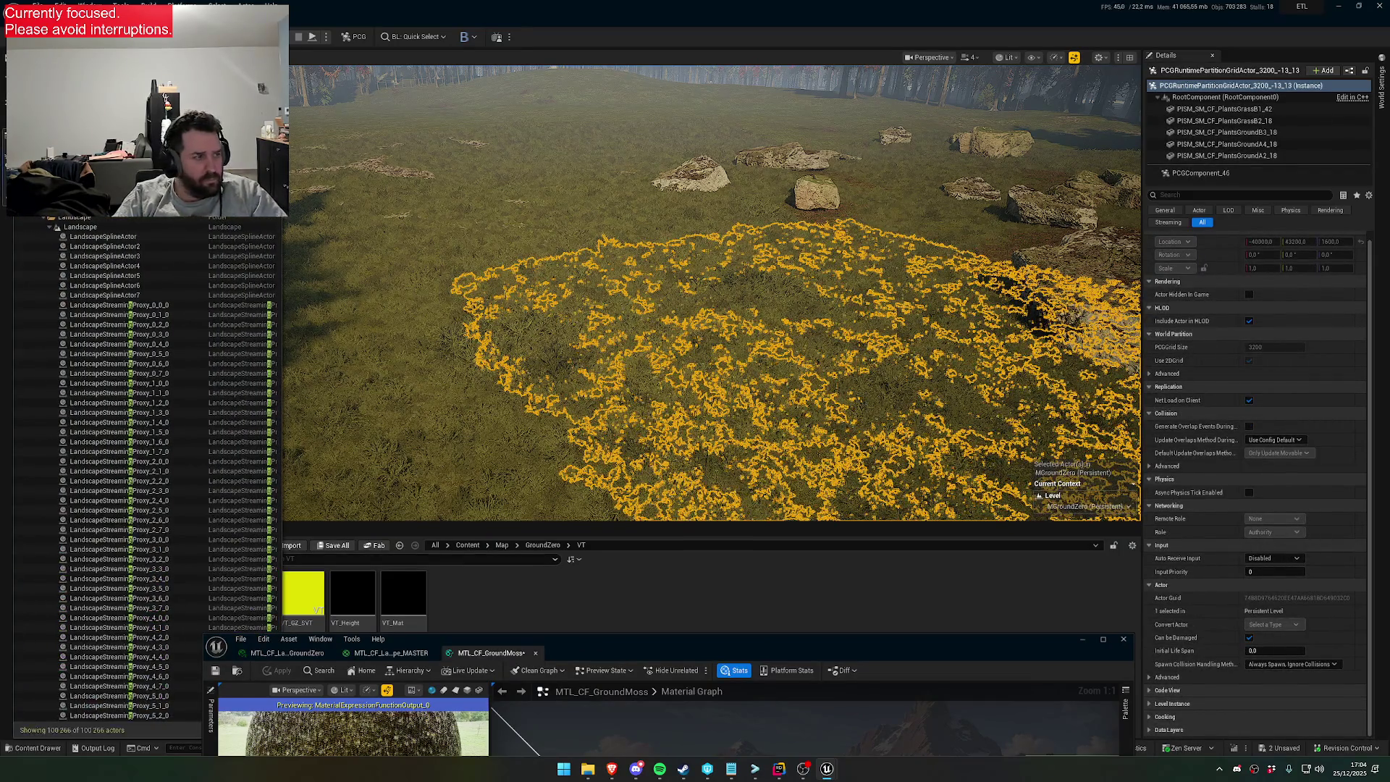
text(grass)
click(73, 233)
mouse_move(605, 637)
mouse_down()
mouse_move(730, 350)
mouse_move(662, 717)
mouse_up()
scroll(793, 526, down, 3)
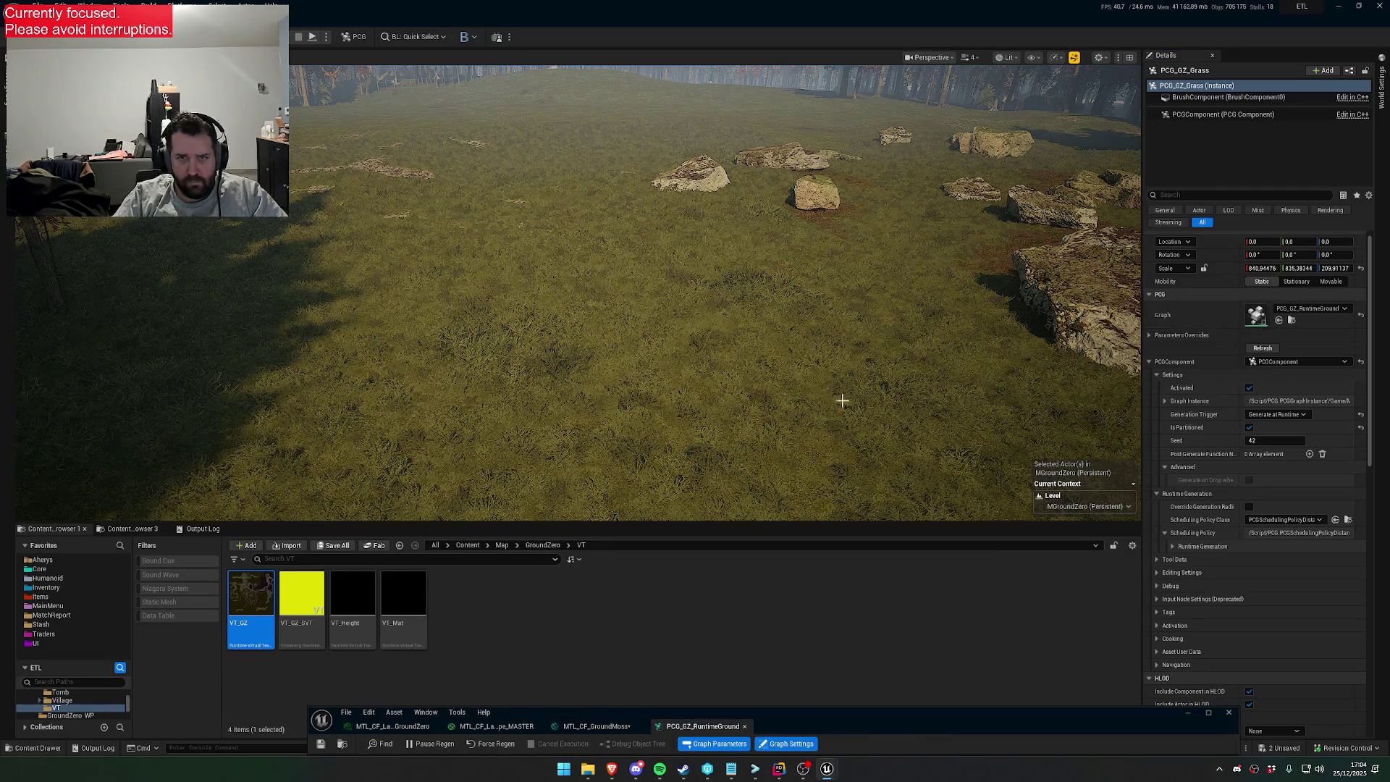
scroll(920, 554, up, 9)
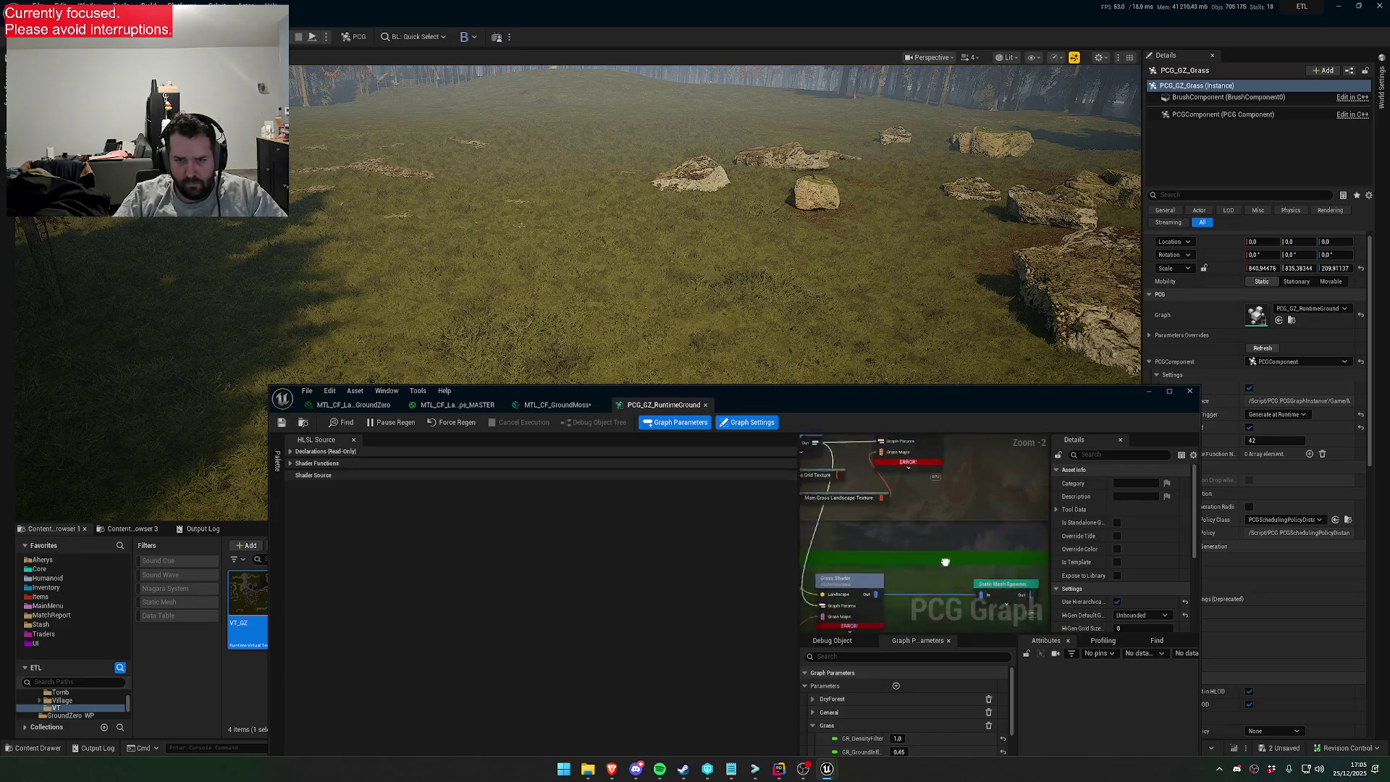
Add an else block with Out_RemovePoint after the High Grass Splash if-block in the Grass Shader
click(933, 504)
scroll(534, 588, down, 10)
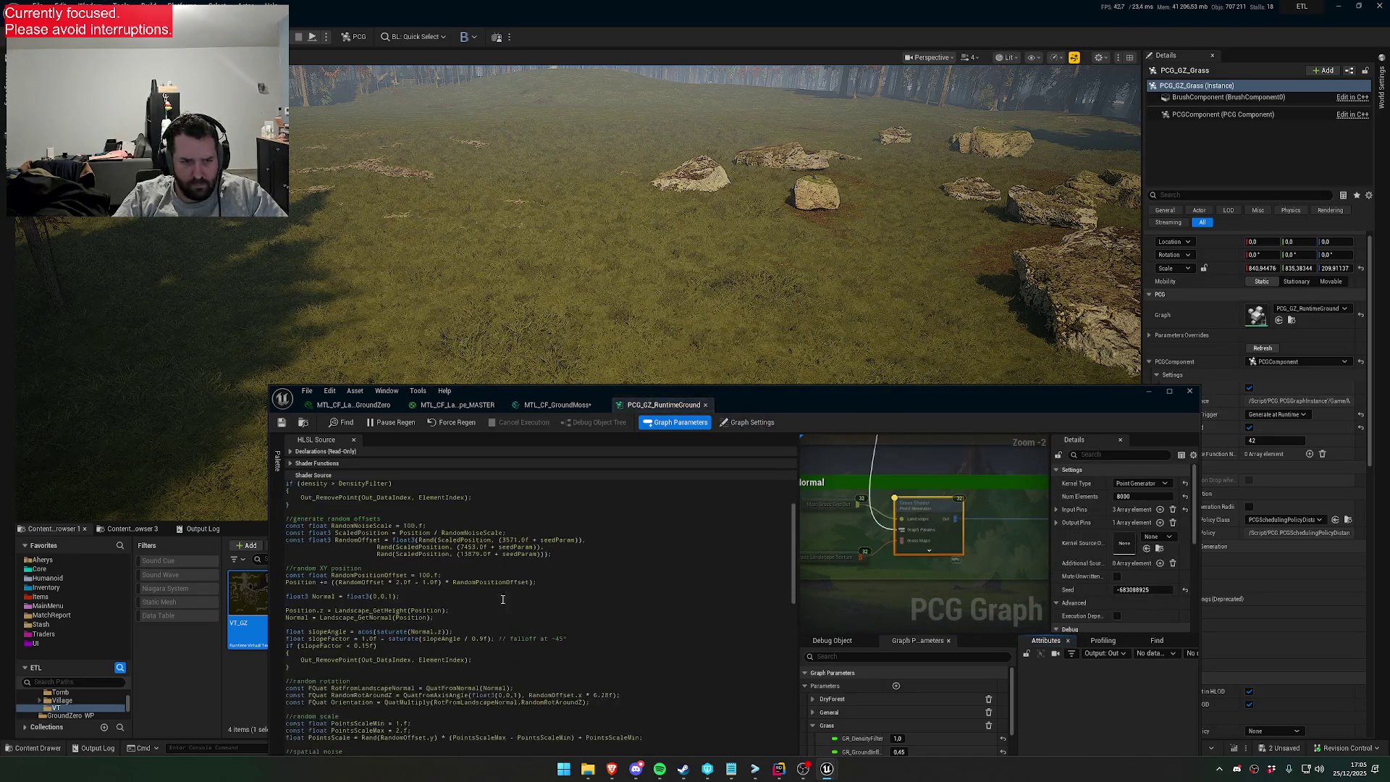
click(335, 601)
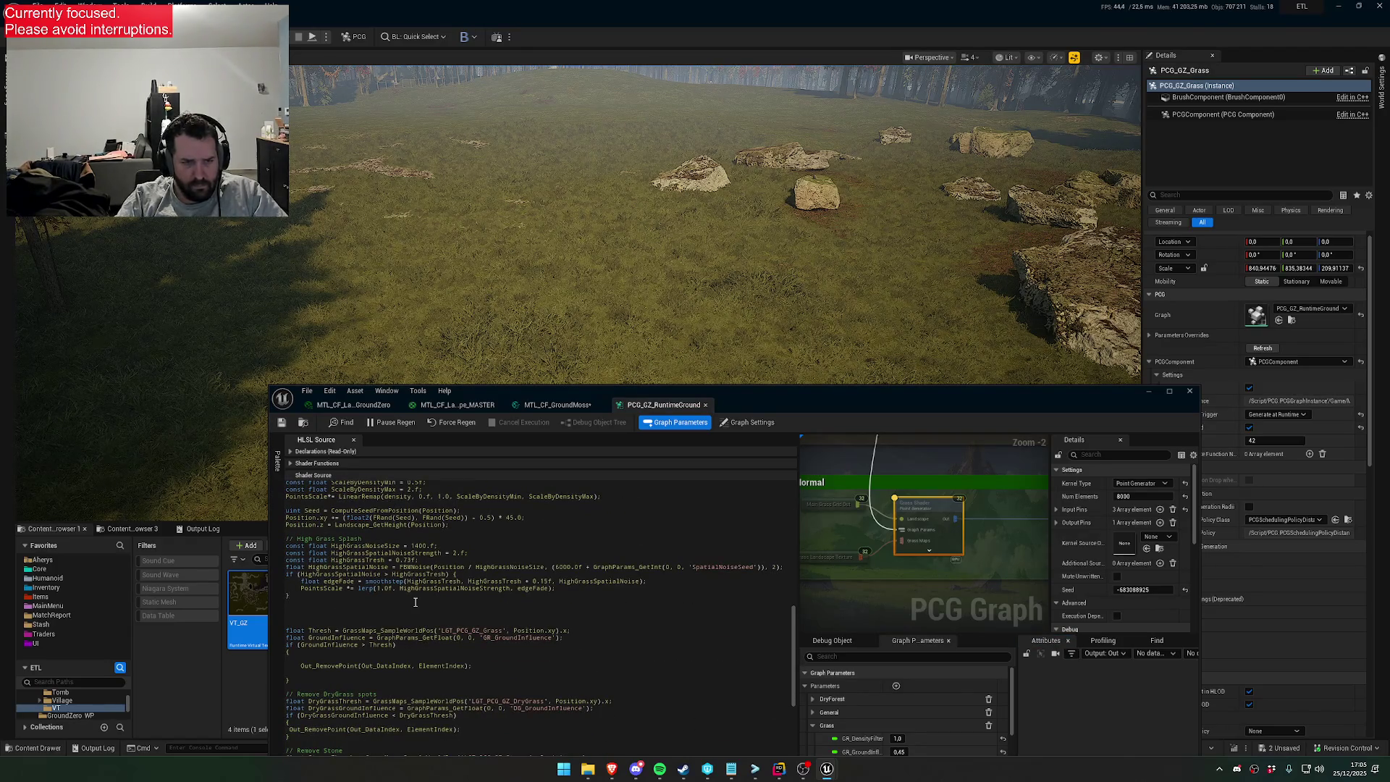
key(Return)
text(else)
key(Return)
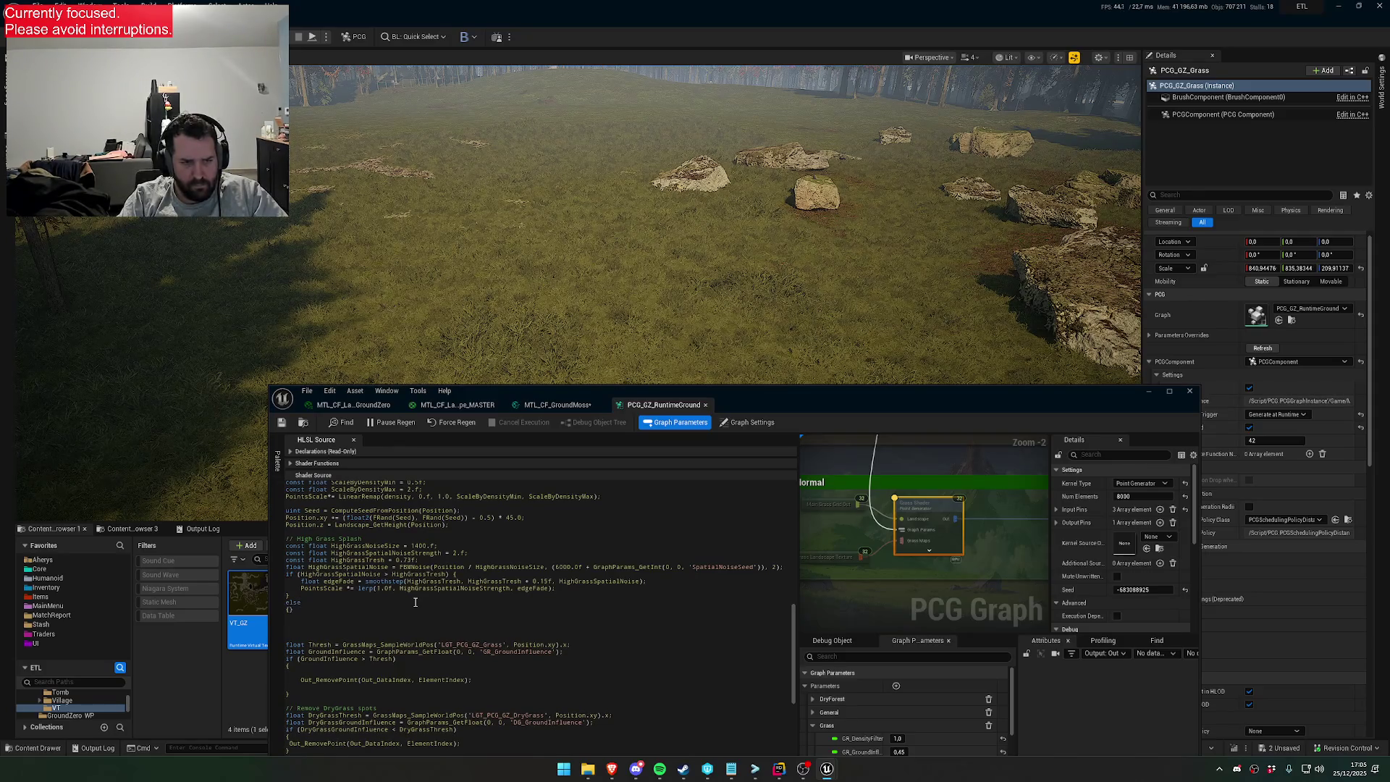
key(Return)
key(Return)
drag(287, 694, 301, 696)
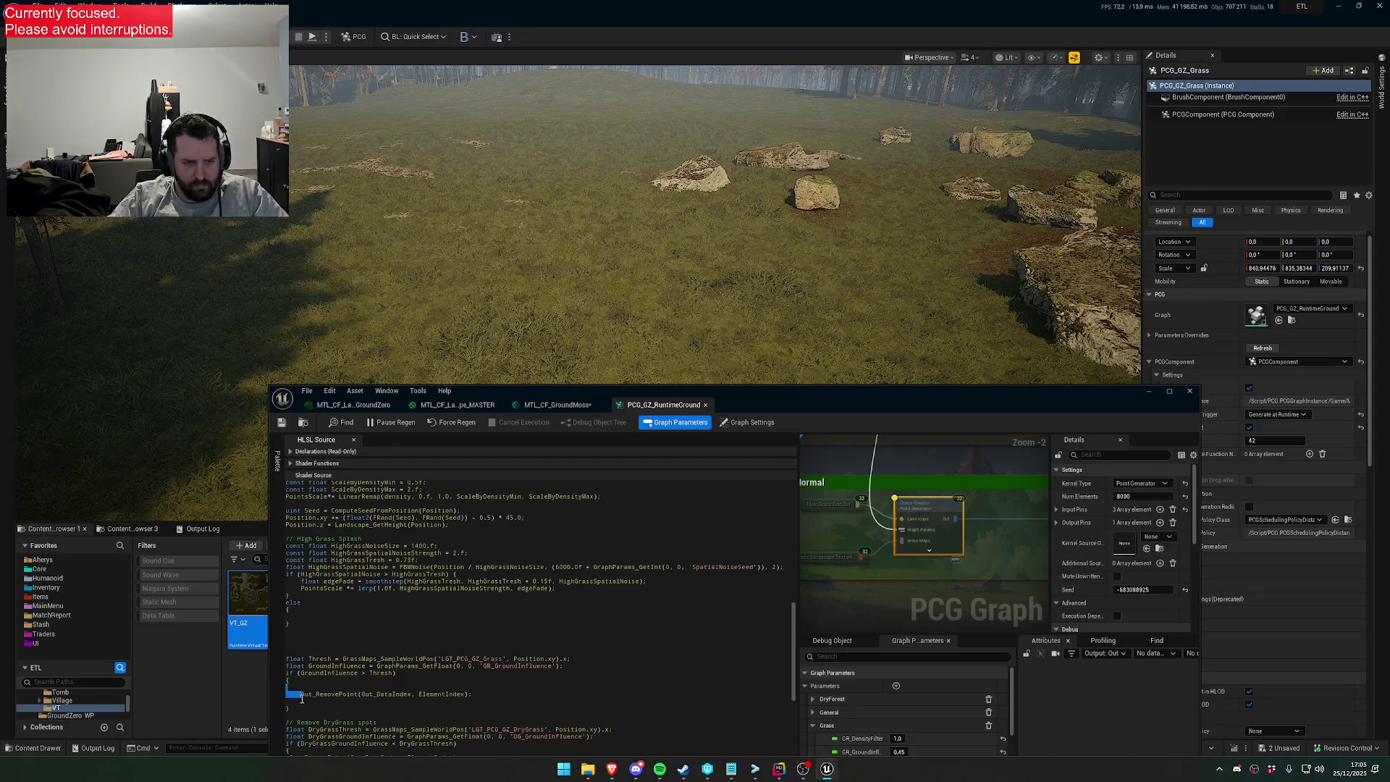
drag(472, 695, 301, 695)
key(ctrl+c)
click(316, 615)
key(ctrl+v)
Save the graph and inspect the regenerated grass in the viewport
click(282, 423)
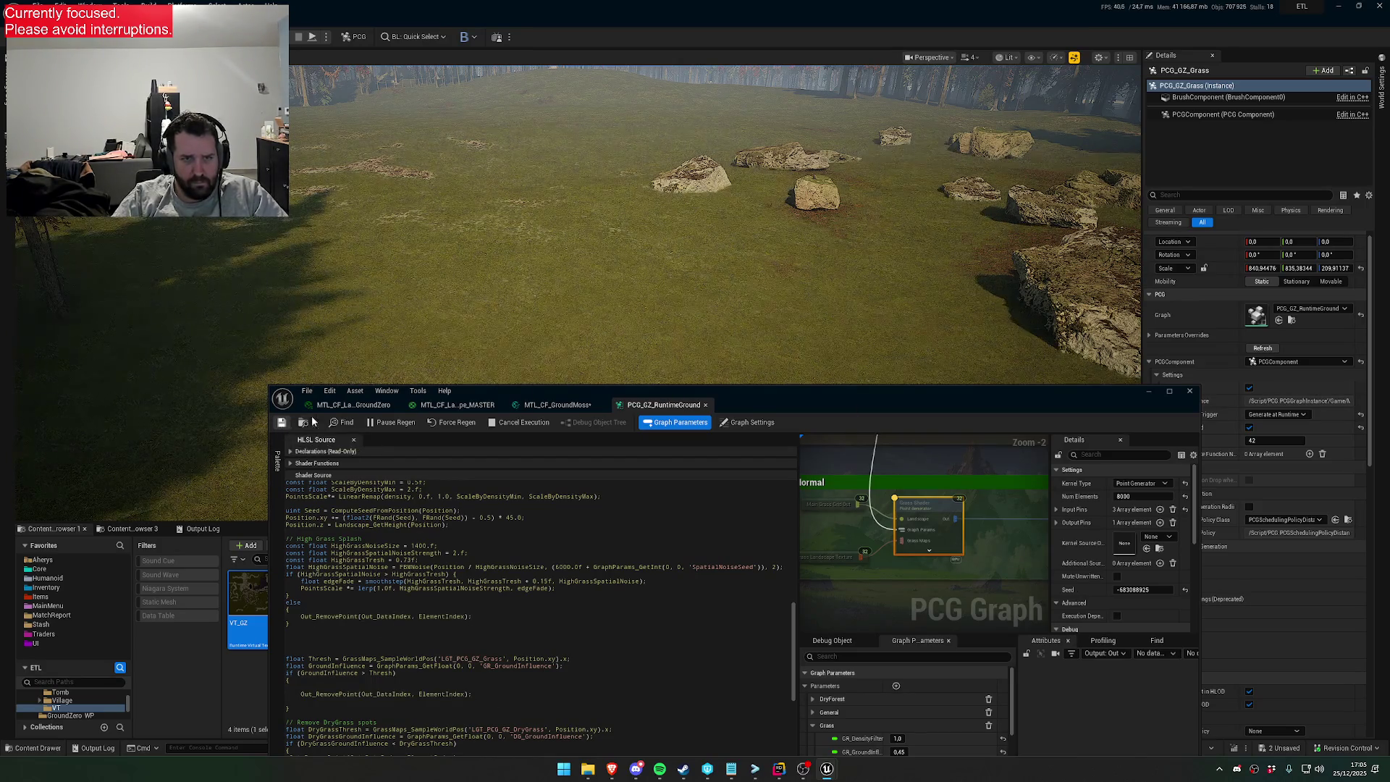
drag(620, 301, 621, 301)
scroll(620, 301, down, 2)
scroll(621, 301, up, 3)
scroll(620, 301, down, 1)
scroll(620, 301, down, 2)
scroll(620, 301, down, 2)
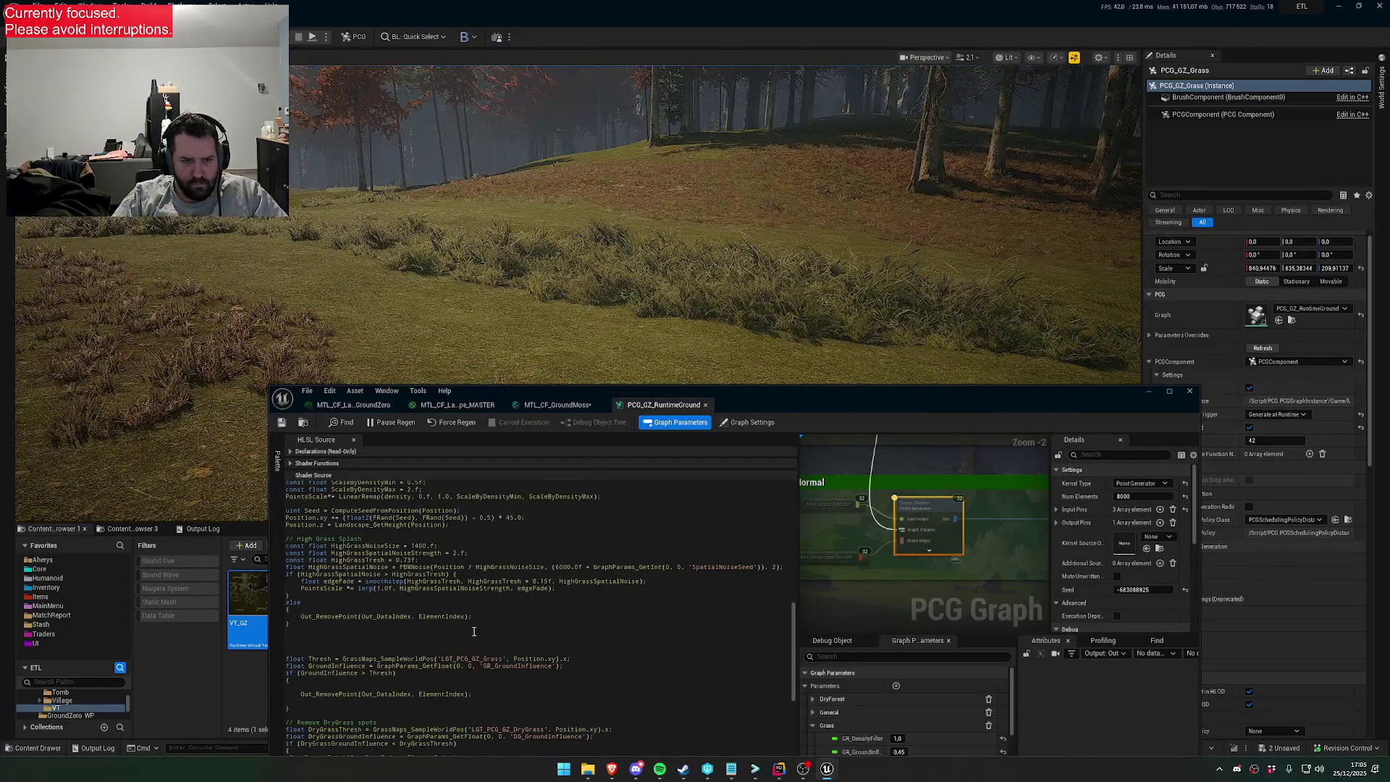
click(557, 594)
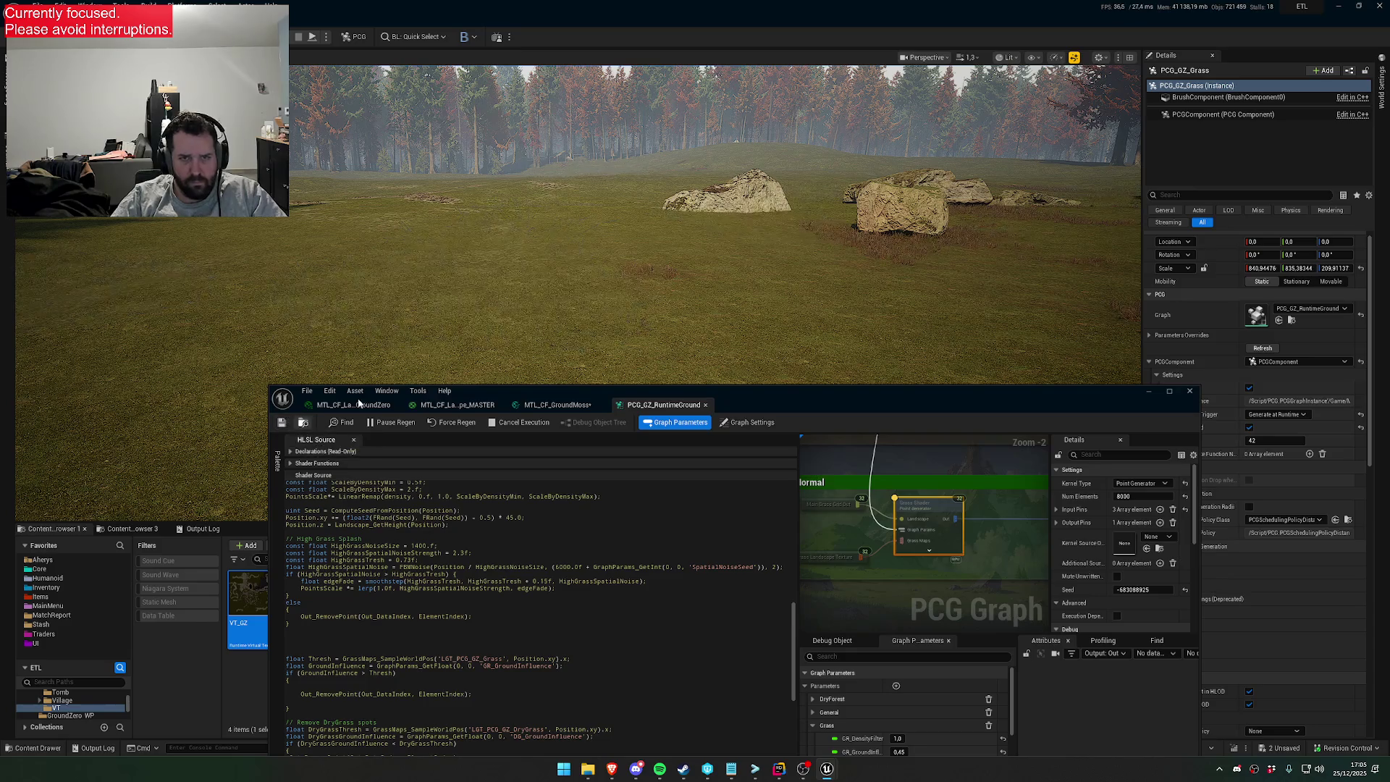
Delete the else block from the Grass Shader HLSL and save so the grass regenerates
drag(656, 274, 656, 274)
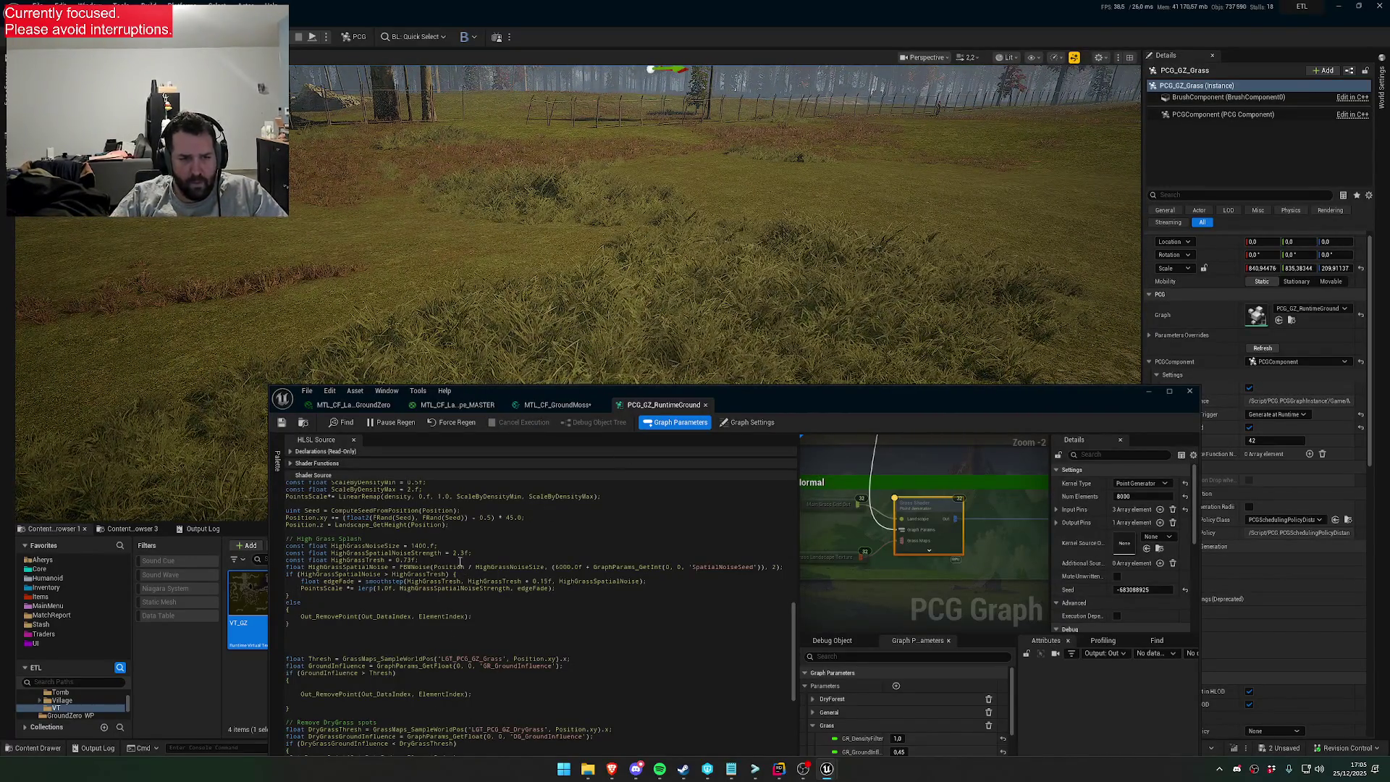
drag(312, 627, 284, 608)
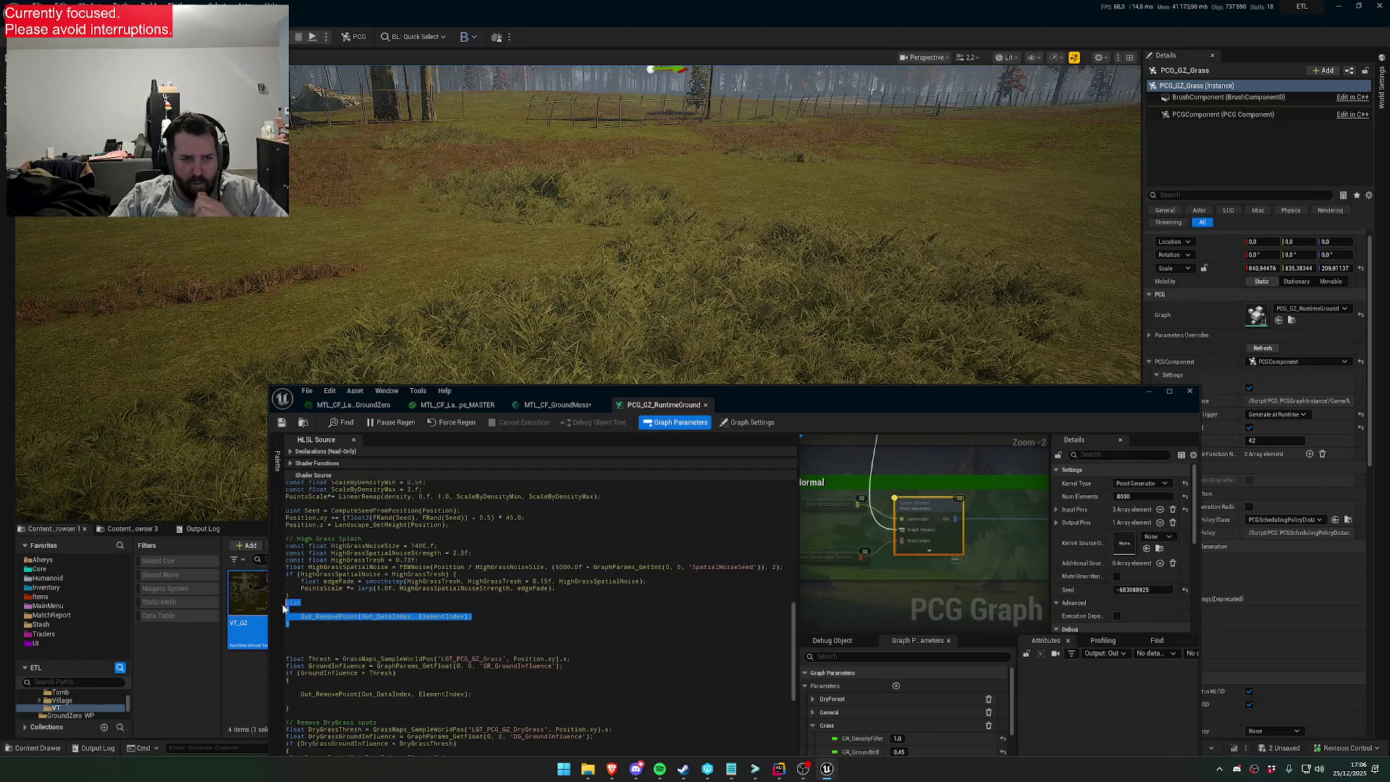
key(Delete)
click(283, 423)
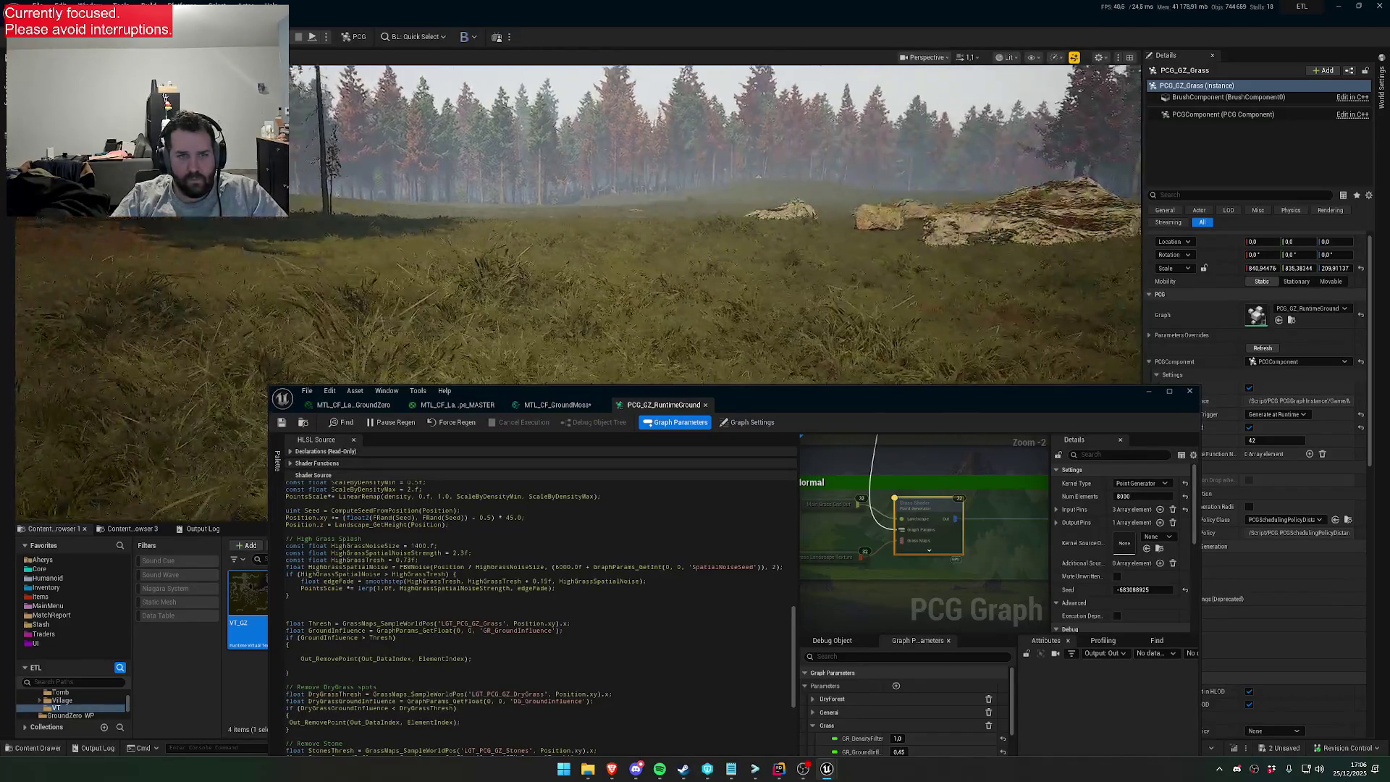
scroll(715, 224, up, 3)
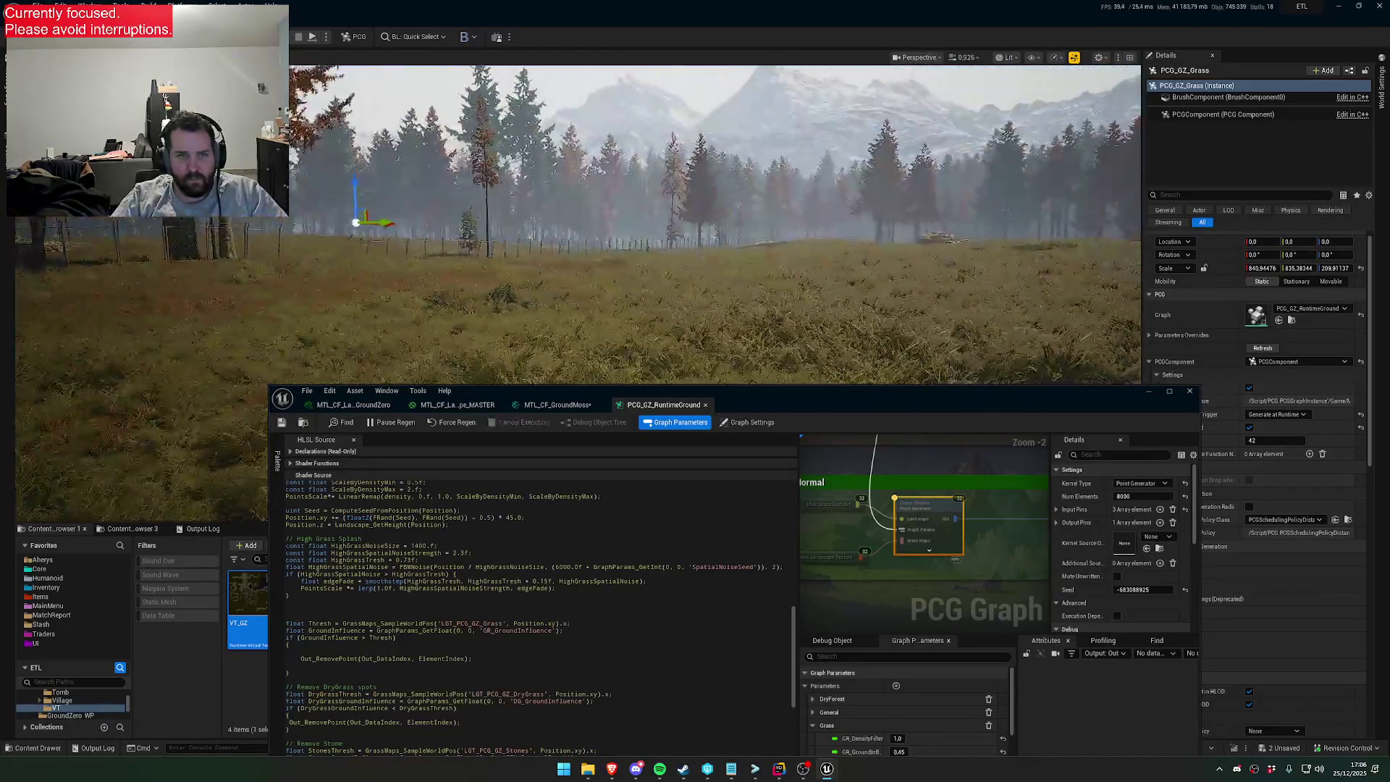
scroll(716, 224, down, 2)
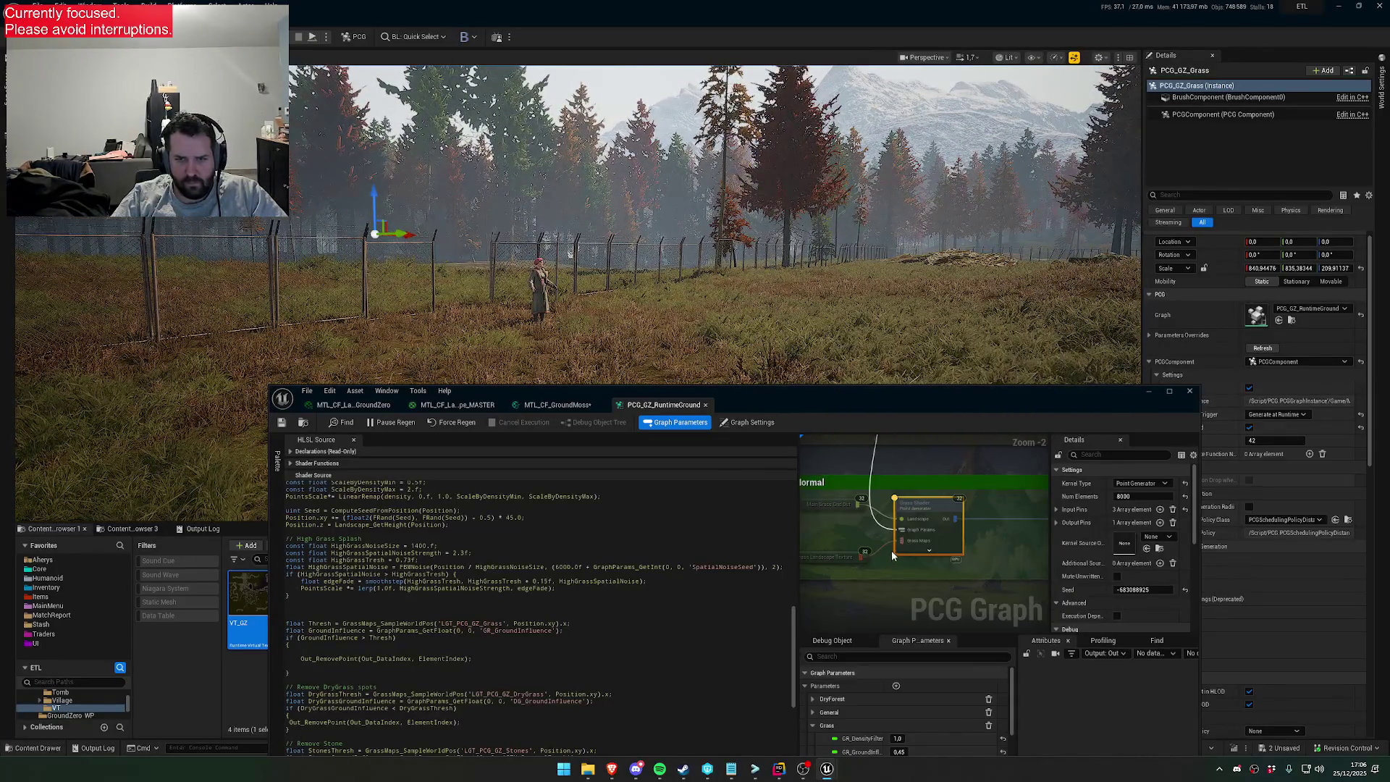
drag(828, 416, 674, 230)
Add a new graph parameter and name it DensityScalability
click(659, 540)
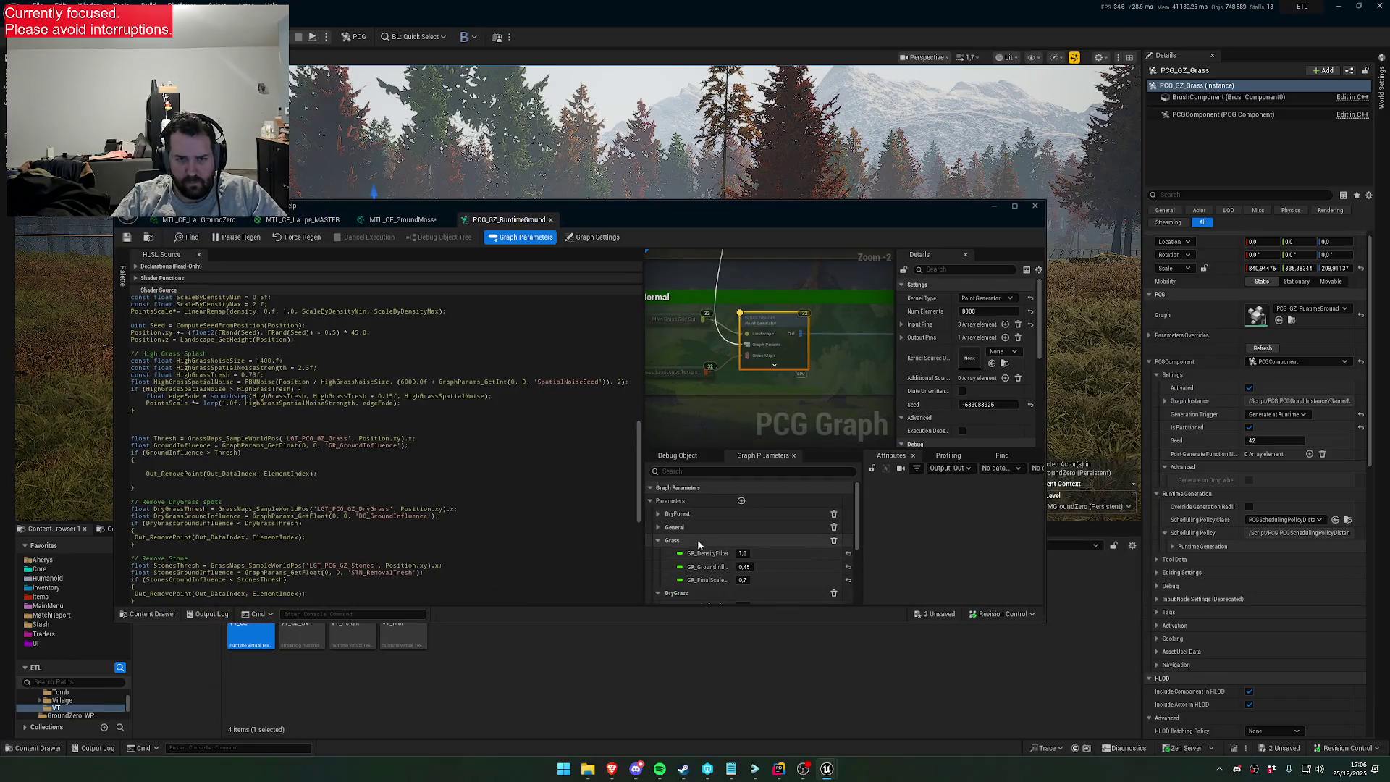
click(656, 551)
click(658, 527)
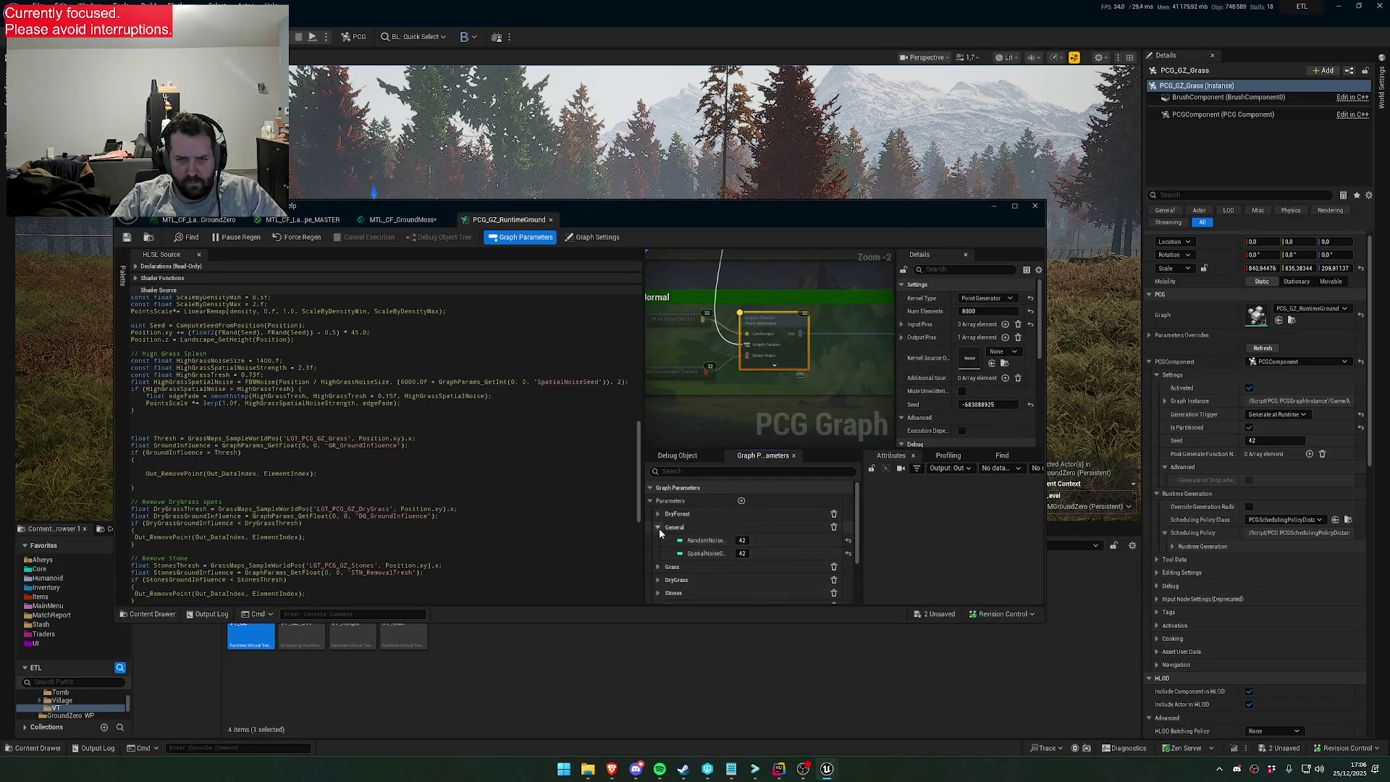
click(740, 500)
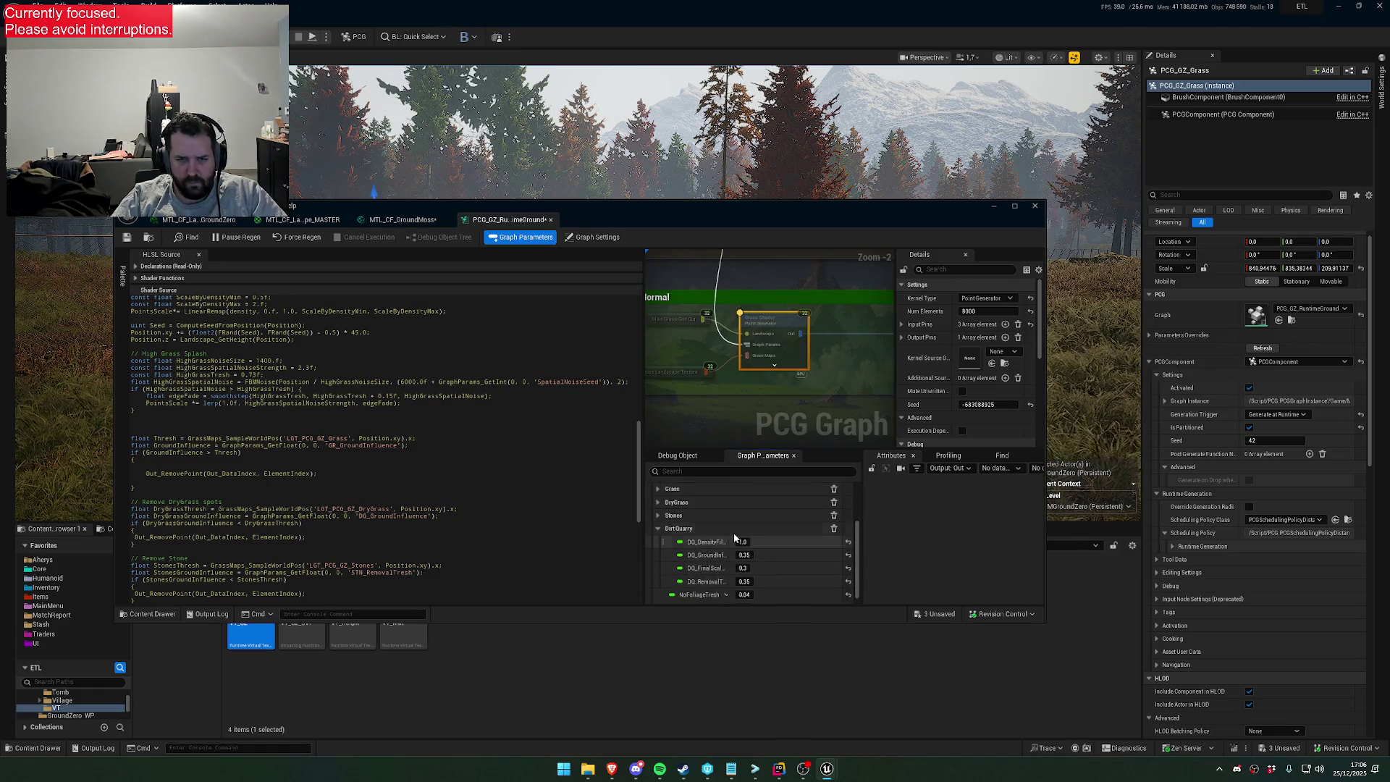
double_click(709, 594)
text(D)
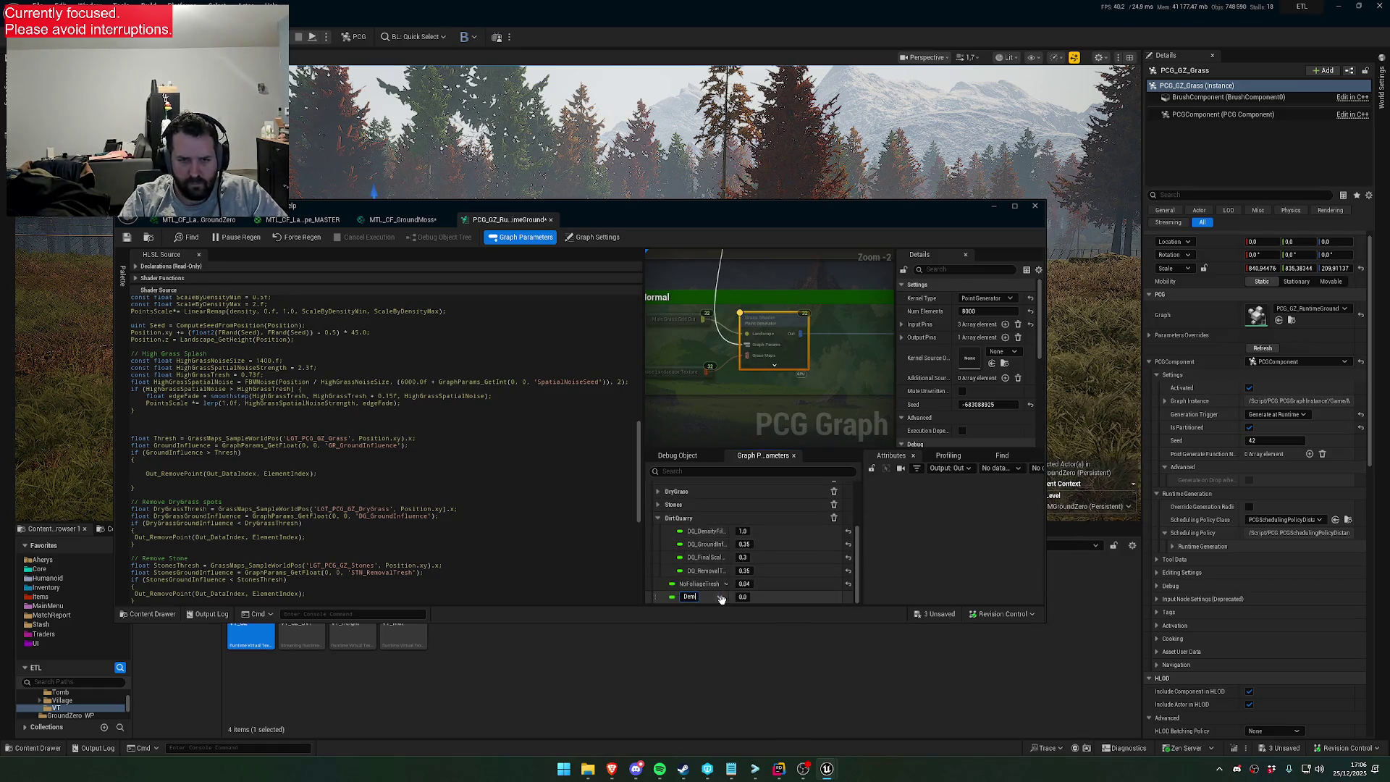
text(ensity)
text(cale)
text(lity)
key(Return)
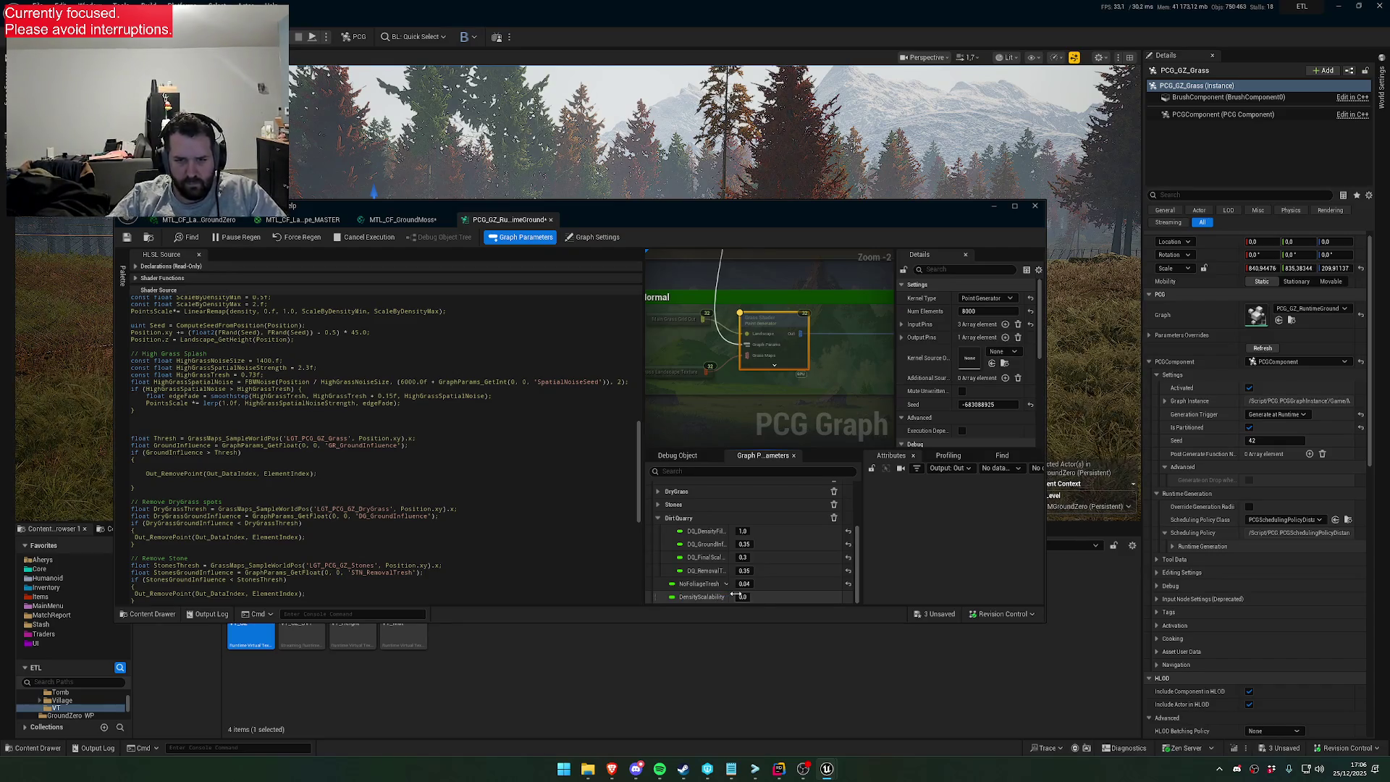
Move DensityScalability, set to 1.0, into the Grass parameter group
mouse_move(654, 598)
mouse_down()
mouse_move(666, 584)
mouse_move(654, 598)
mouse_up()
scroll(656, 579, up, 3)
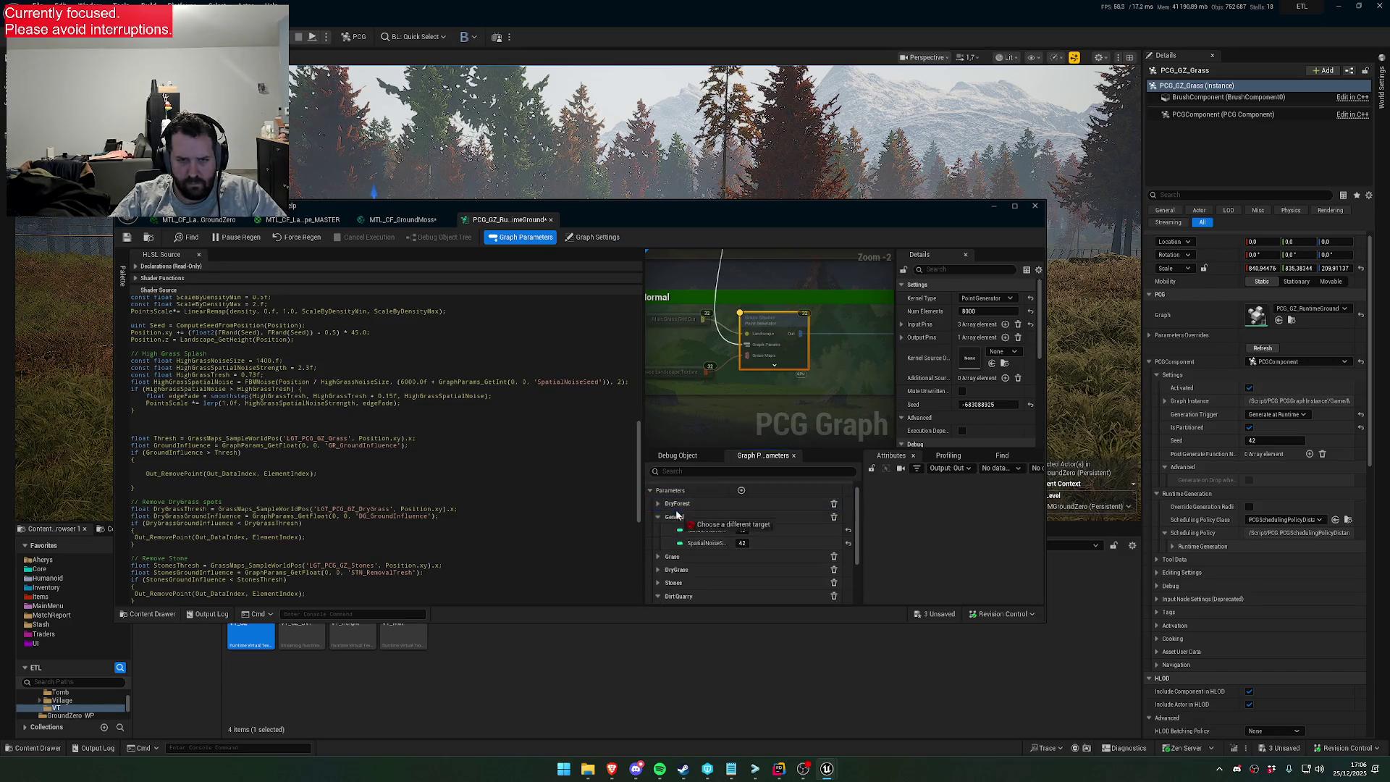
click(659, 556)
scroll(715, 567, down, 1)
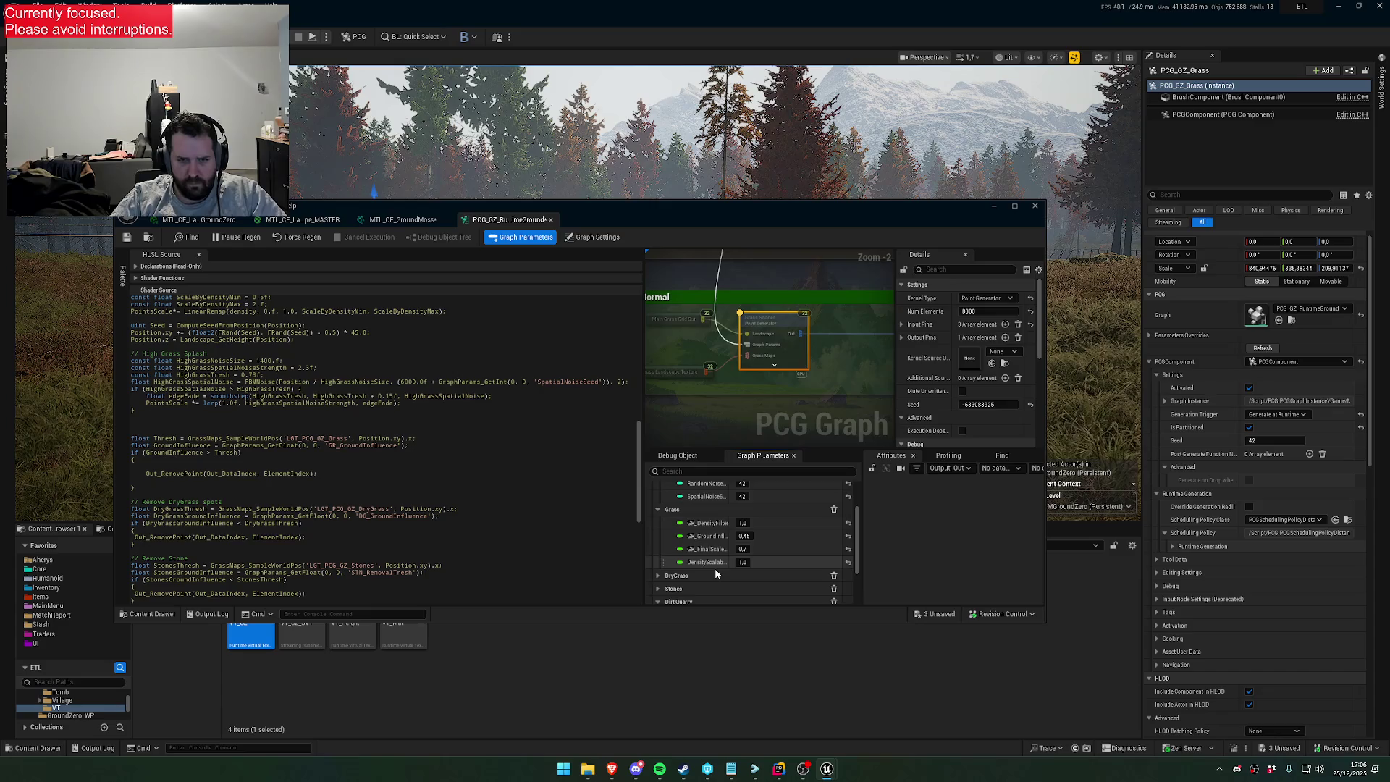
scroll(391, 507, down, 5)
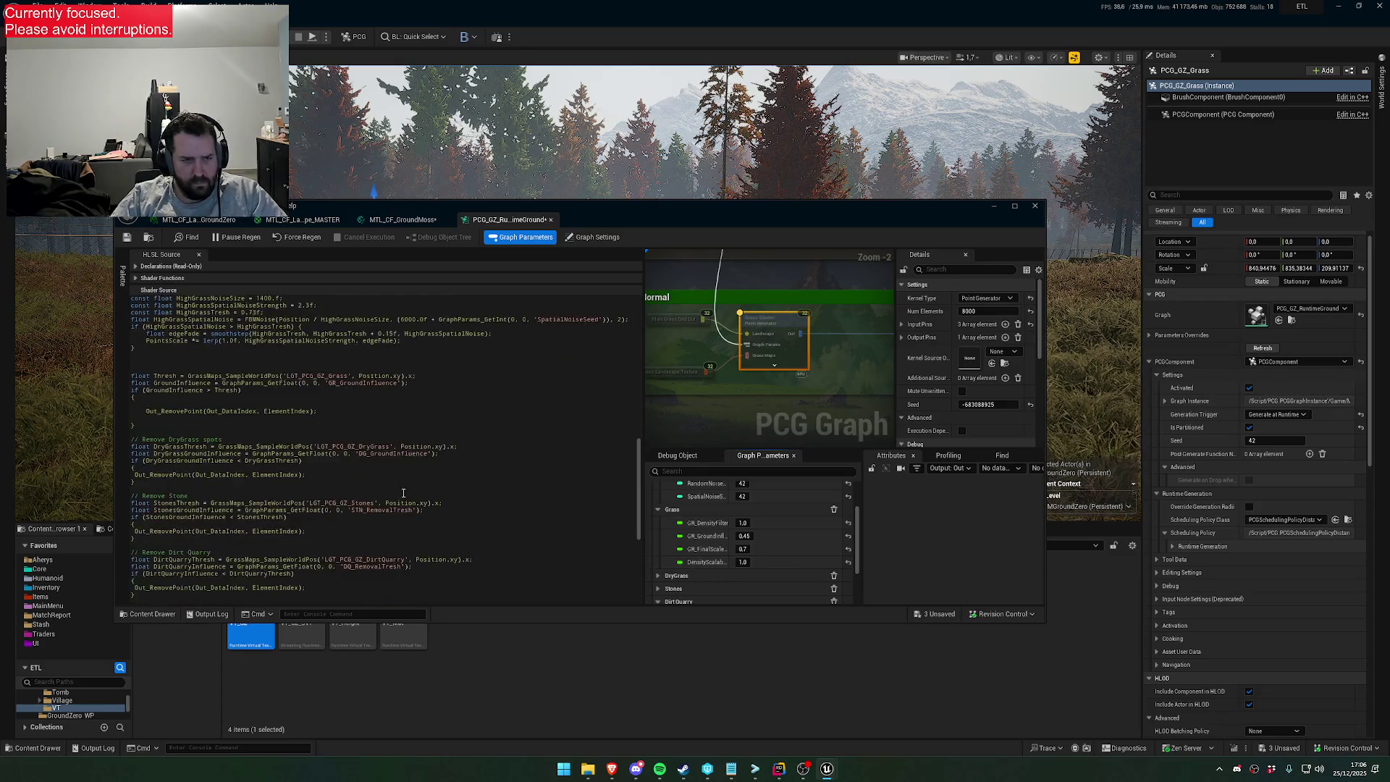
Copy the NoFoliageTreshInfluence line below micro-variation and change its key to DensityScalability
scroll(392, 507, down, 8)
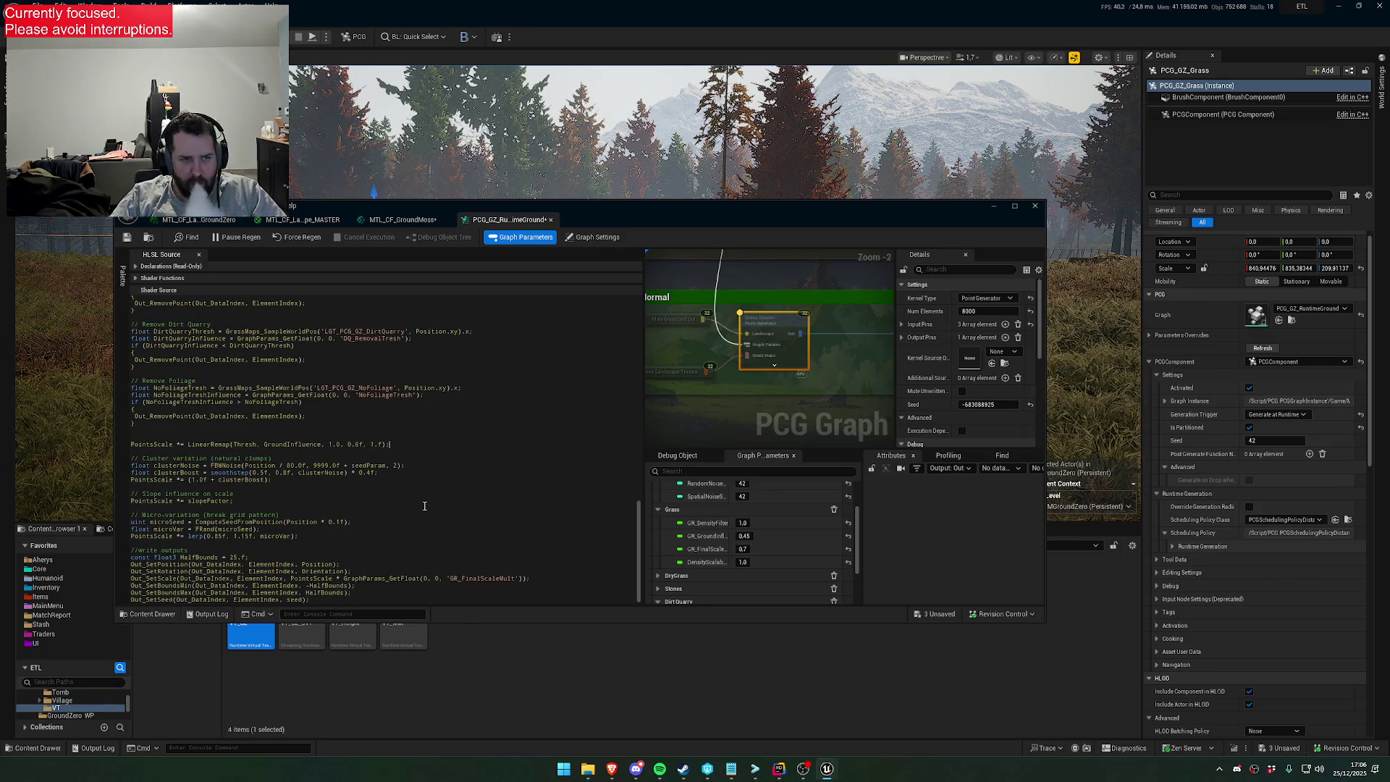
click(342, 536)
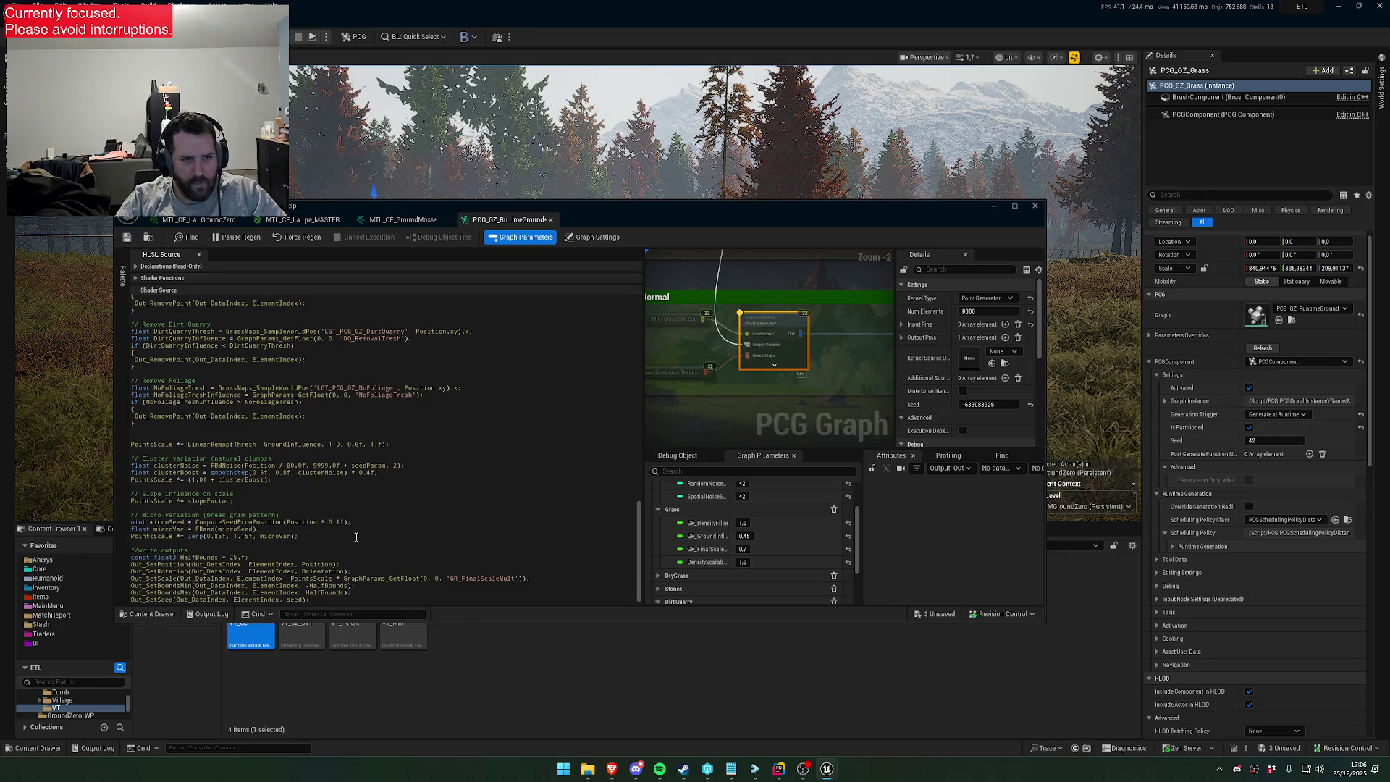
key(Return)
key(Return)
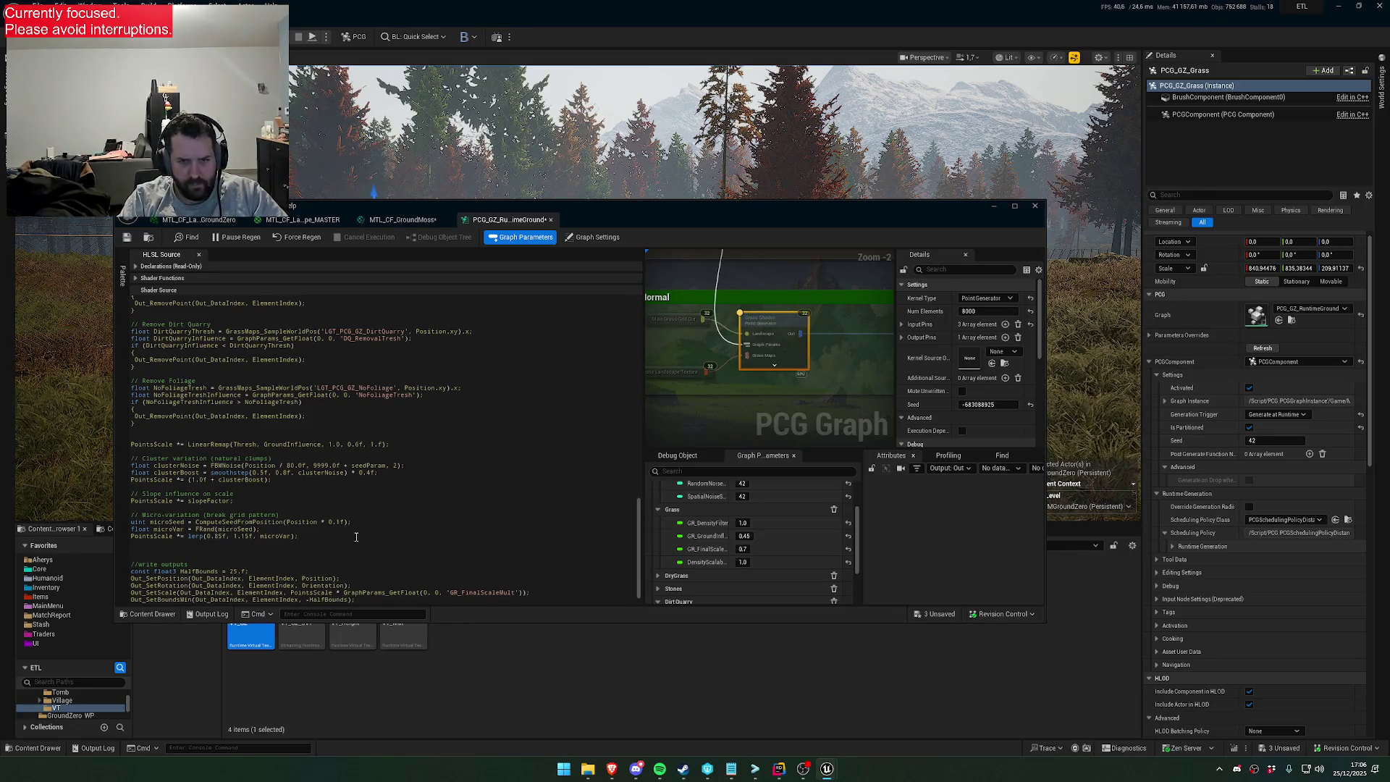
drag(447, 395, 100, 397)
key(ctrl+c)
click(221, 550)
key(ctrl+v)
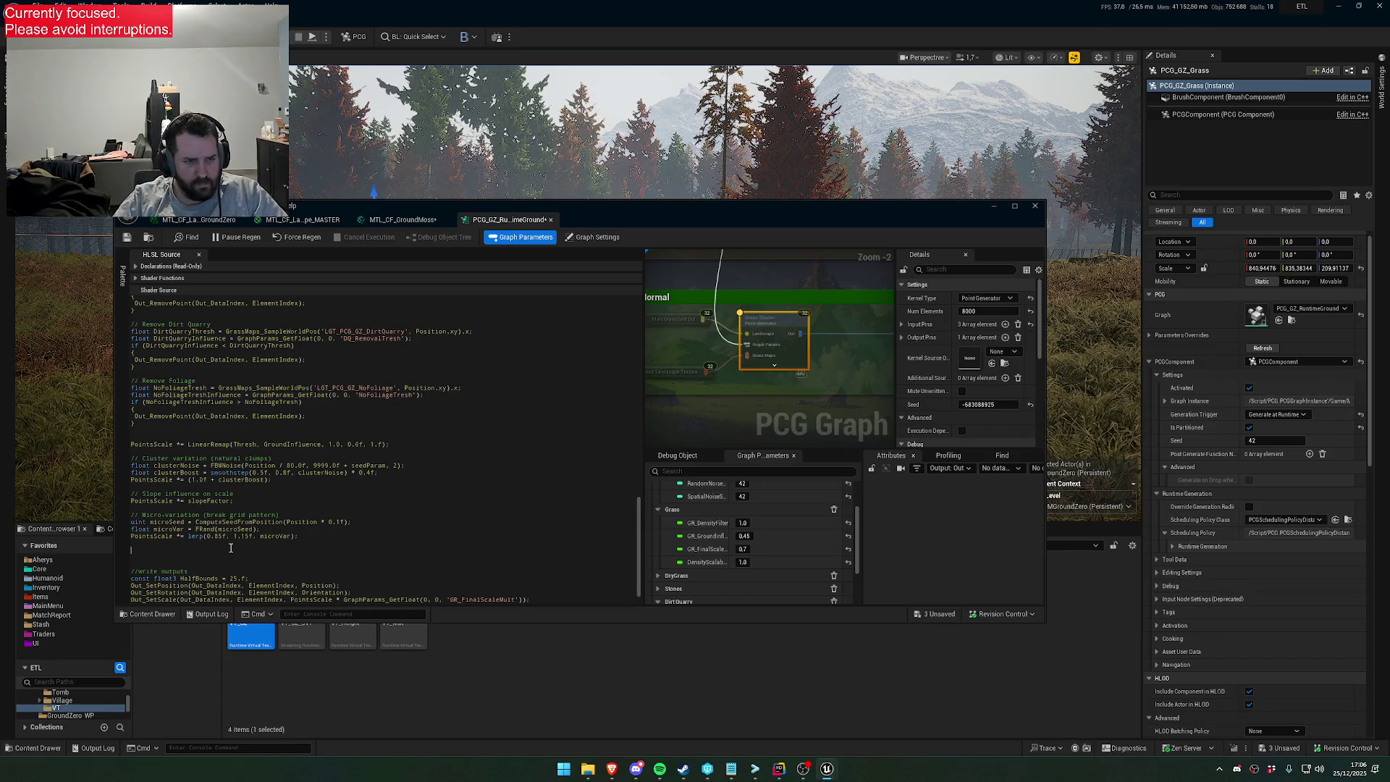
double_click(387, 550)
text(Density)
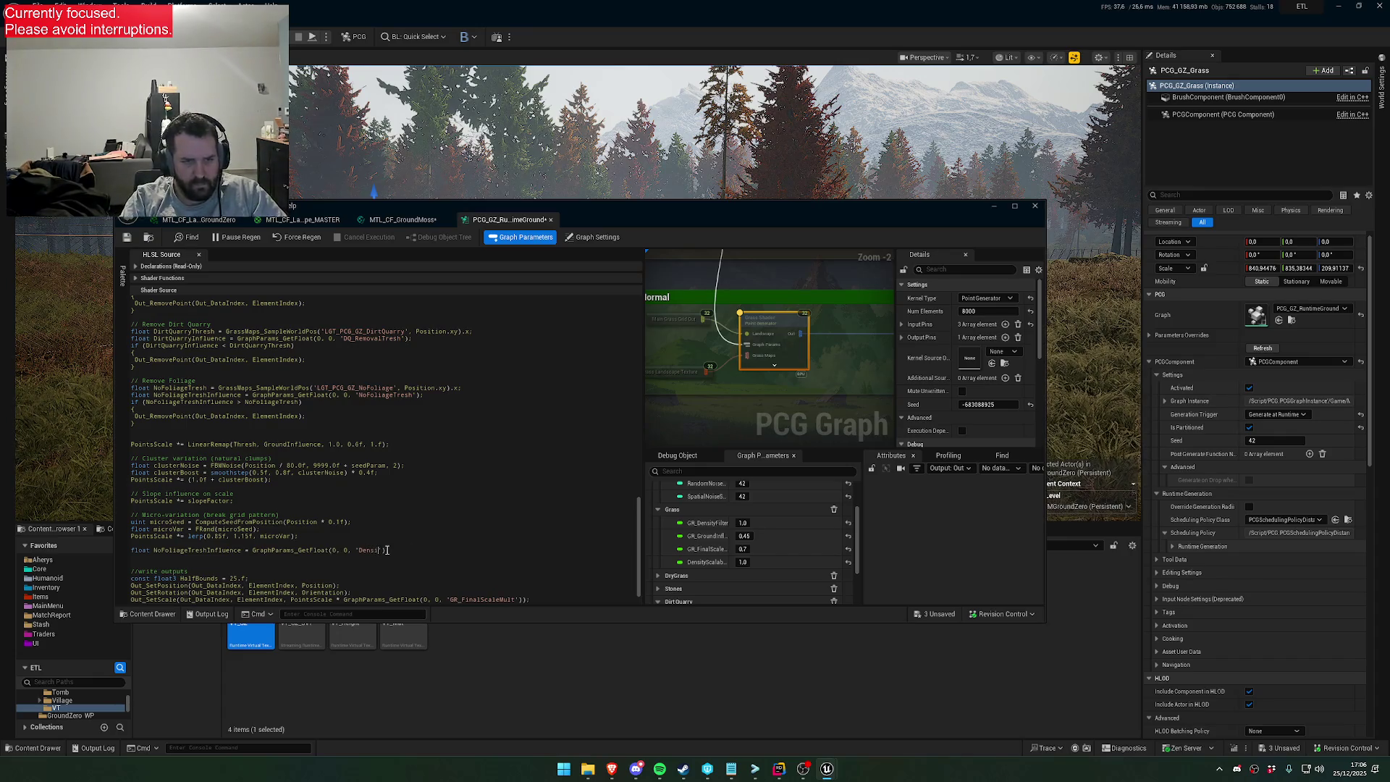
text(Scalability)
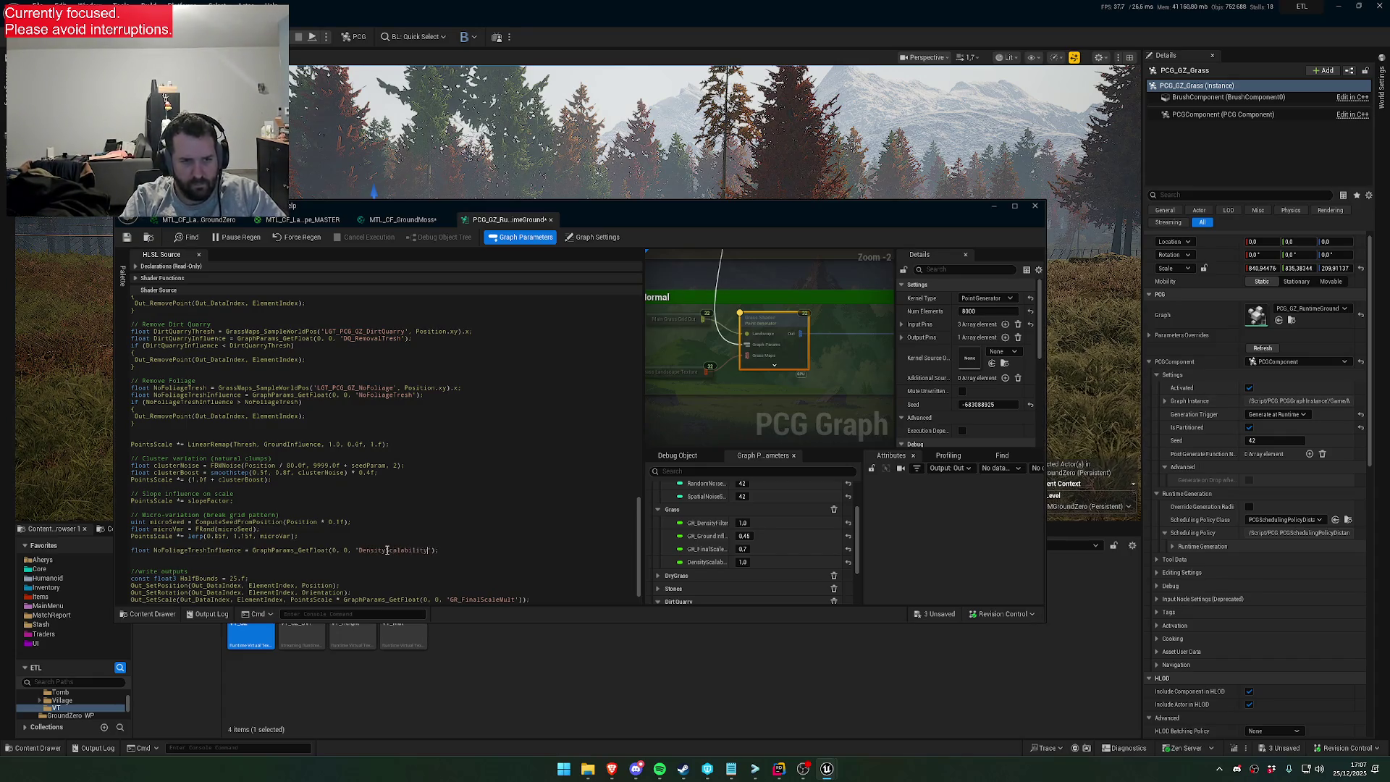
key(Down)
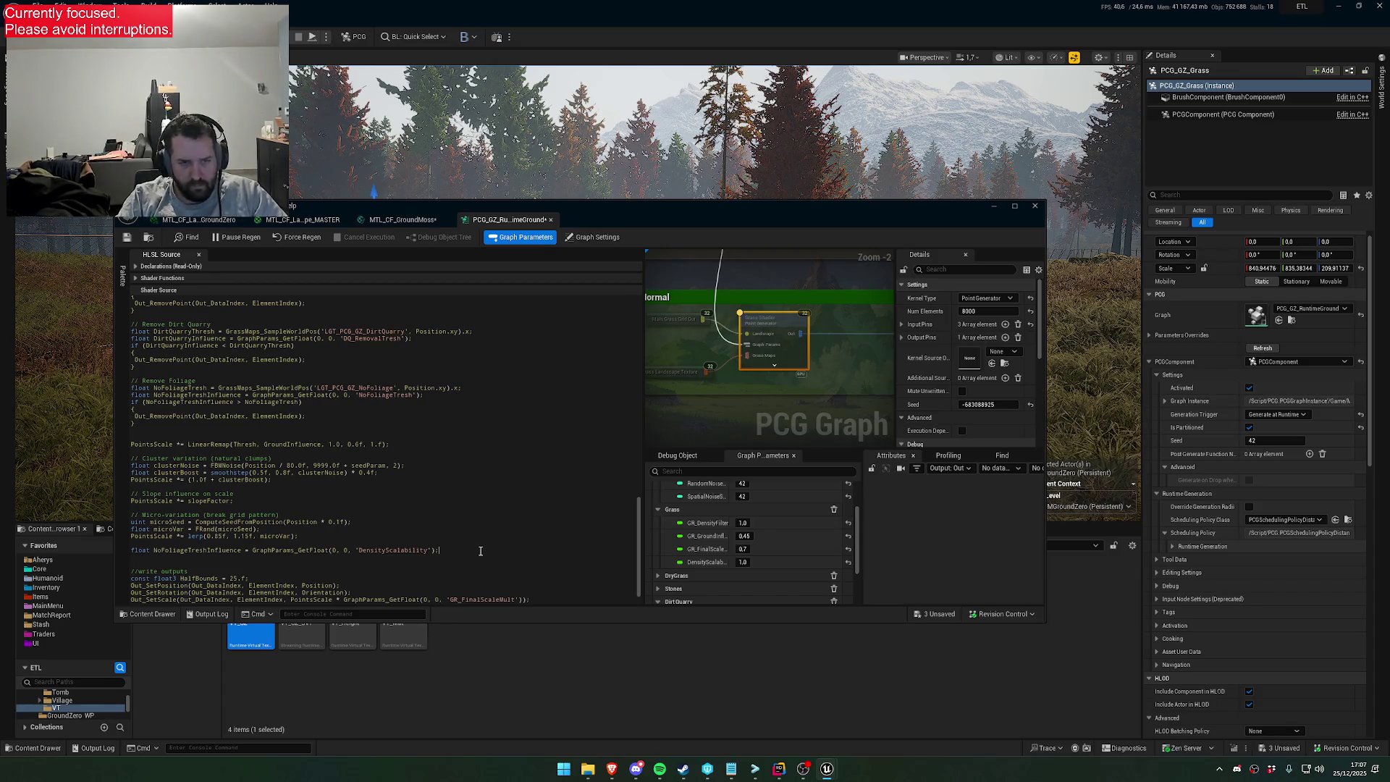
Rename the variable DensityScalability, add a 'grass, we do it by size.' comment, and start a DensScalTresh float
triple_click(480, 551)
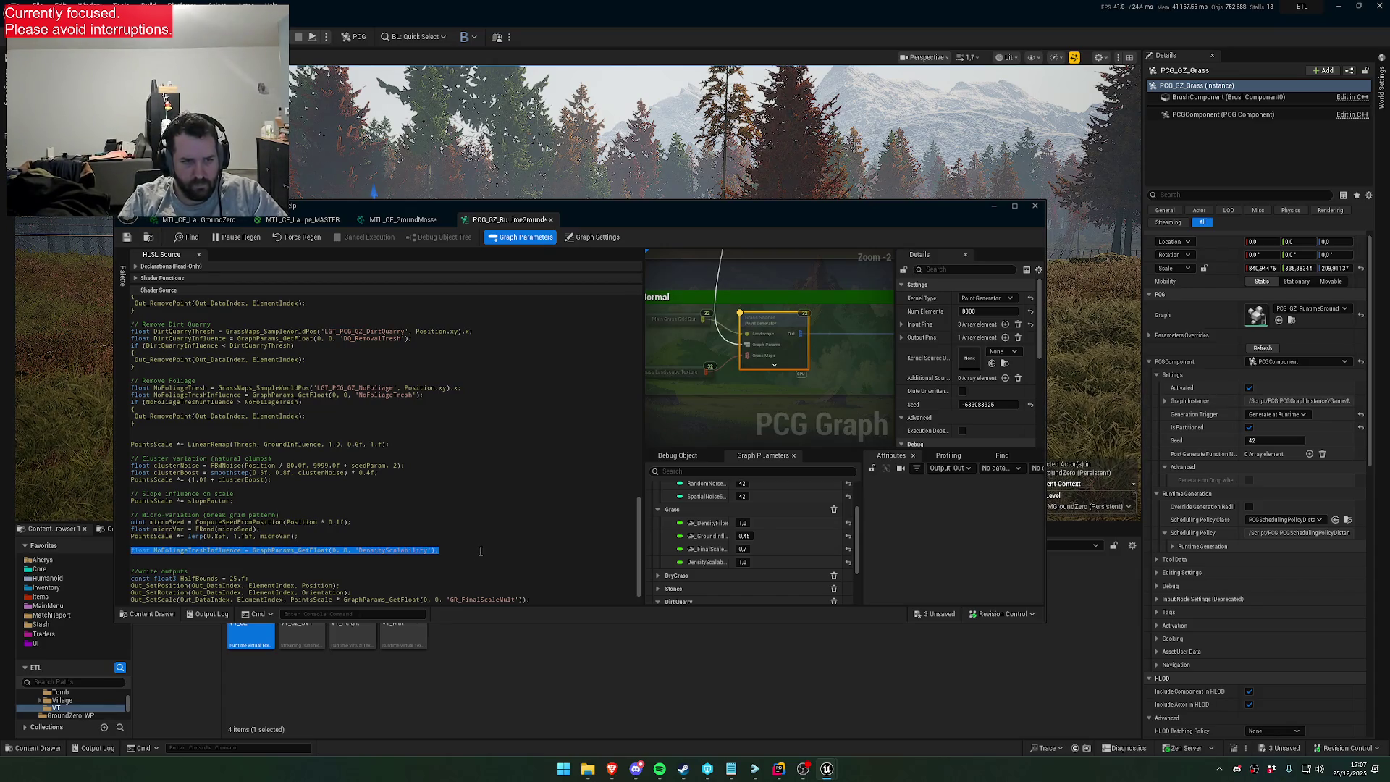
click(480, 551)
key(Return)
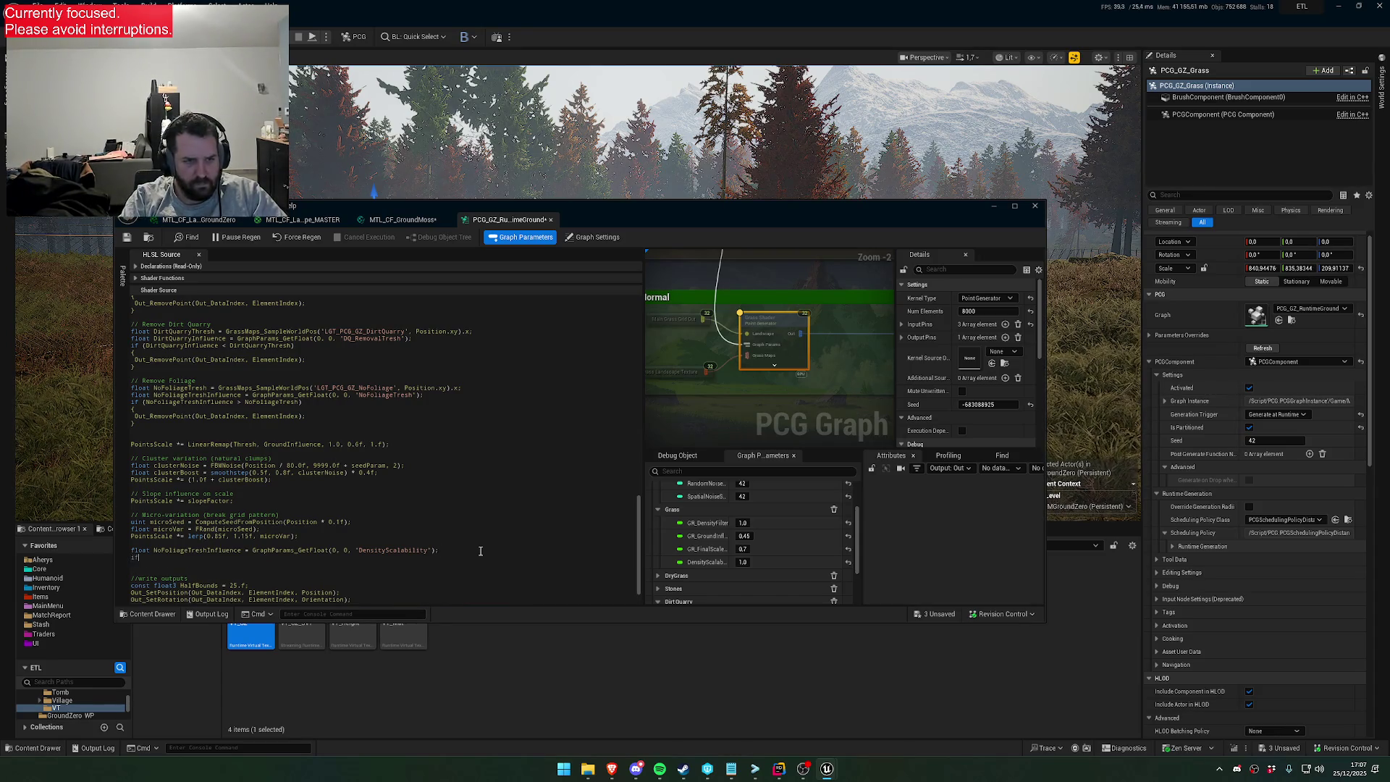
double_click(200, 550)
text(DensityS)
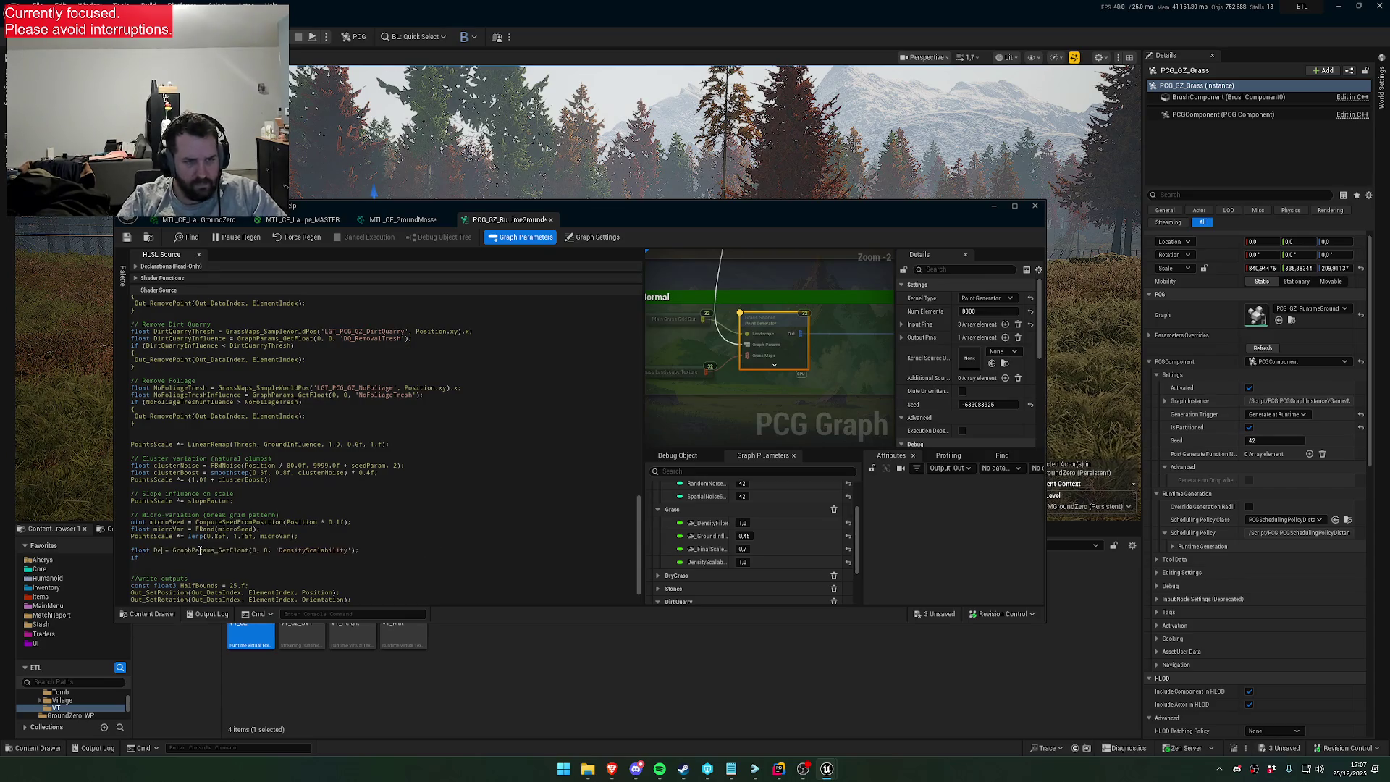
text(calability)
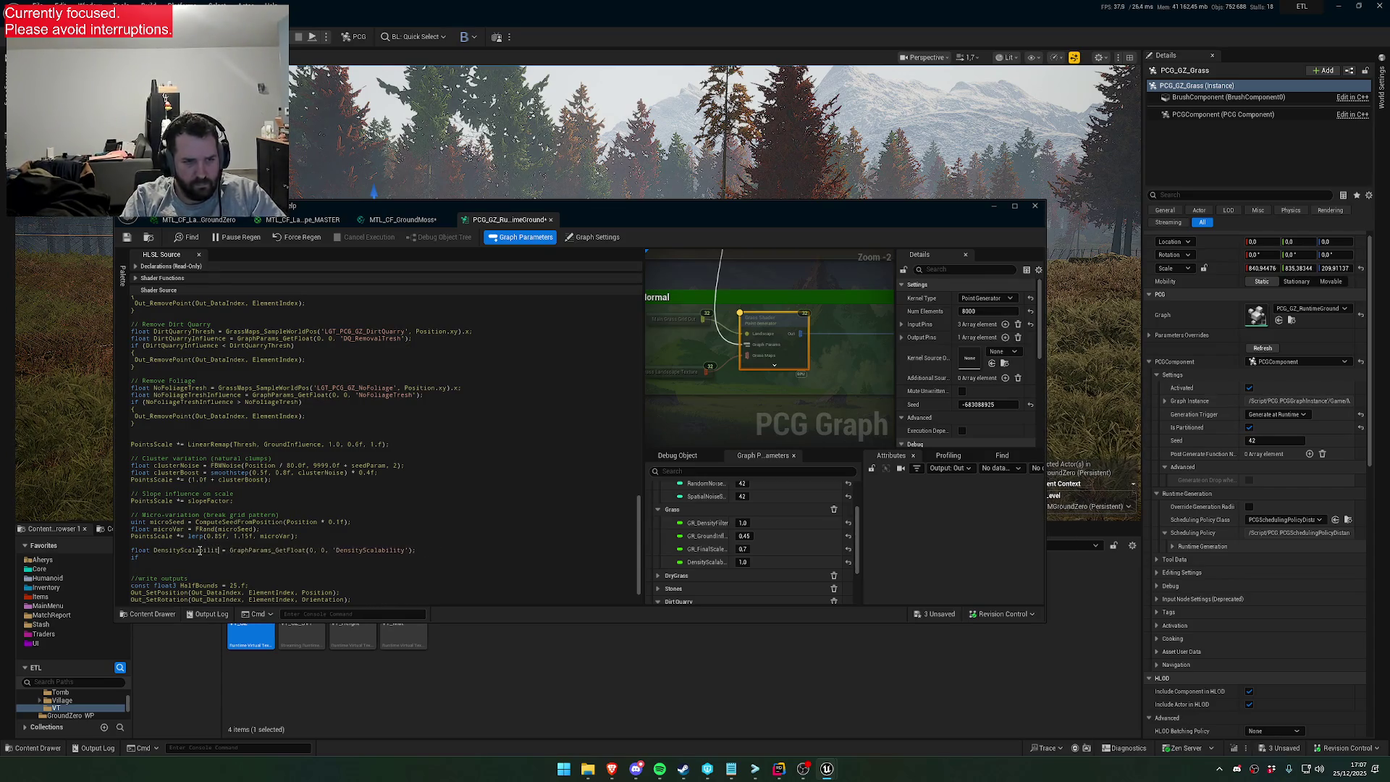
key(End)
key(Return)
text(grass, we do it by si)
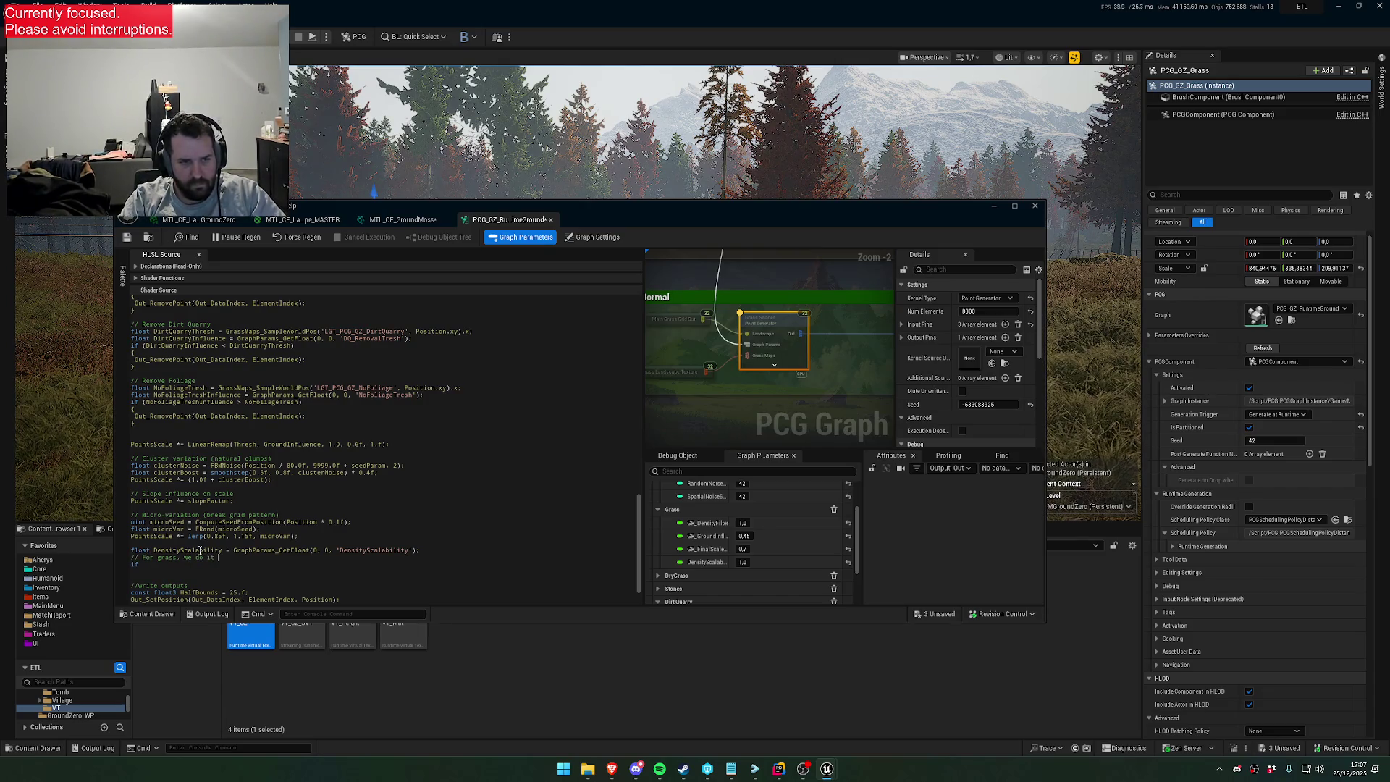
text(ze.)
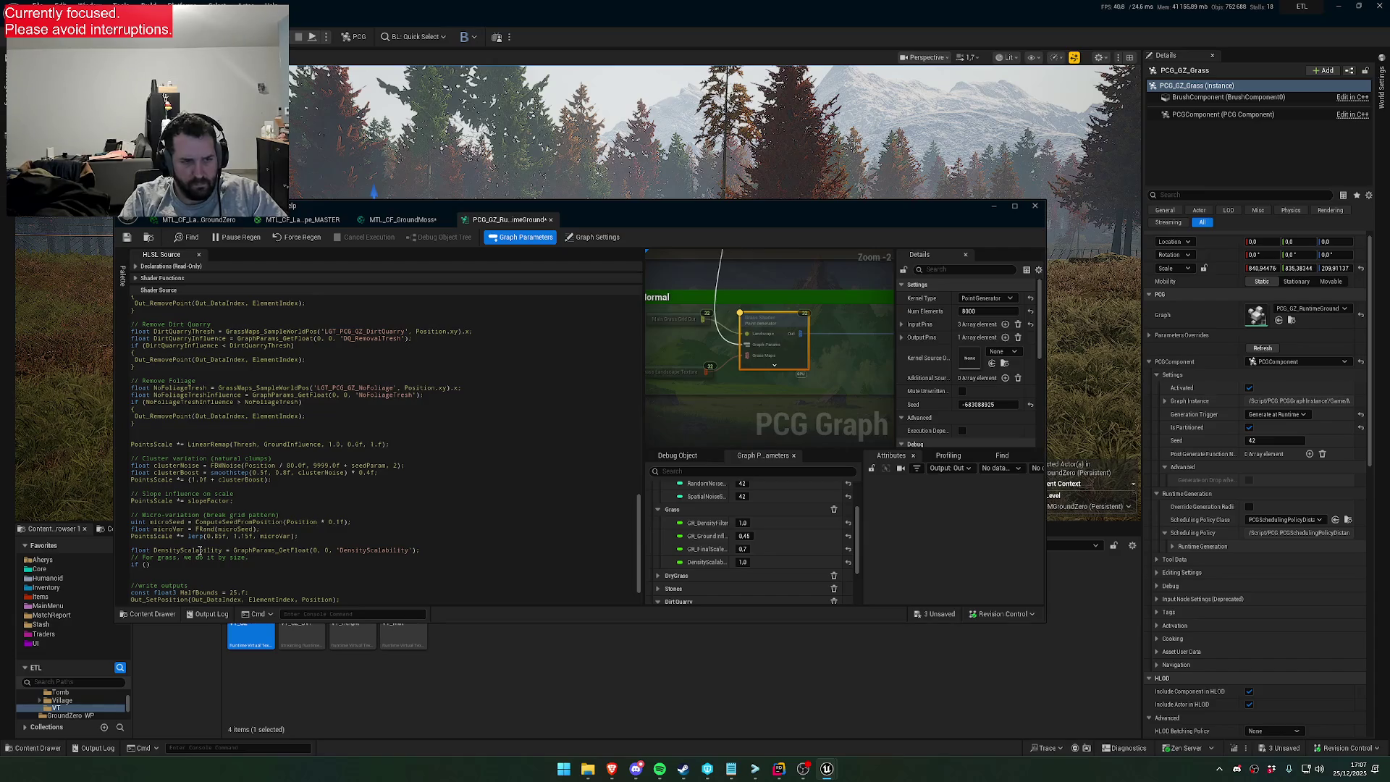
text( if (DensityScala)
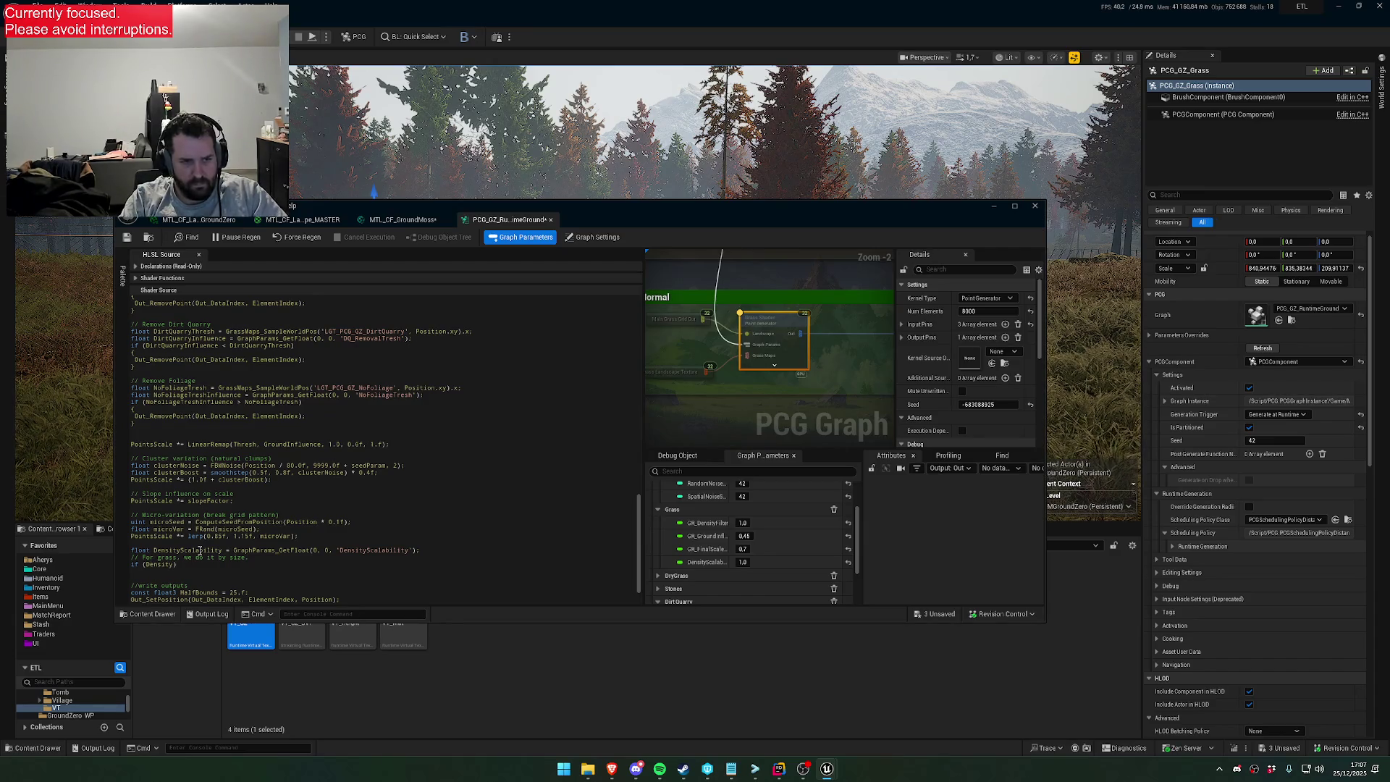
text(bility))
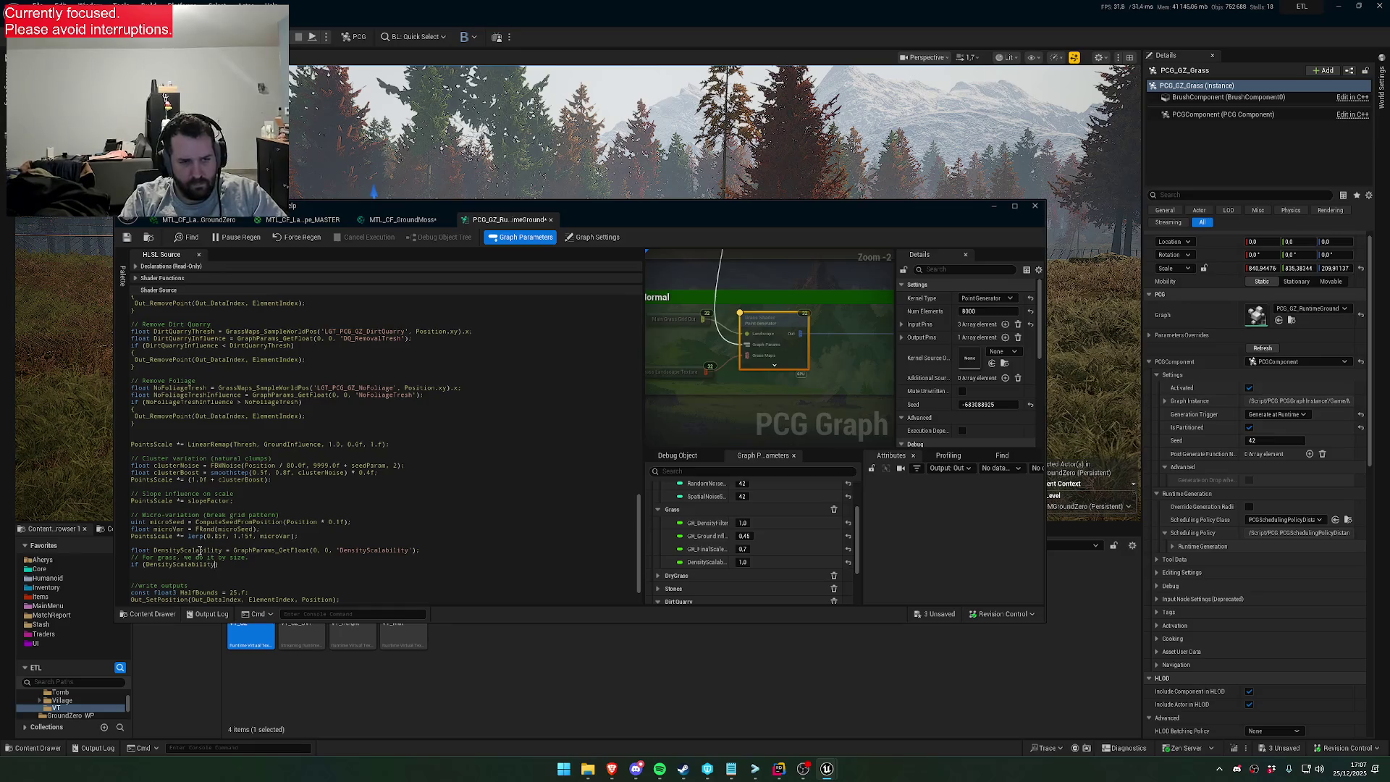
key(shift+Home)
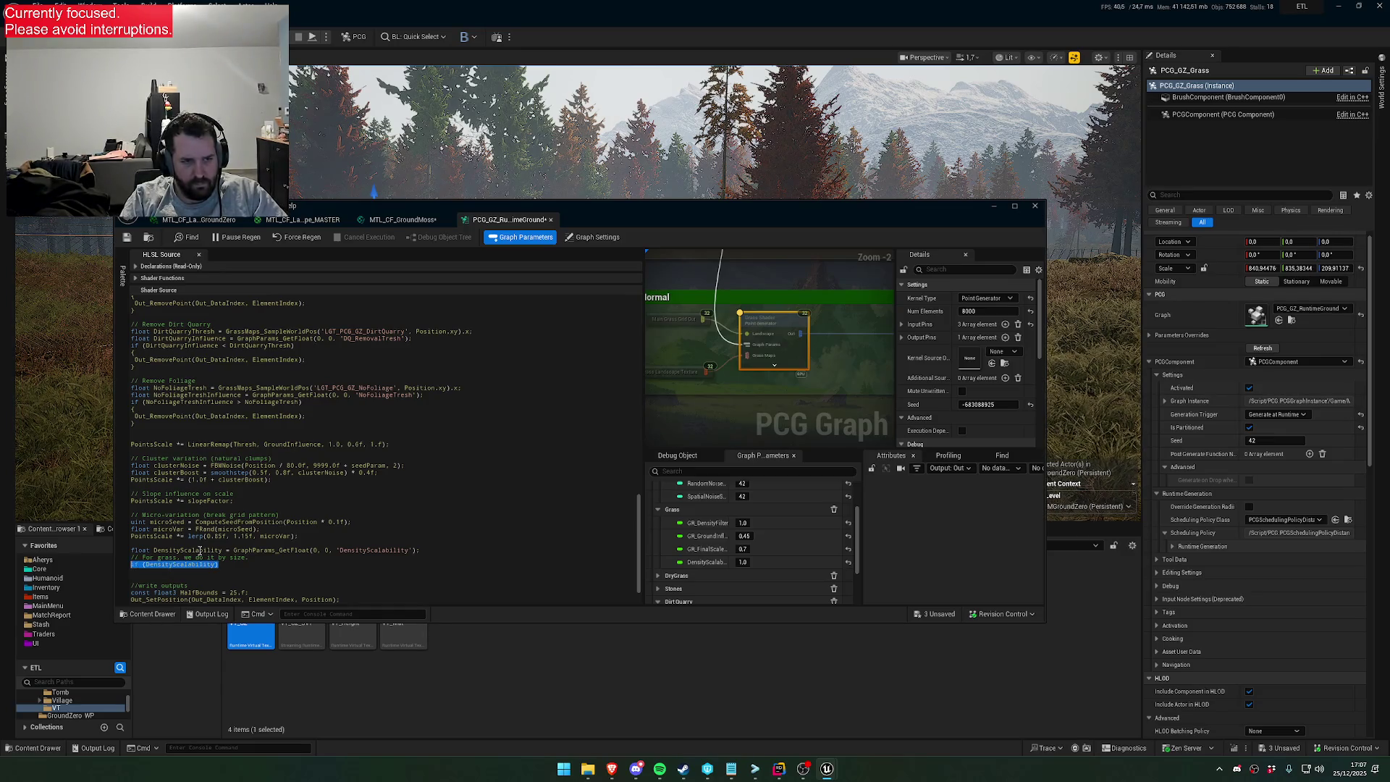
key(BackSpace)
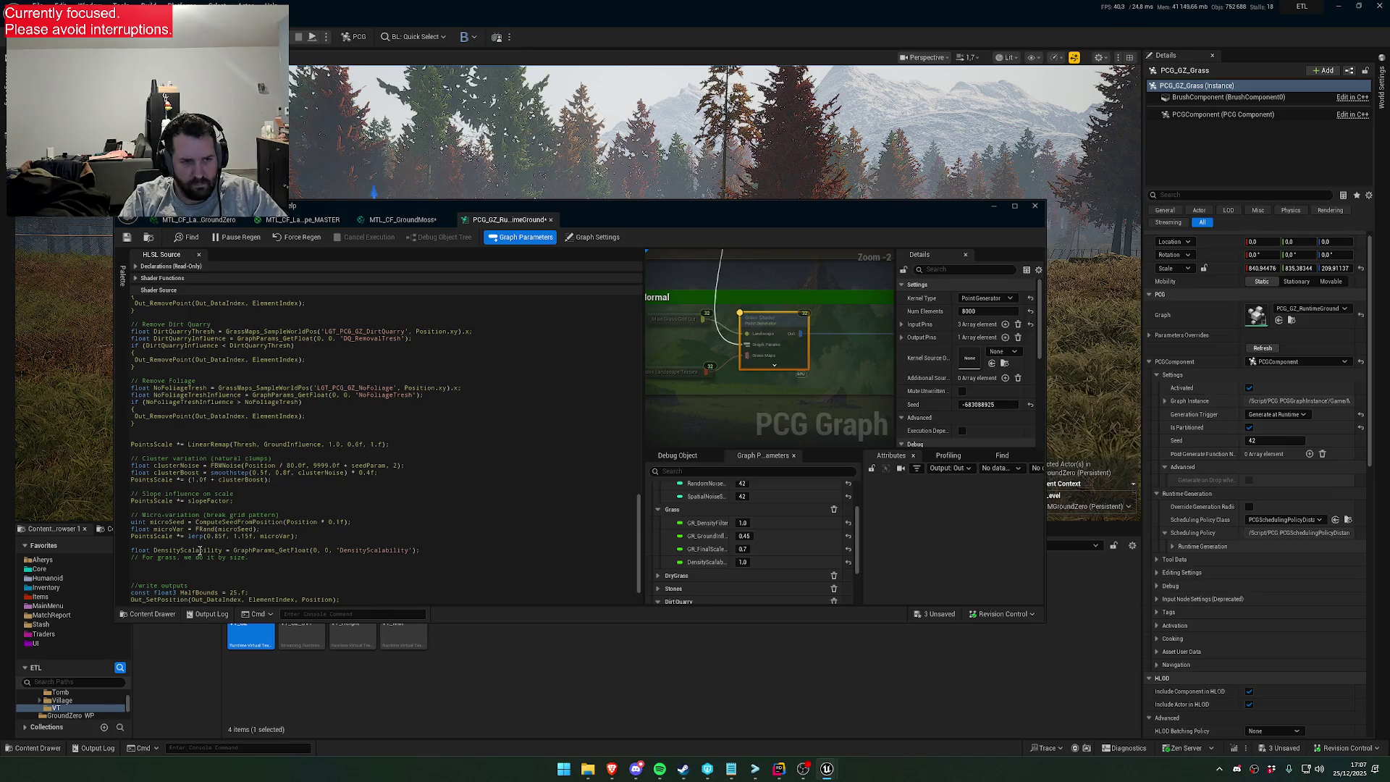
text(float )
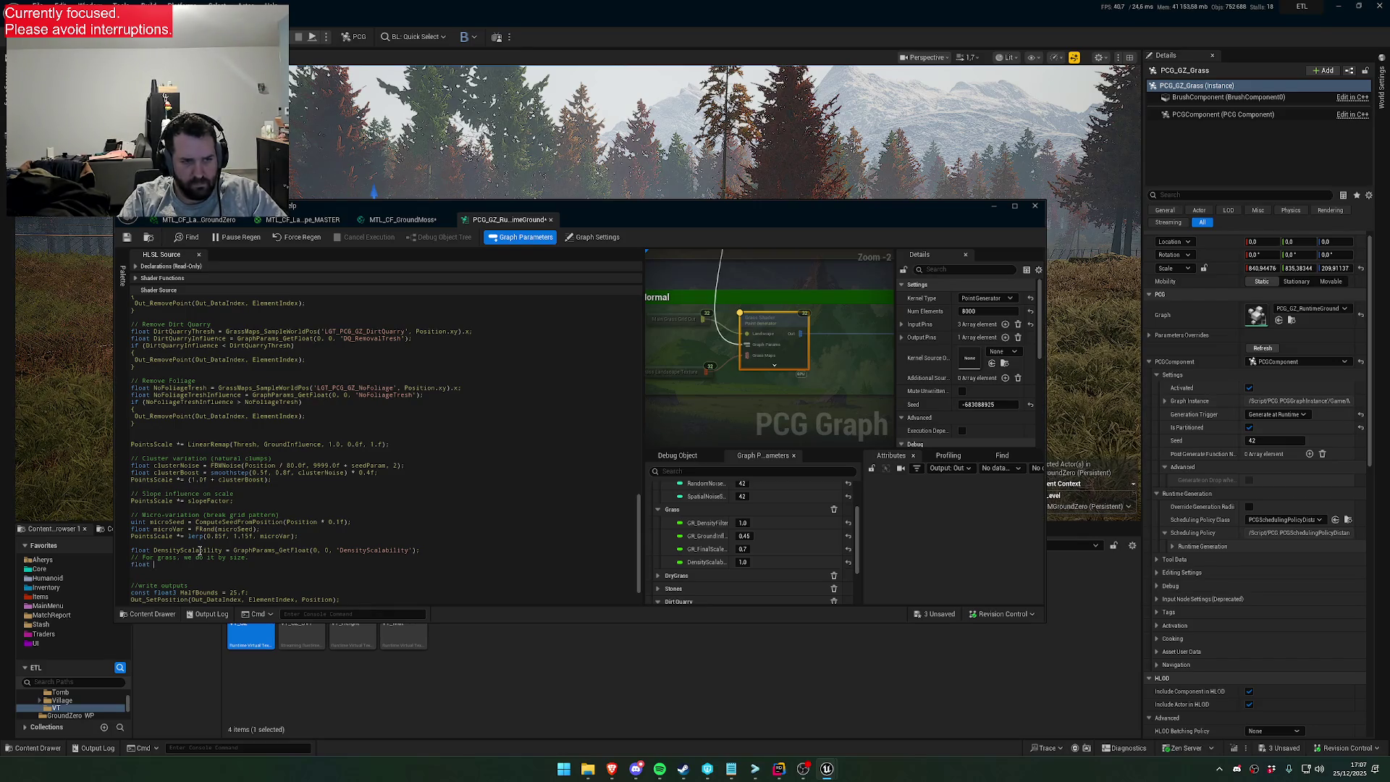
text(Dens)
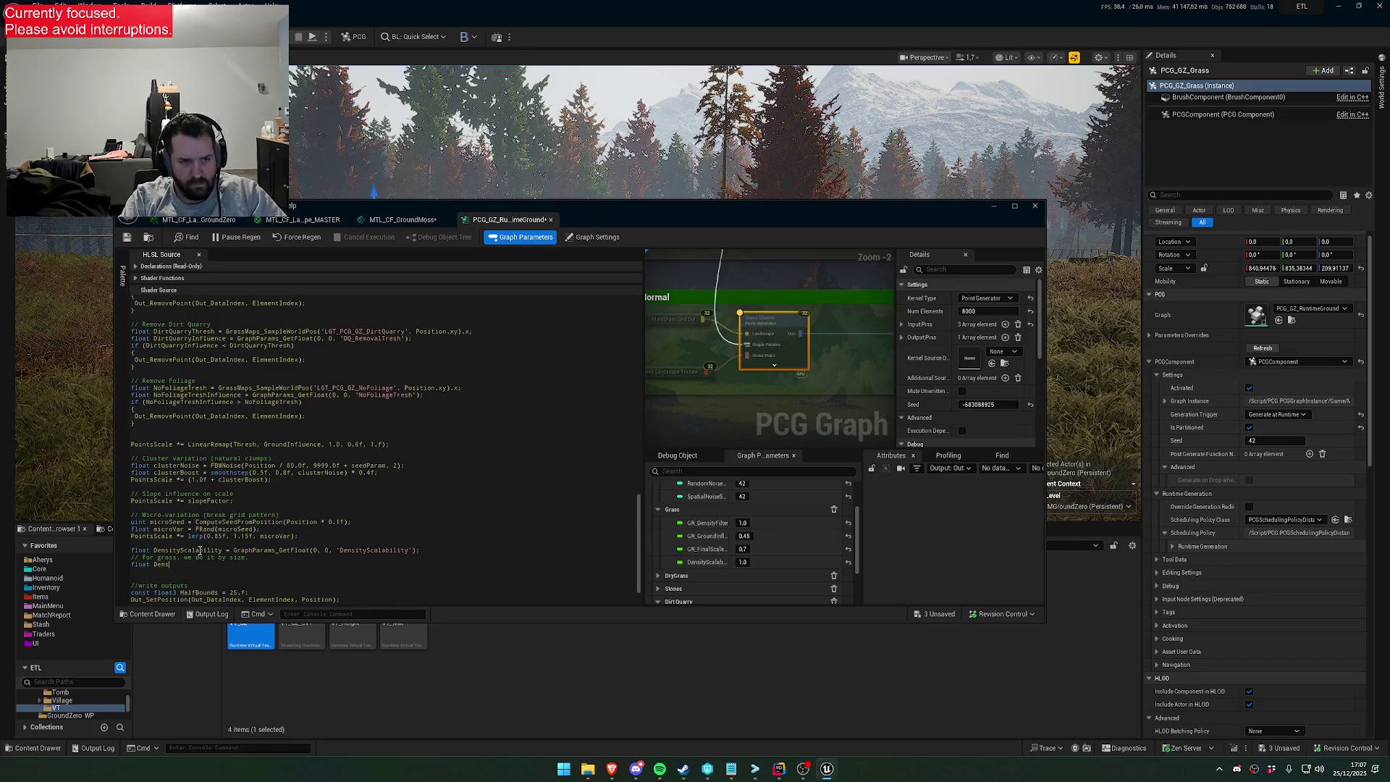
text(nsScalTresh =)
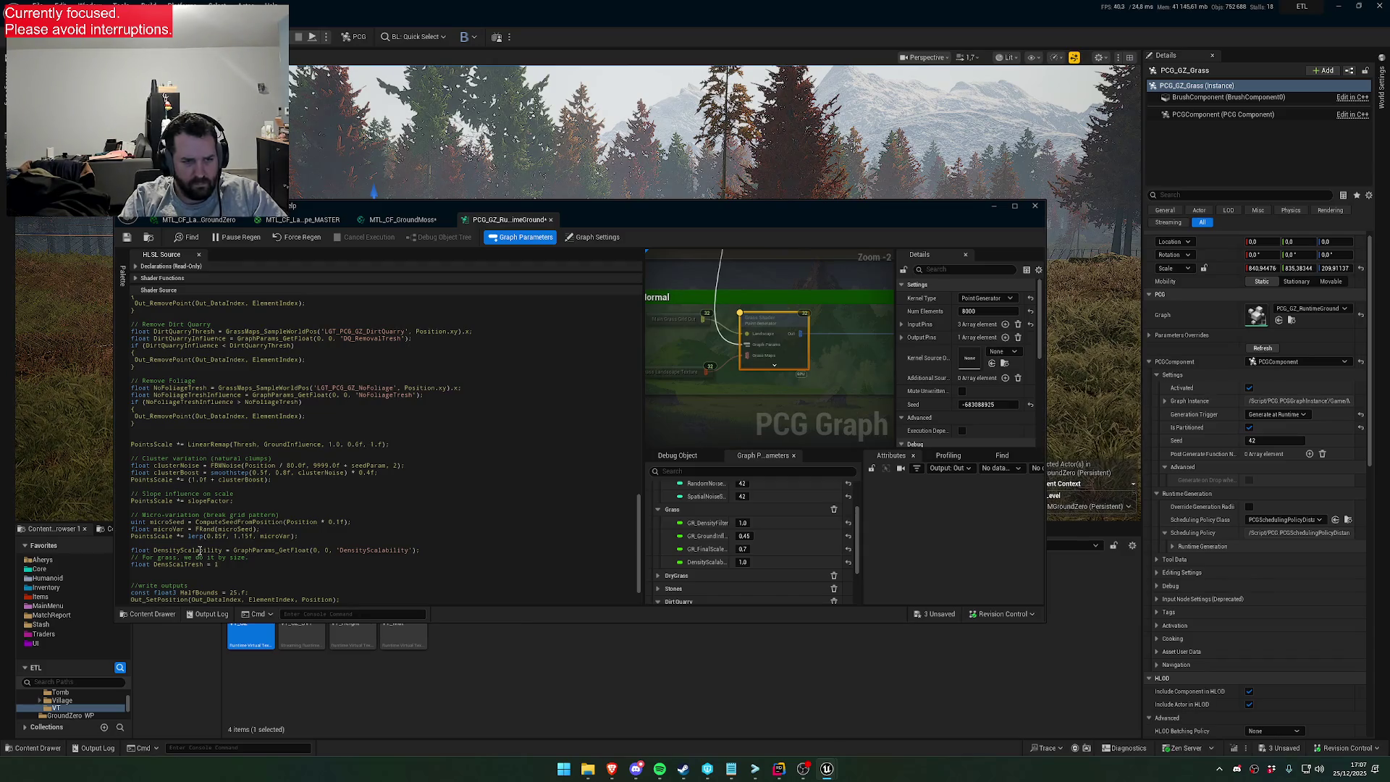
Make DensScalTresh a LinearRemap of PointsScale instead of density
scroll(222, 510, down, 2)
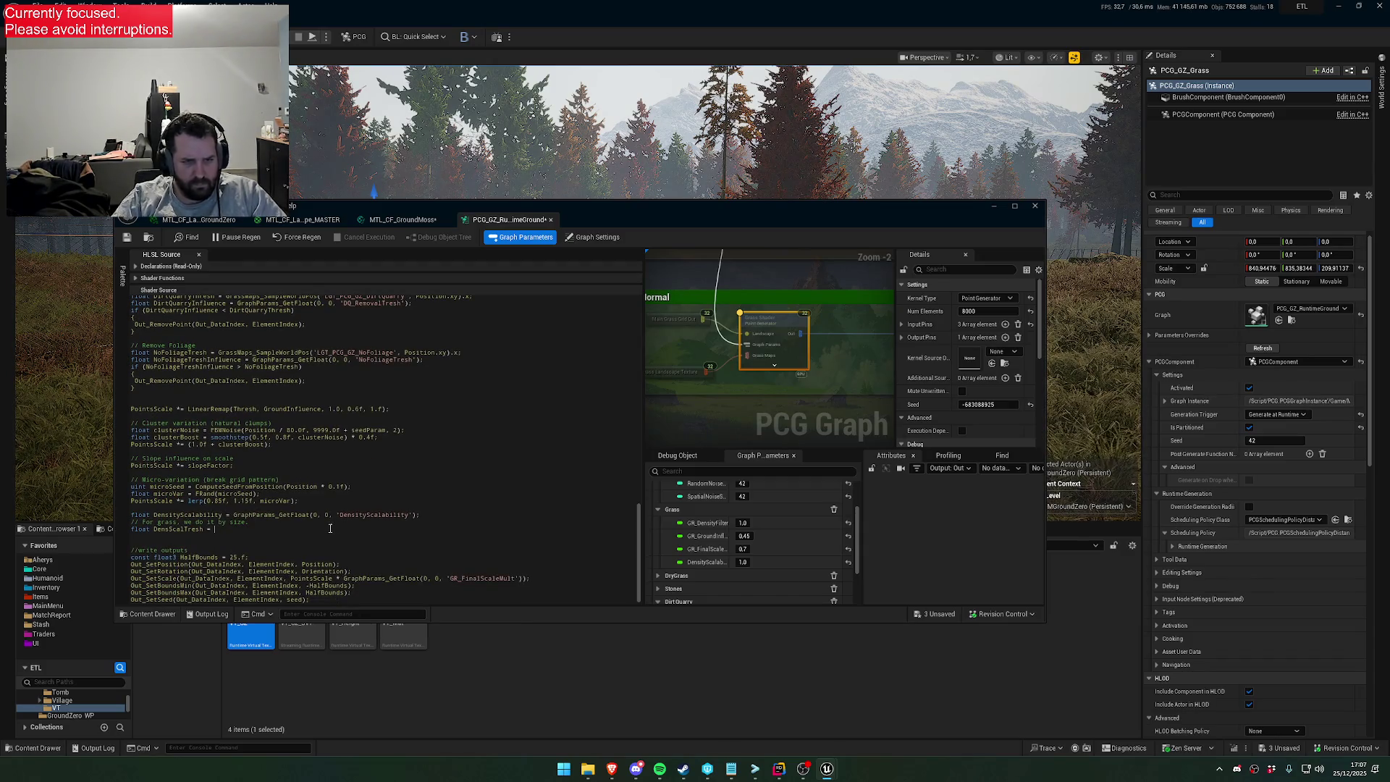
scroll(370, 557, up, 20)
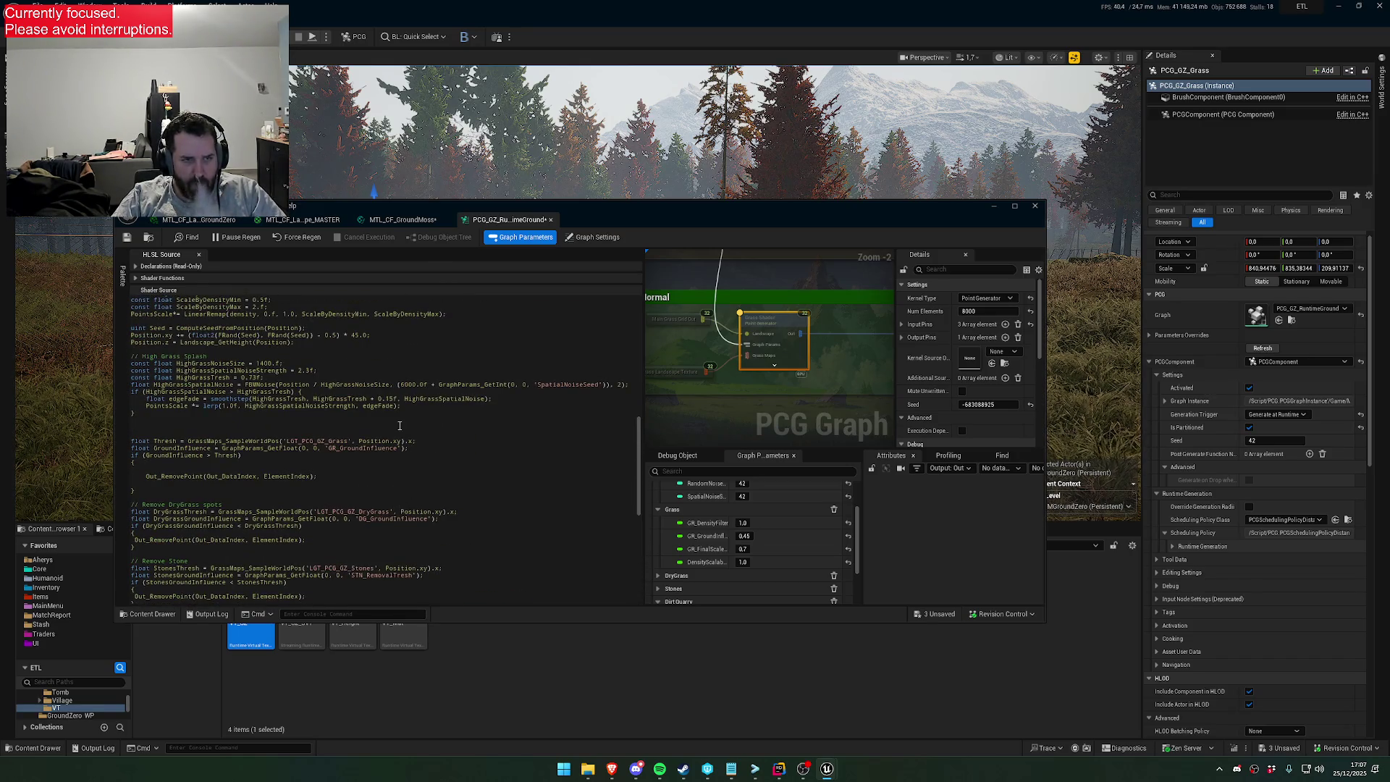
scroll(322, 431, up, 4)
scroll(267, 434, up, 2)
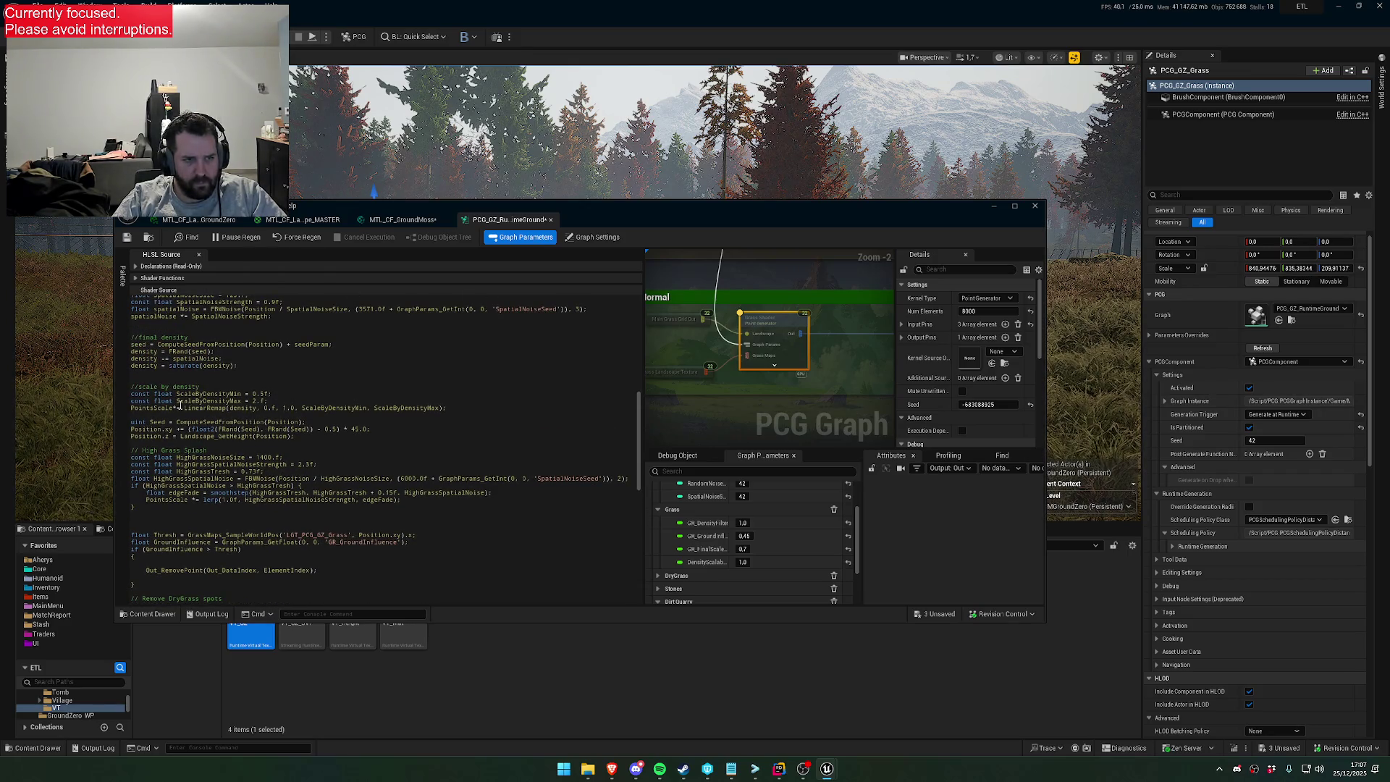
double_click(351, 406)
drag(351, 406, 183, 408)
scroll(340, 470, down, 20)
scroll(339, 514, down, 7)
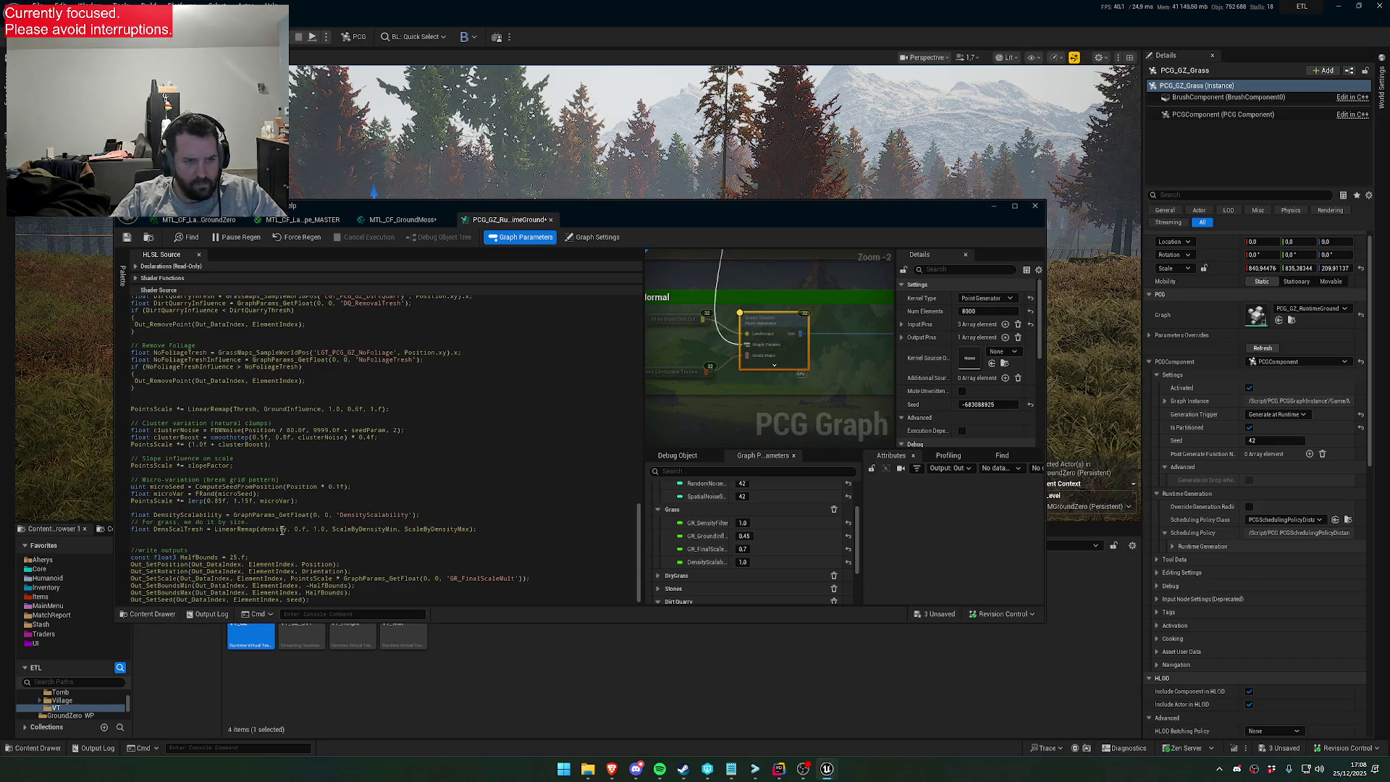
double_click(179, 529)
double_click(274, 529)
key(BackSpace)
text(PointsScale)
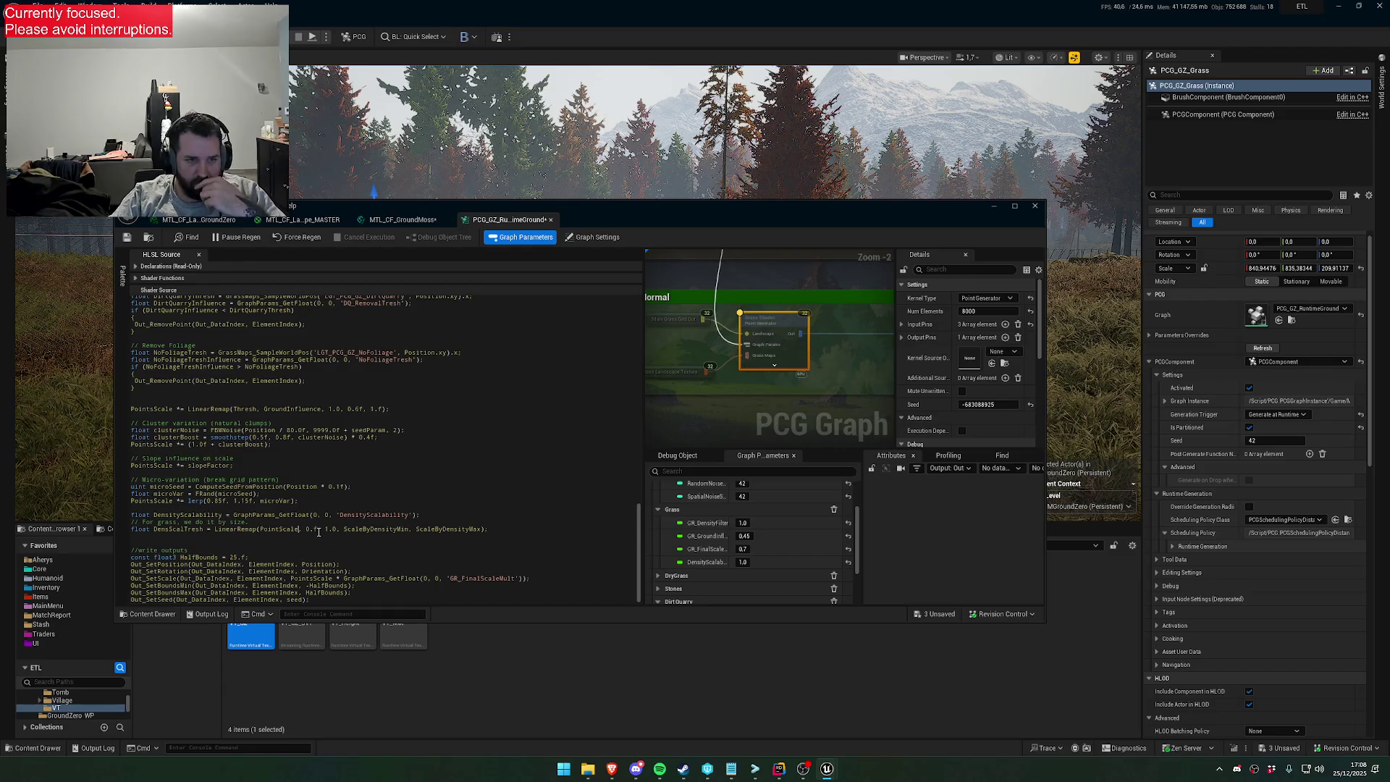
Set the remap bounds to 10, 0 and 1.f, then start an if (DensScaleTresh) block
double_click(334, 529)
text(10.)
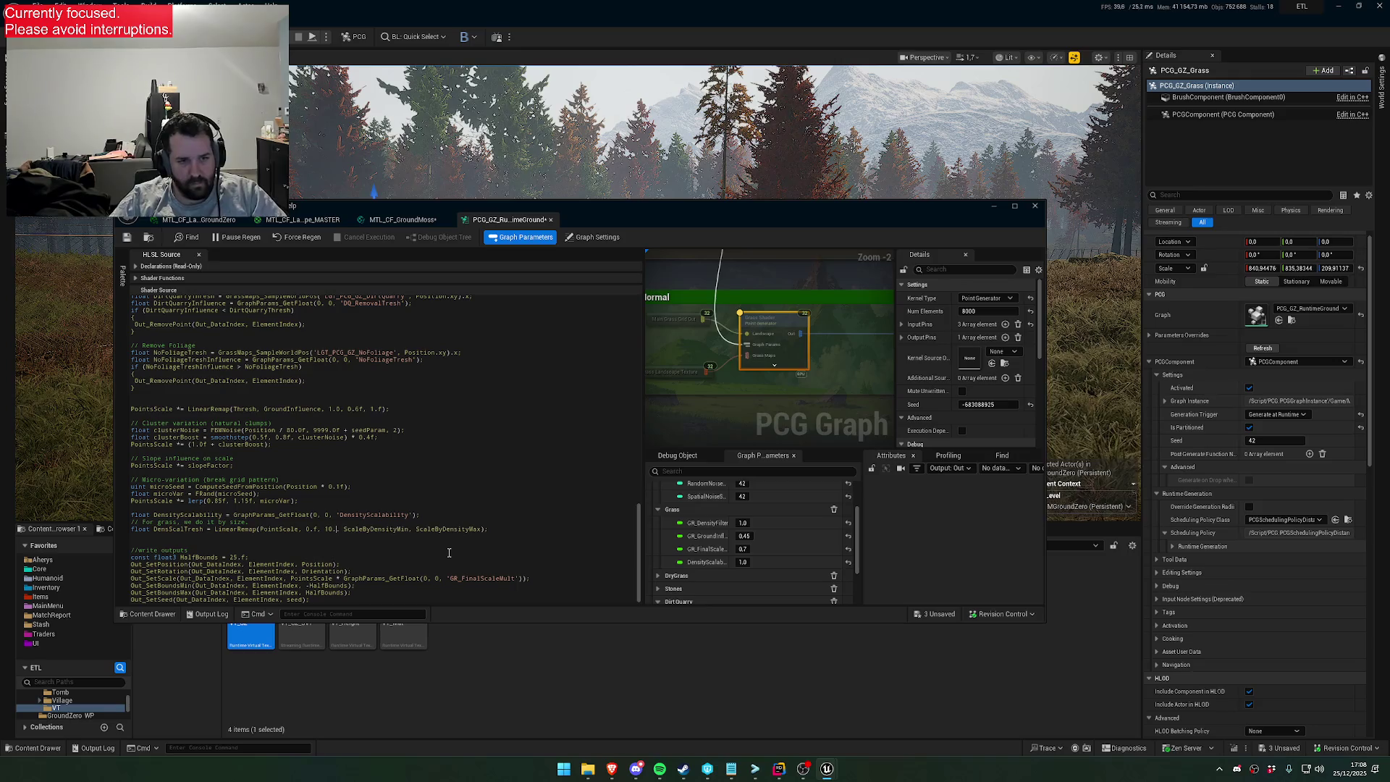
key(BackSpace)
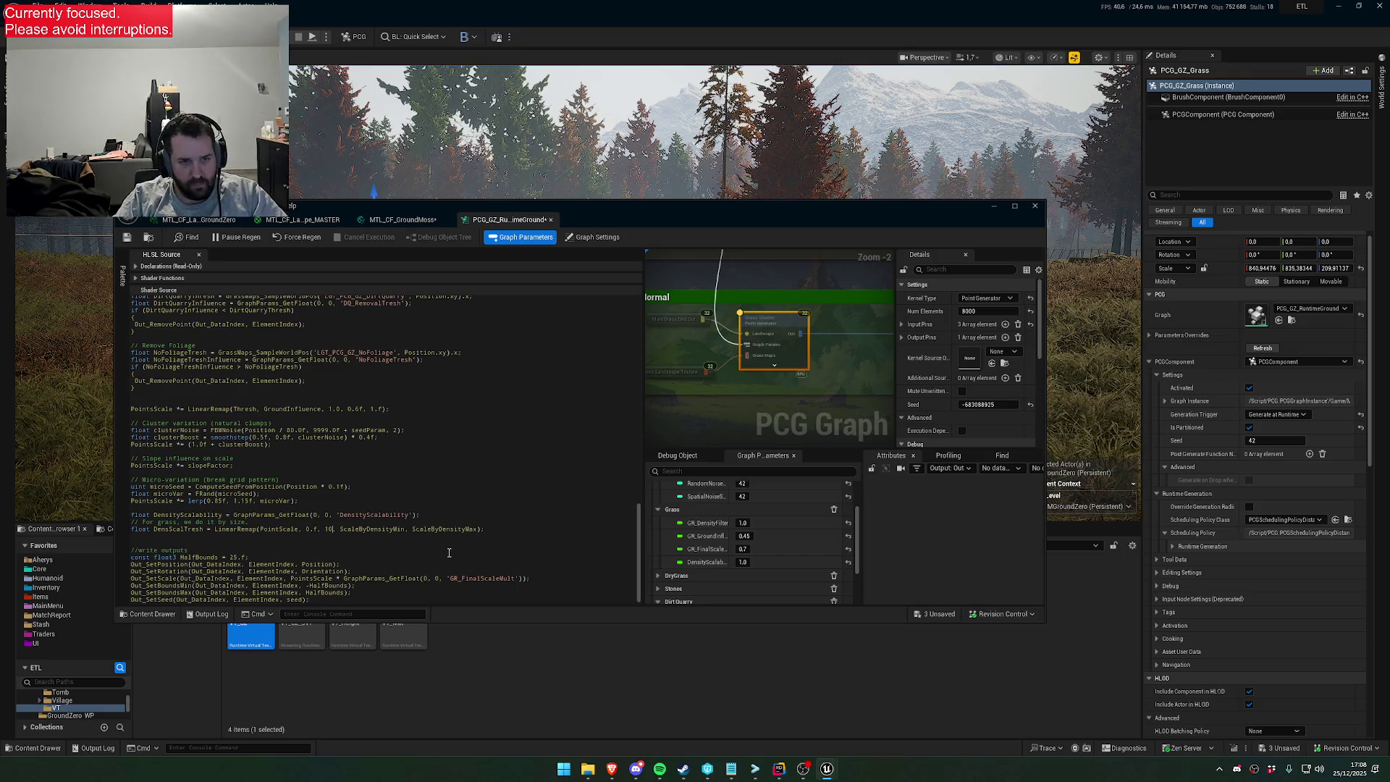
double_click(391, 529)
text(0)
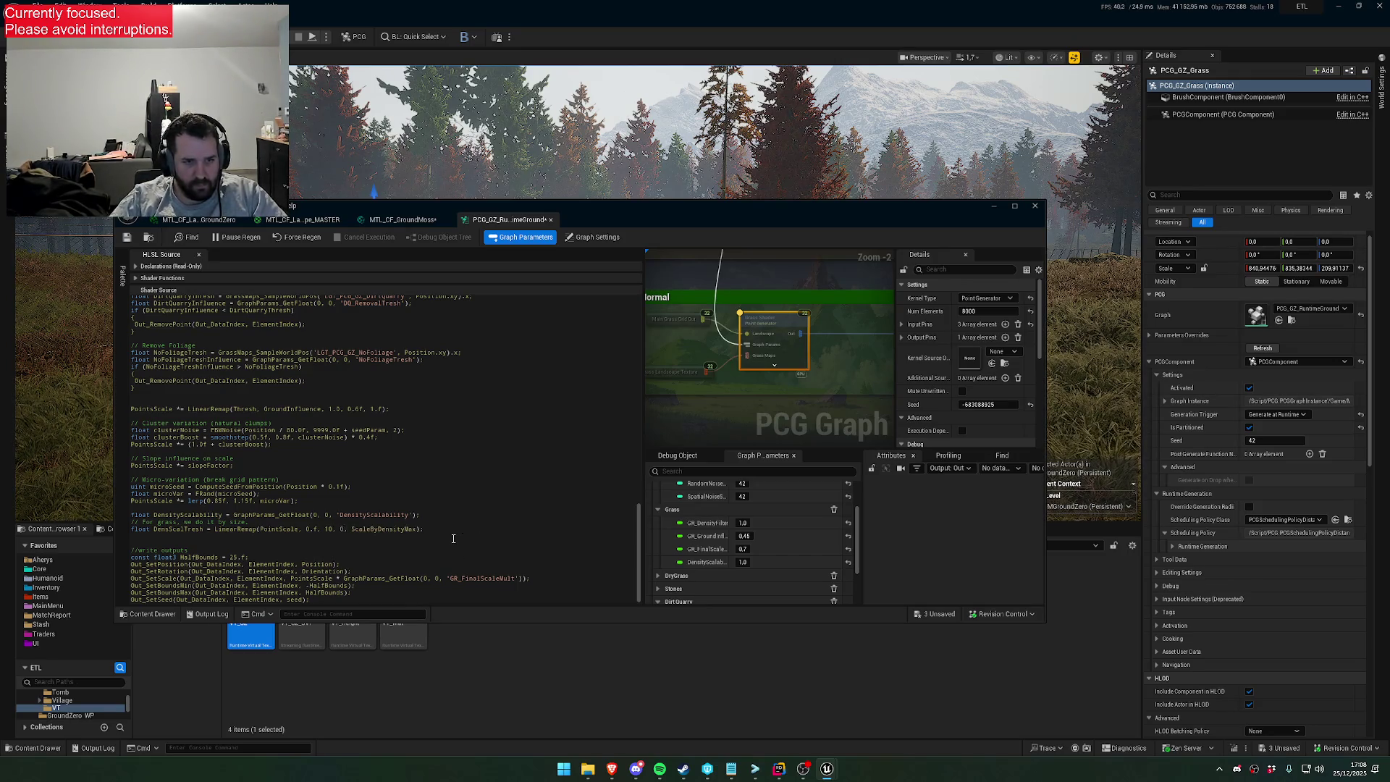
double_click(385, 530)
text(1.f)
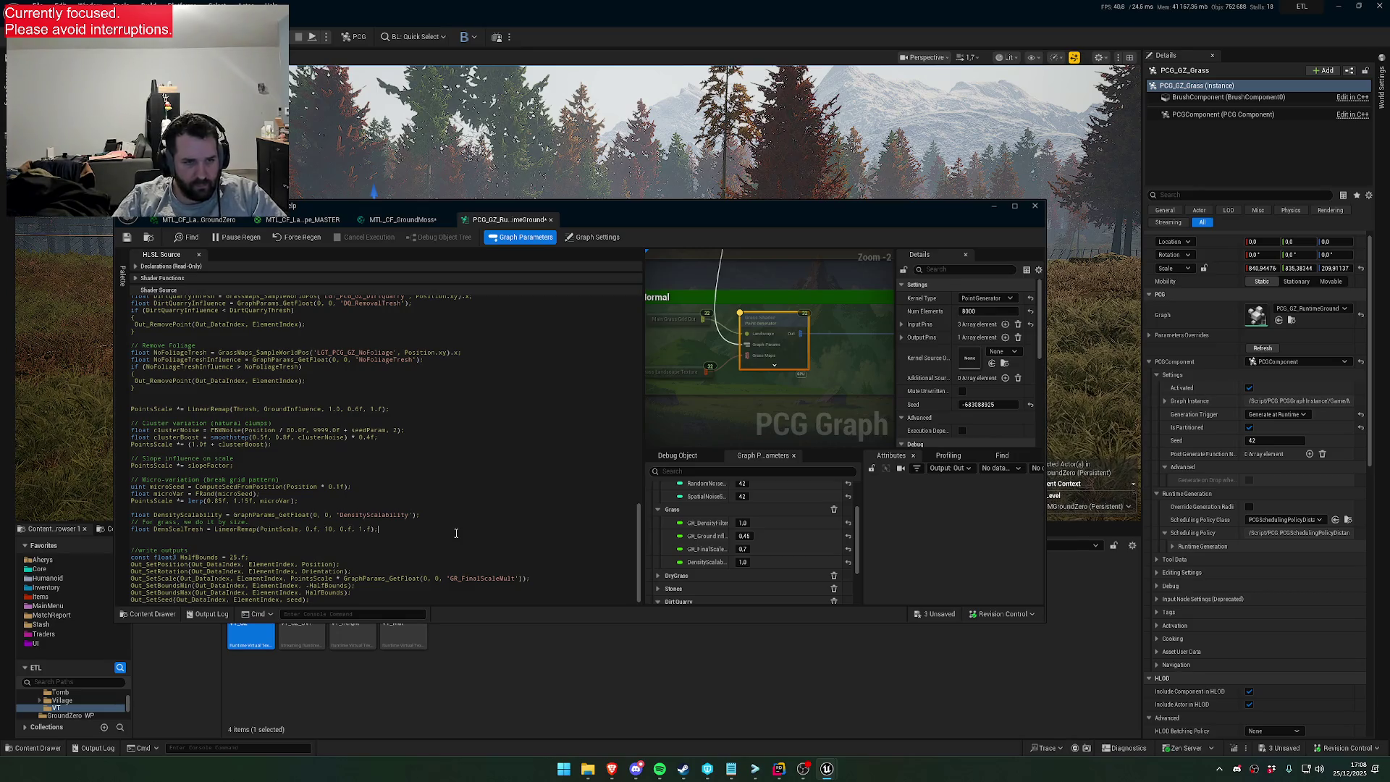
key(Return)
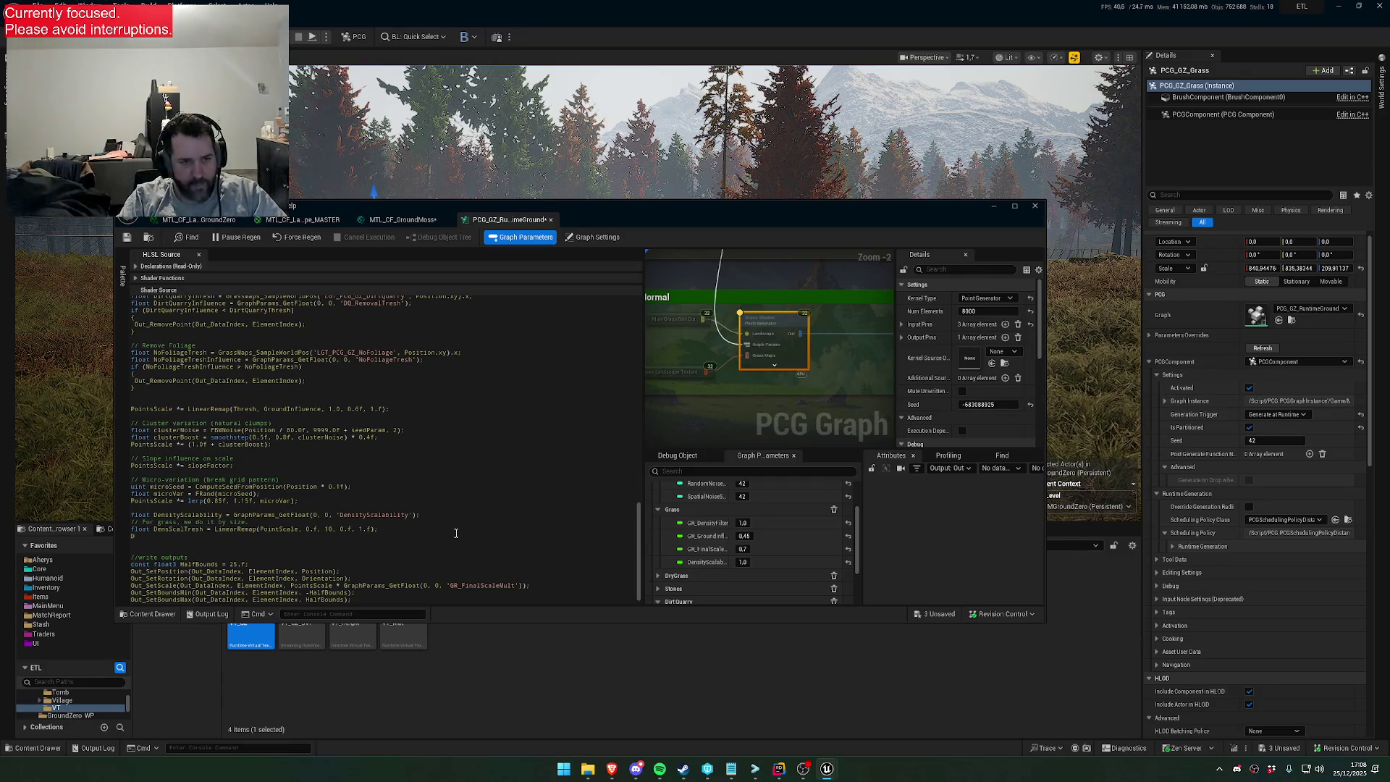
text(if (Dens)
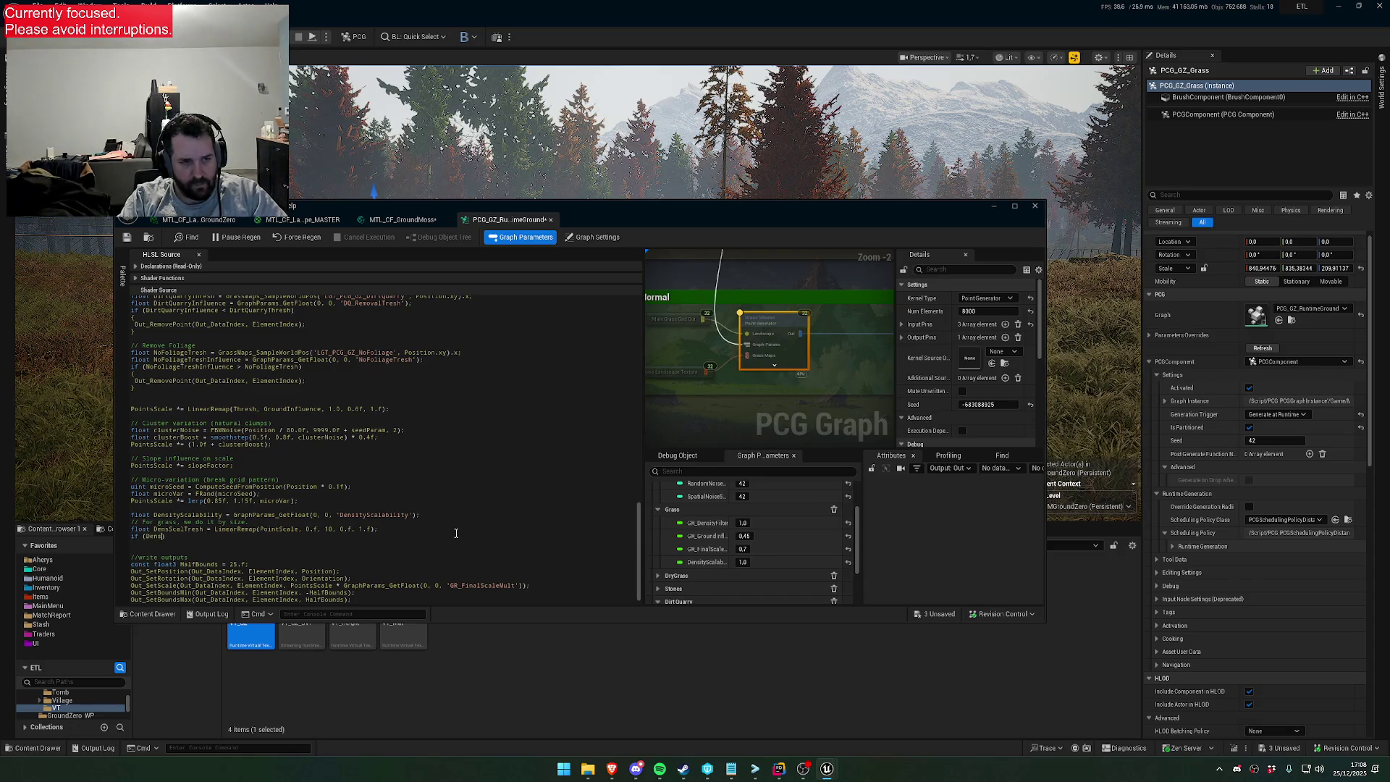
text(ScaleTresh) {)
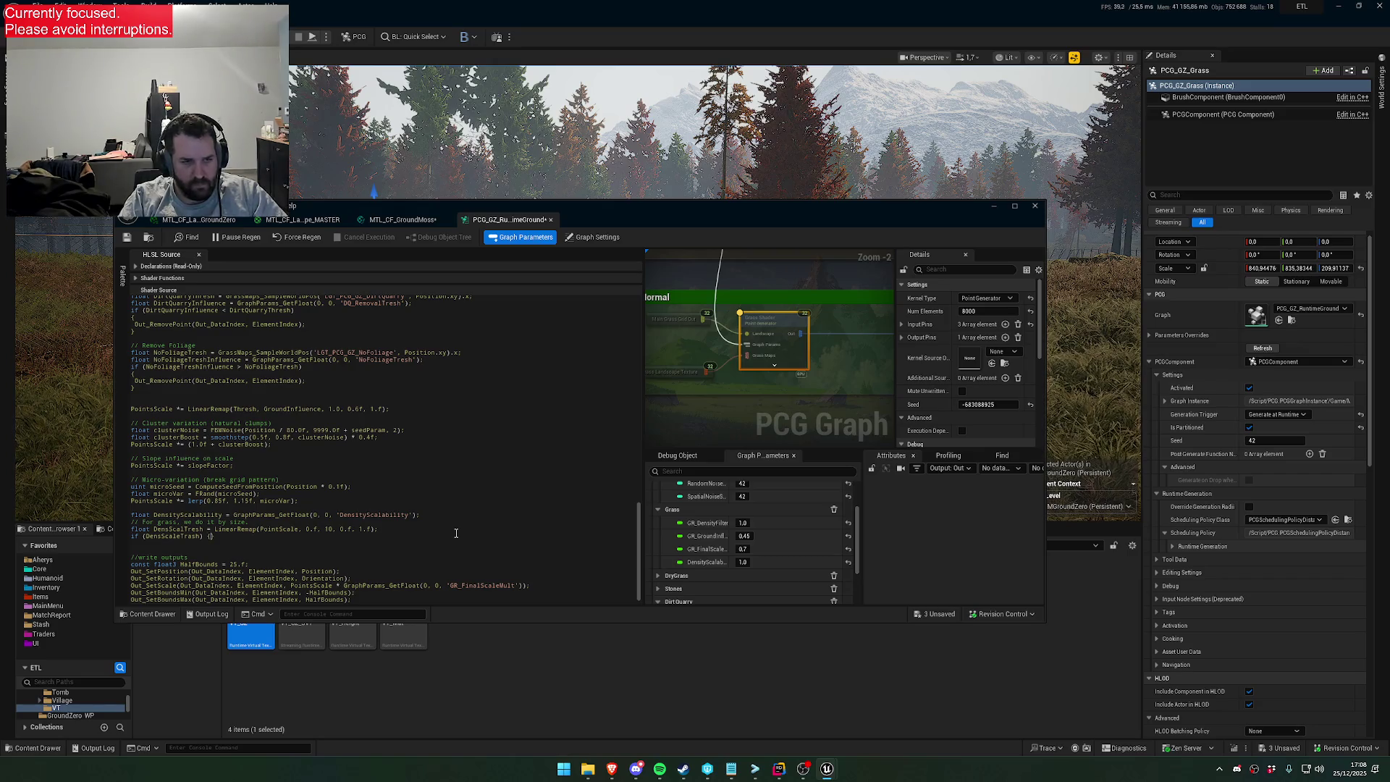
key(Return)
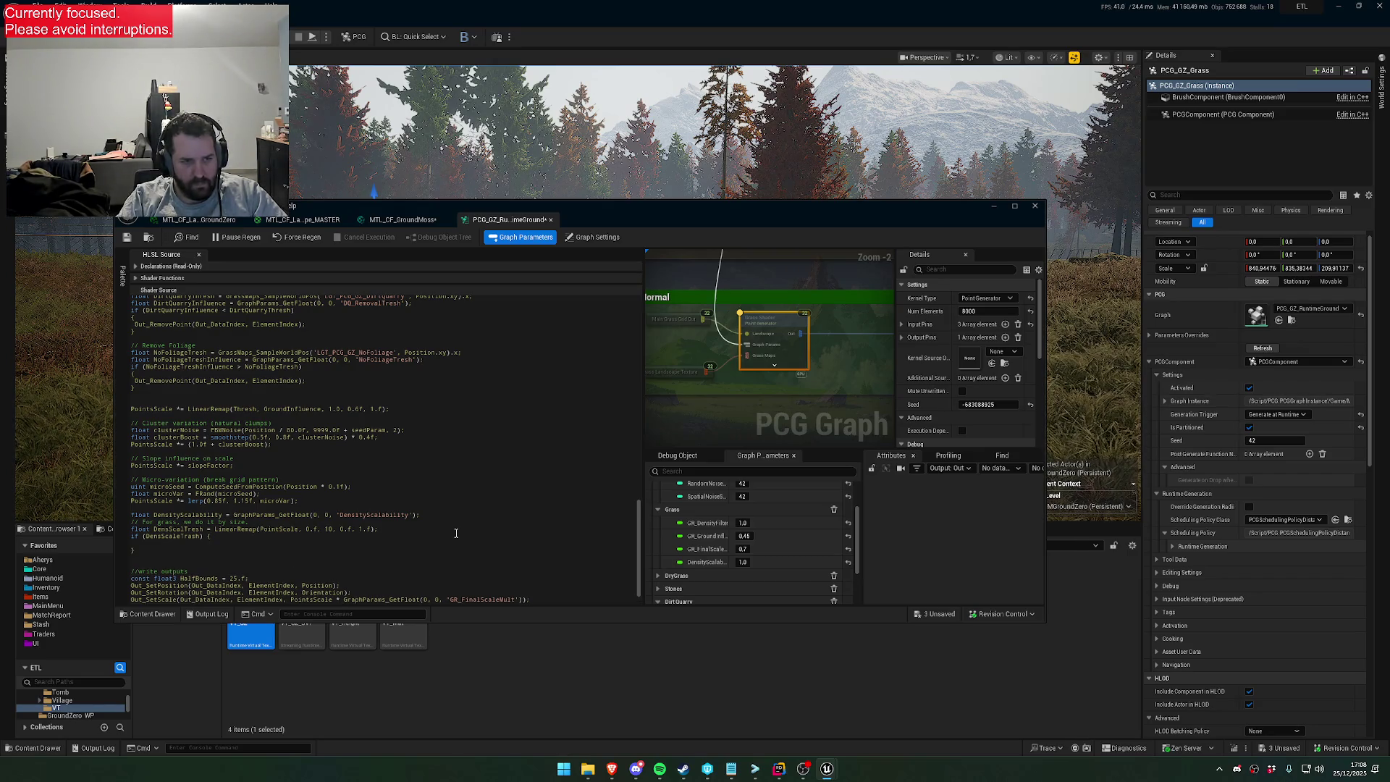
Complete the if condition as DensScaleTresh < DensityScalability
text(>)
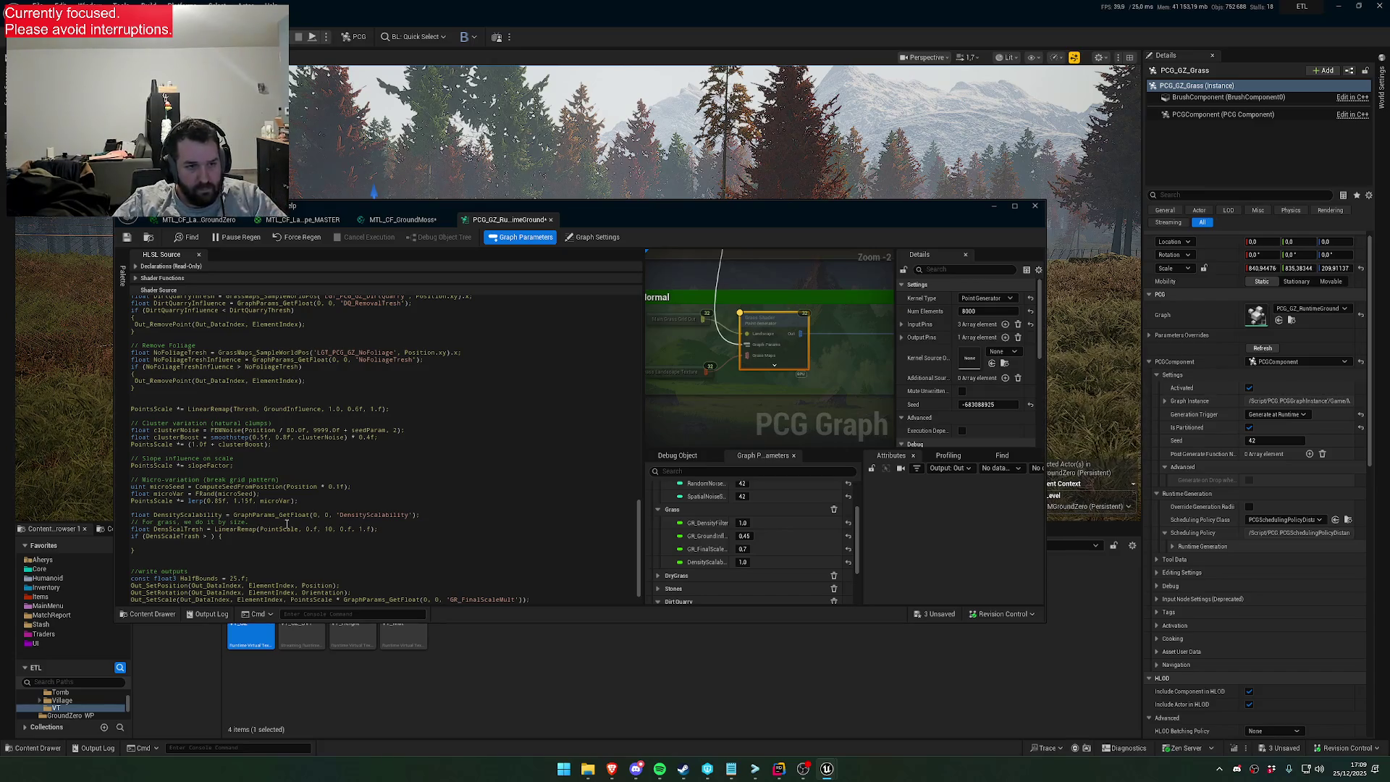
click(211, 536)
text(DensityScalability)
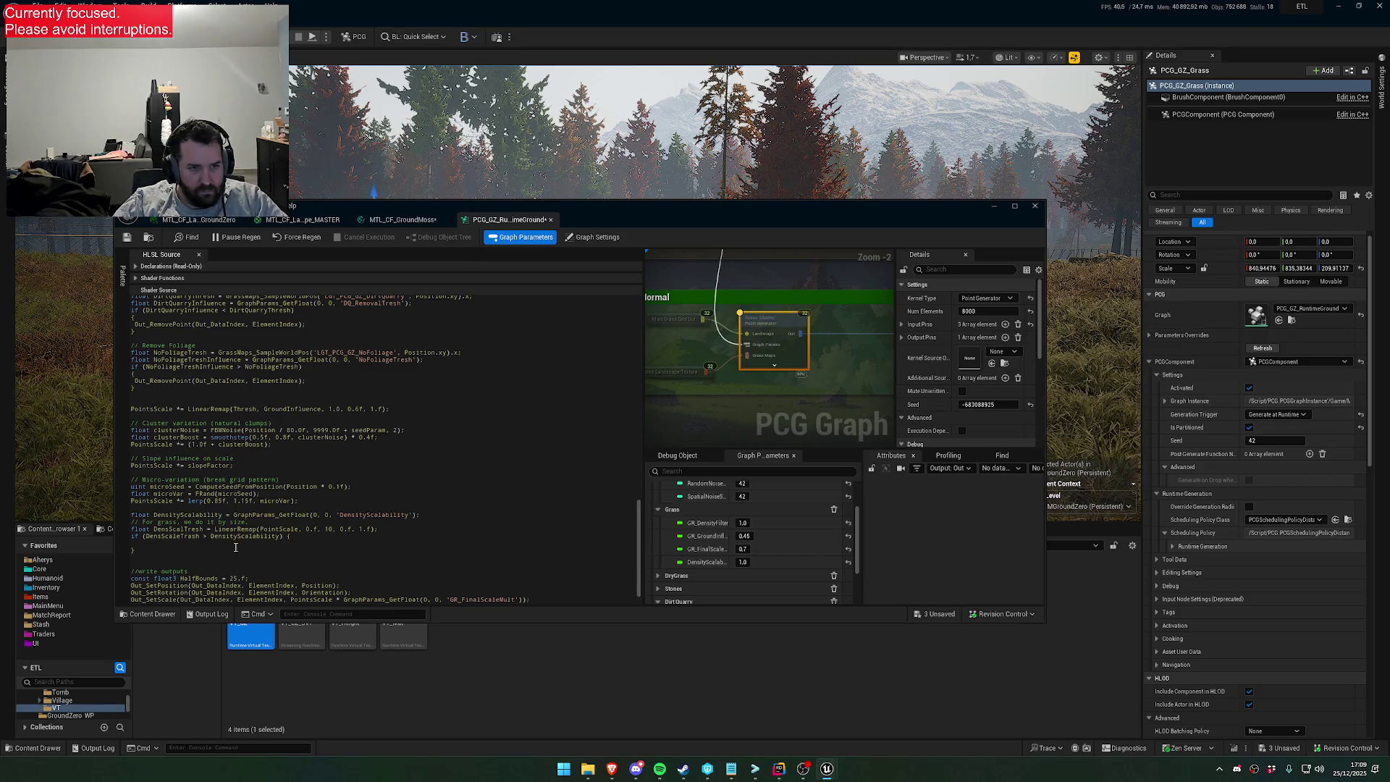
key(ctrl+Left)
key(BackSpace)
key(BackSpace)
text(<)
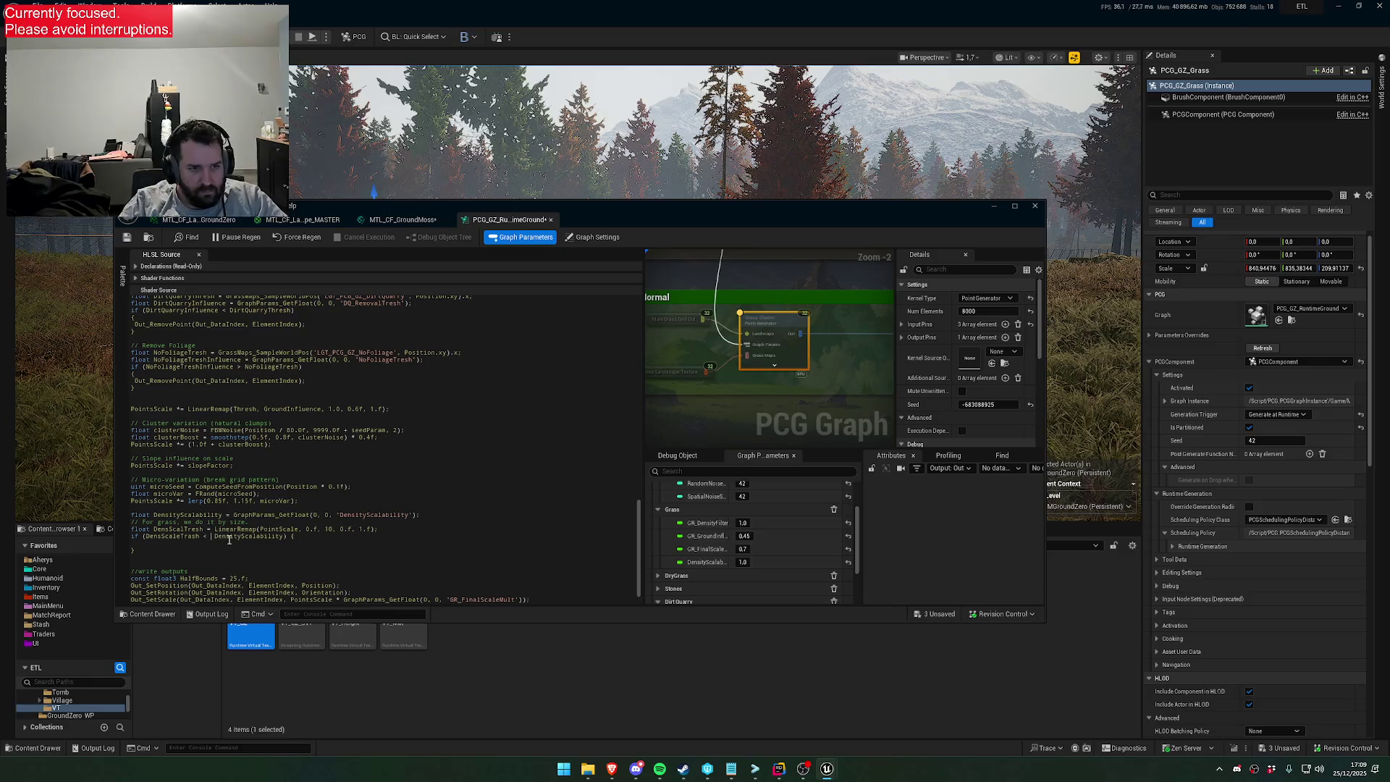
key(BackSpace)
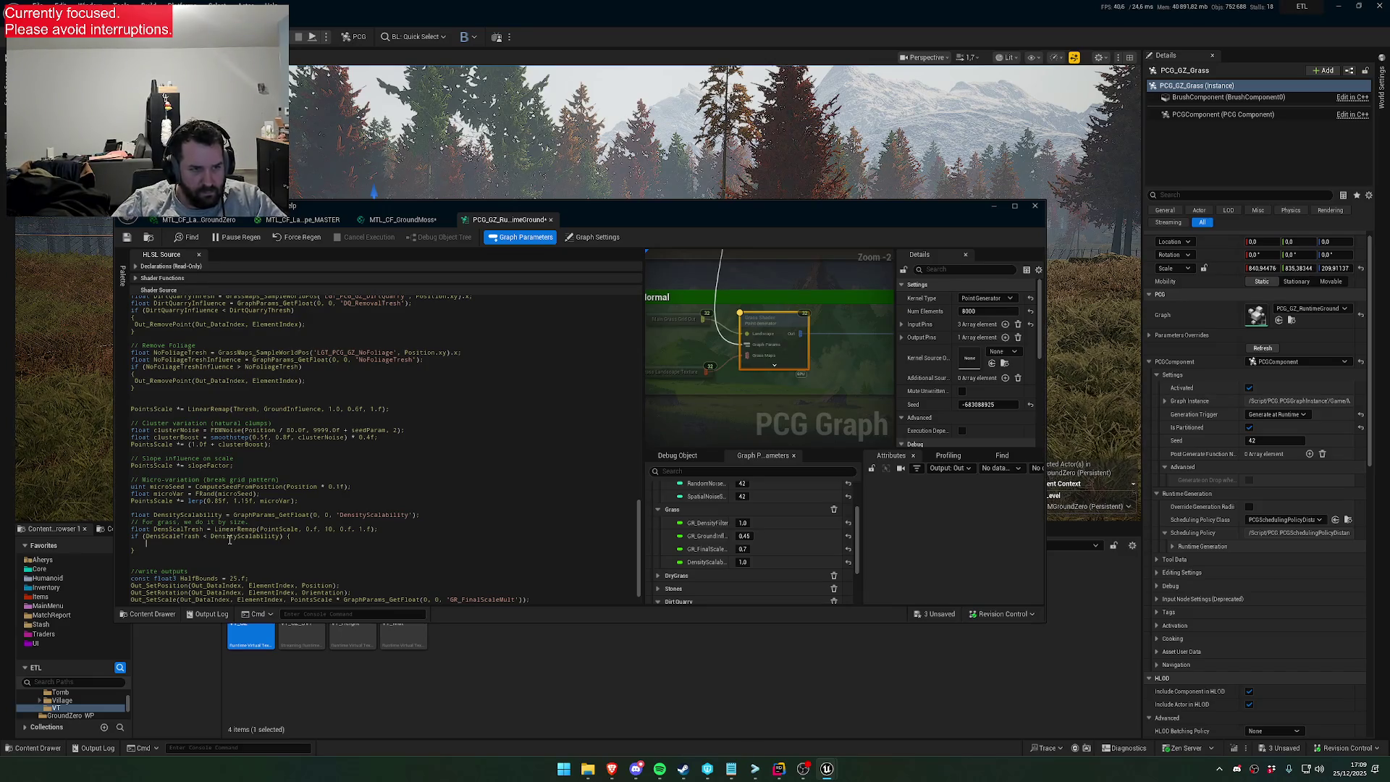
Copy an existing Out_RemovePoint statement into the new if block
scroll(276, 501, up, 2)
drag(312, 423, 136, 425)
key(ctrl+c)
click(186, 585)
key(ctrl+v)
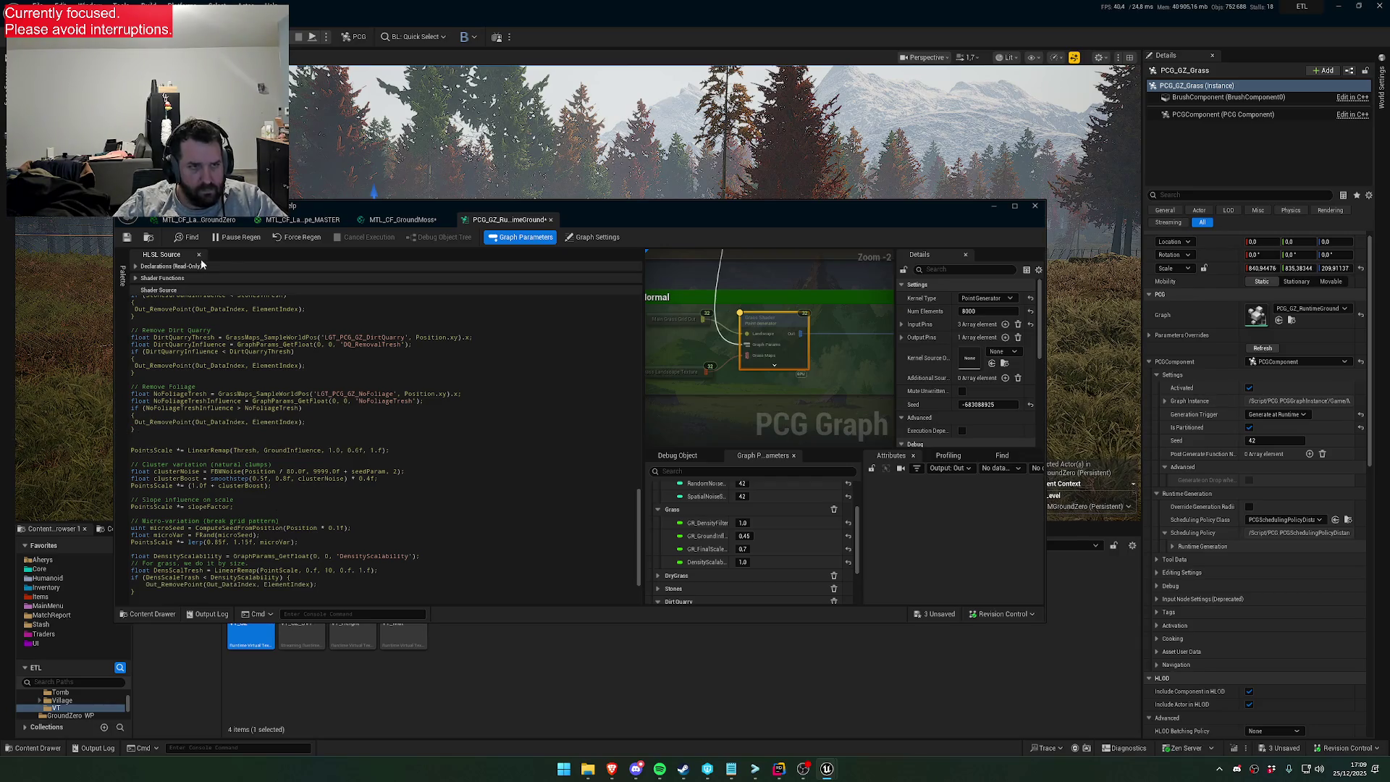
Replace the misspelled threshold name in the if condition with the correct DensScalTresh
drag(585, 208, 587, 475)
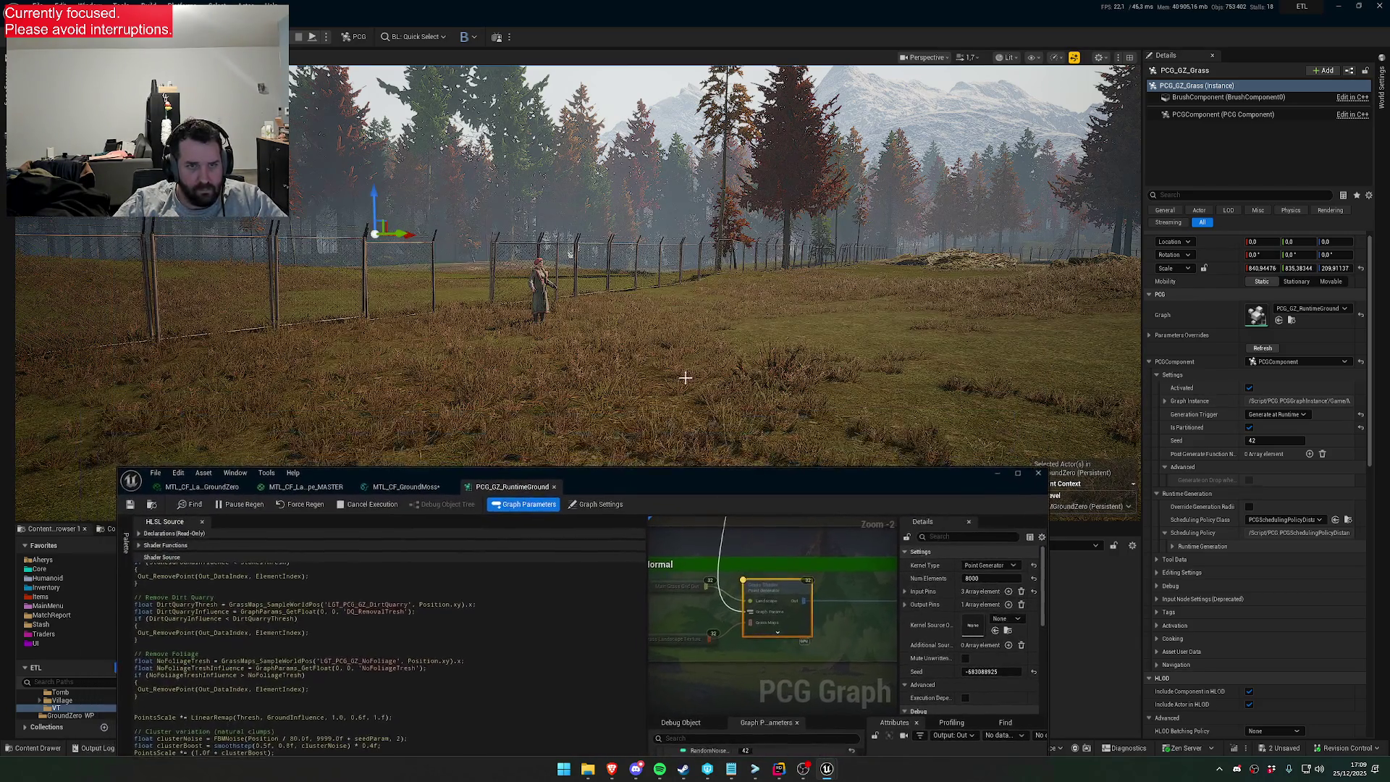
scroll(579, 289, up, 3)
key(w)
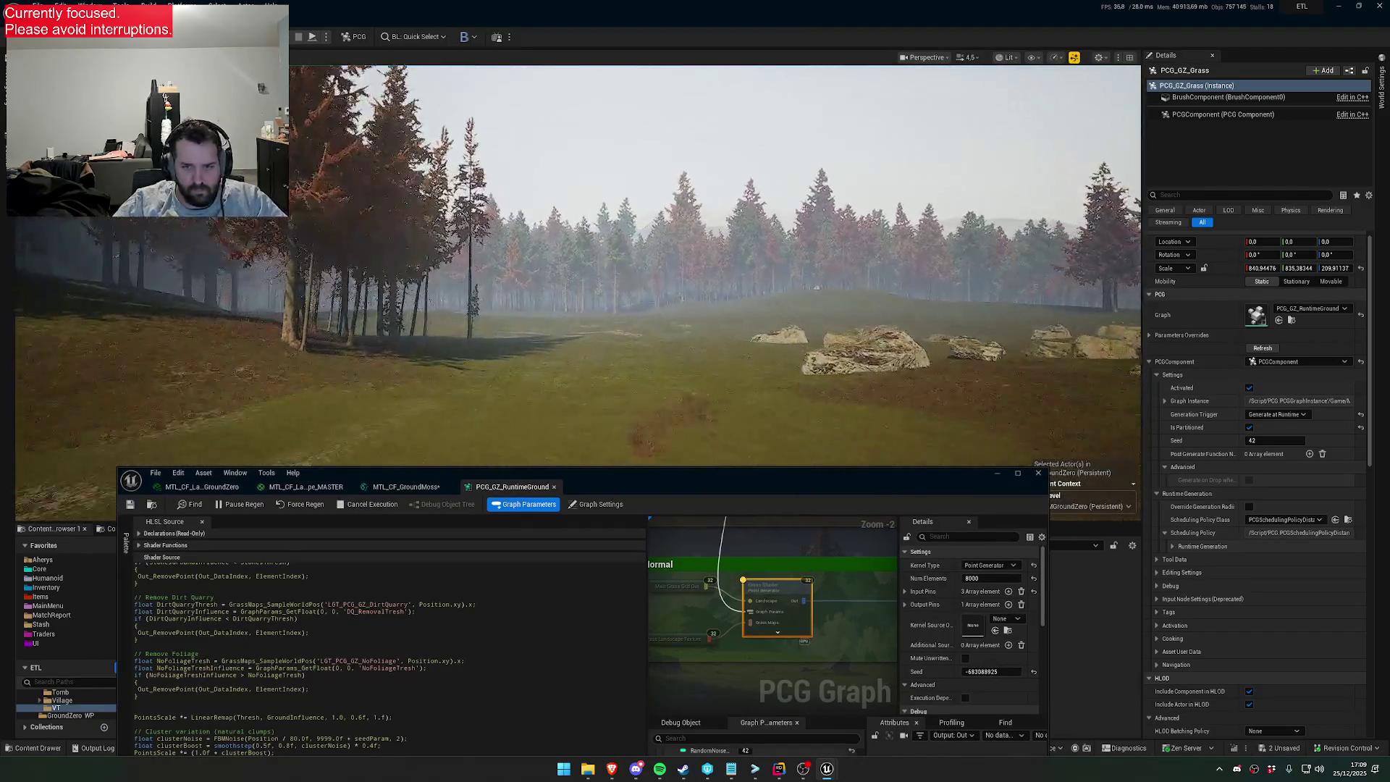
drag(832, 491, 818, 369)
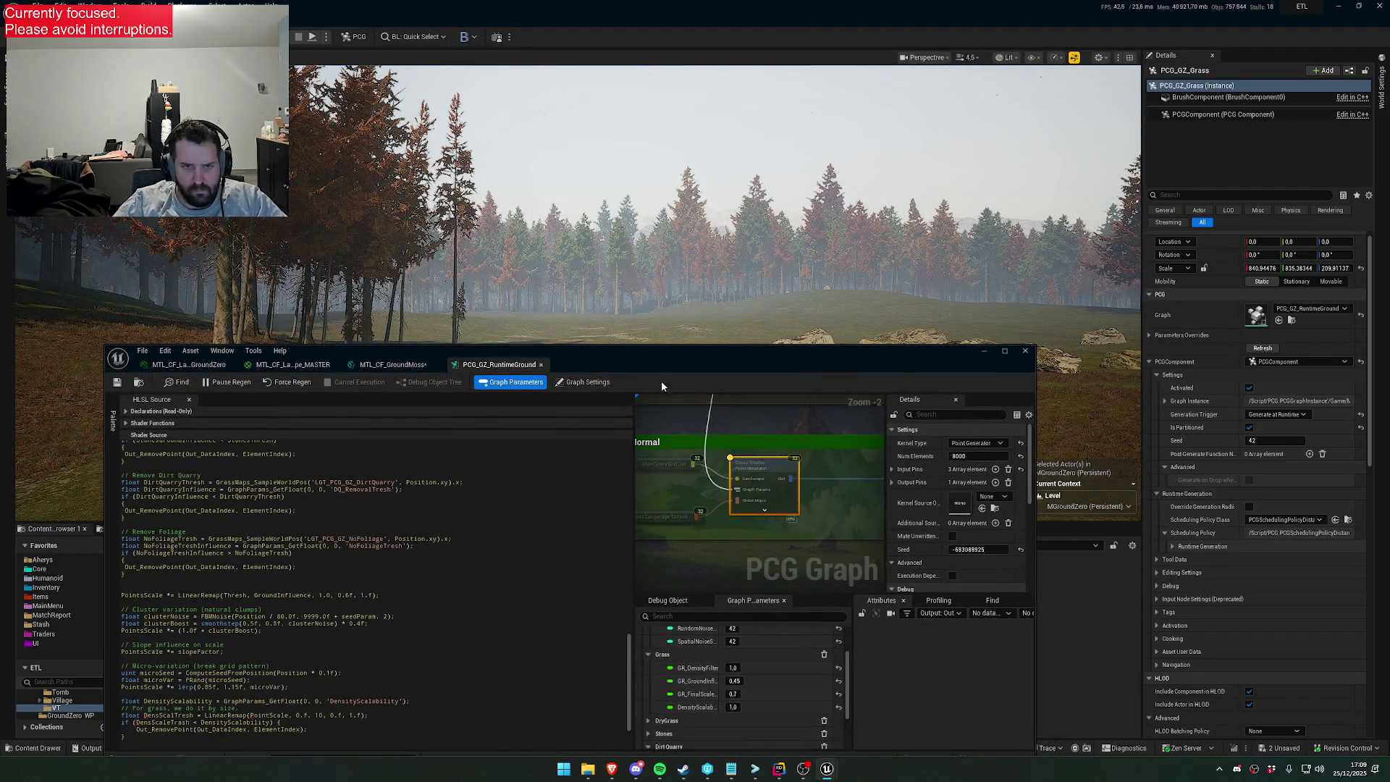
scroll(237, 698, down, 2)
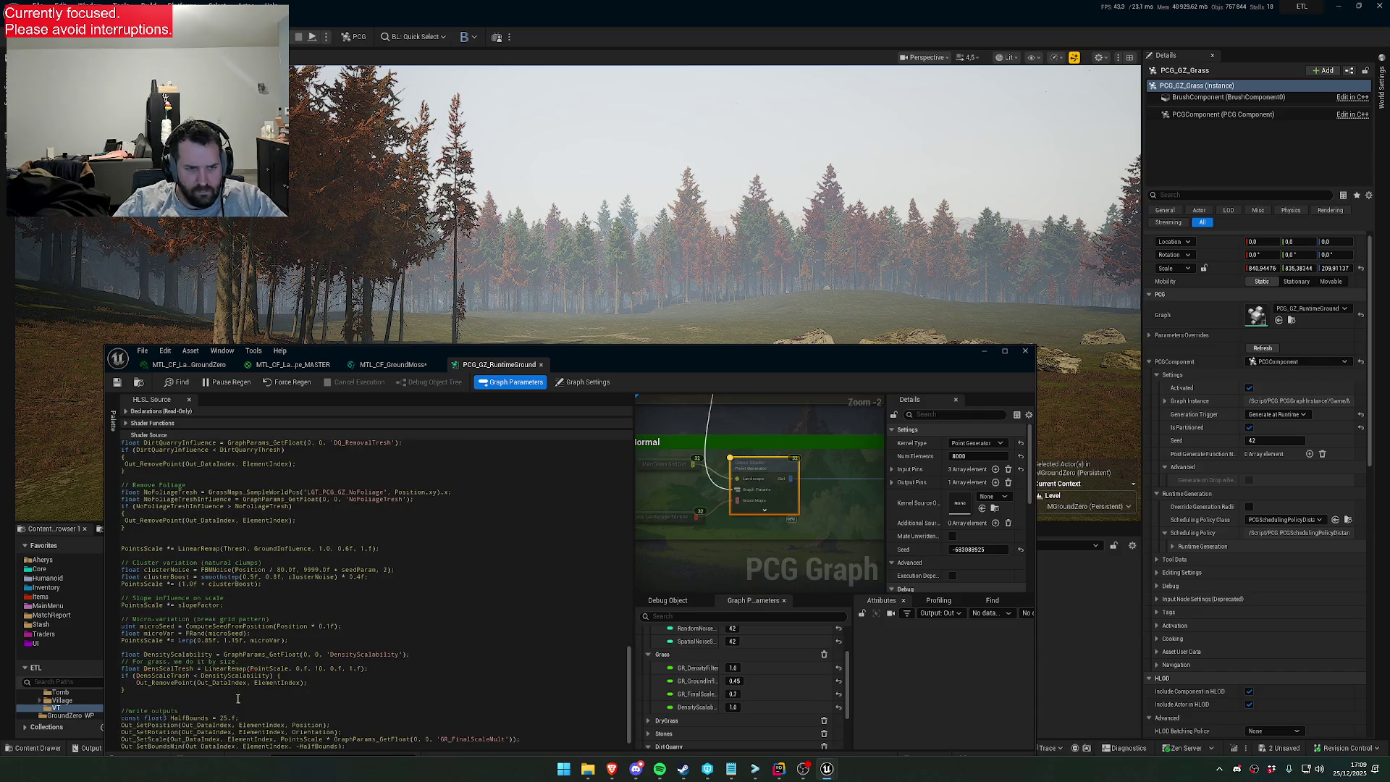
double_click(171, 669)
key(ctrl+c)
double_click(167, 675)
key(ctrl+v)
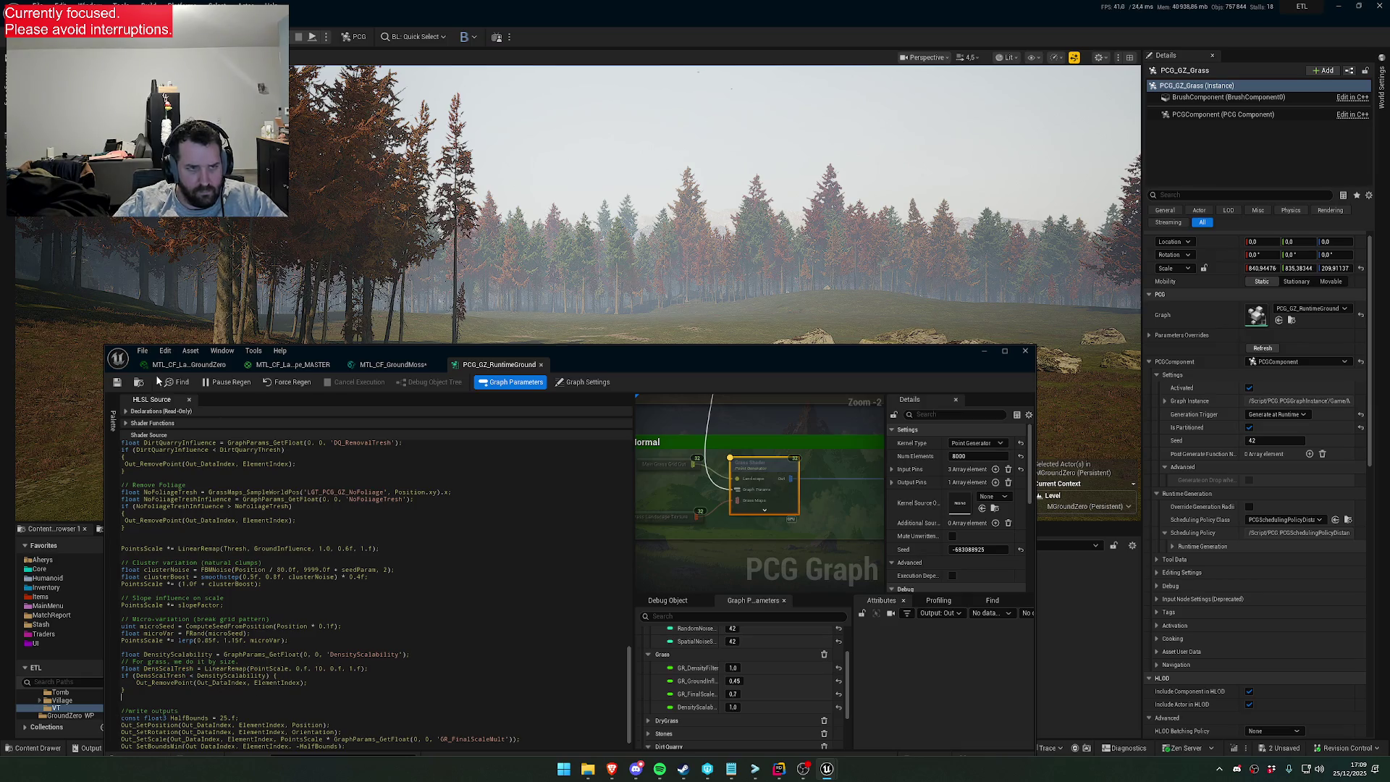
Flip the density comparison to greater-than and set DensityScalability to 0
drag(602, 351, 603, 522)
drag(625, 432, 627, 459)
click(650, 533)
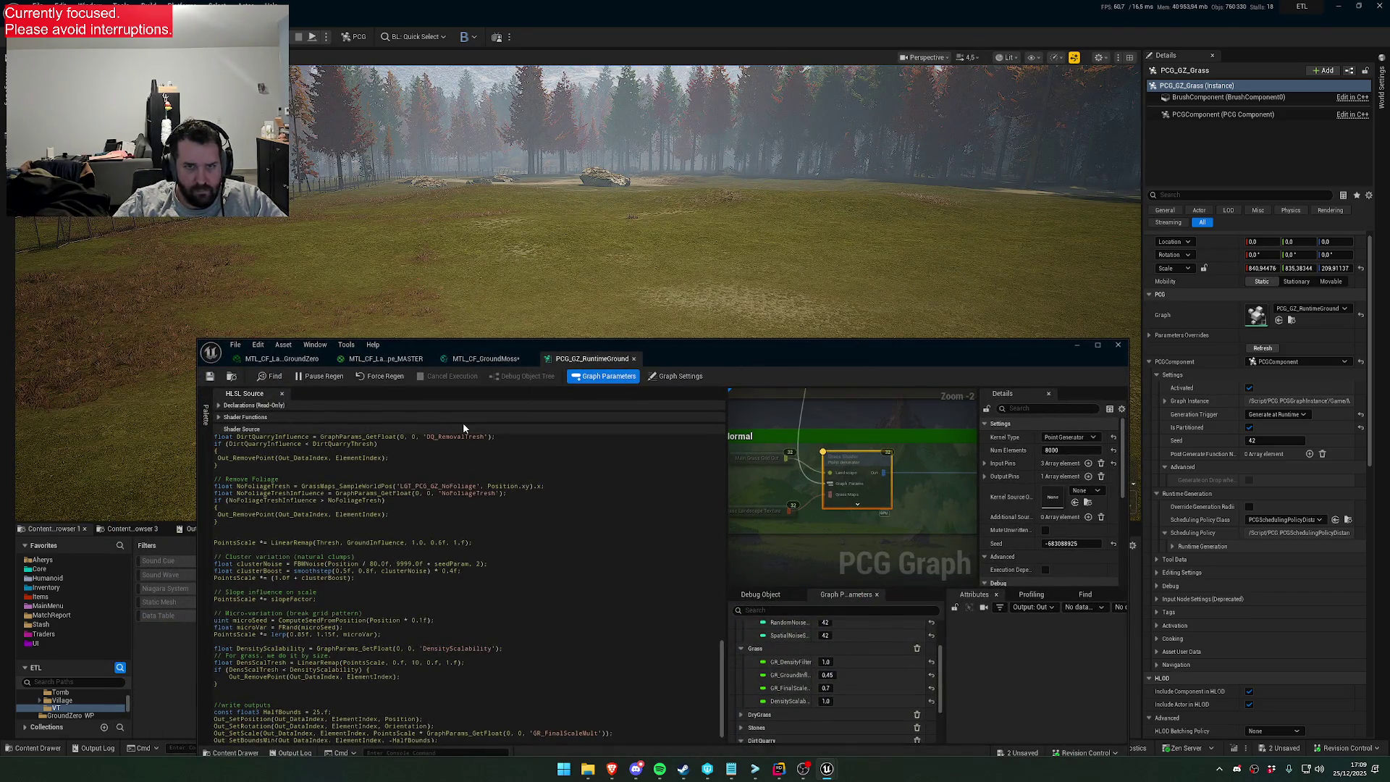
mouse_move(710, 357)
mouse_down()
mouse_move(821, 319)
mouse_move(776, 374)
mouse_up()
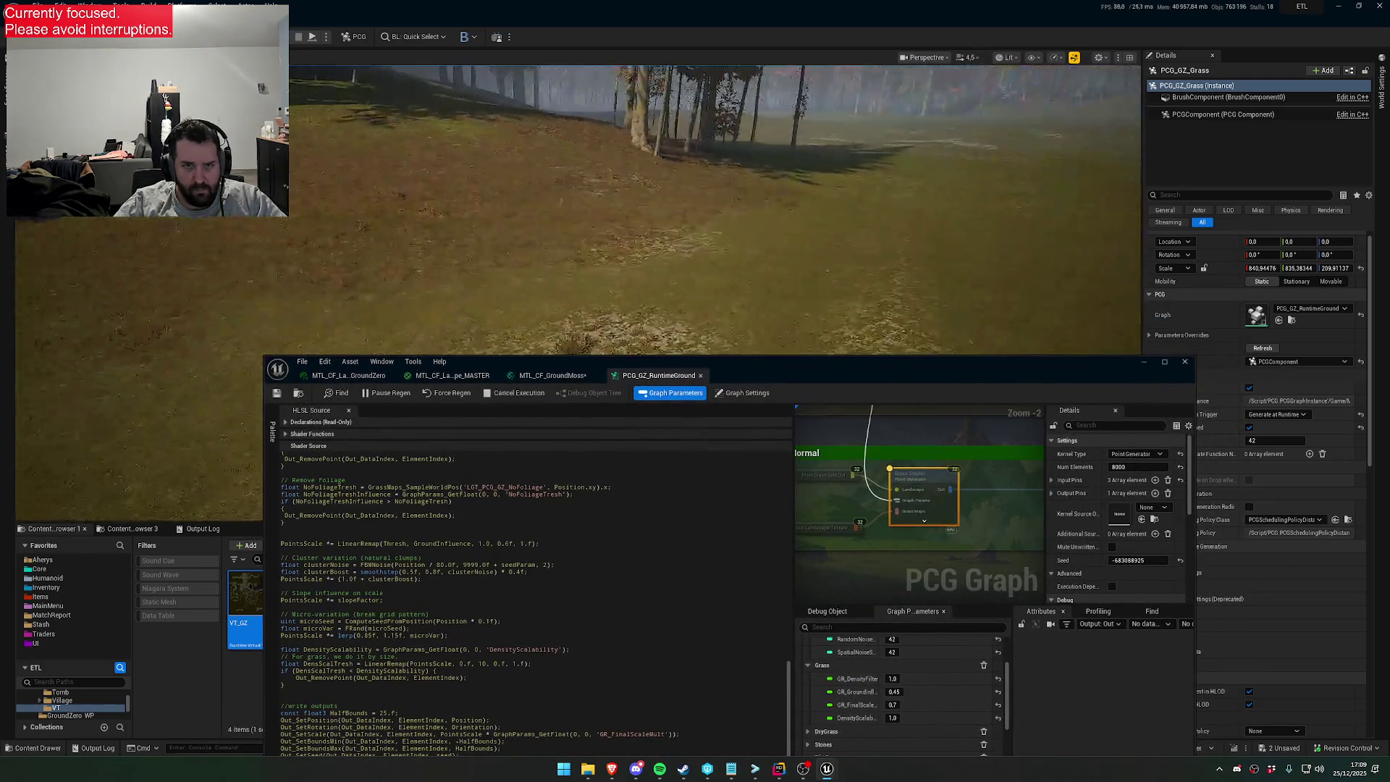
click(354, 670)
key(BackSpace)
text(>)
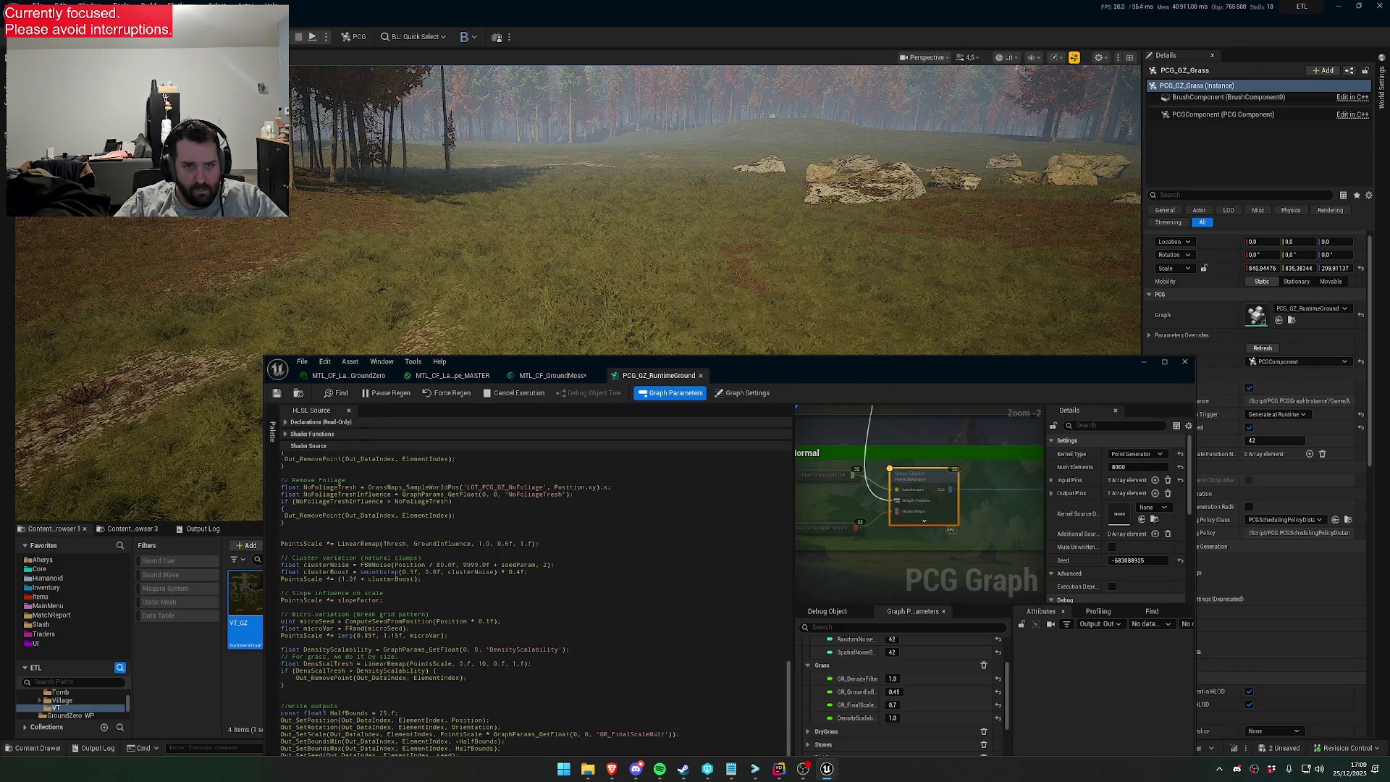
text(0)
key(Return)
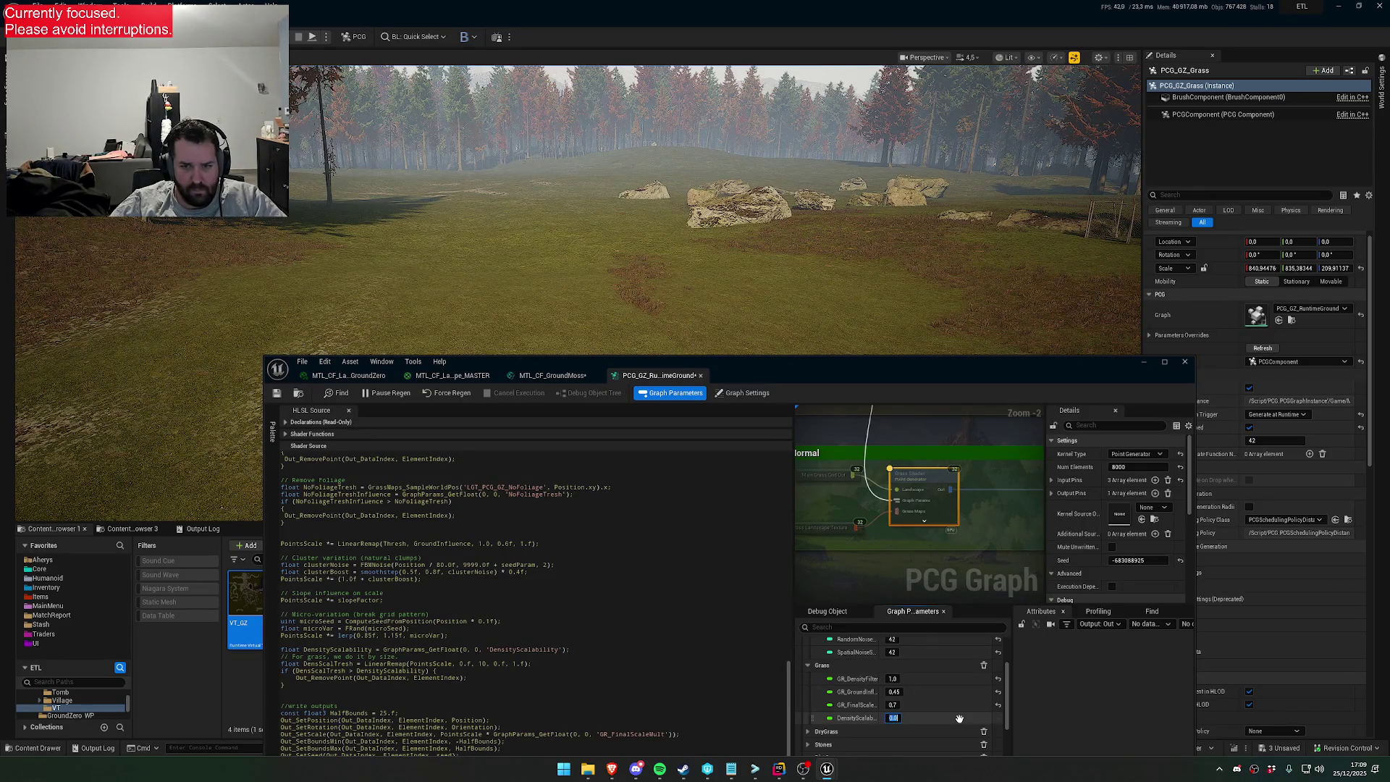
Try DensityScalability values of 0.2 and then 0.1 in Graph Parameters
text(0.2)
key(Return)
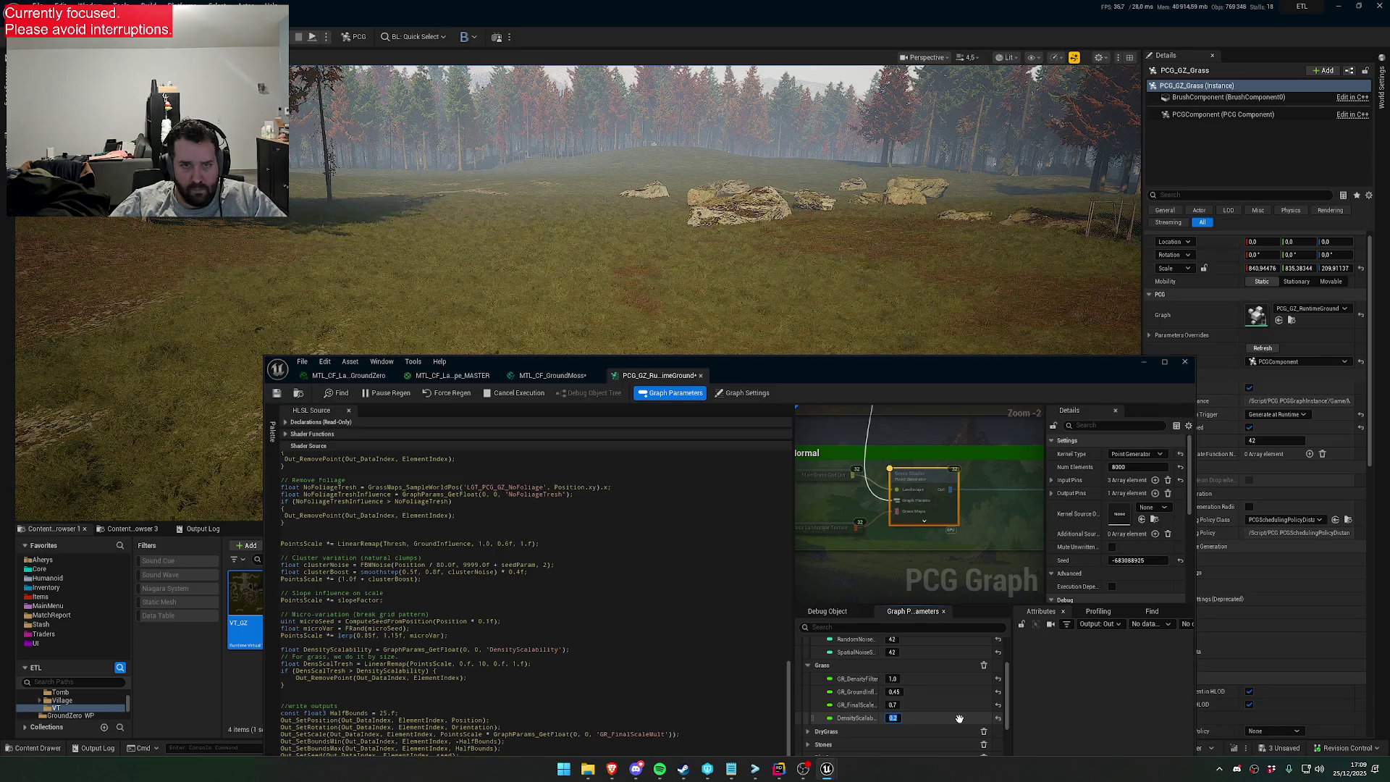
text(0.1)
key(Return)
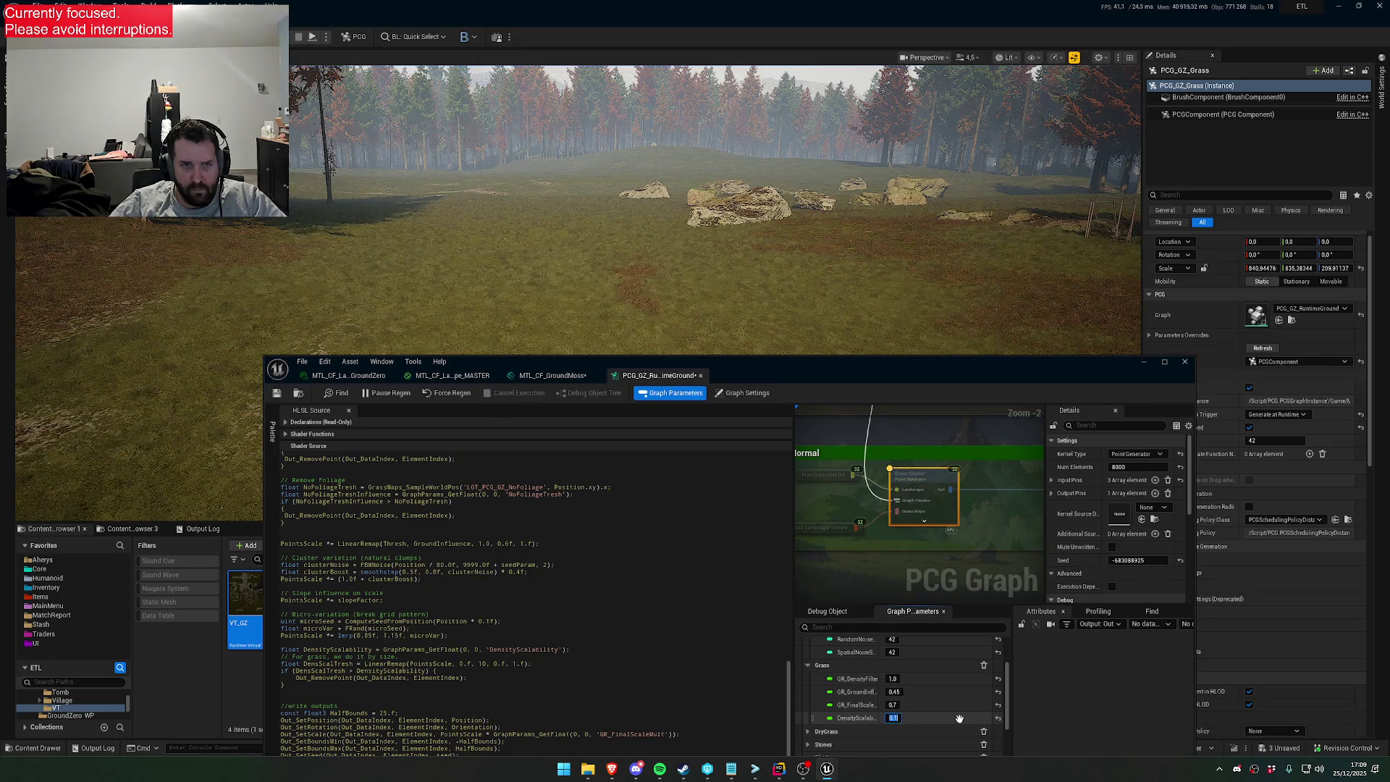
click(456, 683)
Change the density condition's comparison from > back to <
double_click(397, 673)
click(414, 672)
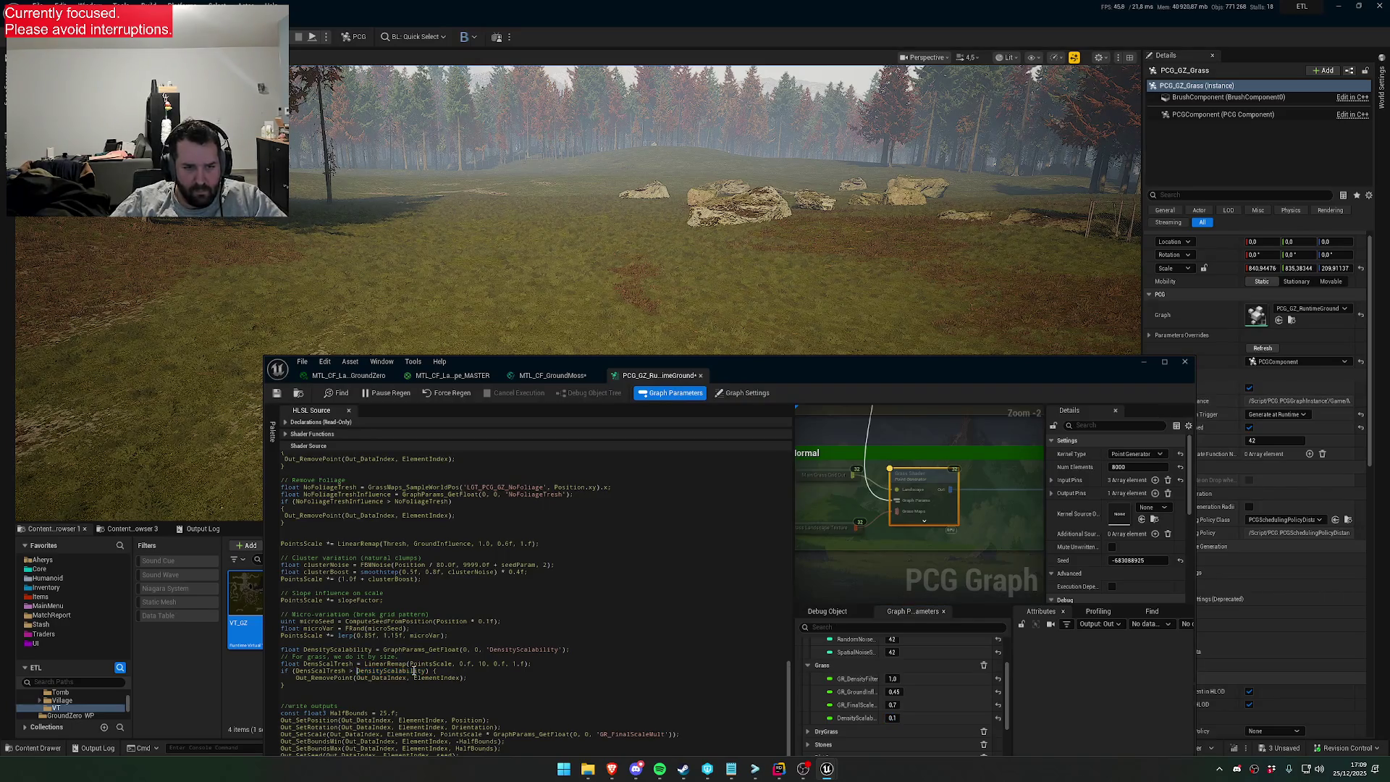
key(BackSpace)
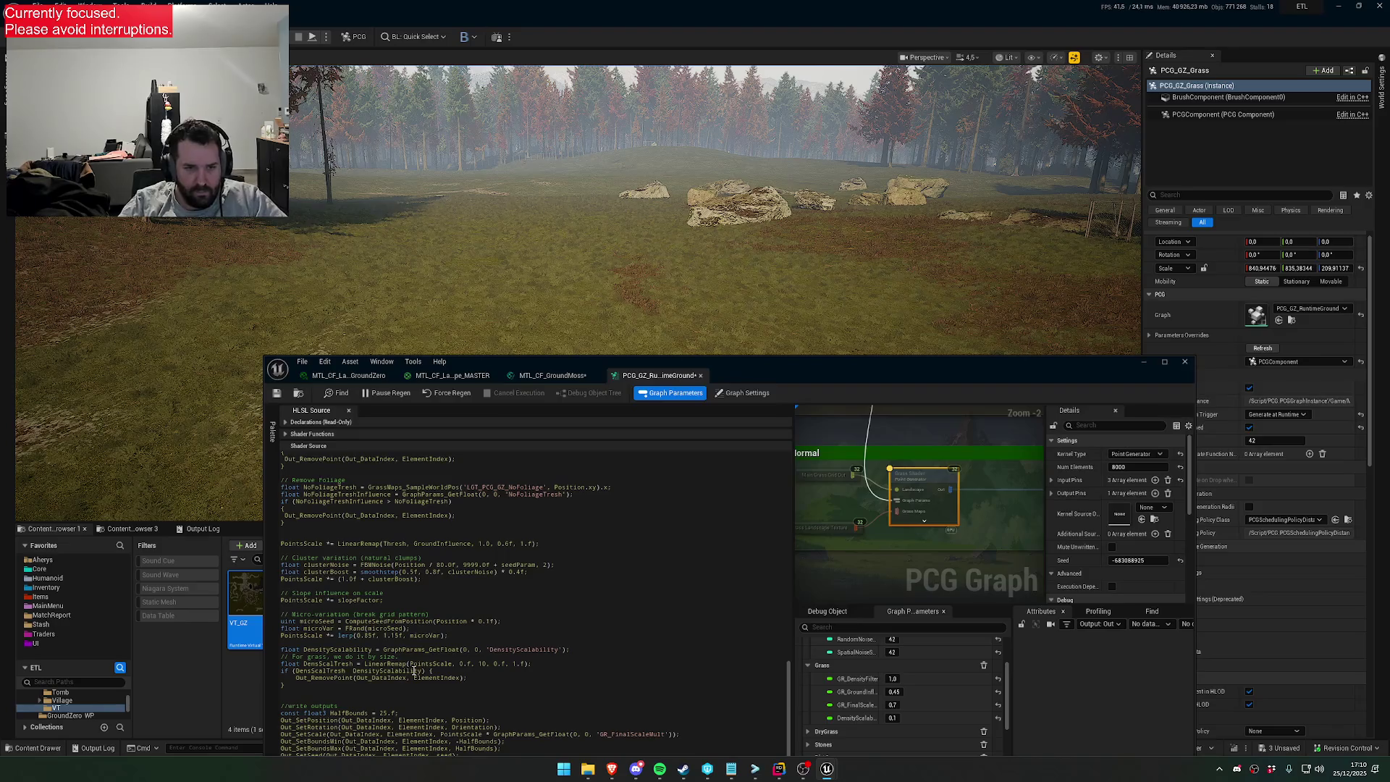
text(<)
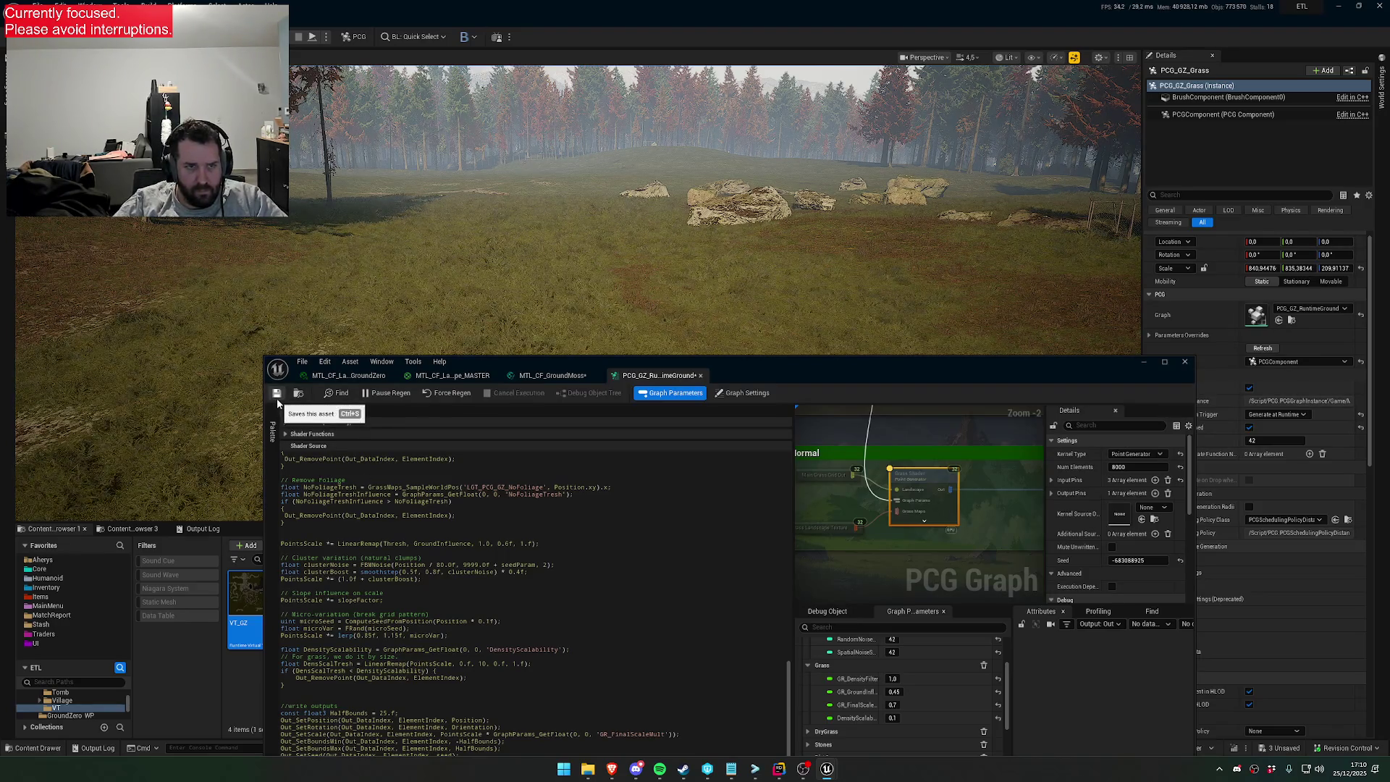
Test DensityScalability at 0.5, 0.45 and 1.0
drag(891, 717, 902, 717)
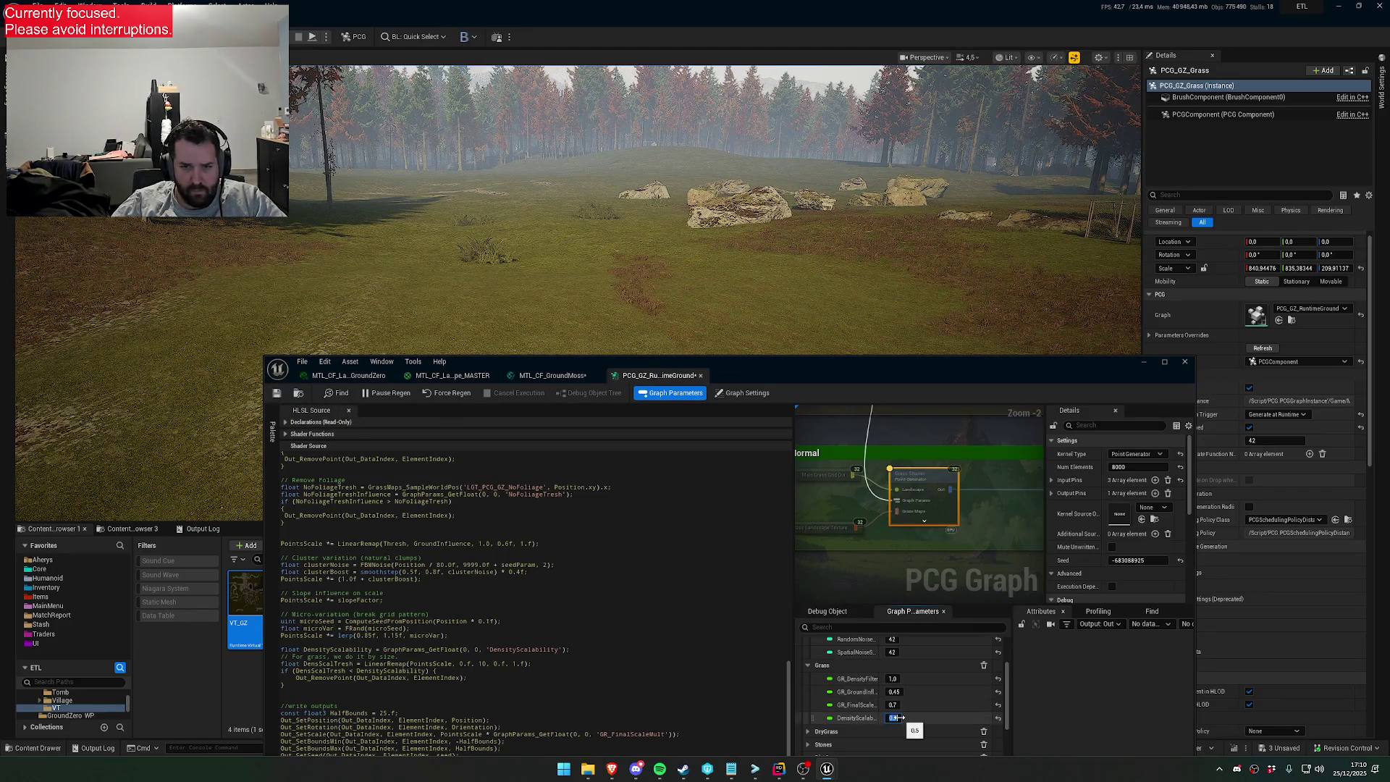
text(0.45)
key(Return)
text(1.0)
key(Return)
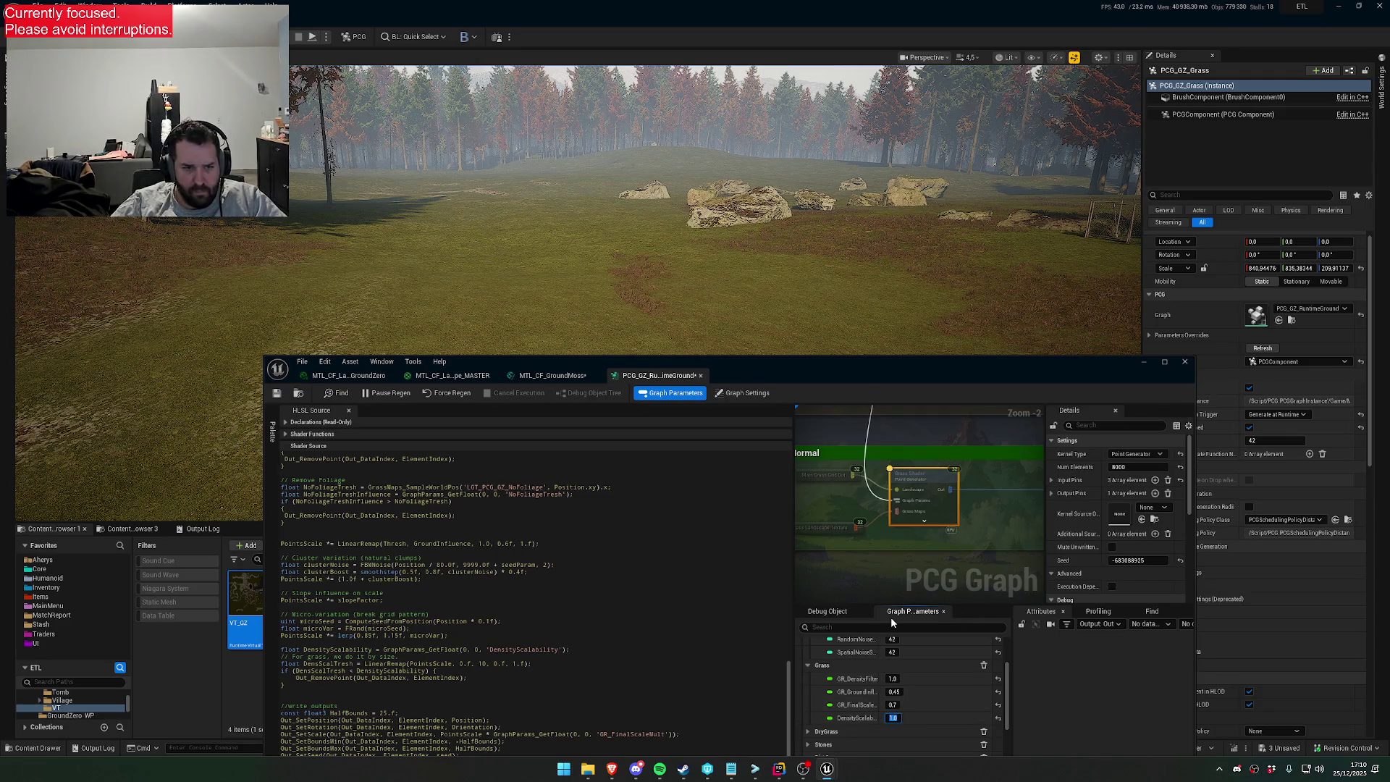
click(294, 671)
Add a '1 -' inversion before DensScalTresh, then remove it again and save the graph
text(1 -)
click(276, 396)
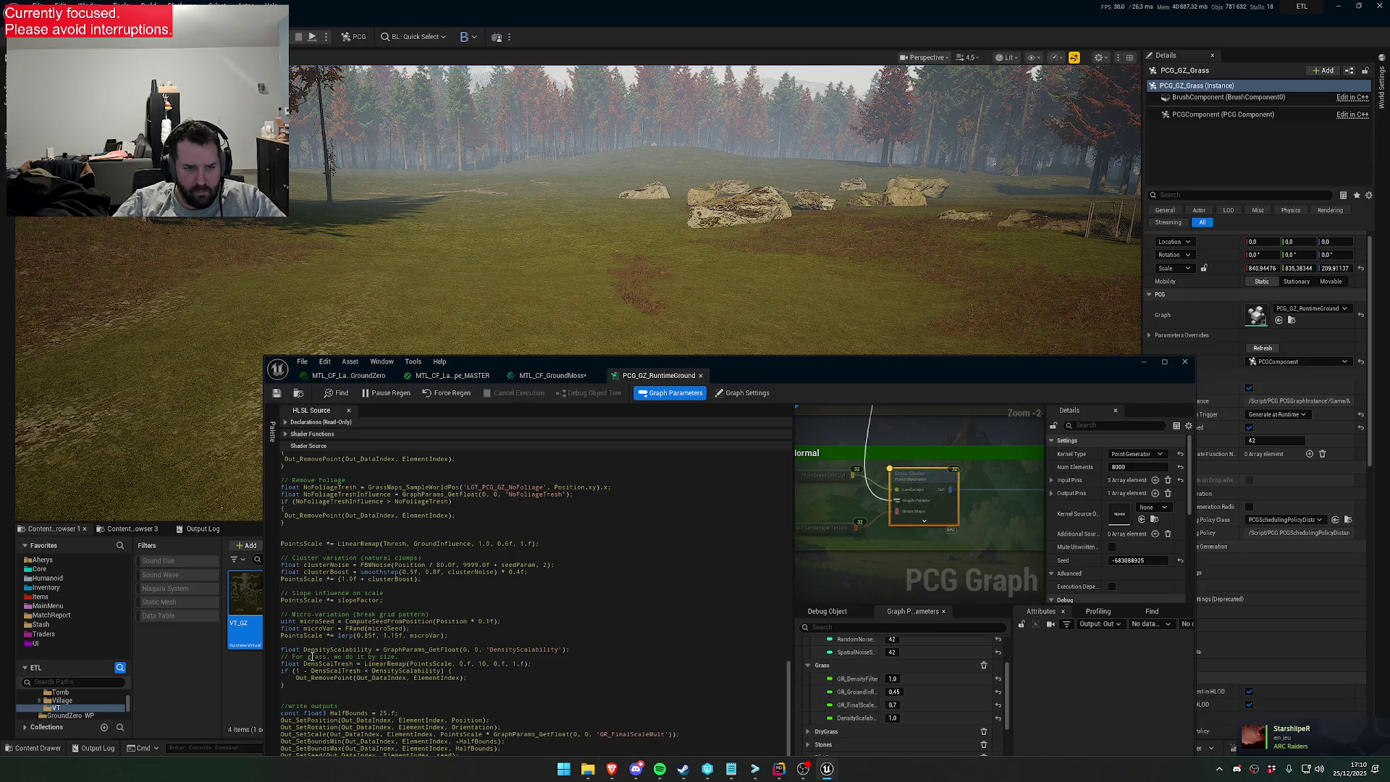
key(BackSpace)
key(BackSpace)
key(BackSpace)
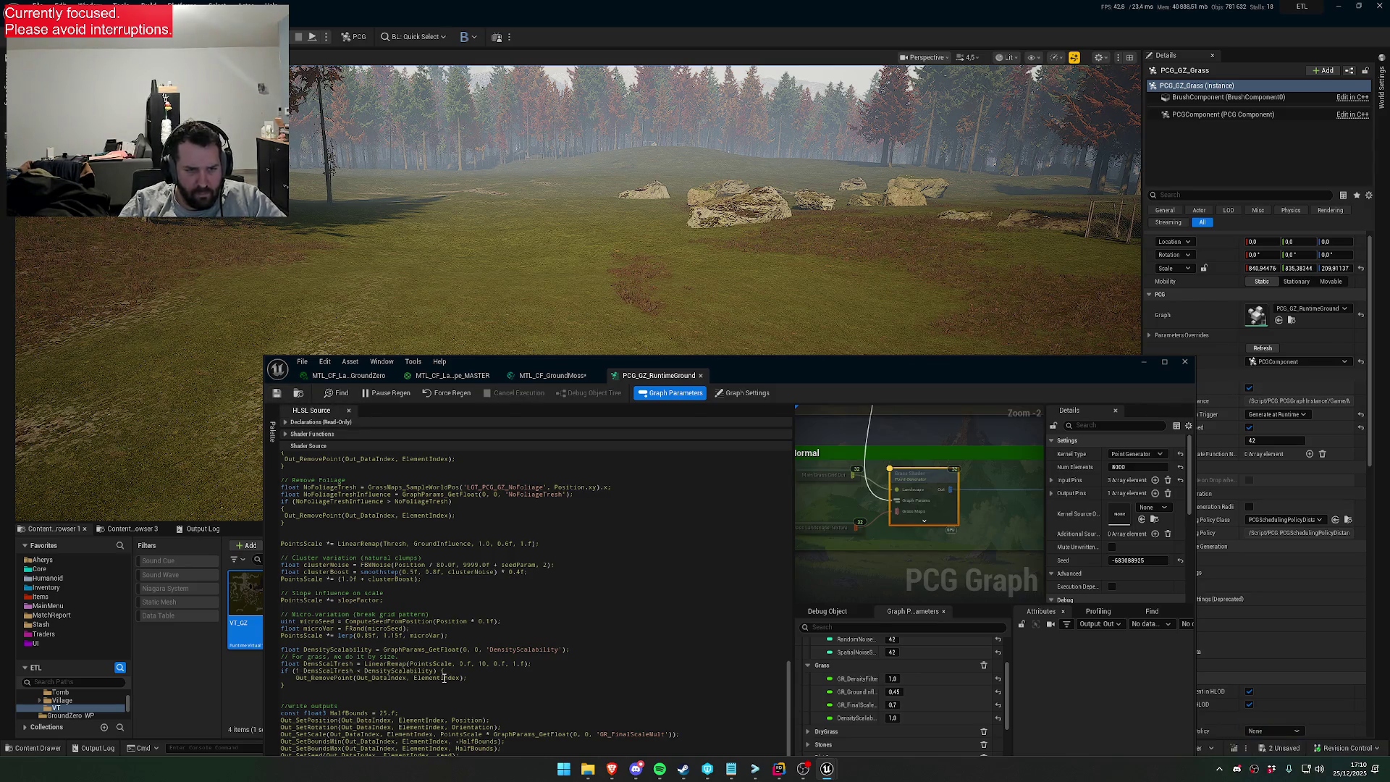
key(ctrl+s)
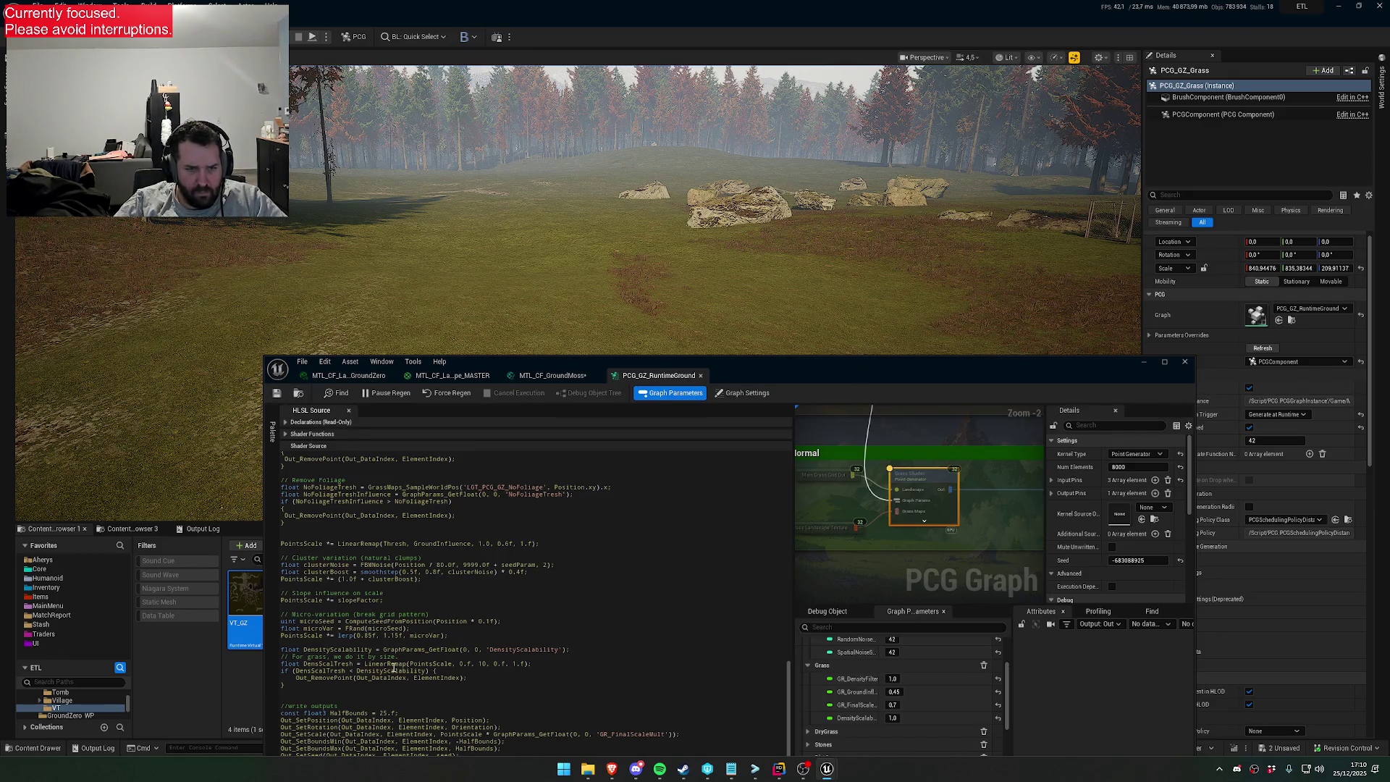
Switch the density comparison from < back to >
double_click(379, 671)
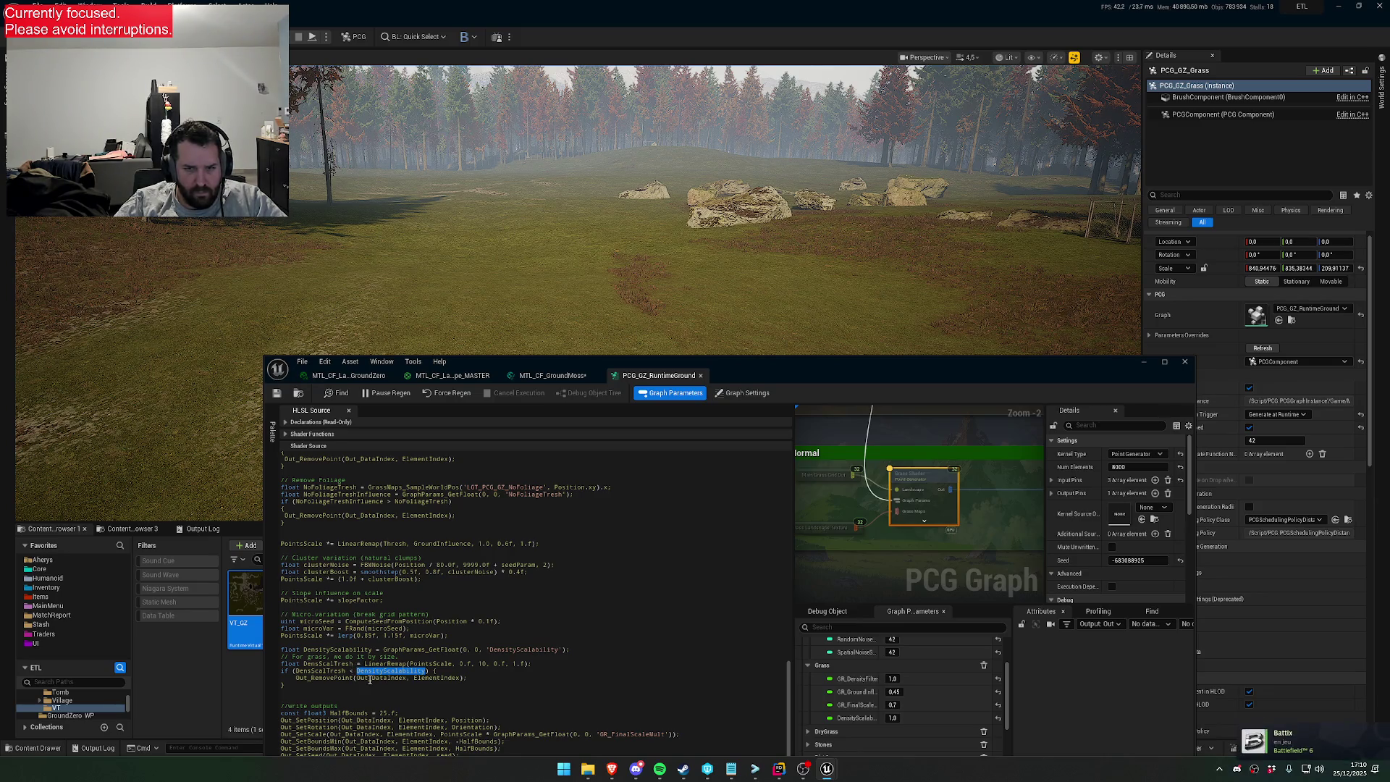
key(Down)
key(Down)
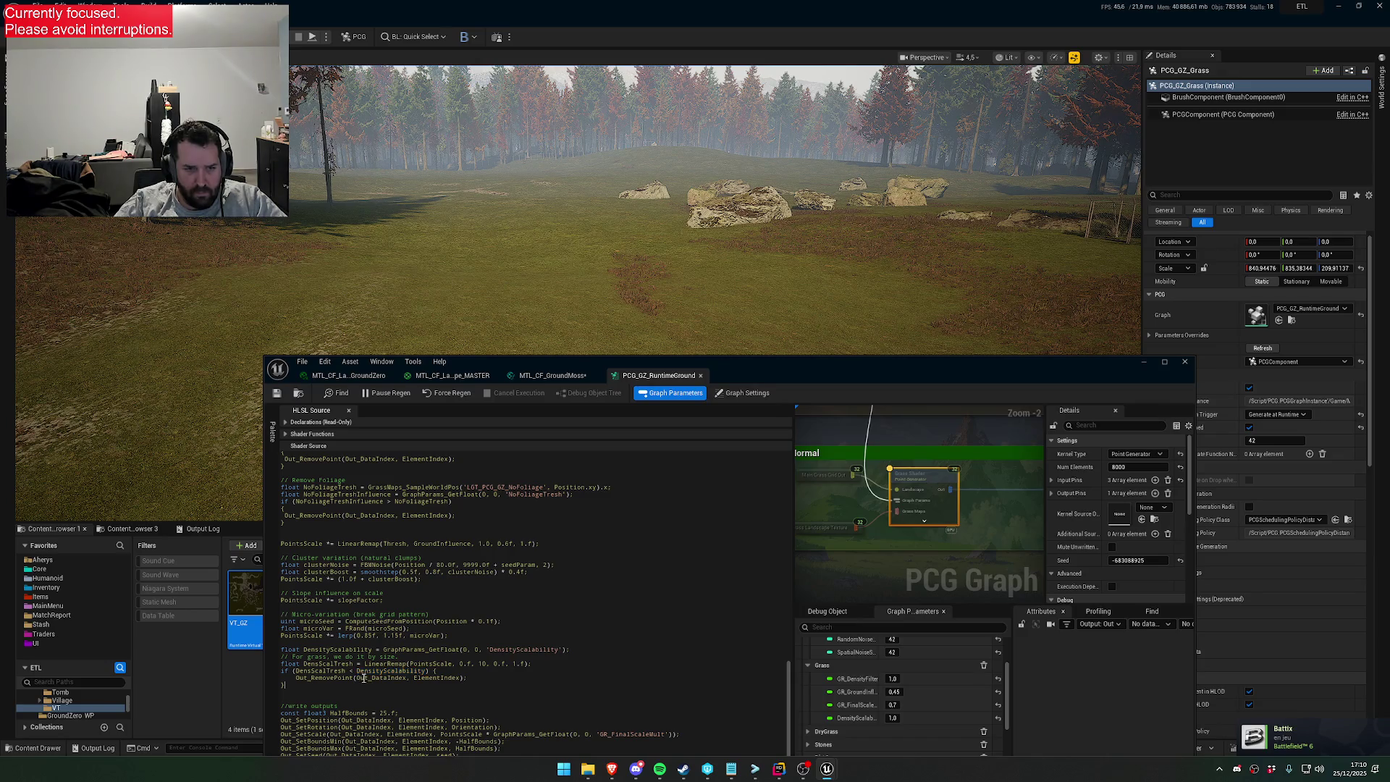
key(BackSpace)
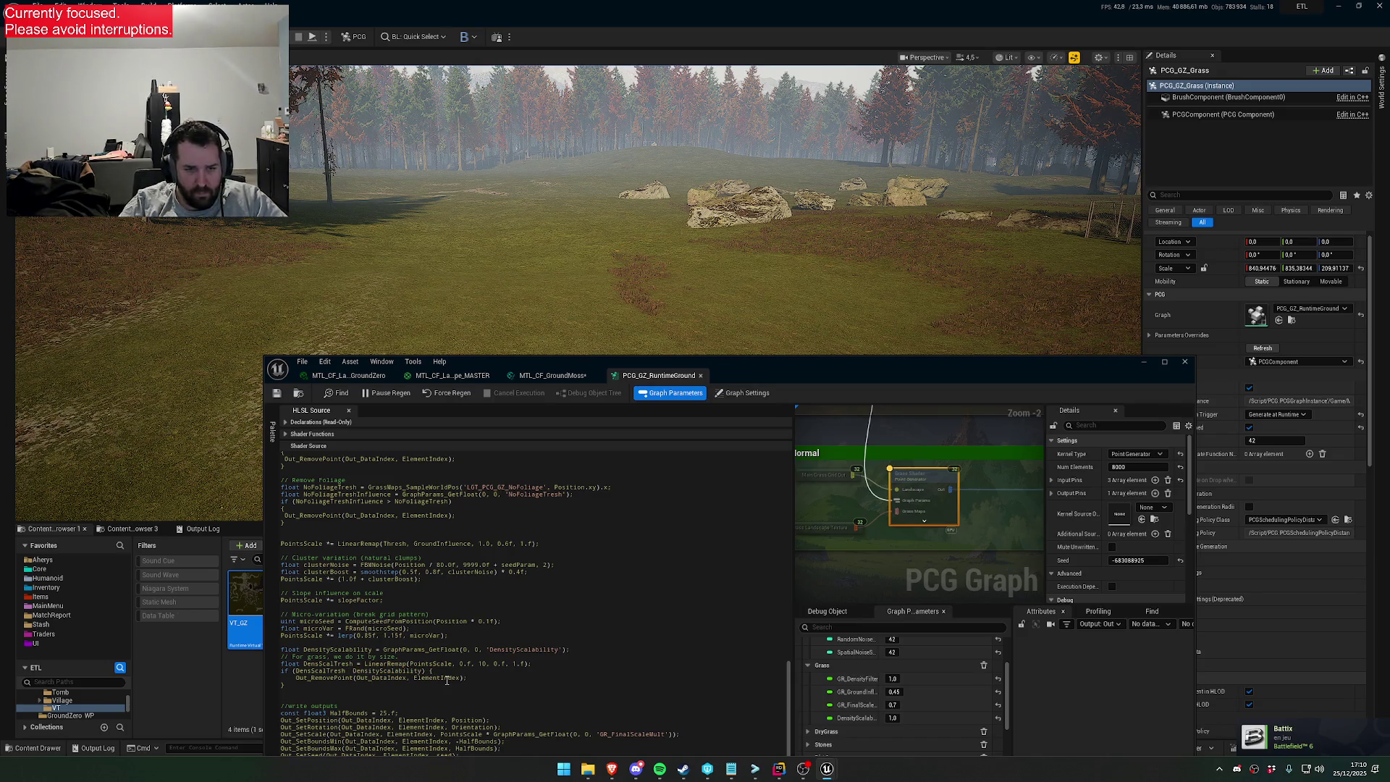
text(>)
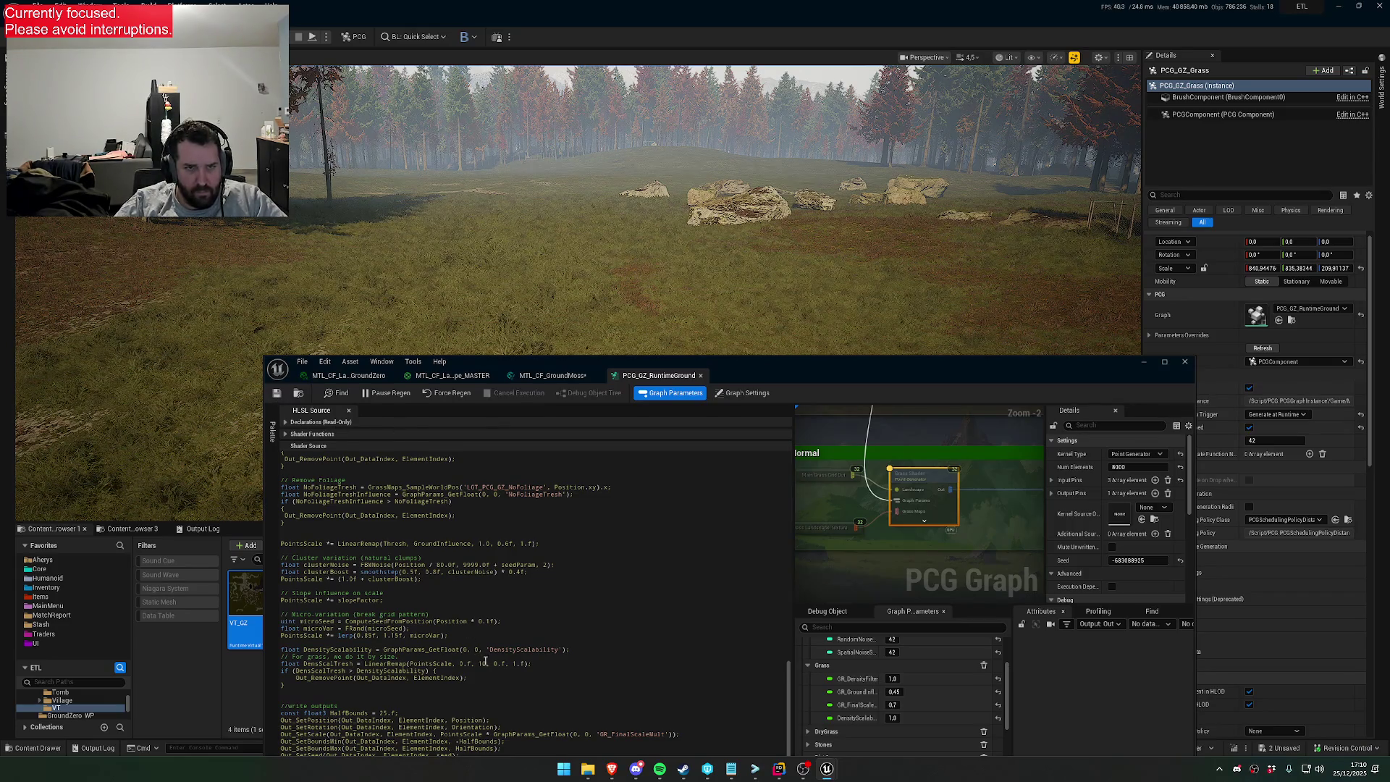
click(893, 717)
Set DensityScalability to 0, then 0.1, and save the runtime ground graph
text(0)
key(Return)
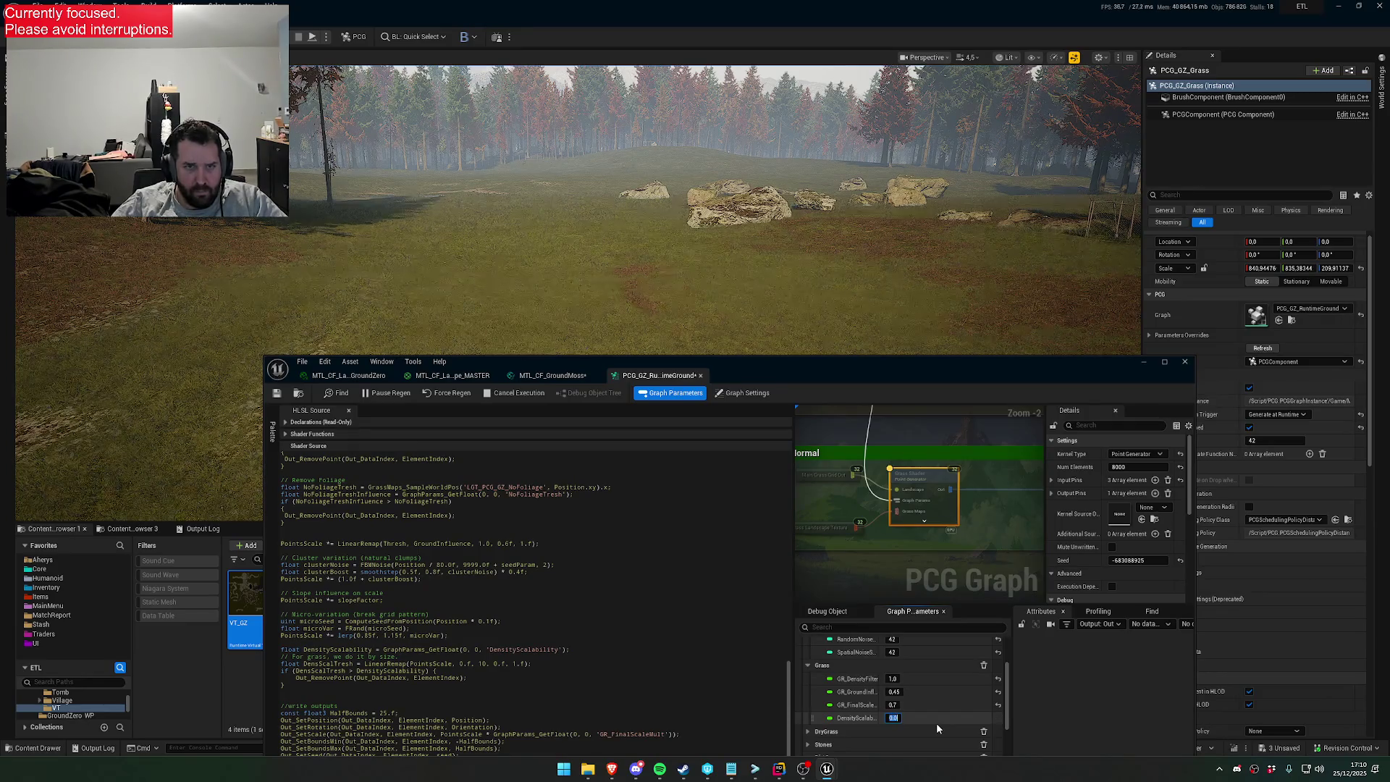
text(.1)
key(Return)
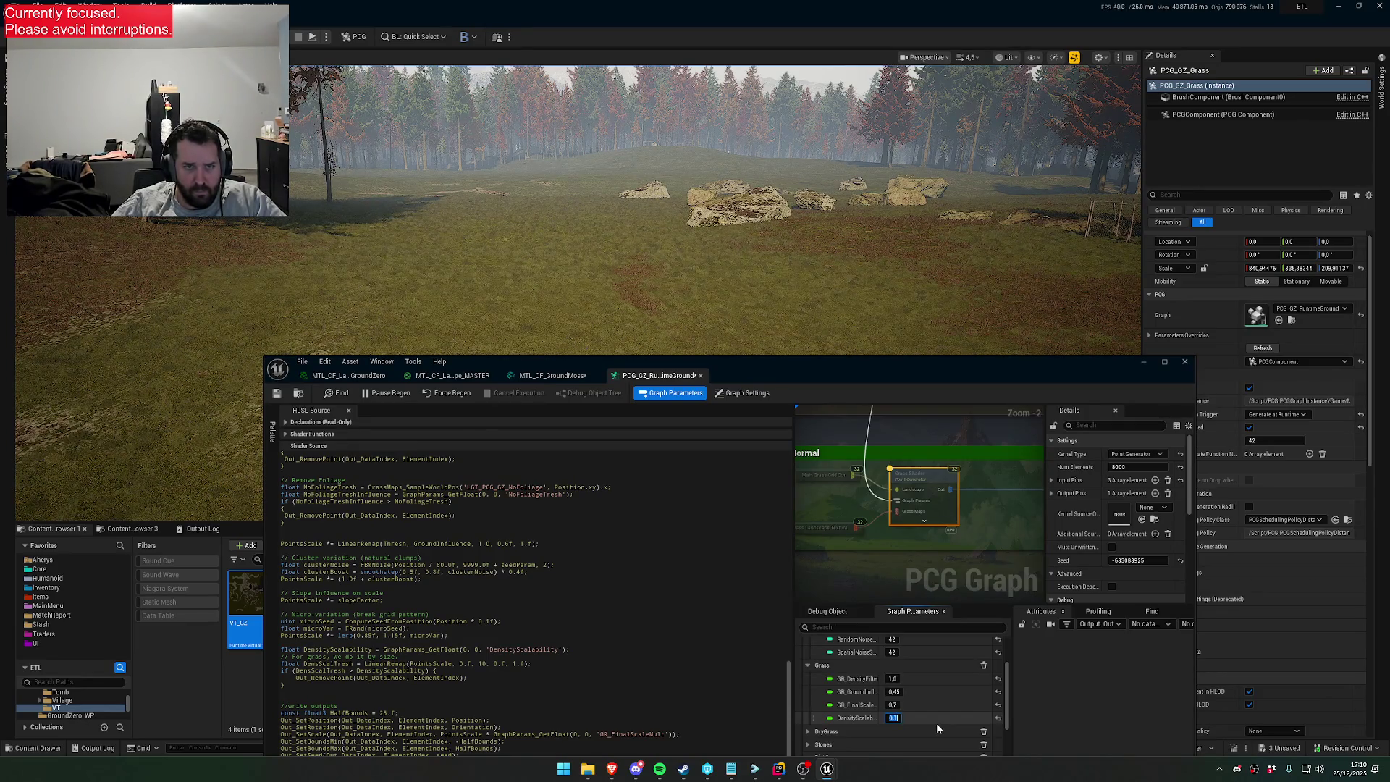
click(484, 666)
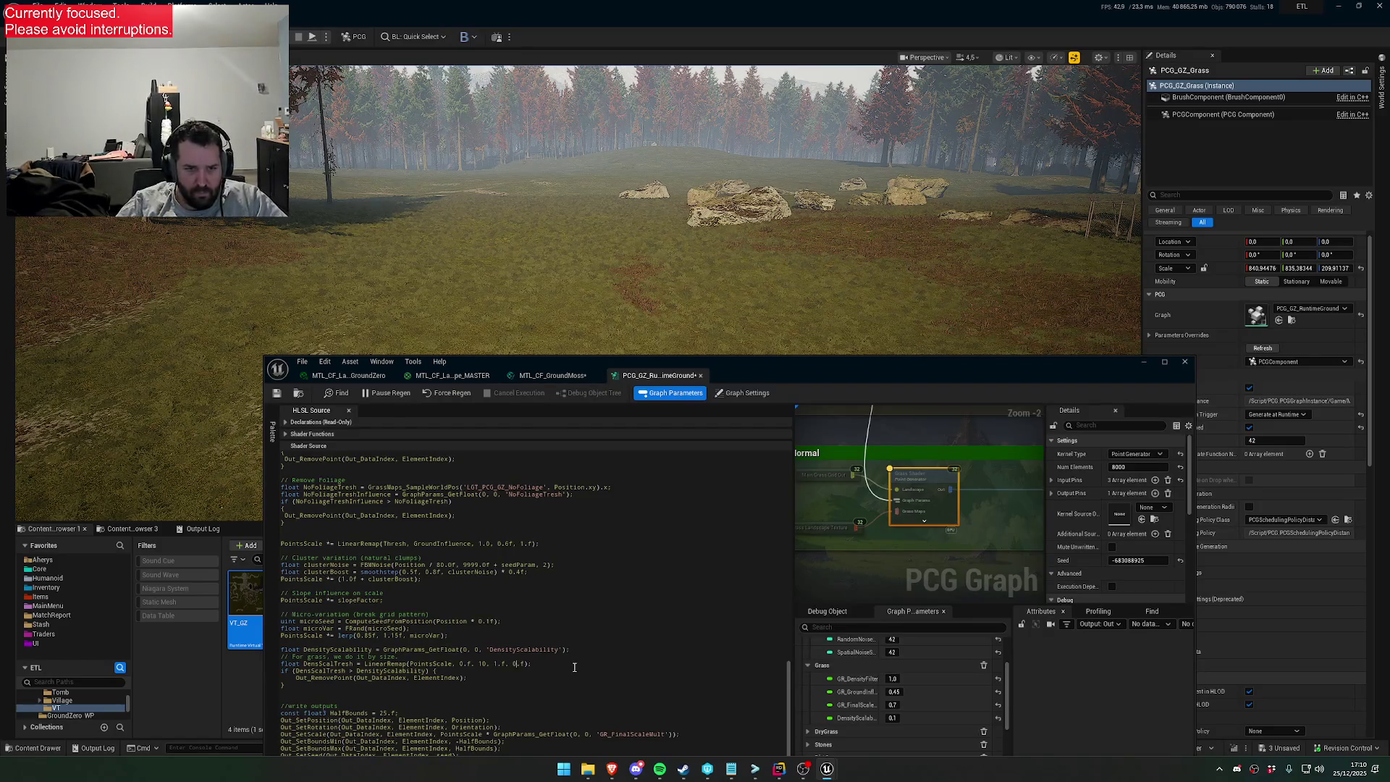
click(278, 395)
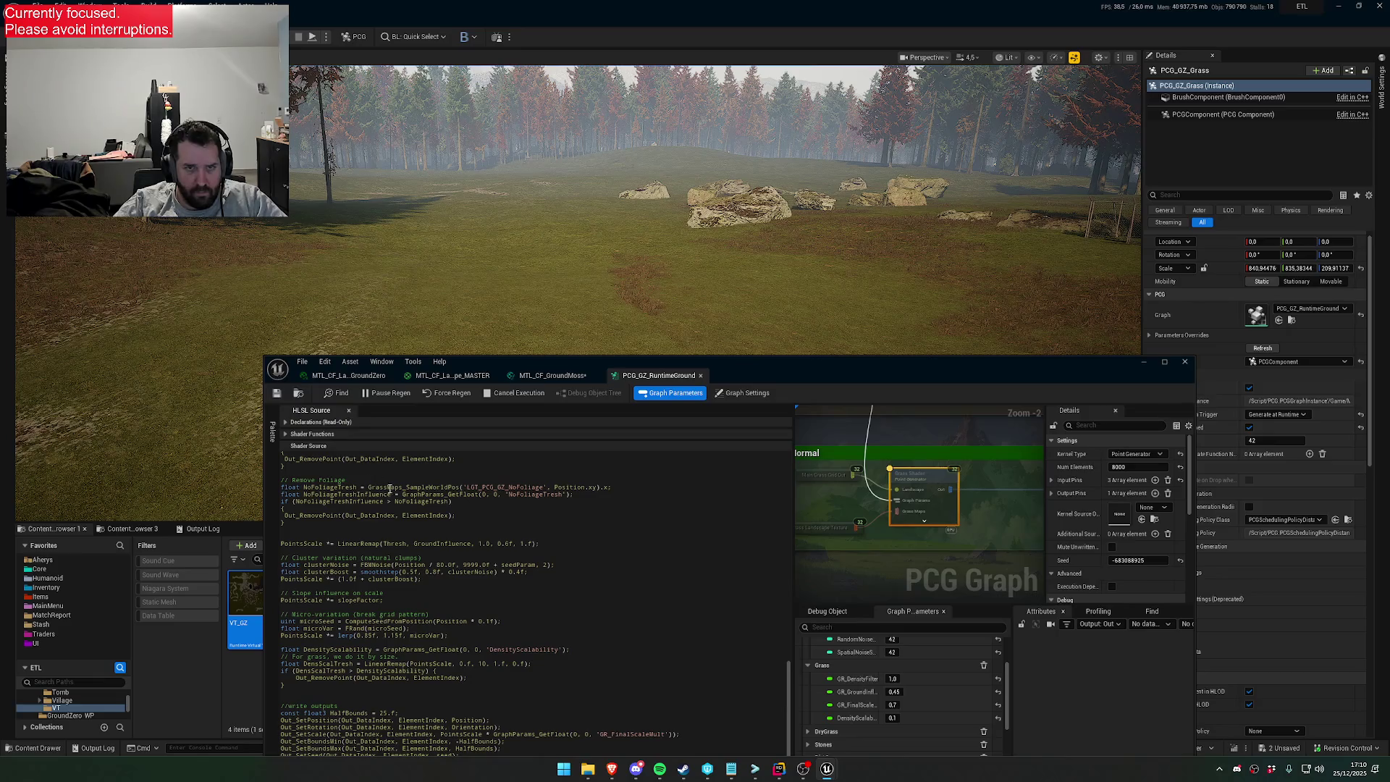
Test DensityScalability at 0.5 and then 0.0
click(893, 718)
text(0.5)
key(Return)
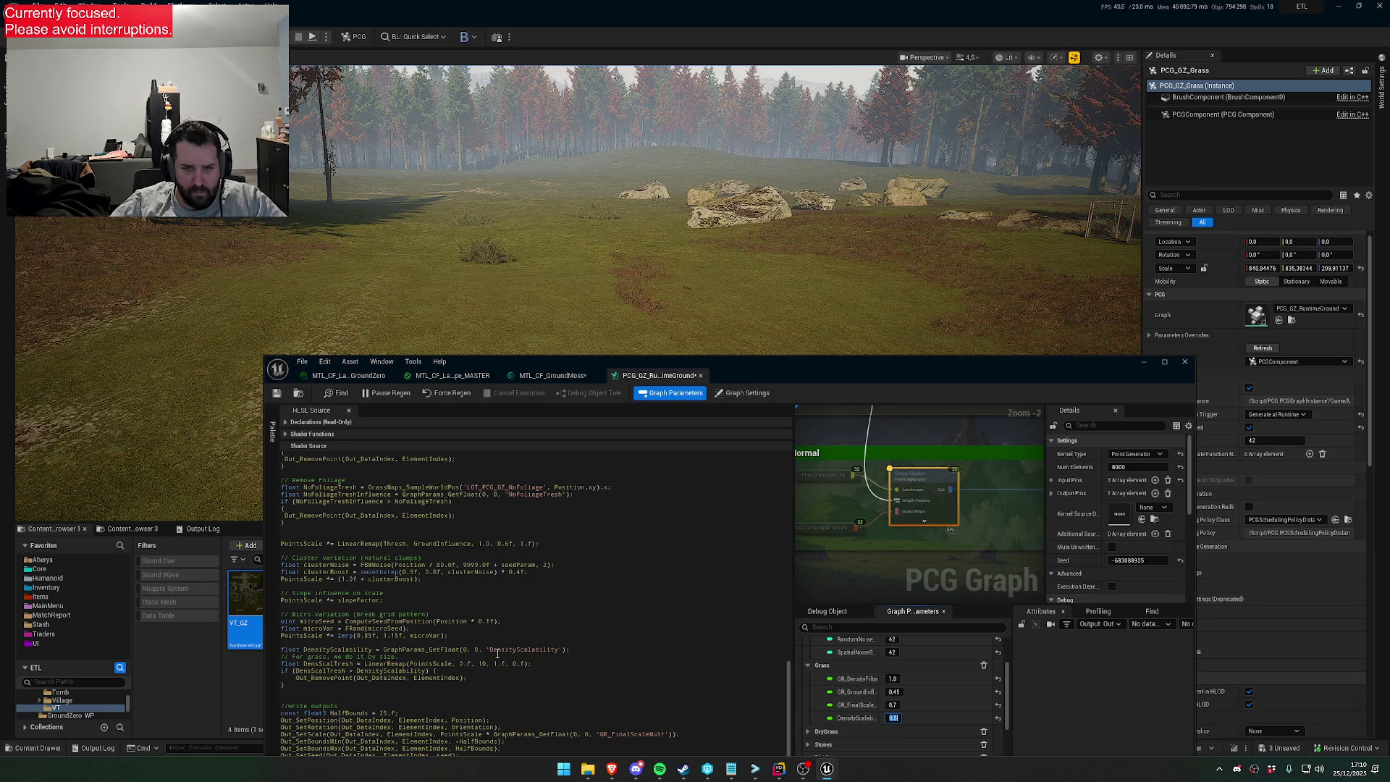
text(0.)
text(0)
key(Return)
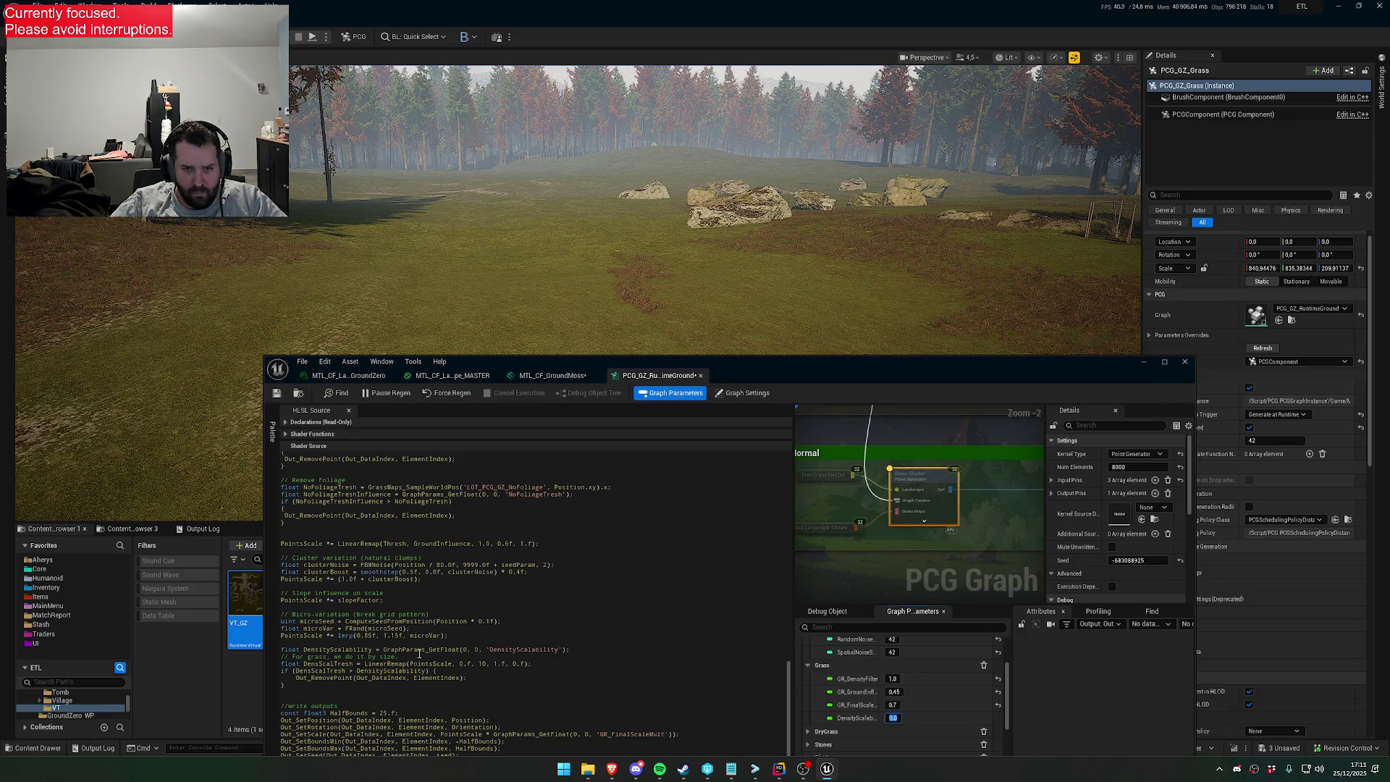
Edit the DensScalTresh LinearRemap line, replacing the 10 bound with 5.f, and save
click(467, 665)
text(1)
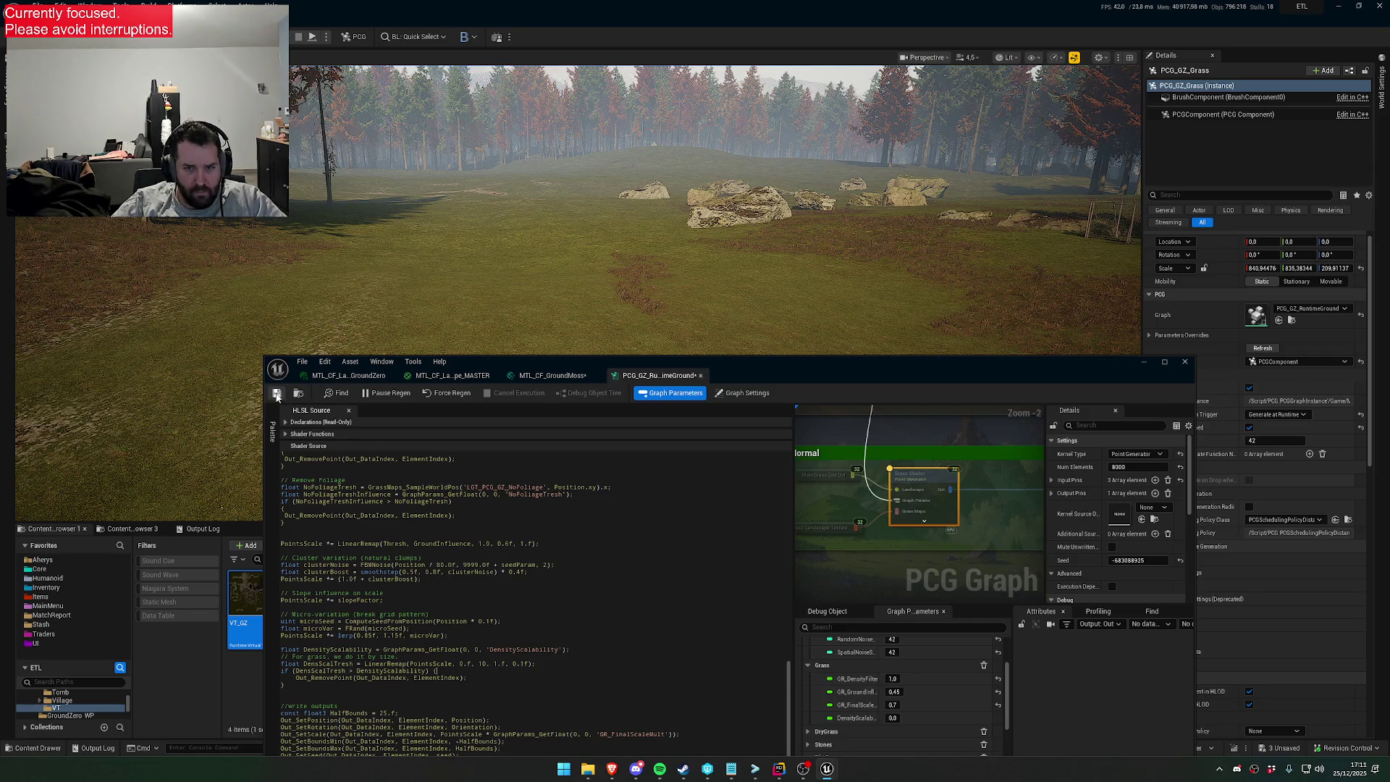
click(277, 394)
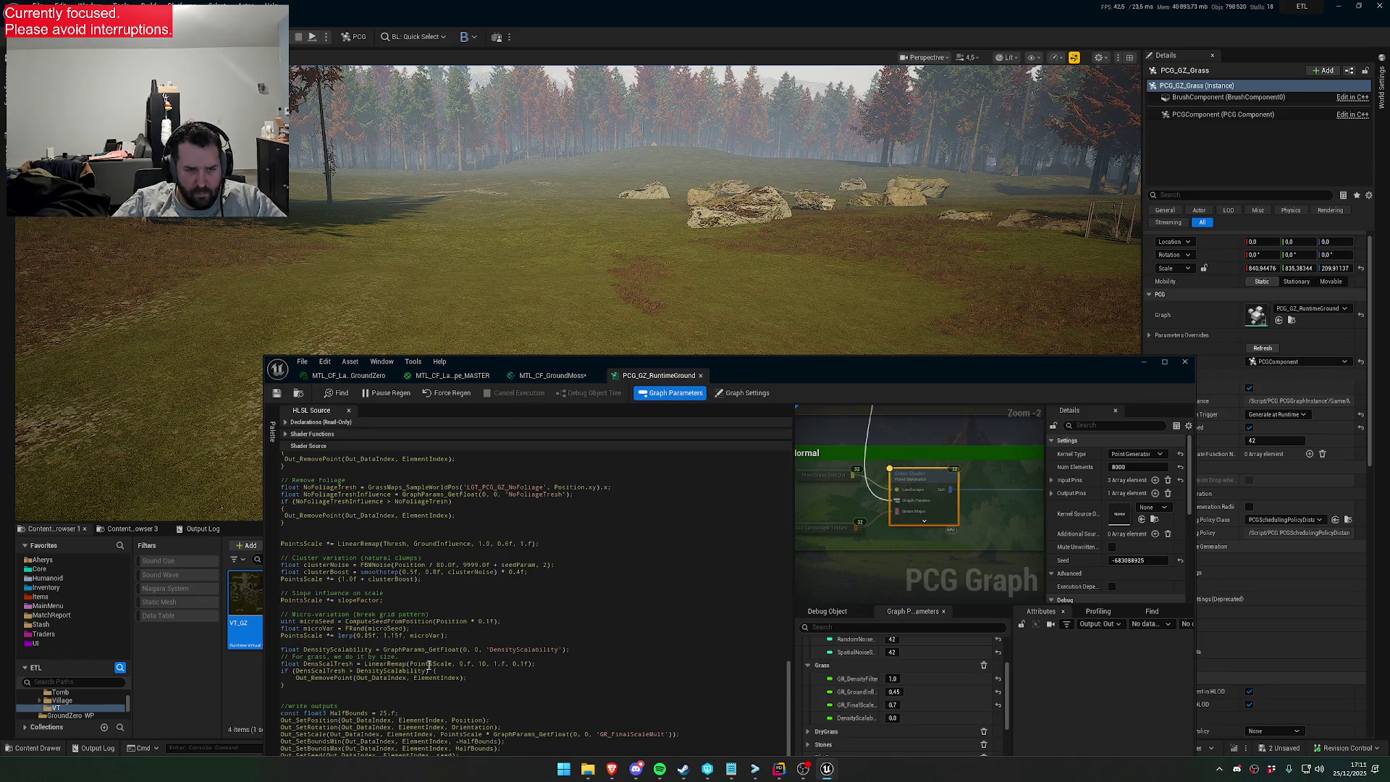
double_click(483, 664)
text(5.f)
key(ctrl+s)
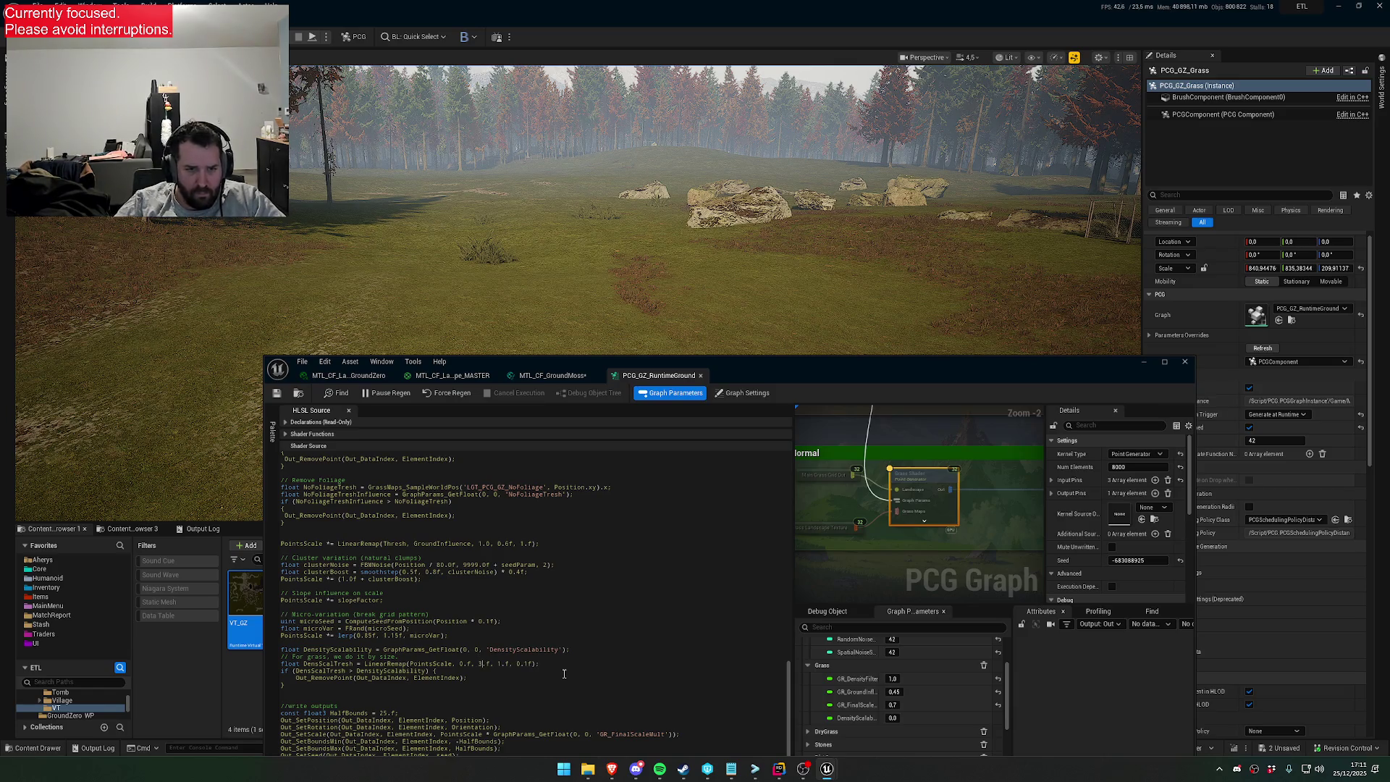
click(276, 394)
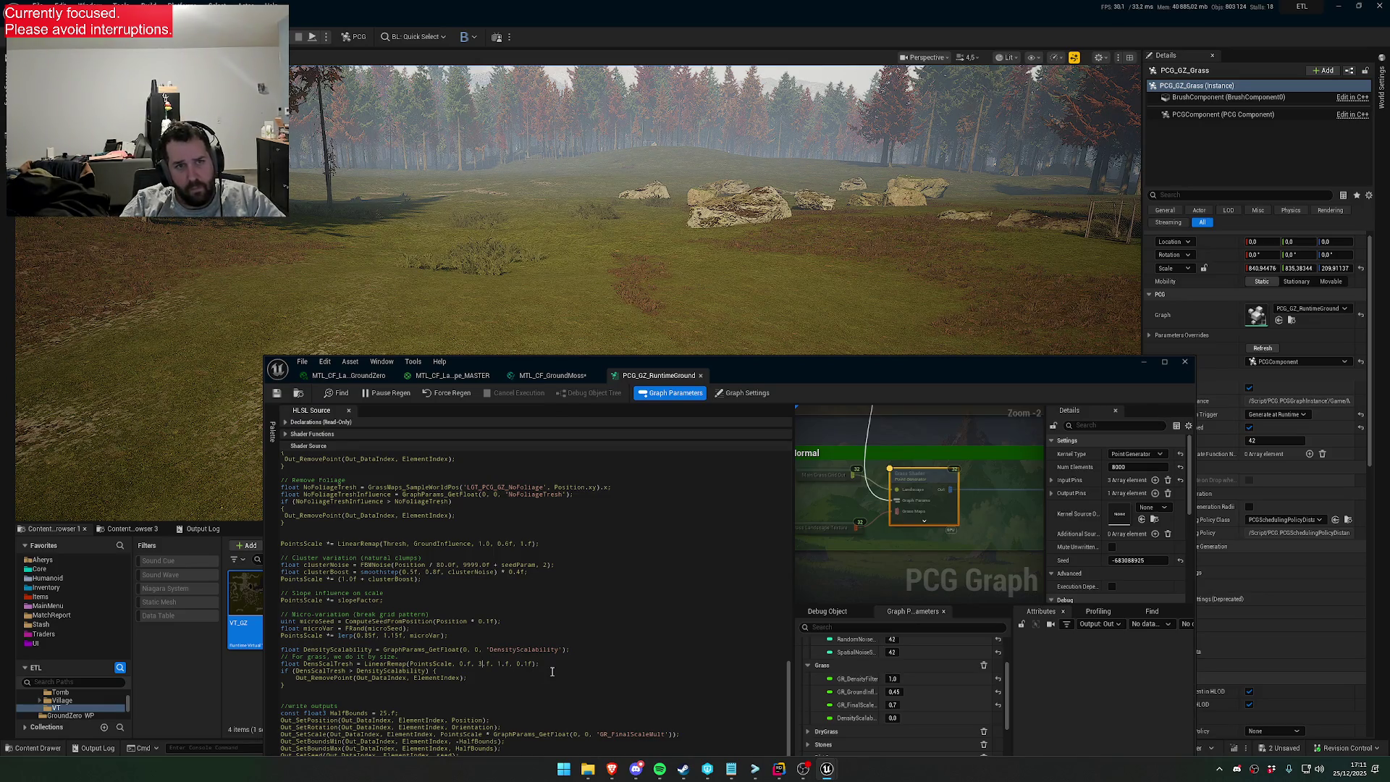
Change the DensScalTresh remap's upper bound from 3 to 2 and save the graph
key(w)
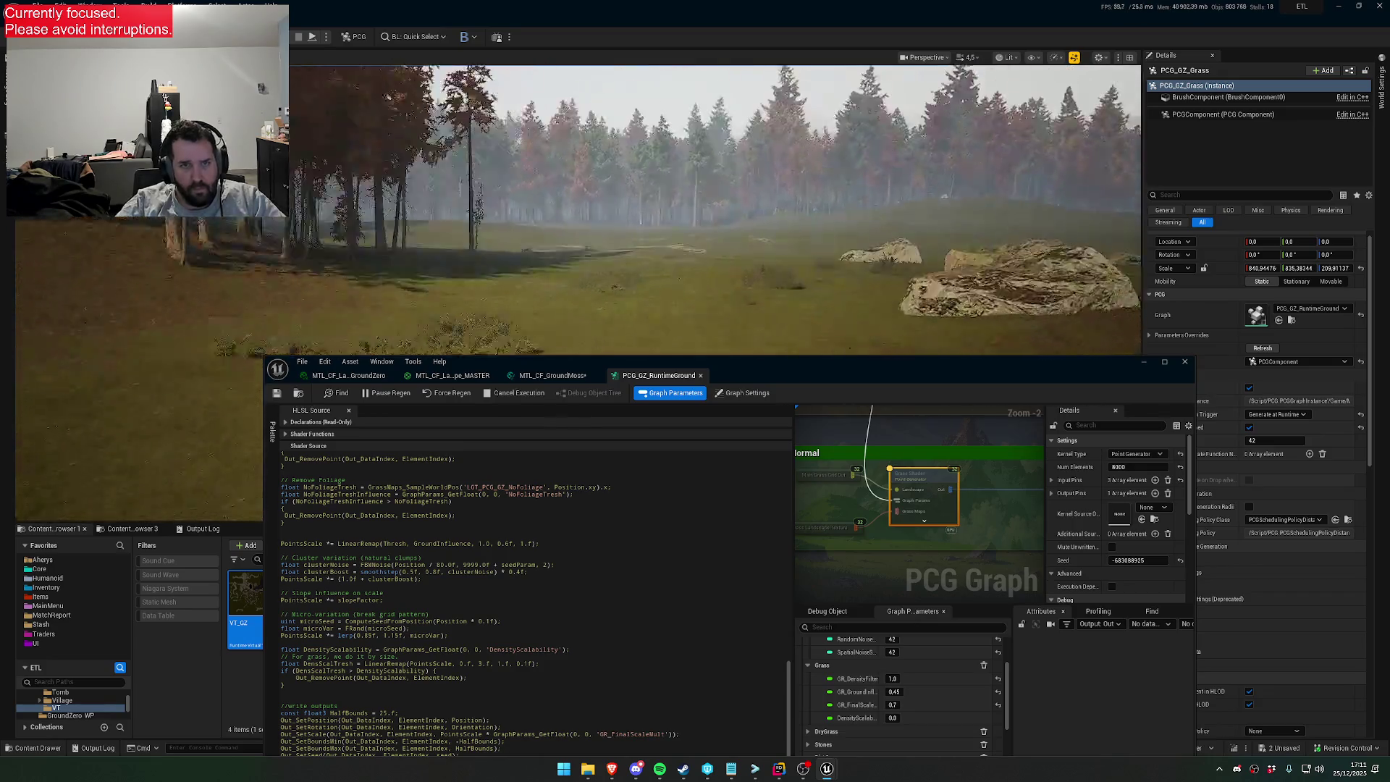
scroll(580, 218, down, 2)
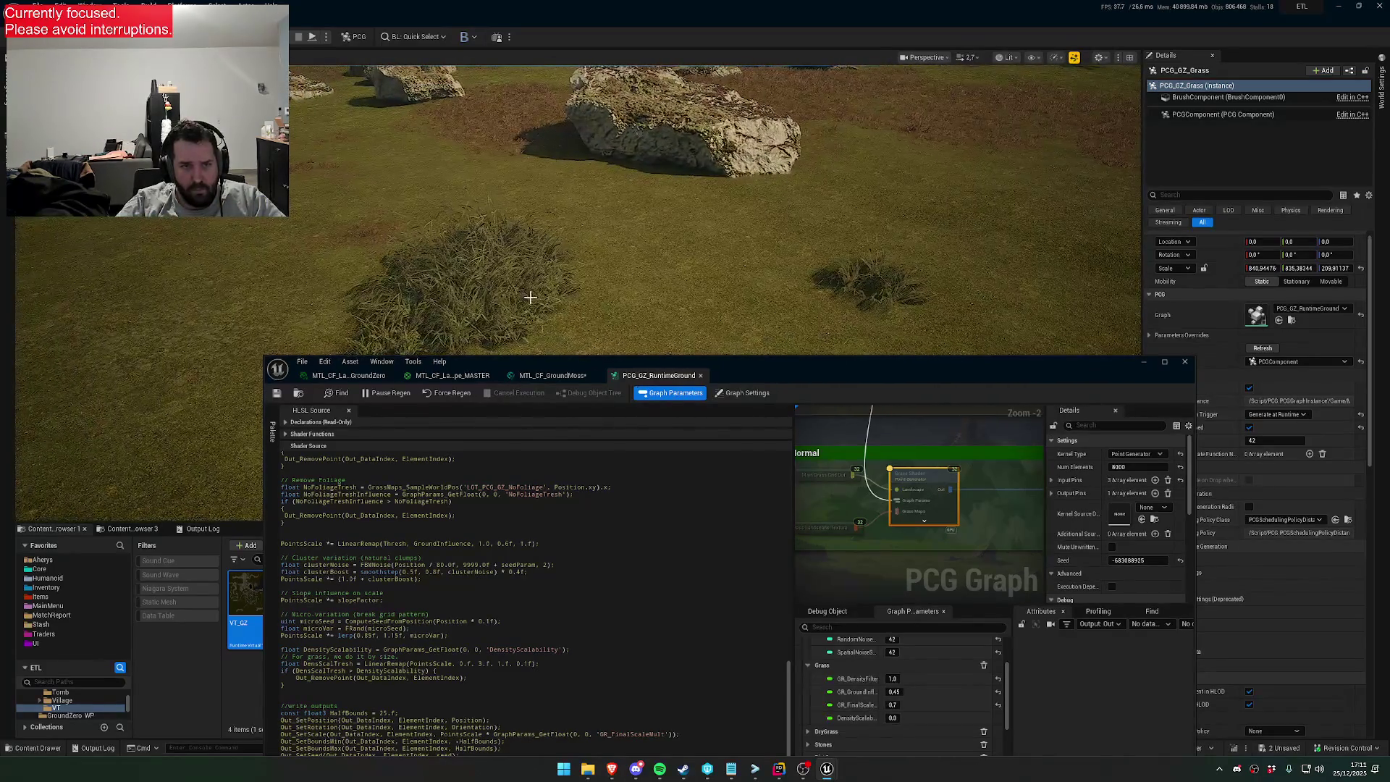
click(483, 665)
key(BackSpace)
text(2)
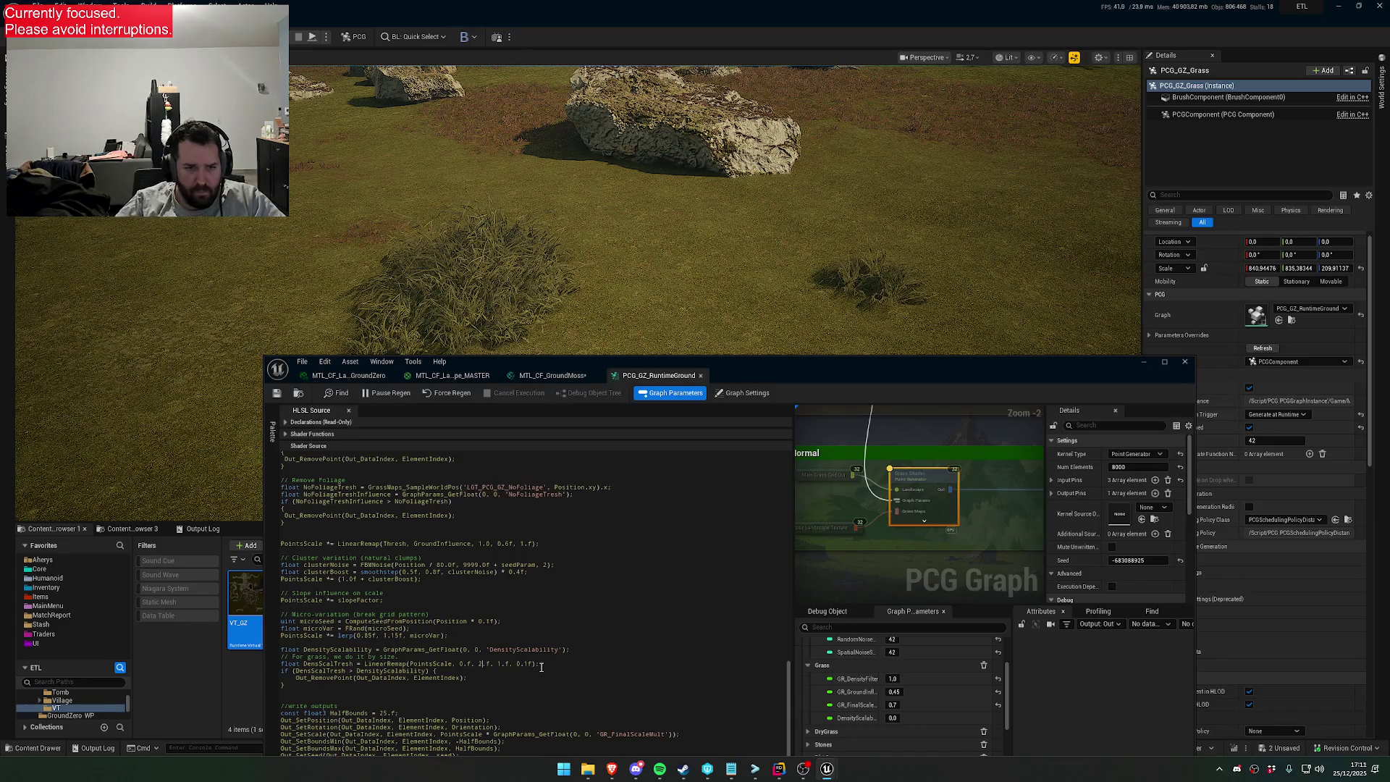
click(275, 394)
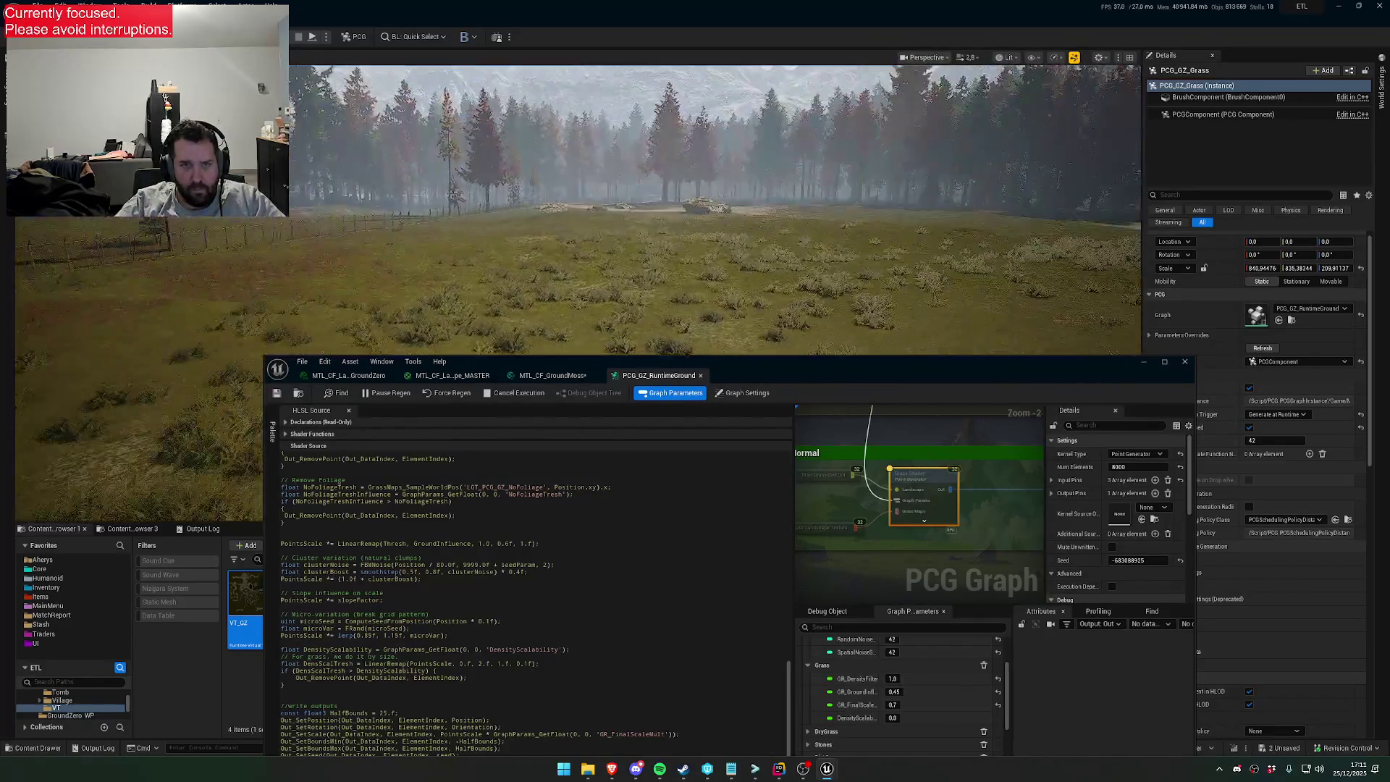
Fly the camera to the tree-lined hillside to inspect the regenerated grass
scroll(716, 210, up, 2)
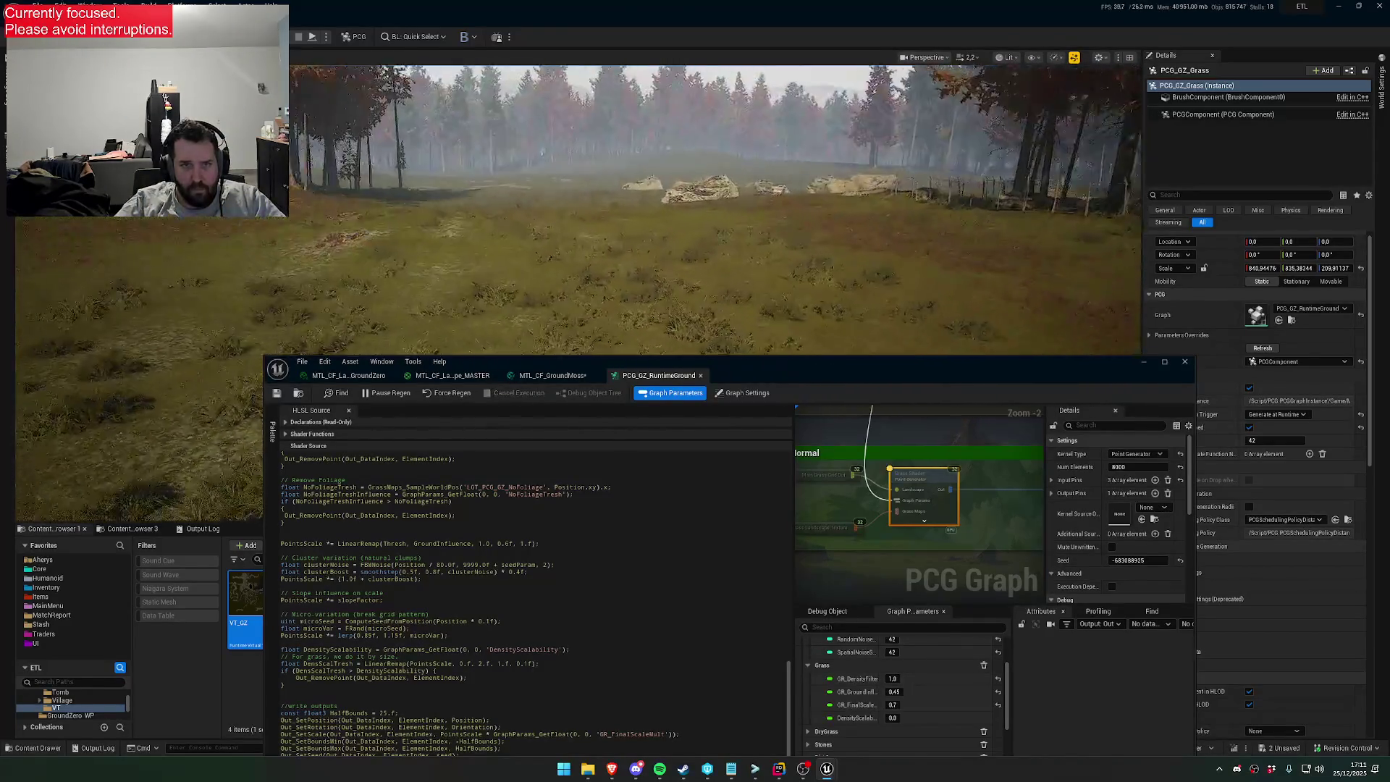
mouse_move(717, 210)
mouse_down()
mouse_move(706, 217)
mouse_move(724, 210)
mouse_up()
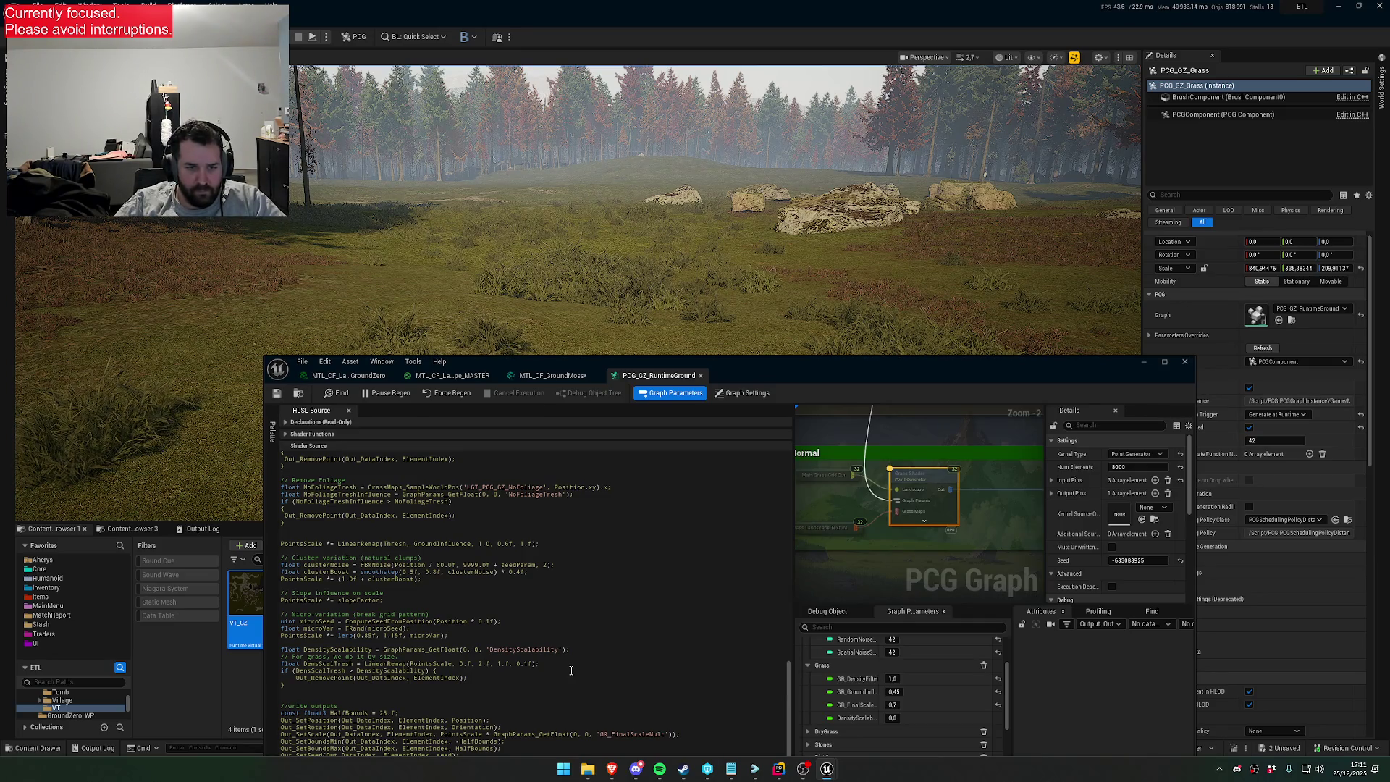
text(5)
click(894, 717)
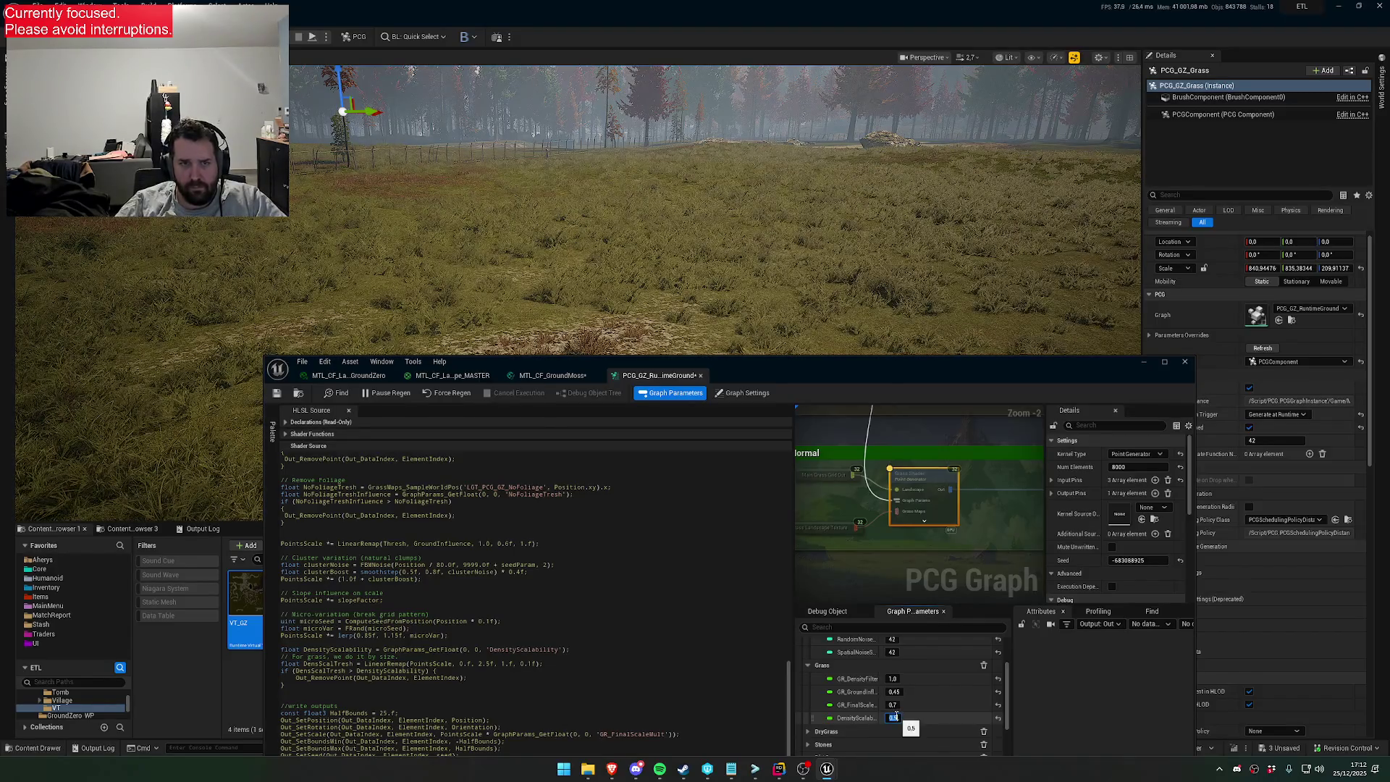
scroll(715, 218, up, 3)
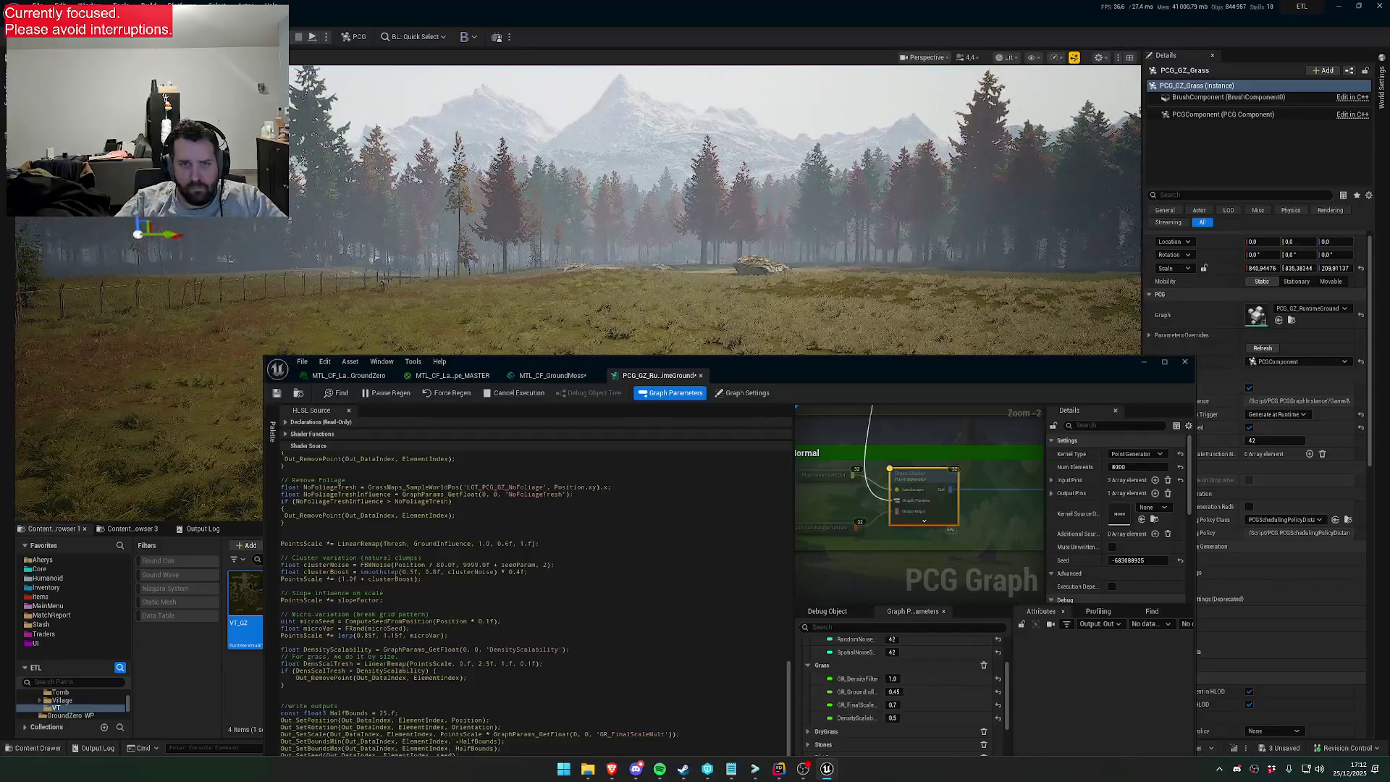
scroll(715, 217, down, 1)
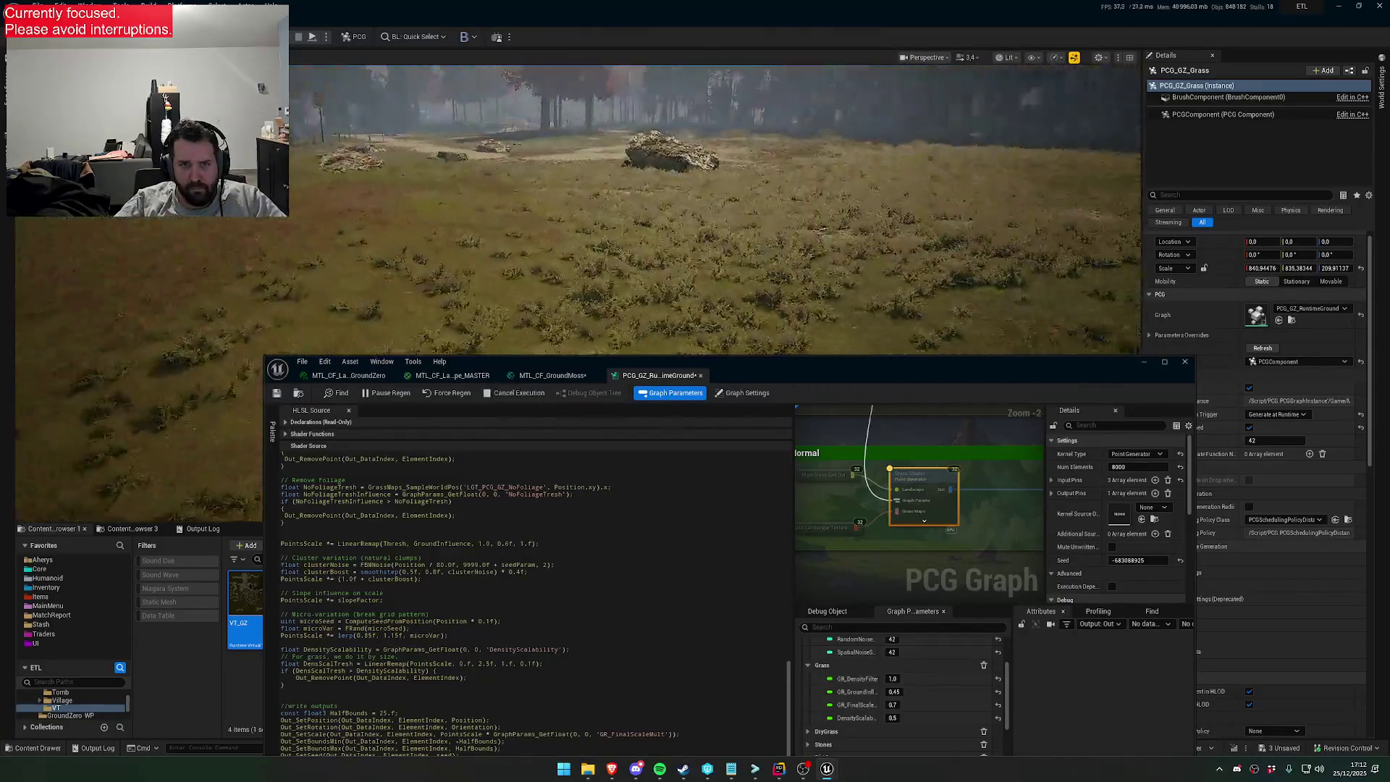
scroll(715, 217, up, 6)
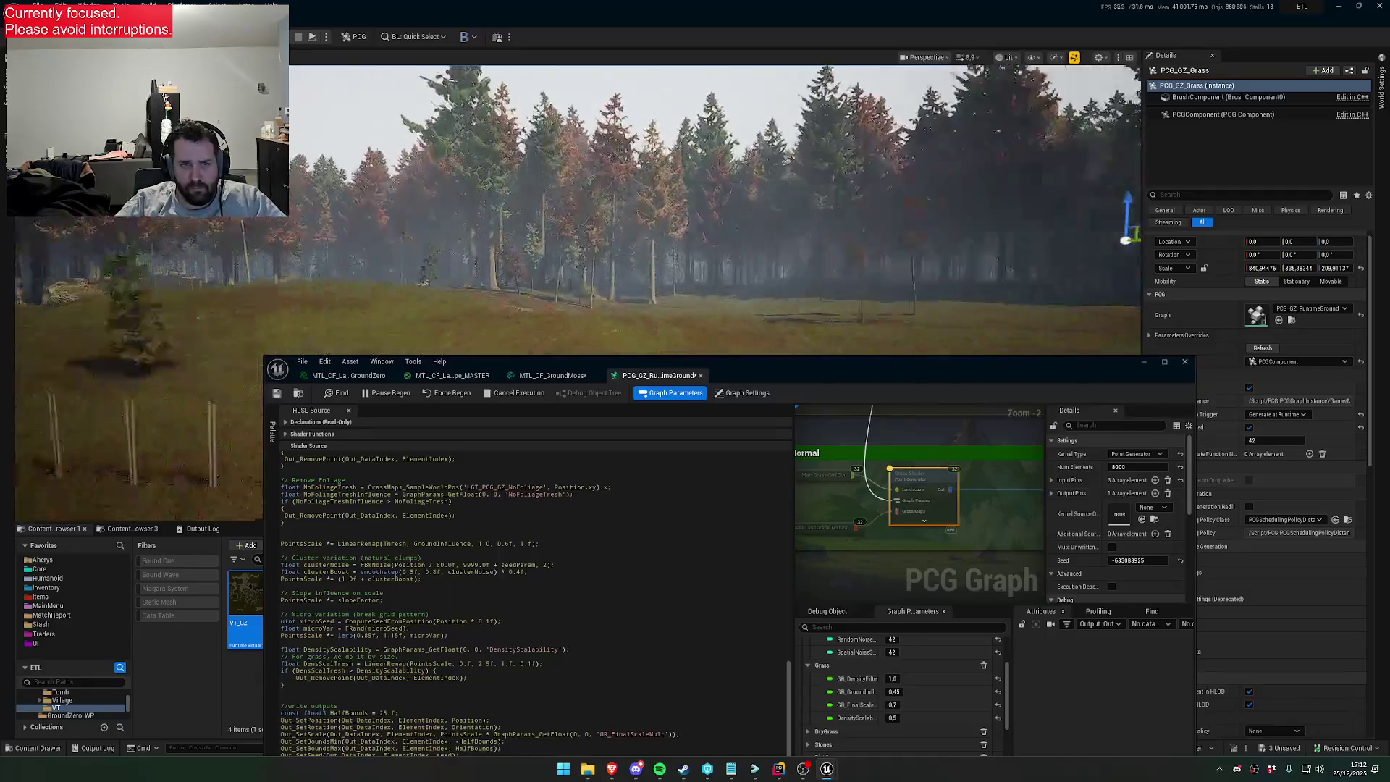
scroll(715, 218, down, 3)
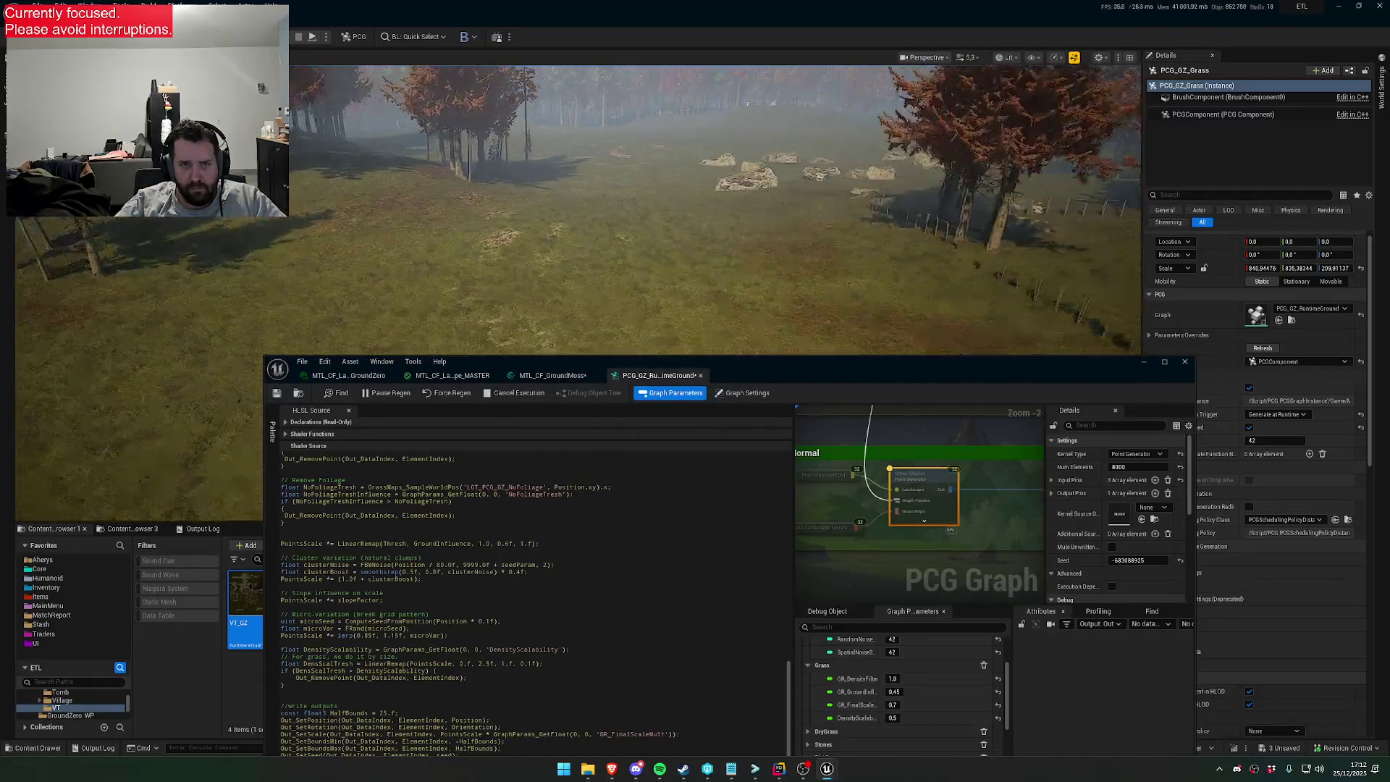
scroll(715, 217, up, 1)
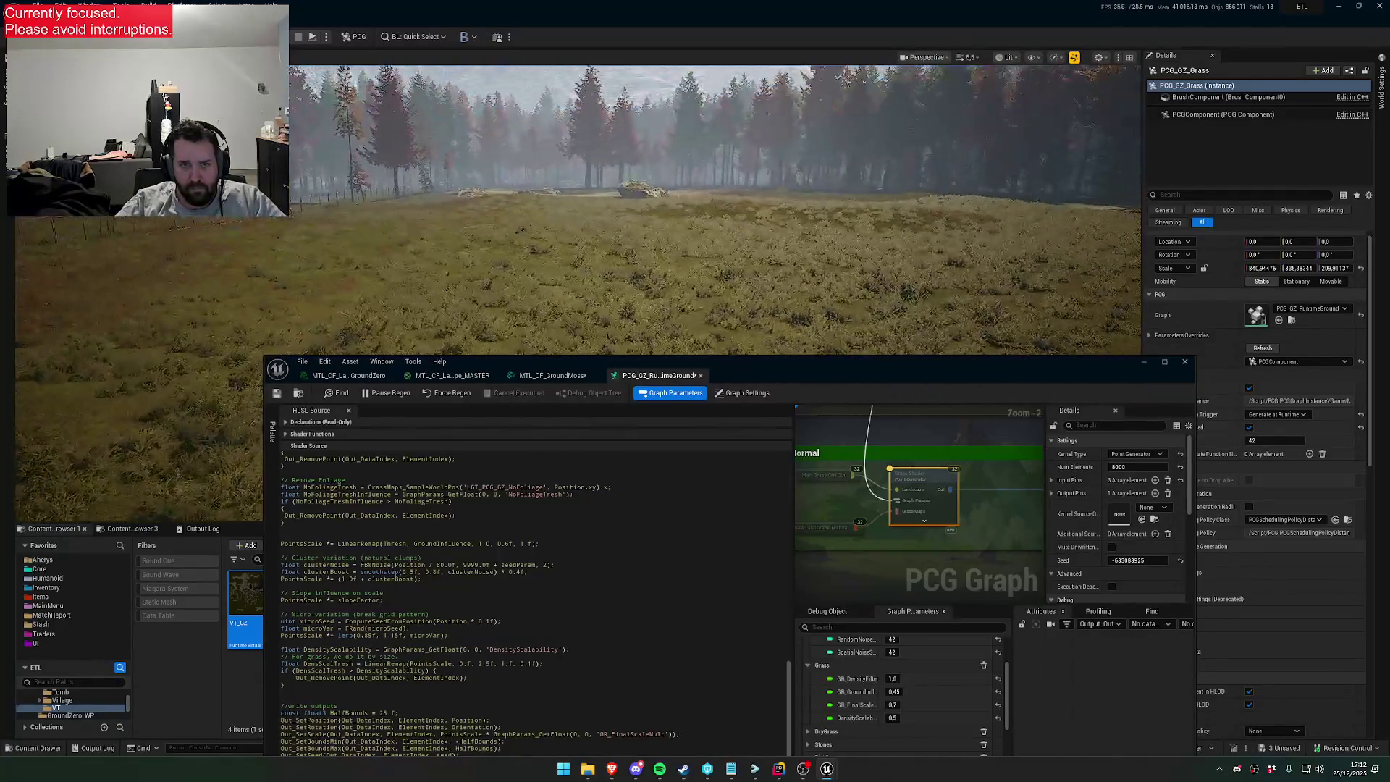
scroll(912, 281, up, 3)
scroll(912, 281, down, 3)
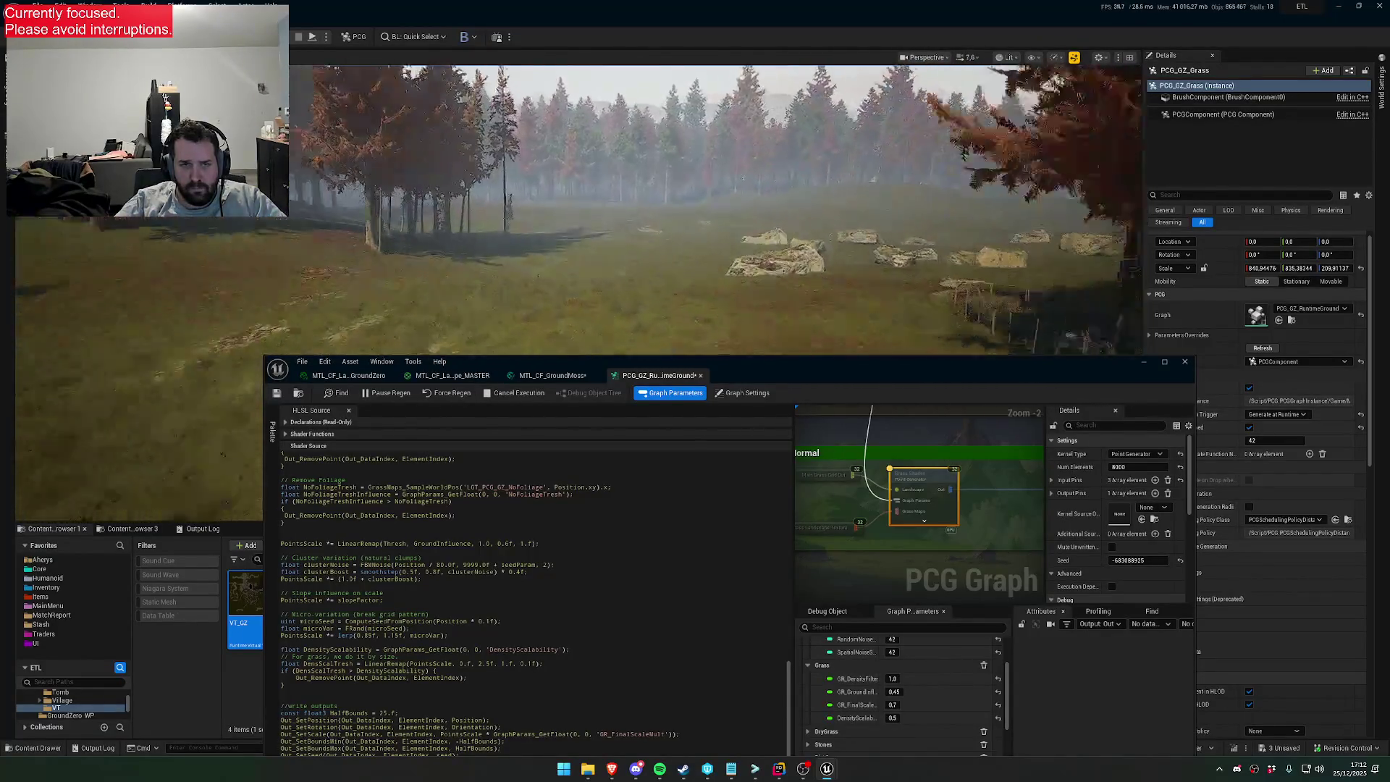
scroll(579, 210, down, 2)
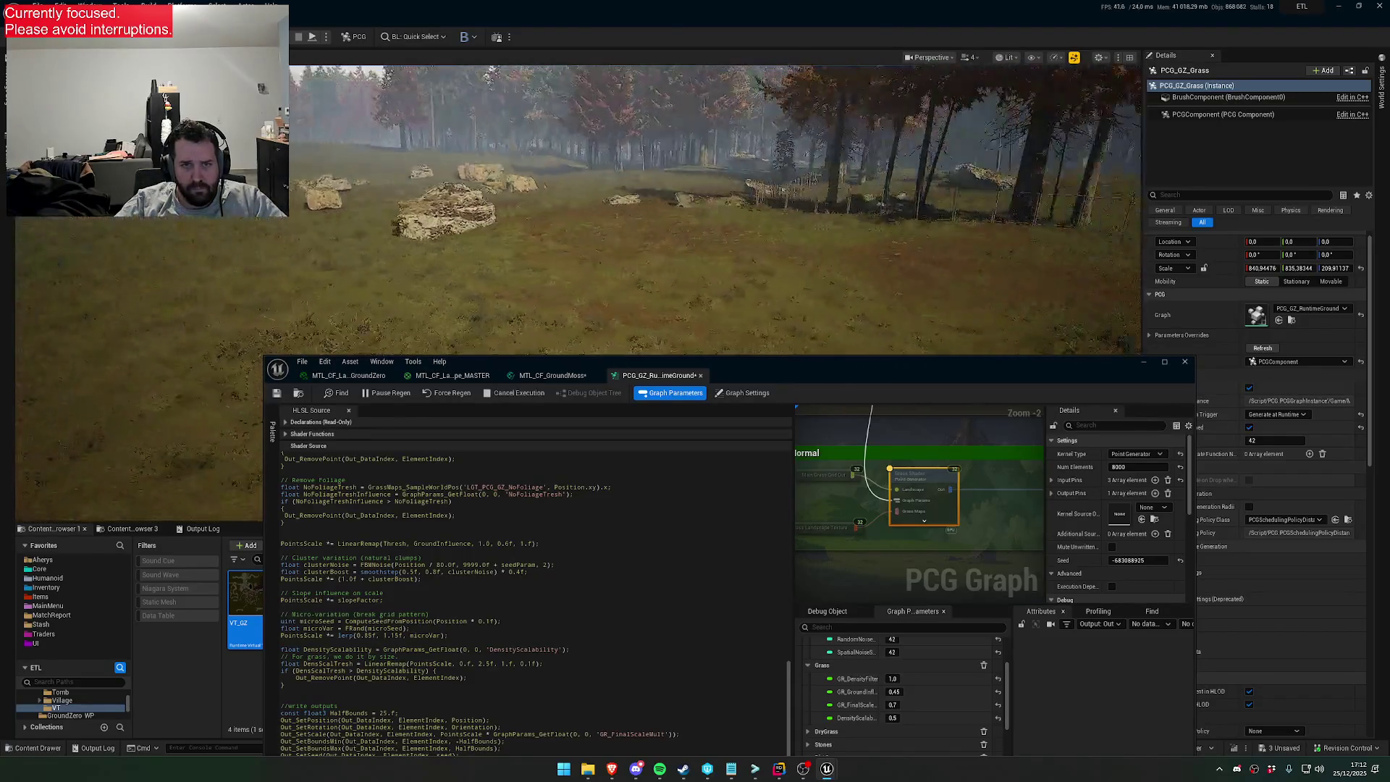
scroll(832, 305, up, 2)
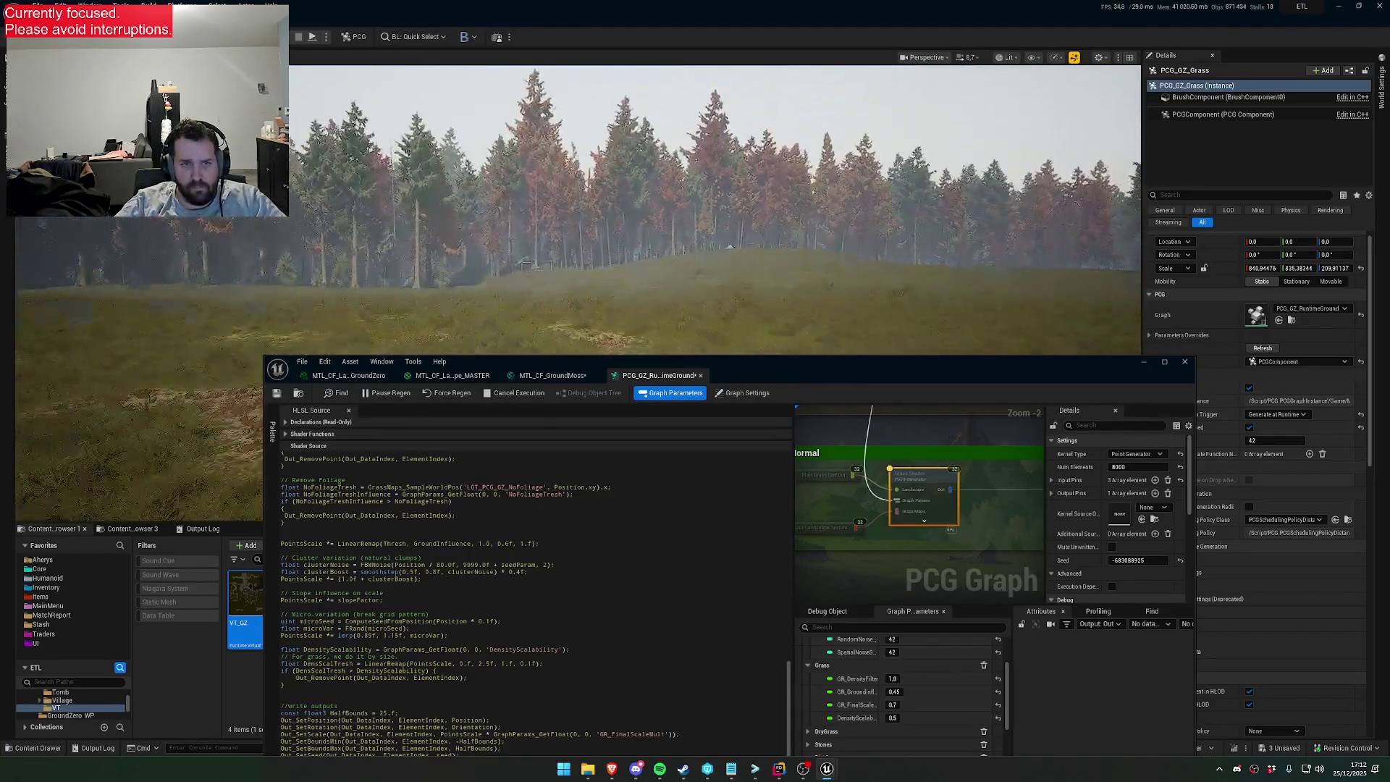
scroll(717, 210, down, 1)
scroll(717, 210, down, 2)
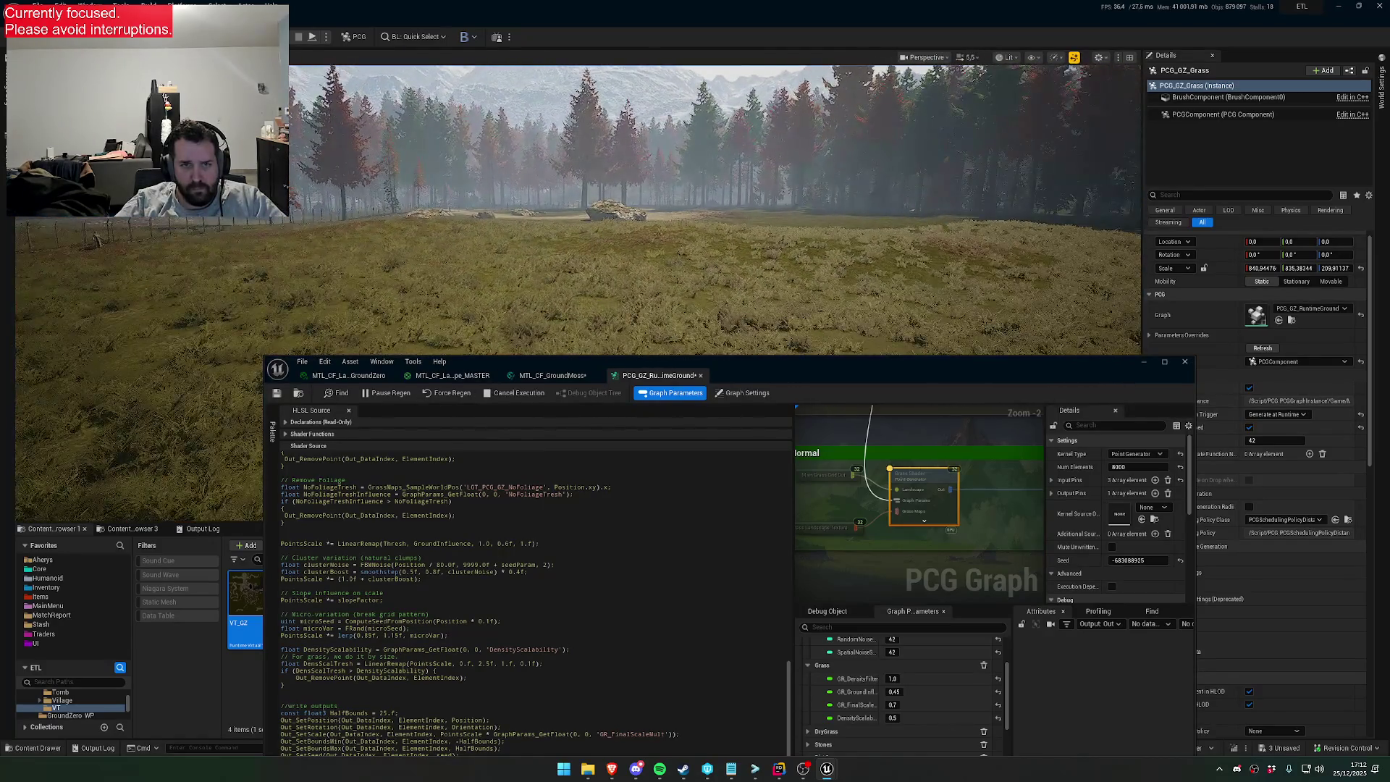
scroll(716, 210, up, 2)
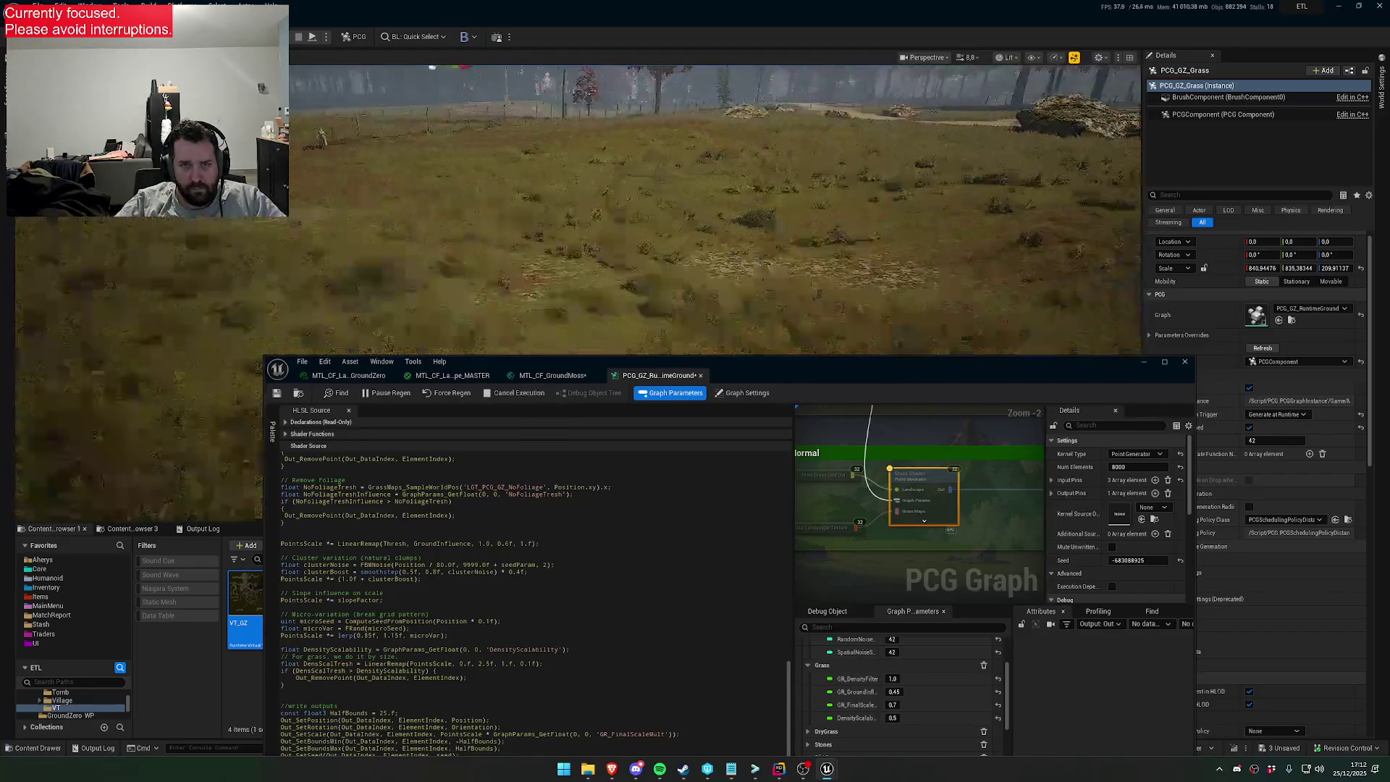
scroll(717, 210, down, 4)
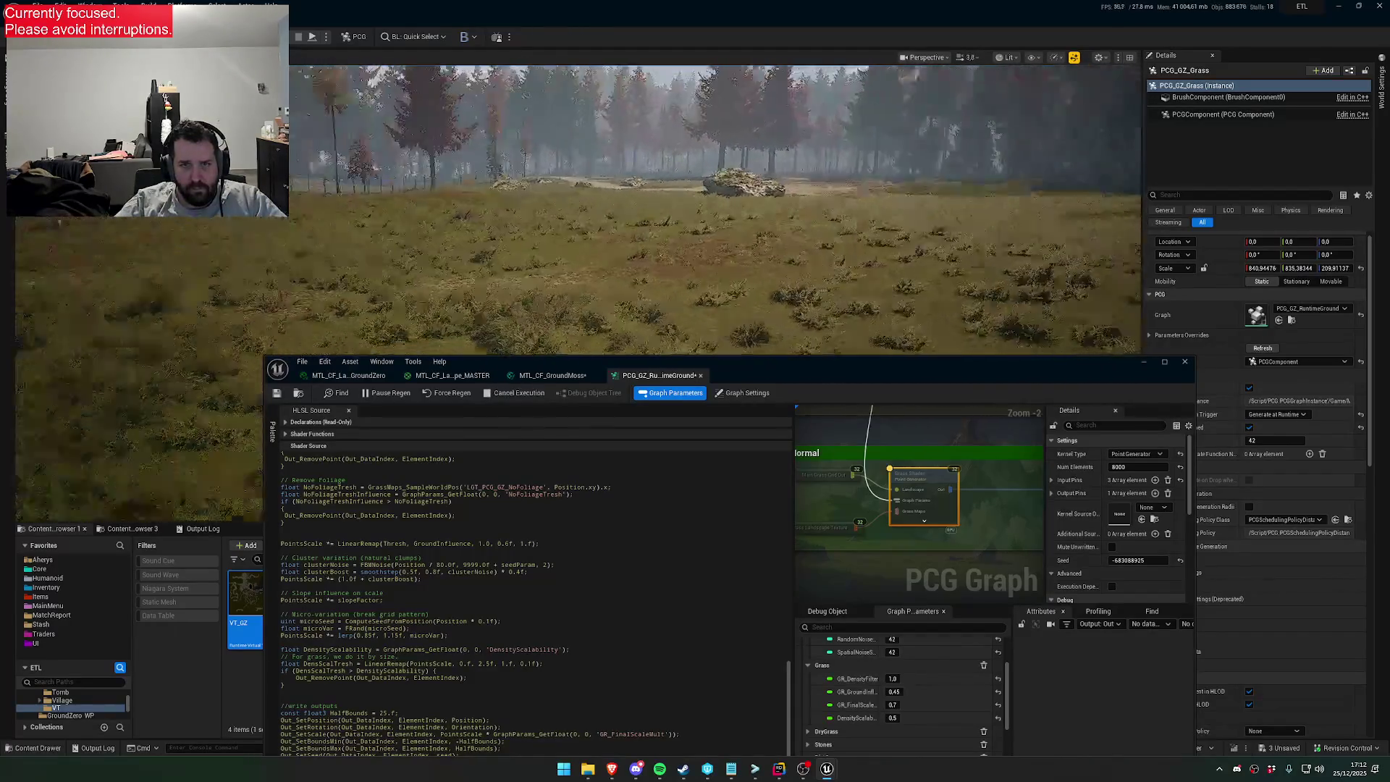
scroll(717, 210, down, 3)
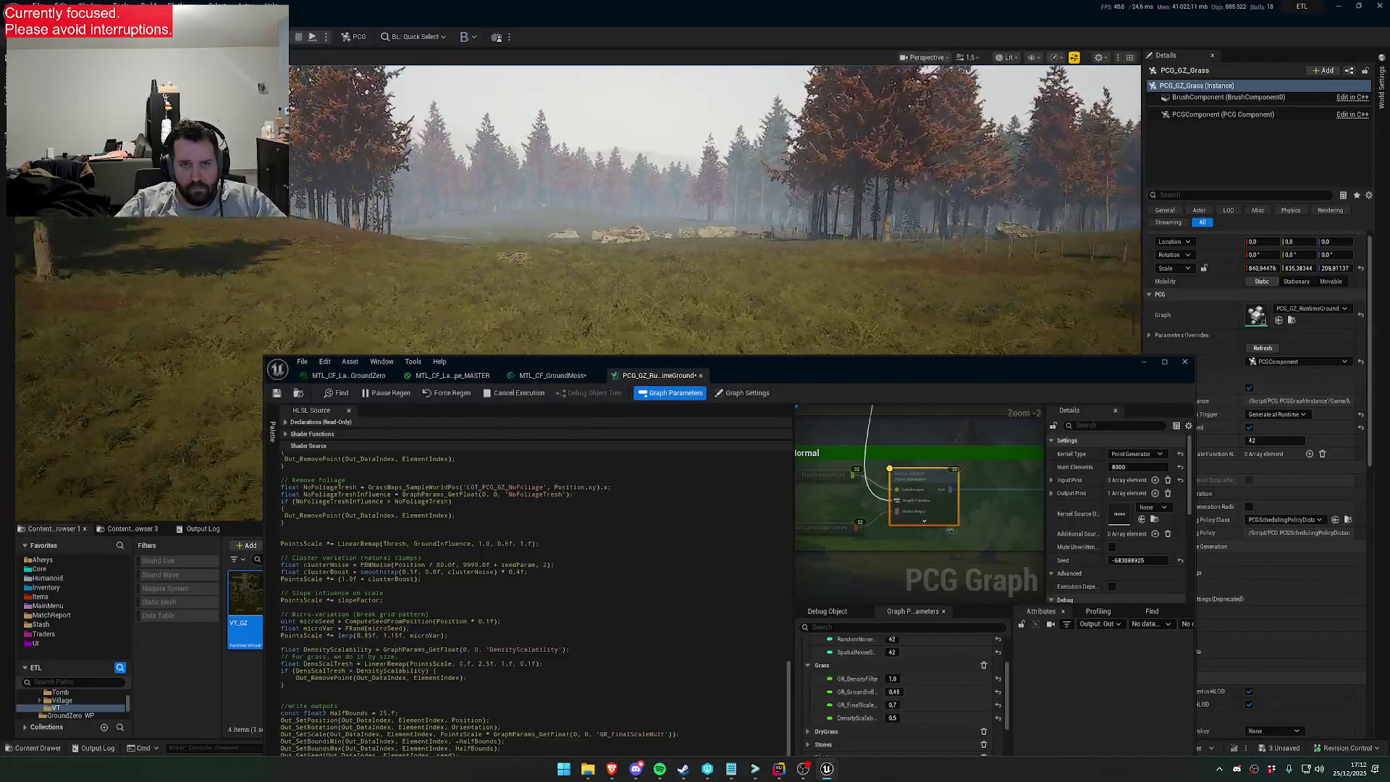
scroll(717, 210, up, 2)
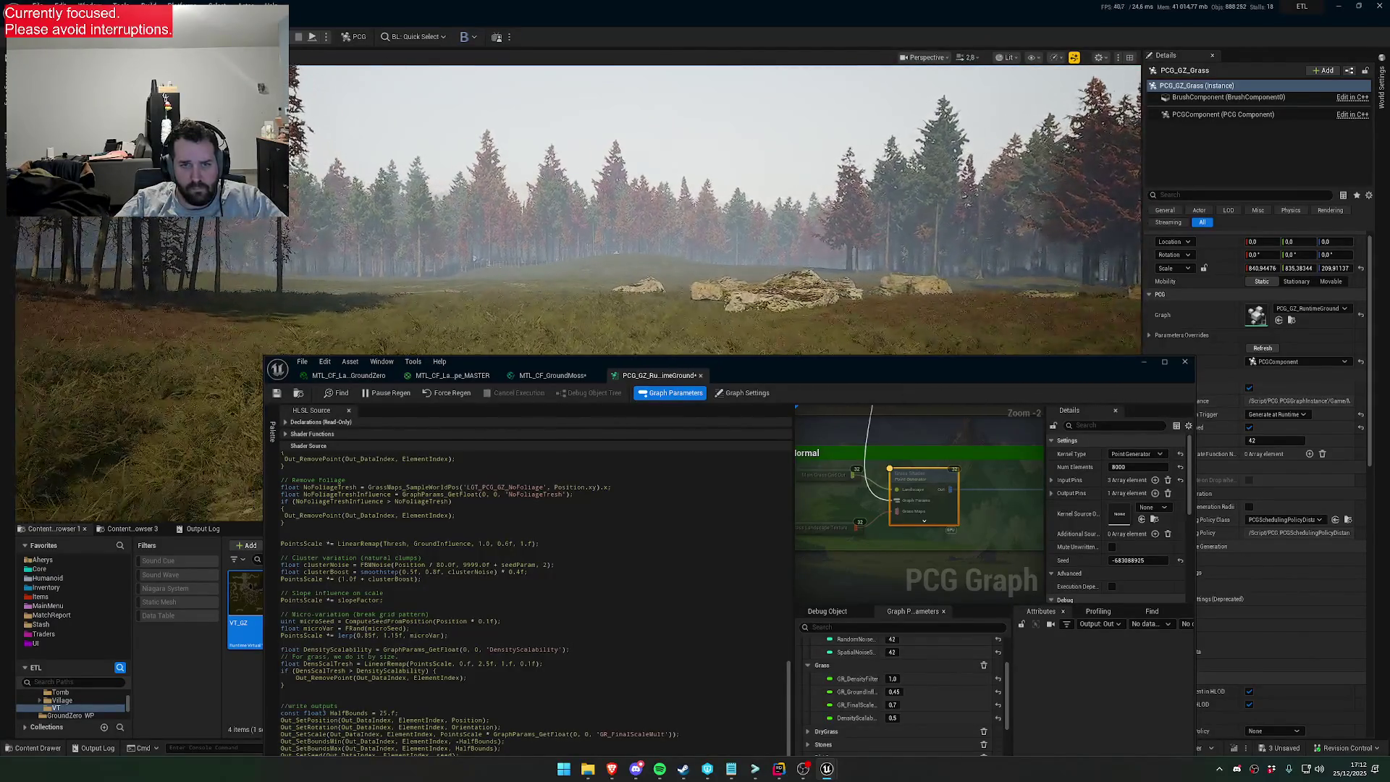
click(917, 718)
text(0)
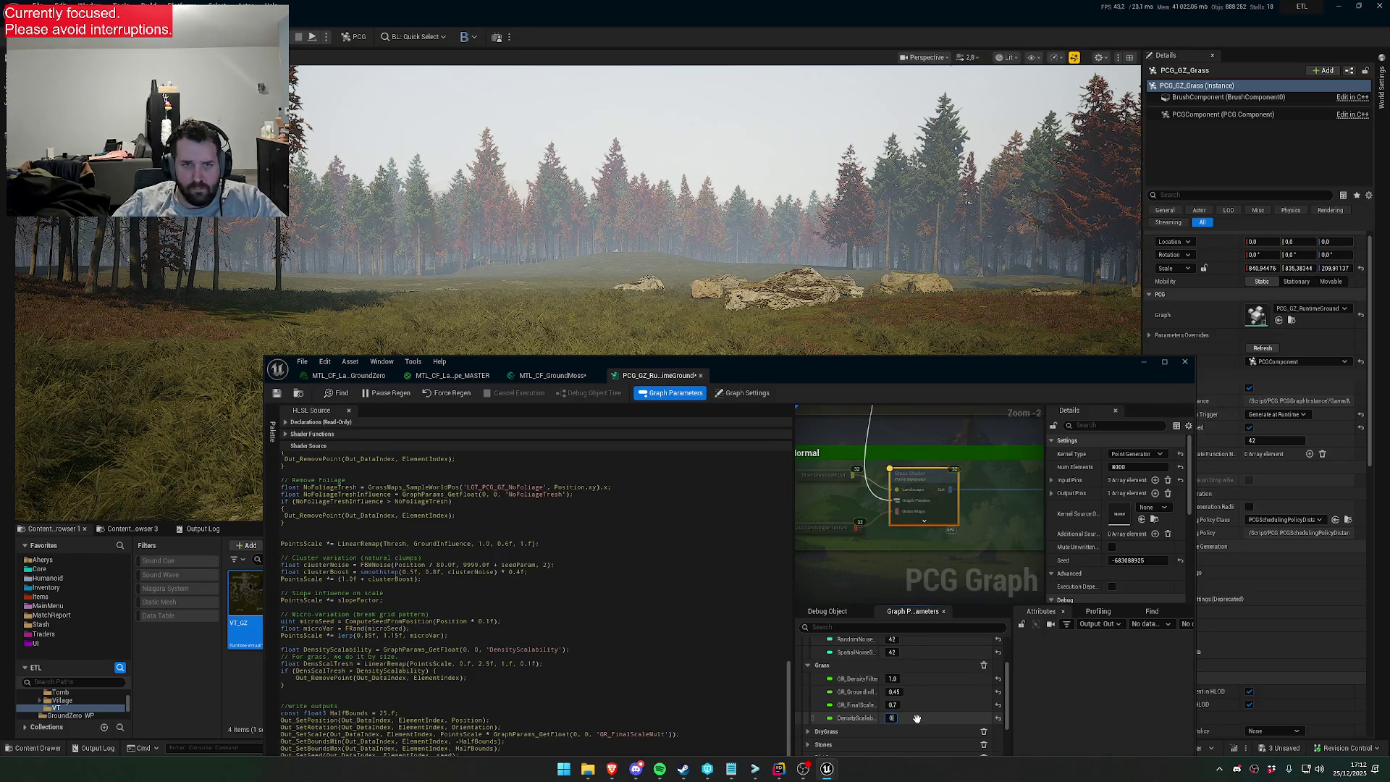
text(.01)
key(Return)
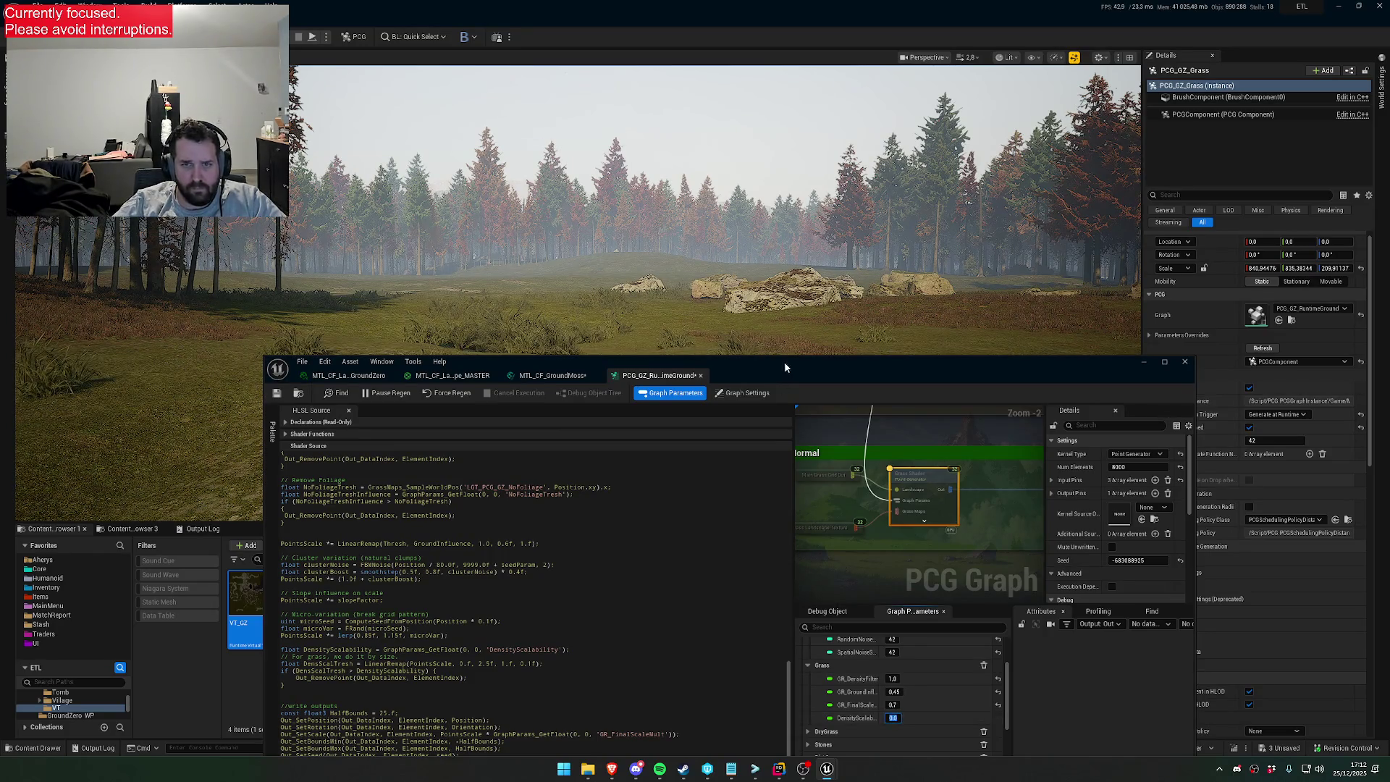
drag(784, 362, 764, 462)
key(w)
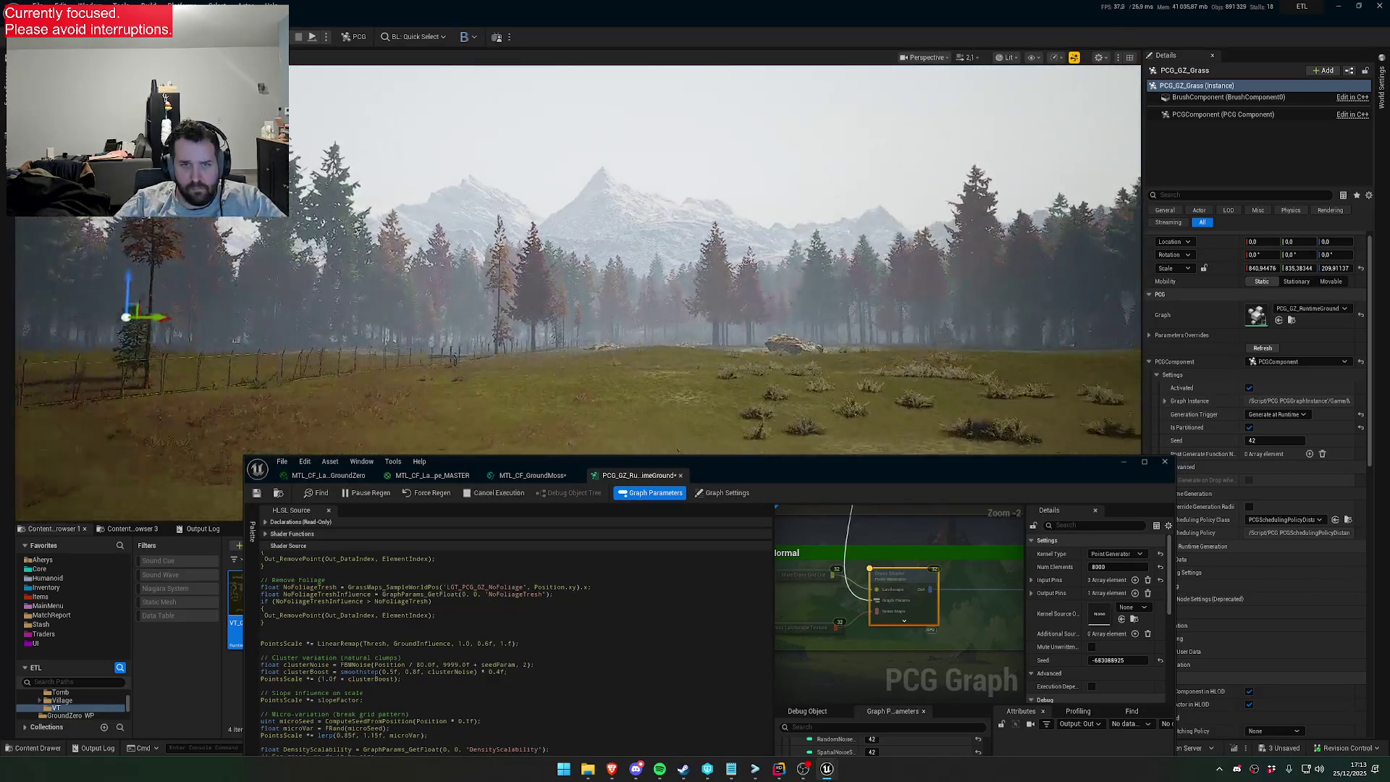
scroll(715, 261, up, 5)
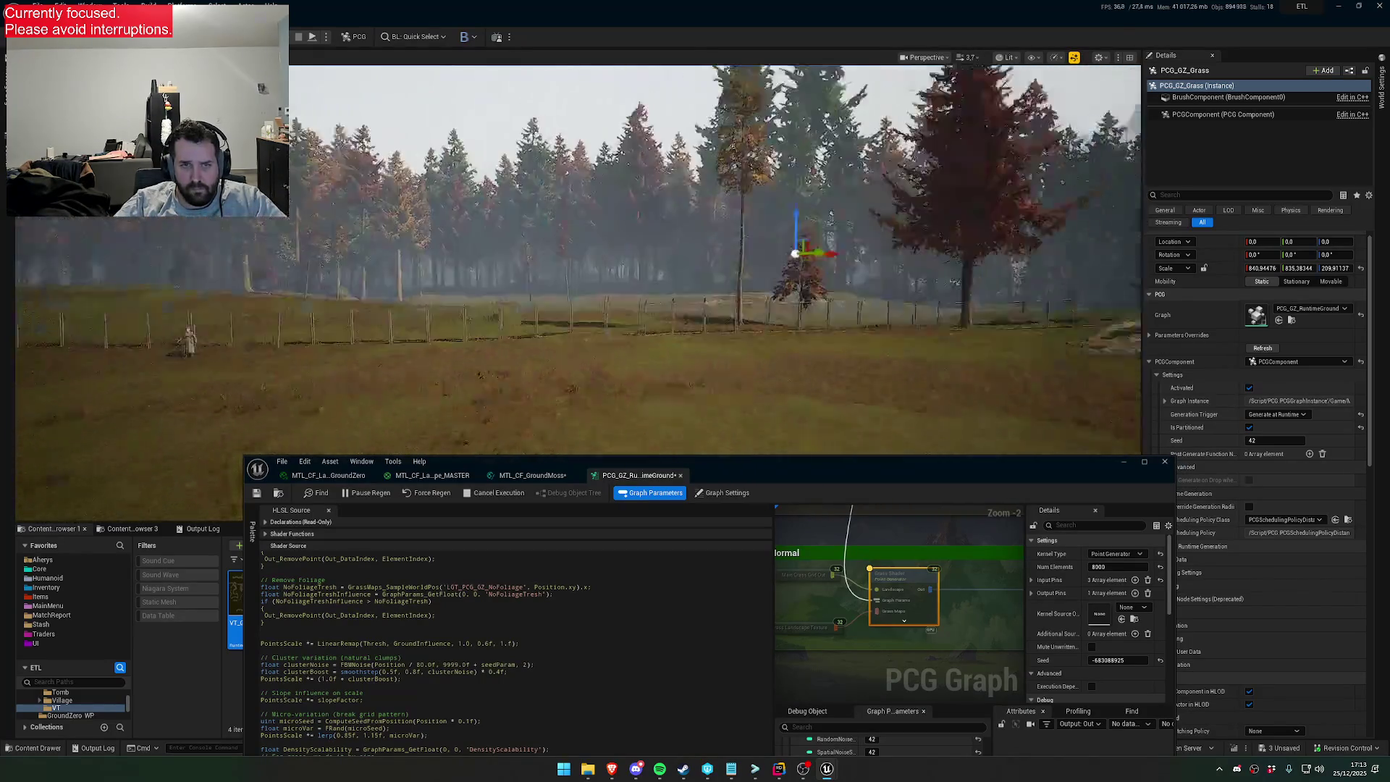
scroll(715, 261, up, 3)
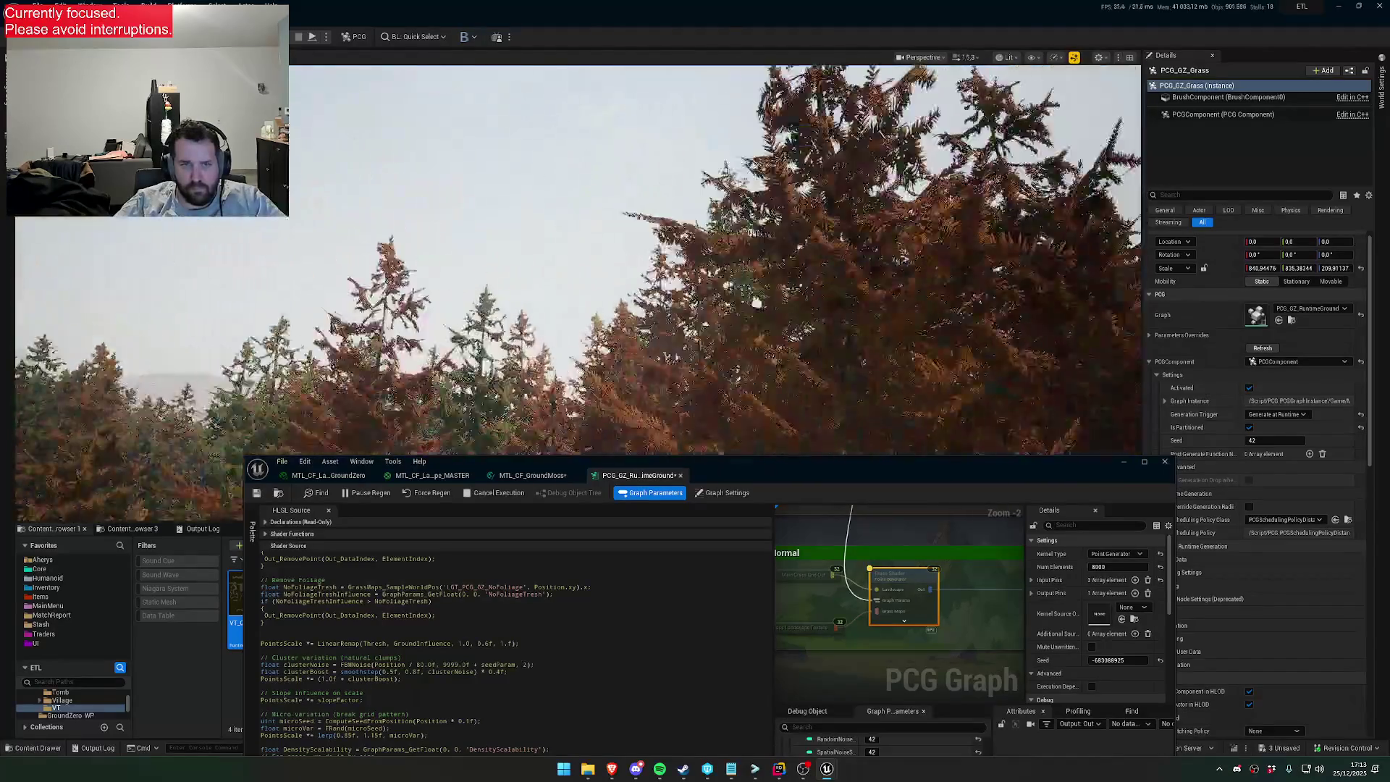
scroll(715, 261, down, 8)
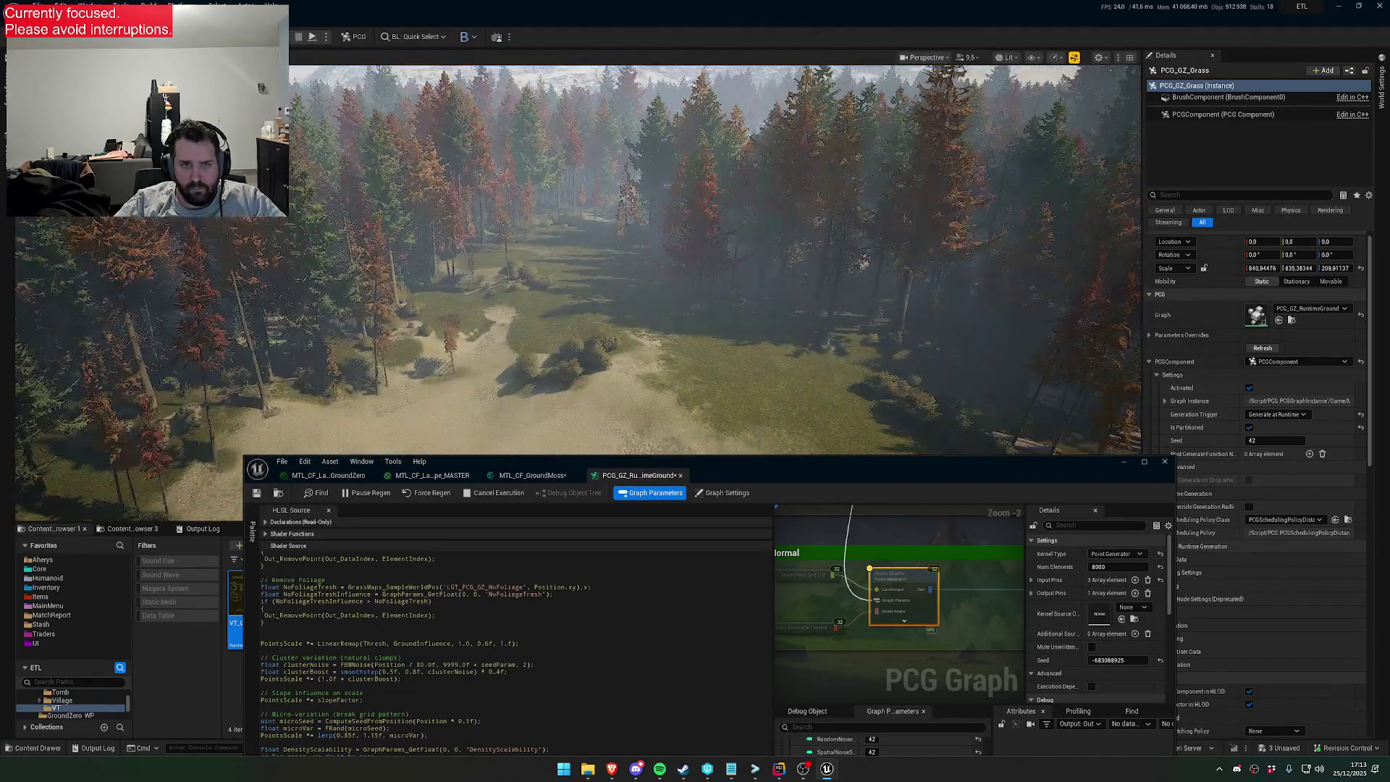
scroll(715, 261, down, 3)
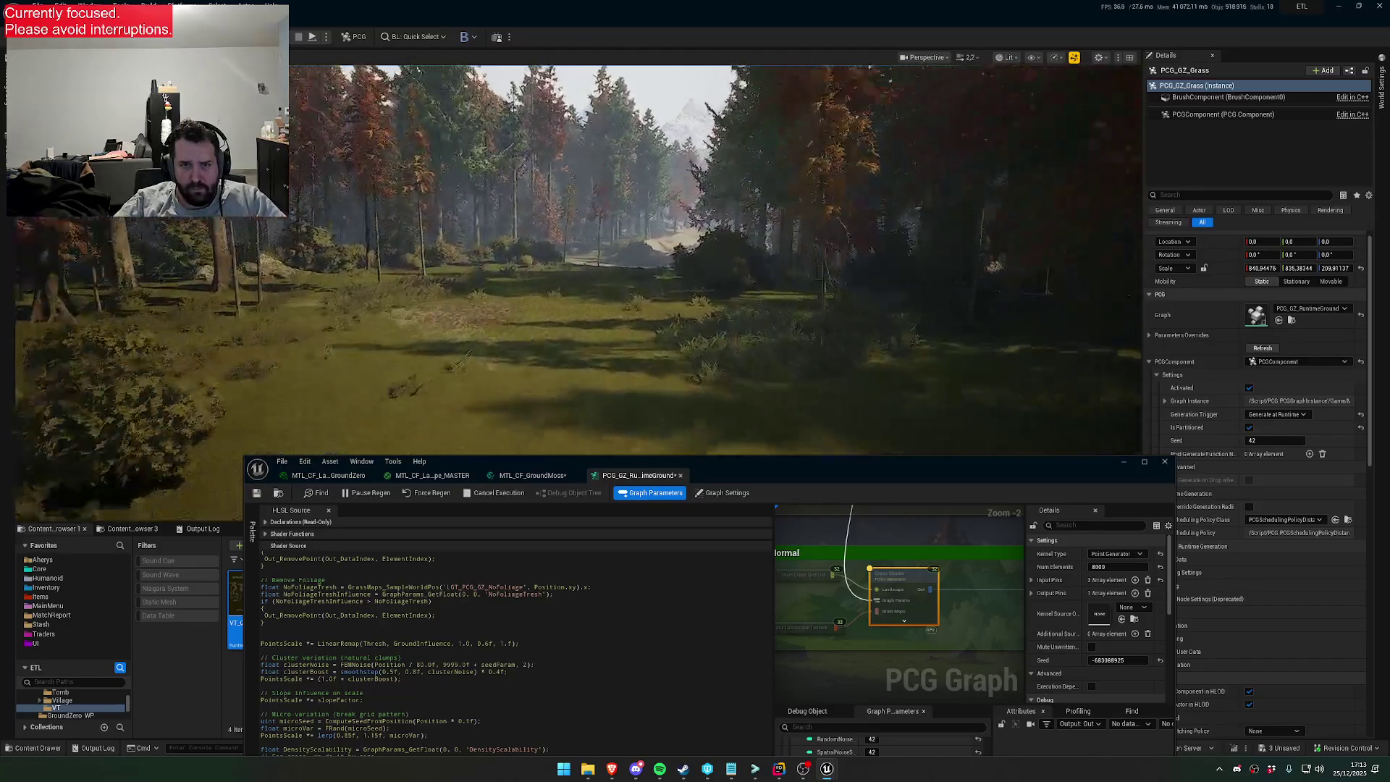
scroll(715, 261, up, 2)
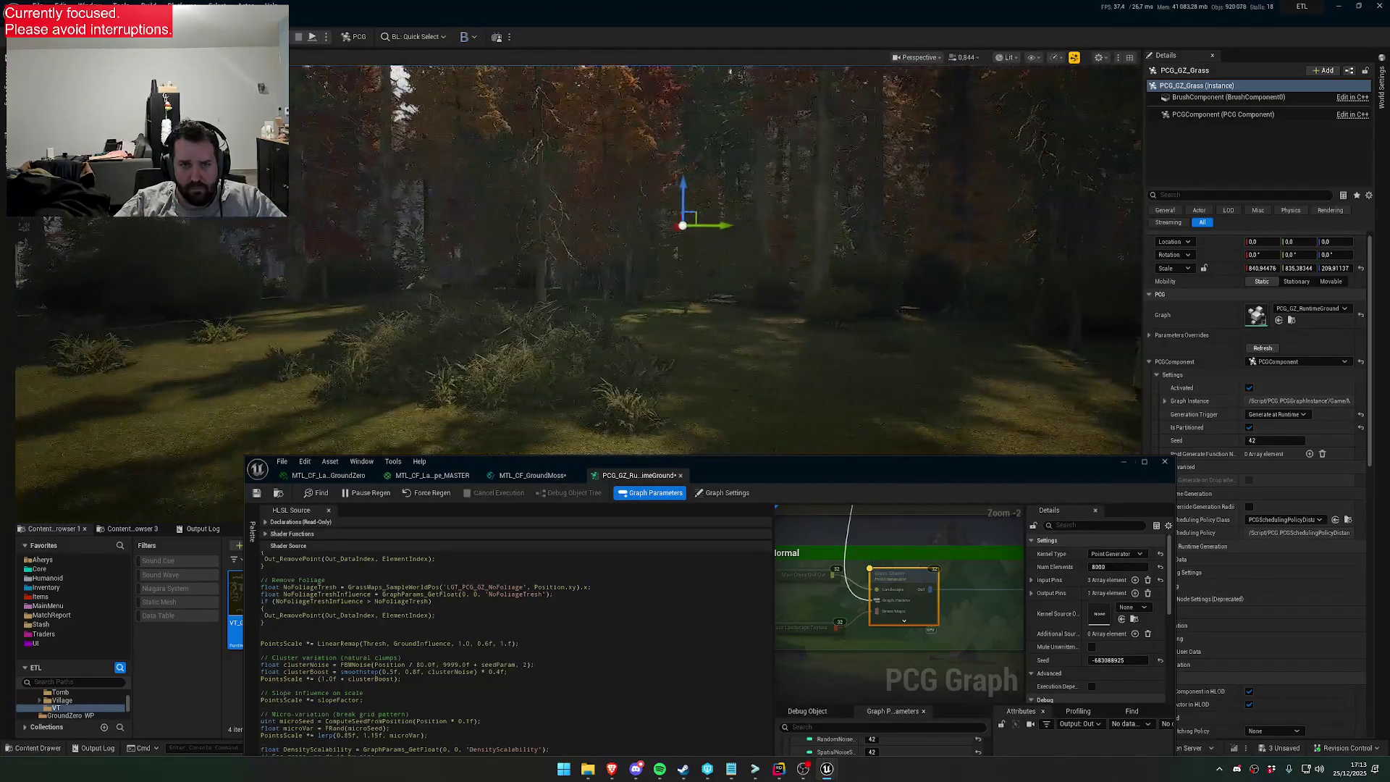
scroll(715, 260, up, 2)
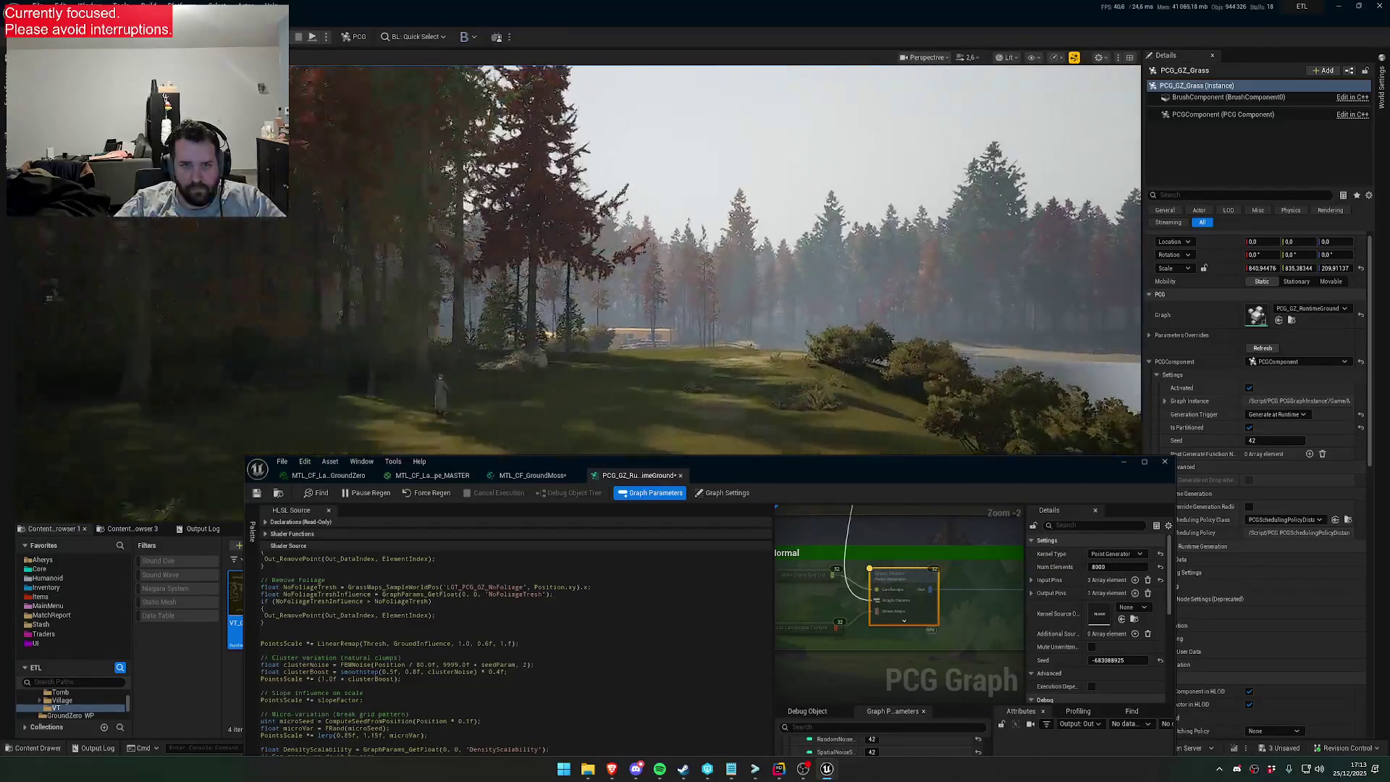
scroll(715, 259, up, 1)
key(w)
key(w)
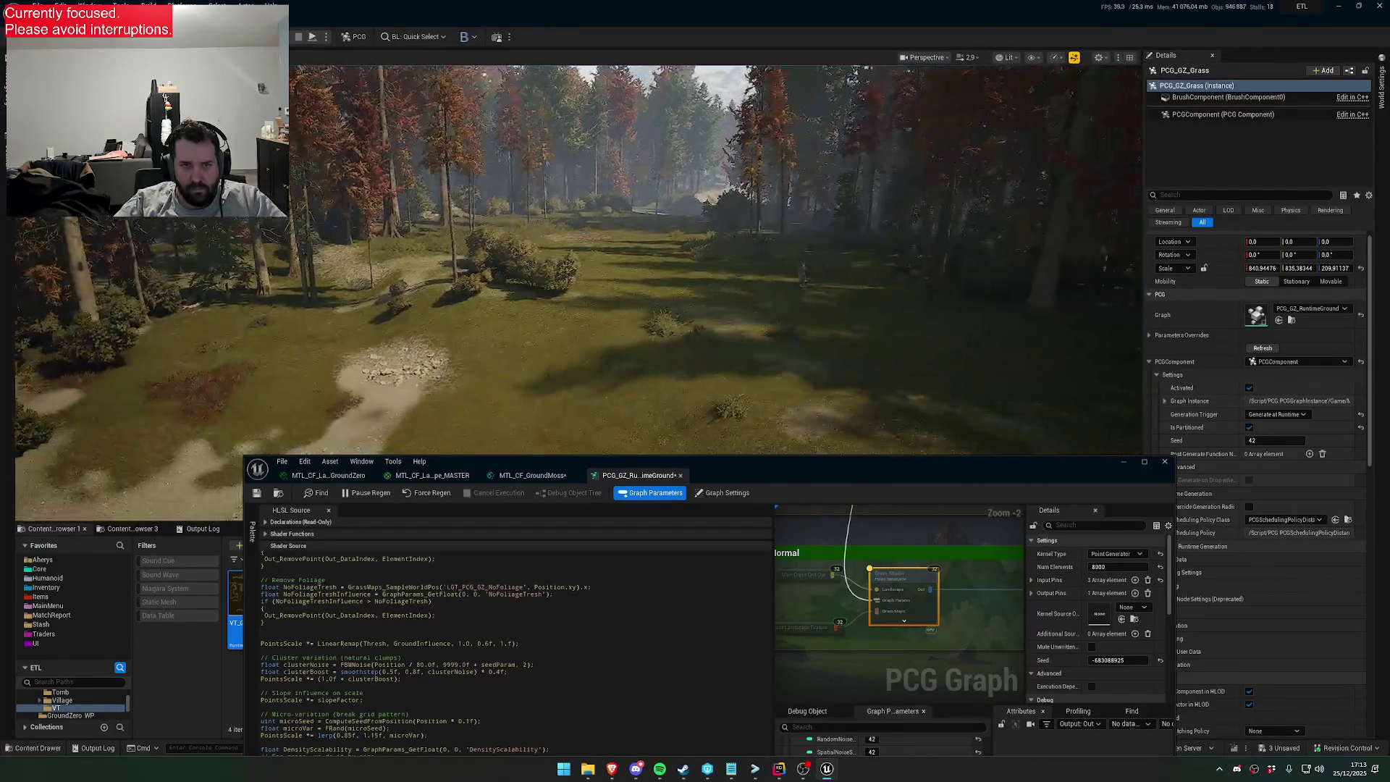
key(w)
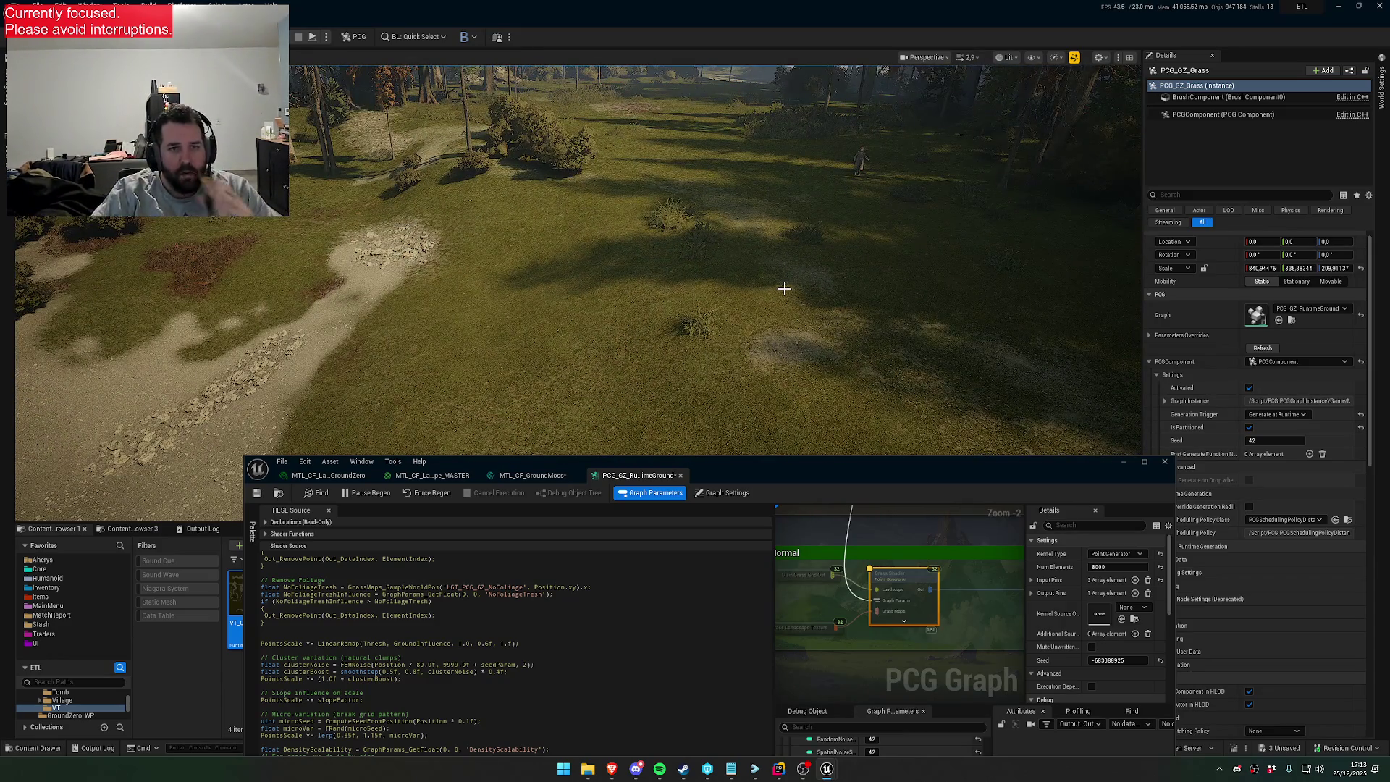
scroll(572, 261, up, 2)
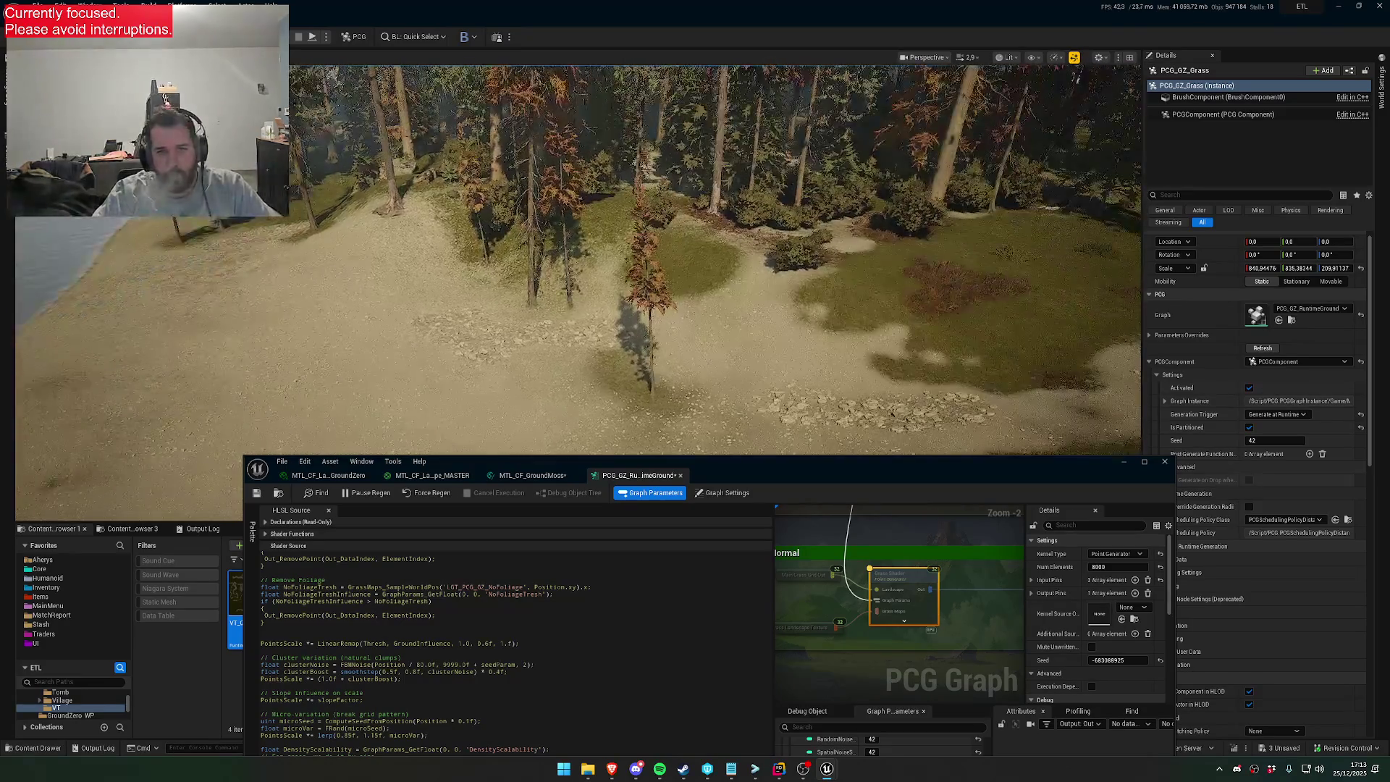
scroll(572, 260, up, 2)
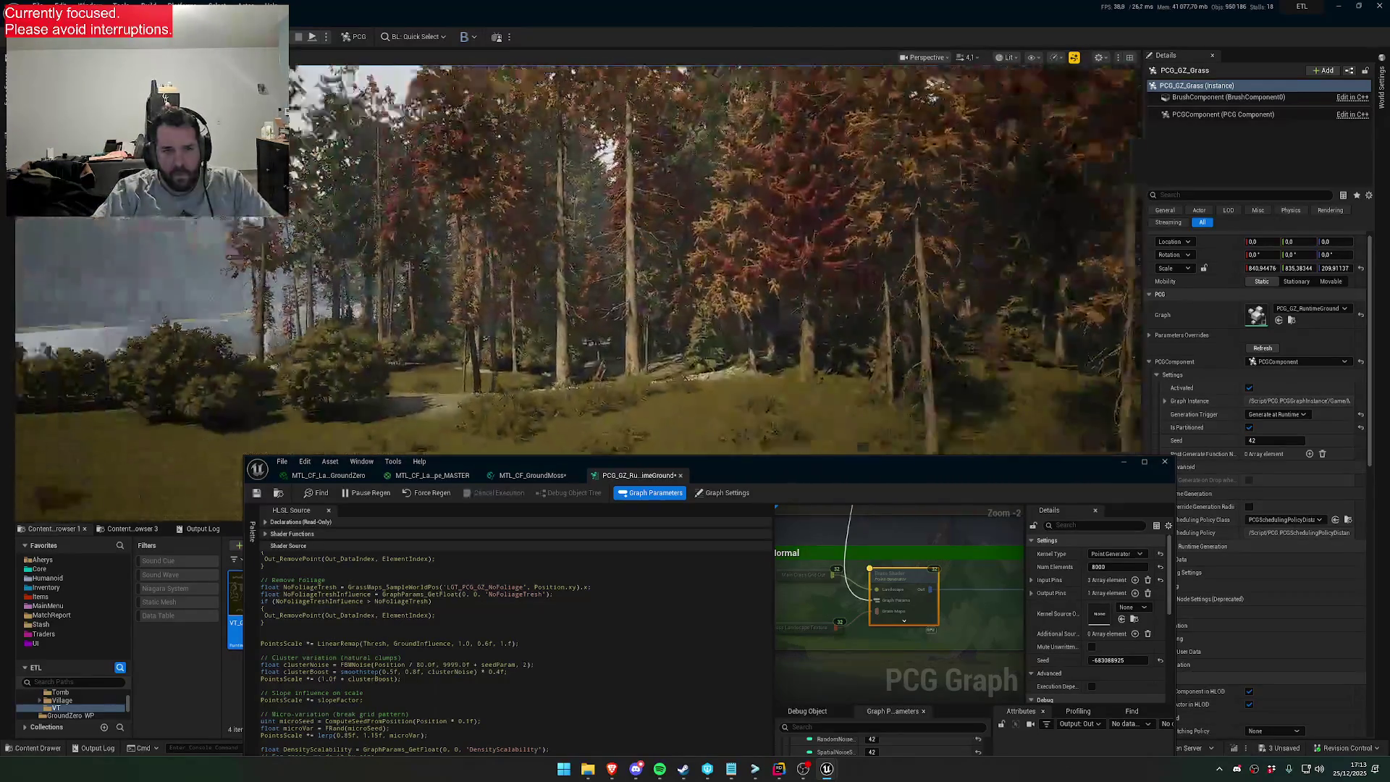
scroll(571, 261, up, 1)
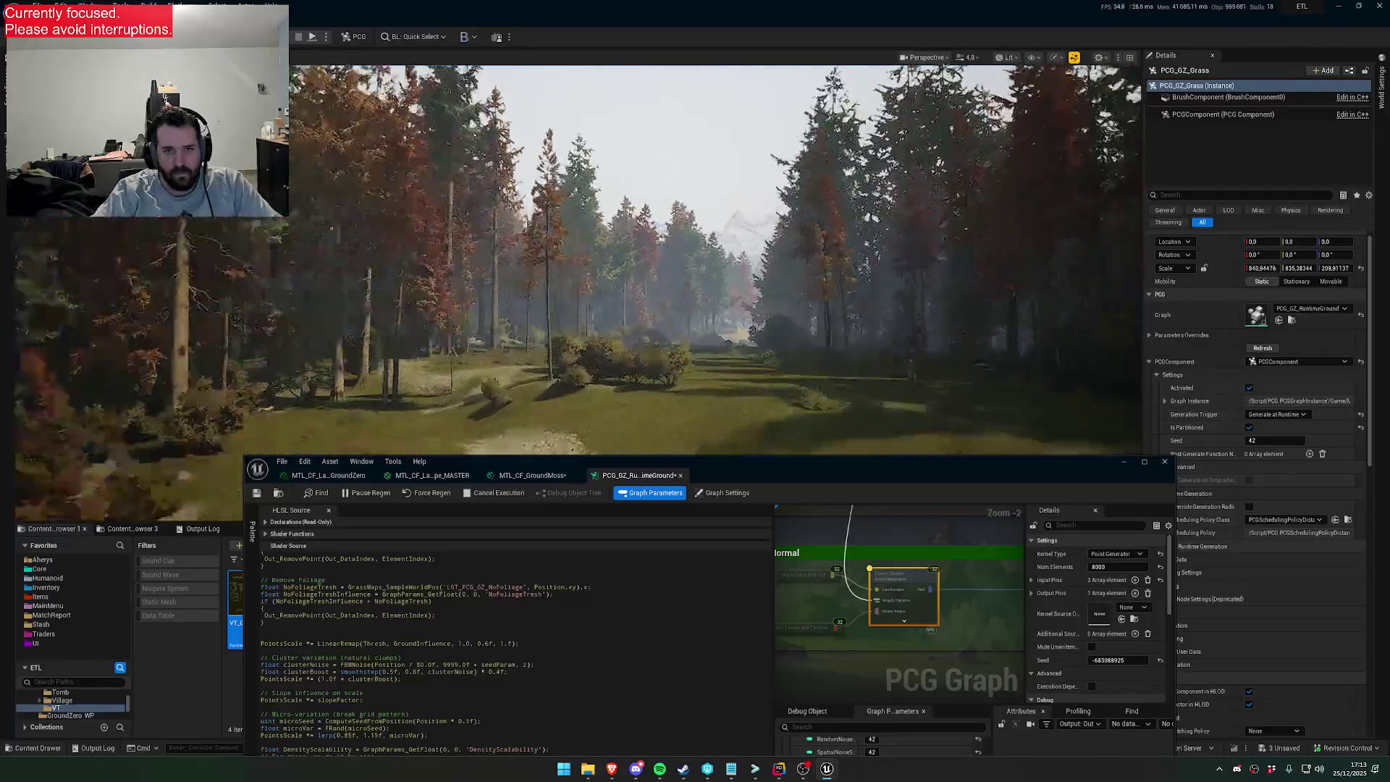
key(w)
scroll(572, 261, up, 2)
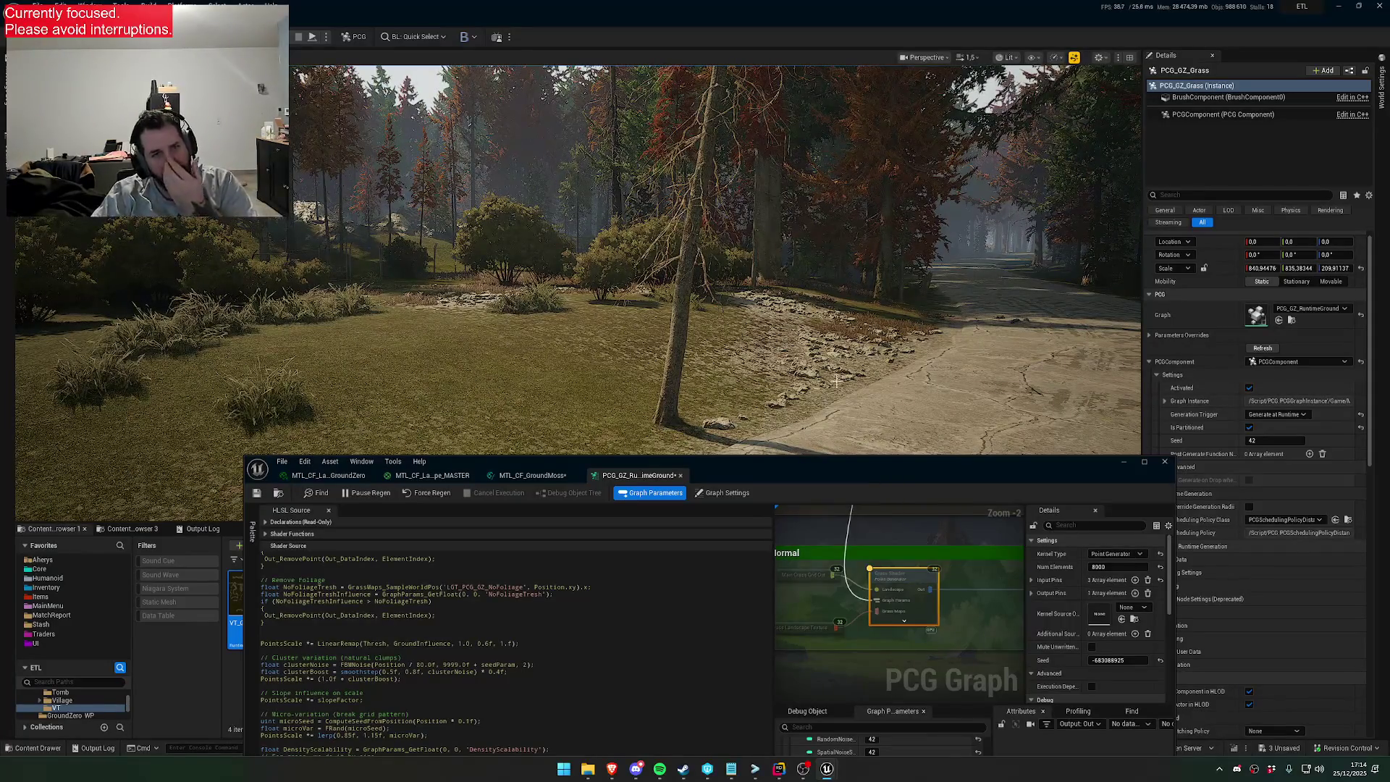
scroll(824, 346, up, 3)
scroll(715, 261, down, 2)
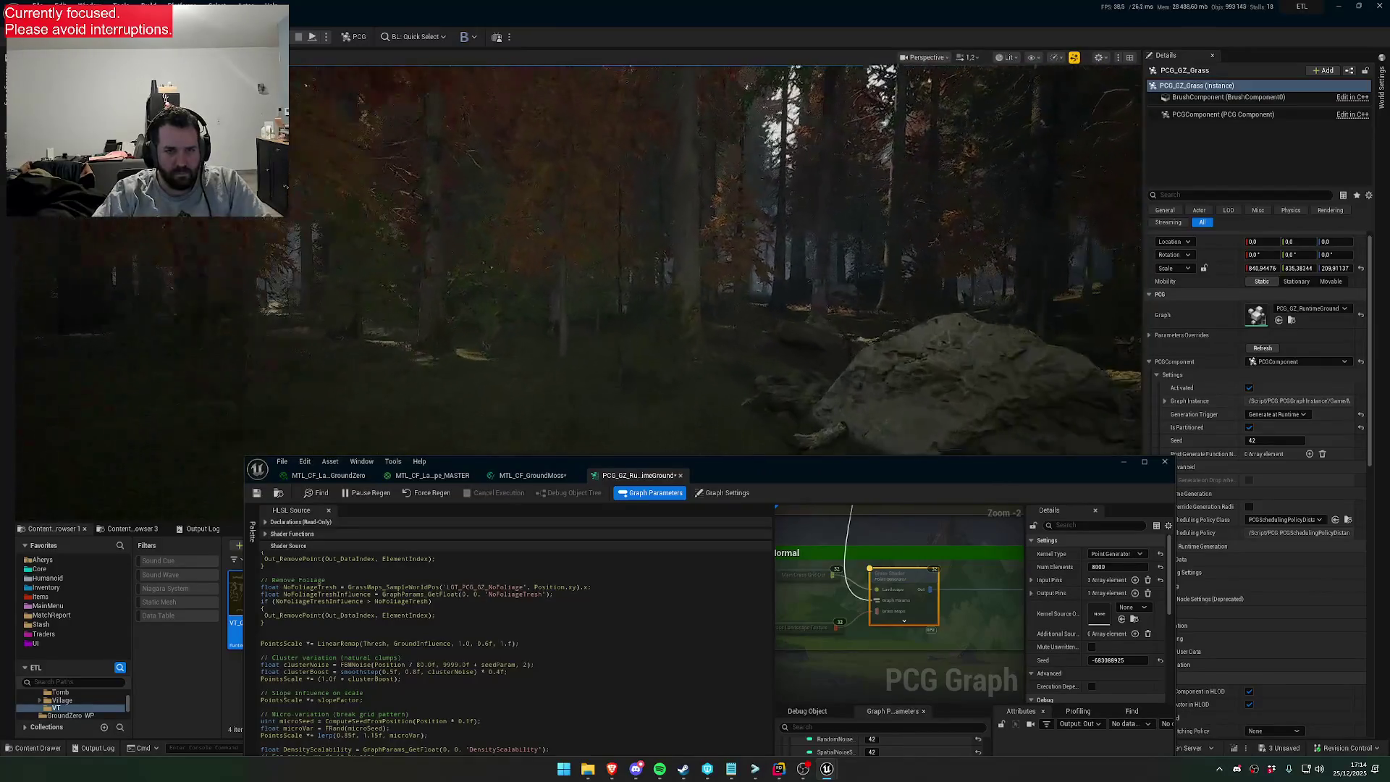
Drag the Grass DensityScalability graph parameter up to 1.0
drag(845, 472, 818, 326)
drag(845, 670, 876, 668)
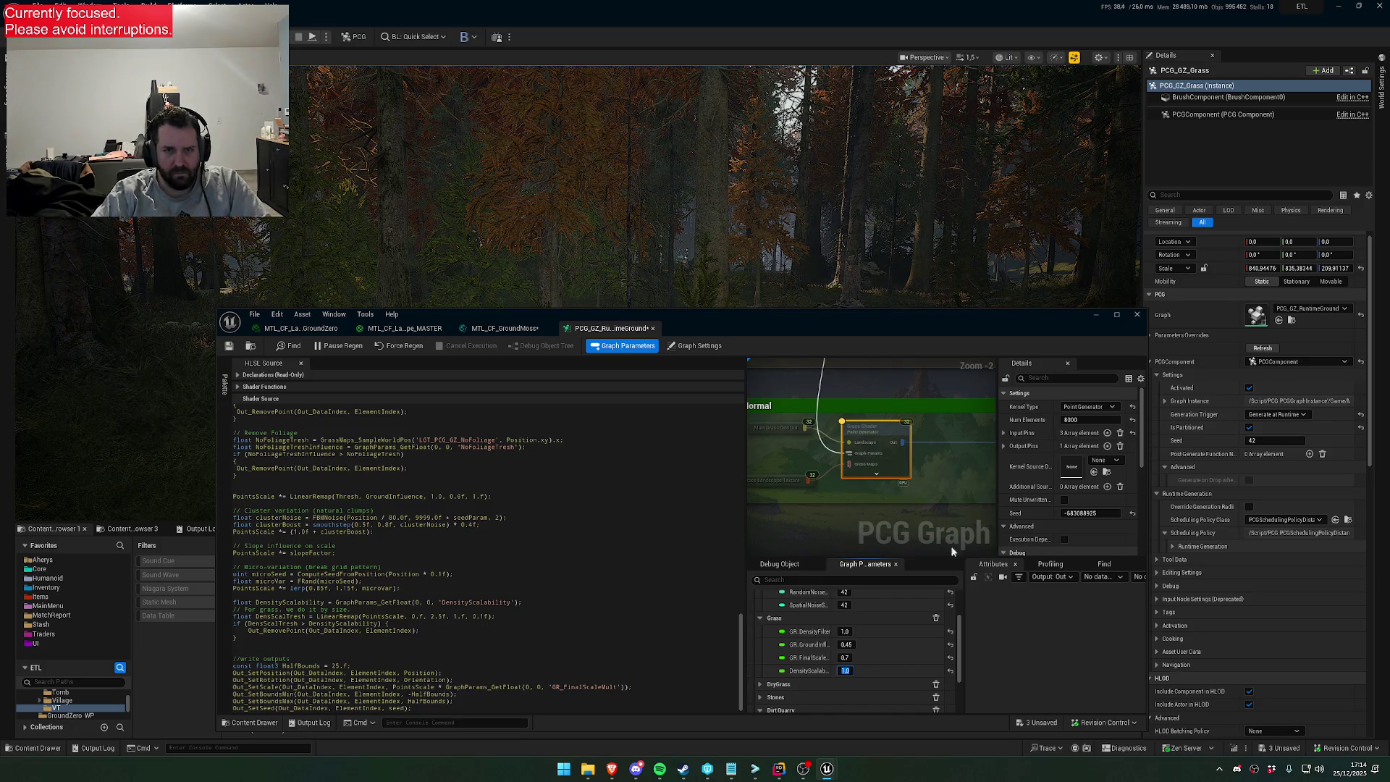
drag(781, 329, 745, 484)
Fly through the forest clearing to inspect the thick grass under the trees
scroll(715, 263, up, 3)
key(w)
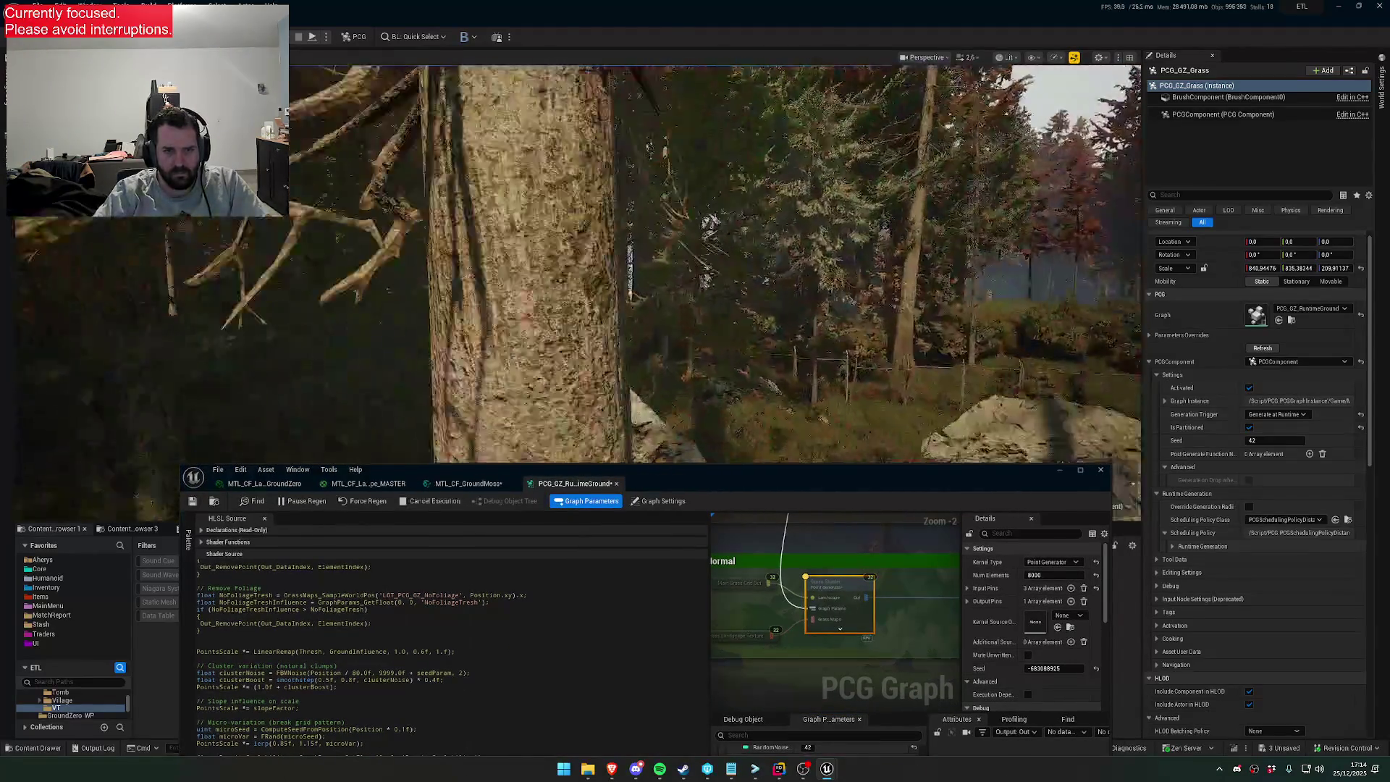
scroll(715, 263, up, 1)
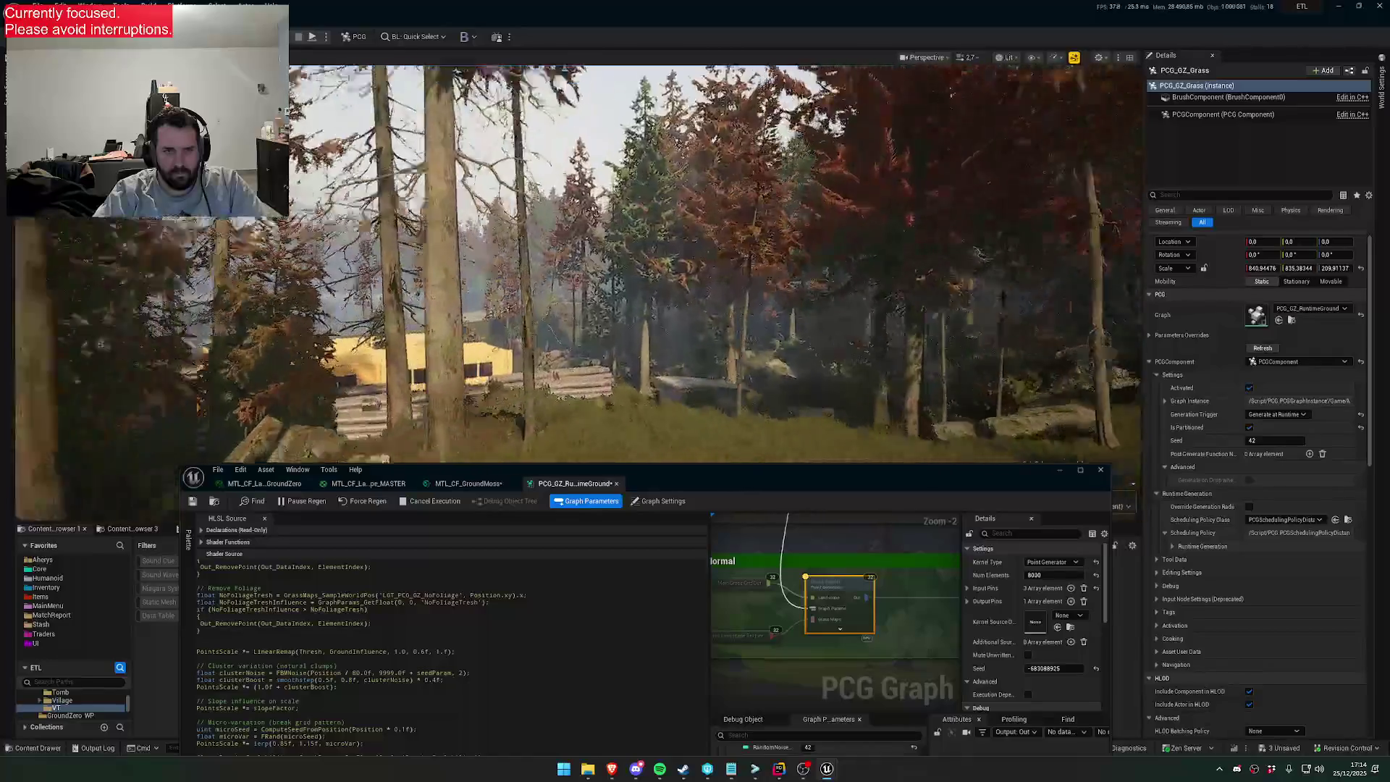
scroll(715, 262, down, 4)
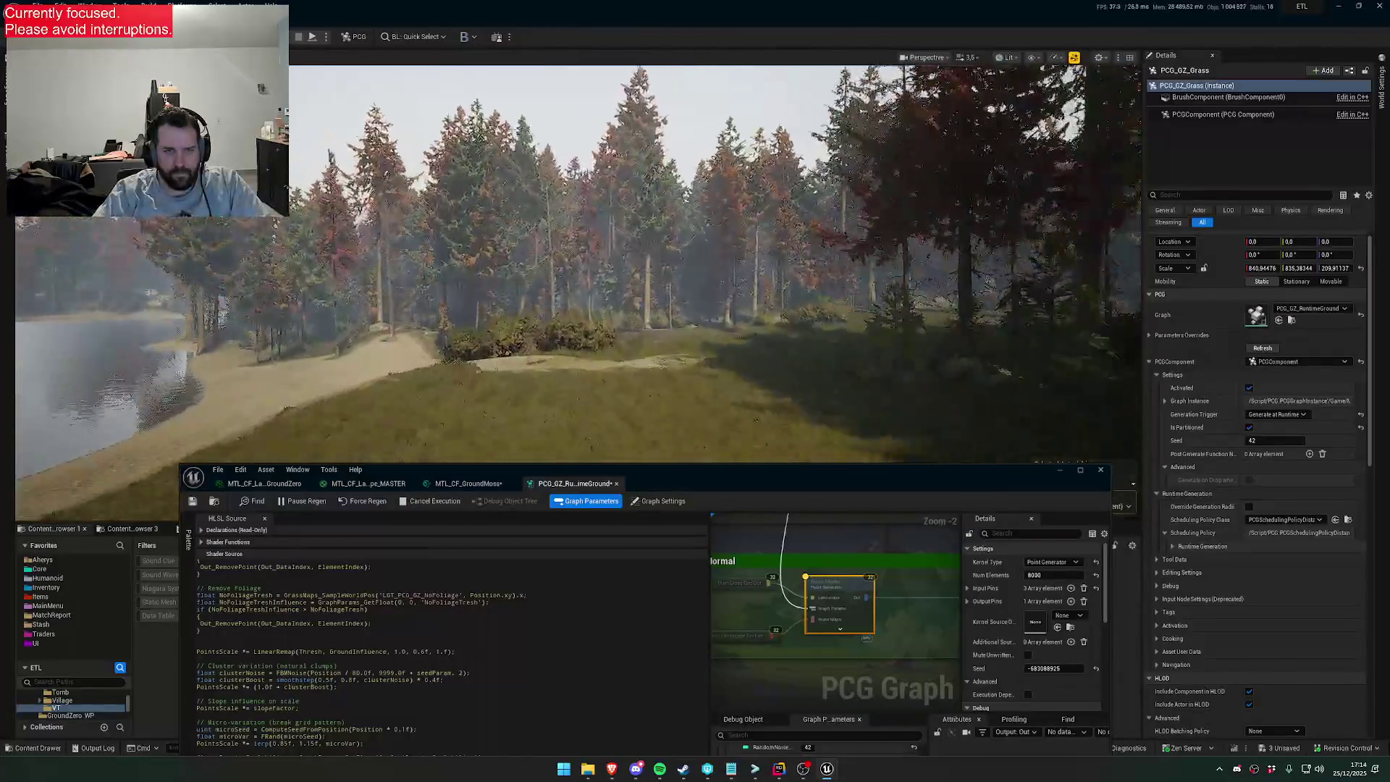
scroll(715, 262, down, 1)
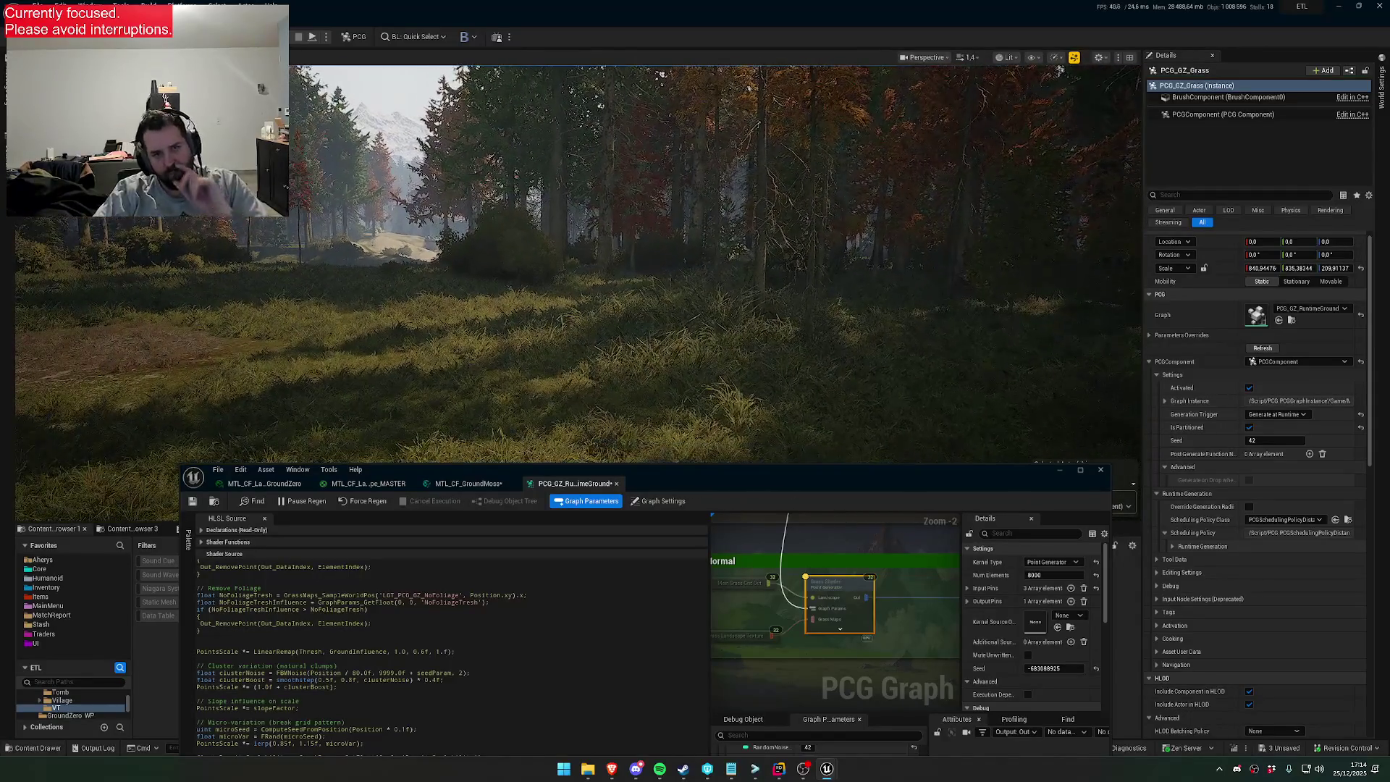
scroll(715, 262, up, 2)
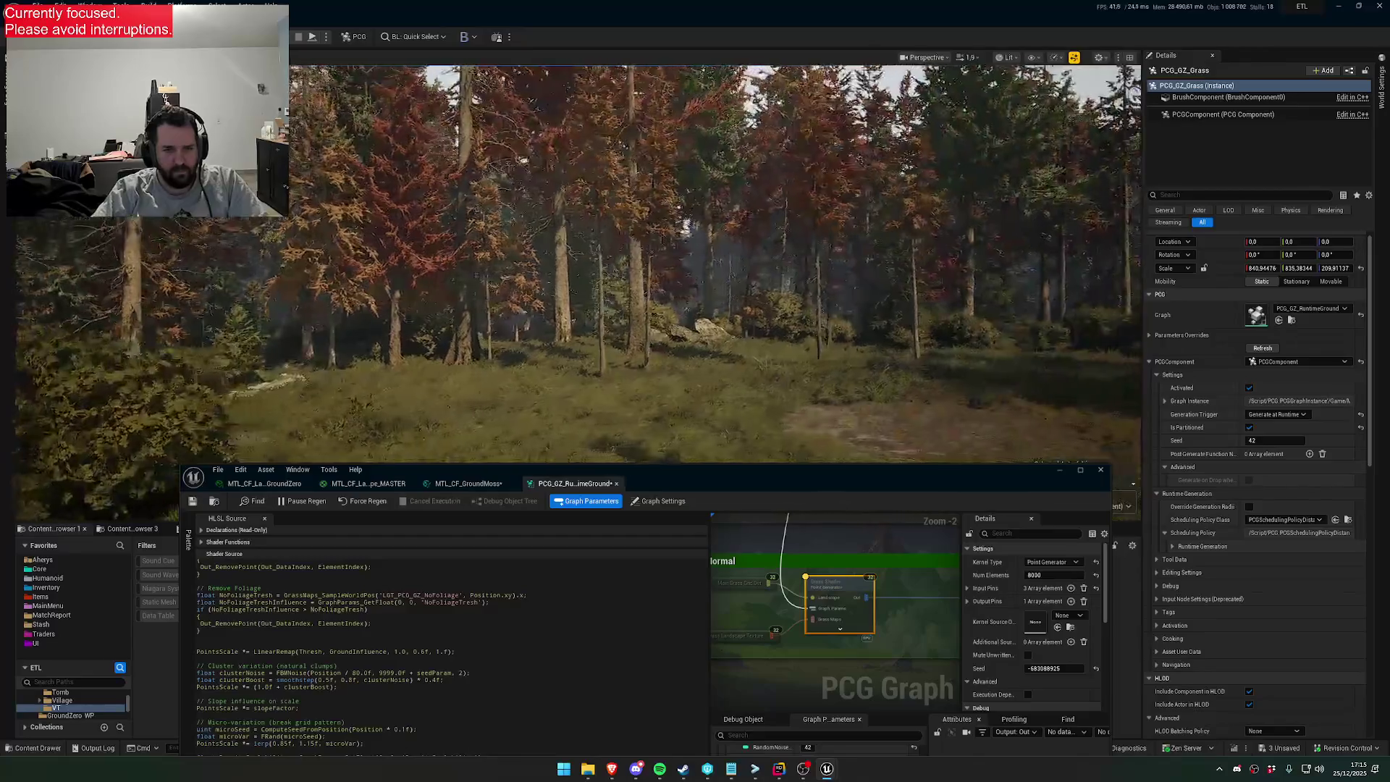
scroll(715, 263, up, 3)
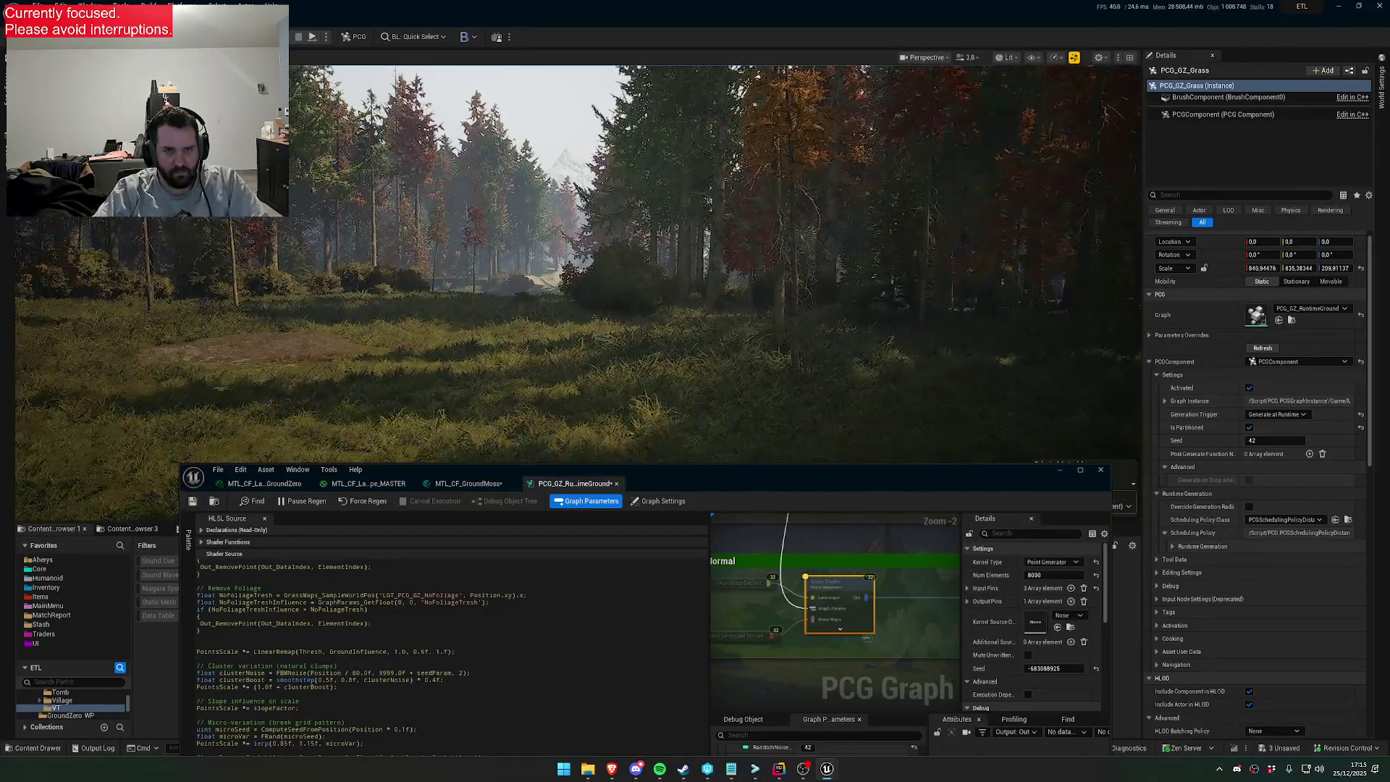
scroll(715, 263, down, 2)
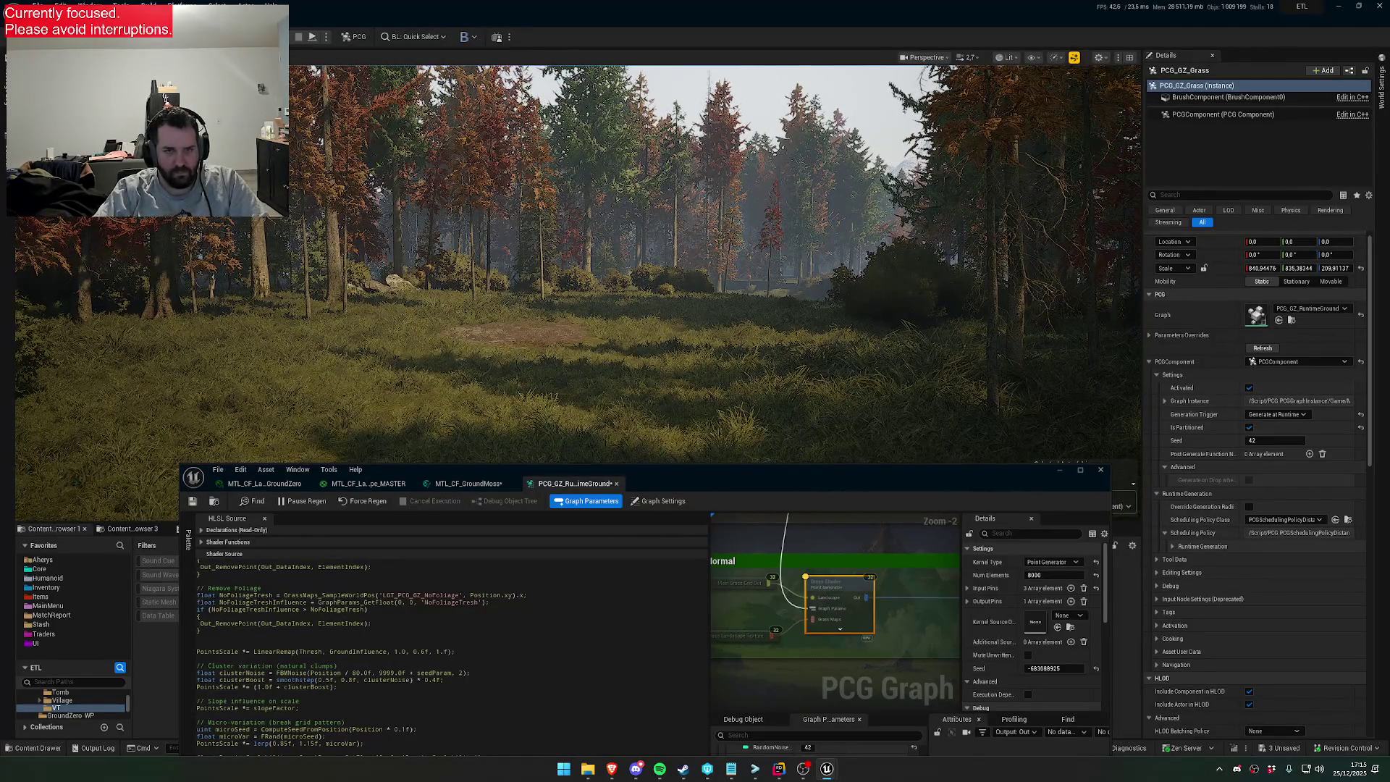
scroll(716, 262, up, 1)
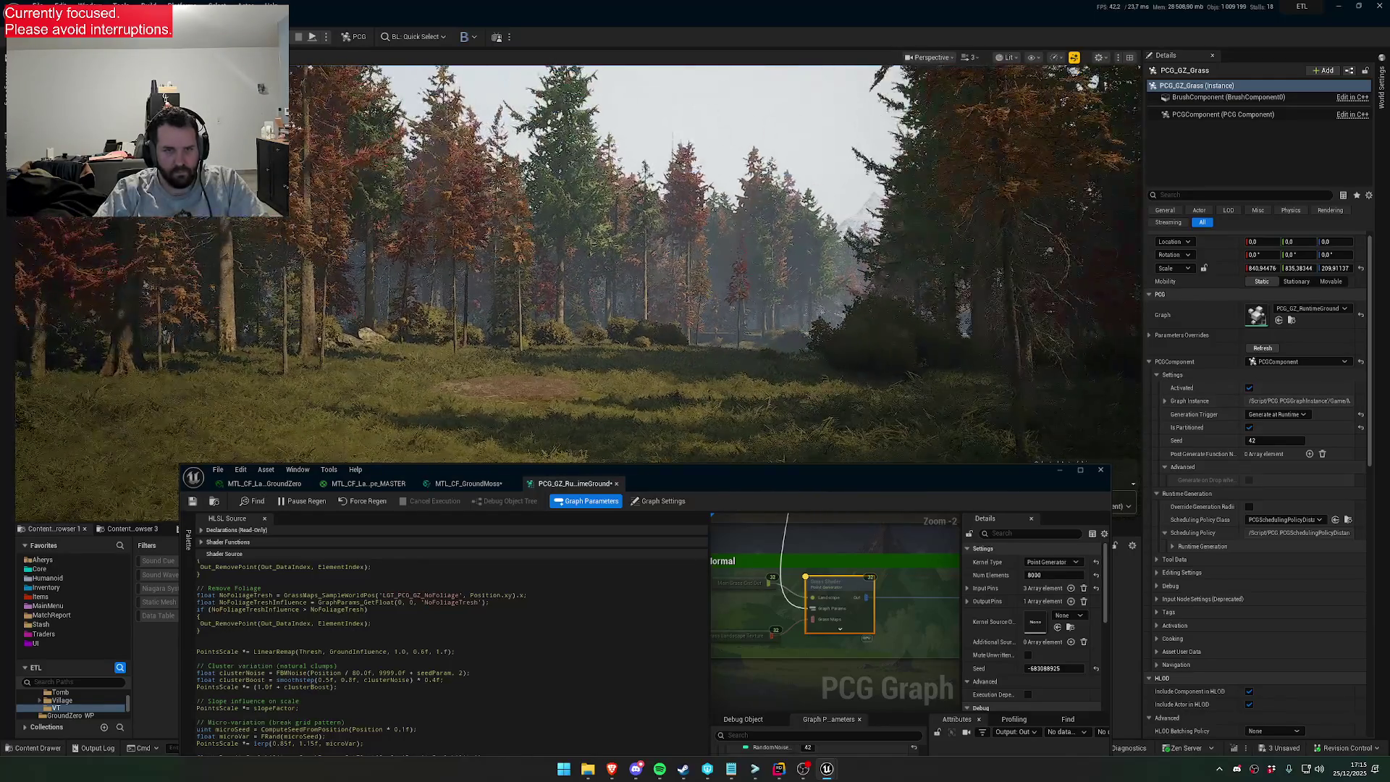
scroll(715, 262, up, 1)
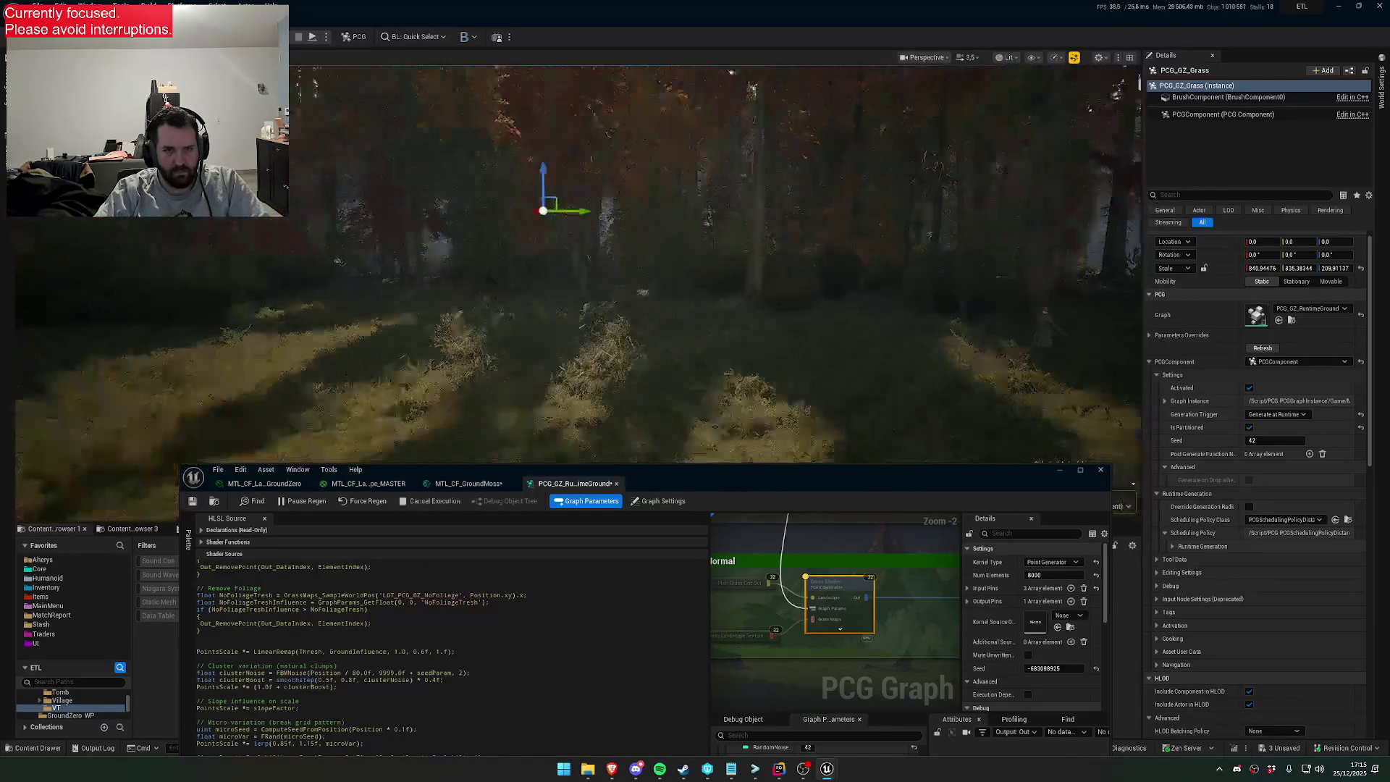
scroll(715, 262, down, 2)
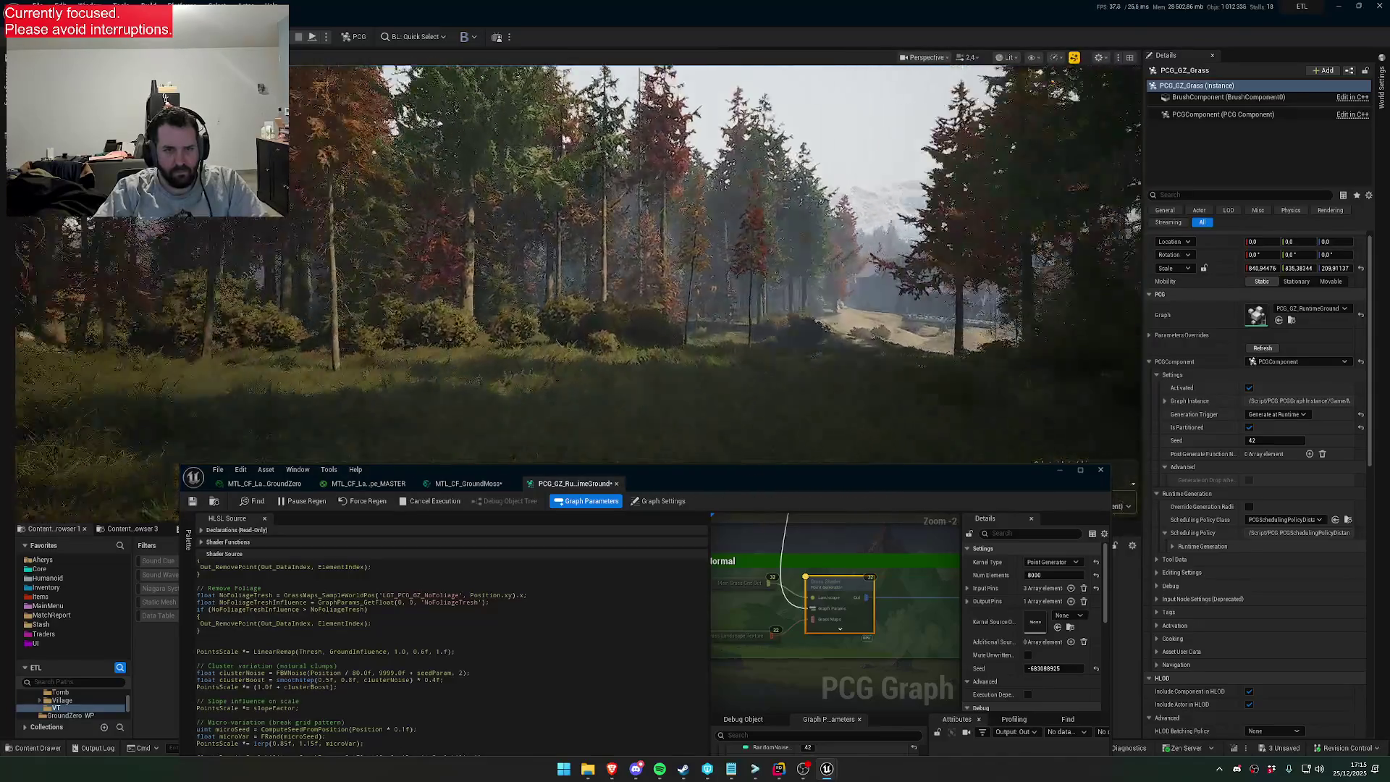
scroll(715, 262, down, 1)
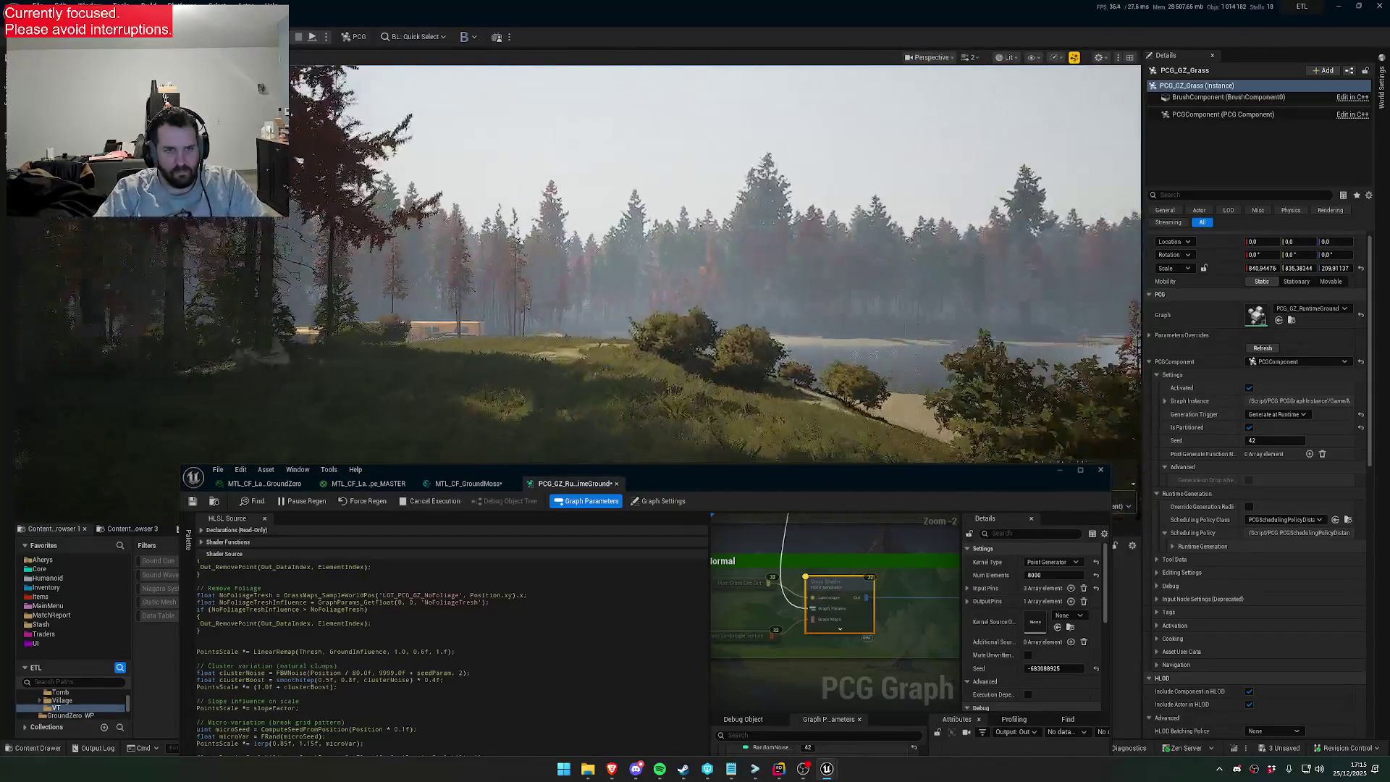
scroll(715, 263, down, 1)
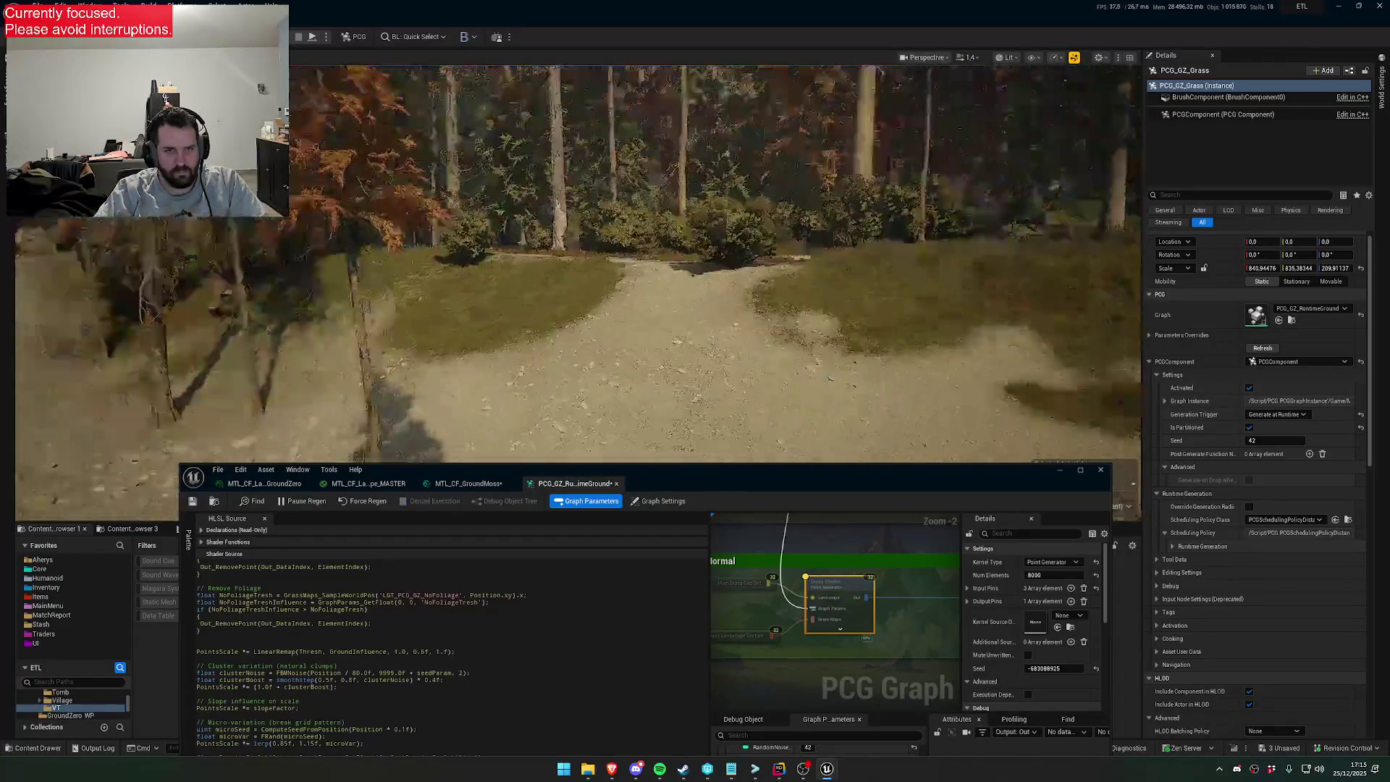
scroll(716, 263, up, 3)
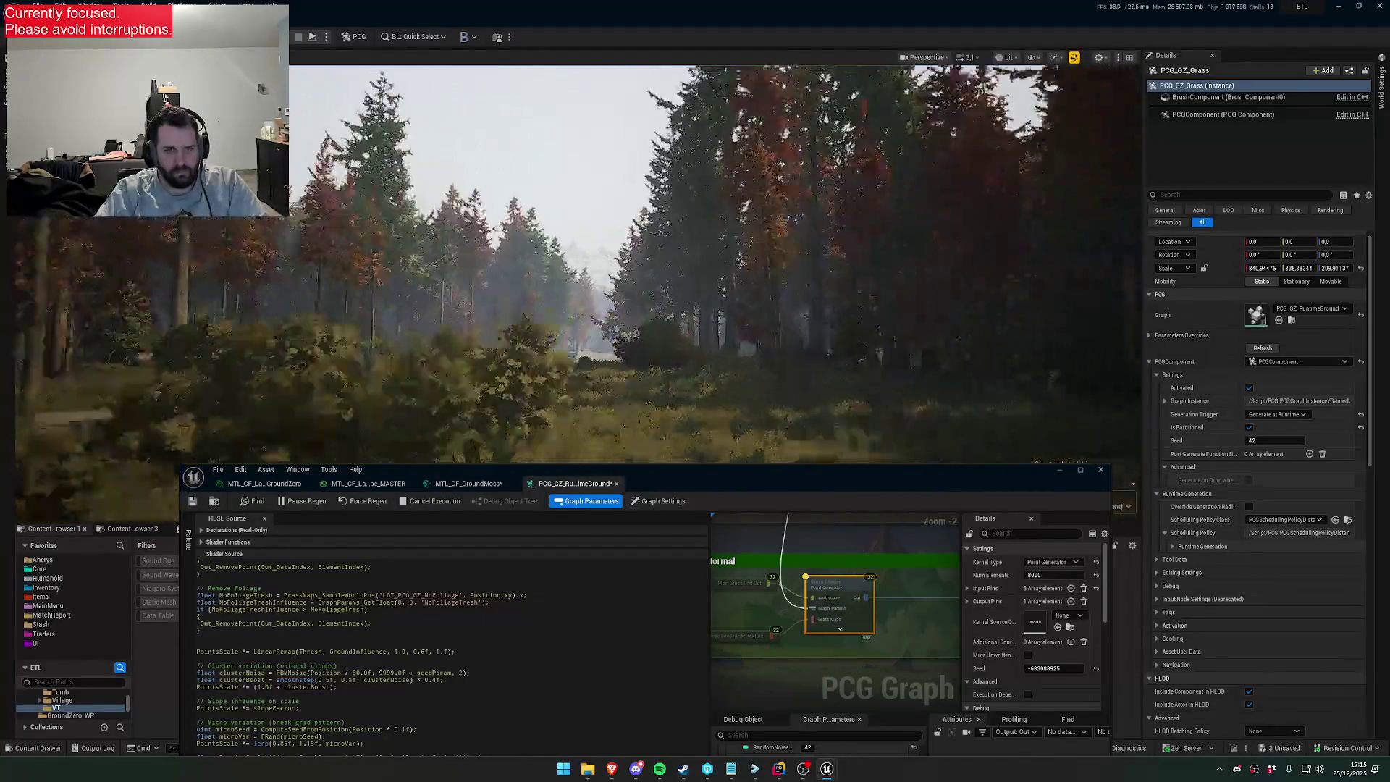
key(s)
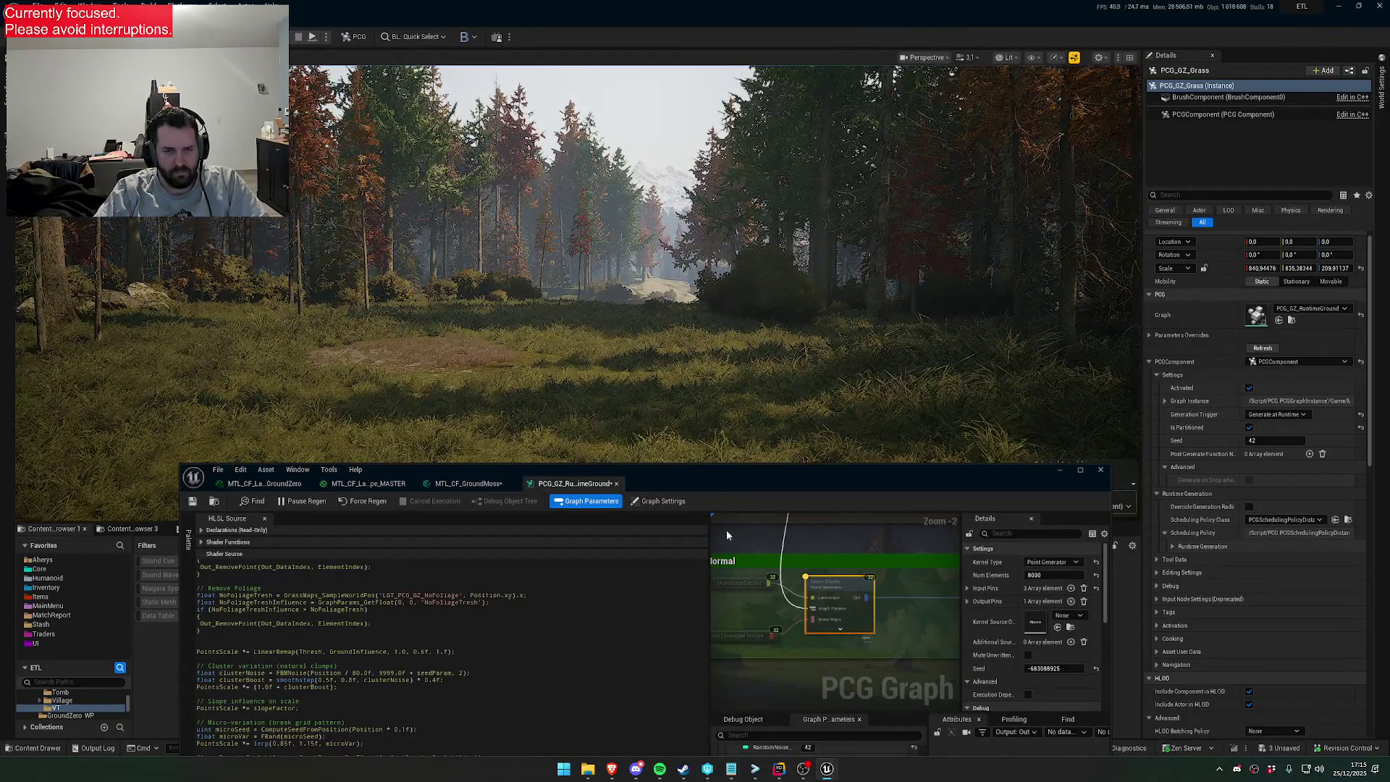
drag(747, 447, 652, 447)
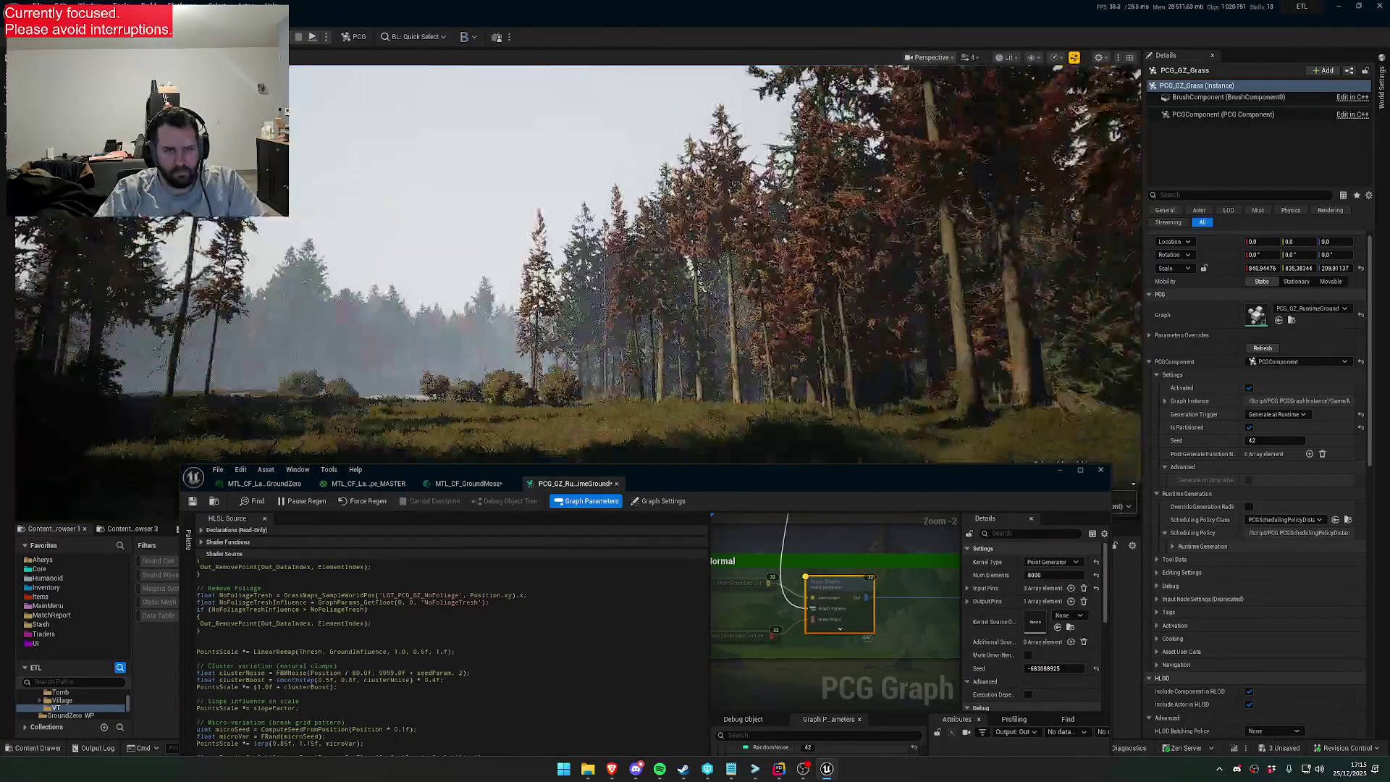
scroll(516, 83, down, 2)
scroll(517, 83, down, 3)
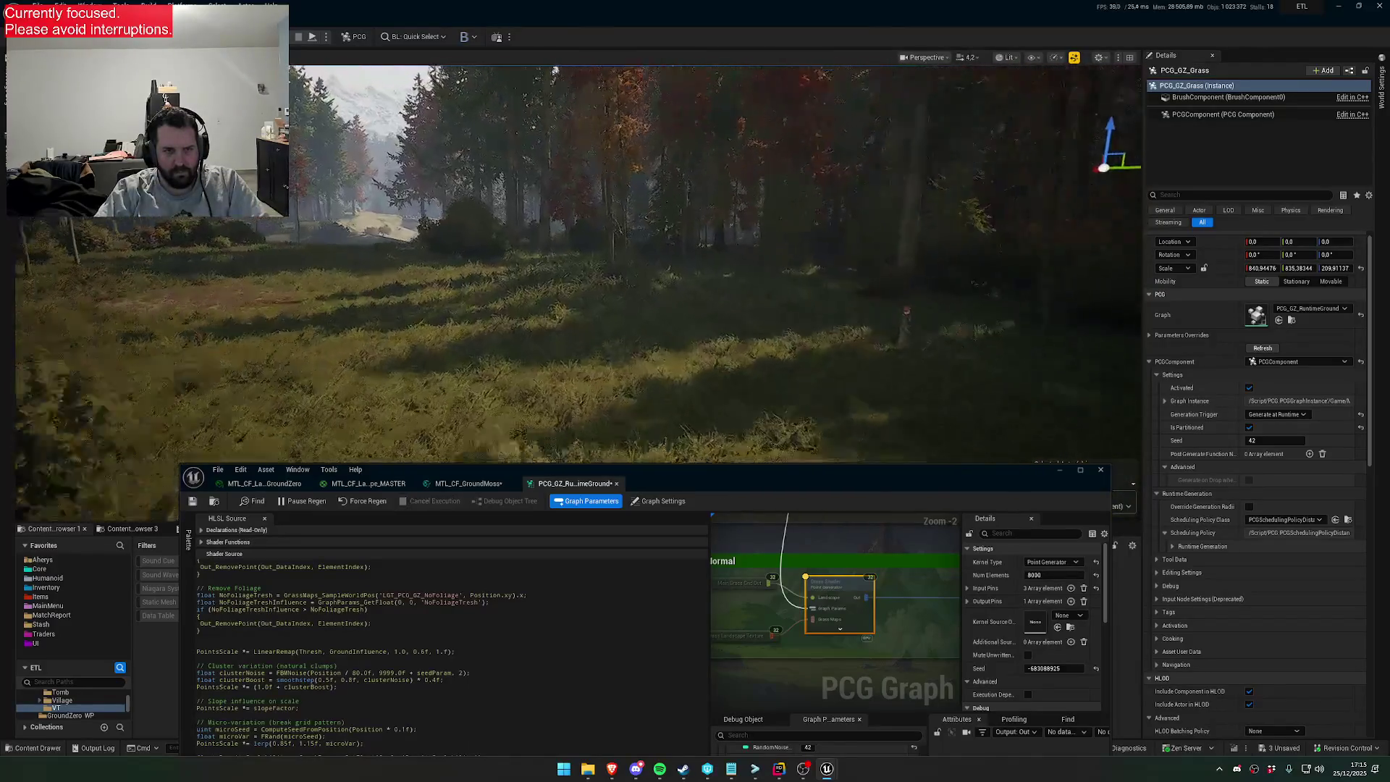
drag(861, 471, 862, 538)
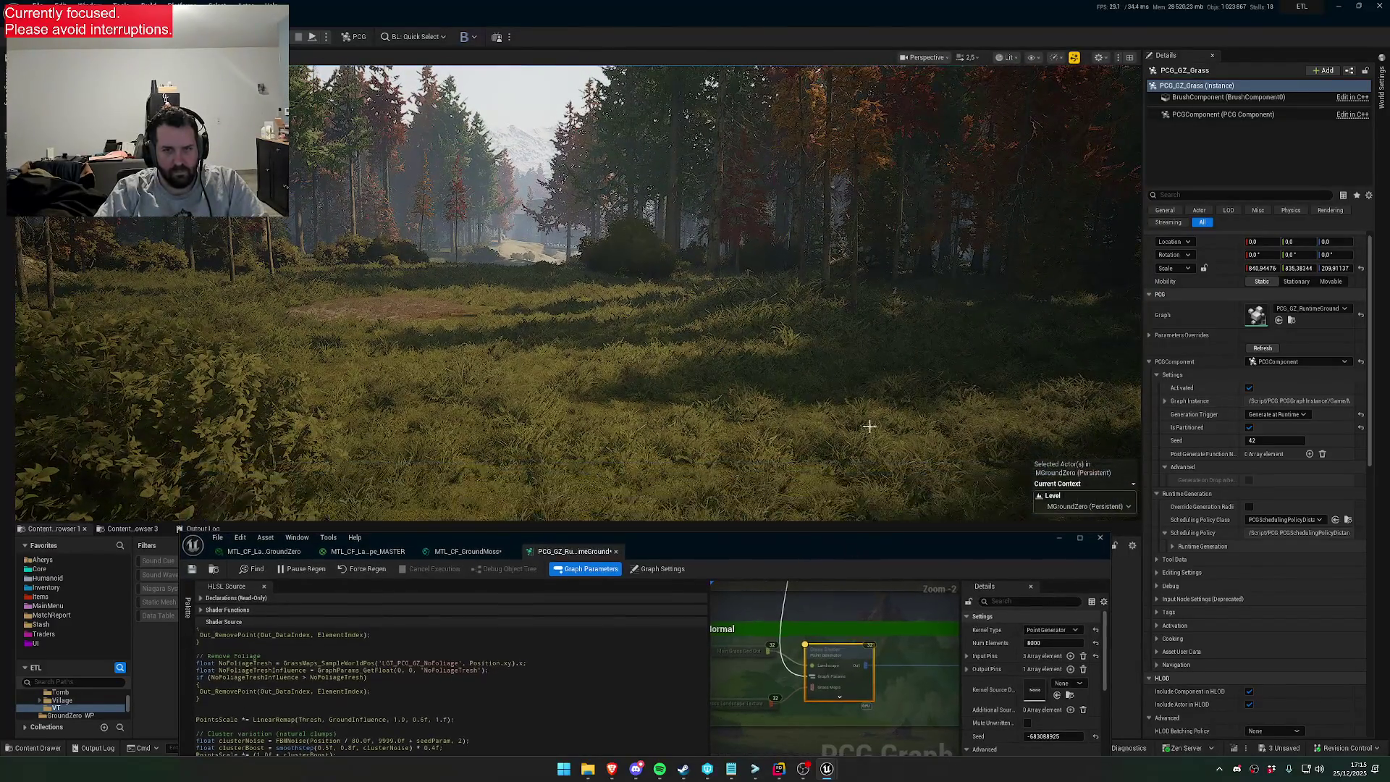
Fly along the dirt path to inspect the dense grass clumps up close
scroll(579, 289, down, 2)
key(s)
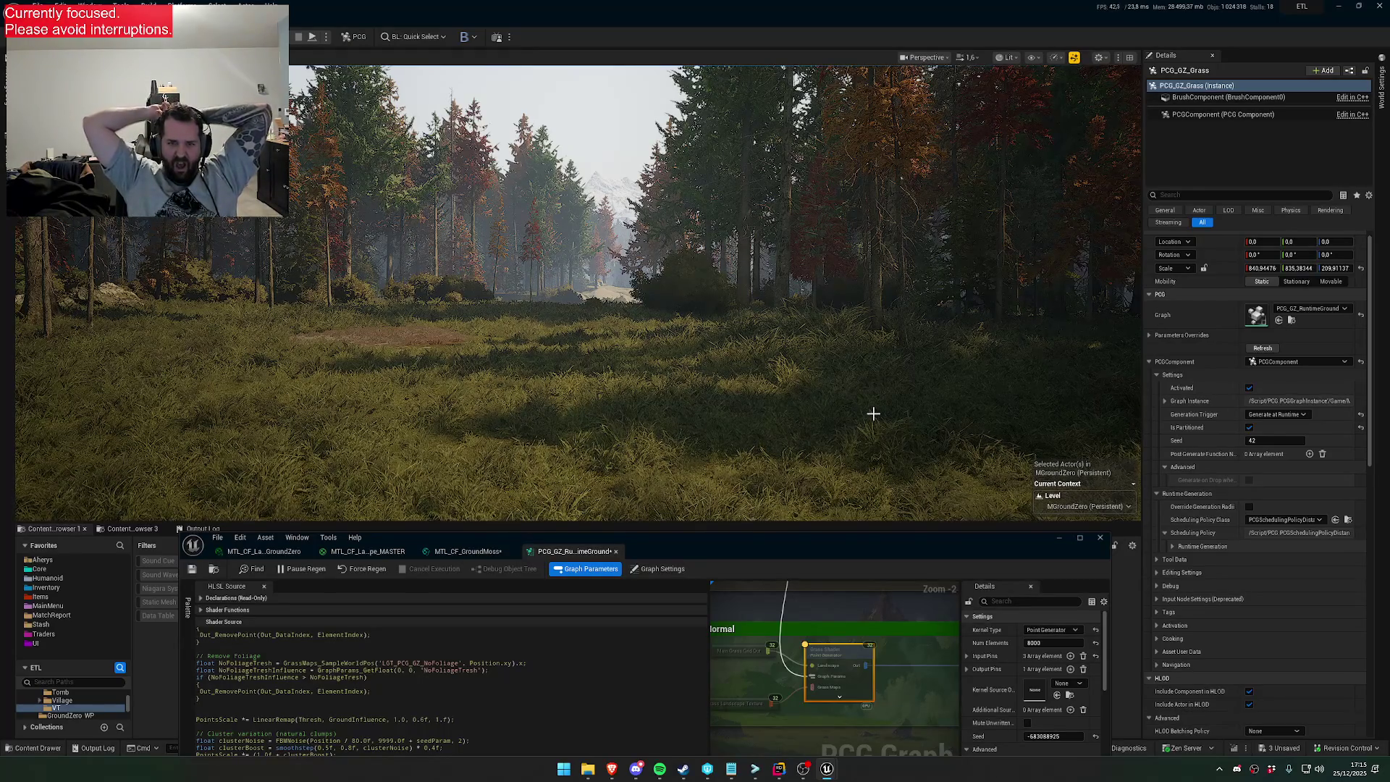
scroll(849, 375, up, 3)
key(w)
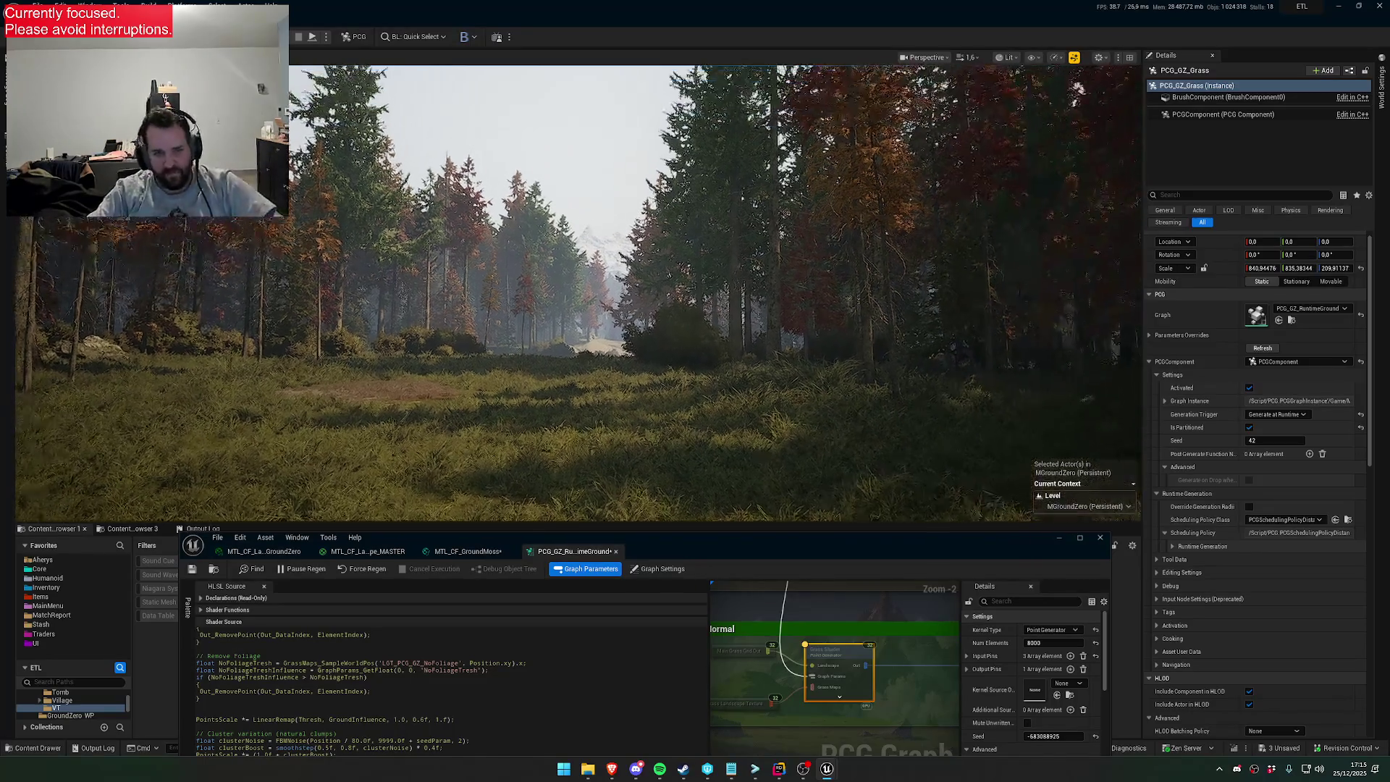
scroll(849, 374, down, 1)
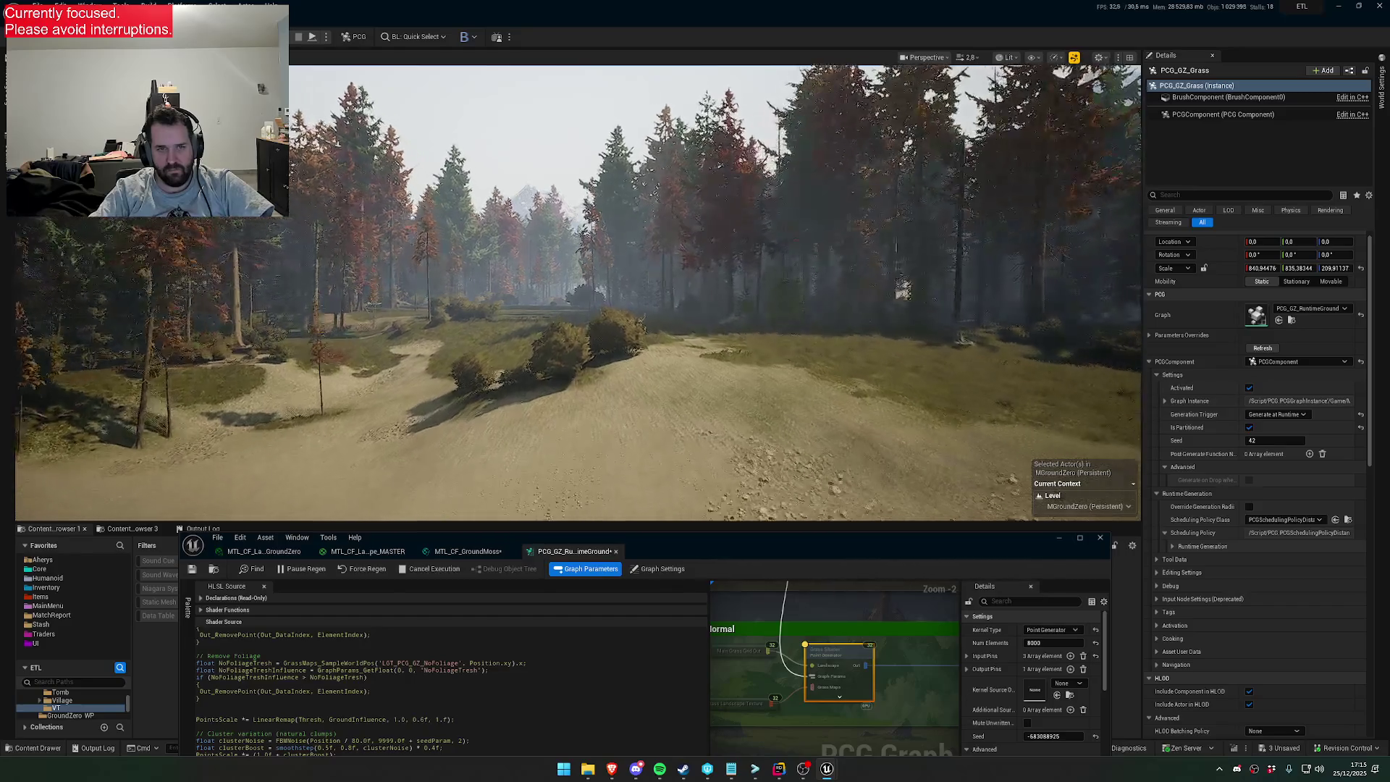
scroll(579, 290, up, 1)
scroll(579, 290, down, 1)
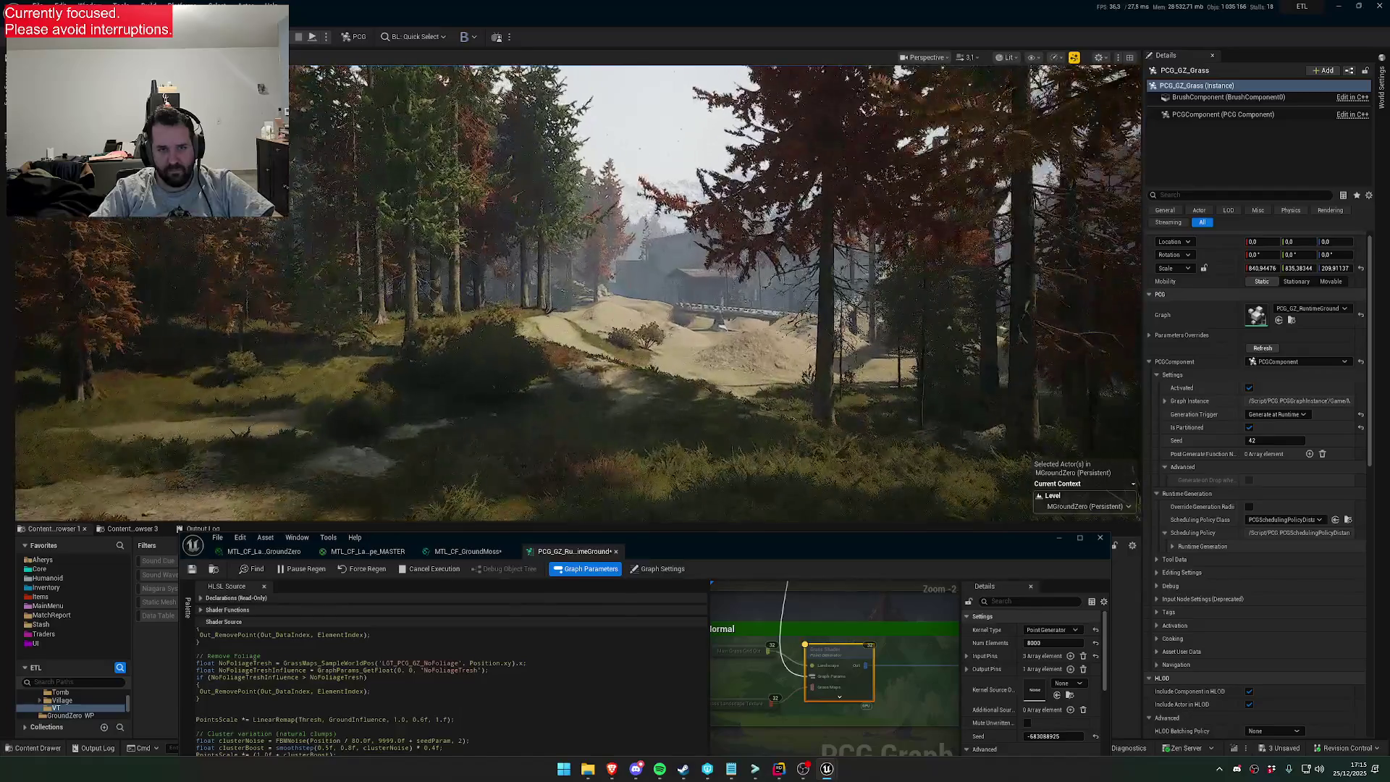
scroll(579, 290, down, 1)
scroll(579, 290, down, 1)
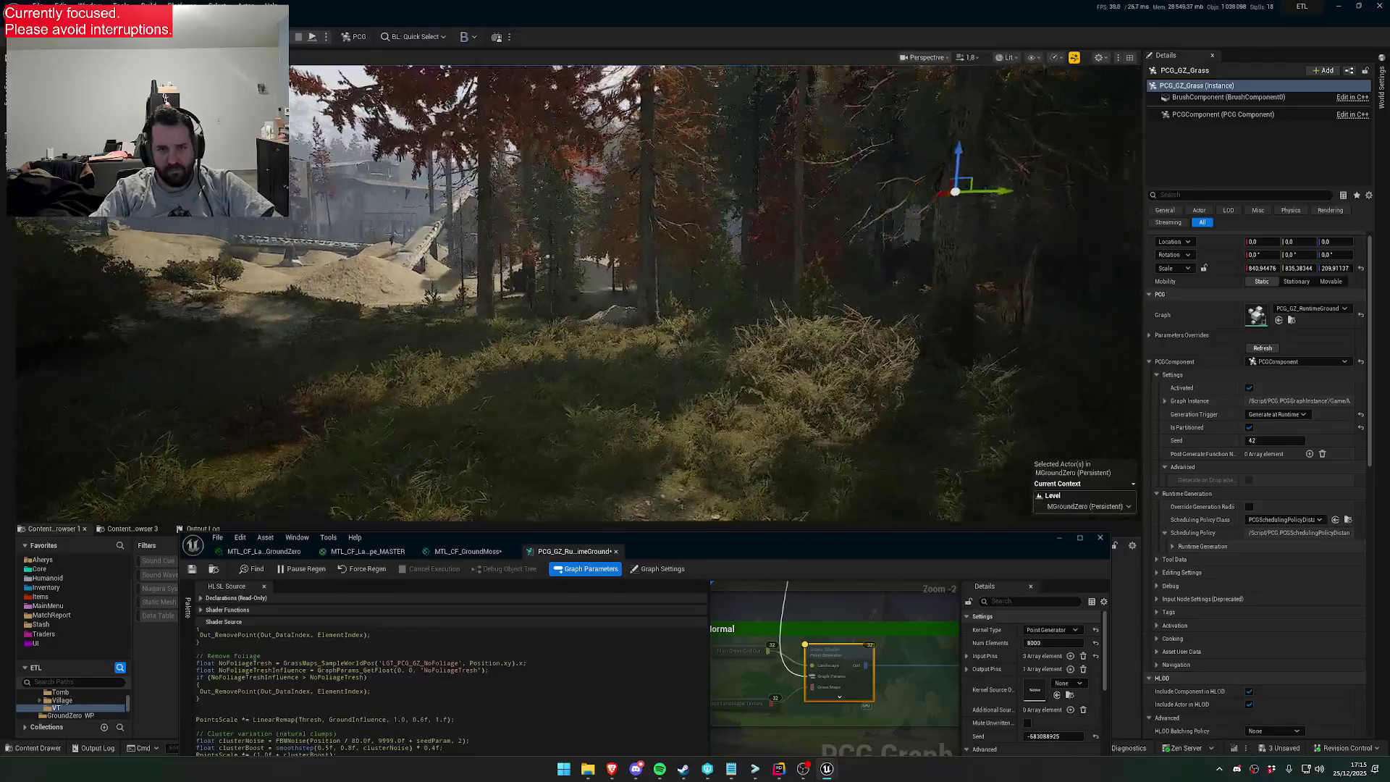
Set the Grass DensityScalability parameter to 0.5
drag(834, 552, 865, 408)
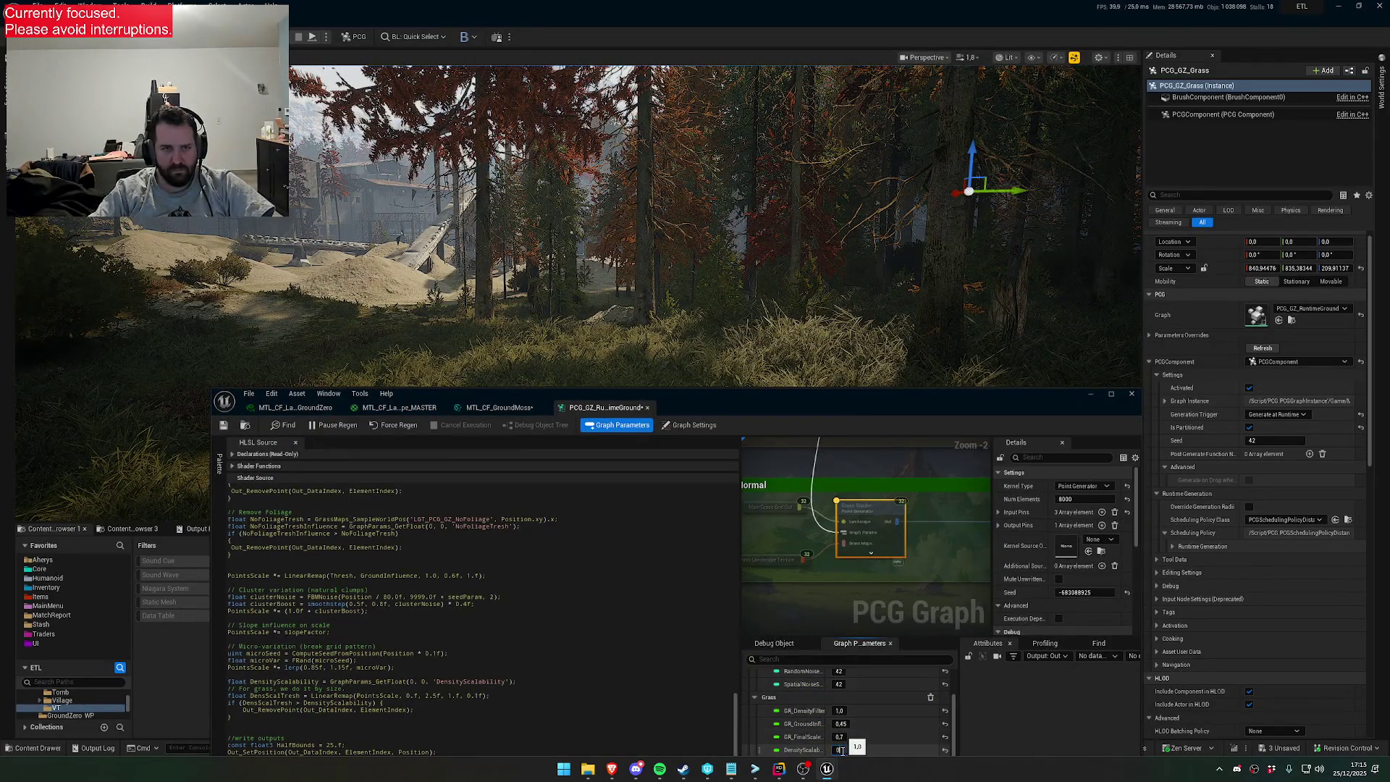
key(Return)
text(5)
key(Return)
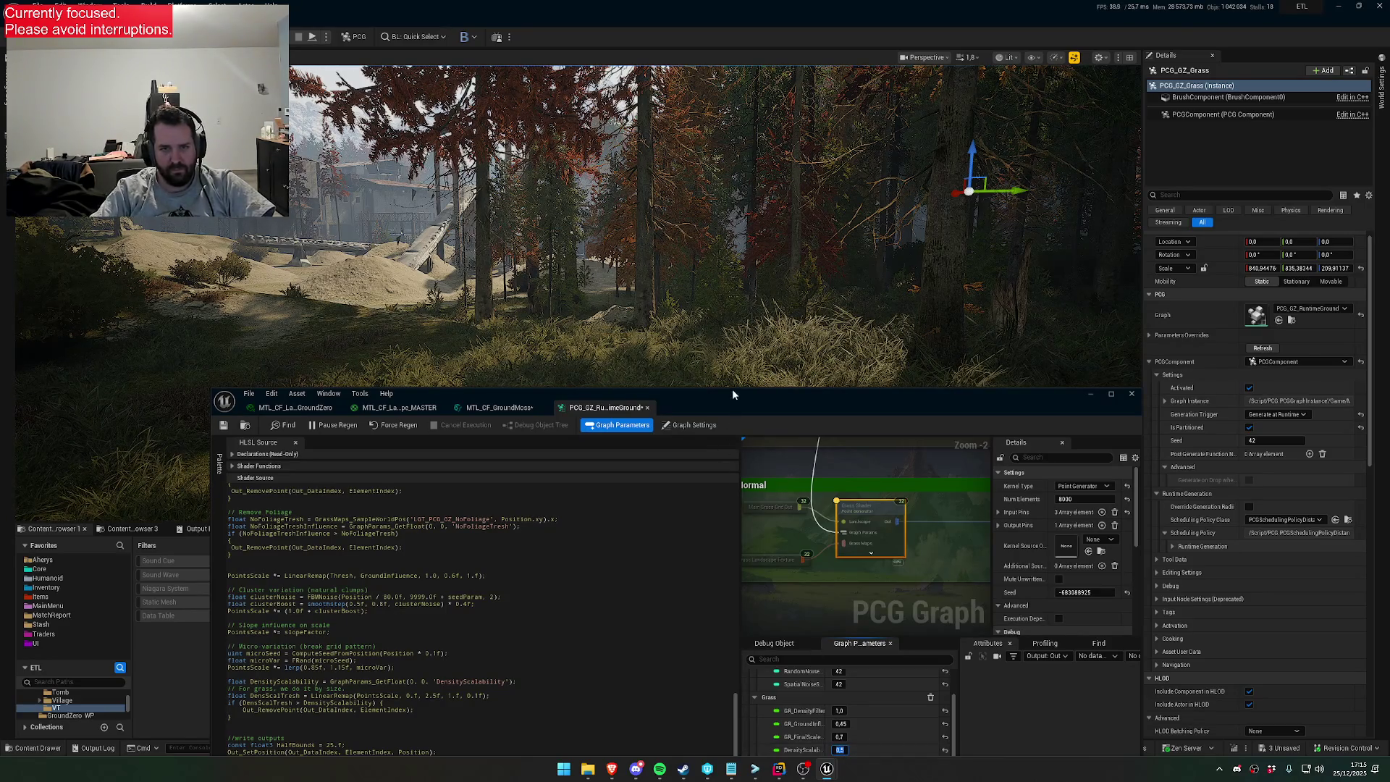
Fly the camera through the trees to view the regenerated grass around the clearing
drag(732, 394, 708, 508)
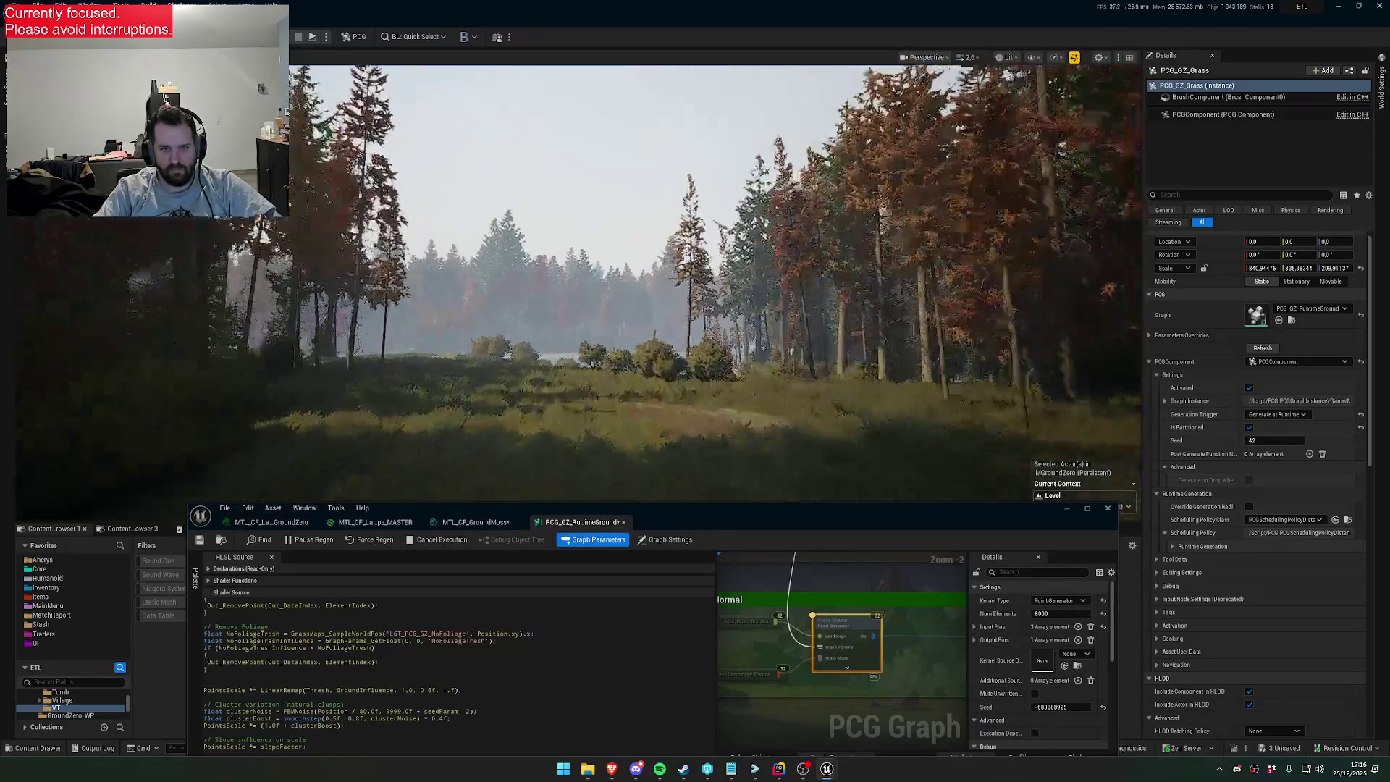
key(w)
scroll(579, 283, down, 2)
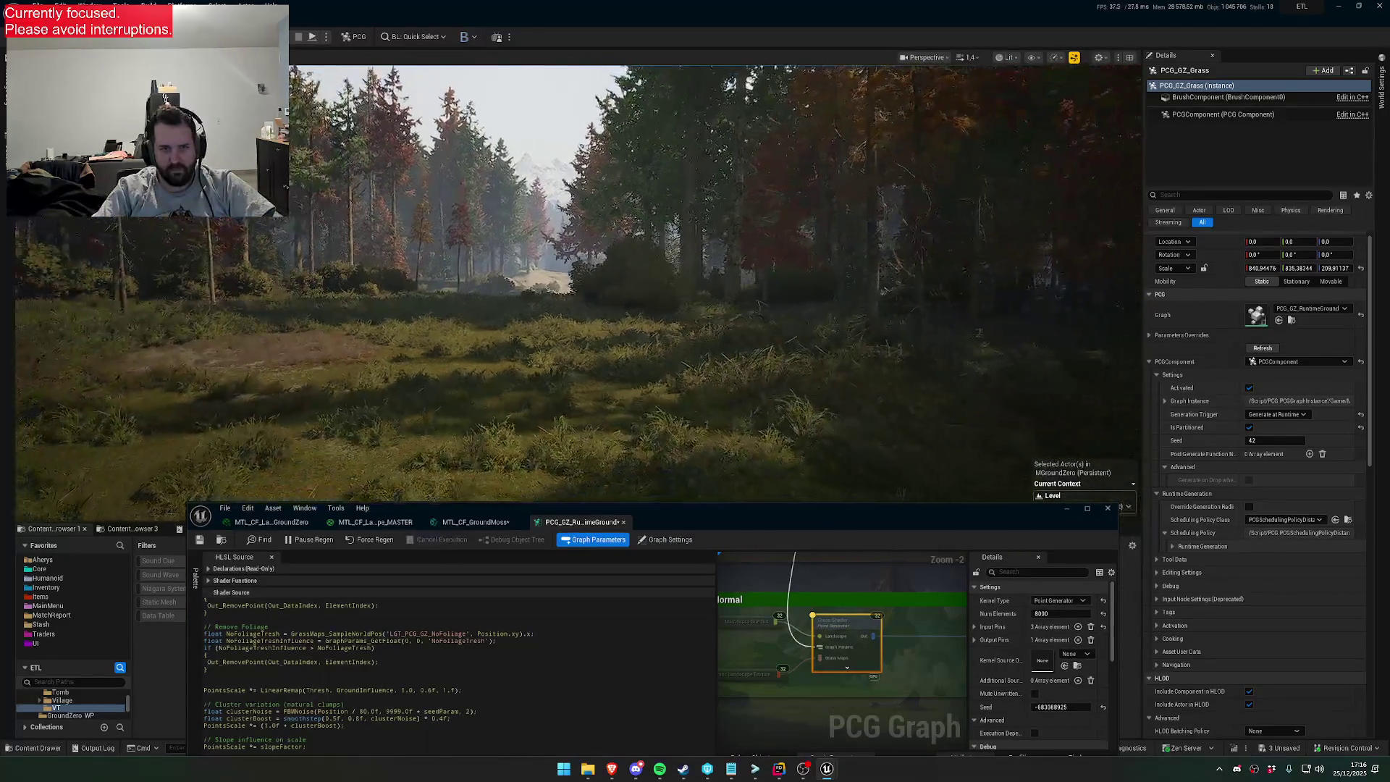
key(w)
scroll(579, 282, down, 1)
key(a)
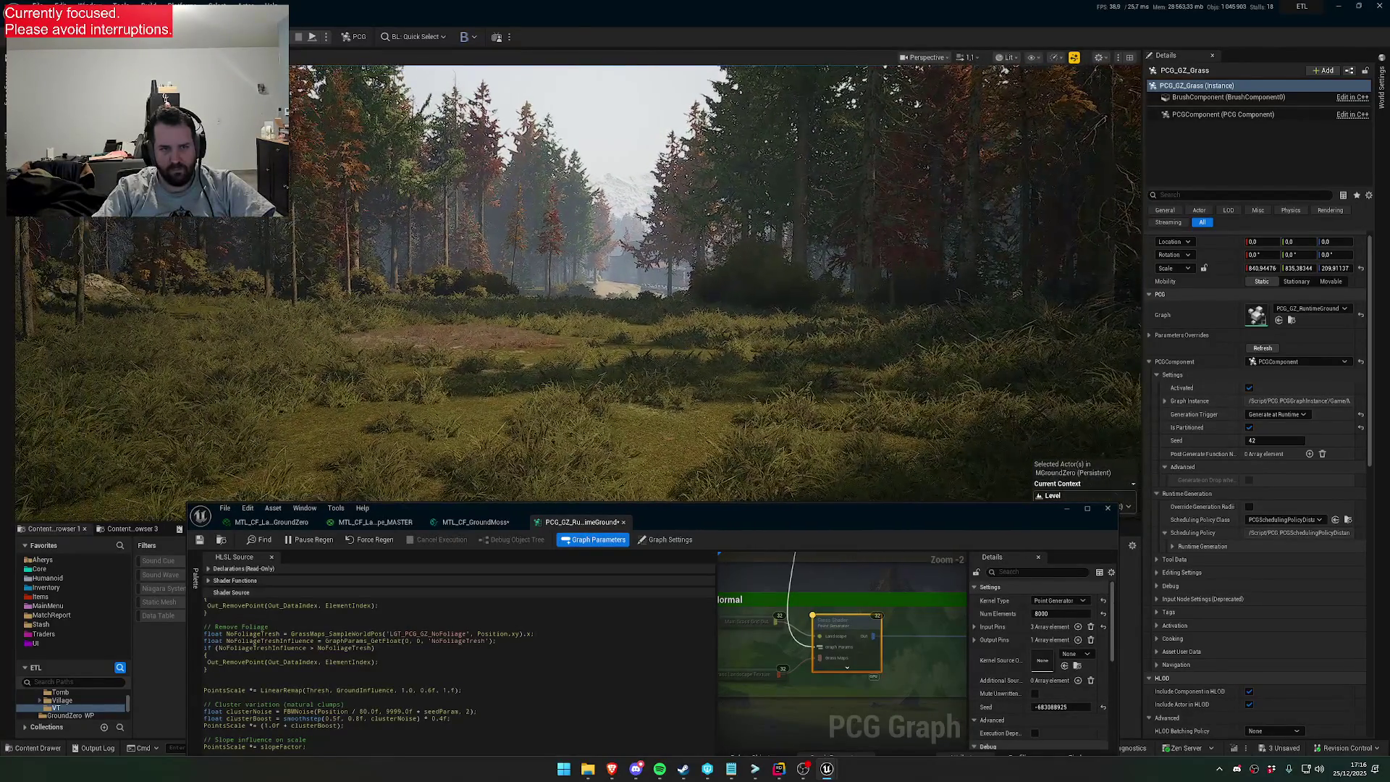
drag(861, 511, 855, 352)
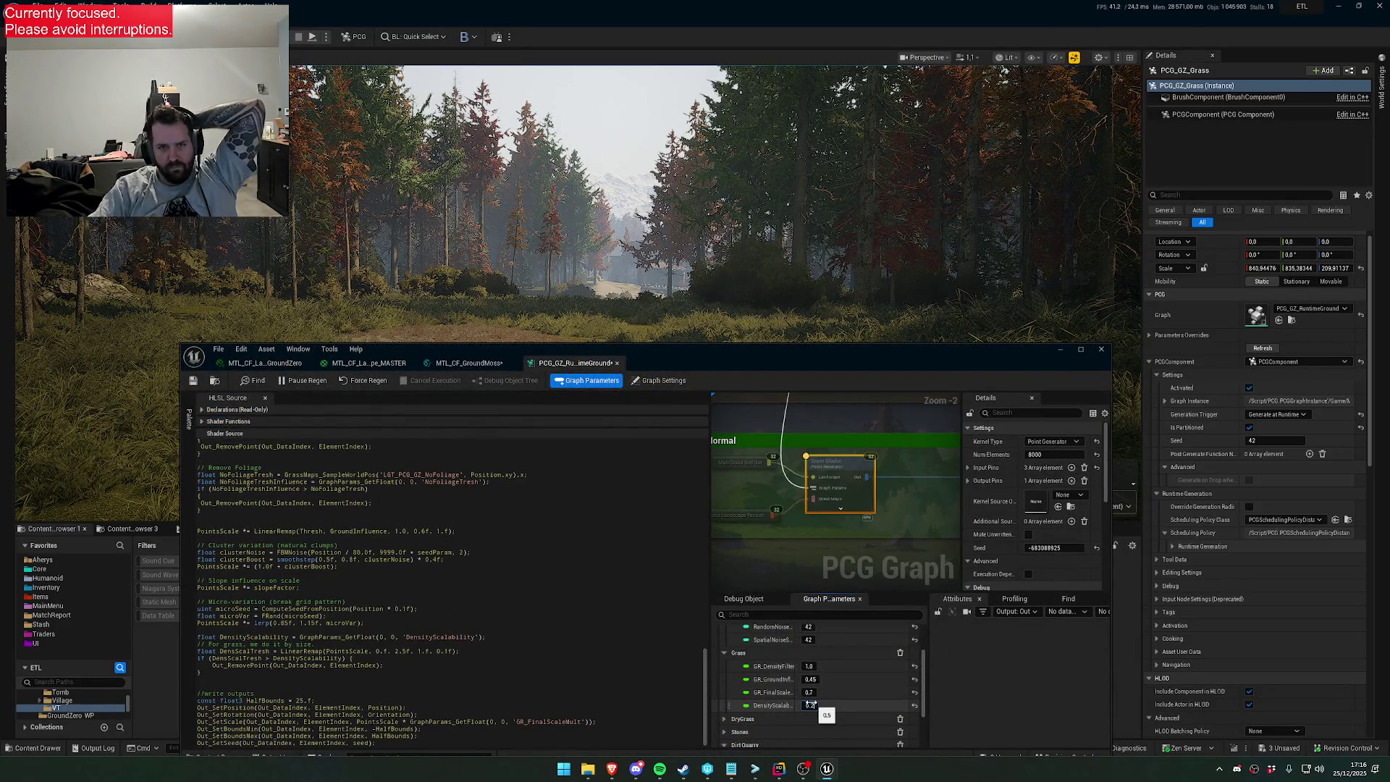
Try Grass DensityScalability at 0.2 and then another lower value
text(0.2)
key(Return)
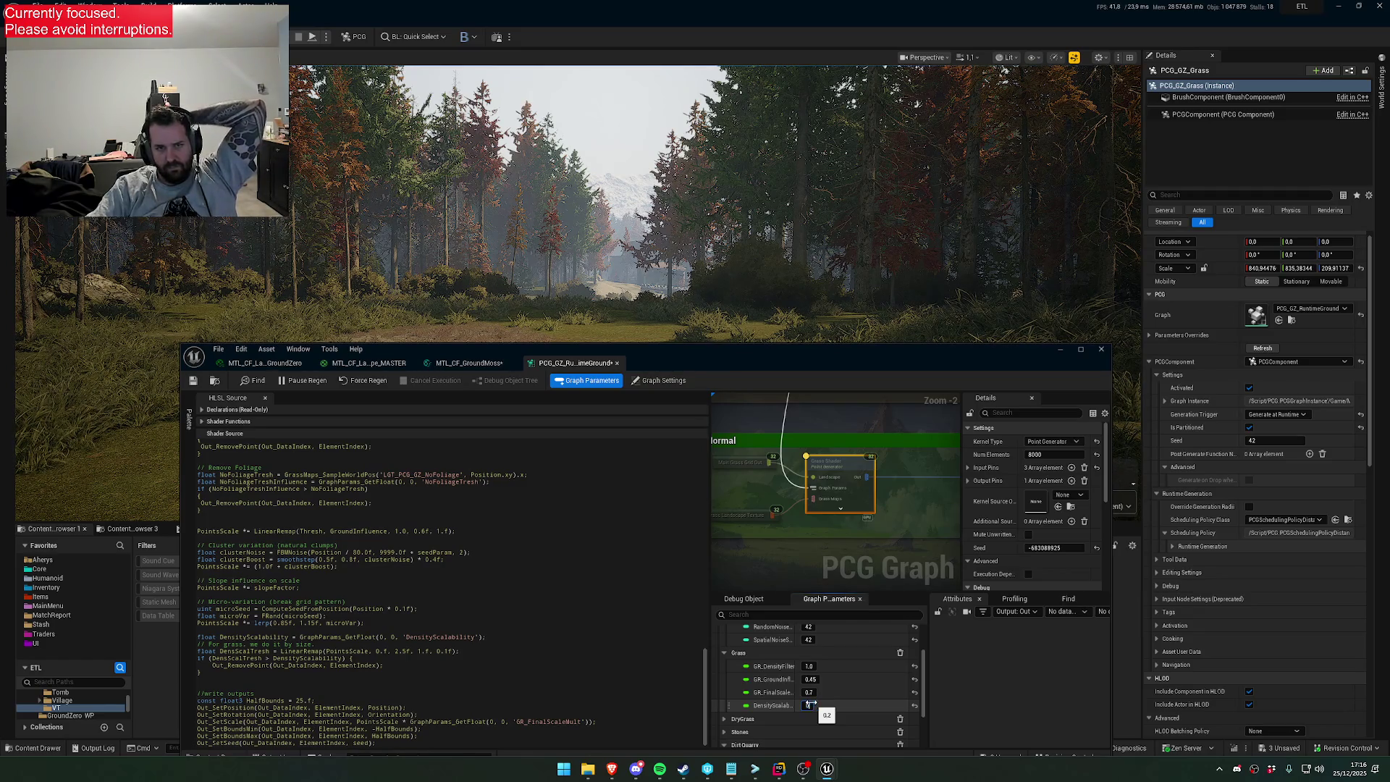
text(0)
key(Return)
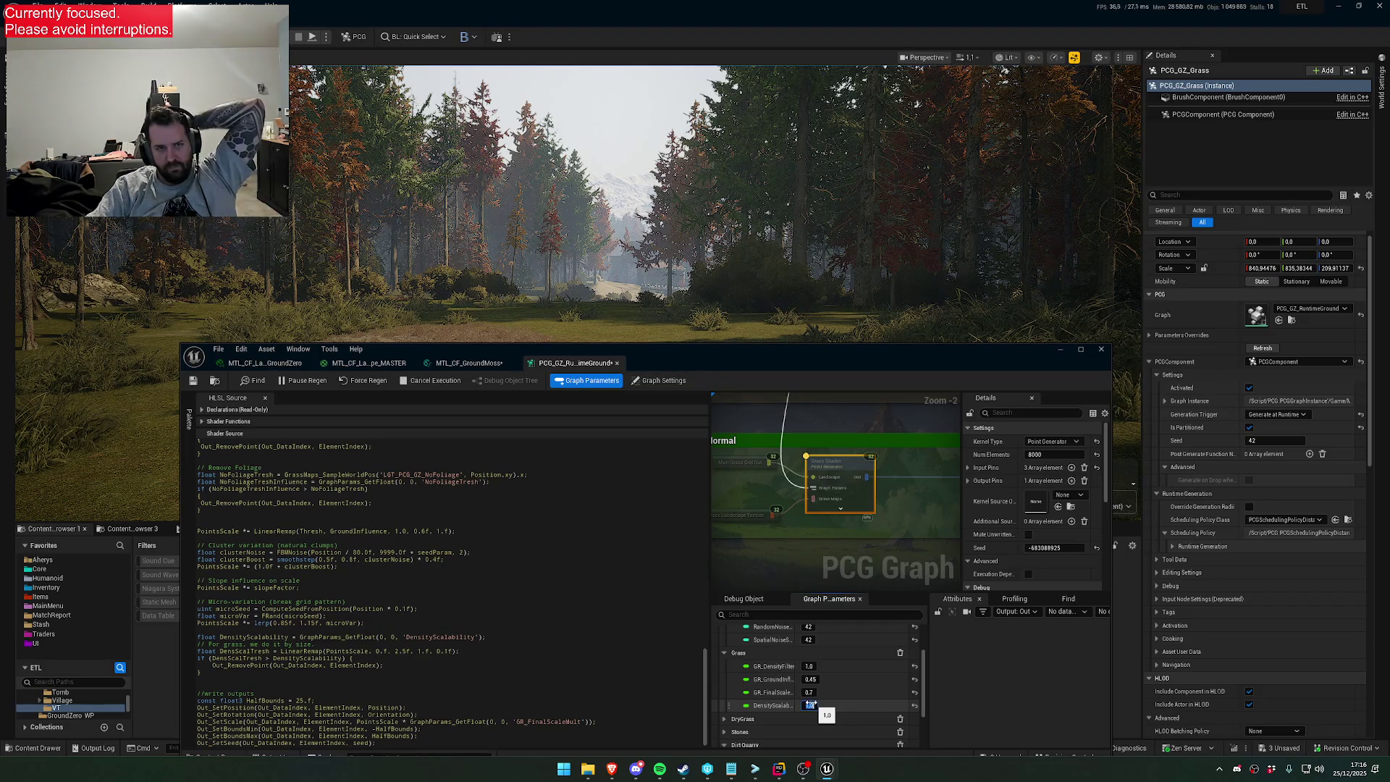
Compare the grass in the viewport, then maximize the PCG graph editor
drag(803, 345, 819, 471)
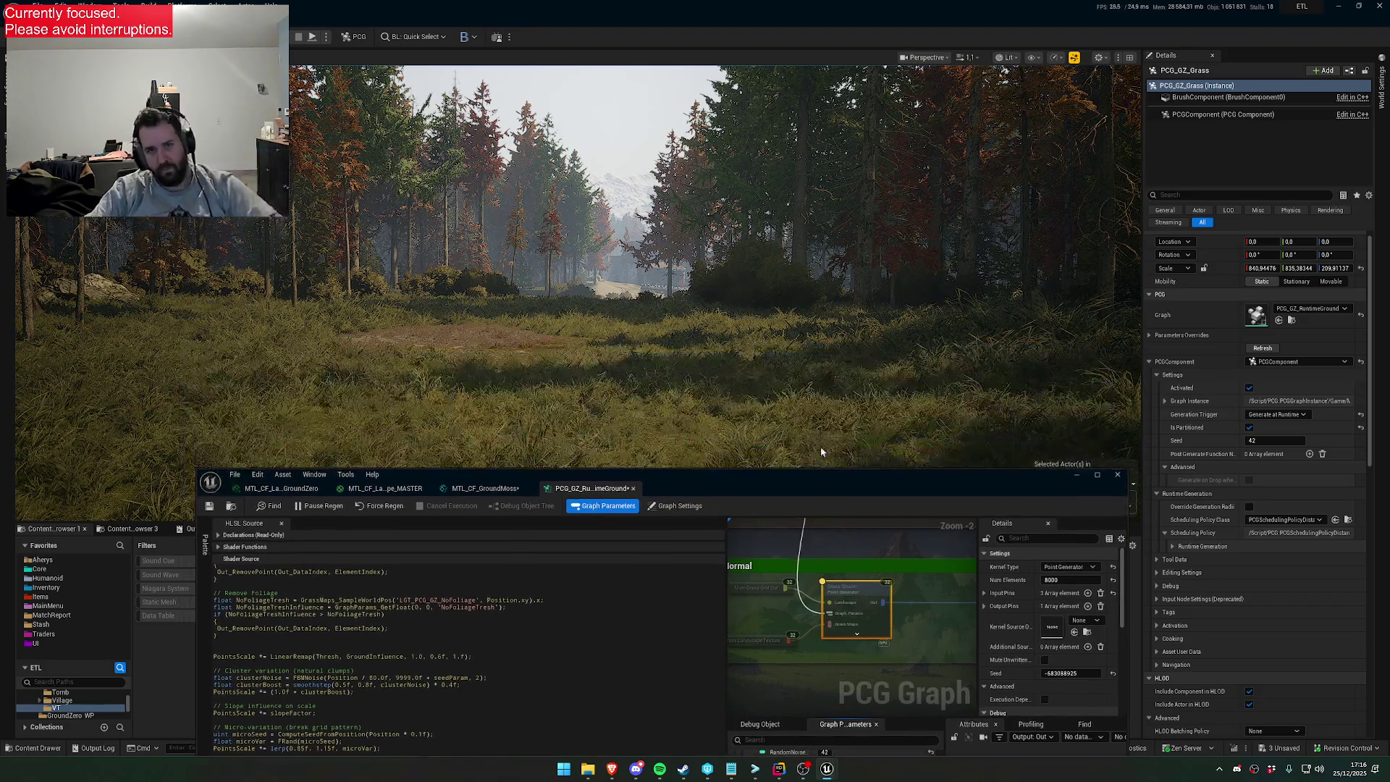
drag(806, 312, 806, 312)
scroll(805, 312, up, 2)
scroll(806, 312, up, 1)
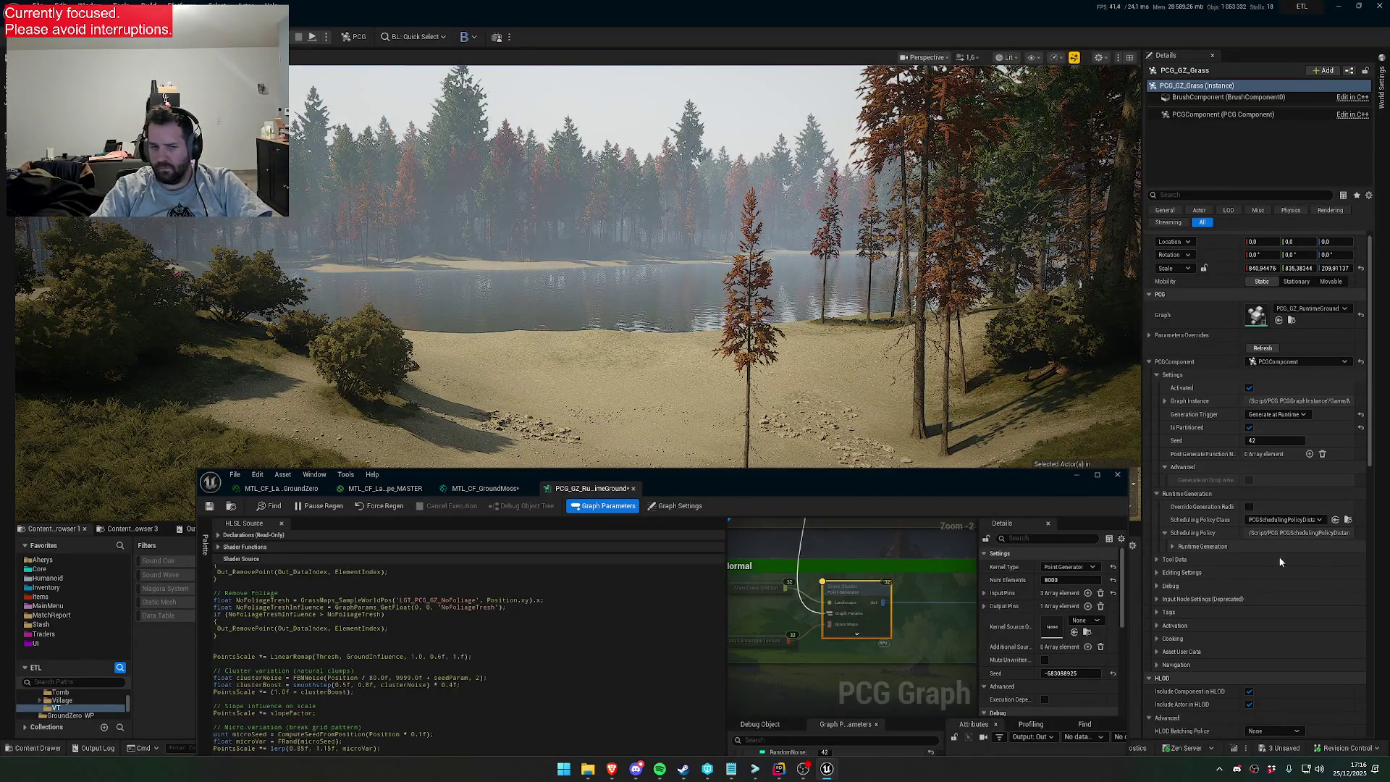
double_click(834, 480)
scroll(901, 304, down, 5)
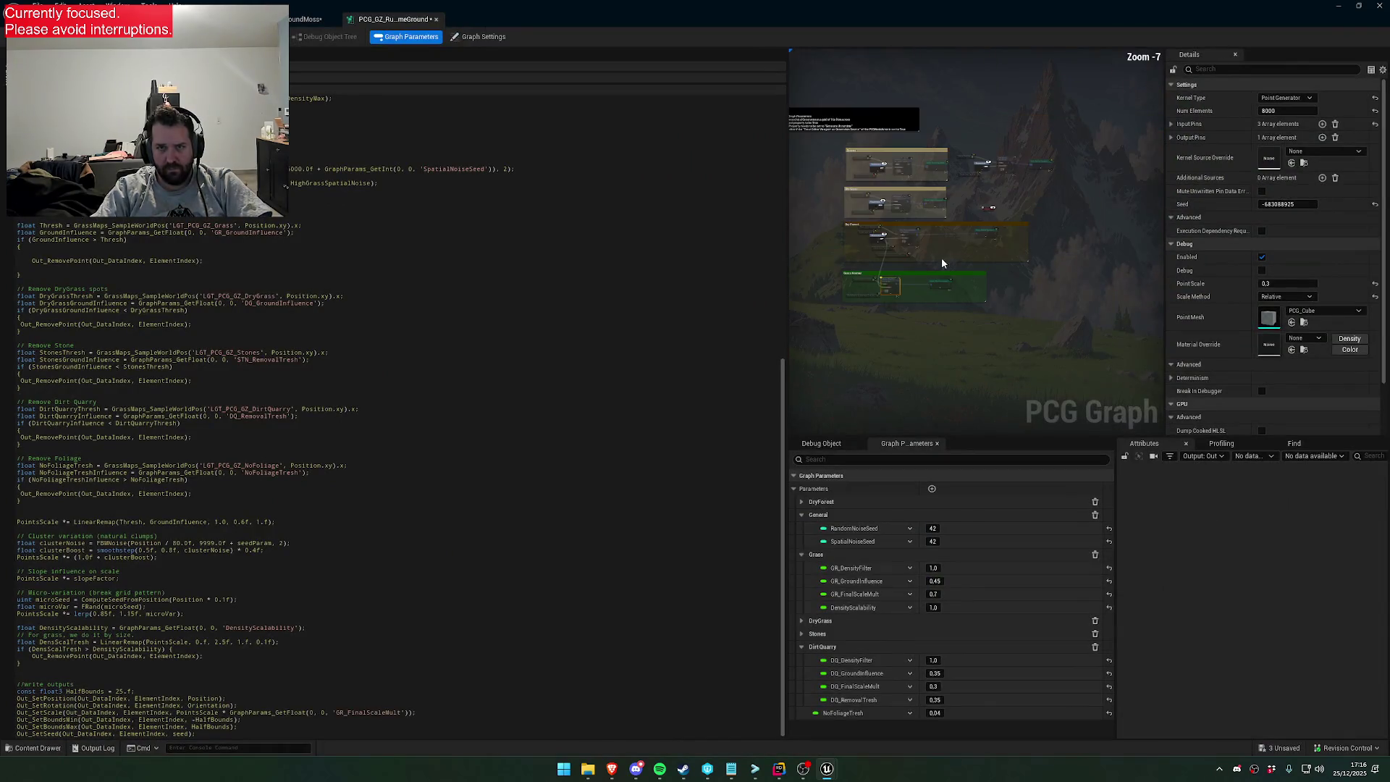
Duplicate the five Dirt Quarry nodes and rename the copied kernel Dirt Quarry Grass
click(1001, 176)
scroll(1007, 173, up, 4)
drag(787, 163, 341, 163)
scroll(739, 276, up, 3)
drag(556, 187, 876, 295)
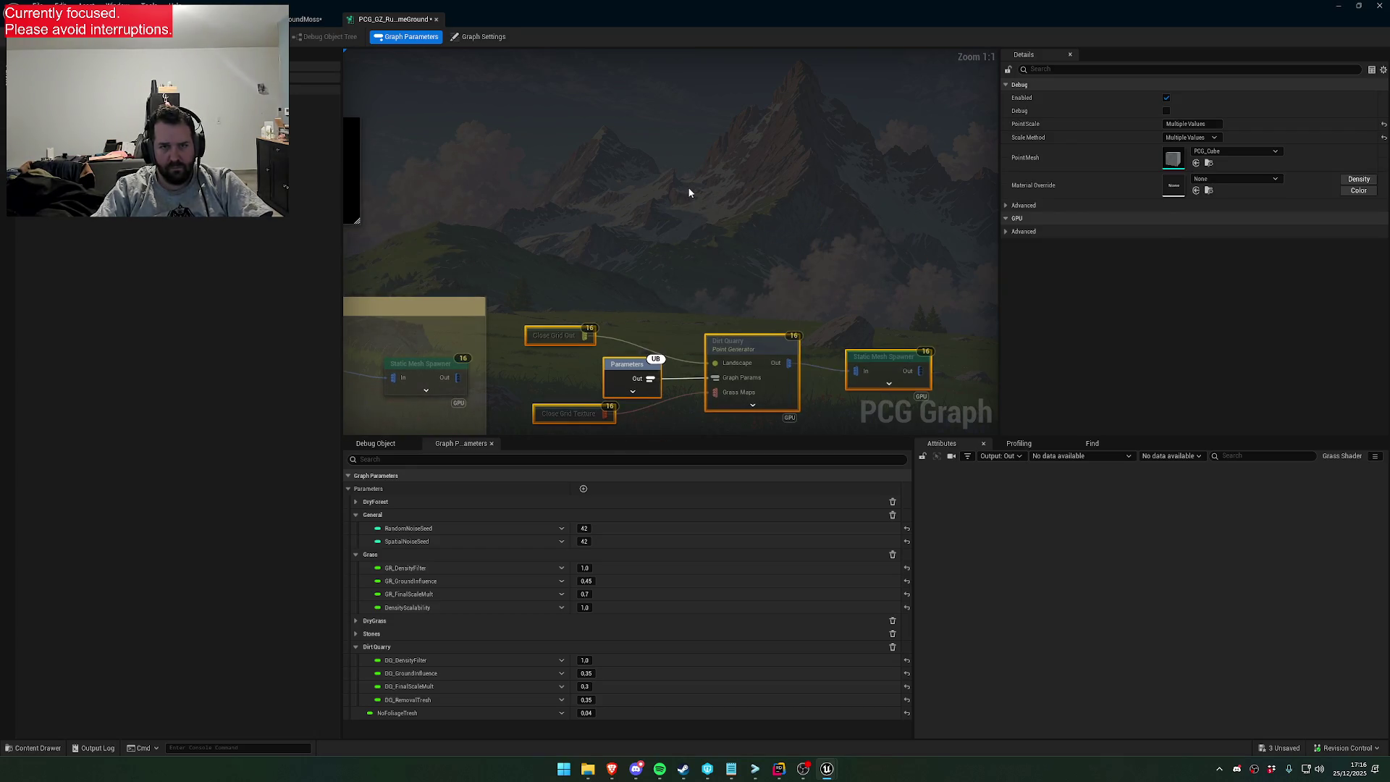
click(686, 191)
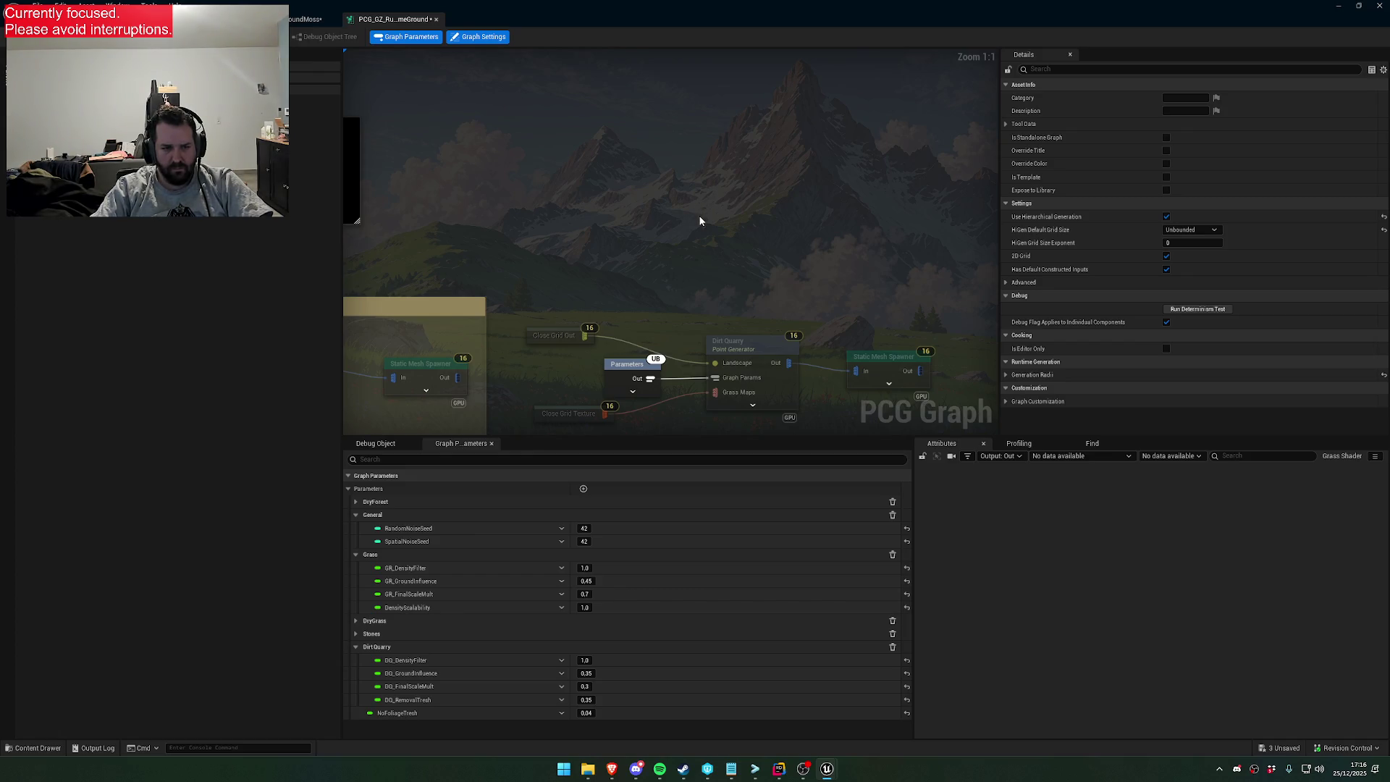
key(ctrl+v)
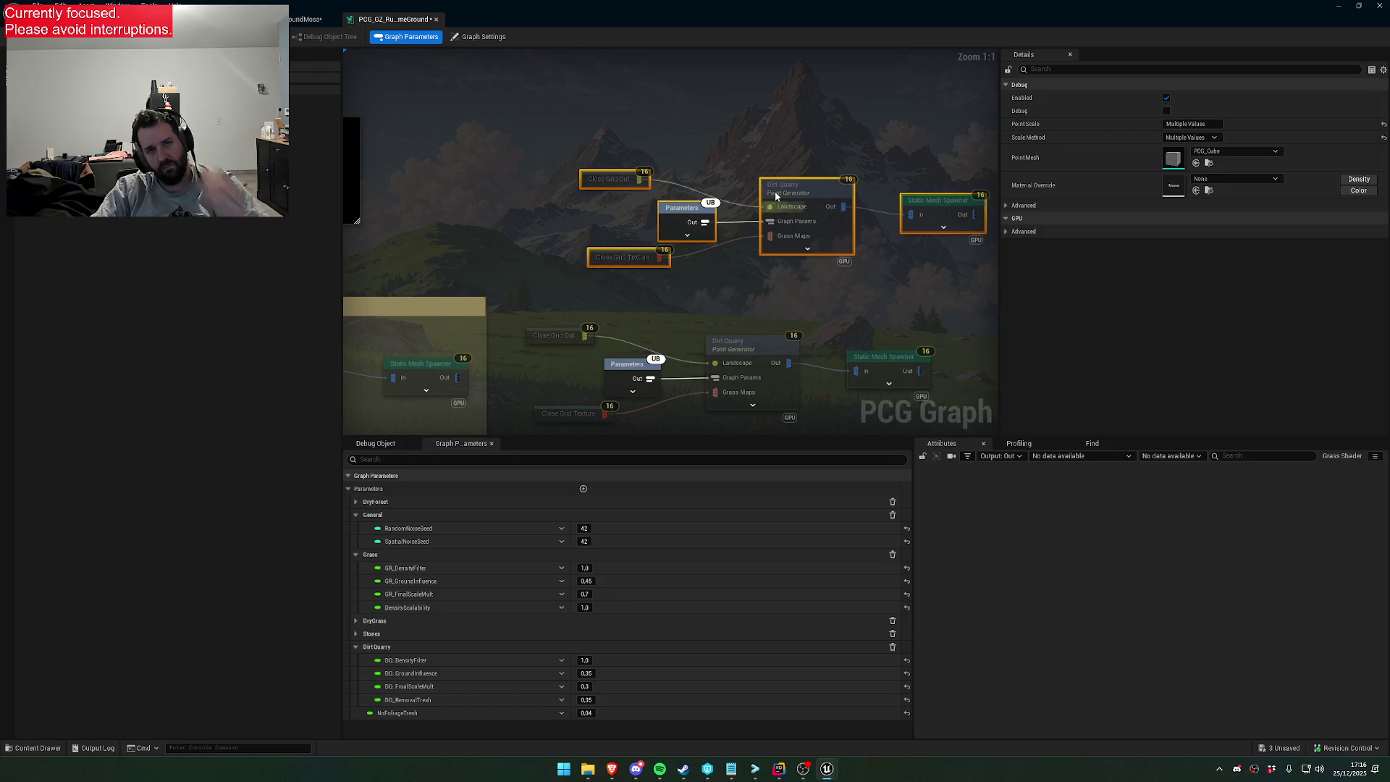
click(792, 185)
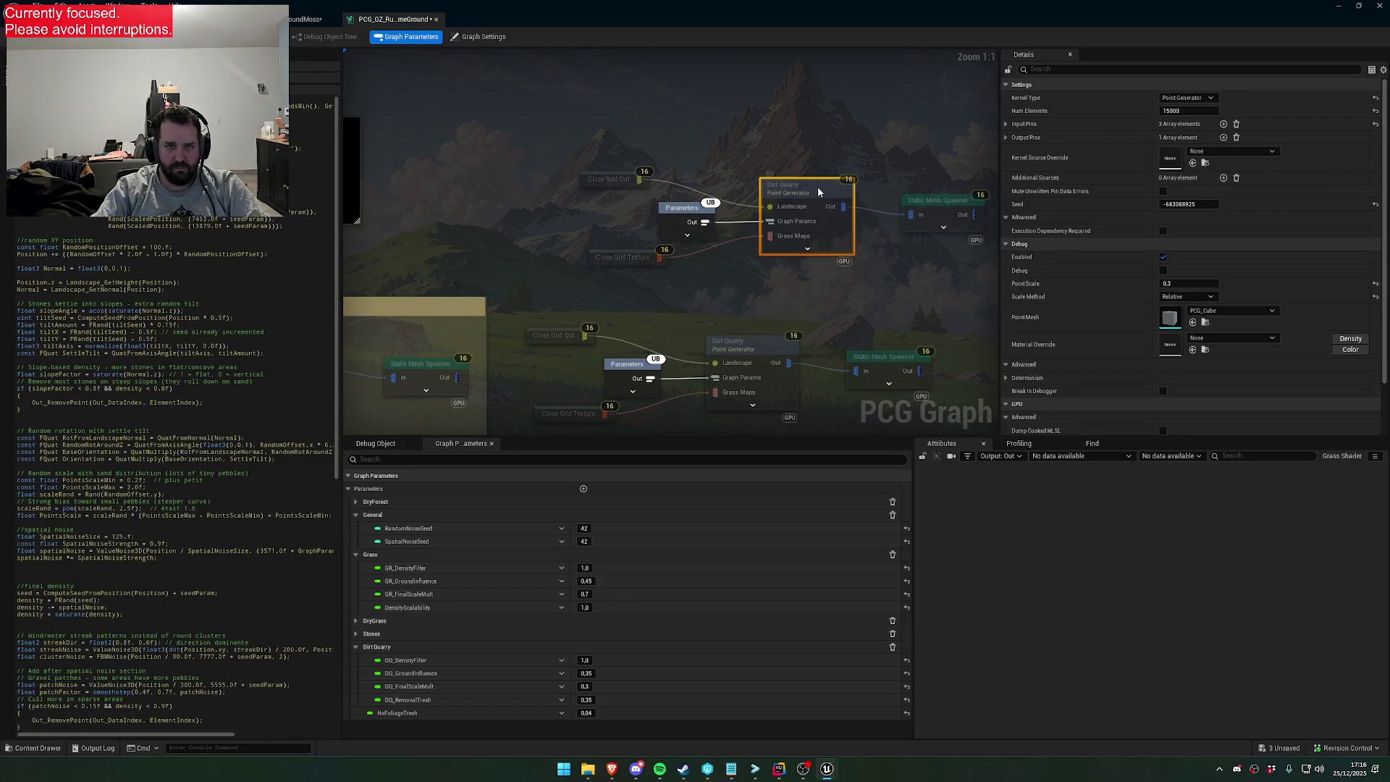
click(675, 136)
Pick the PCG_GZ_Grass actor as the debug object
click(377, 444)
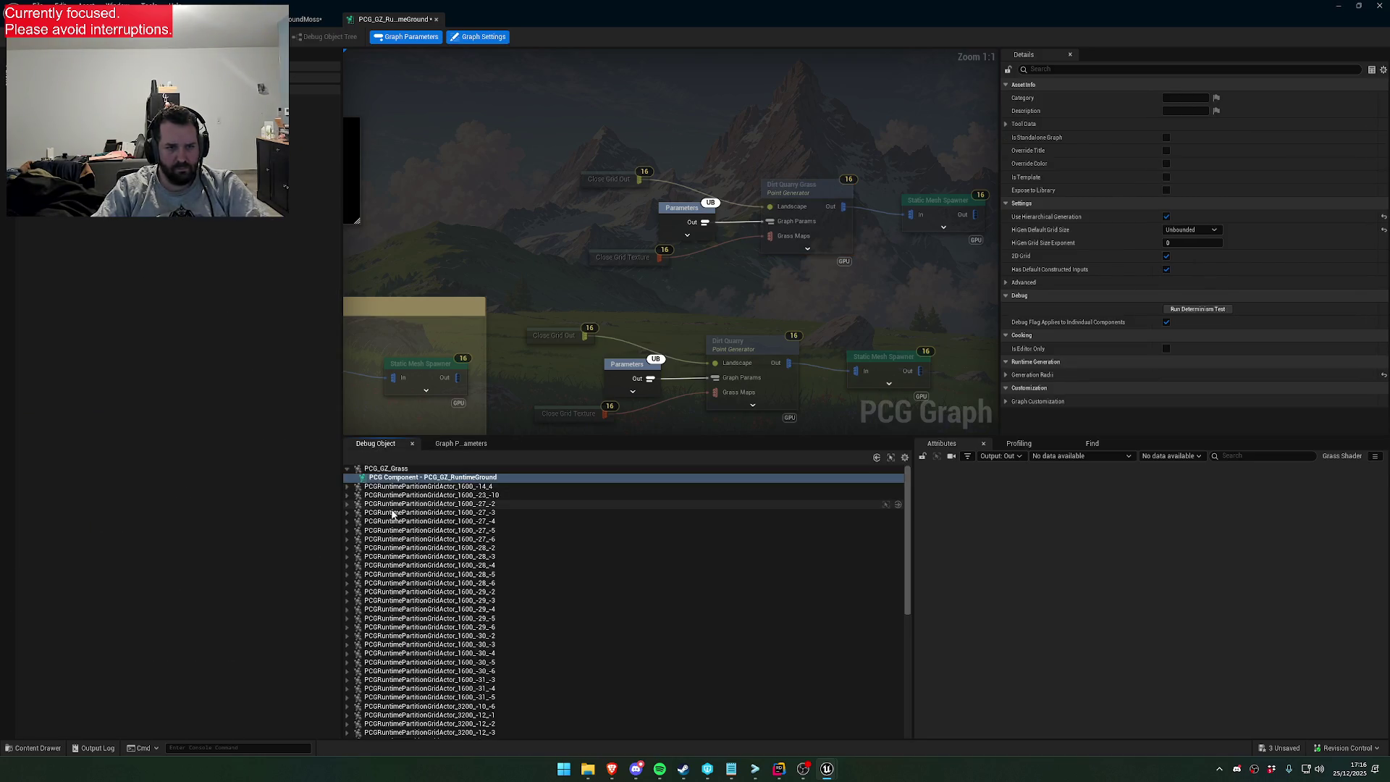
click(352, 470)
click(352, 470)
Wrap both Dirt Quarry node sets in a comment box
scroll(679, 283, down, 5)
drag(824, 349, 575, 186)
key(c)
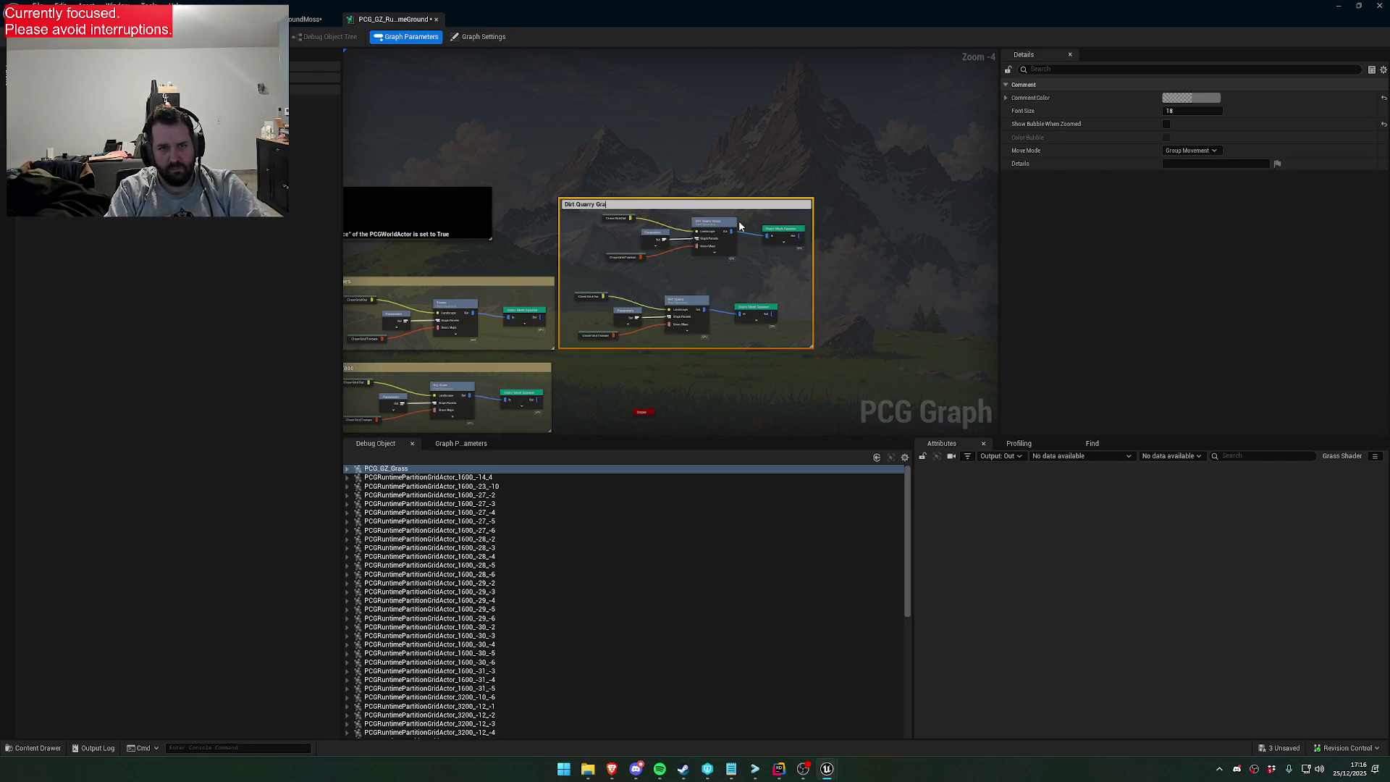
Title the comment Dirt Quarry and give it a dark olive colour
key(BackSpace)
key(Return)
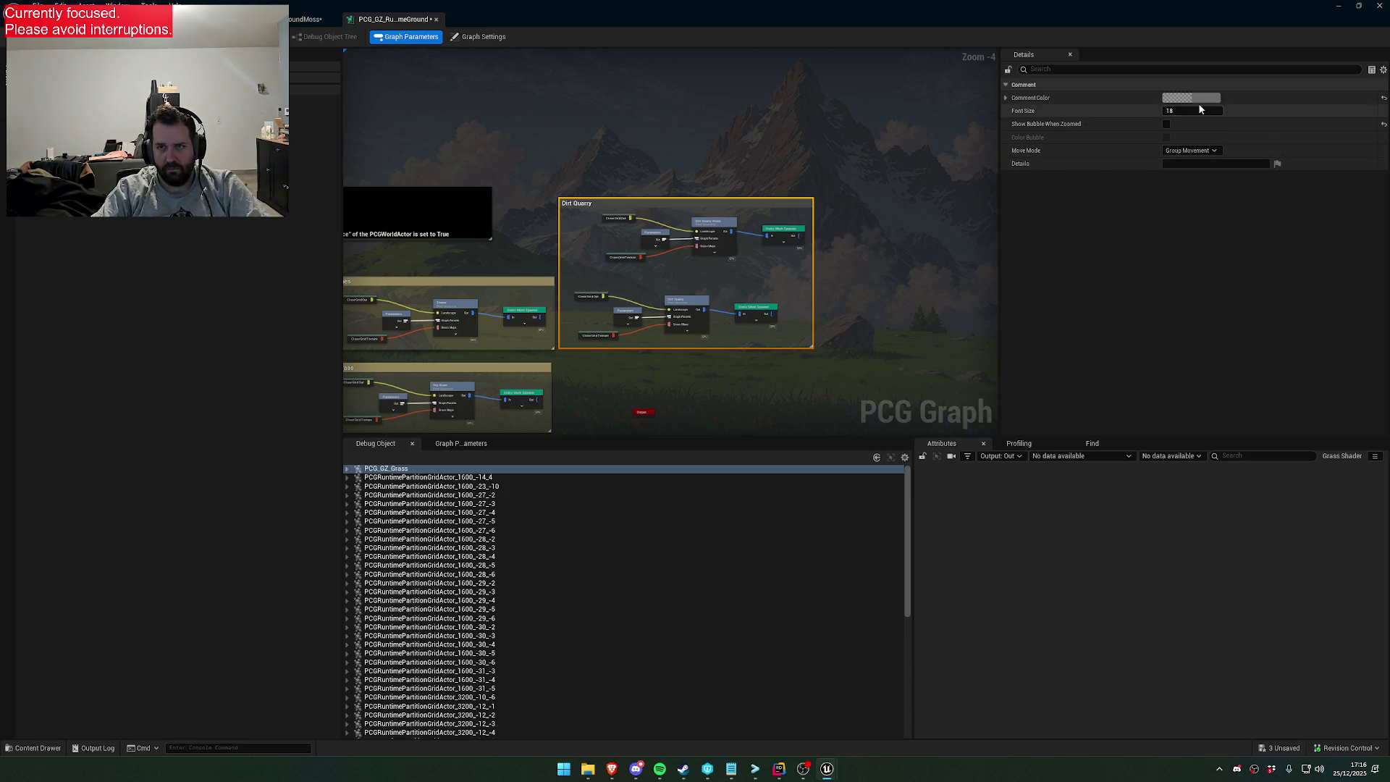
click(1191, 97)
drag(1017, 190, 1049, 193)
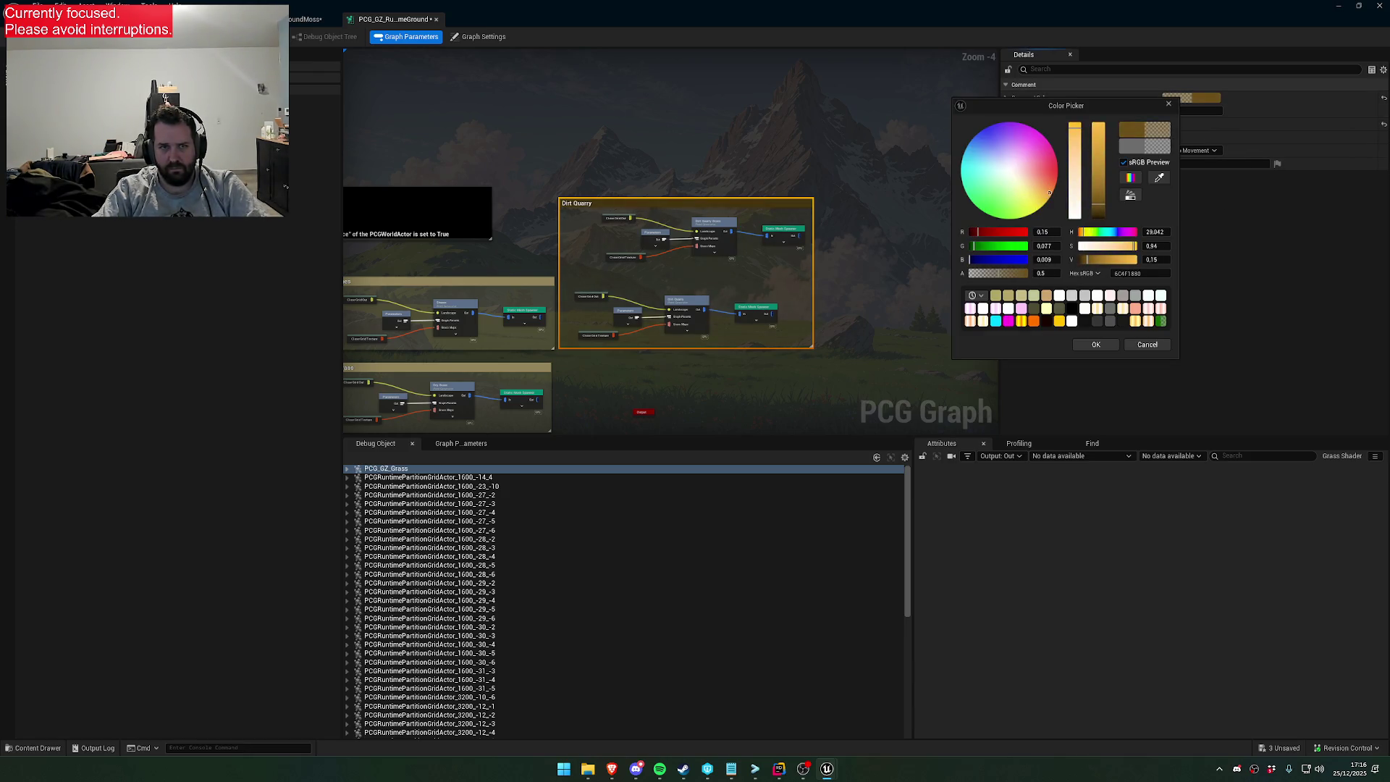
click(1095, 344)
Move the Dirt Quarry comment group down and select the Dirt Quarry Grass kernel
scroll(753, 272, up, 1)
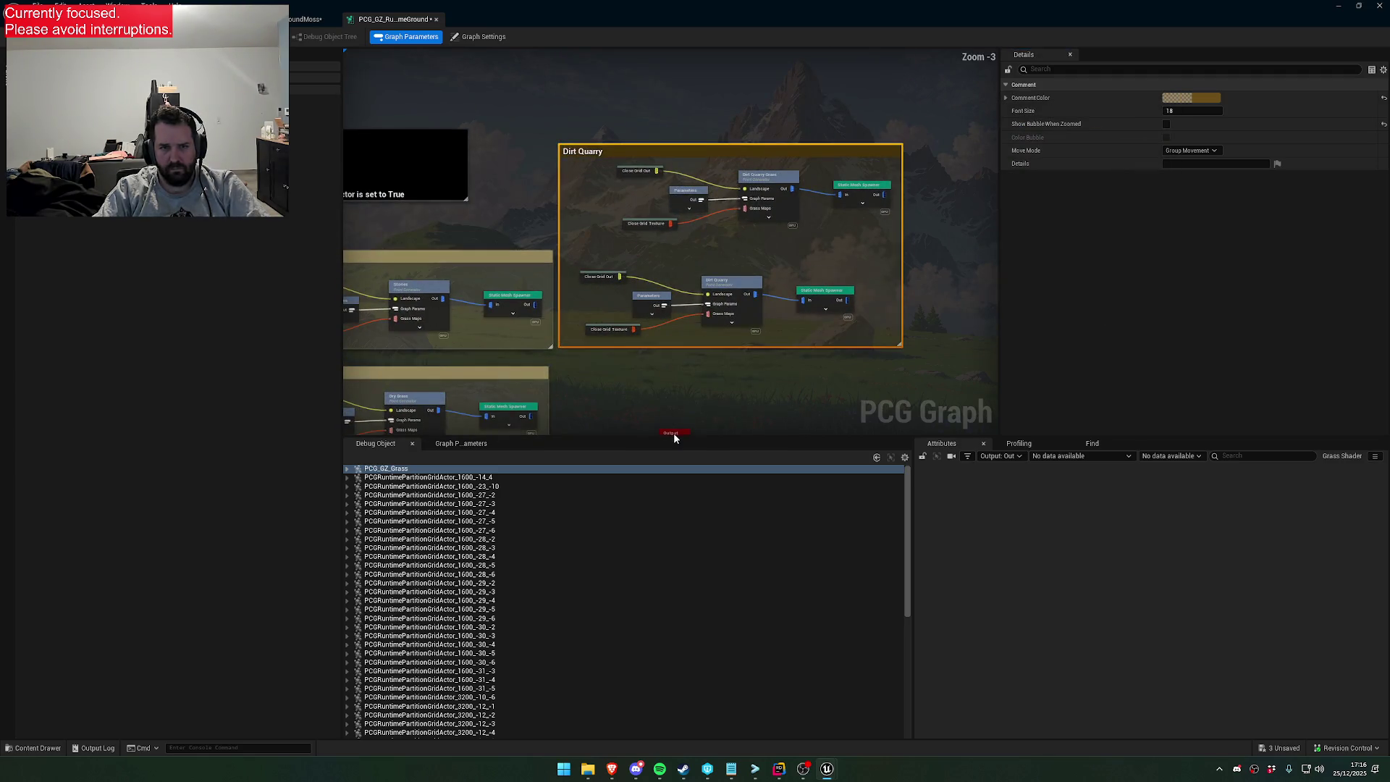
click(684, 436)
drag(701, 430, 695, 393)
mouse_move(605, 60)
mouse_down()
mouse_move(706, 119)
mouse_move(720, 85)
mouse_move(717, 202)
mouse_up()
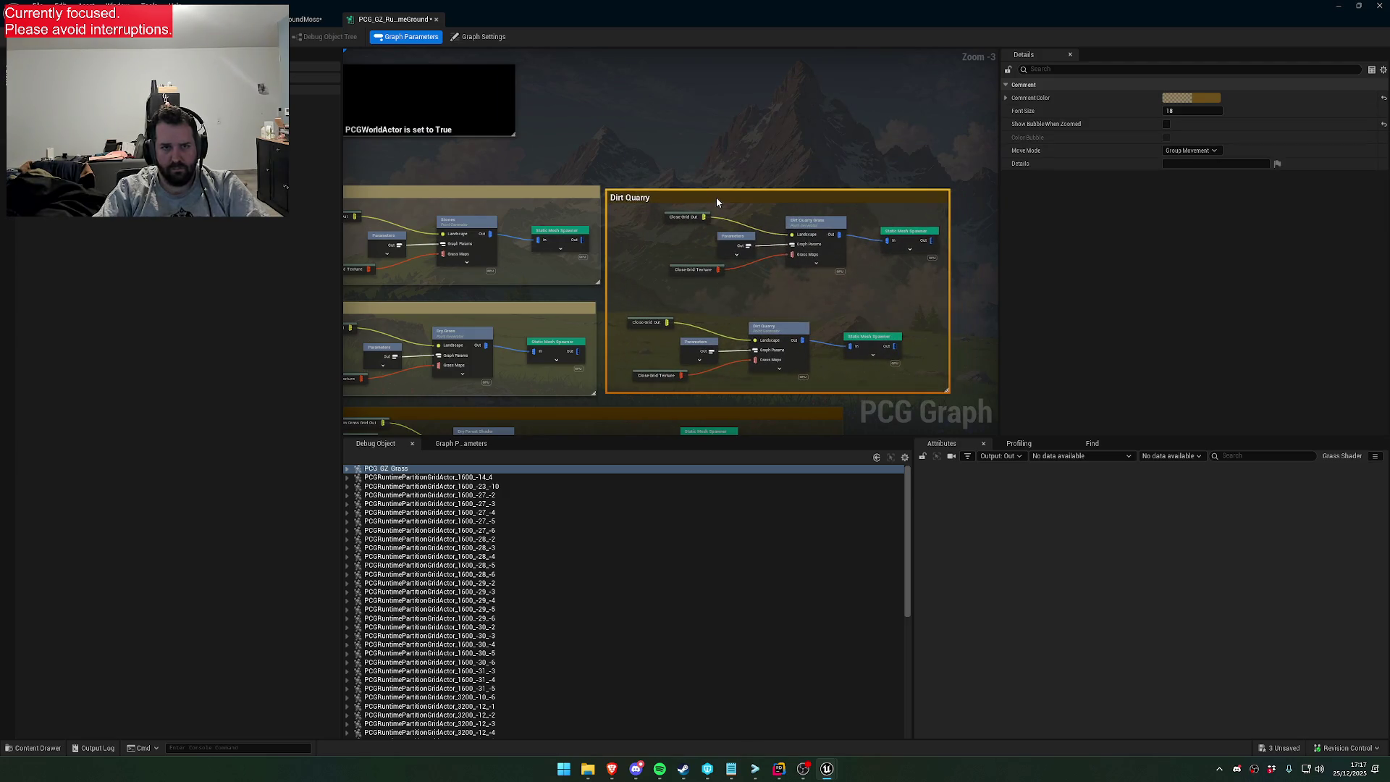
scroll(802, 210, up, 3)
click(822, 227)
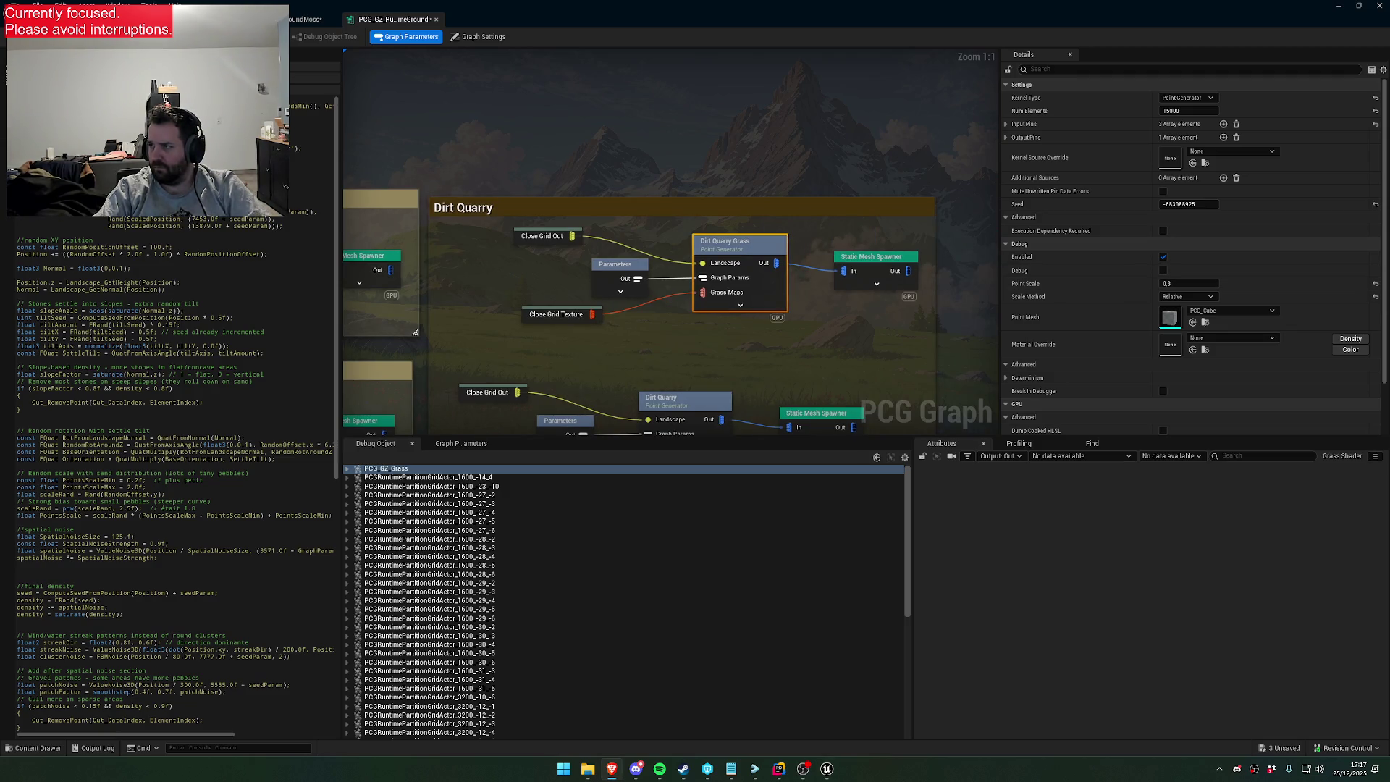
Debug a single runtime partition grid actor and replace the Dirt Quarry Grass kernel's HLSL source with the pasted code
click(565, 503)
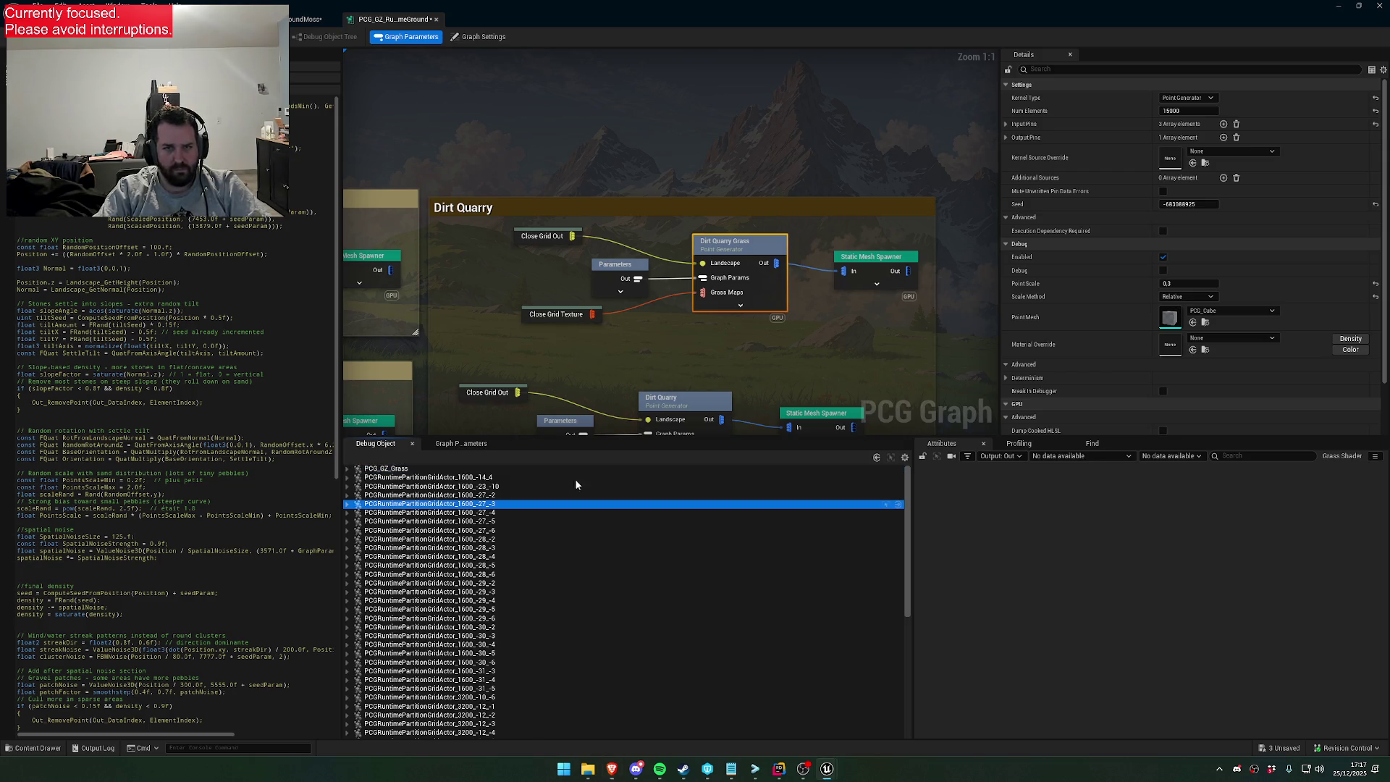
scroll(1127, 326, down, 2)
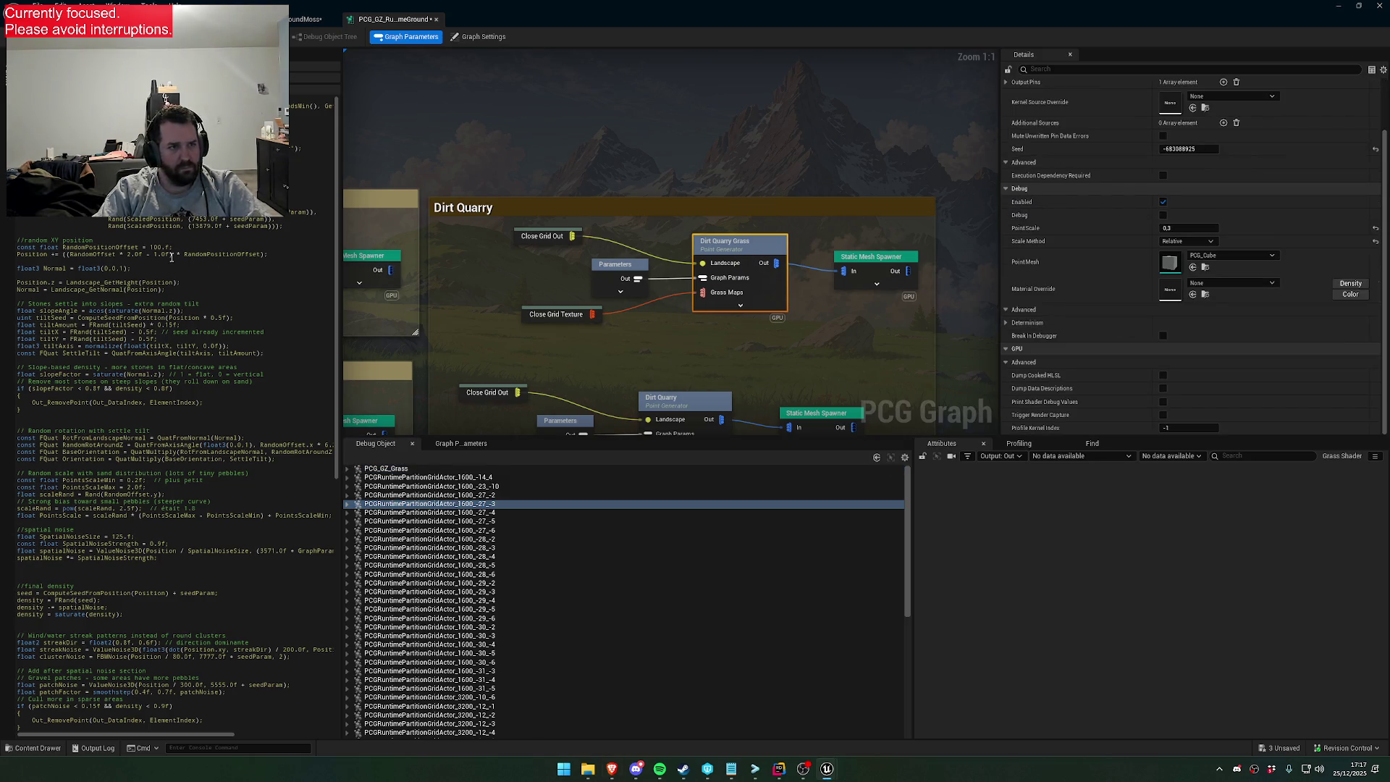
click(200, 290)
key(ctrl+a)
key(ctrl+v)
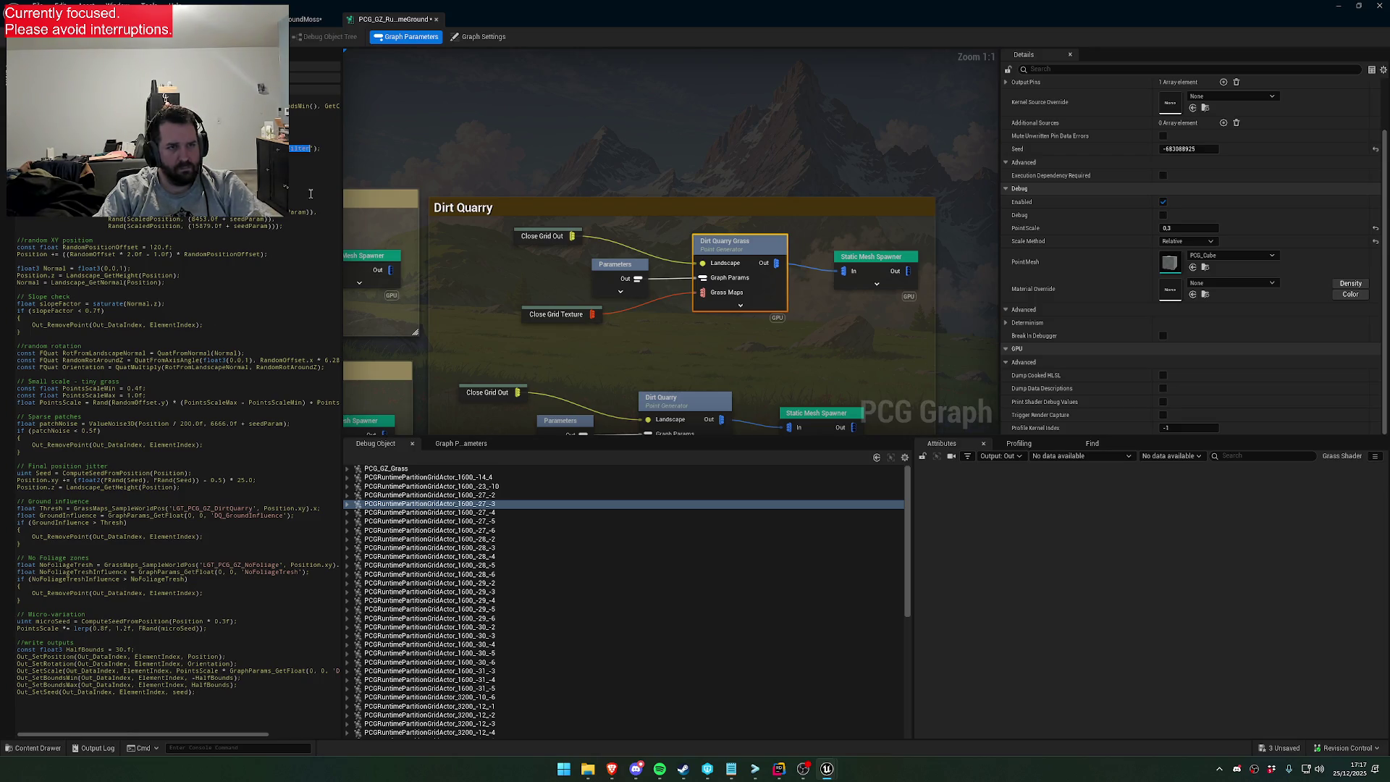
click(452, 443)
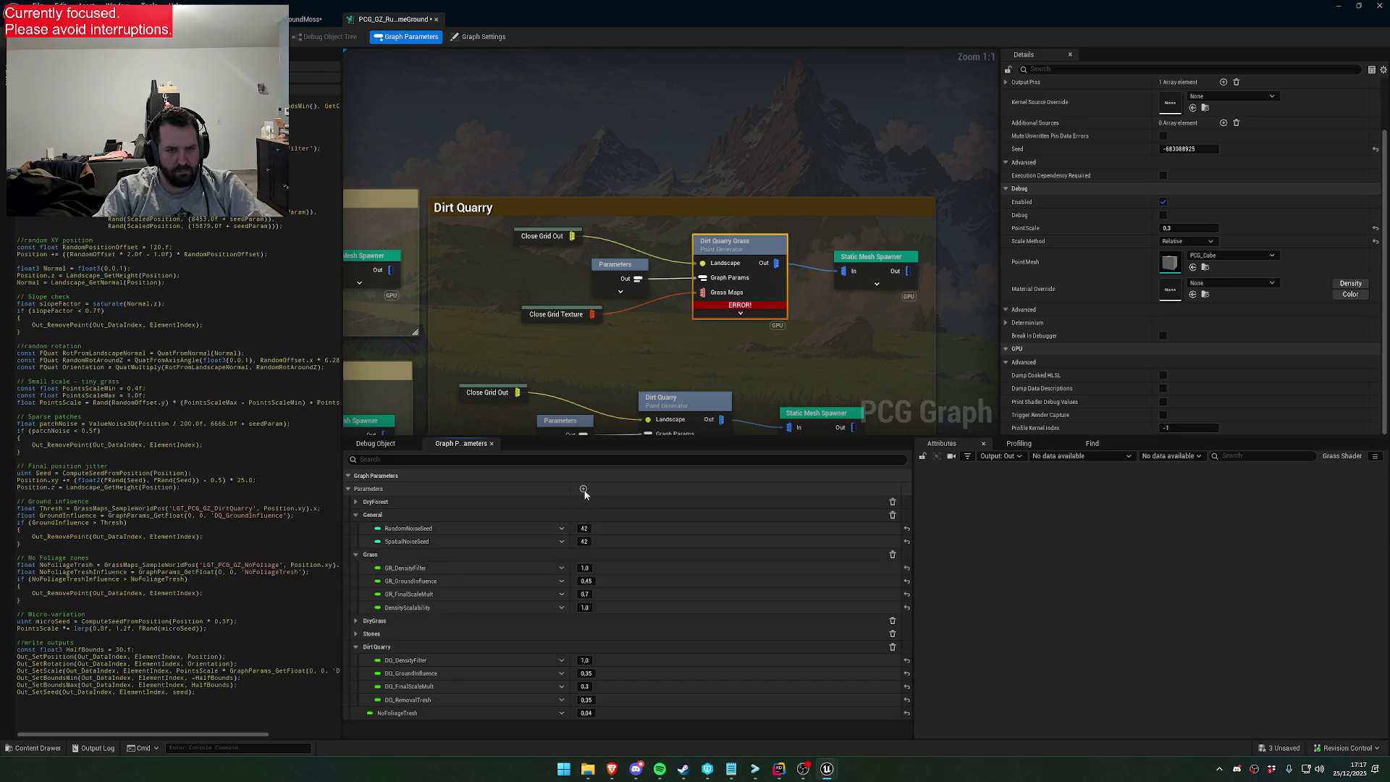
Name the new parameter DQ_GrassDensityFilter and add DQ_GrassFinalScaleMult with value 0.3
double_click(393, 725)
text(DQ_GrassDensityFilter)
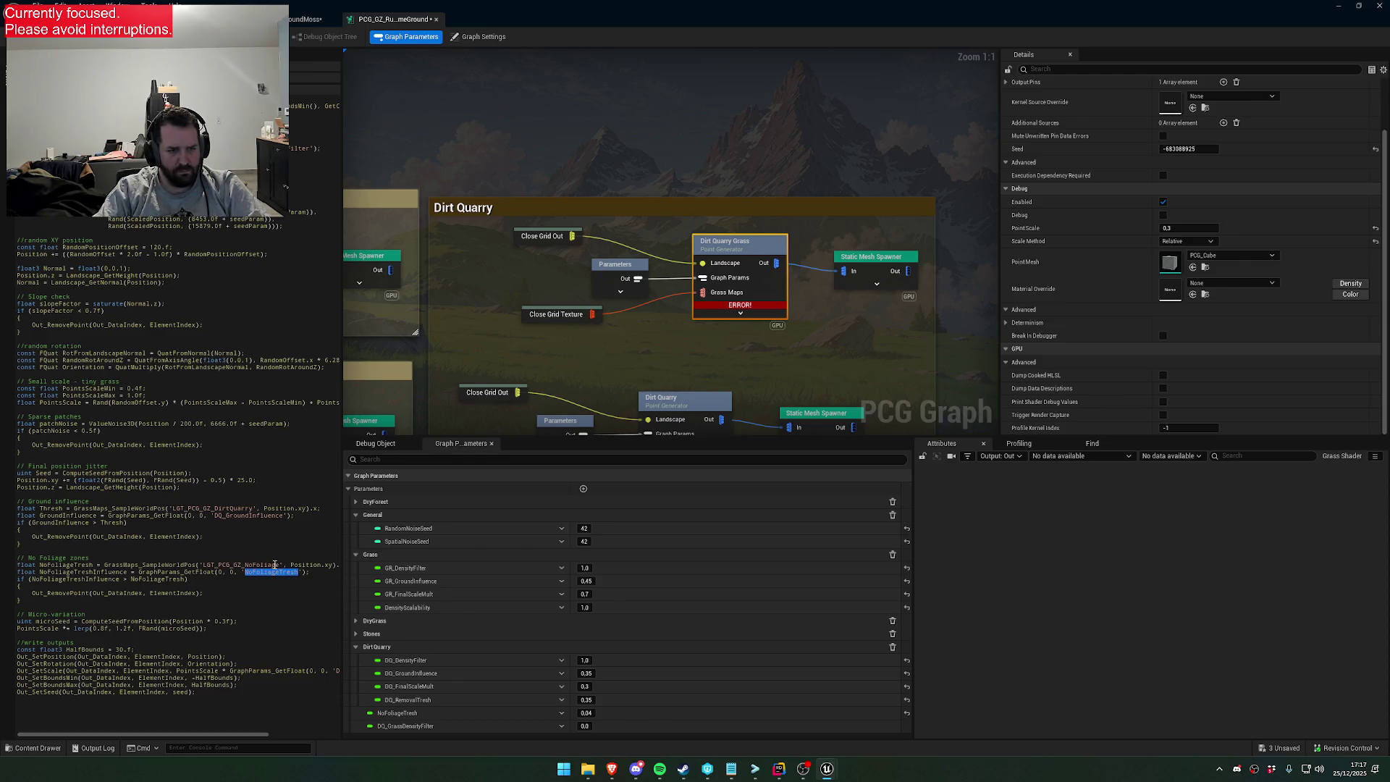
drag(250, 733, 306, 666)
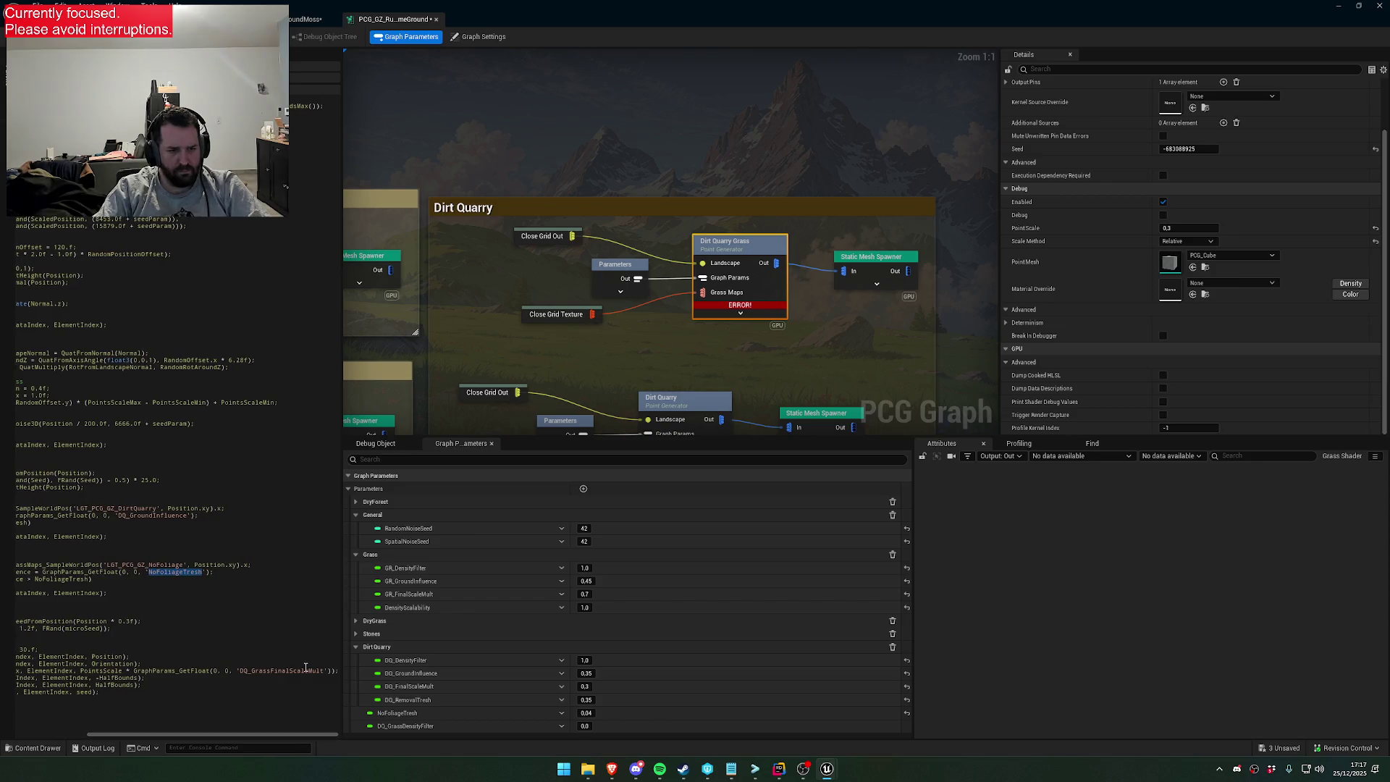
click(583, 488)
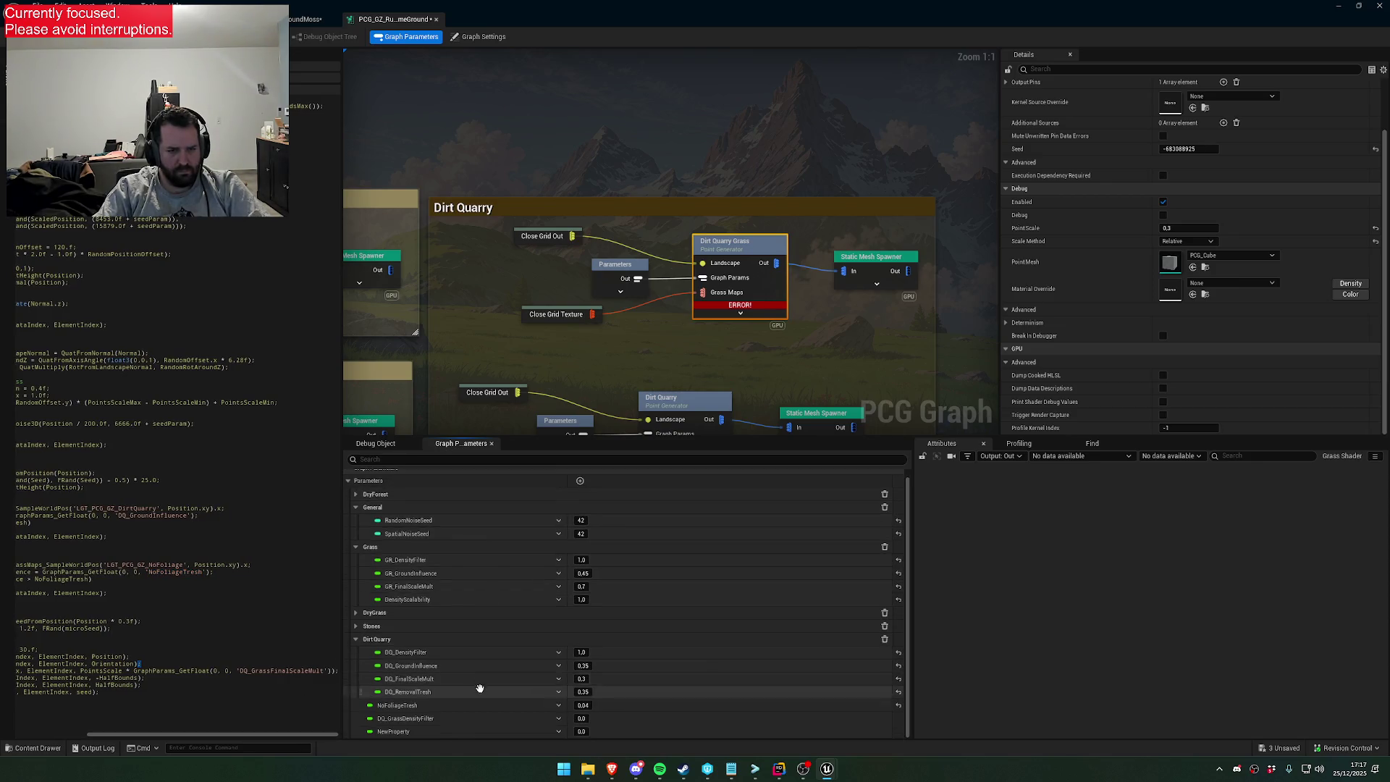
key(Return)
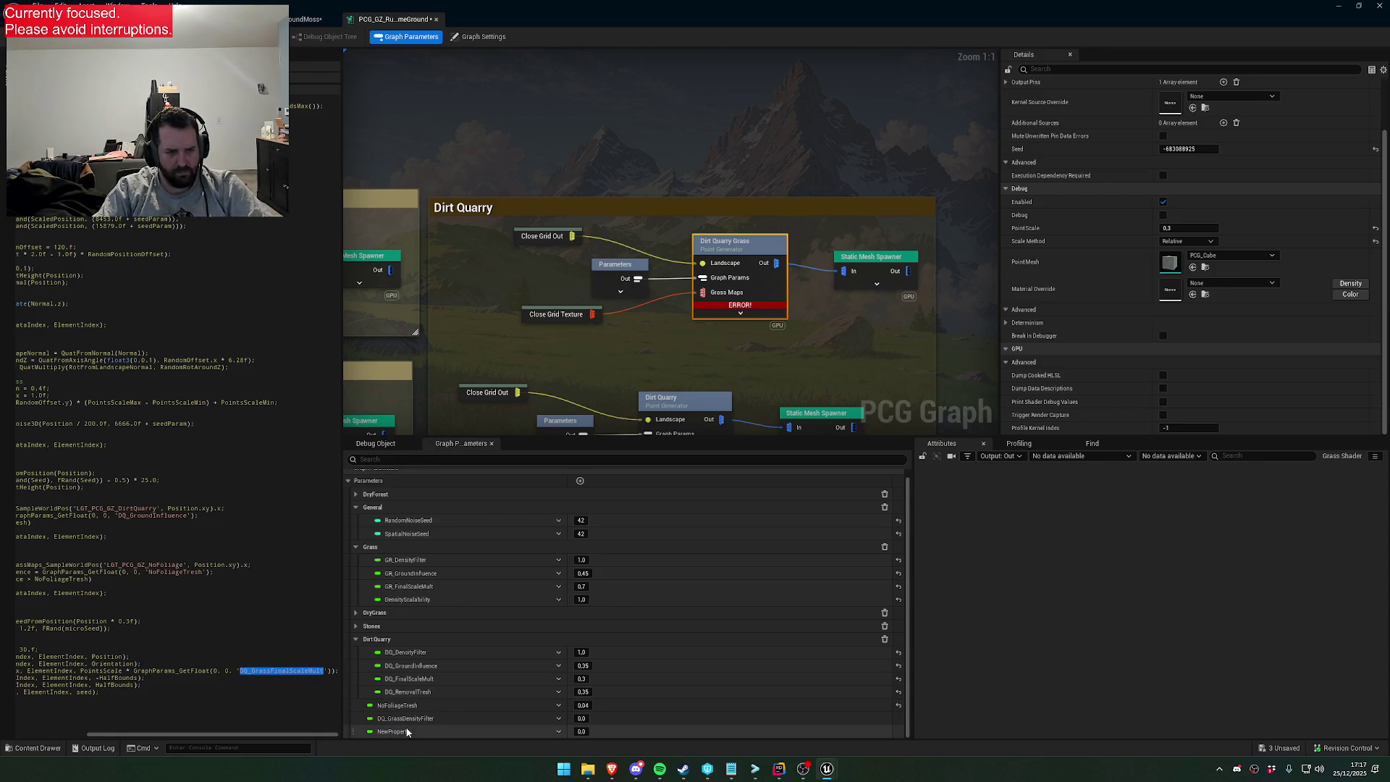
key(Return)
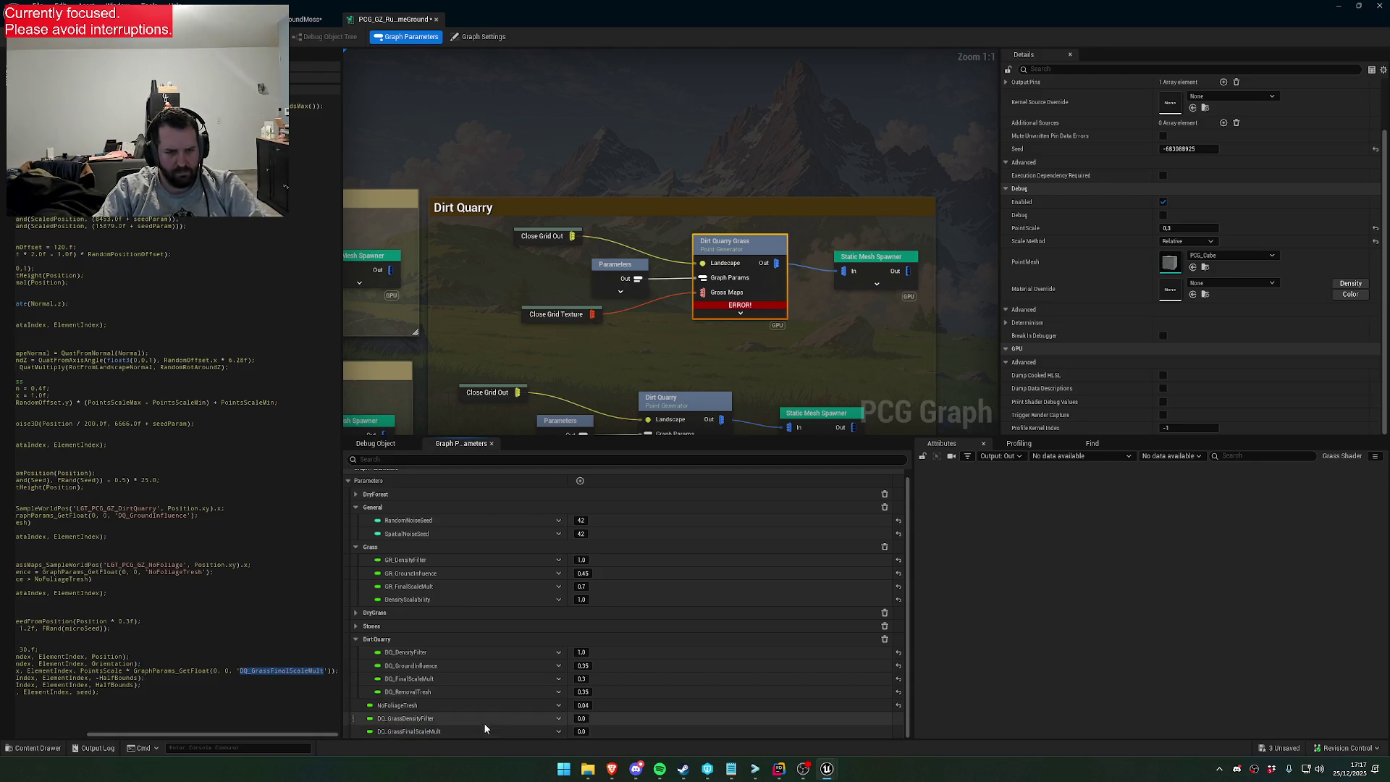
click(581, 731)
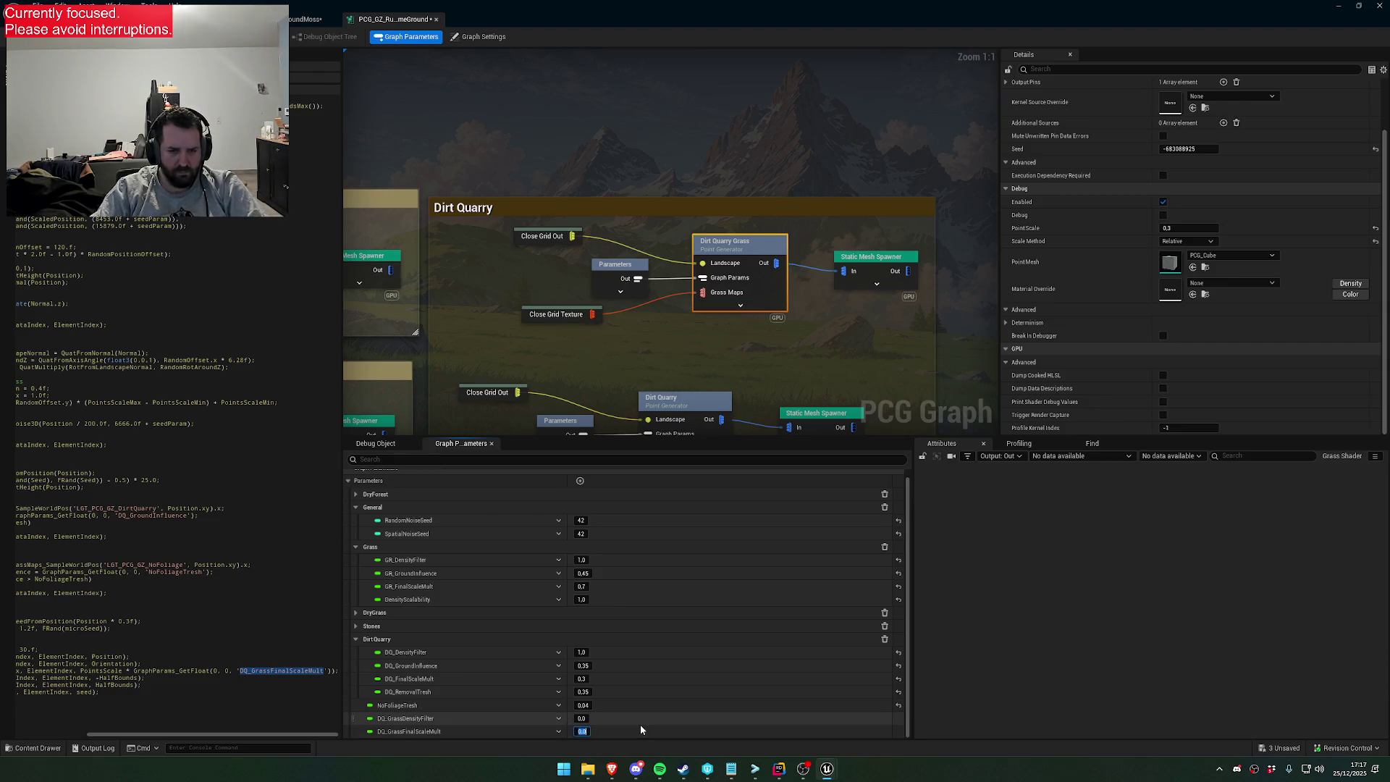
text(0.3)
key(Return)
key(Return)
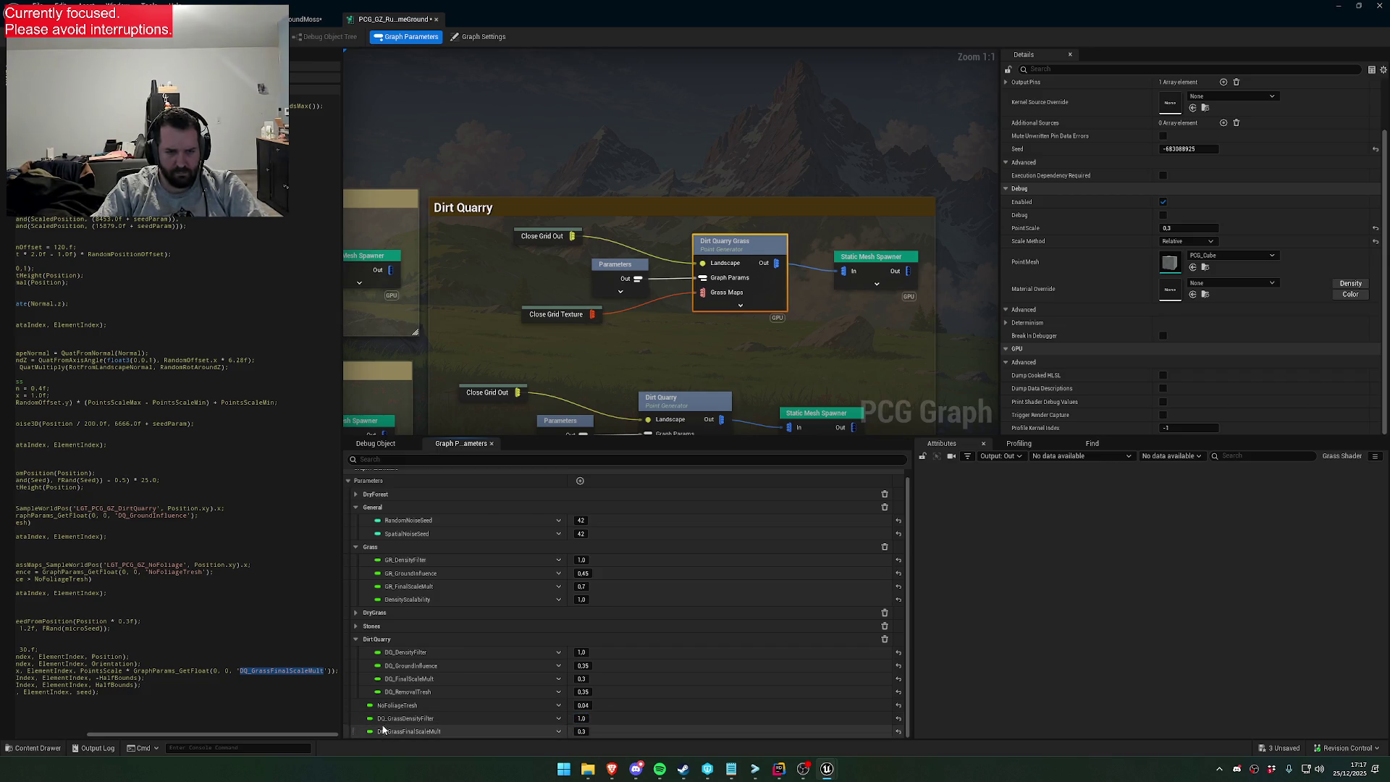
Move DQ_GrassDensityFilter and DQ_GrassFinalScaleMult into the DirtQuarry parameter group
drag(353, 717, 399, 645)
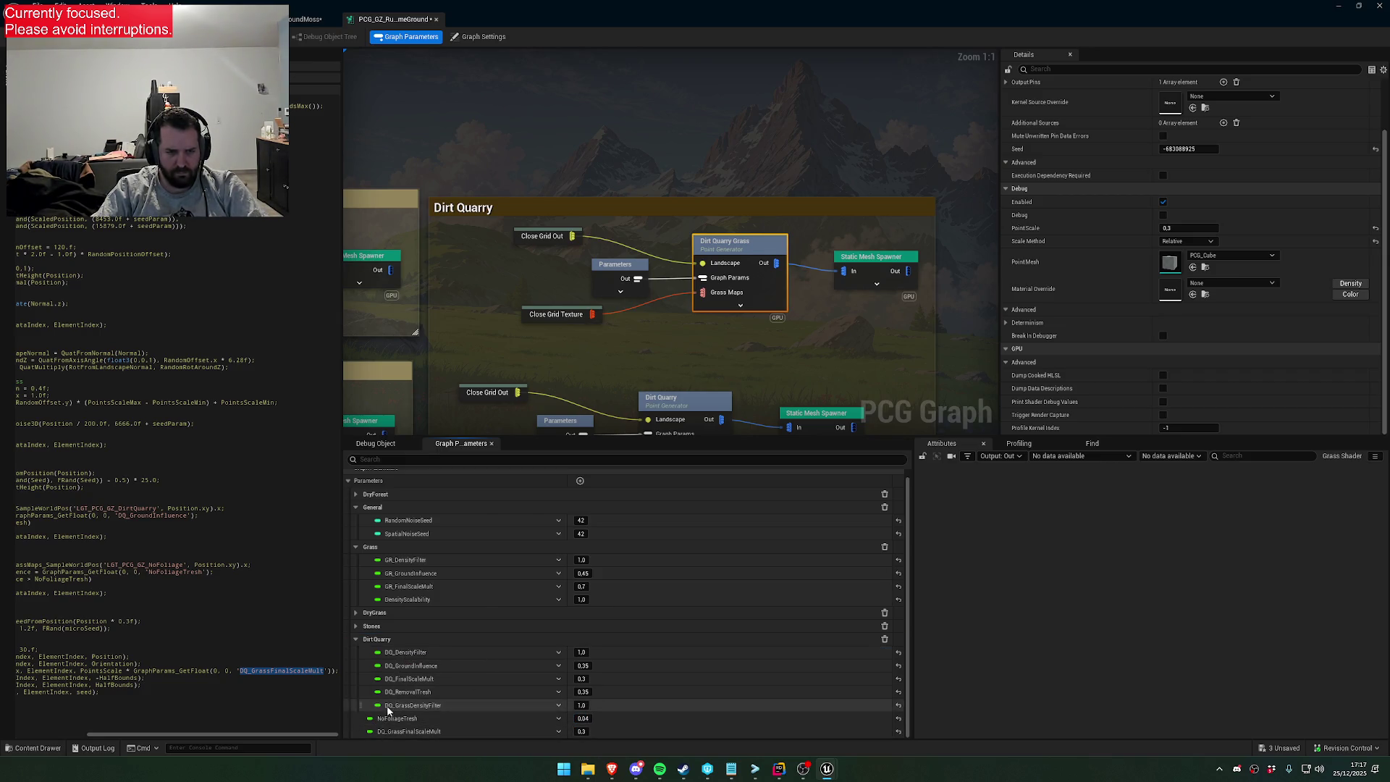
mouse_move(351, 729)
mouse_down()
mouse_move(398, 649)
mouse_move(383, 640)
mouse_up()
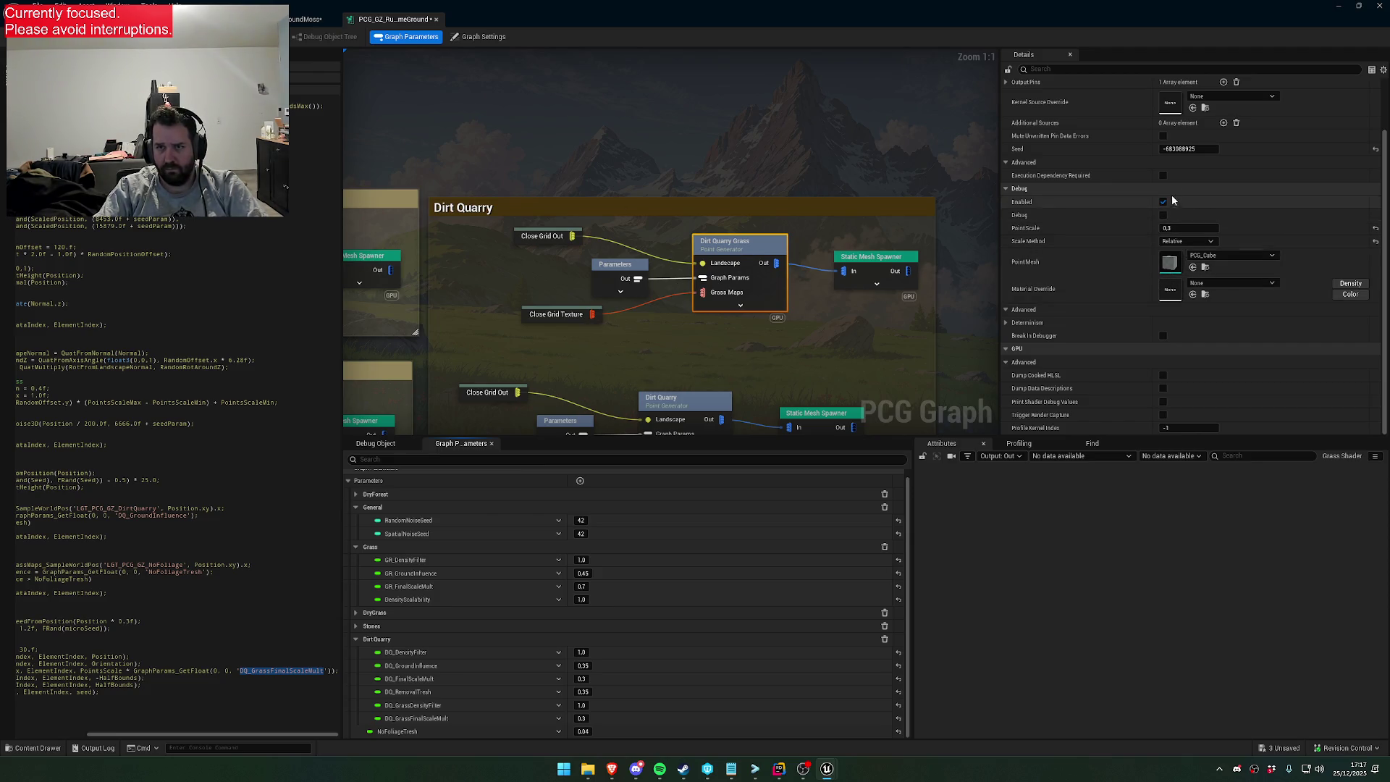
scroll(1067, 132, up, 3)
click(1006, 124)
click(1015, 138)
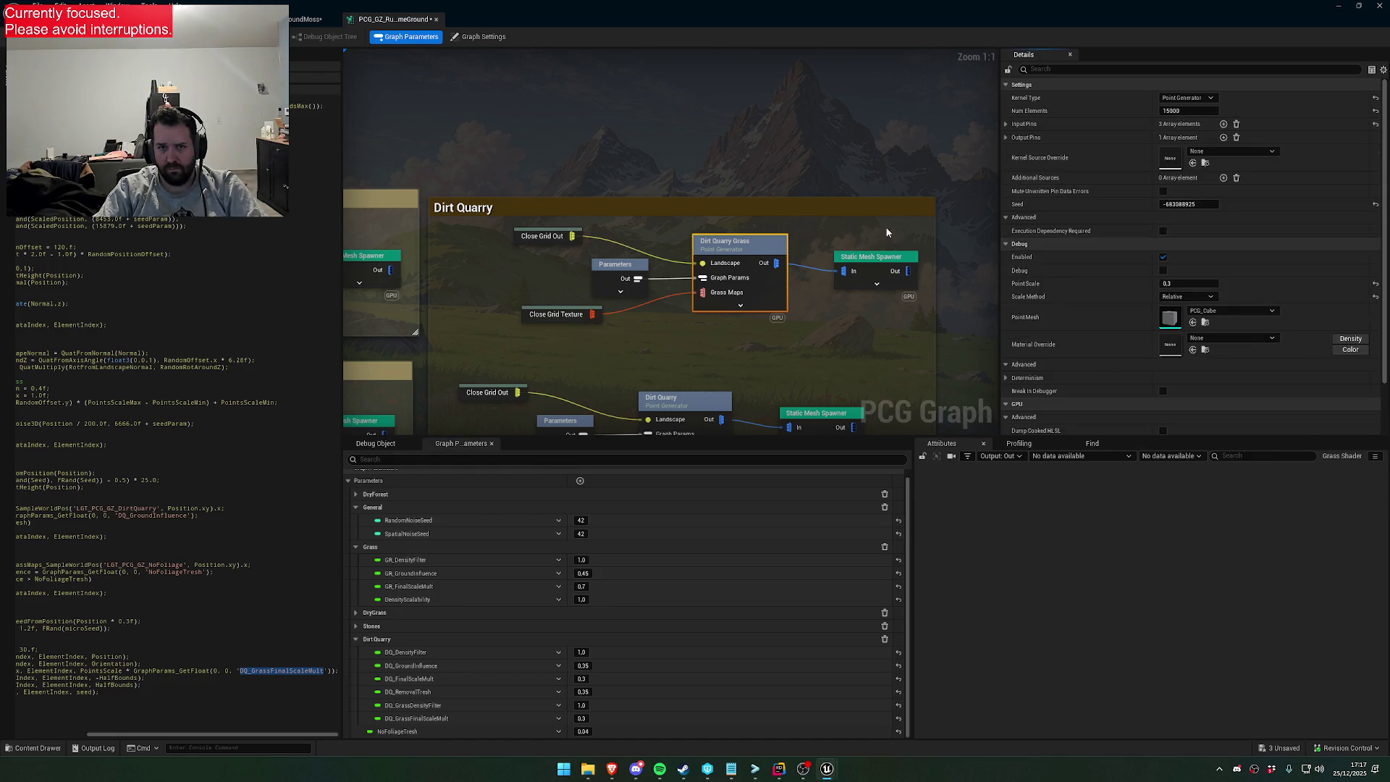
Select the Static Mesh Spawner fed by Dirt Quarry Grass and collapse its mesh entries
click(874, 258)
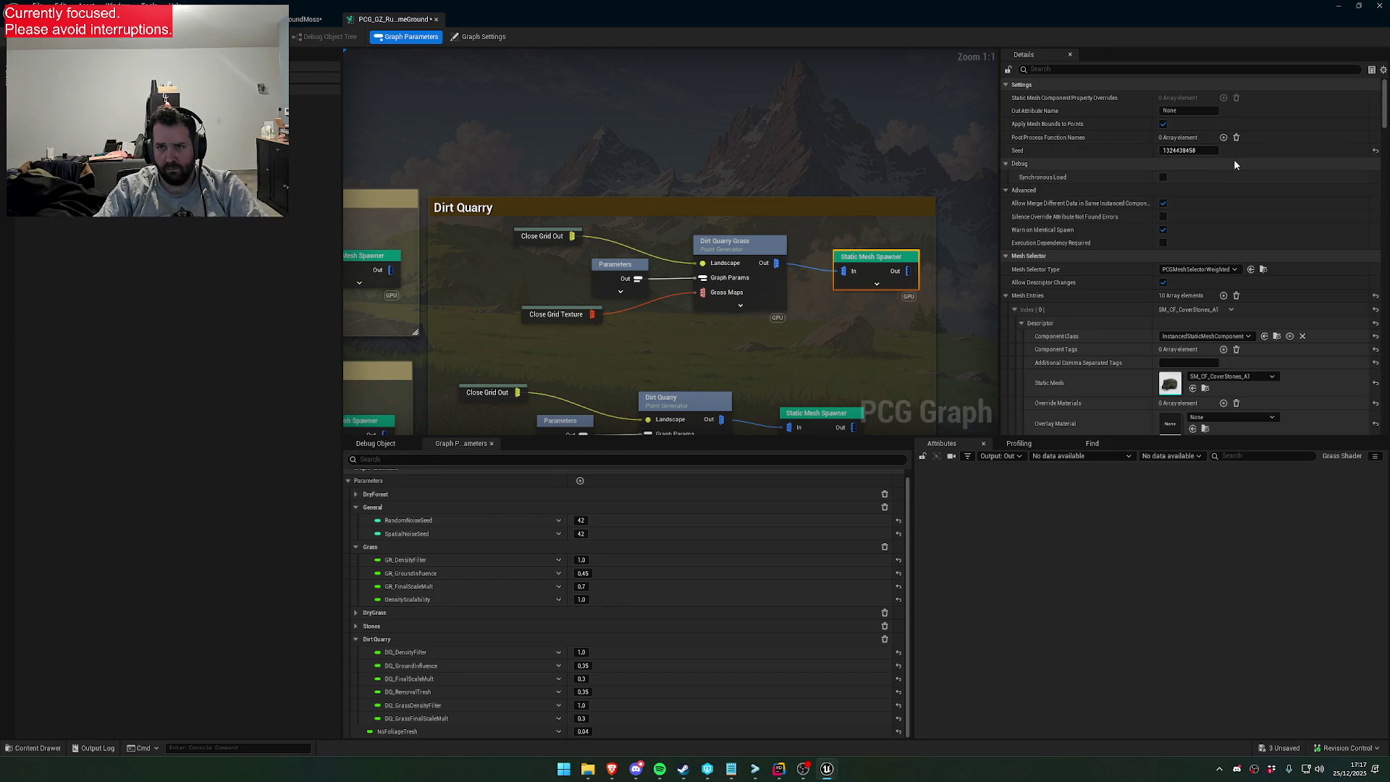
scroll(1100, 268, down, 1)
scroll(1101, 272, down, 2)
click(1014, 231)
click(1014, 246)
click(1014, 260)
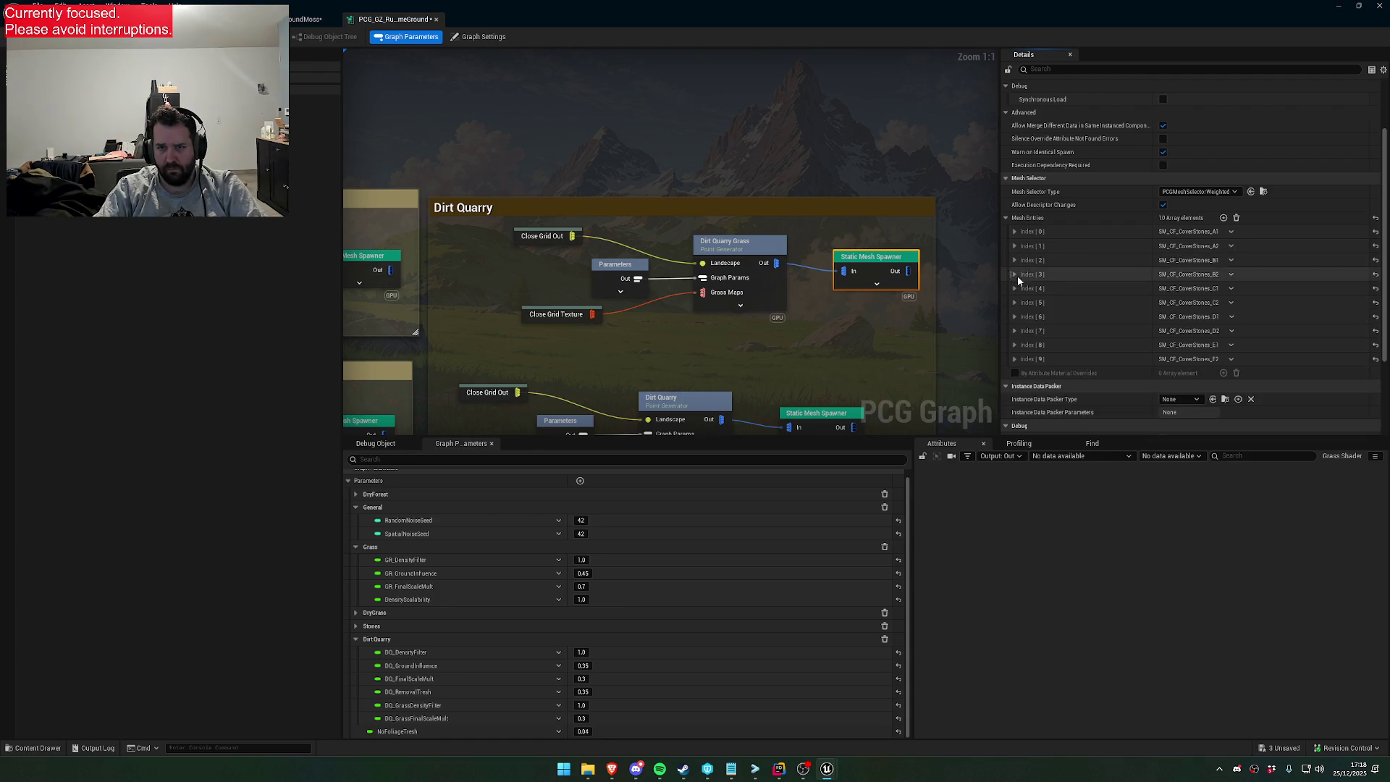
Delete mesh entries Index 9 down to 3, leaving three, and reveal the level viewport
click(1231, 359)
click(1244, 386)
click(1230, 346)
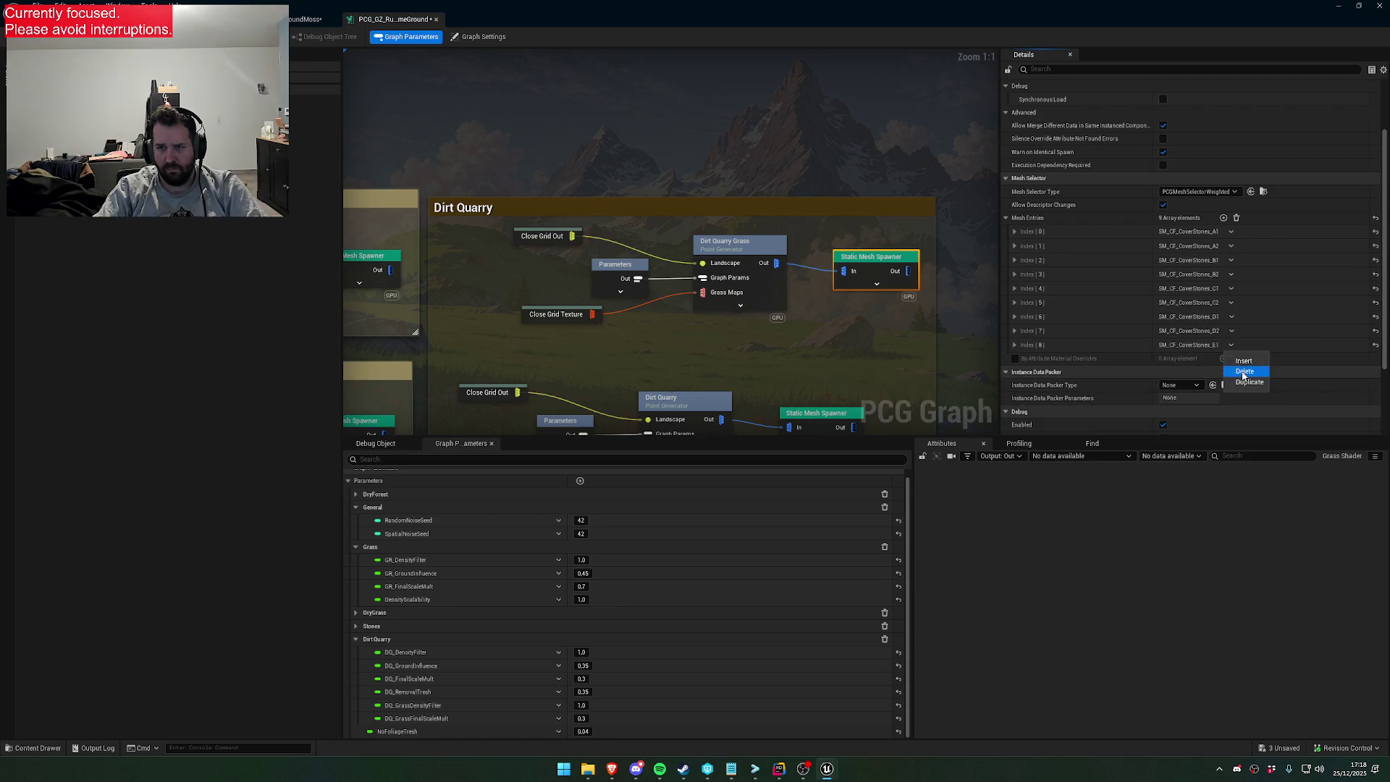
click(1245, 371)
click(1231, 332)
click(1245, 358)
click(1231, 317)
click(1245, 343)
click(1231, 302)
click(1245, 329)
click(1231, 288)
click(1244, 314)
click(1230, 275)
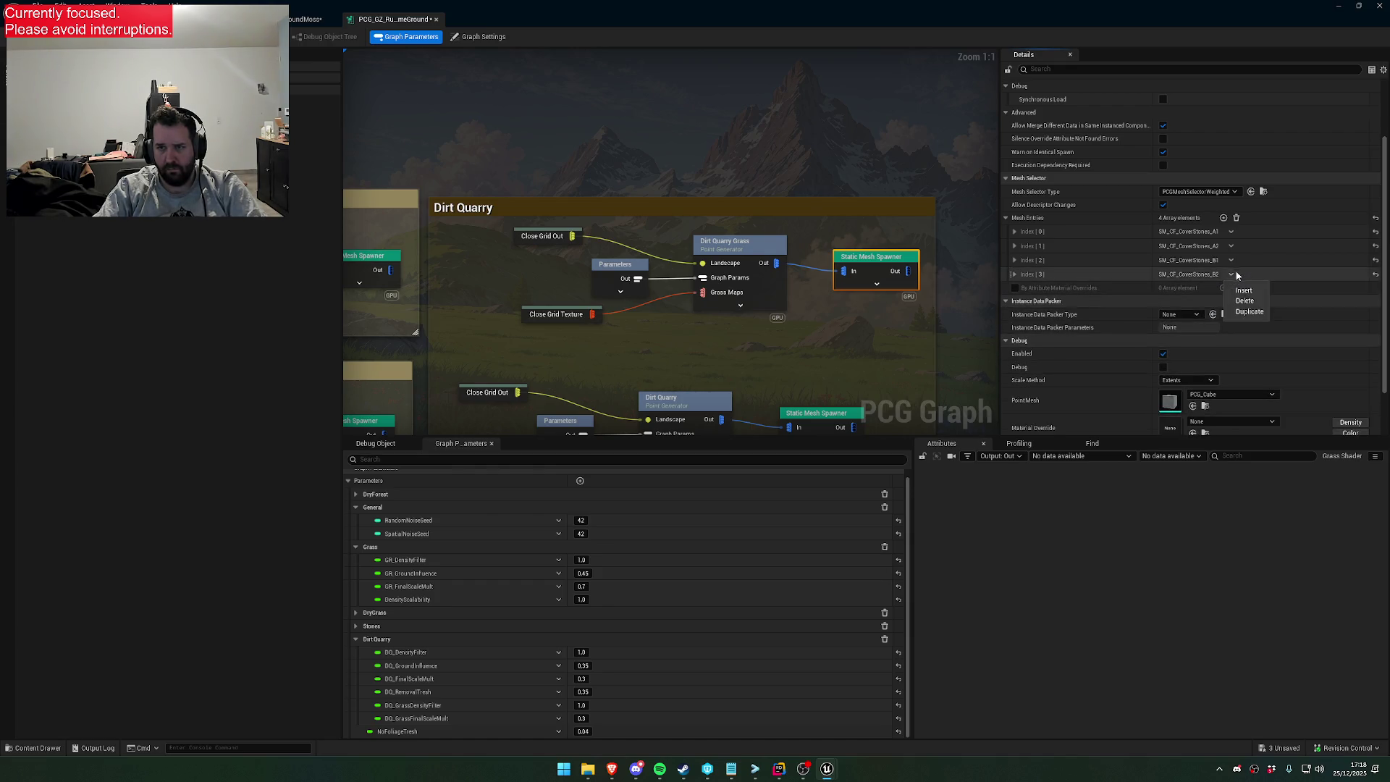
click(1245, 301)
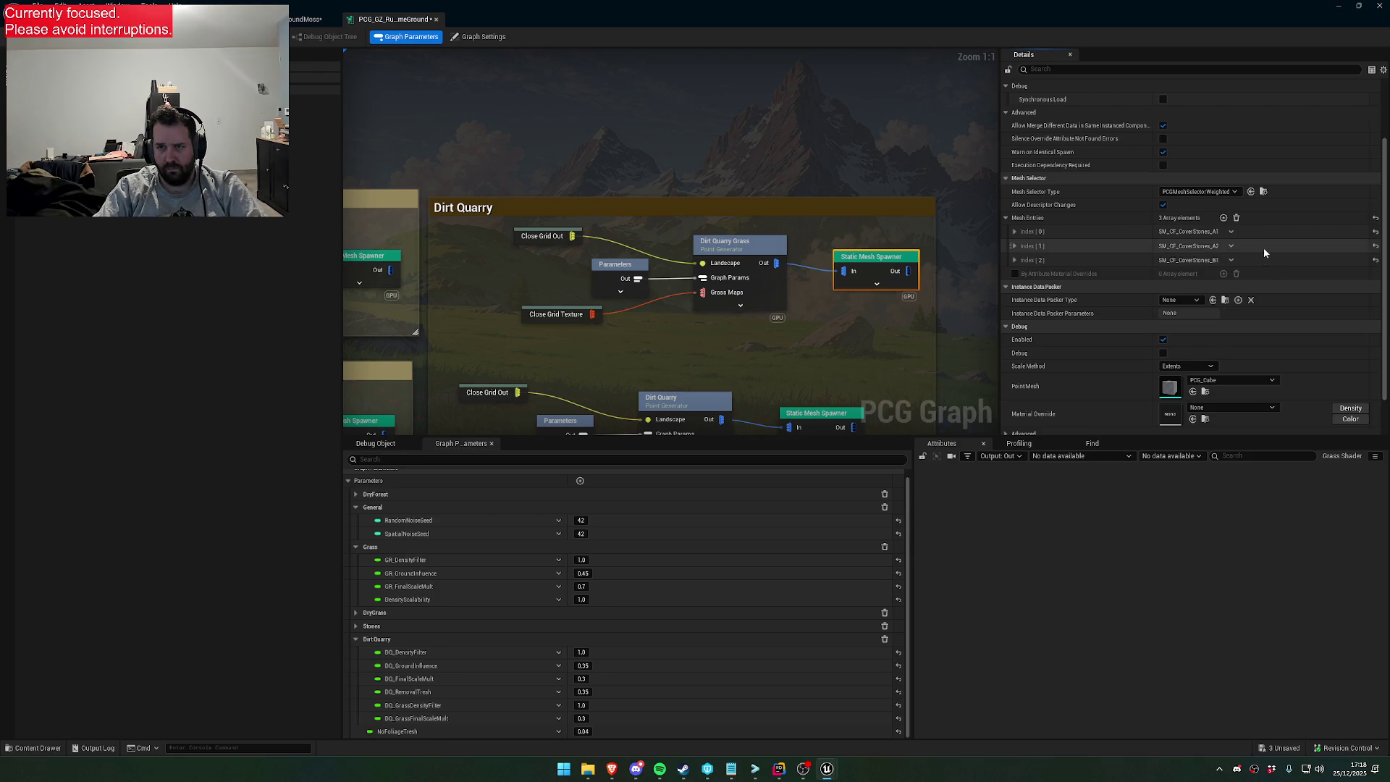
click(1015, 232)
mouse_move(884, 4)
mouse_down()
mouse_move(797, 130)
mouse_move(836, 523)
mouse_up()
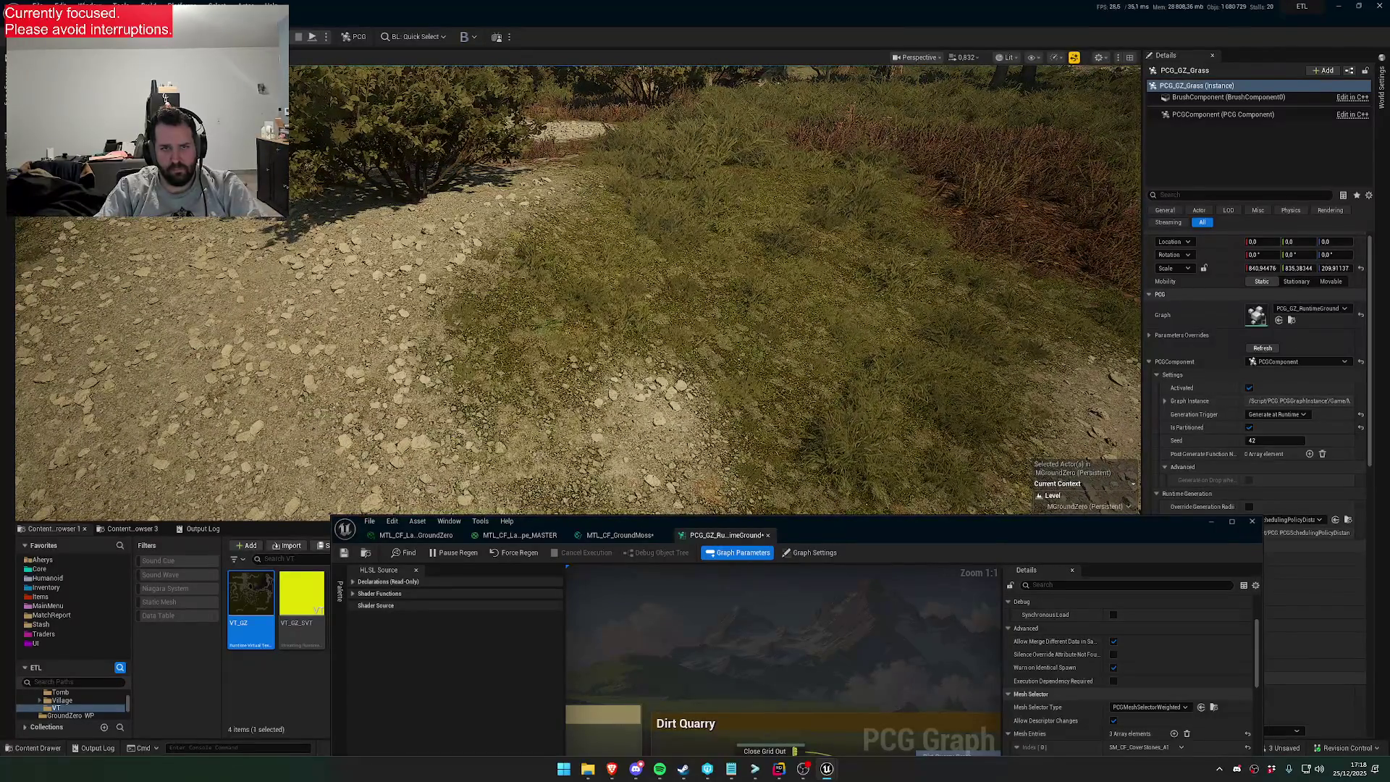
Select the spawned grass and browse from its PISM_SM_CF_PlantsGroundB3 component to that mesh in the Plants folder
click(779, 314)
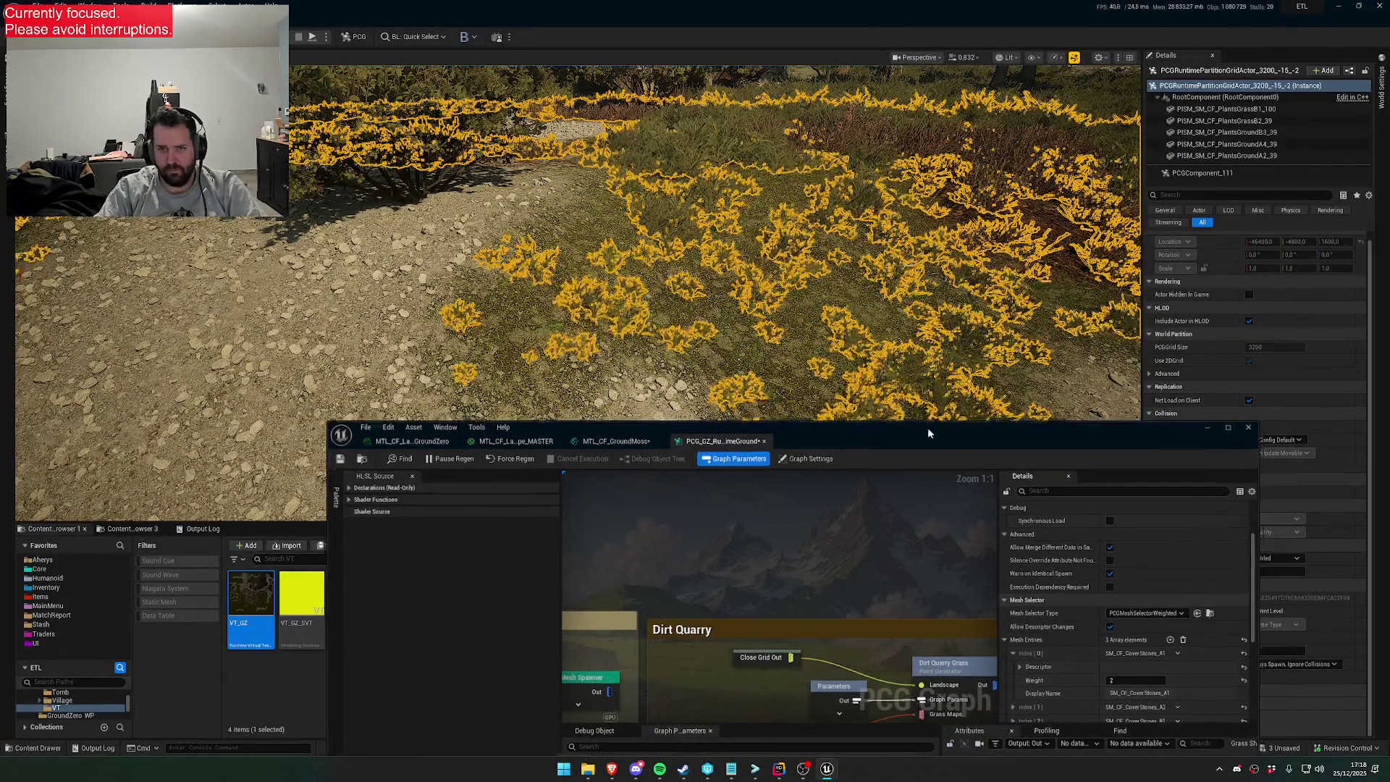
drag(1132, 535, 865, 446)
scroll(1200, 236, up, 1)
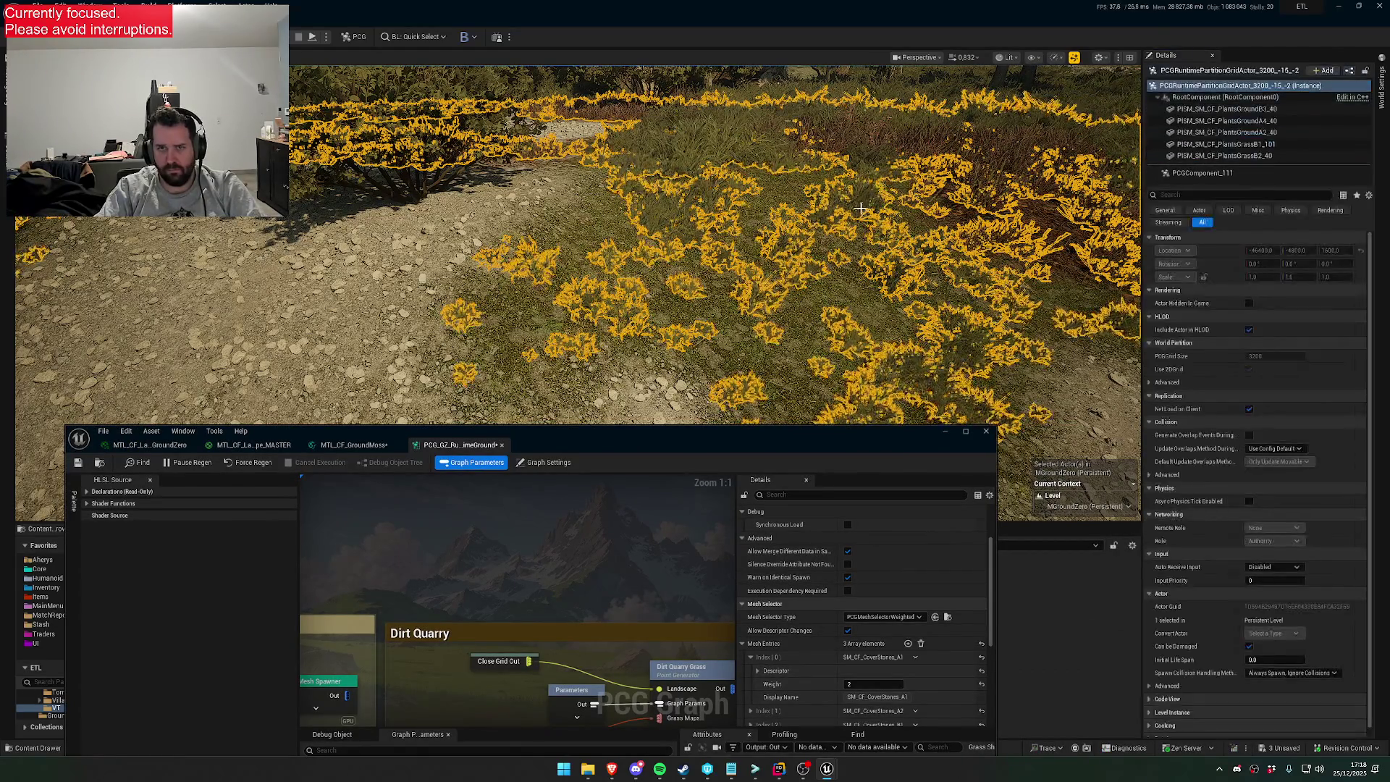
click(1227, 109)
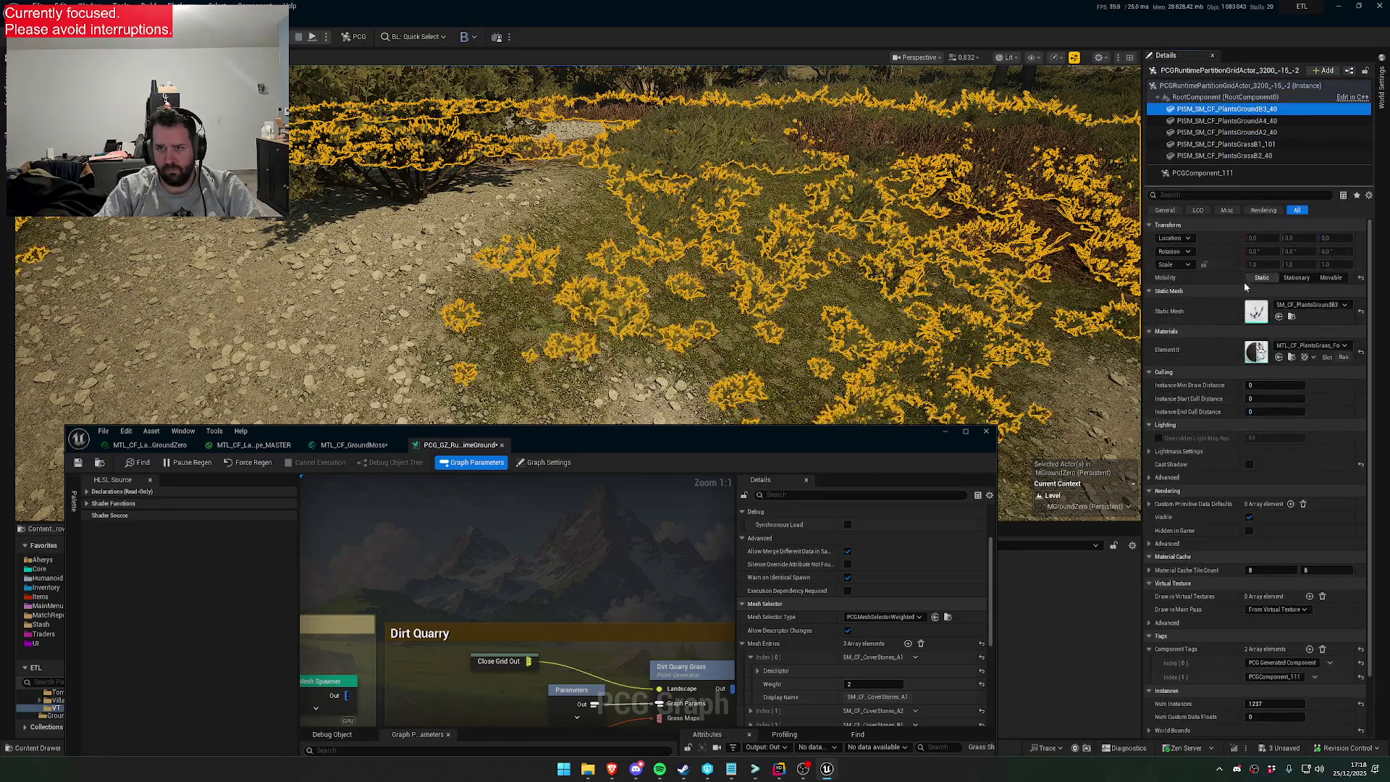
click(1292, 318)
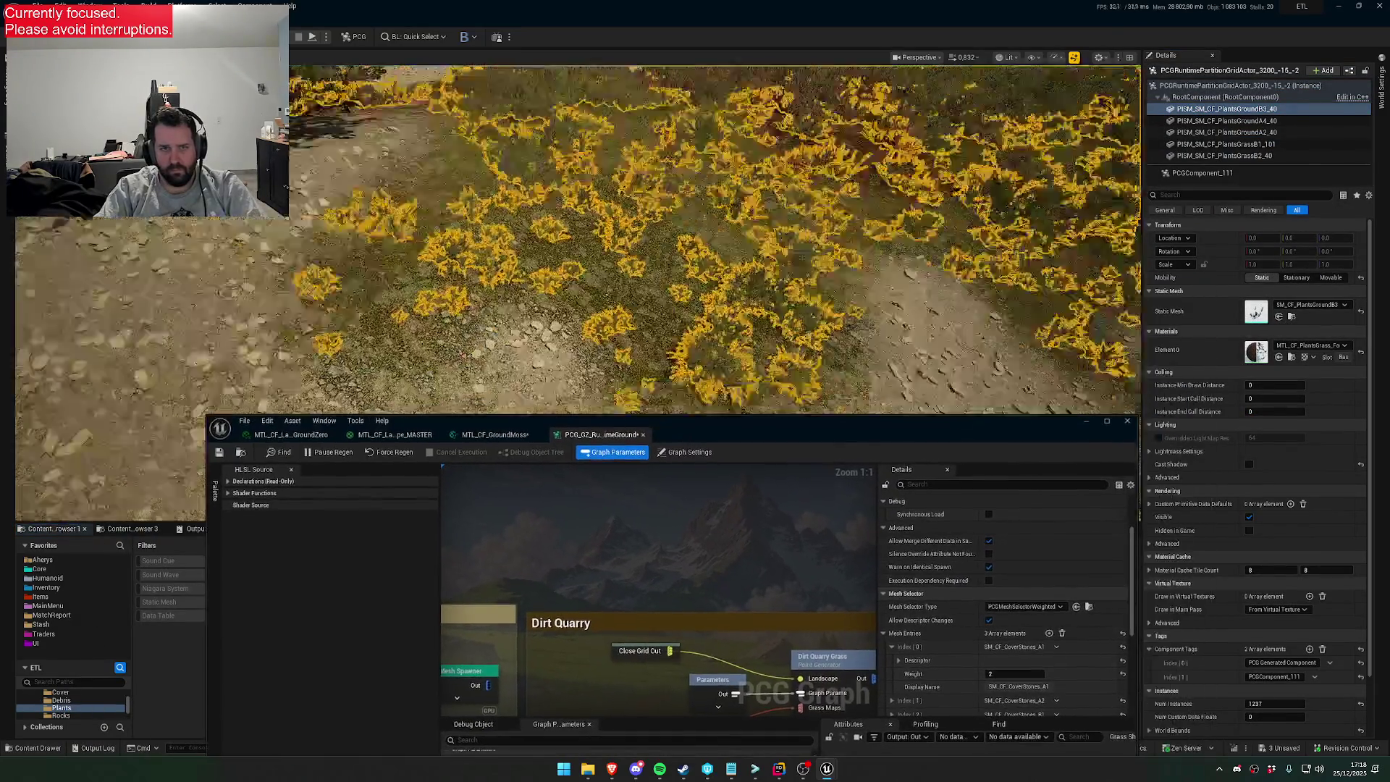
drag(919, 300, 902, 333)
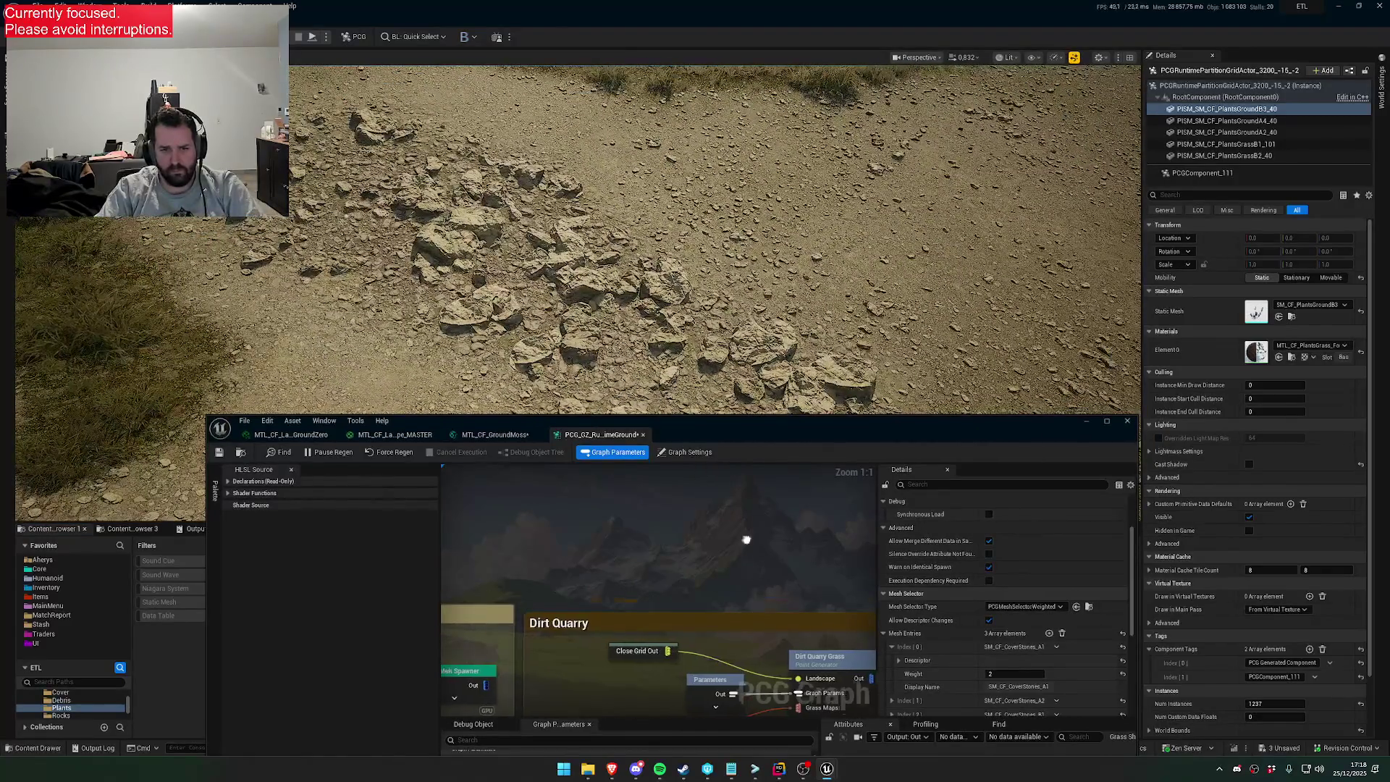
mouse_move(856, 437)
mouse_down()
mouse_move(753, 365)
mouse_move(901, 151)
mouse_move(912, 90)
mouse_up()
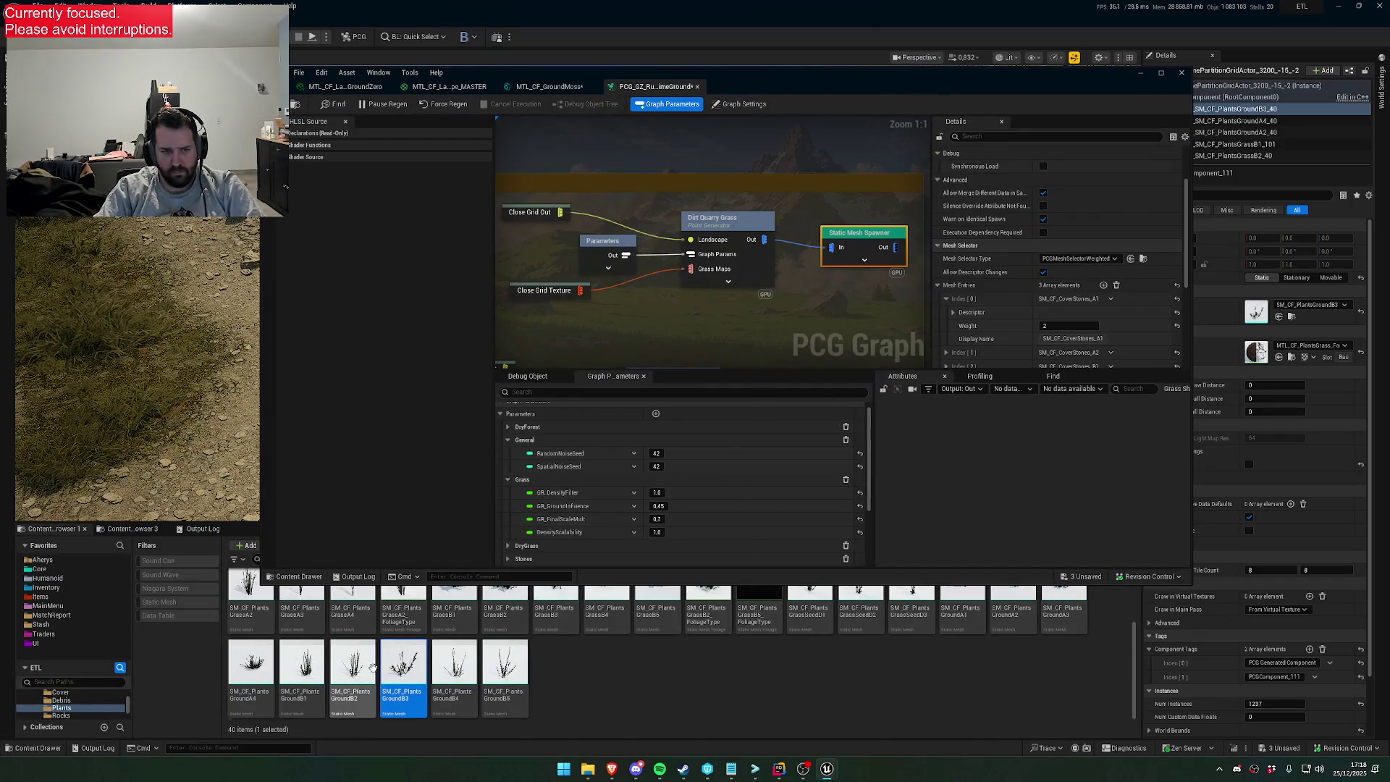
Assign SM_CF_PlantsGroundA1 as the first mesh entry's static mesh
scroll(455, 680, up, 1)
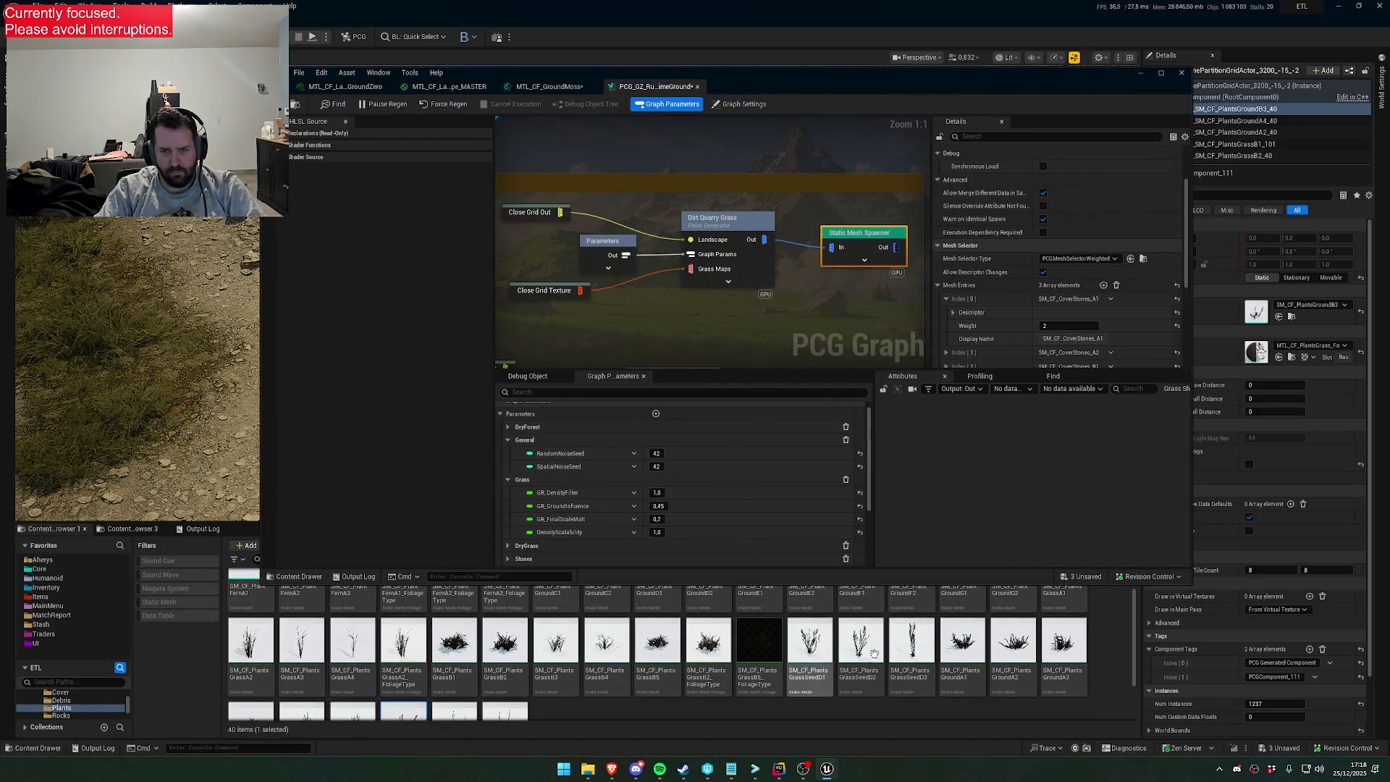
scroll(973, 673, down, 1)
click(970, 655)
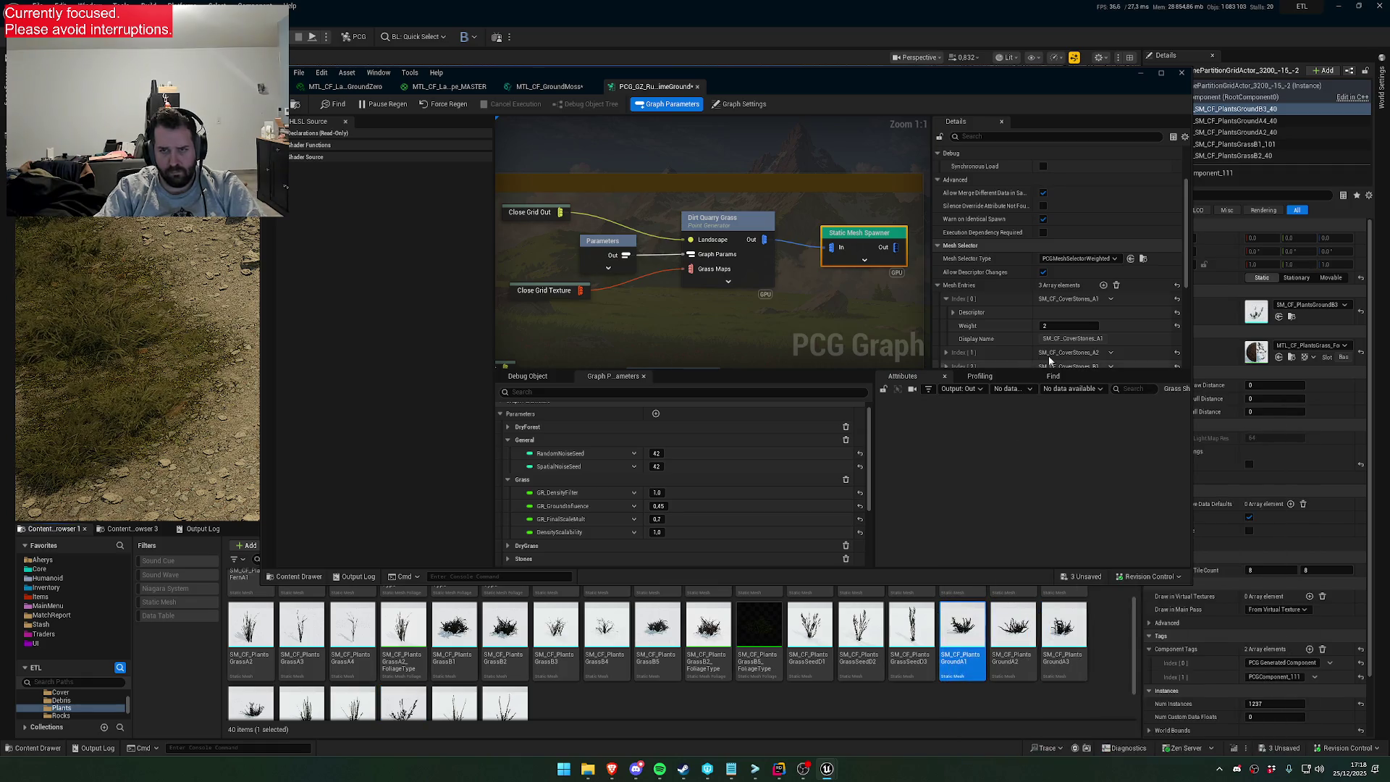
scroll(1050, 290, down, 3)
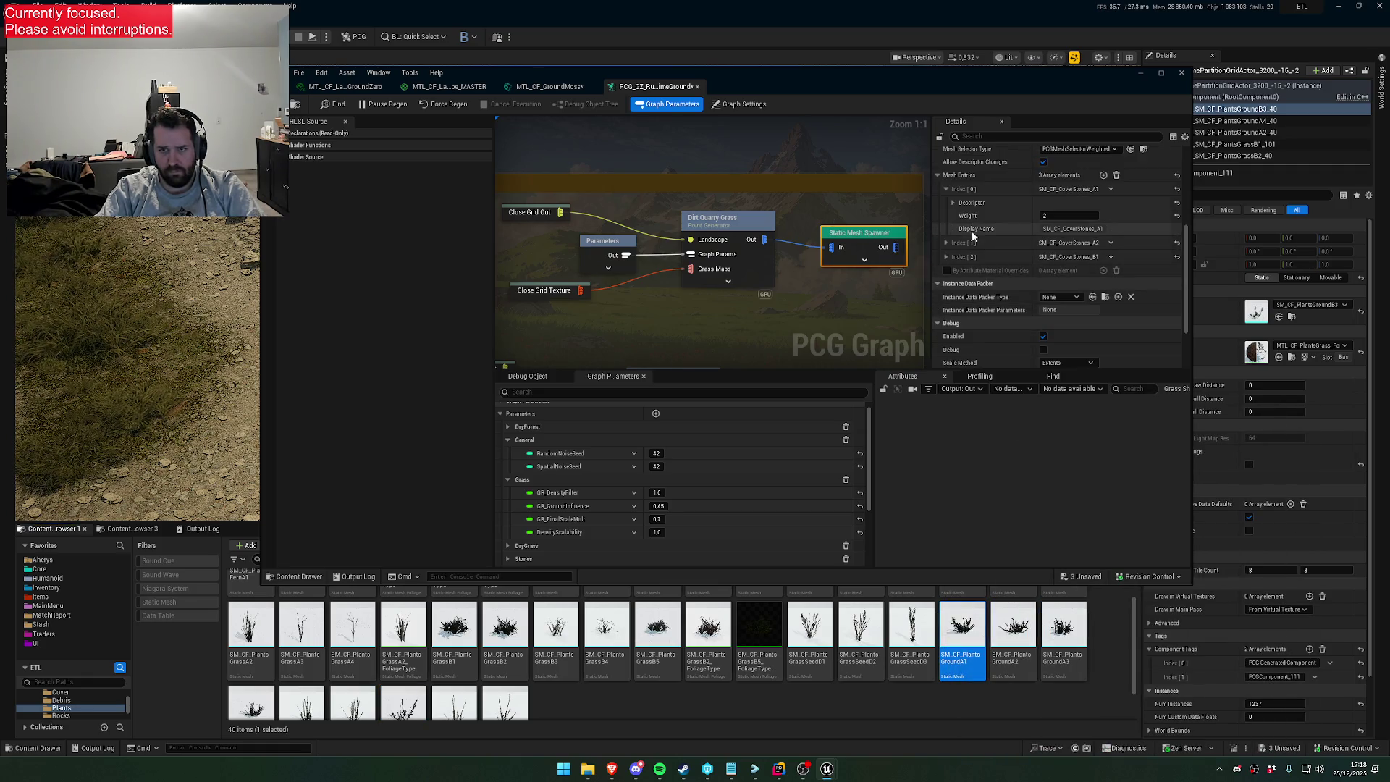
click(951, 202)
click(1073, 268)
drag(728, 81, 798, 338)
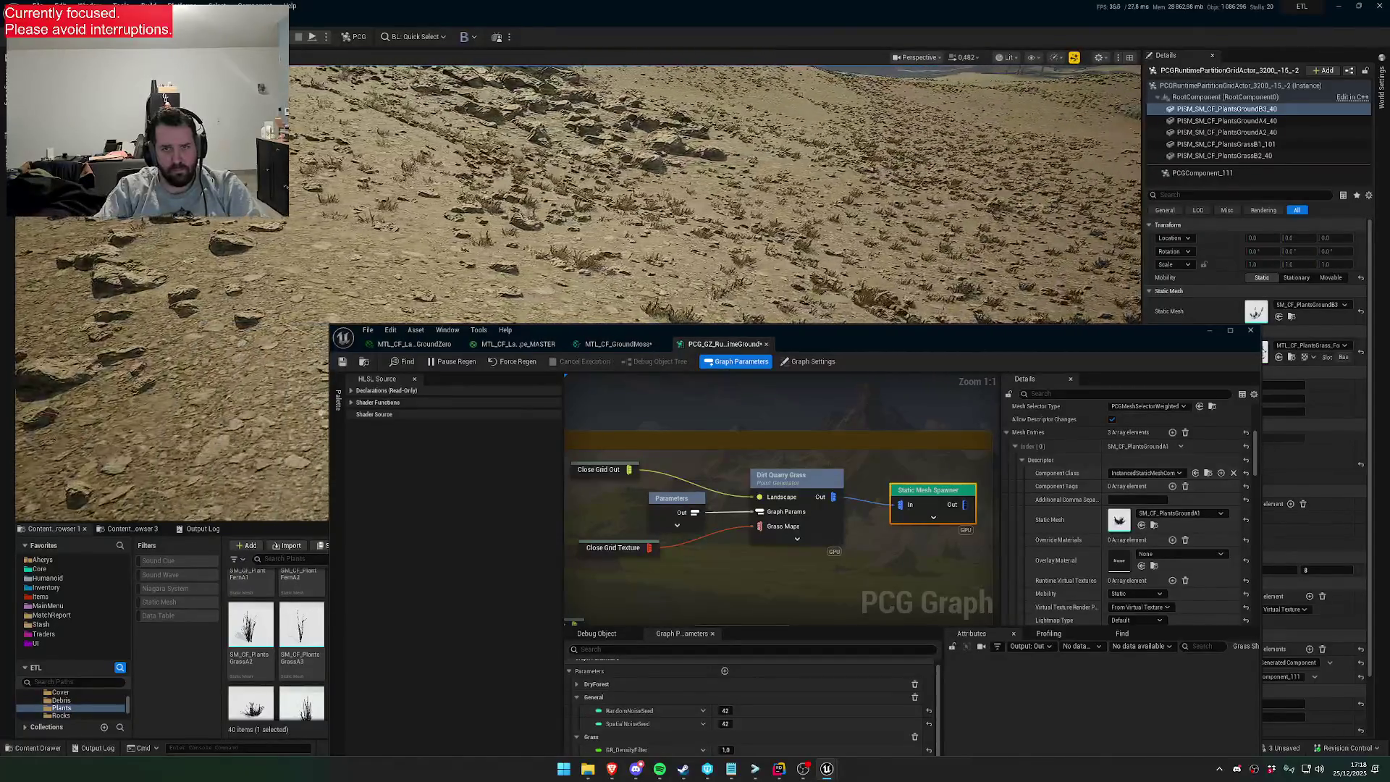
drag(859, 333, 736, 177)
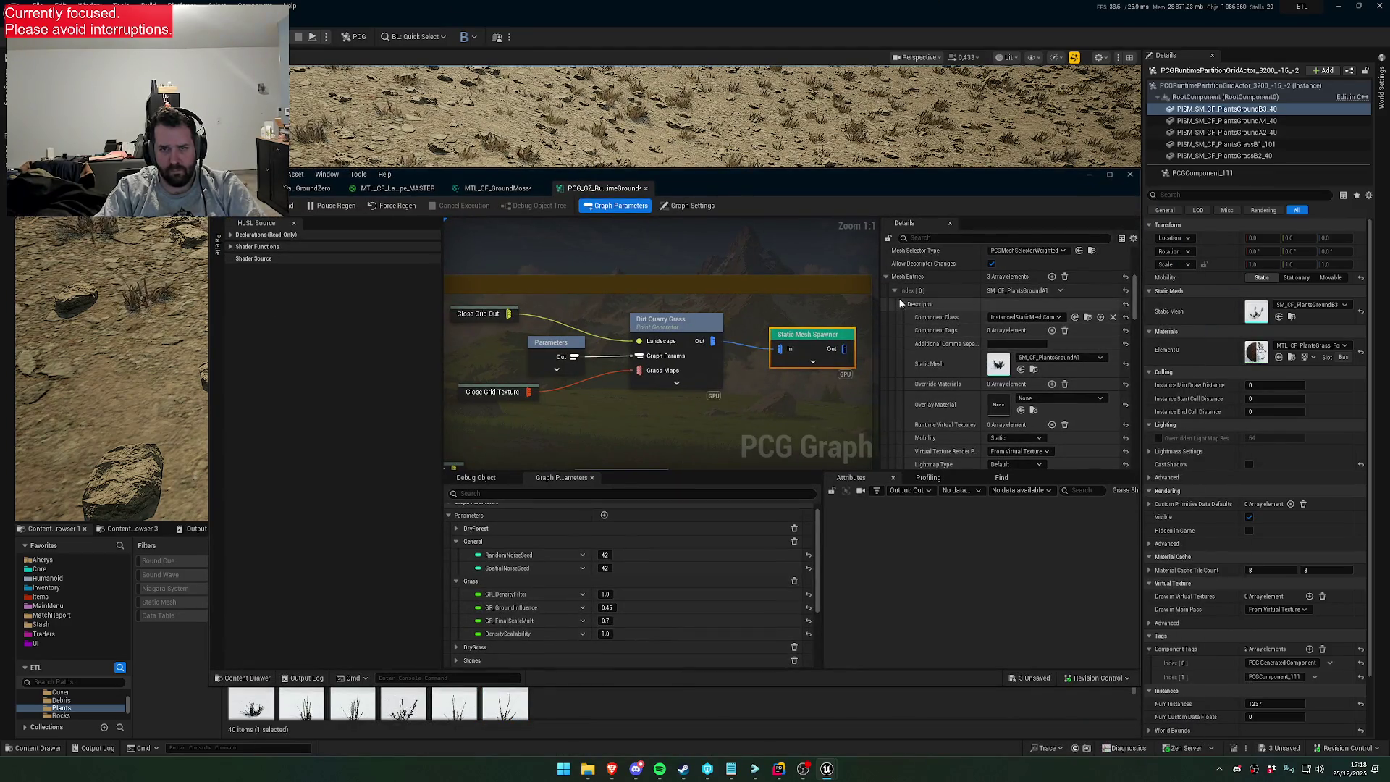
click(901, 304)
click(901, 358)
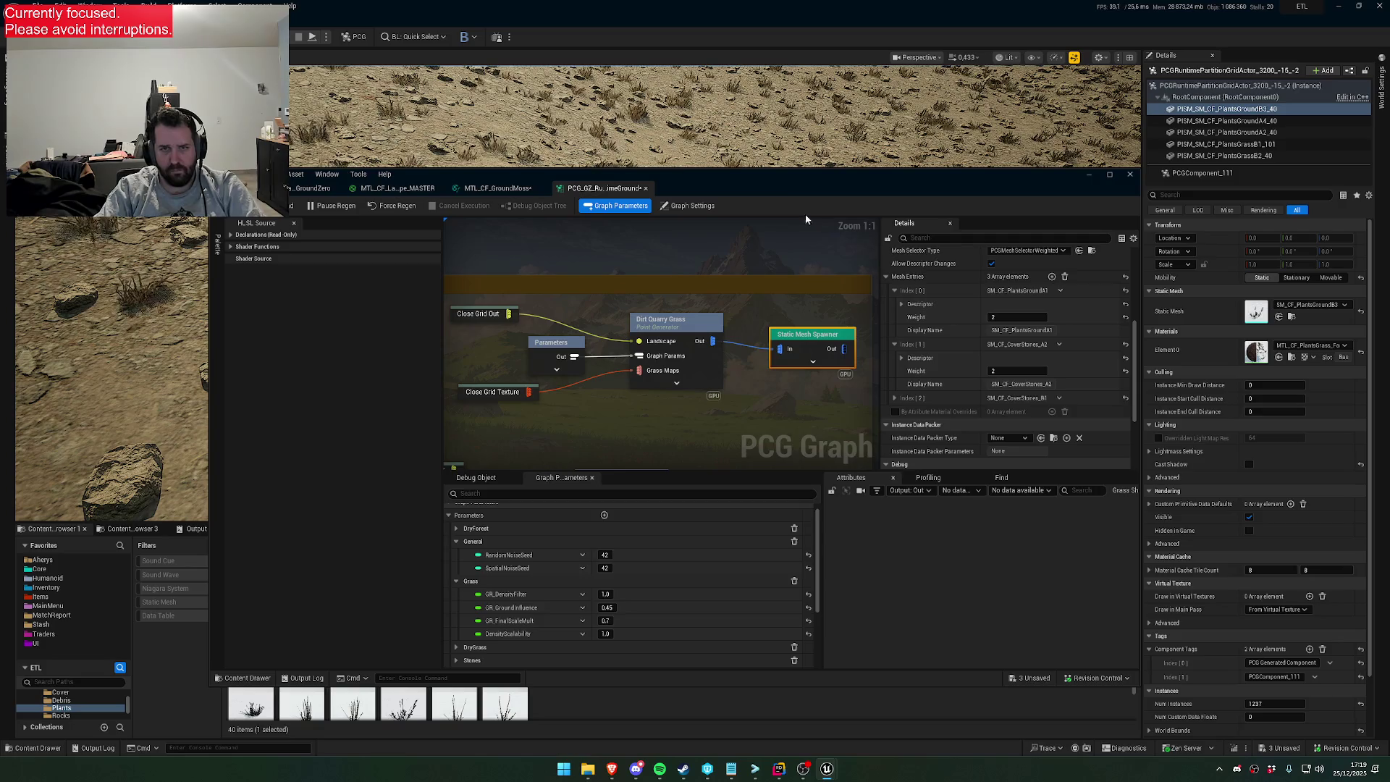
Change the first mesh entry's static mesh to SM_CF_PlantsGroundA4
drag(796, 182, 793, 119)
scroll(550, 507, down, 2)
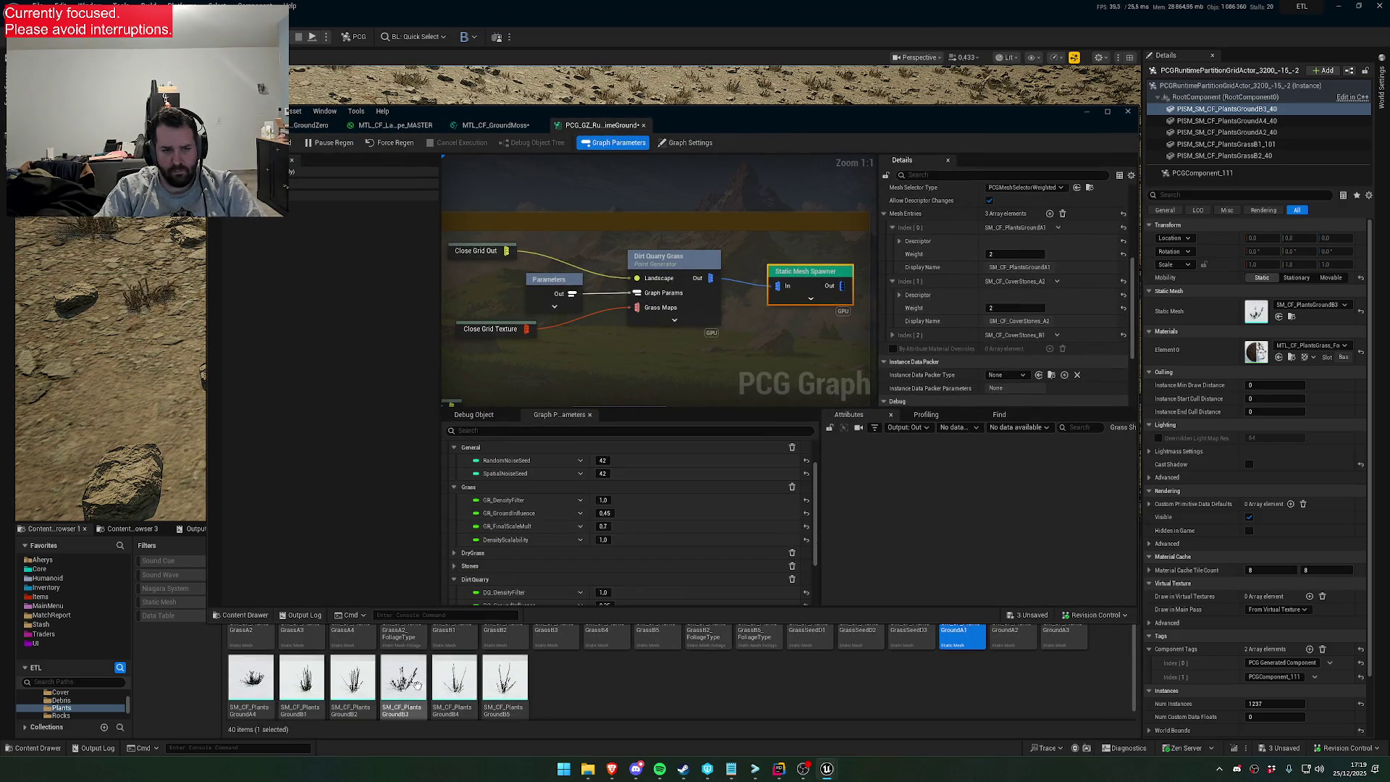
scroll(305, 683, up, 1)
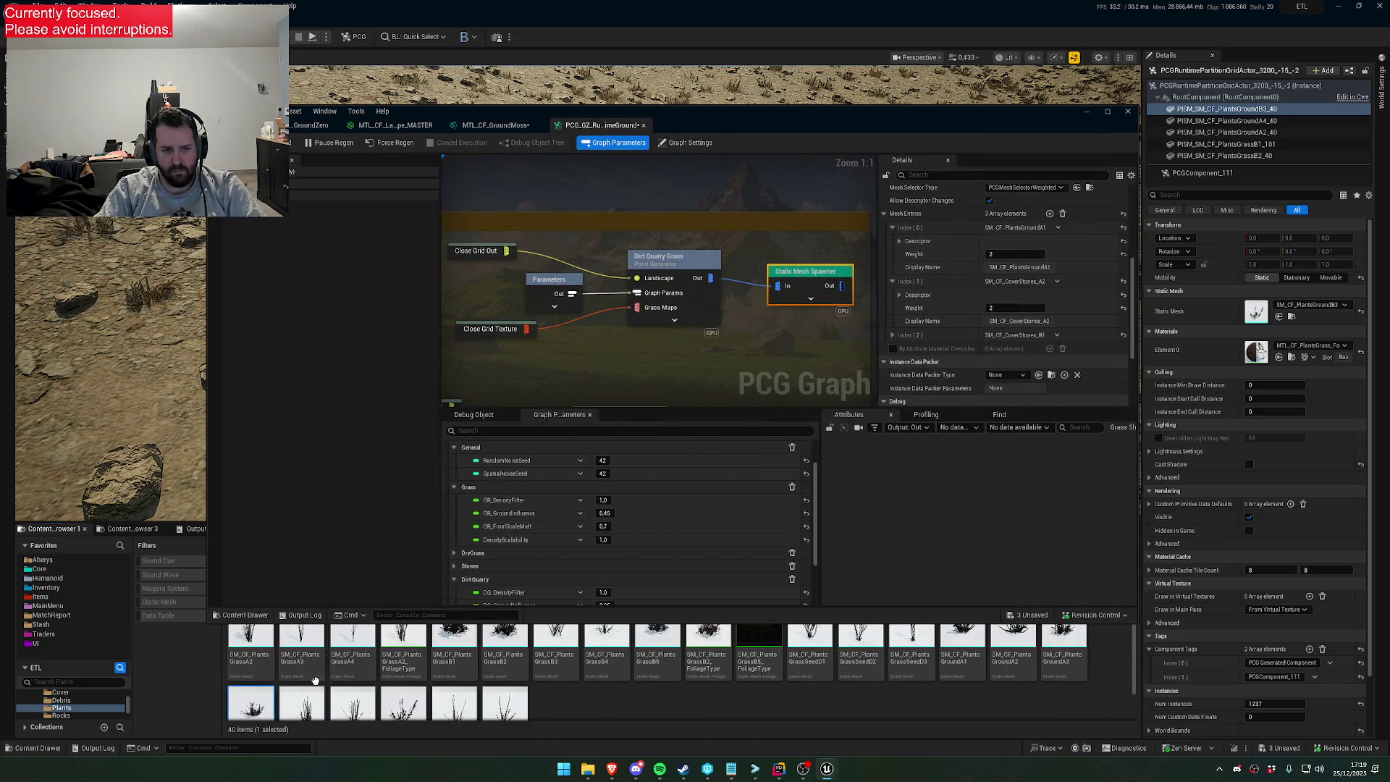
click(899, 241)
click(1018, 305)
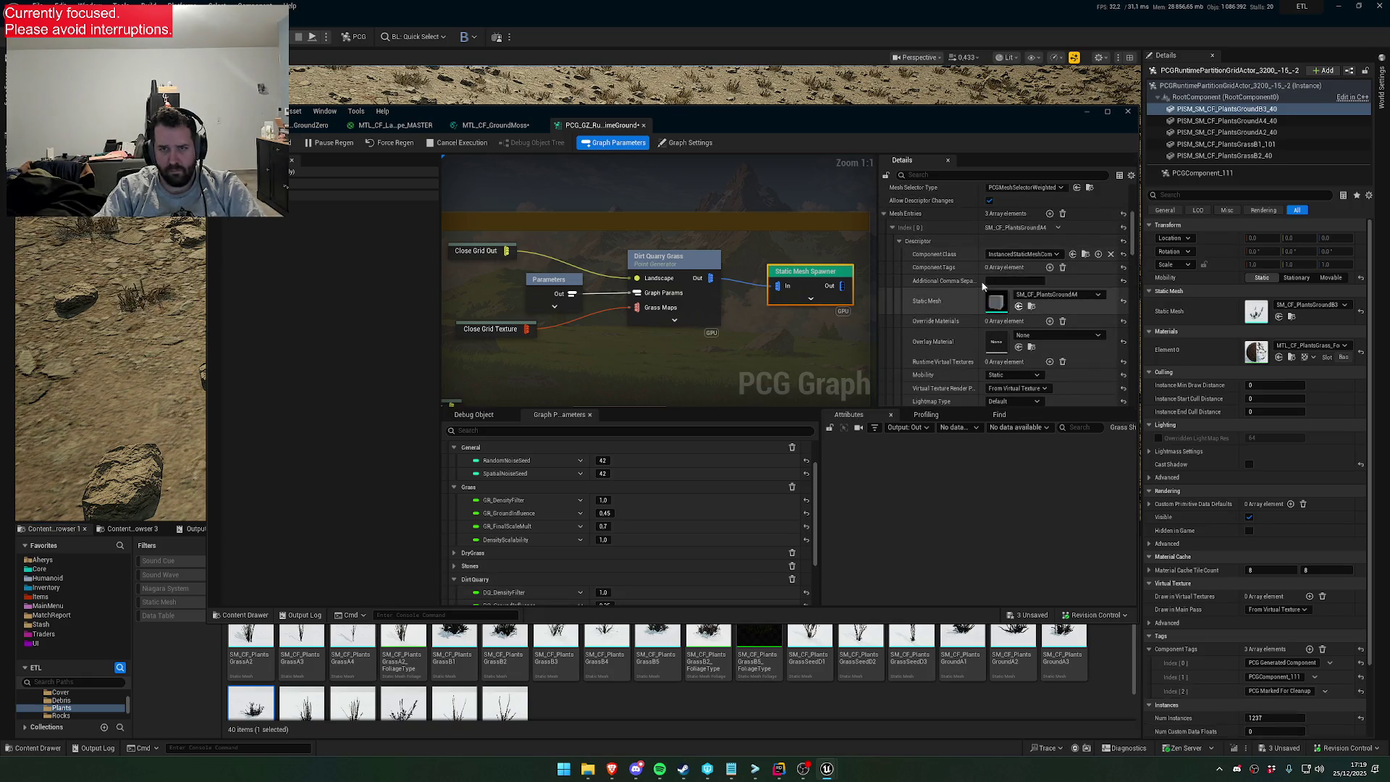
click(899, 242)
Make SM_CF_PlantsGrassB1 the second mesh entry's static mesh
scroll(901, 246, up, 2)
scroll(900, 302, down, 2)
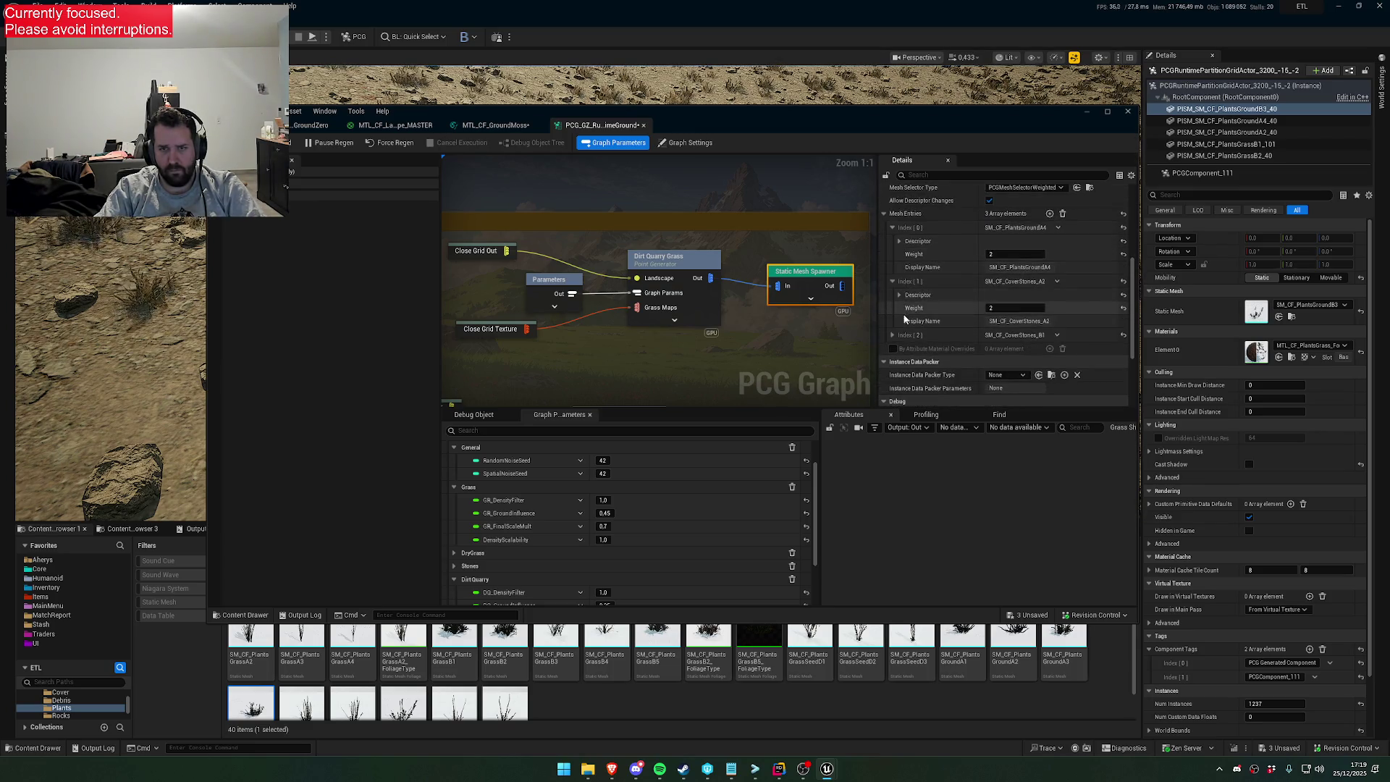
click(900, 295)
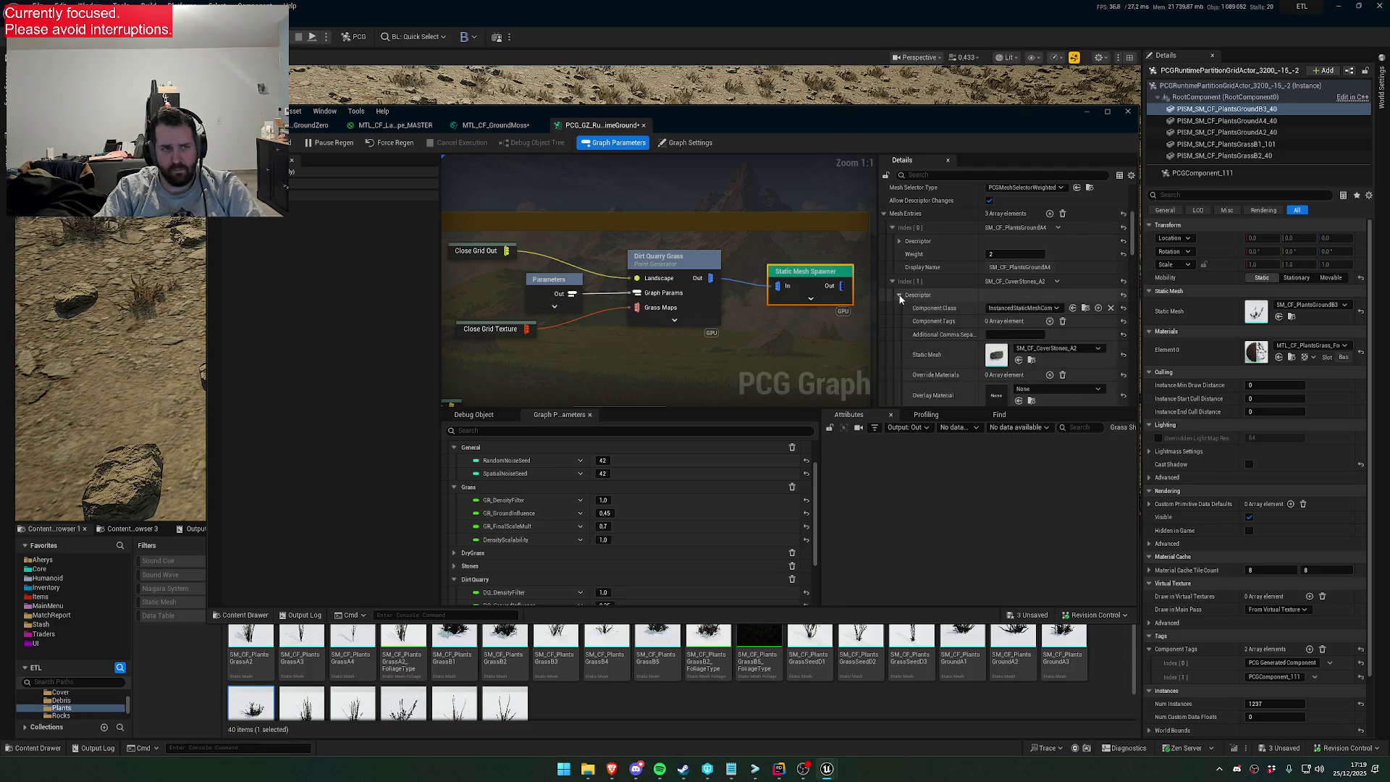
mouse_move(794, 132)
mouse_down()
mouse_move(771, 325)
mouse_move(825, 201)
mouse_move(818, 151)
mouse_up()
scroll(1028, 326, down, 2)
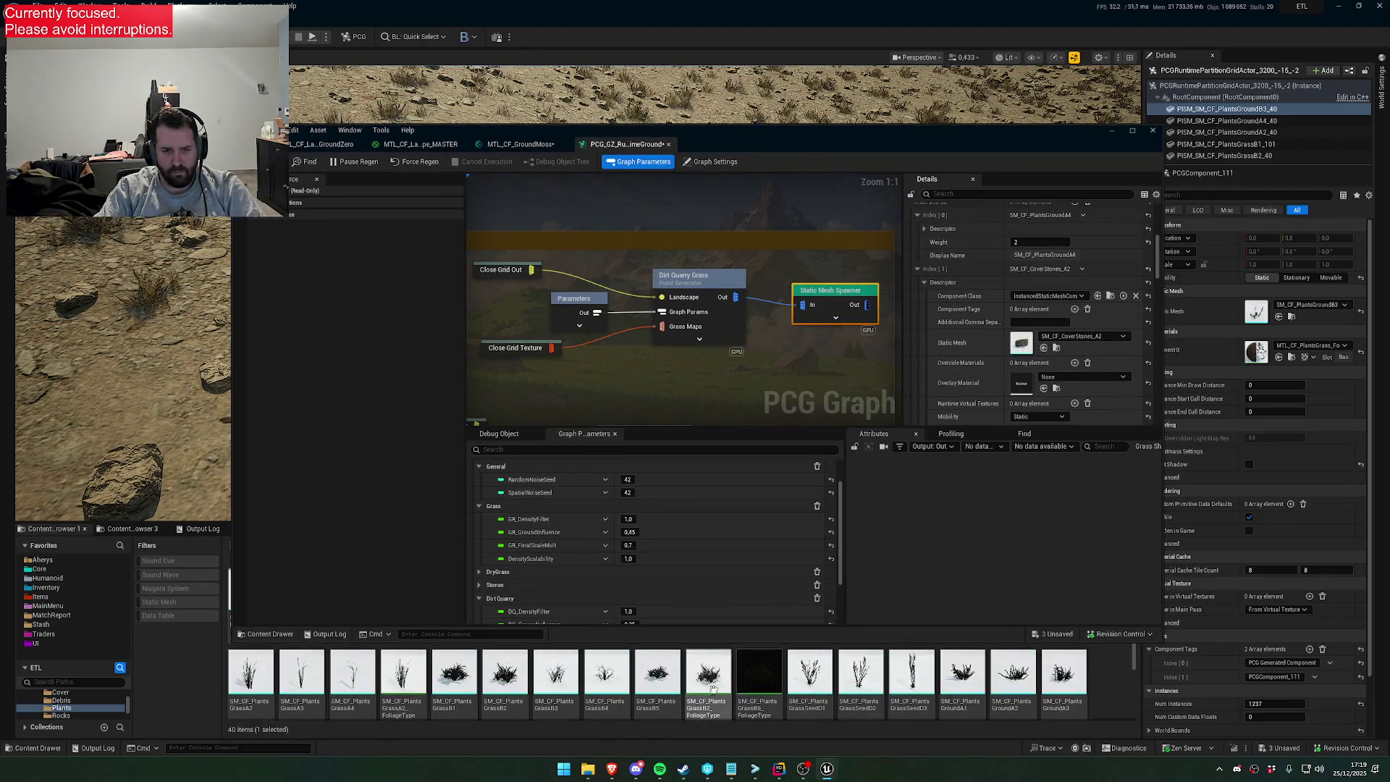
scroll(679, 692, up, 1)
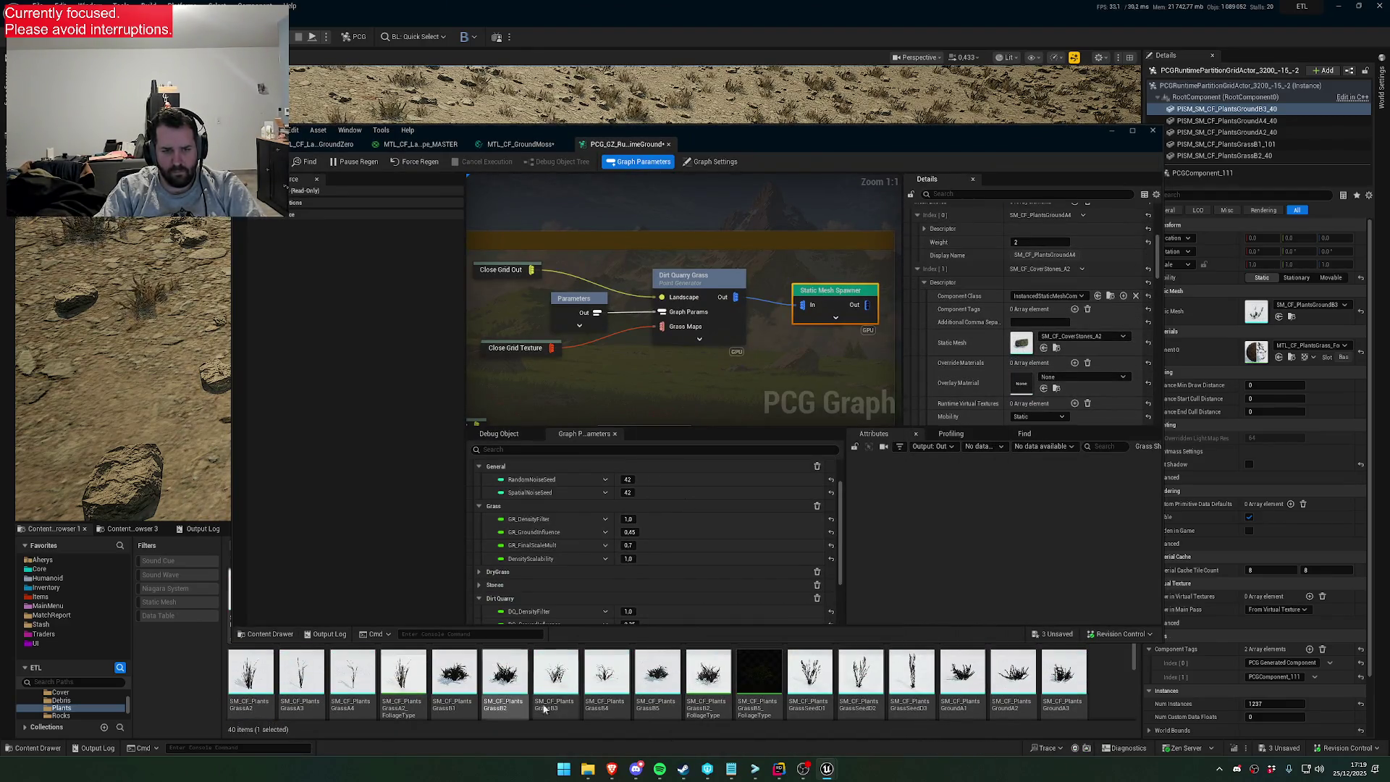
mouse_move(453, 702)
mouse_down()
mouse_move(1035, 388)
mouse_move(1048, 346)
mouse_move(1042, 360)
mouse_up()
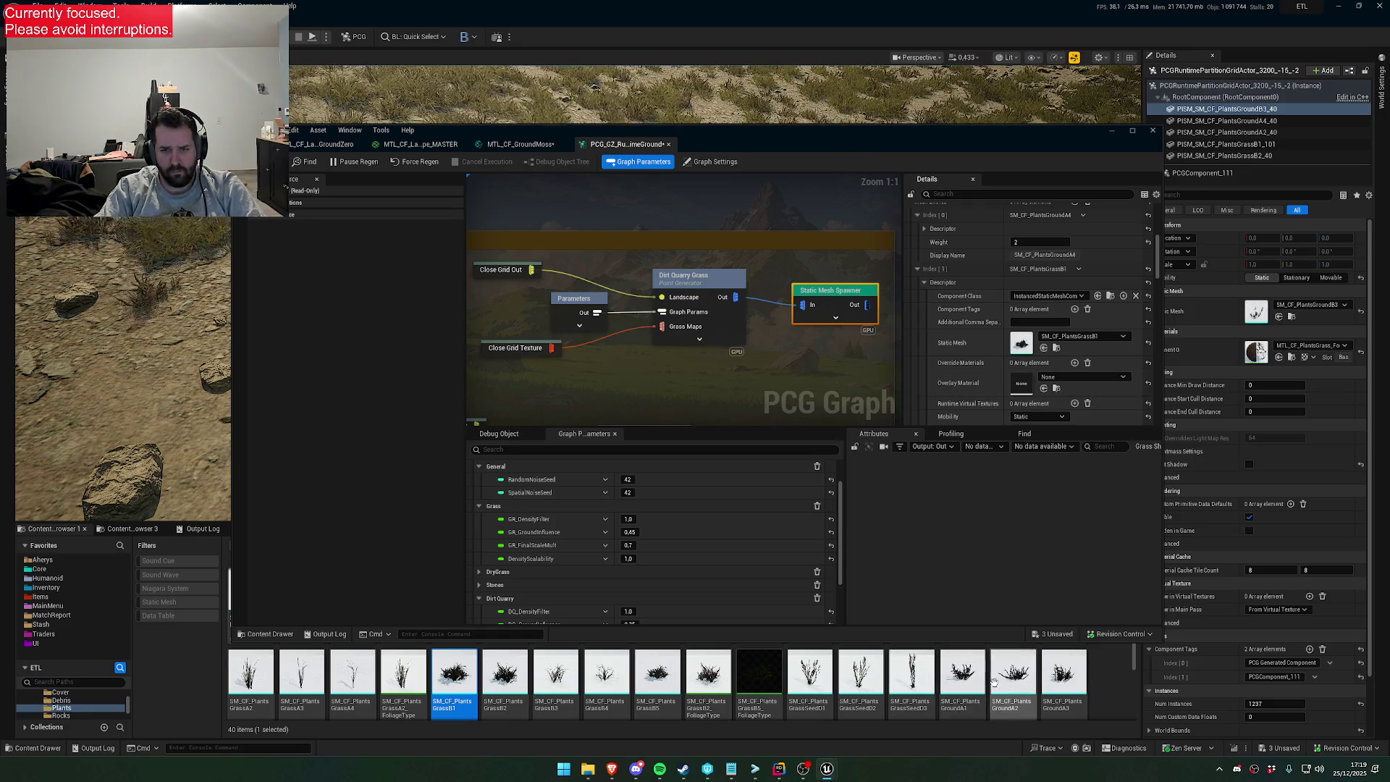
click(923, 283)
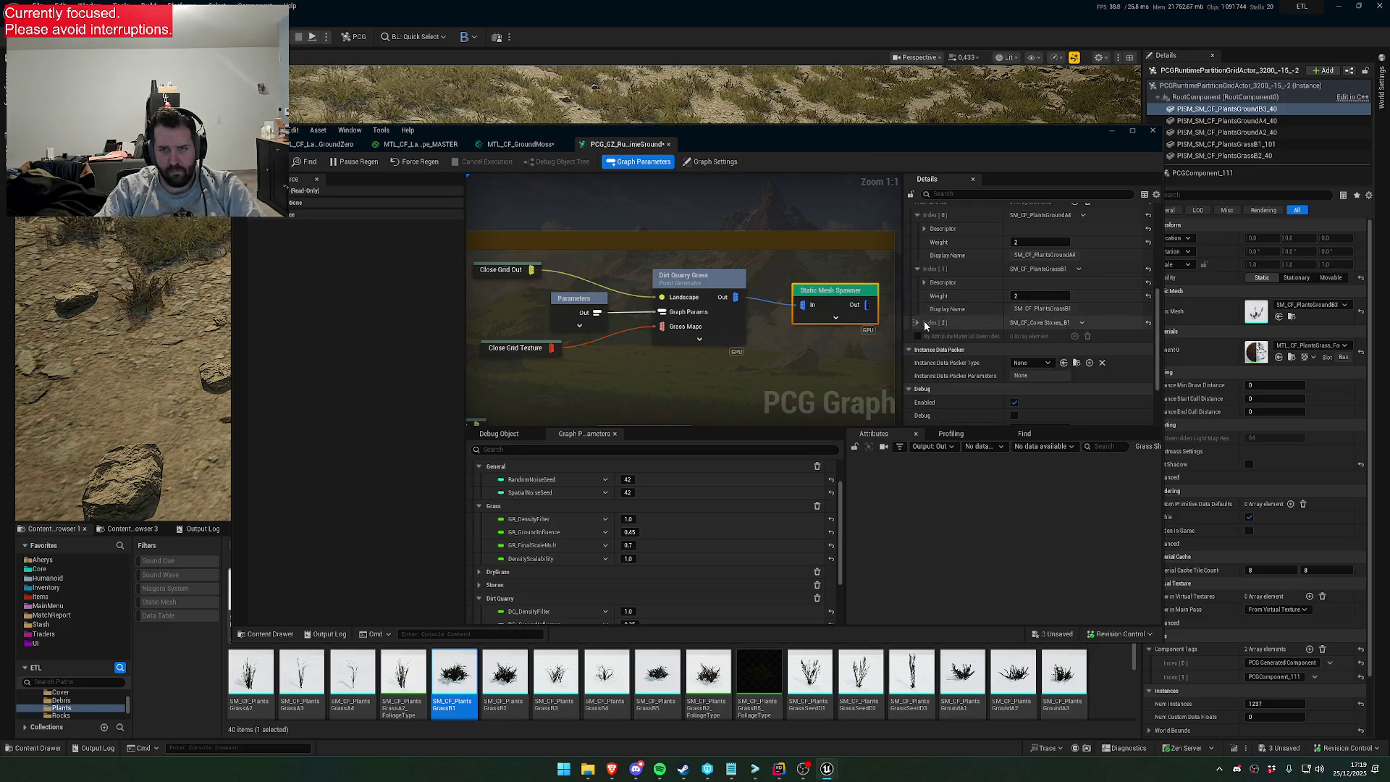
Set the third mesh entry to SM_CF_PlantsGroundA3 and view the grass in the level
click(923, 322)
click(925, 336)
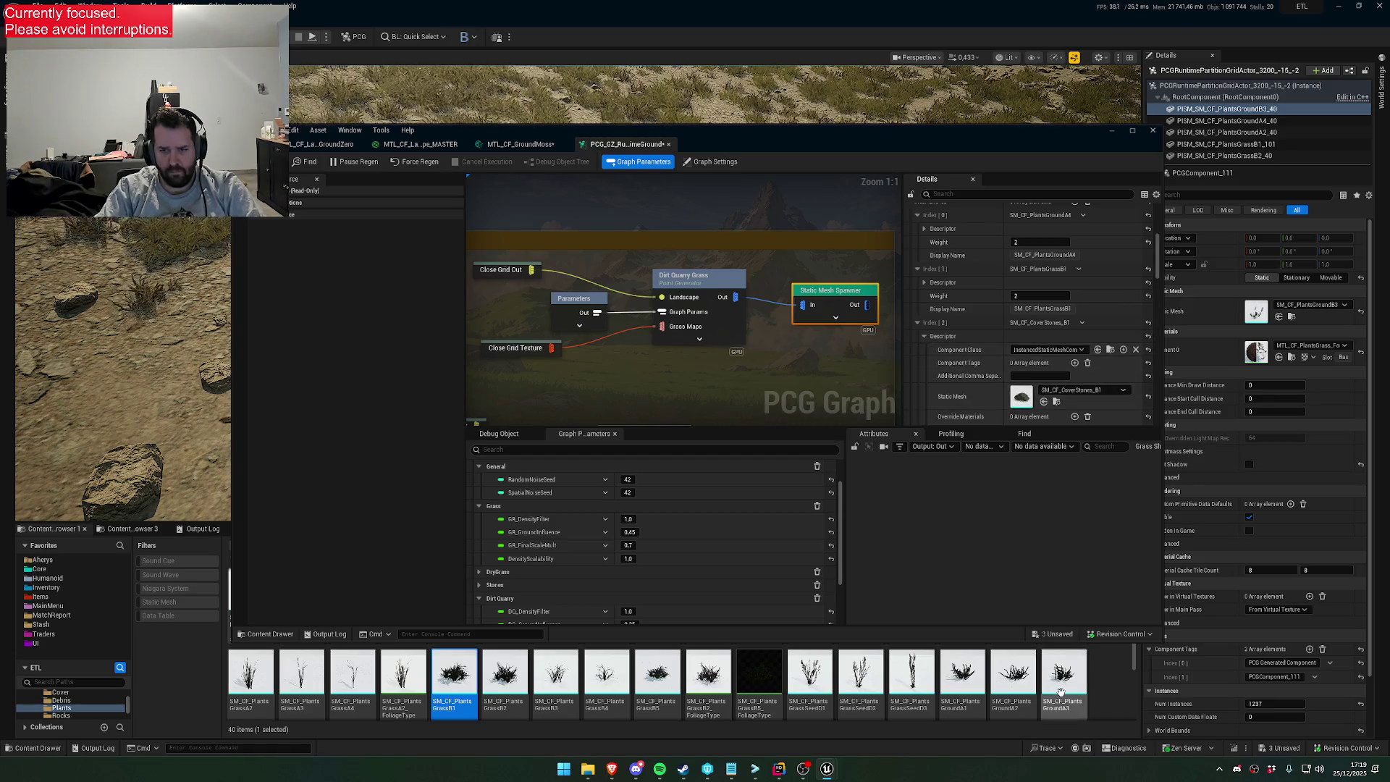
click(1060, 691)
click(1043, 401)
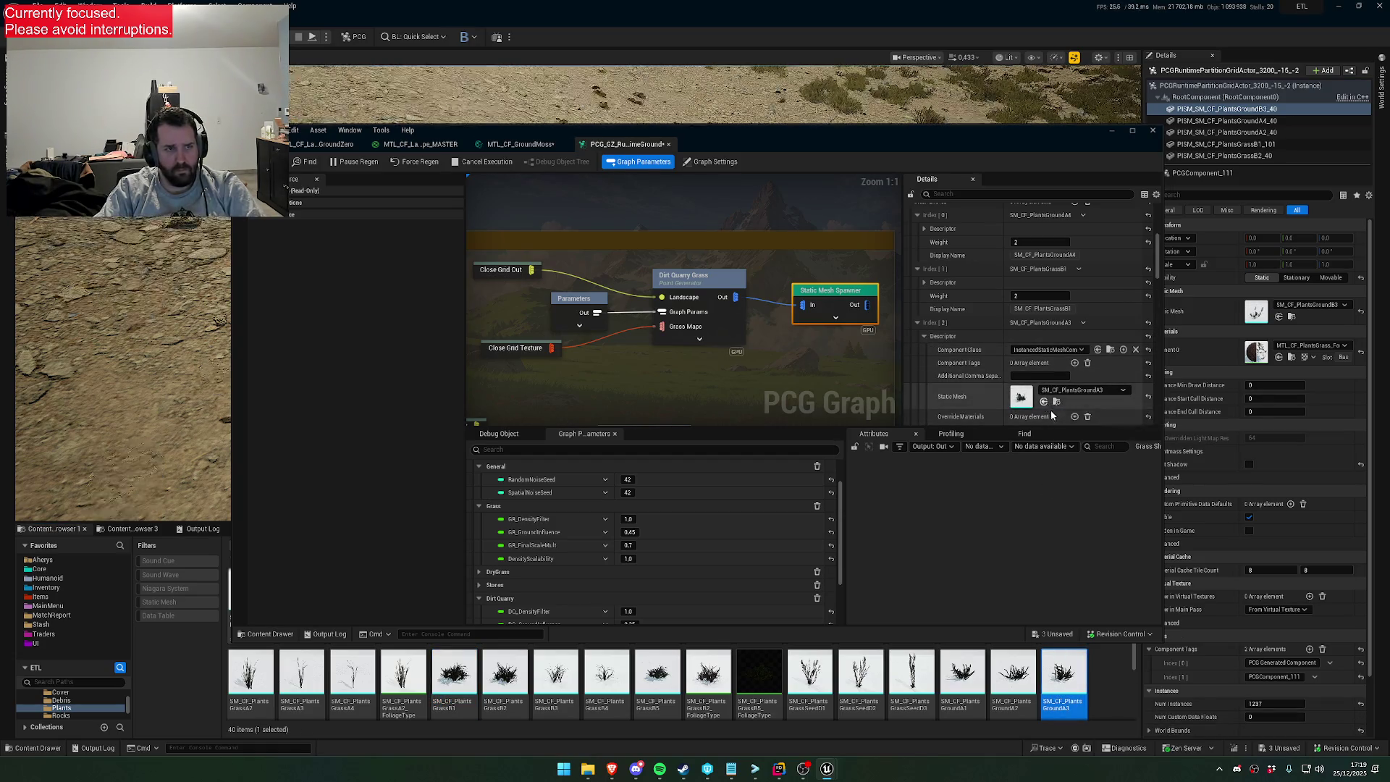
drag(841, 129, 831, 312)
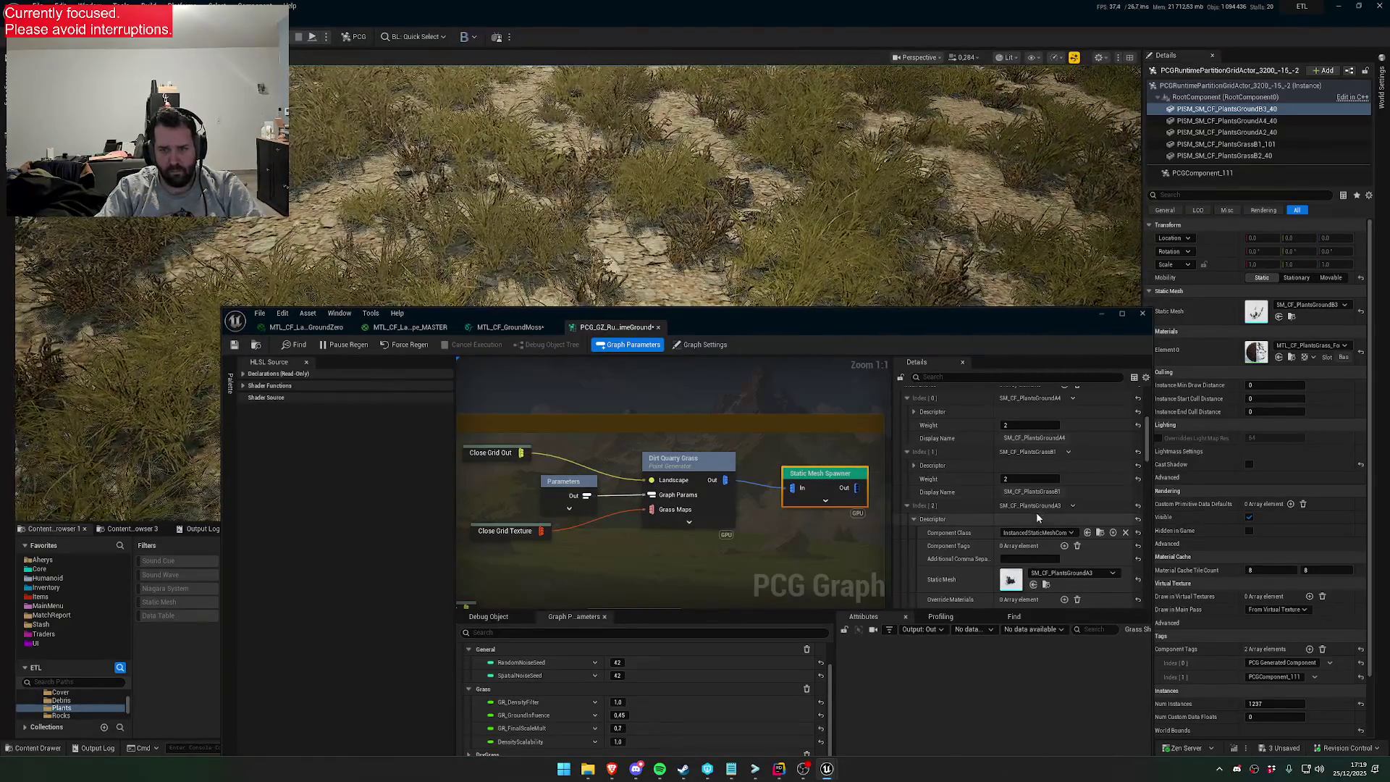
mouse_move(903, 319)
mouse_down()
mouse_move(908, 733)
mouse_move(919, 708)
mouse_up()
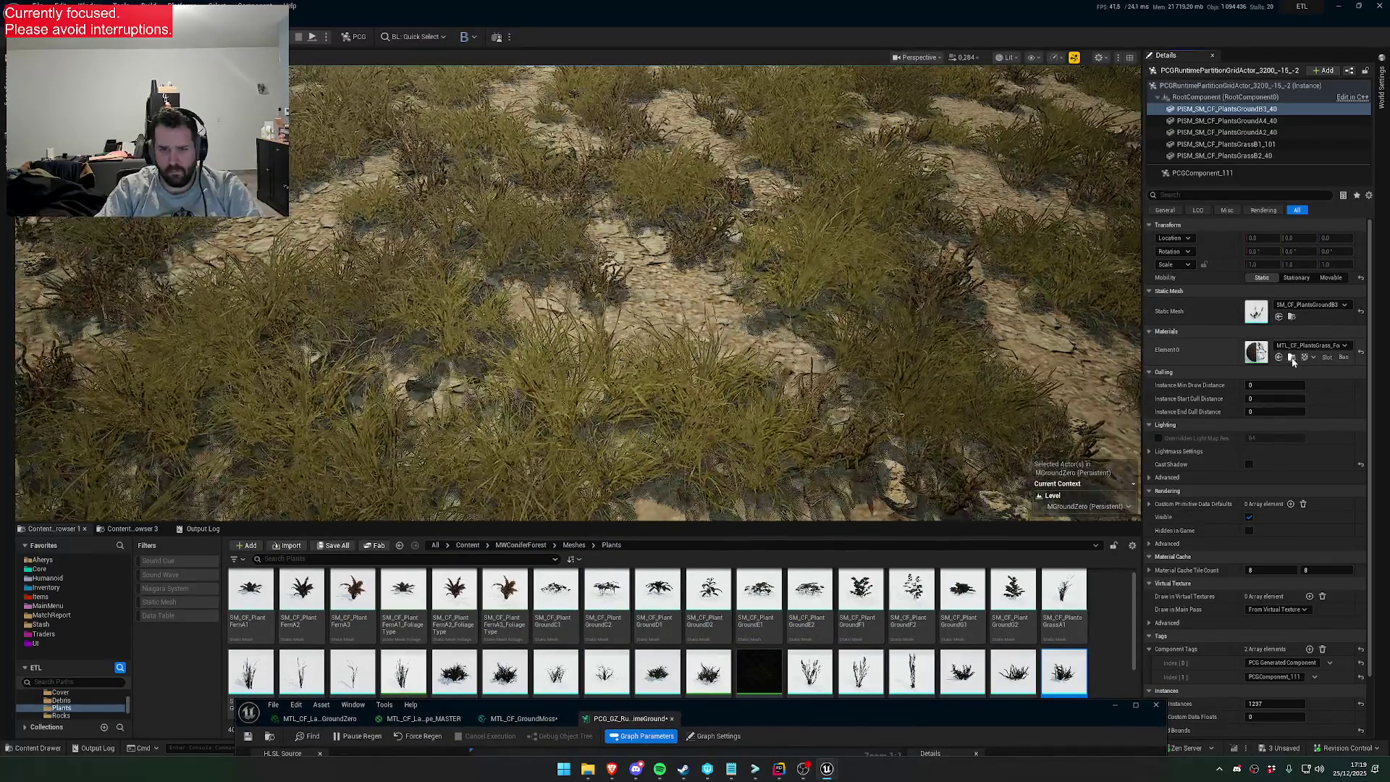
Locate the current grass material and filter the spawner's Details by 'overl'
click(1291, 358)
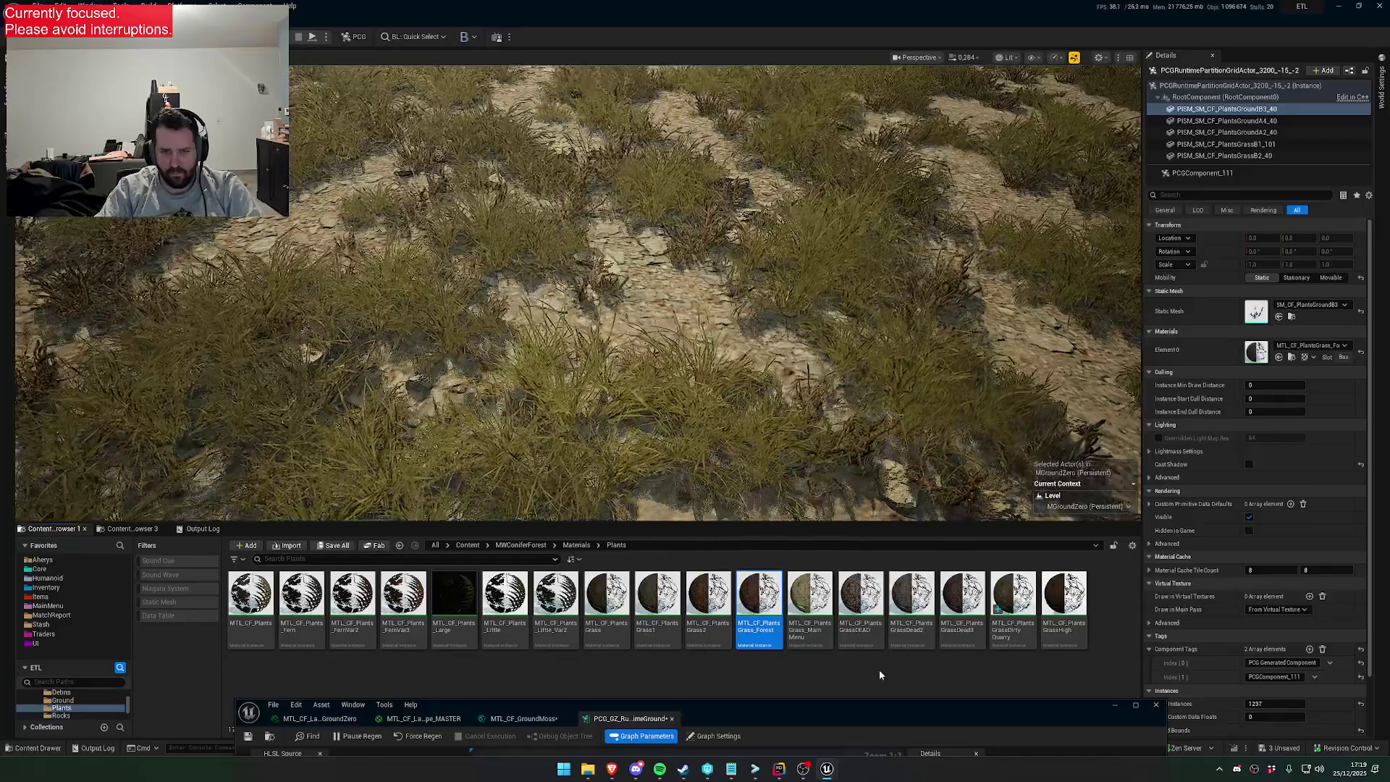
drag(878, 706, 947, 295)
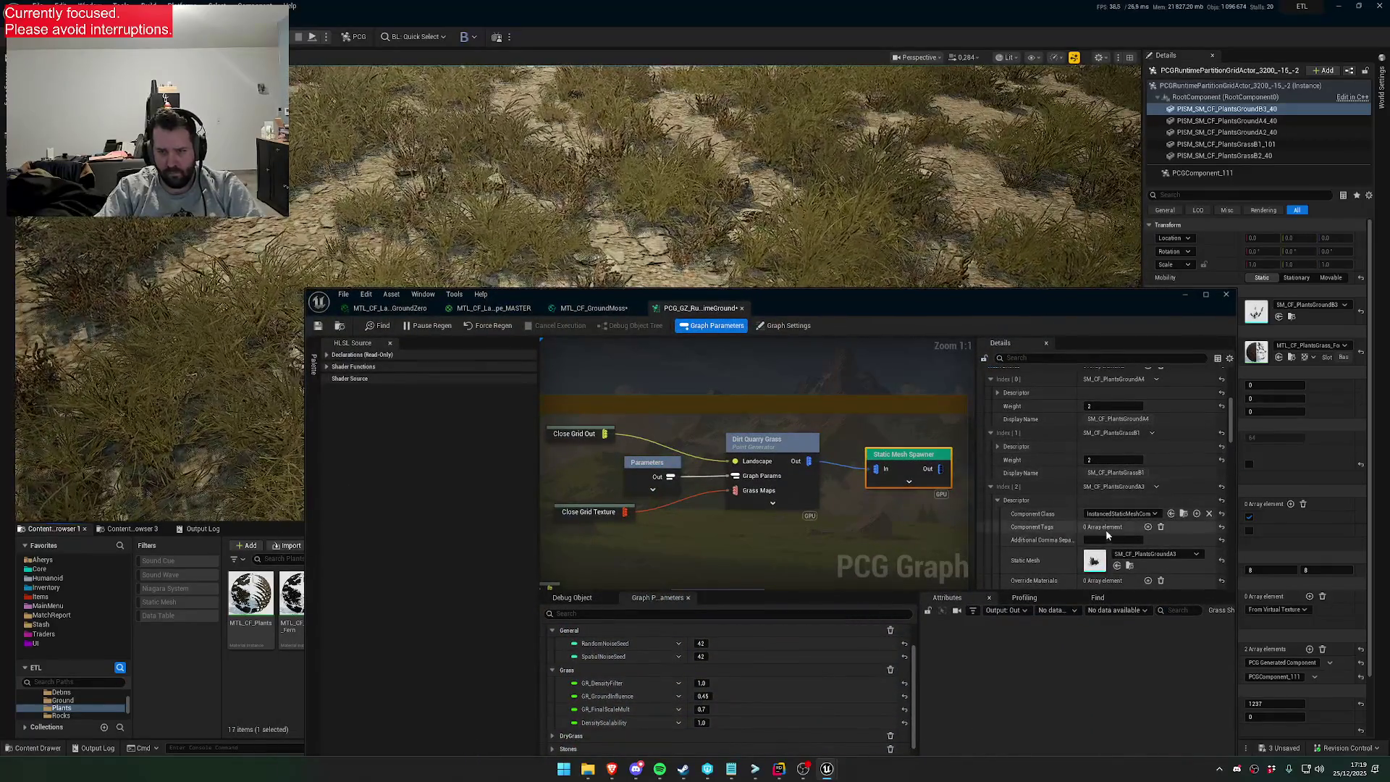
click(1058, 358)
text(overl)
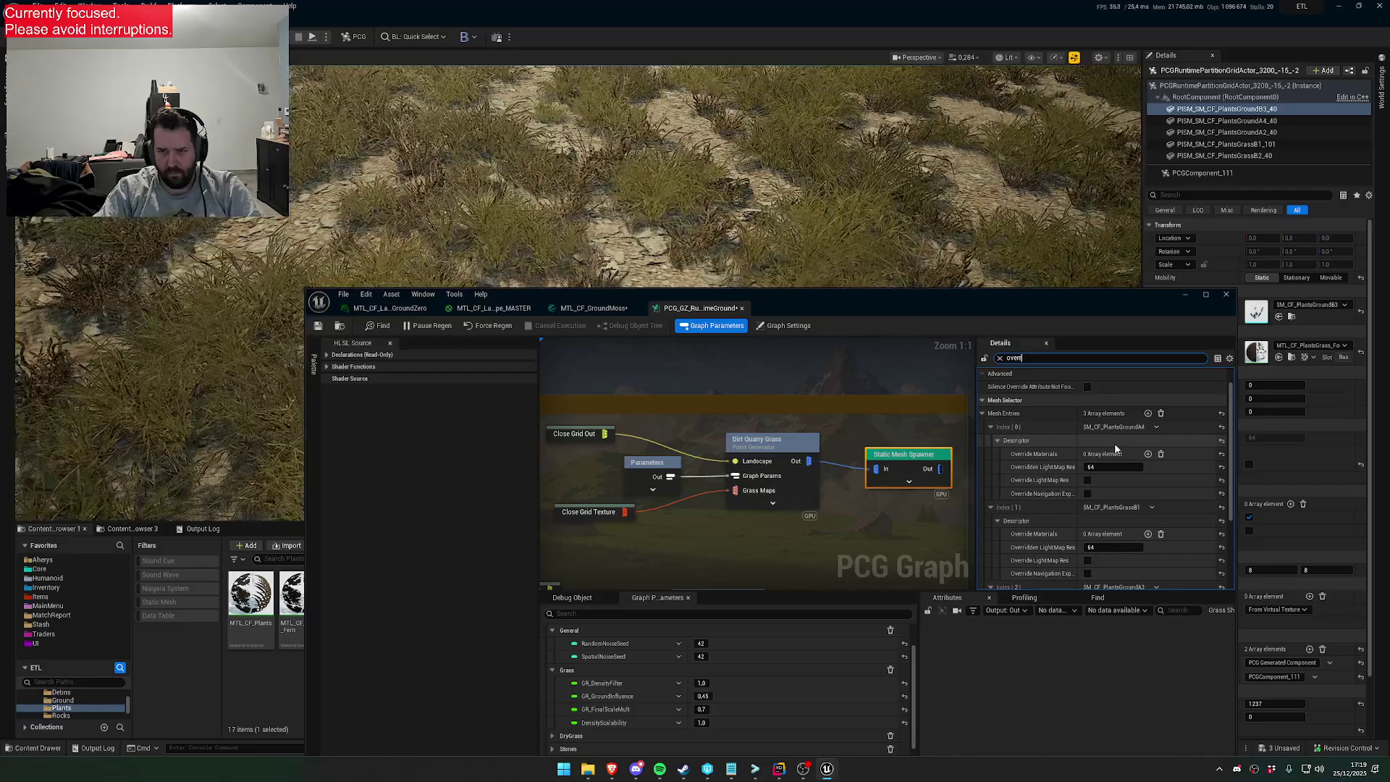
Give all three mesh entries the MTL_CF_PlantsGrassDirtyQuarry override material
click(1147, 453)
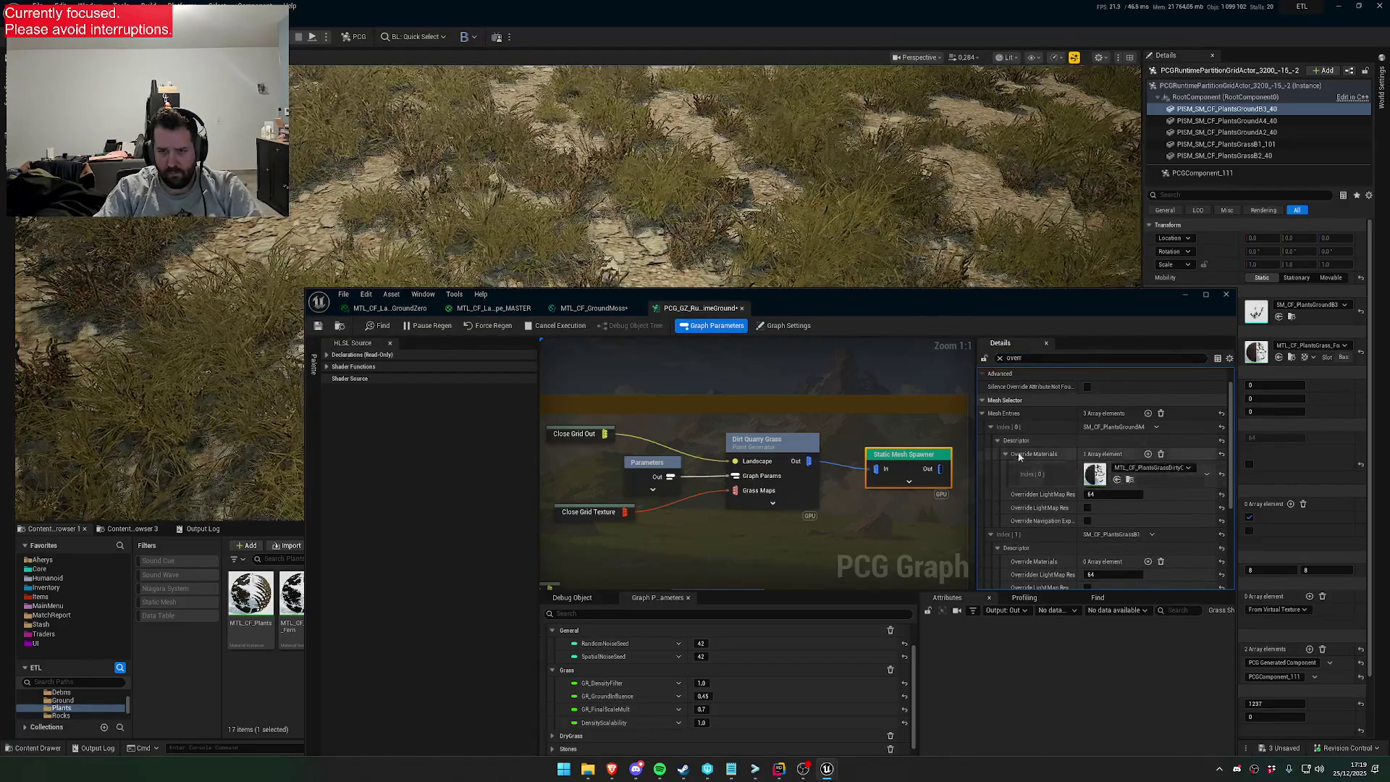
click(1147, 561)
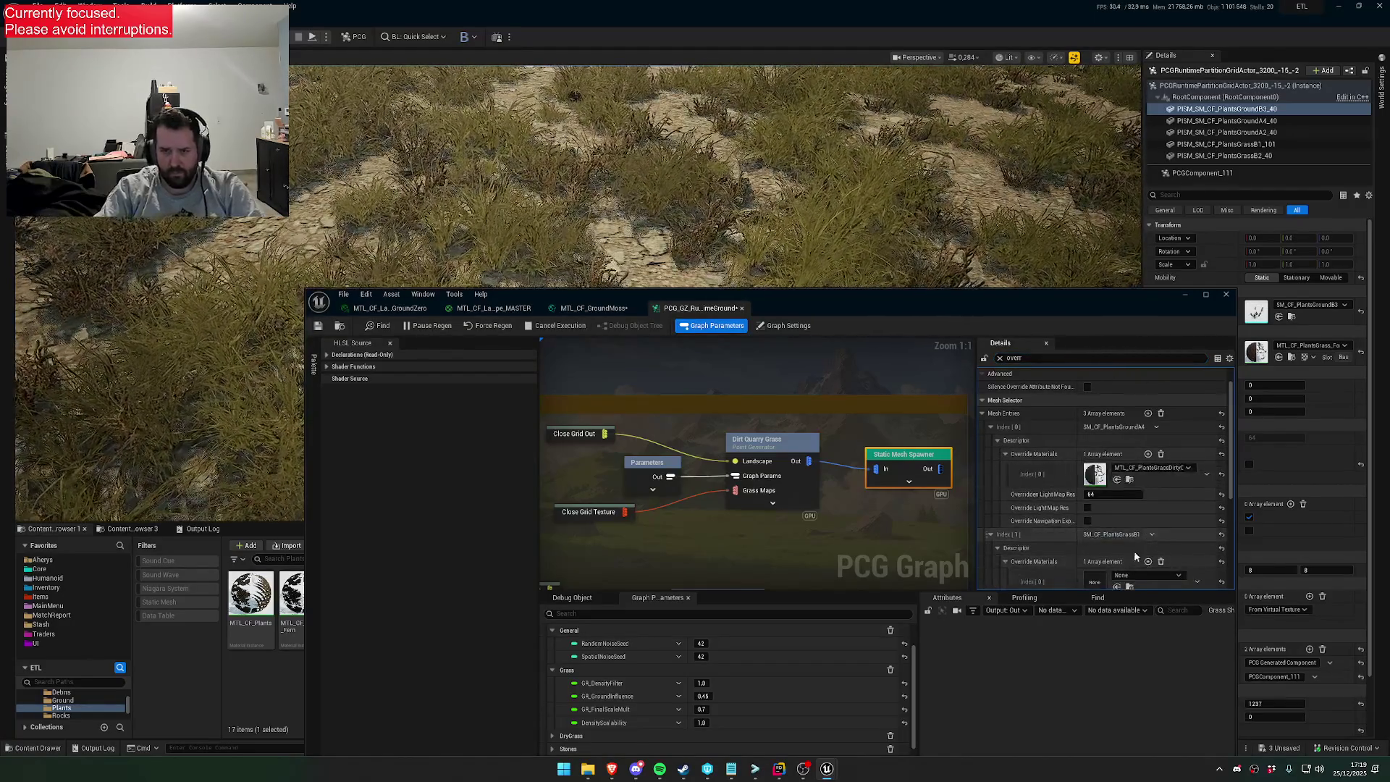
scroll(1129, 507, down, 2)
key(ctrl+c)
key(ctrl+v)
scroll(1070, 520, down, 5)
click(1148, 489)
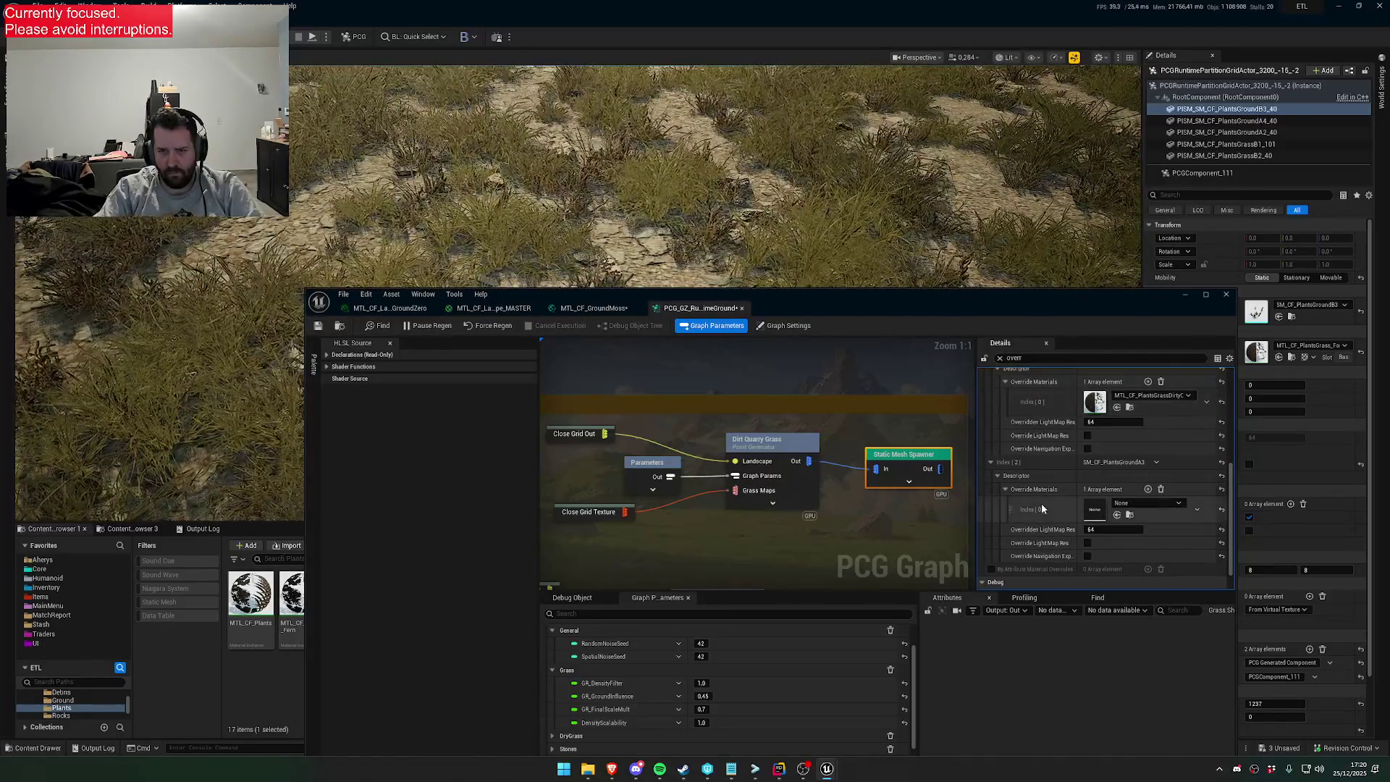
key(ctrl+c)
key(ctrl+v)
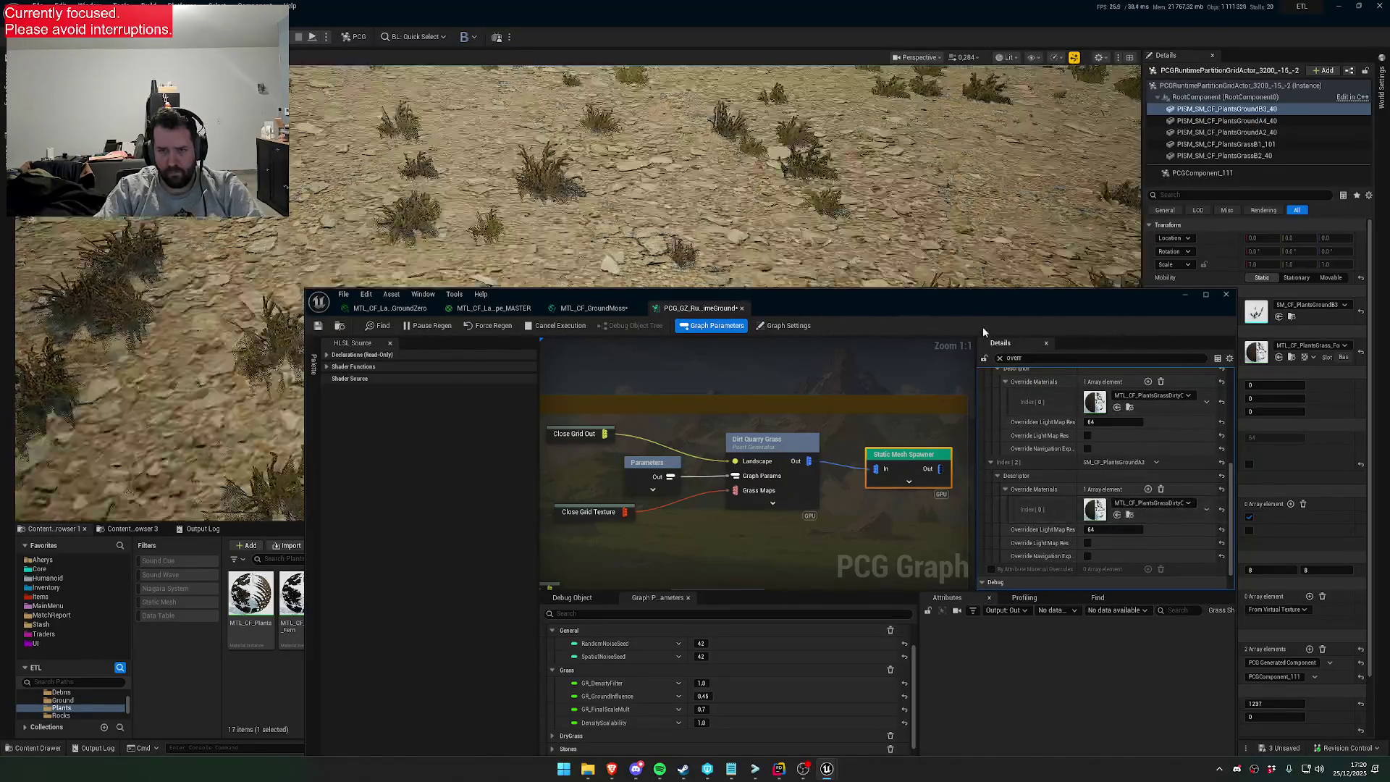
Open the DirtyQuarry grass material instance for editing
scroll(1072, 466, up, 5)
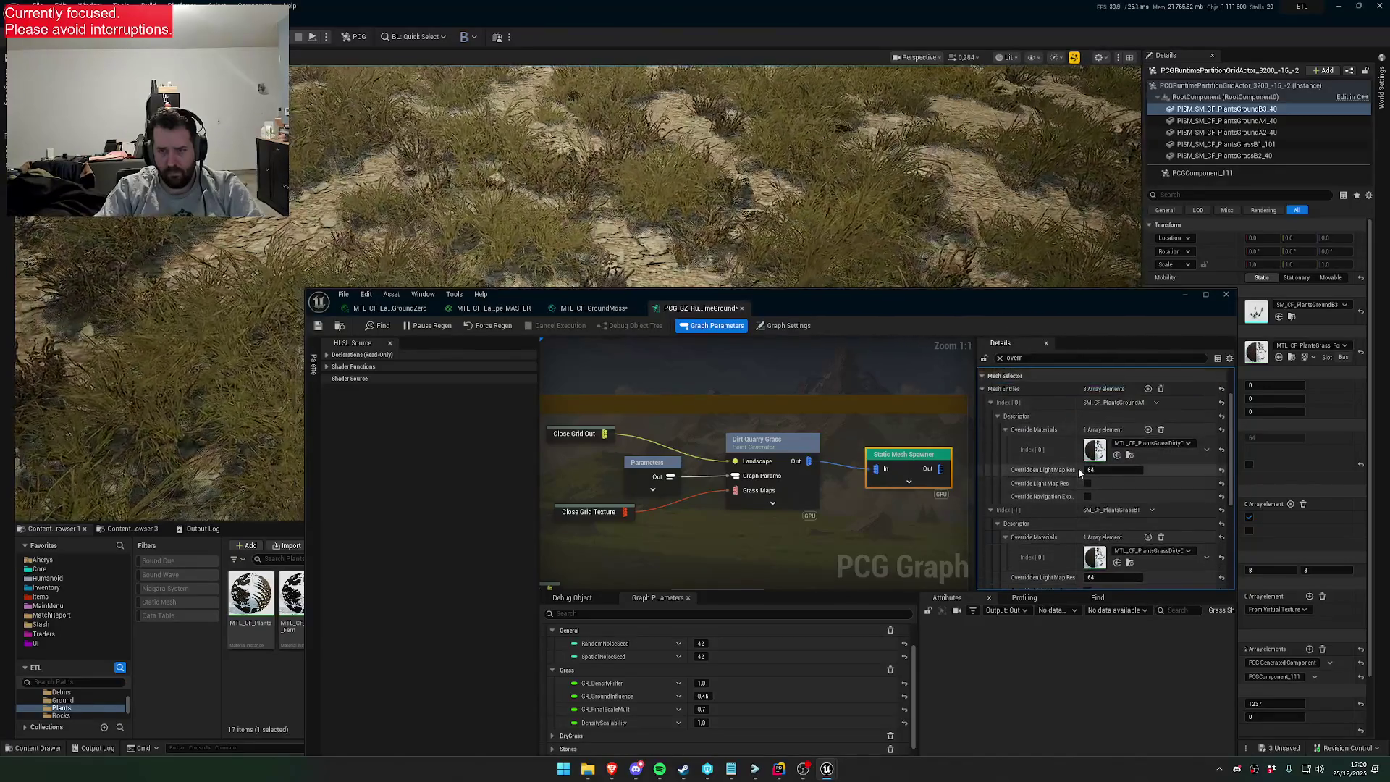
drag(1003, 305, 892, 707)
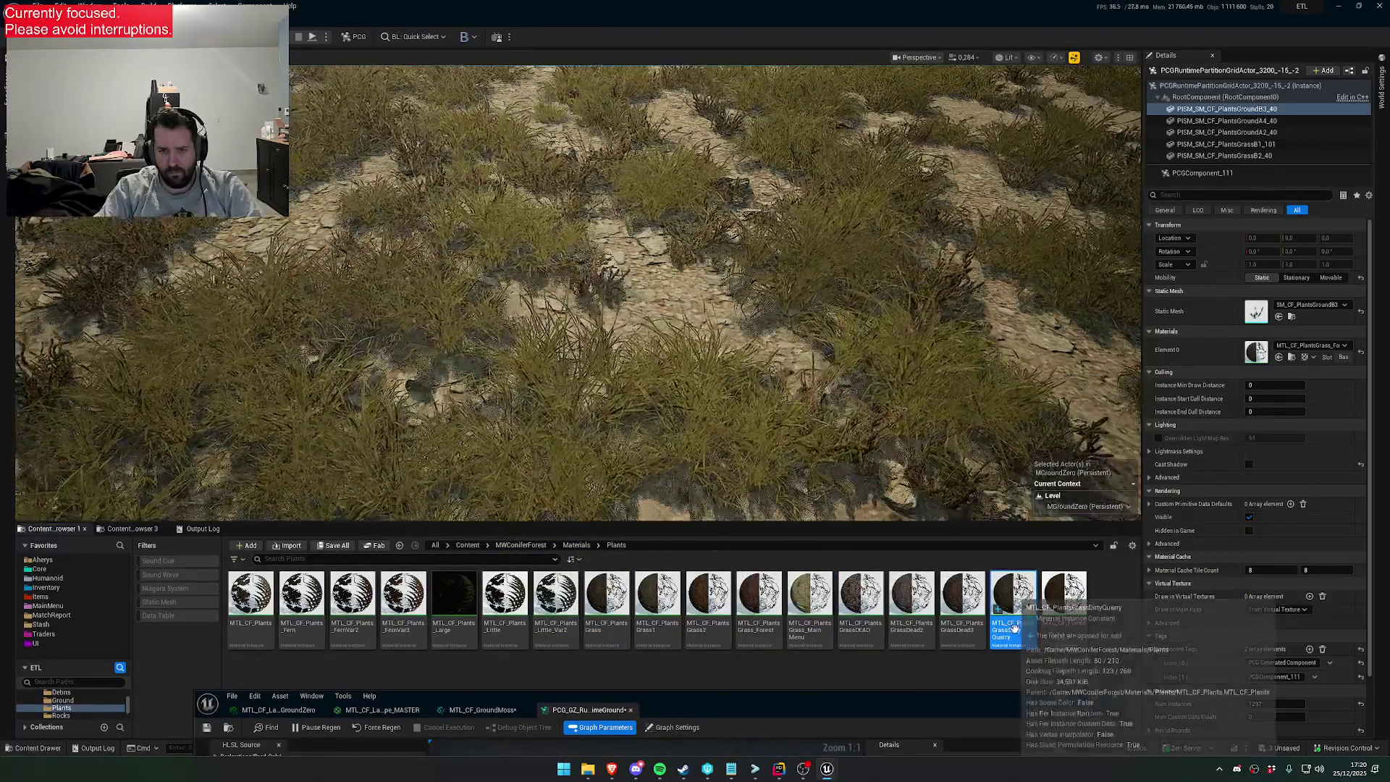
double_click(1012, 609)
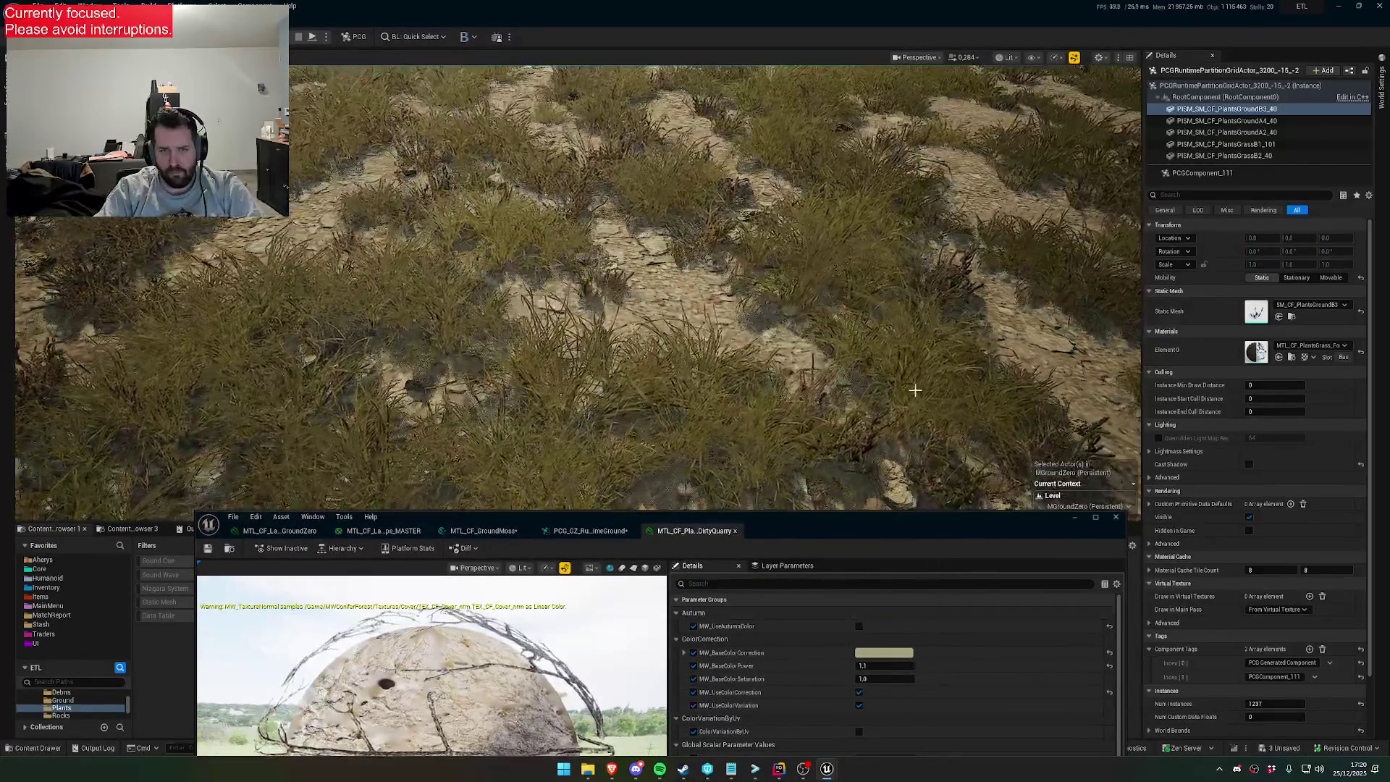
Disable Wind on the DirtyQuarry grass material instance
scroll(902, 648, down, 10)
scroll(886, 664, down, 10)
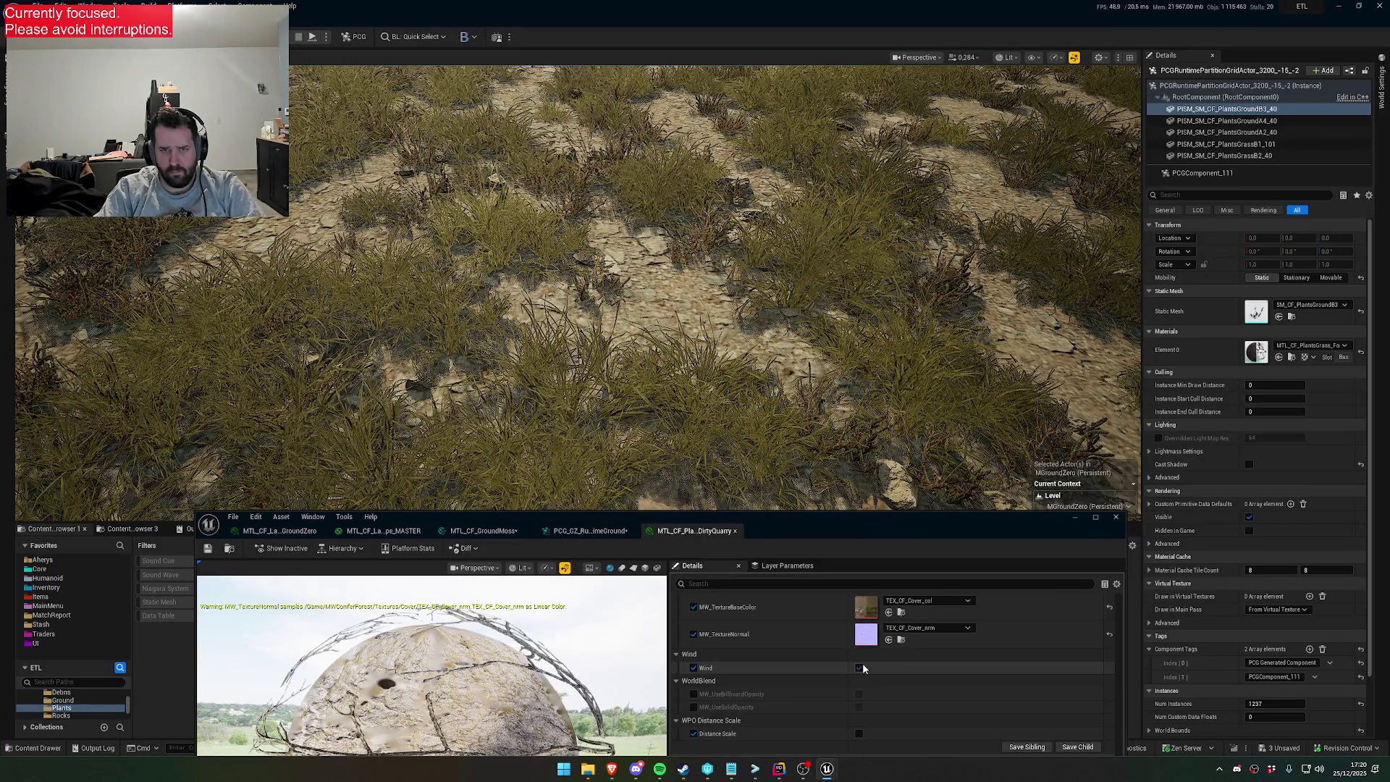
click(859, 667)
scroll(918, 645, down, 2)
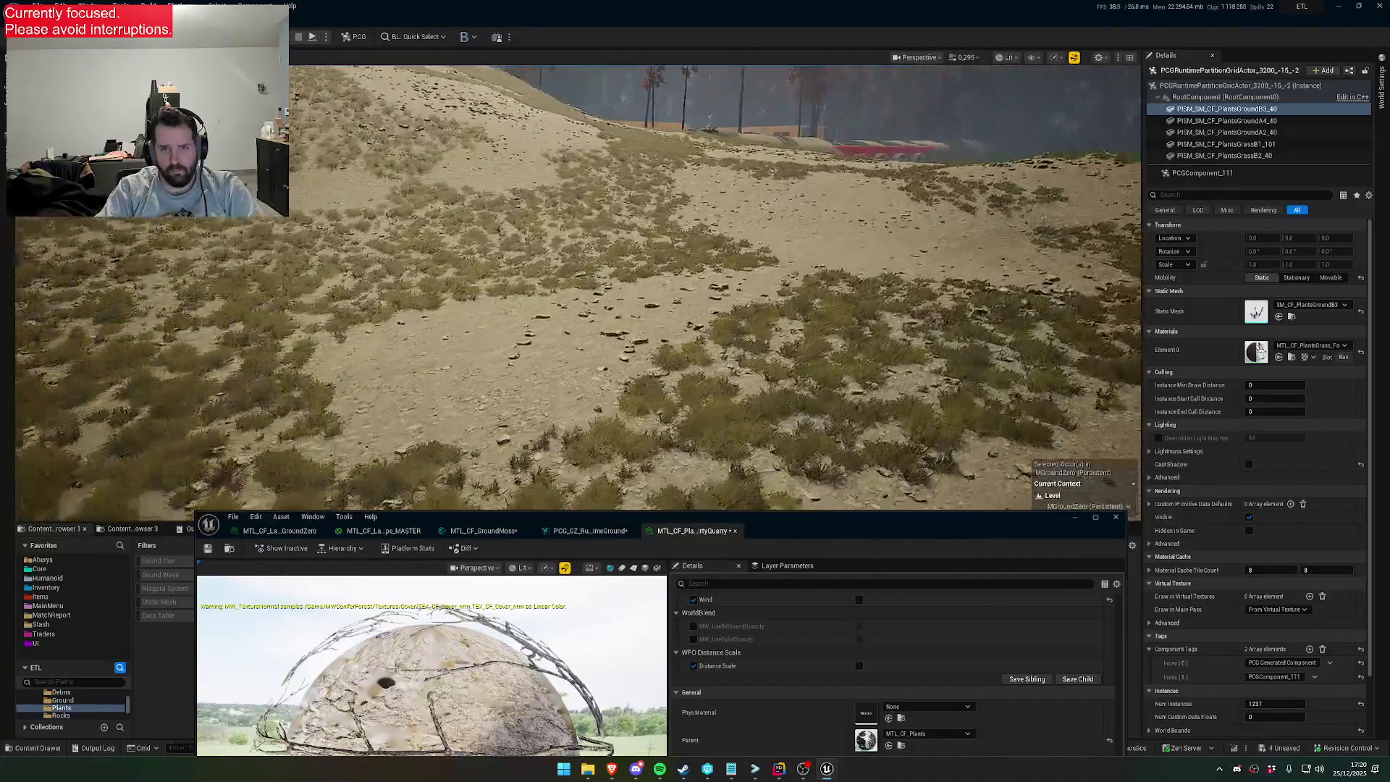
scroll(939, 703, up, 4)
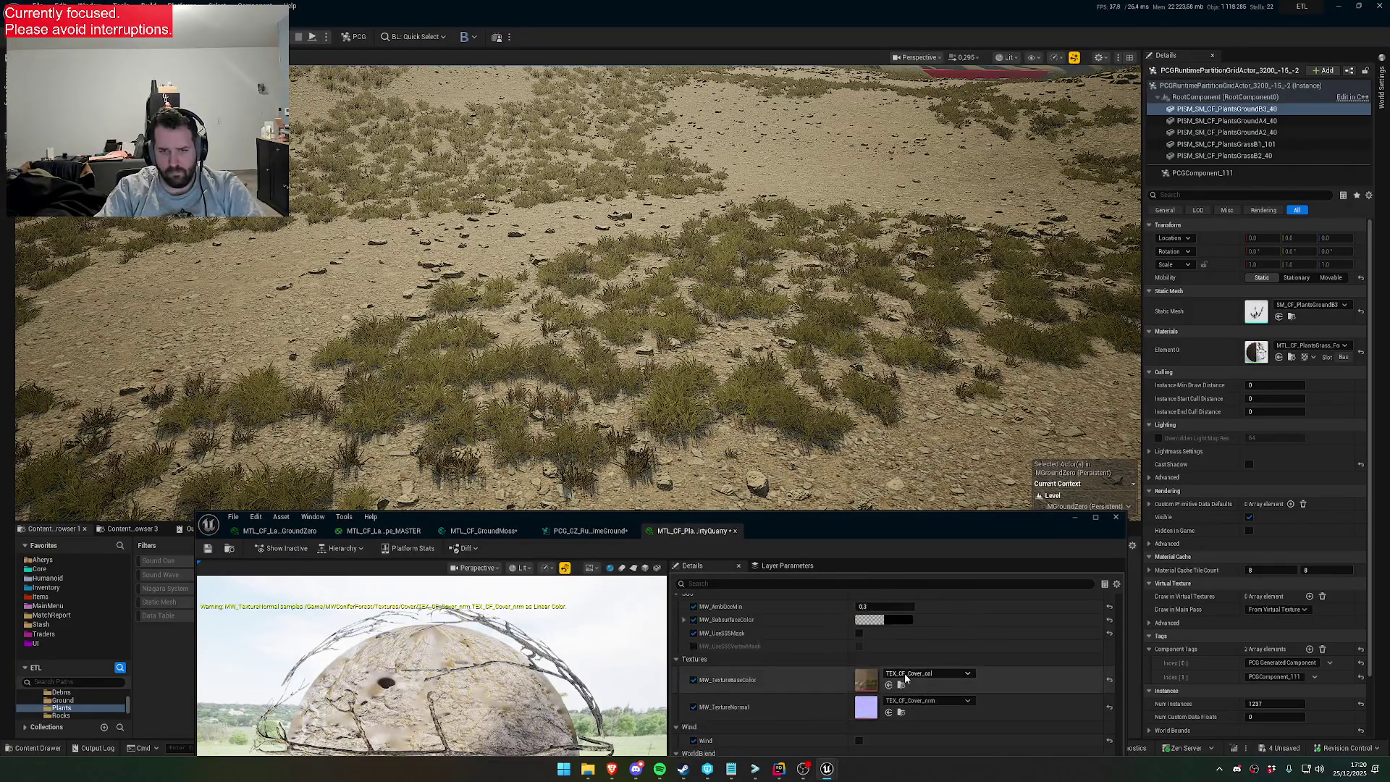
scroll(898, 680, down, 5)
scroll(897, 688, up, 2)
Set MW_BaseColorCorrection to a bright, pale tint
click(889, 654)
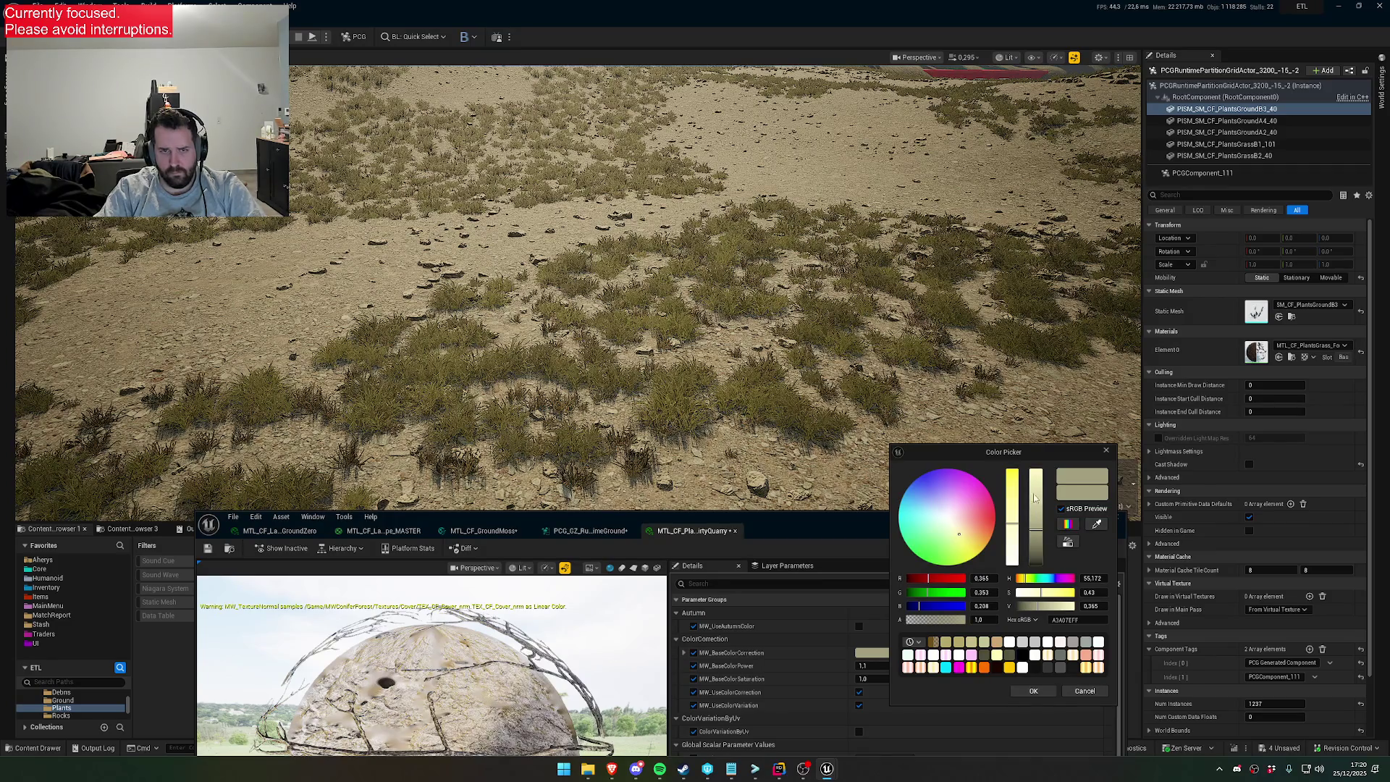
drag(1034, 501, 1034, 469)
drag(957, 532, 954, 534)
click(1035, 691)
Set MW_BaseColorSaturation to 0.5
click(893, 666)
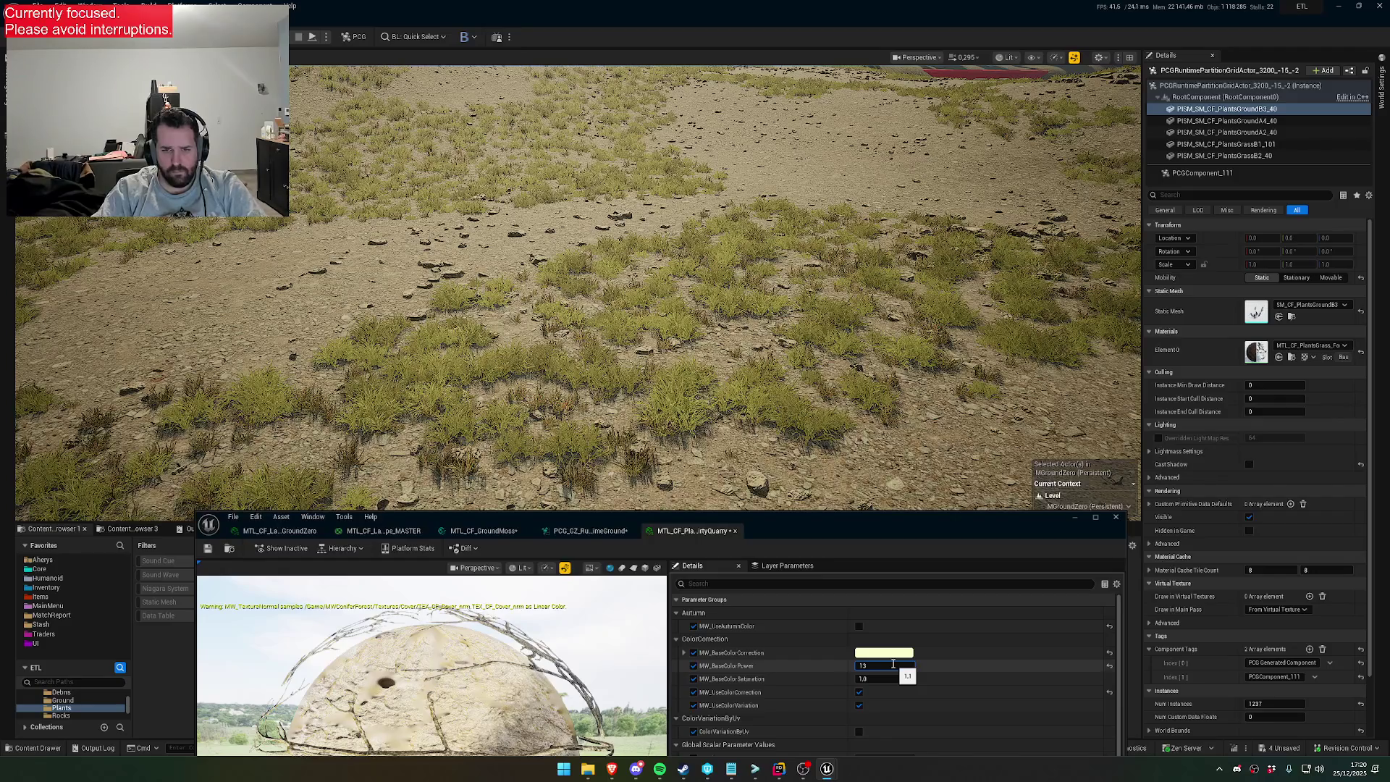
click(887, 679)
text(0.)
key(Return)
Change the colour correction tint to a darker warm peach so the grass looks browner
click(884, 652)
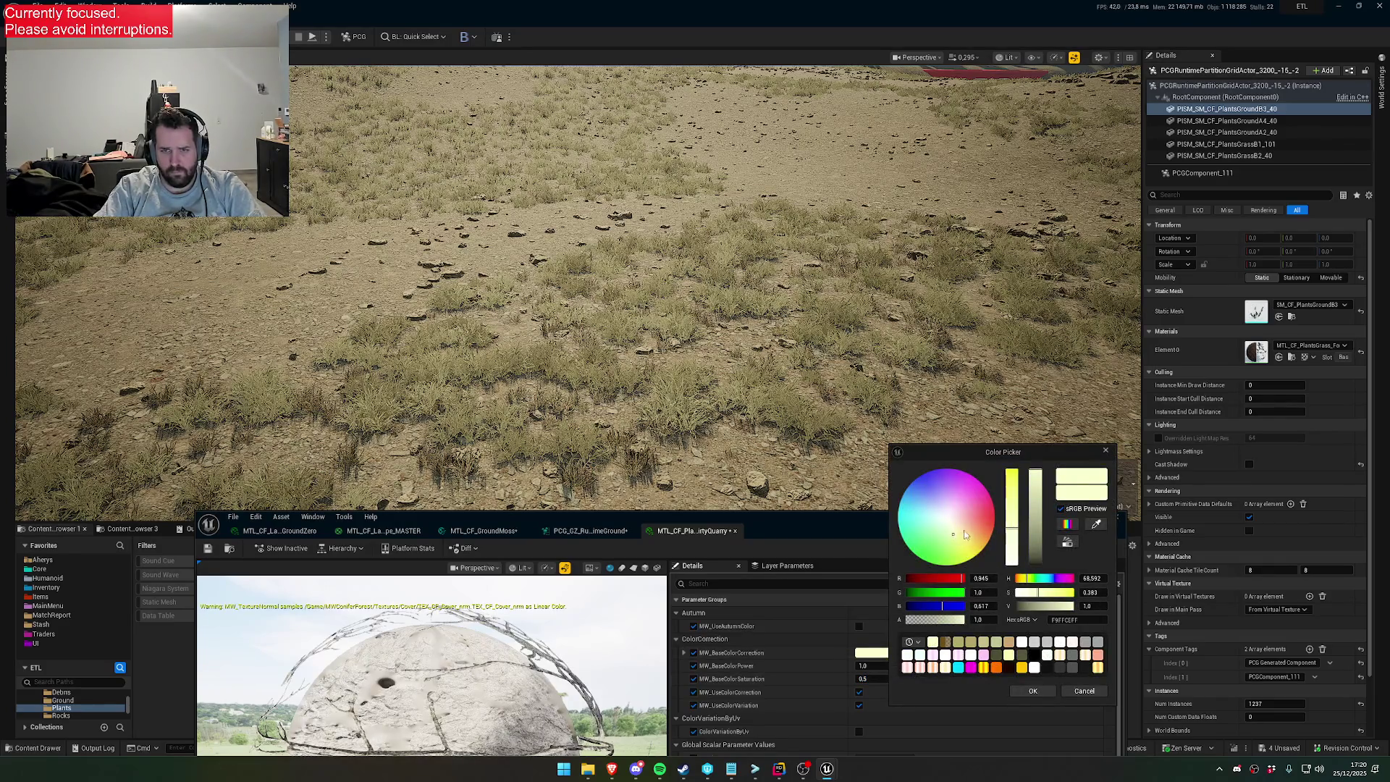
click(965, 534)
mouse_move(1041, 509)
mouse_down()
mouse_move(1035, 536)
mouse_move(1034, 505)
mouse_up()
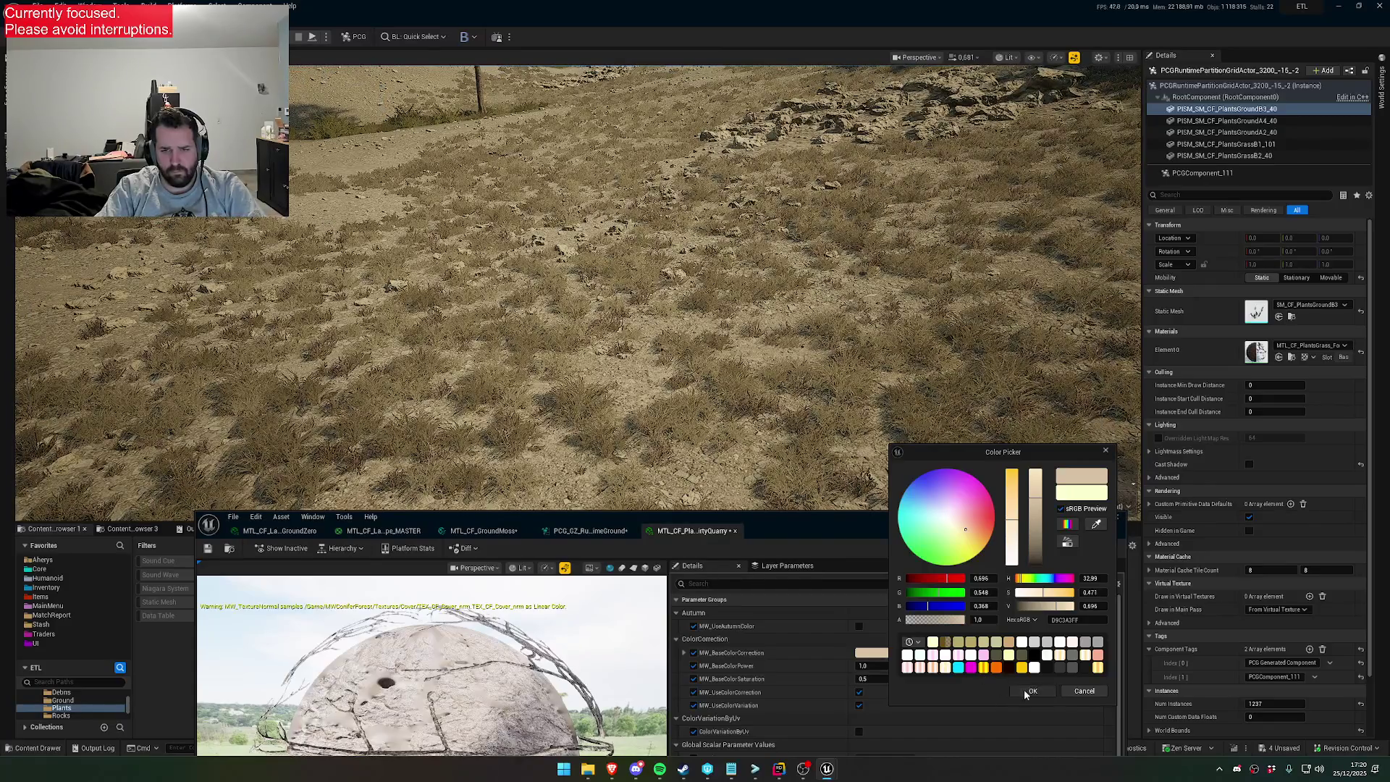
click(1032, 691)
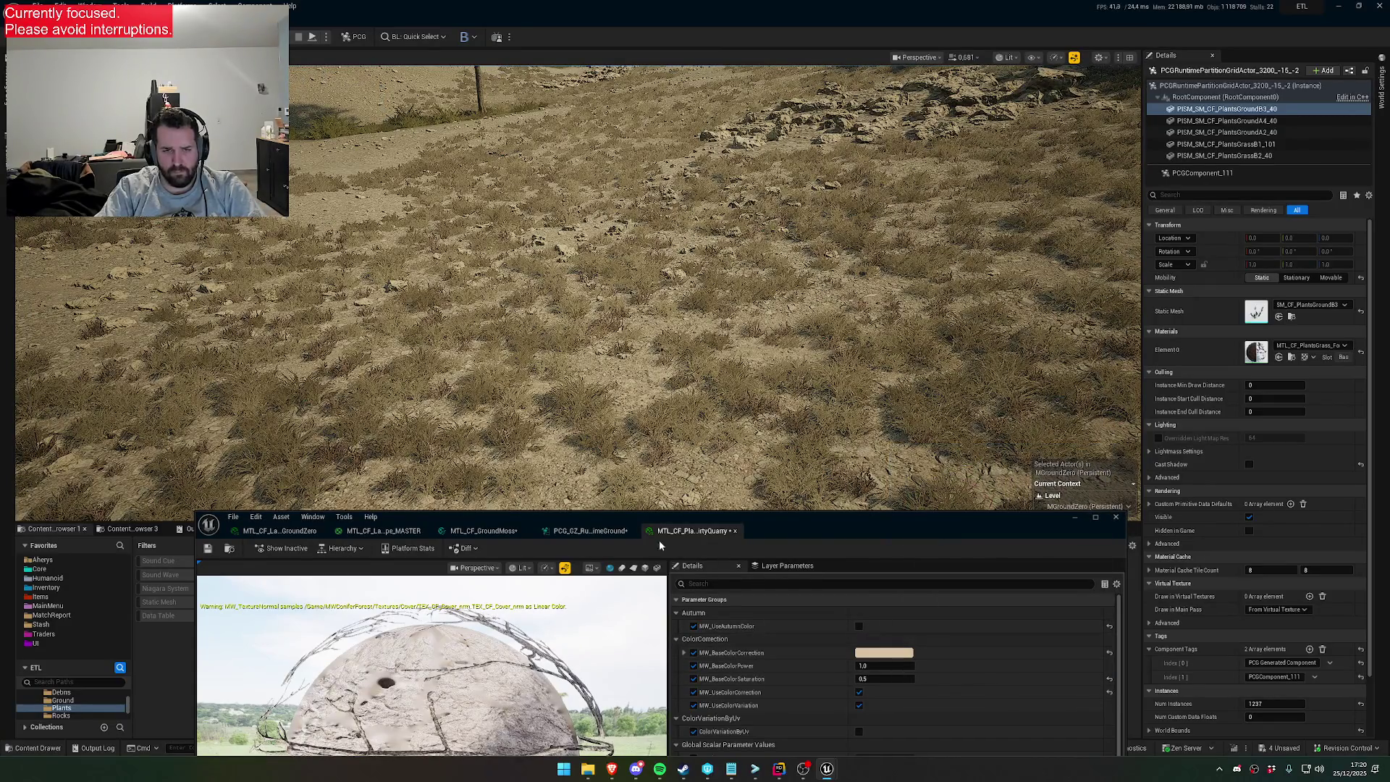
click(588, 533)
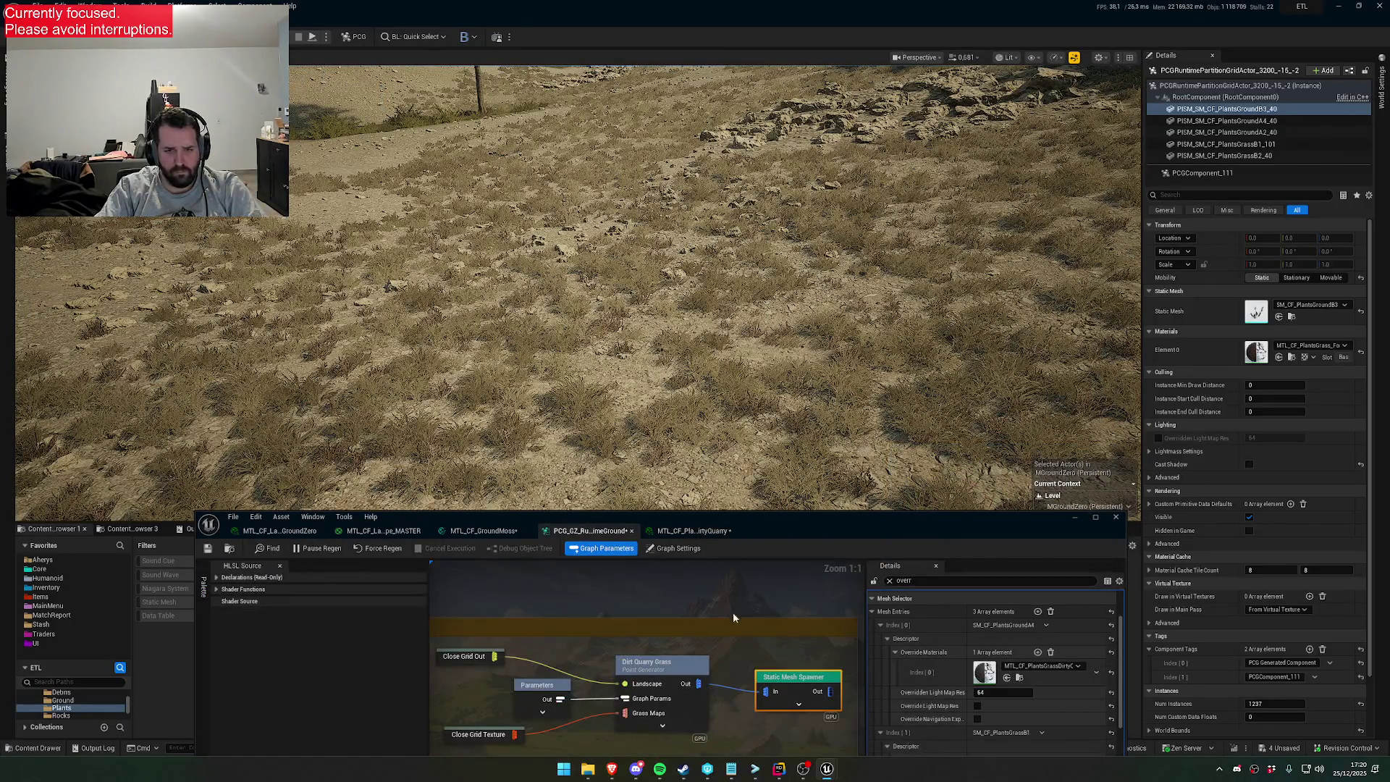
Select the Dirt Quarry Grass node, clear the Details filter and set Num Elements to 200
click(670, 666)
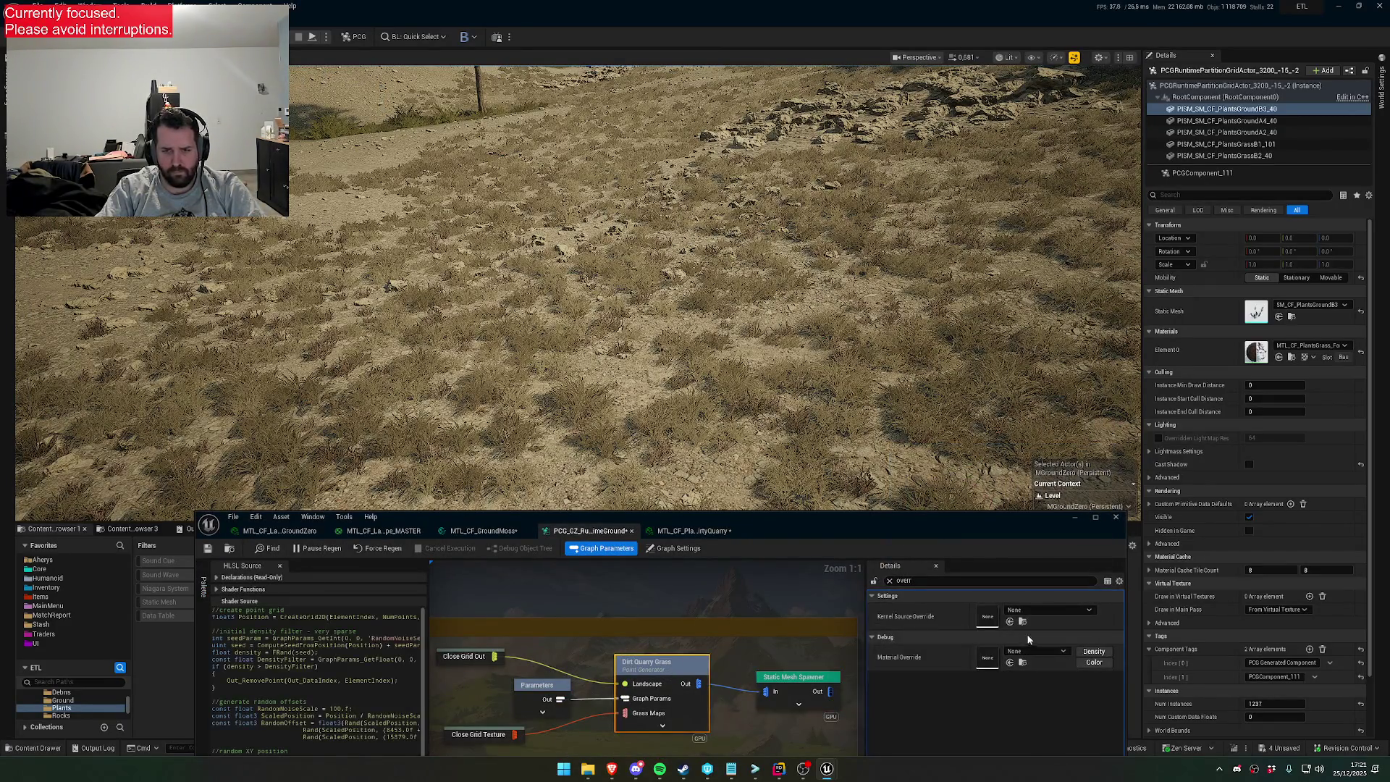
click(890, 581)
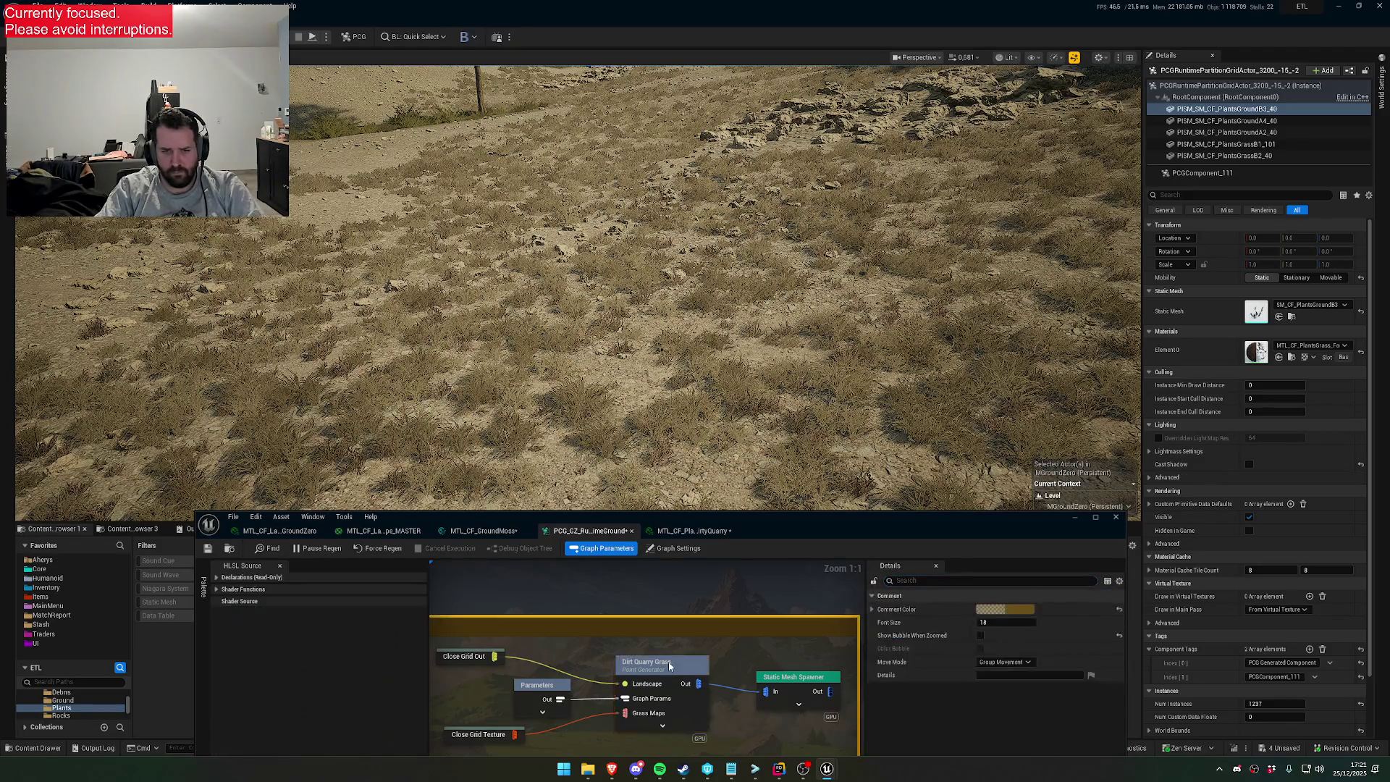
click(872, 596)
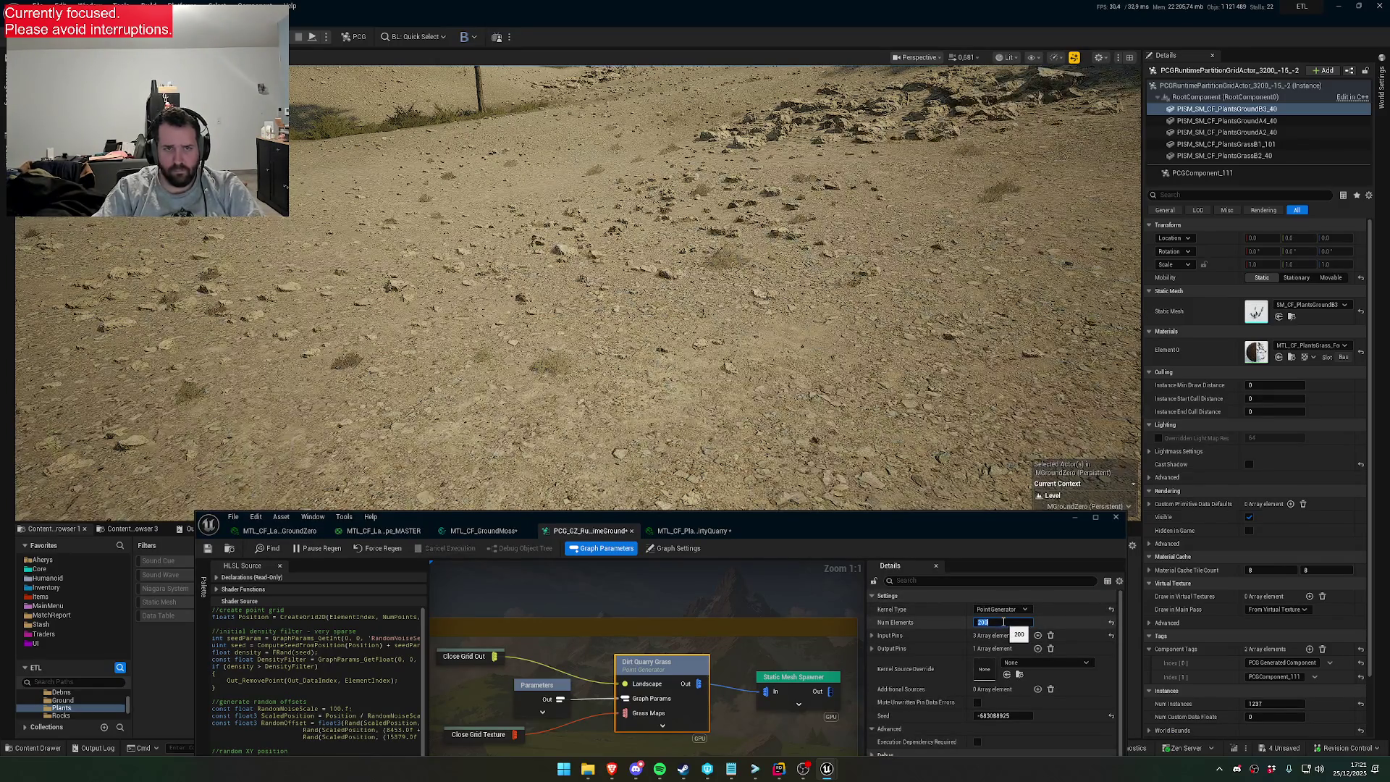
text(0)
key(Return)
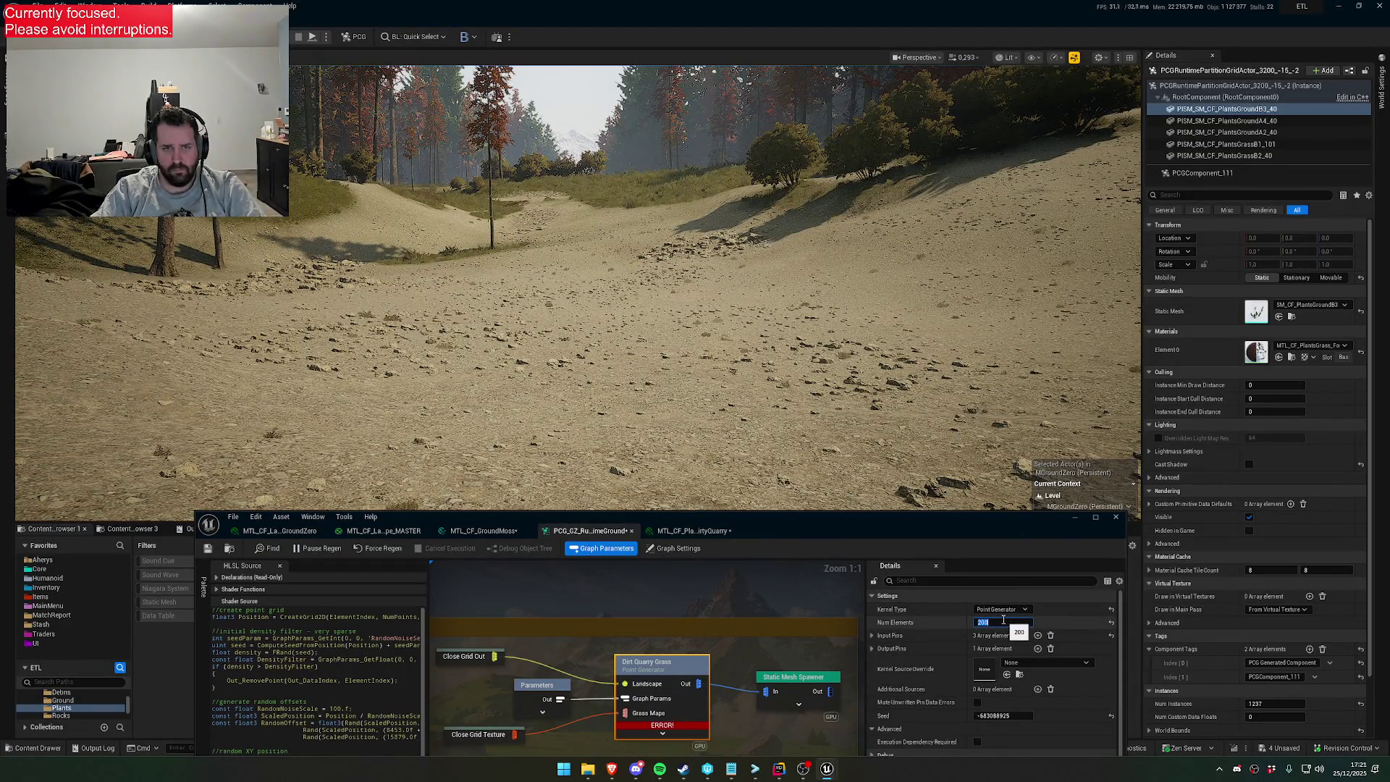
key(Return)
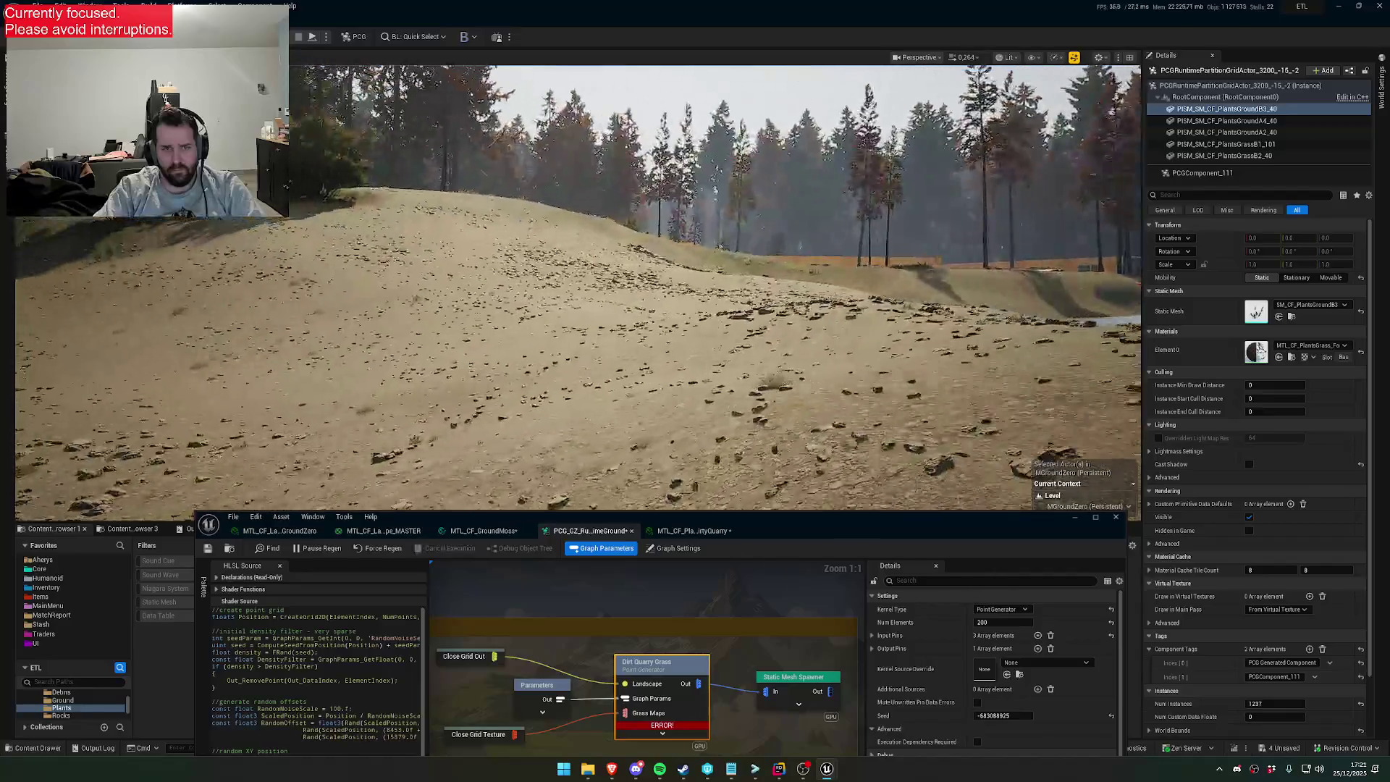
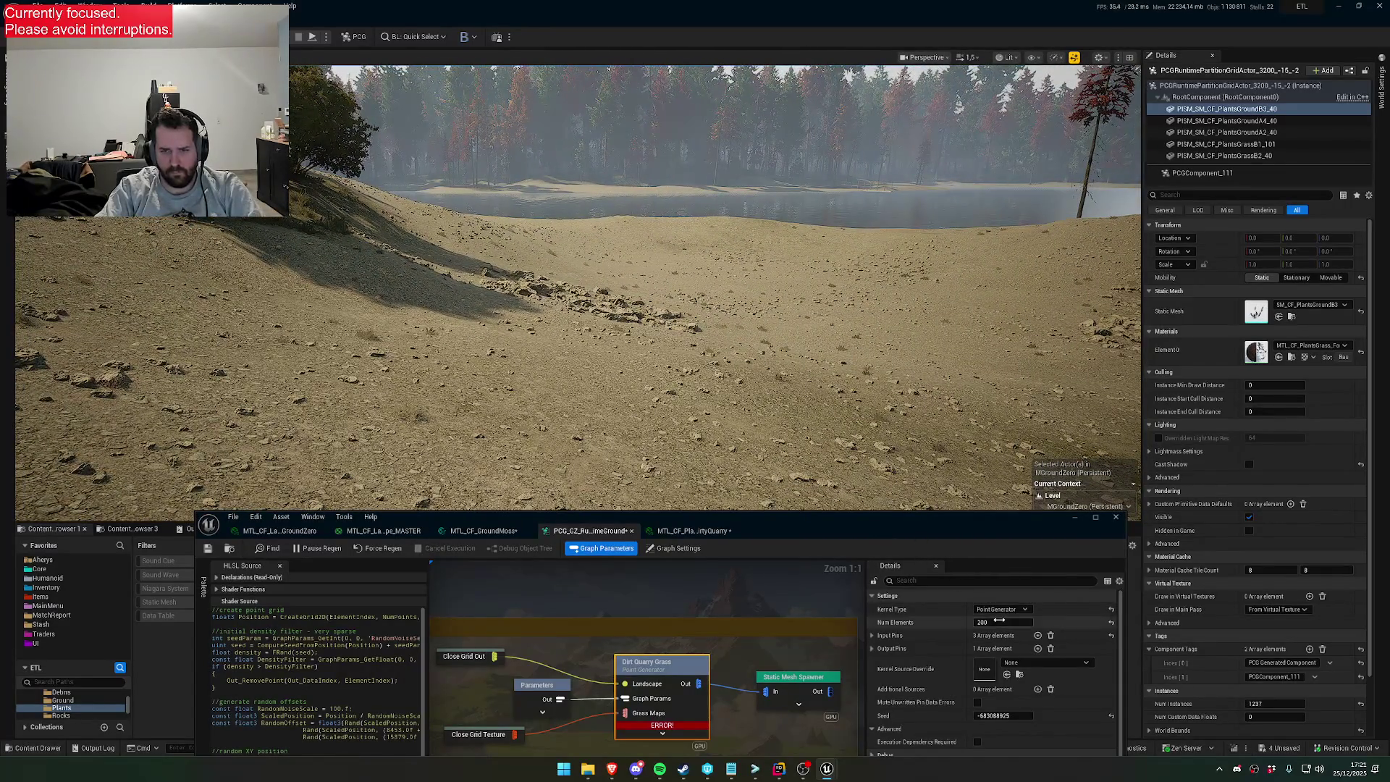
Commit 500 Num Elements on the grass HLSL kernel, then bring up the DirtyQuarry material tab
key(Return)
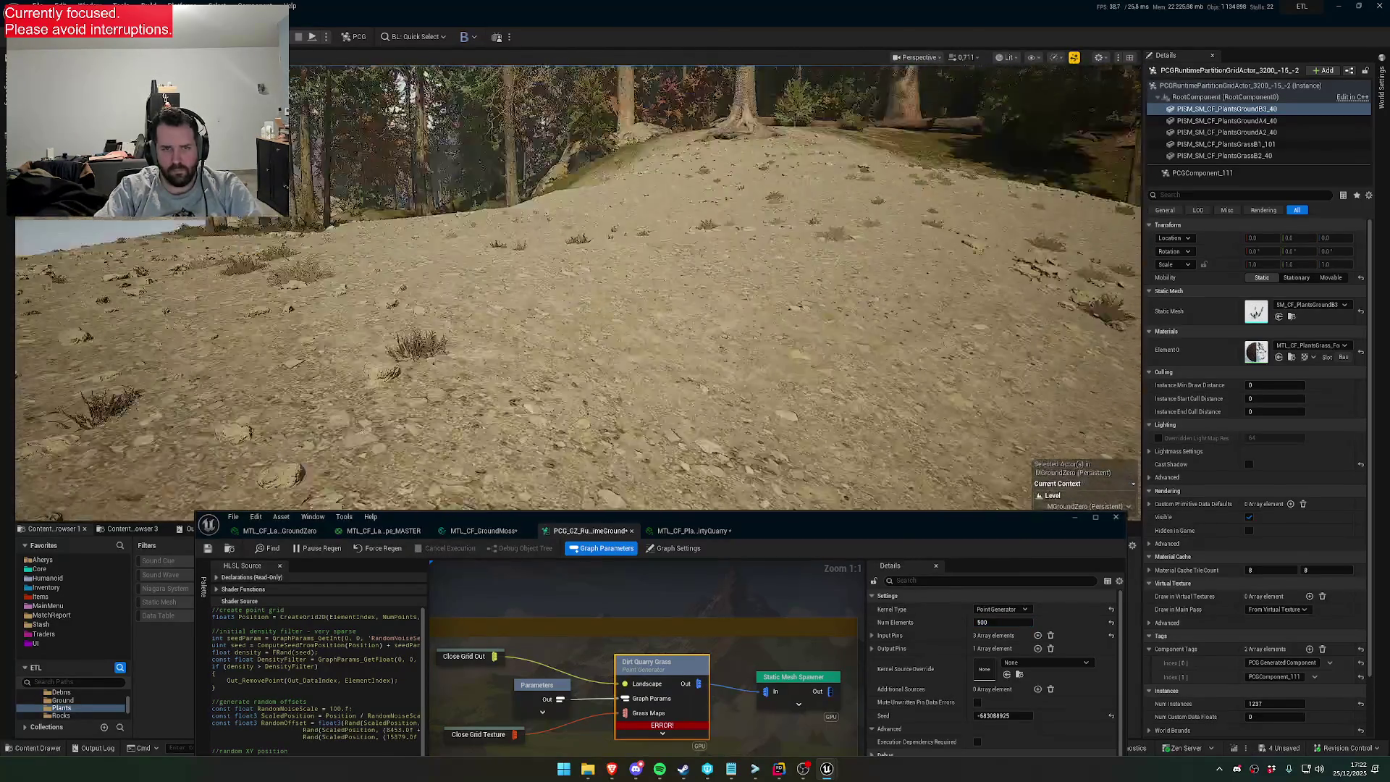
scroll(633, 299, down, 2)
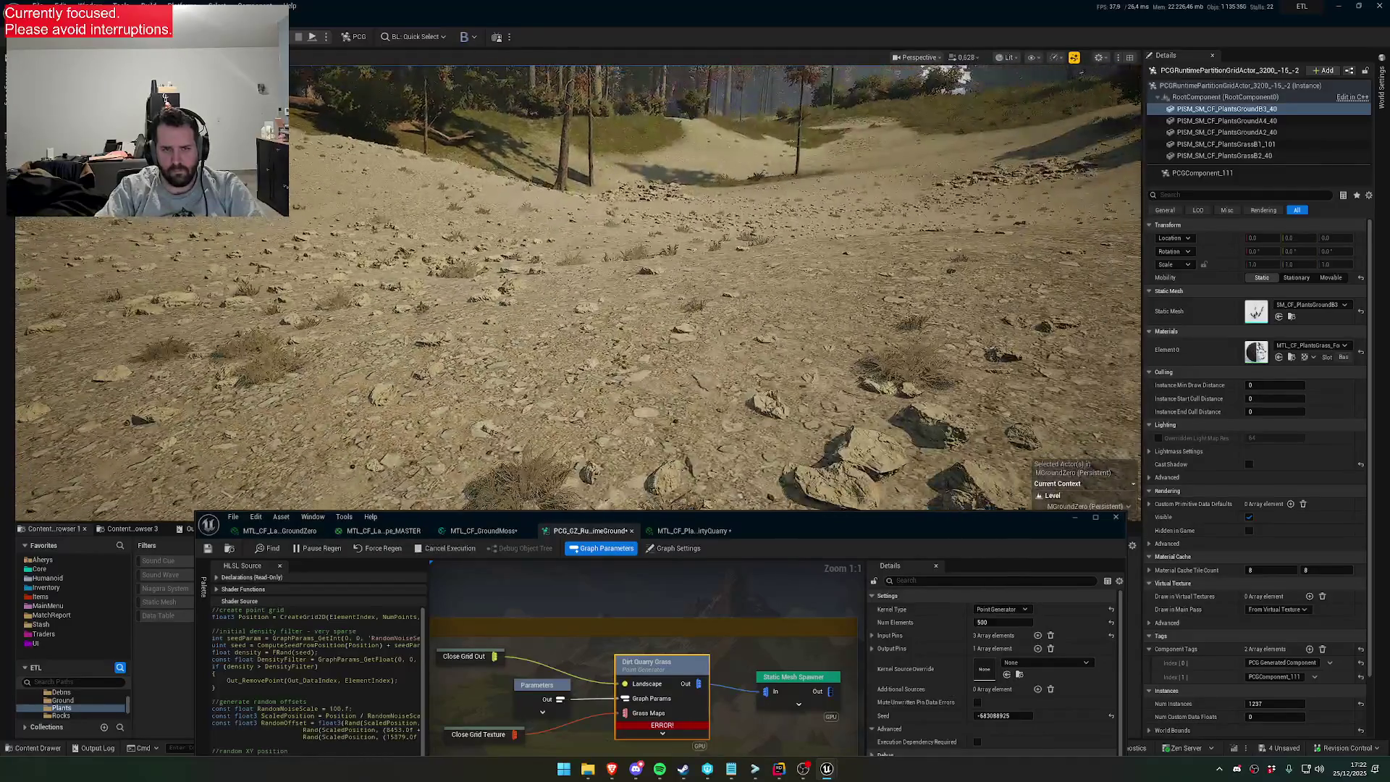
scroll(712, 431, up, 1)
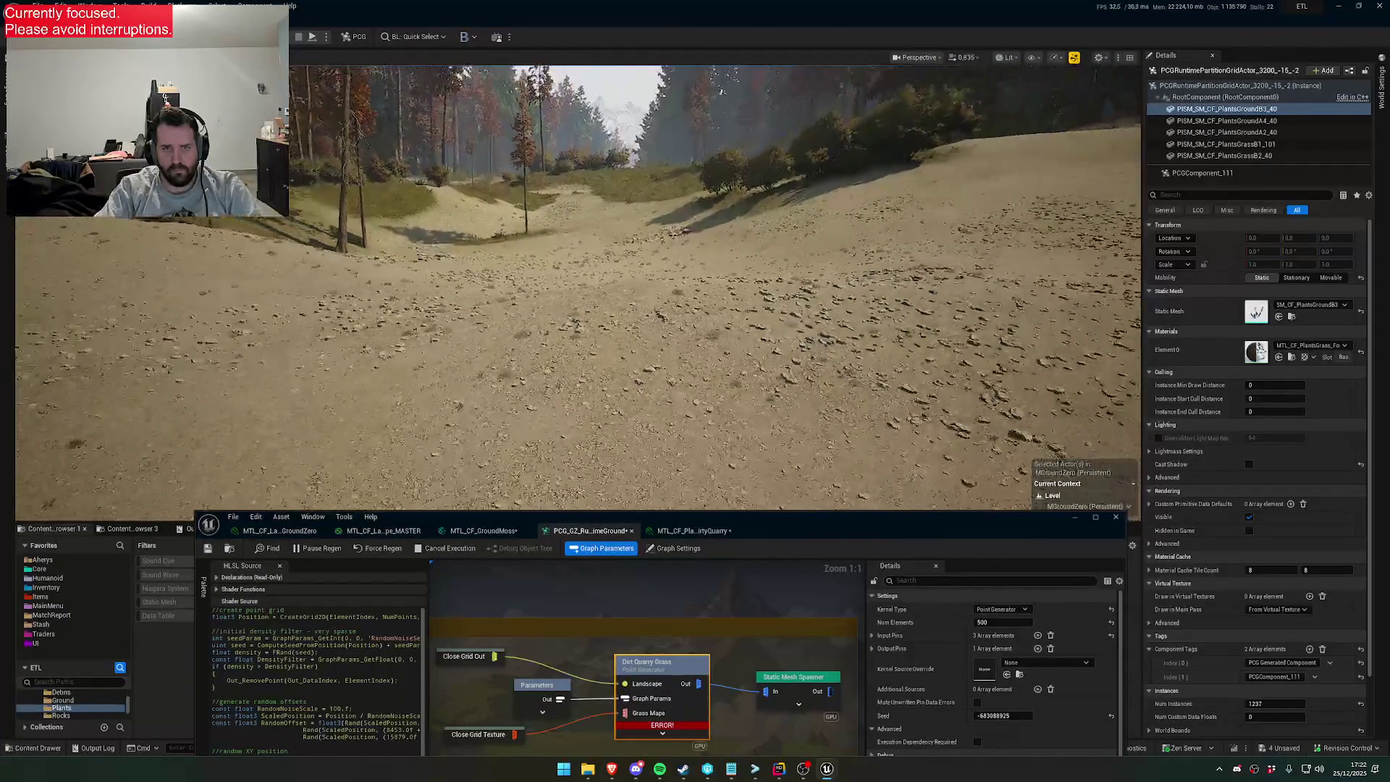
scroll(579, 290, up, 1)
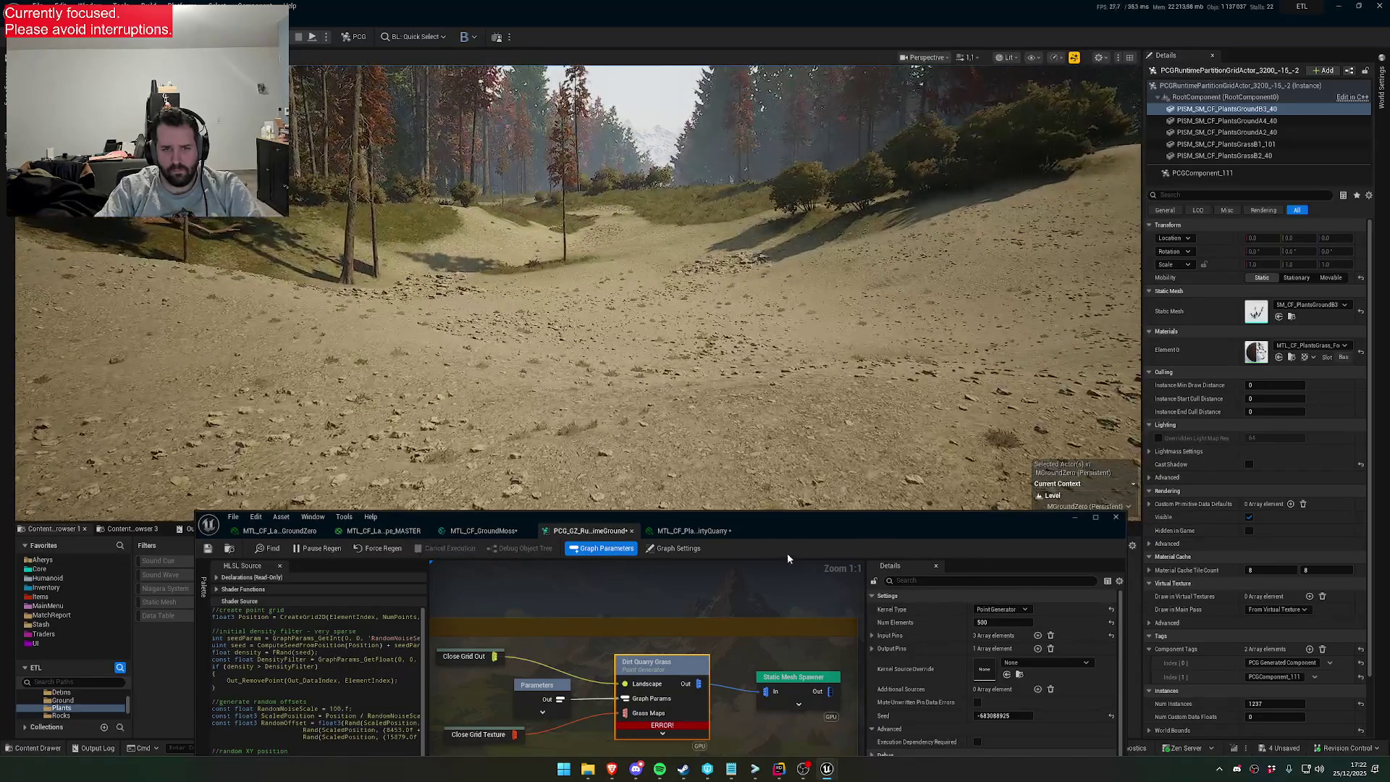
click(689, 530)
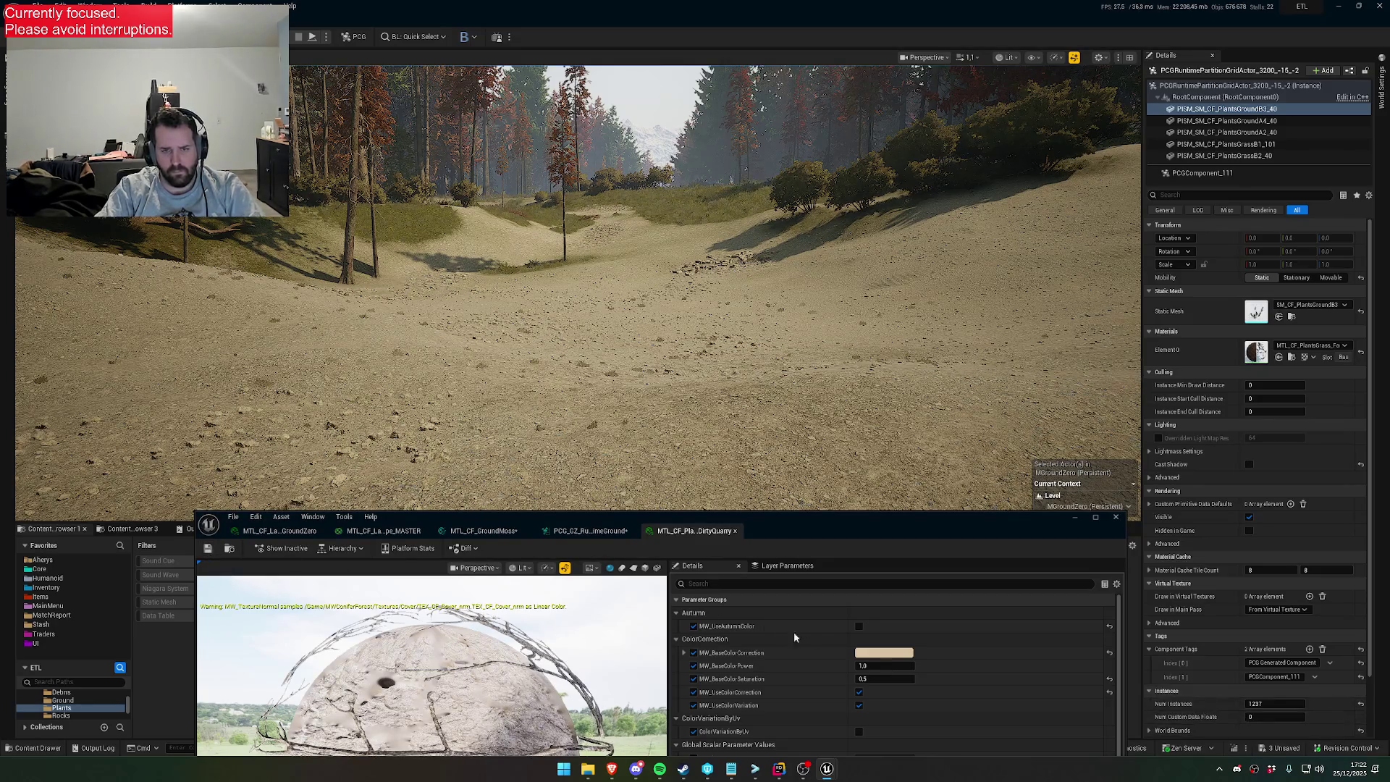
Enable WPO Distance Scale on the DirtyQuarry plant material with FadeDistanceEnd 3200
scroll(833, 669, down, 5)
scroll(834, 672, down, 5)
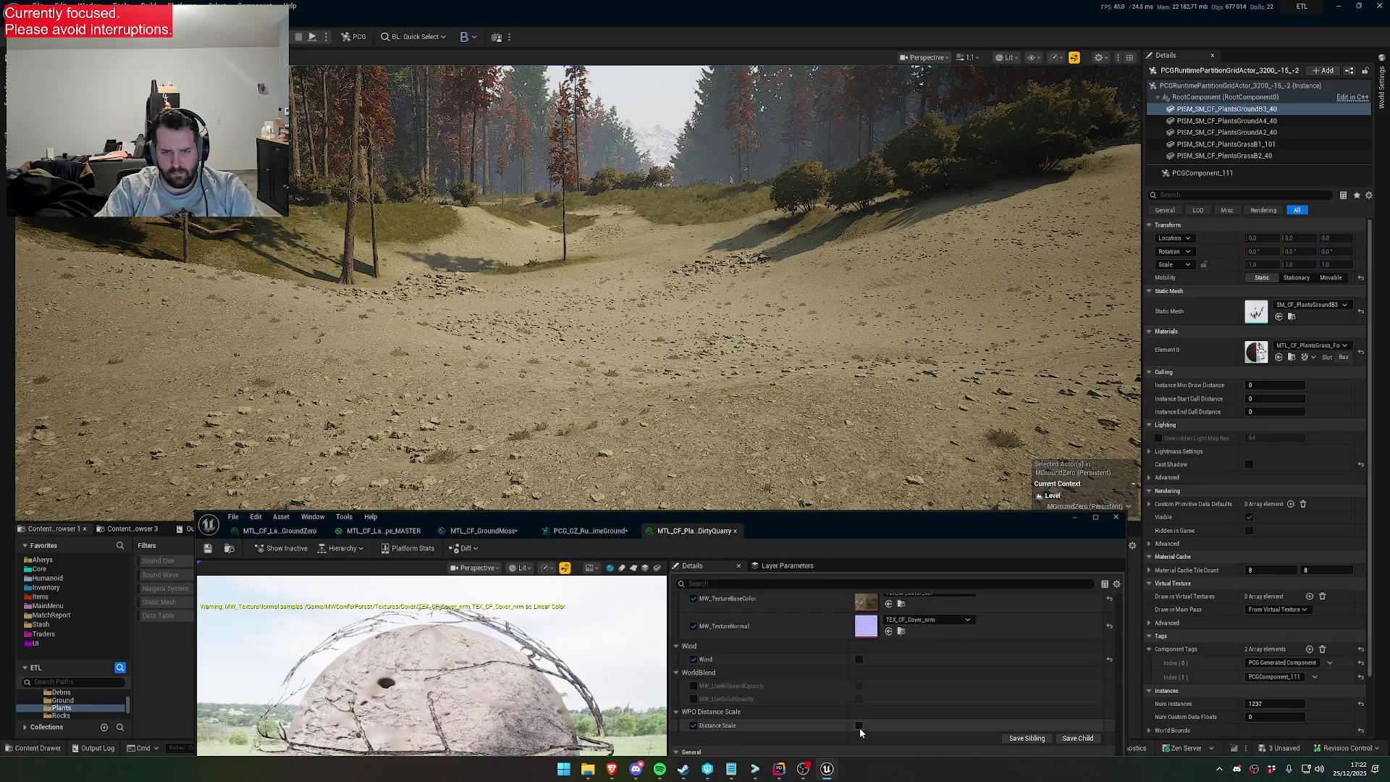
click(860, 726)
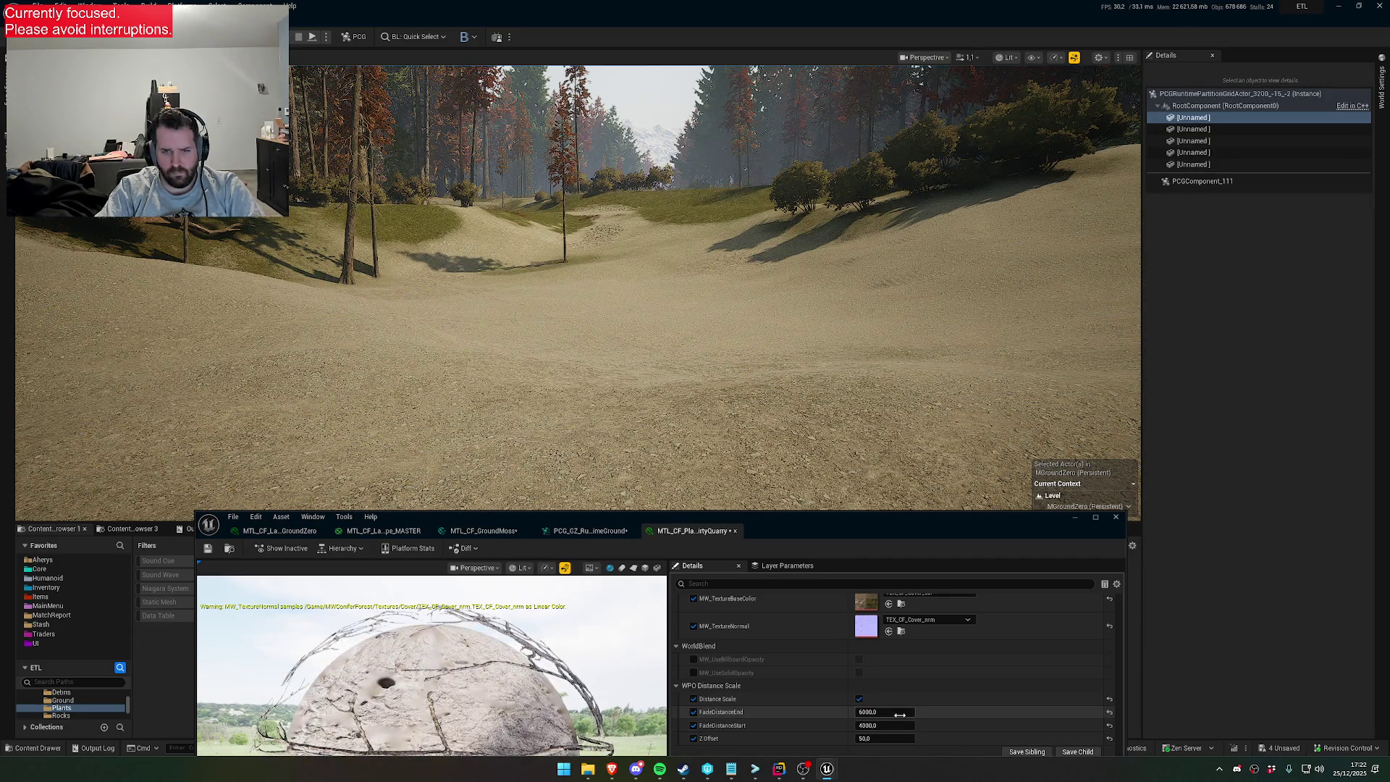
click(899, 715)
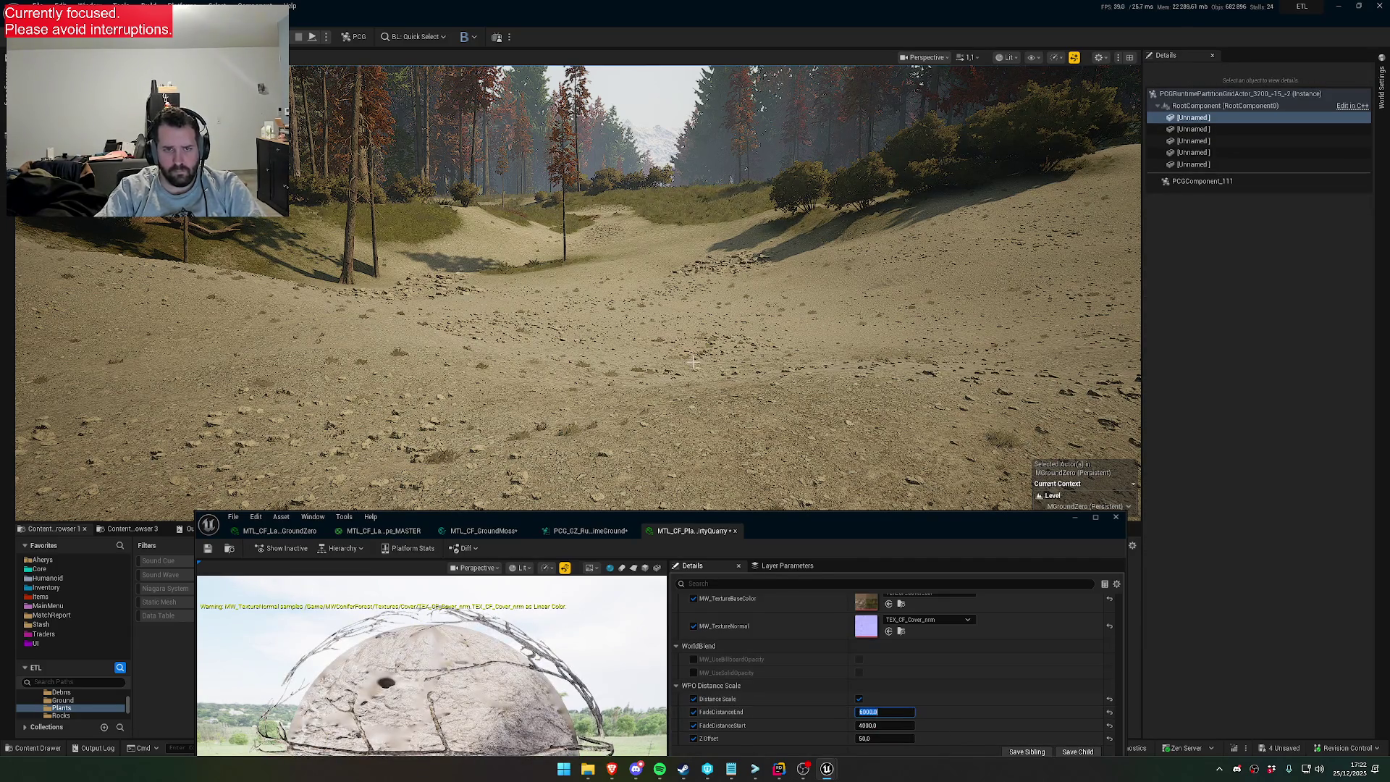
key(Return)
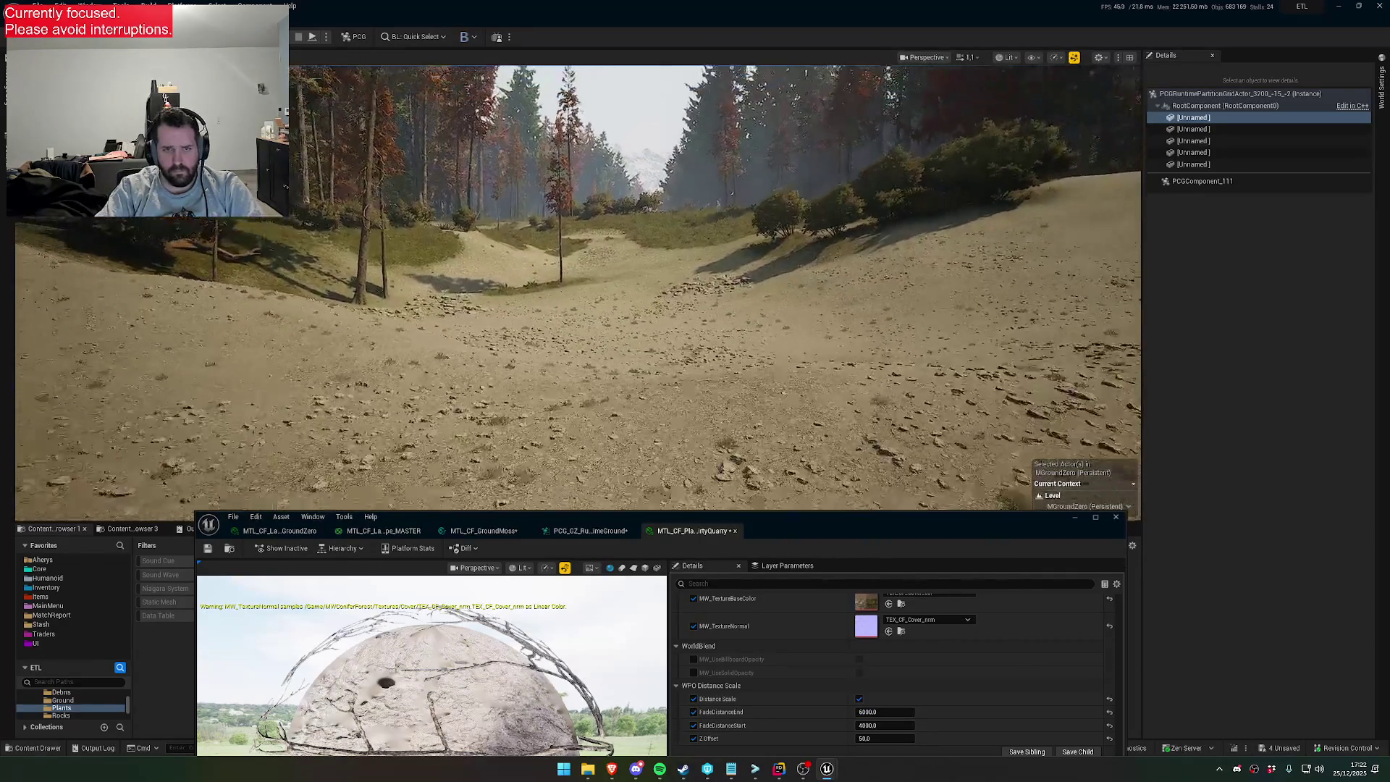
key(w)
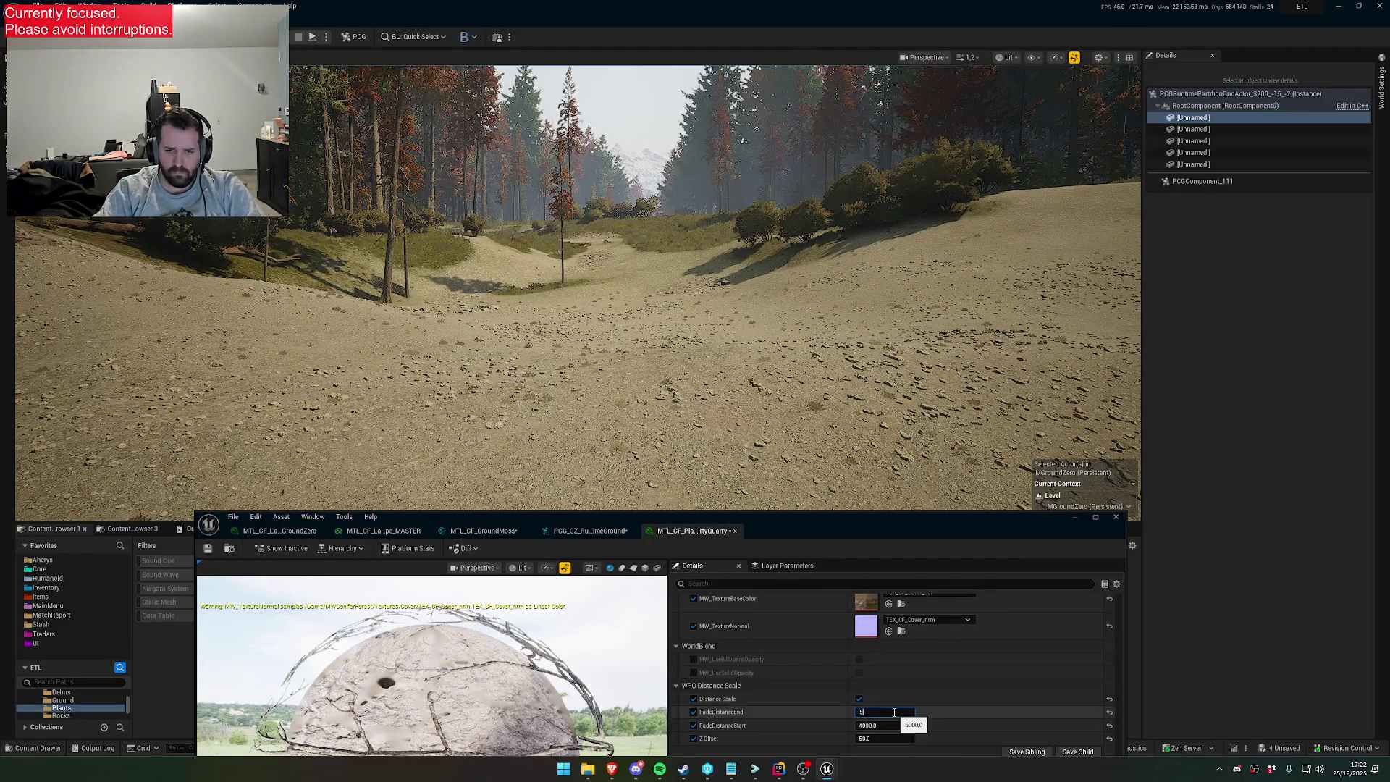
key(Return)
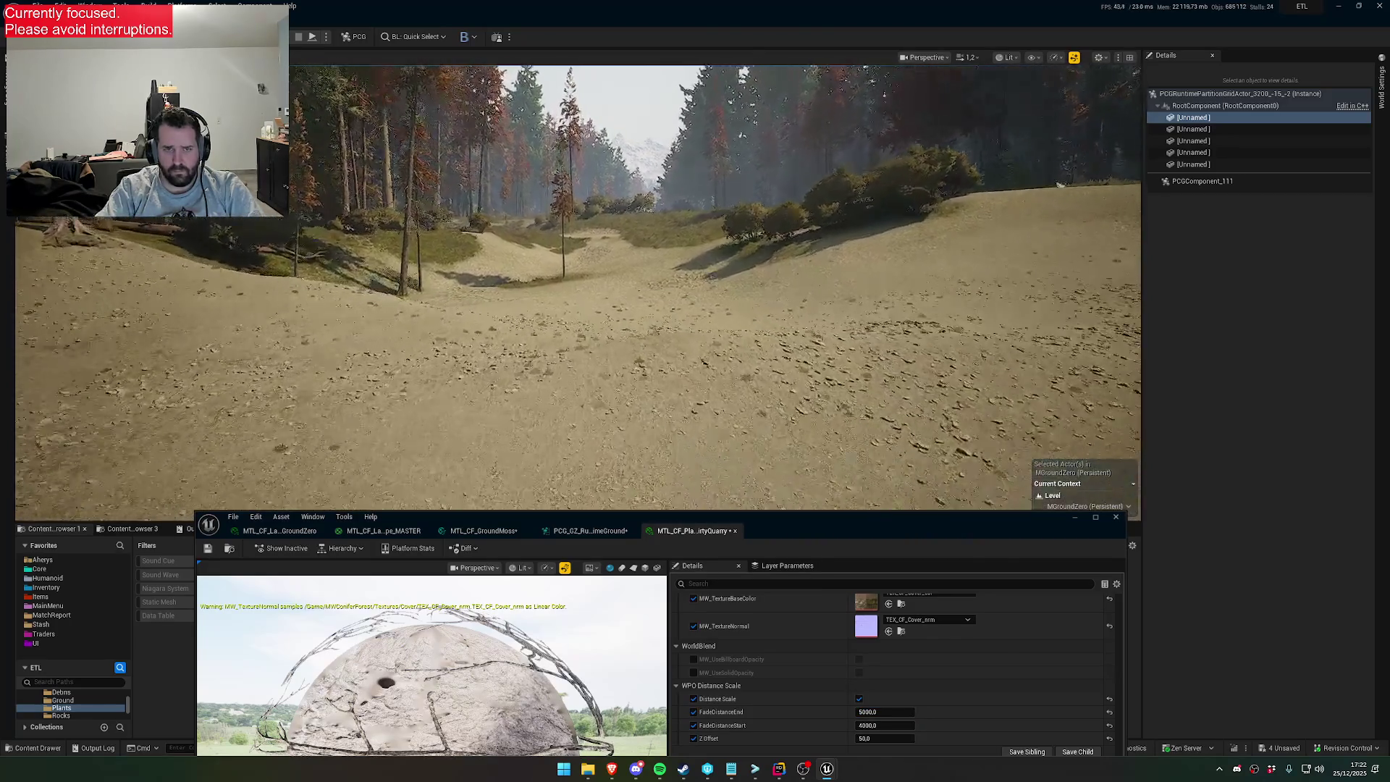
text(3200)
key(Return)
Set FadeDistanceStart to 2000, check the grass fade, and save the material
click(901, 726)
key(Return)
mouse_move(742, 382)
mouse_down()
mouse_move(703, 308)
mouse_move(643, 294)
mouse_up()
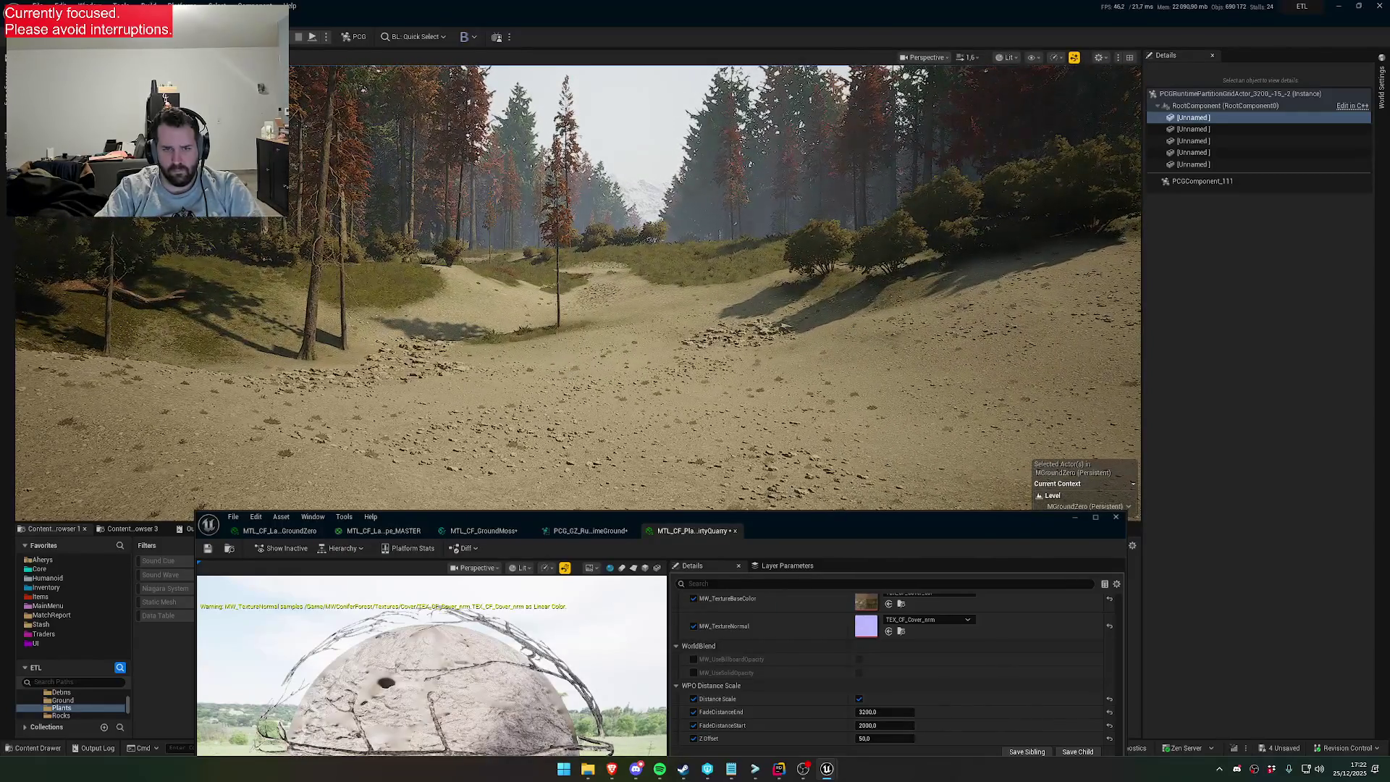
click(202, 550)
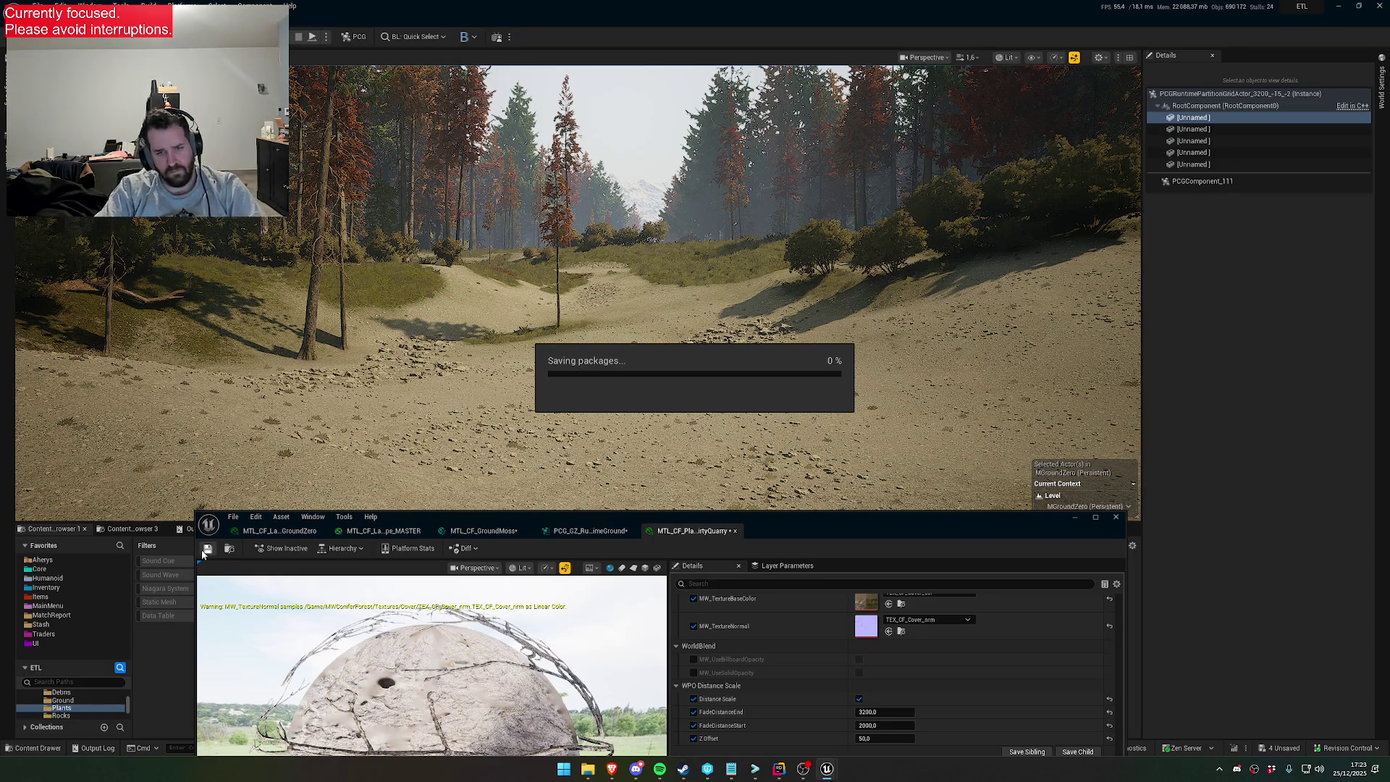
Inspect the SM_CF_CoverStones_A1 rock mesh from the PCG graph's Static Mesh Spawner
mouse_move(652, 289)
mouse_down()
mouse_move(652, 355)
mouse_move(652, 218)
mouse_up()
drag(604, 514, 613, 682)
drag(584, 403, 584, 366)
click(580, 697)
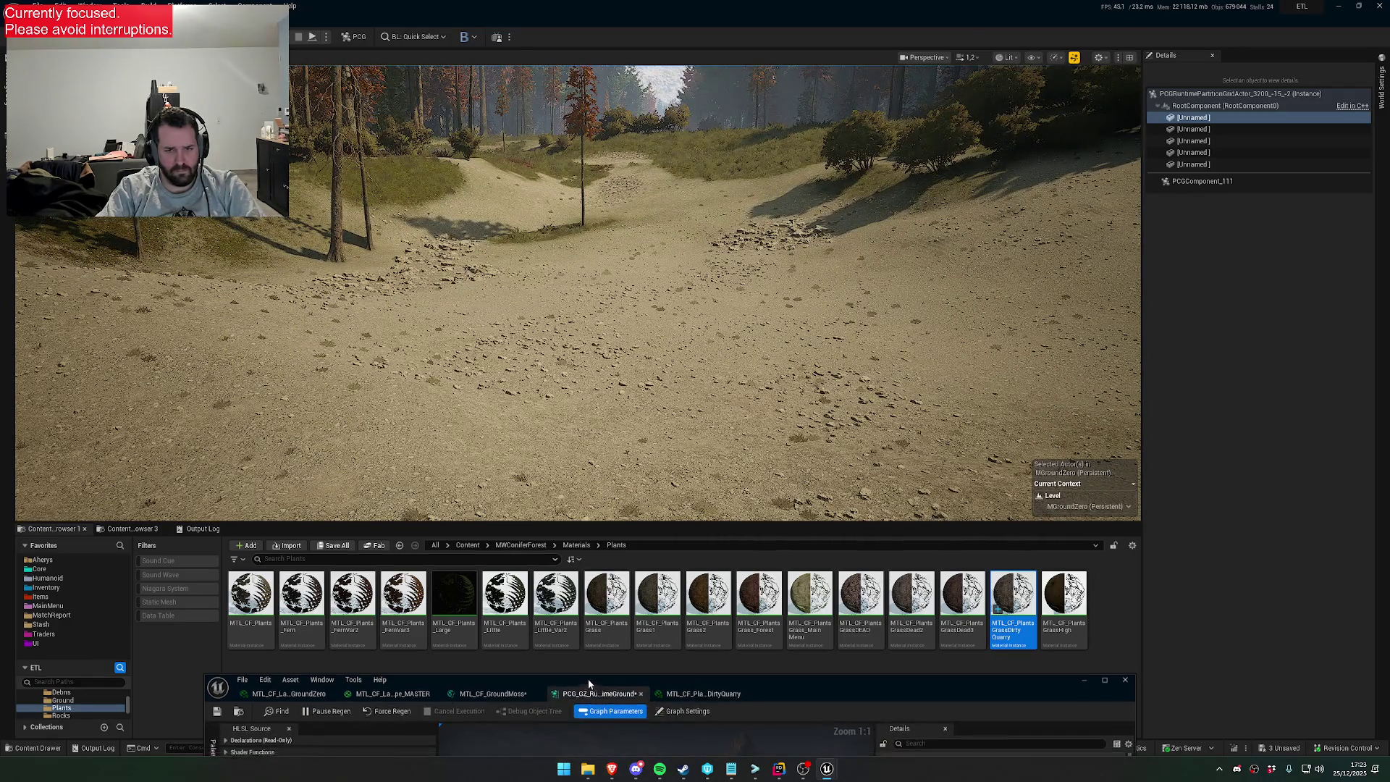
drag(588, 682, 527, 360)
drag(675, 531, 644, 535)
scroll(939, 555, down, 5)
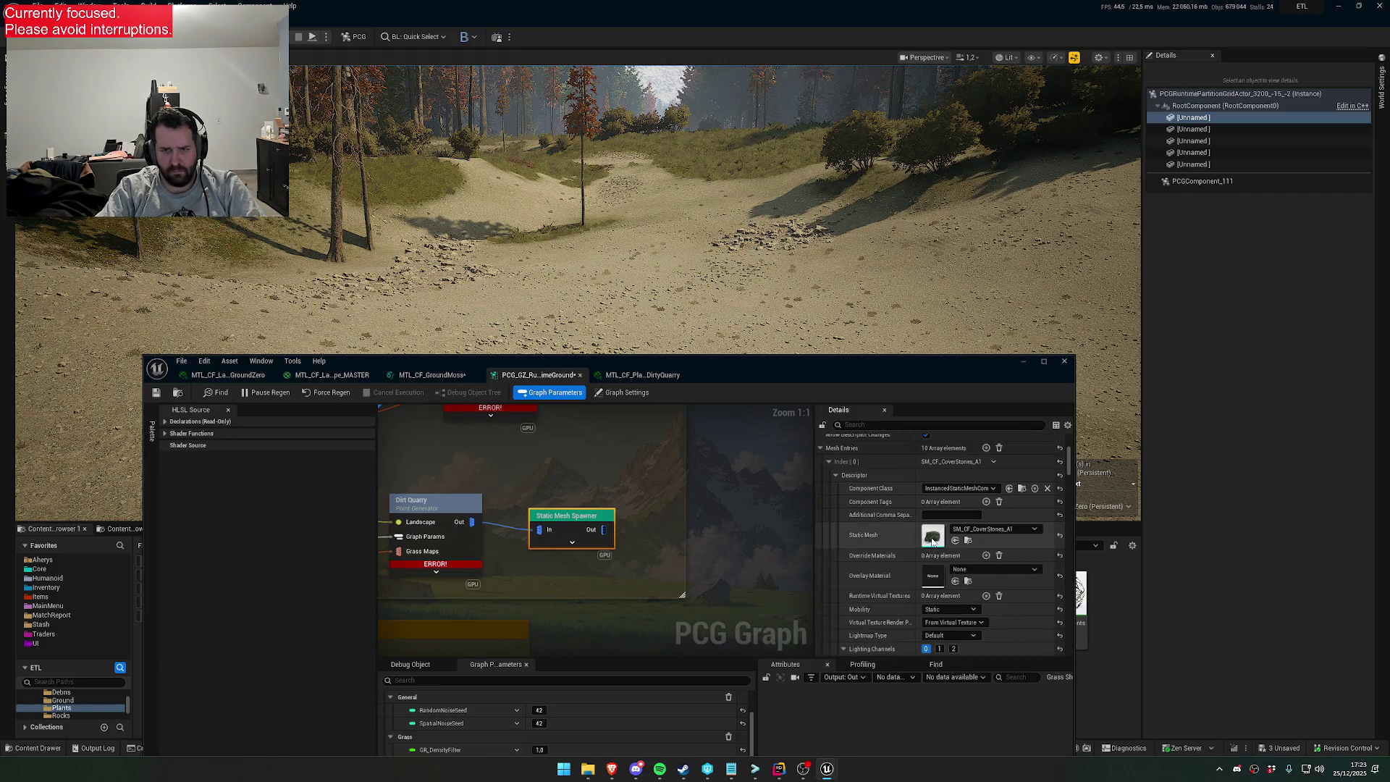
double_click(932, 536)
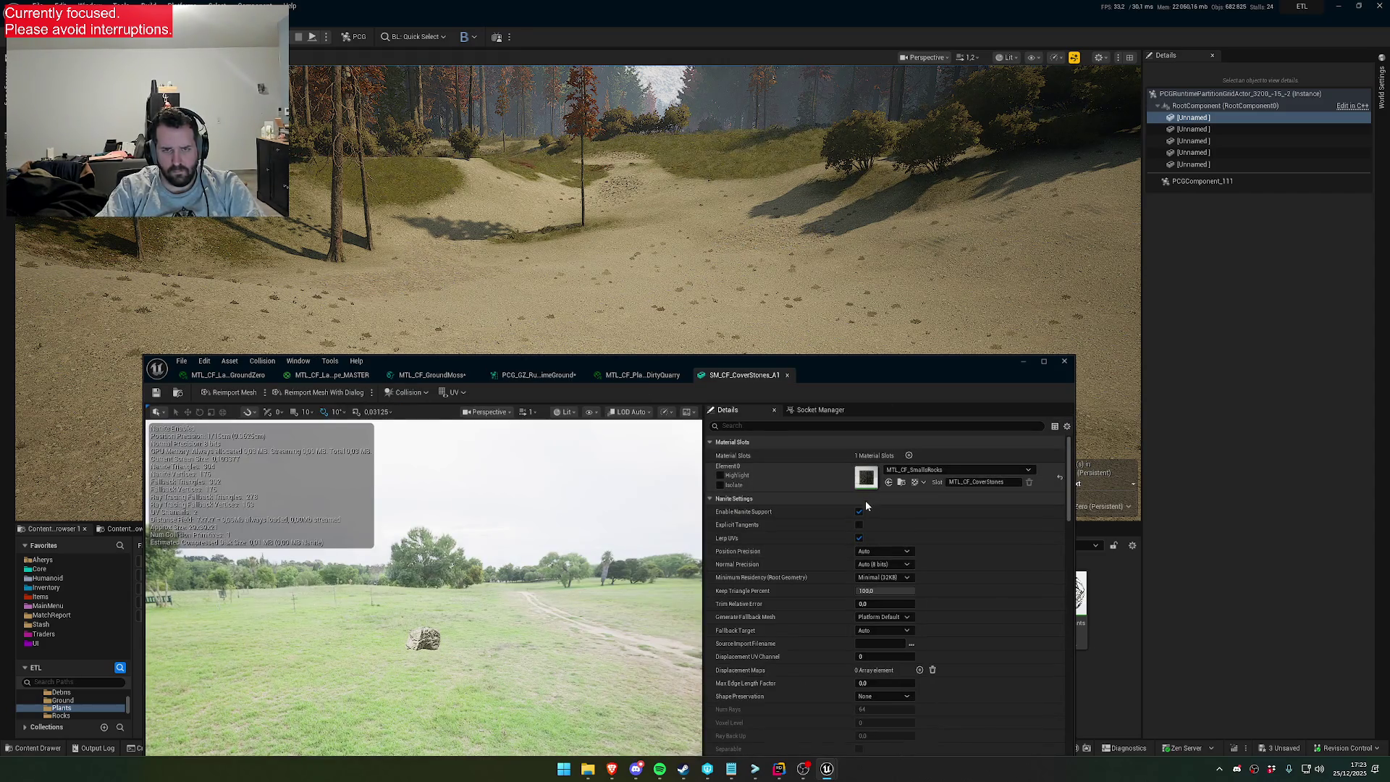
scroll(808, 614, down, 8)
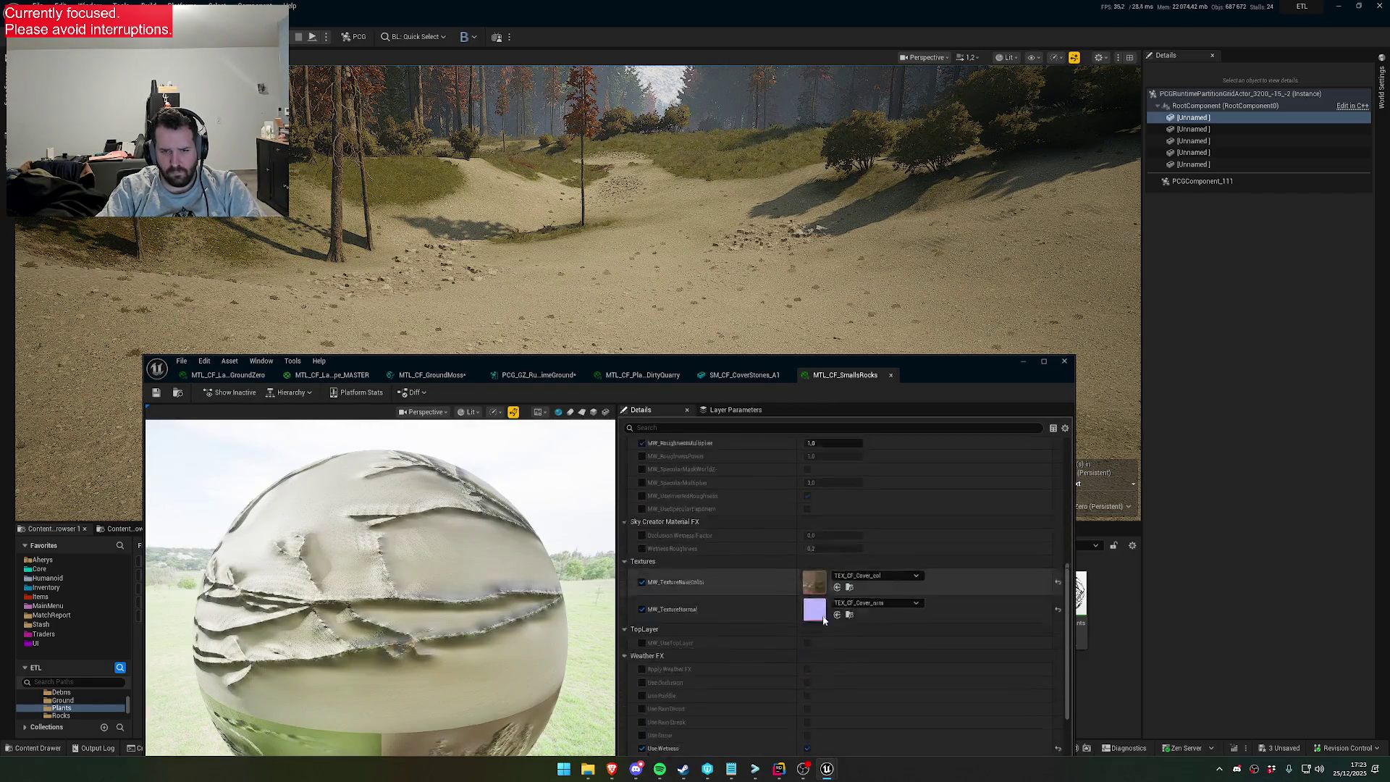
scroll(807, 614, down, 3)
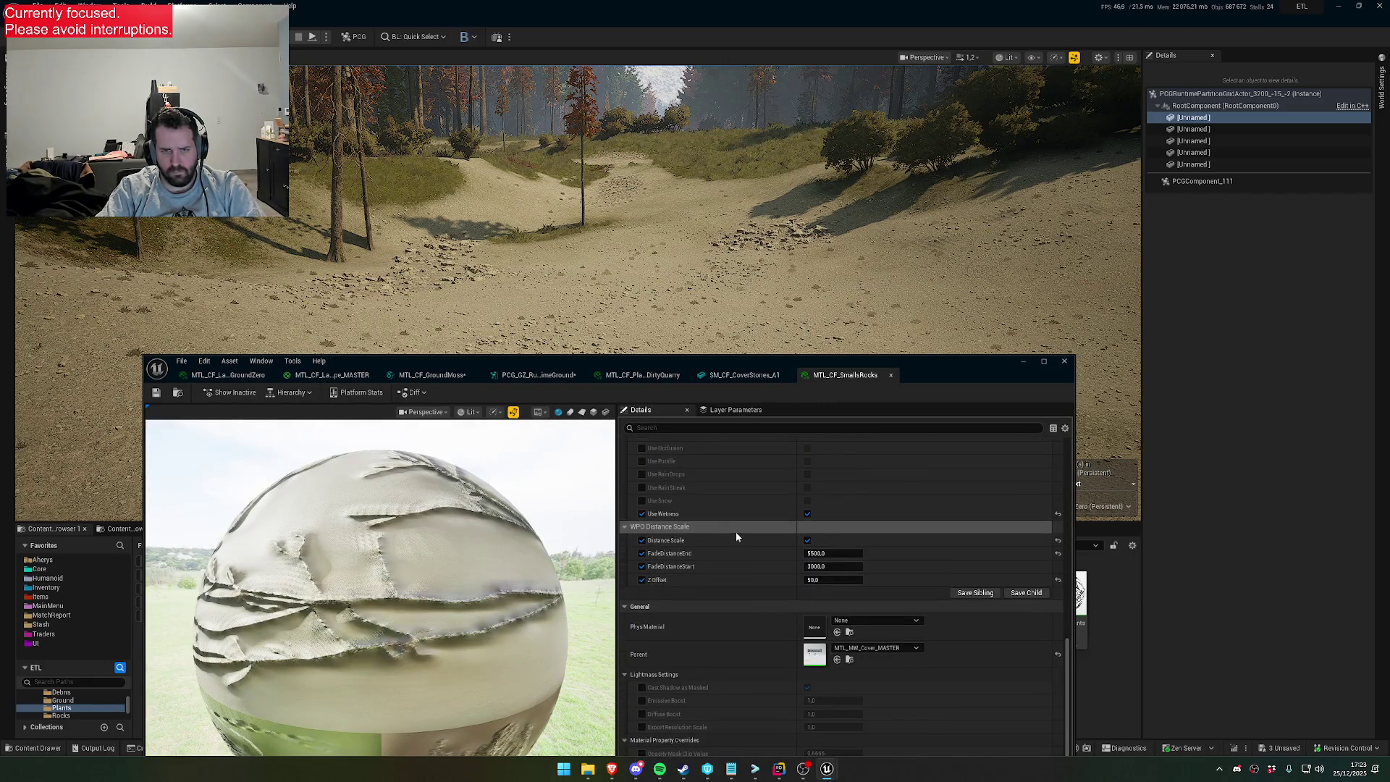
Set the DirtyQuarry material's fade distances to 3000 start and 5500 end, and save it
click(741, 374)
click(643, 375)
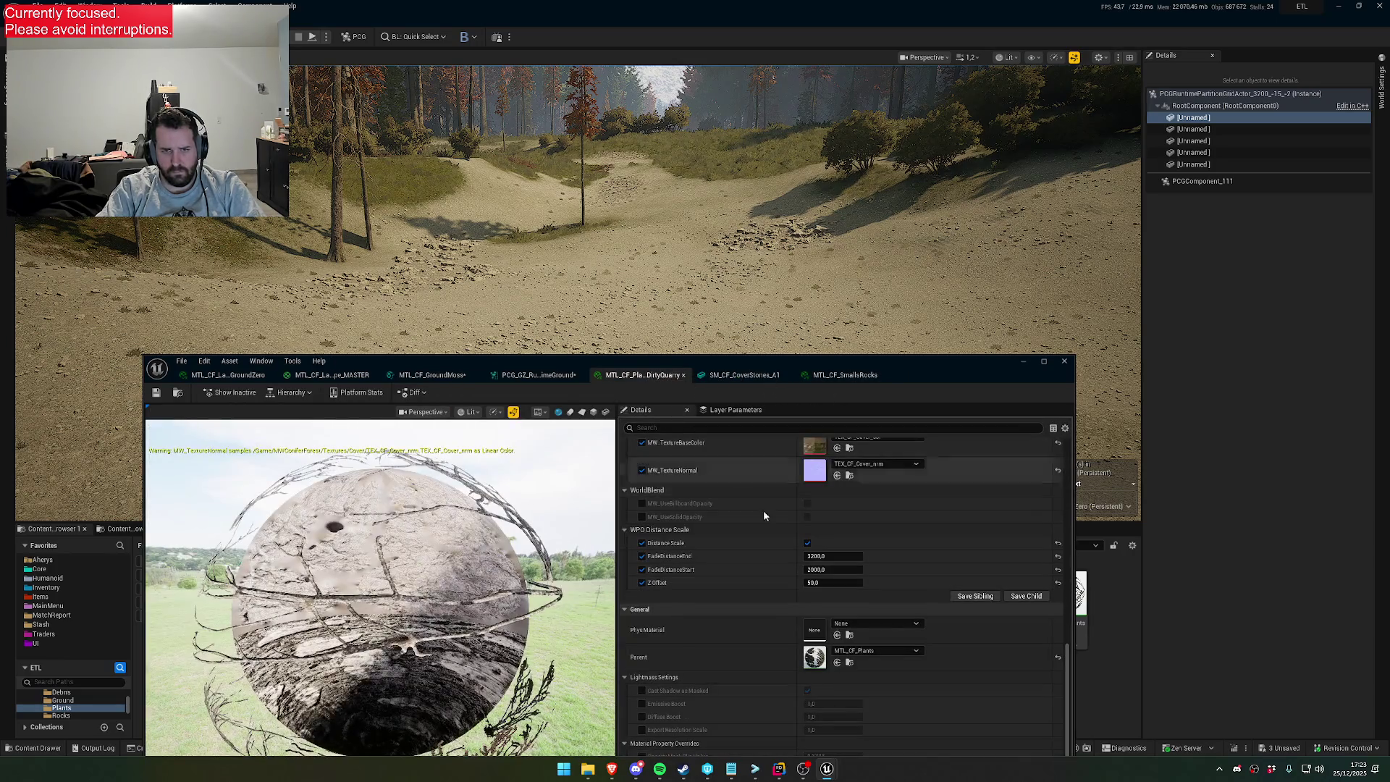
key(ctrl+v)
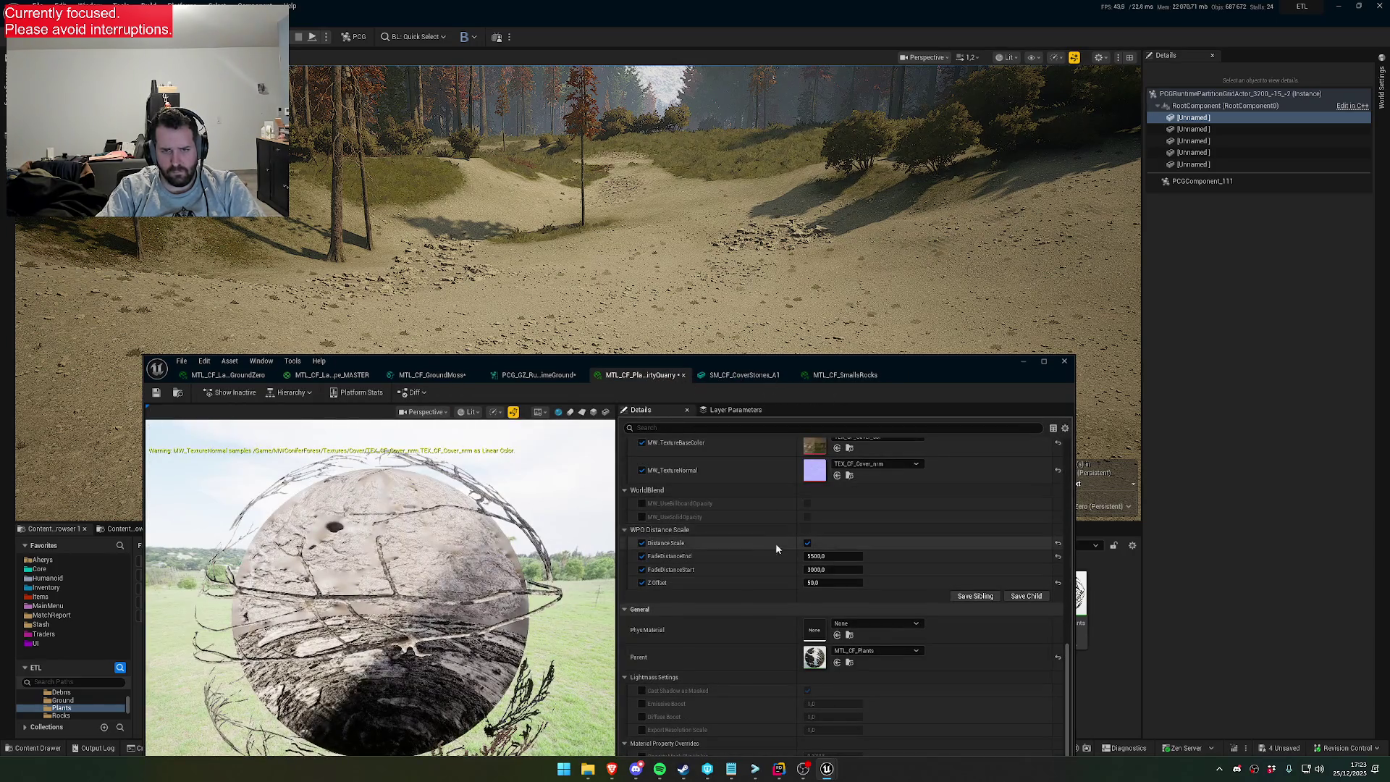
drag(735, 369, 748, 444)
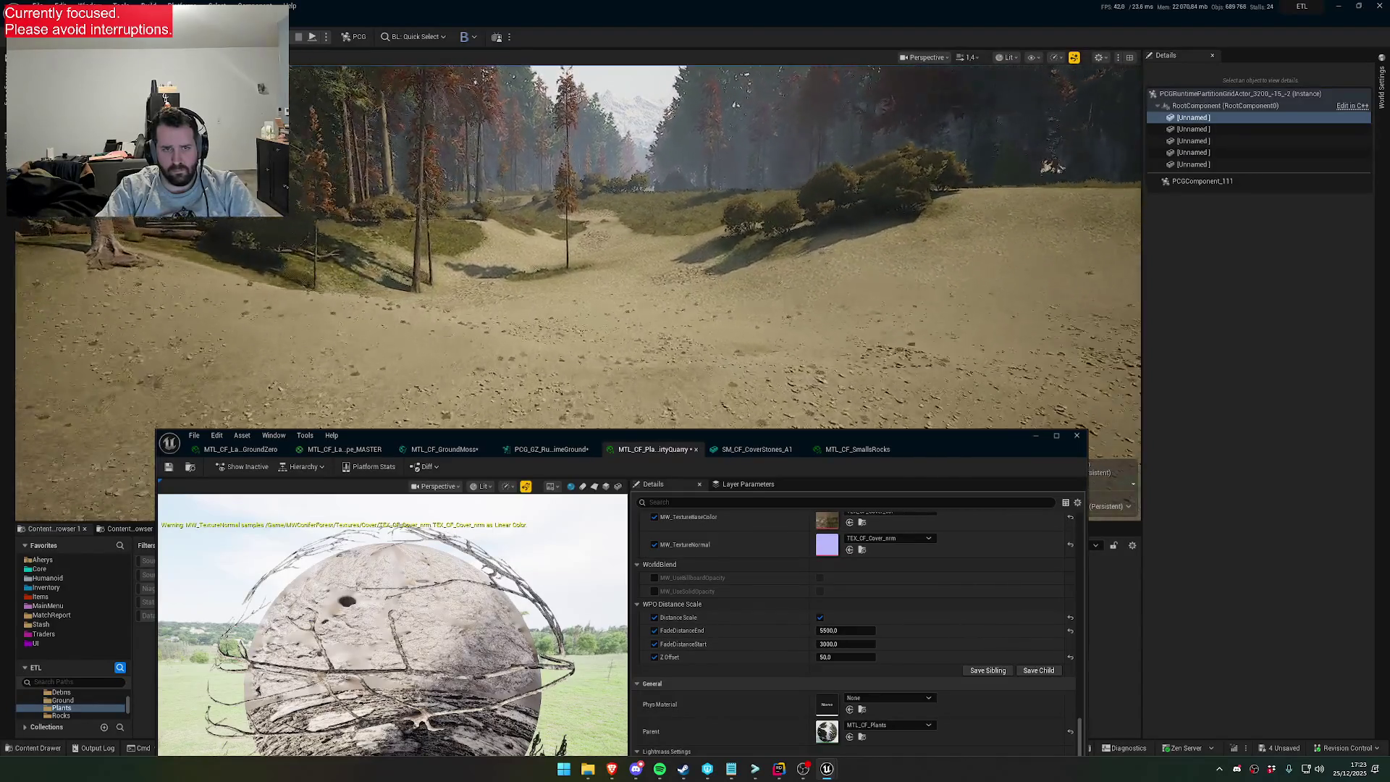
click(170, 470)
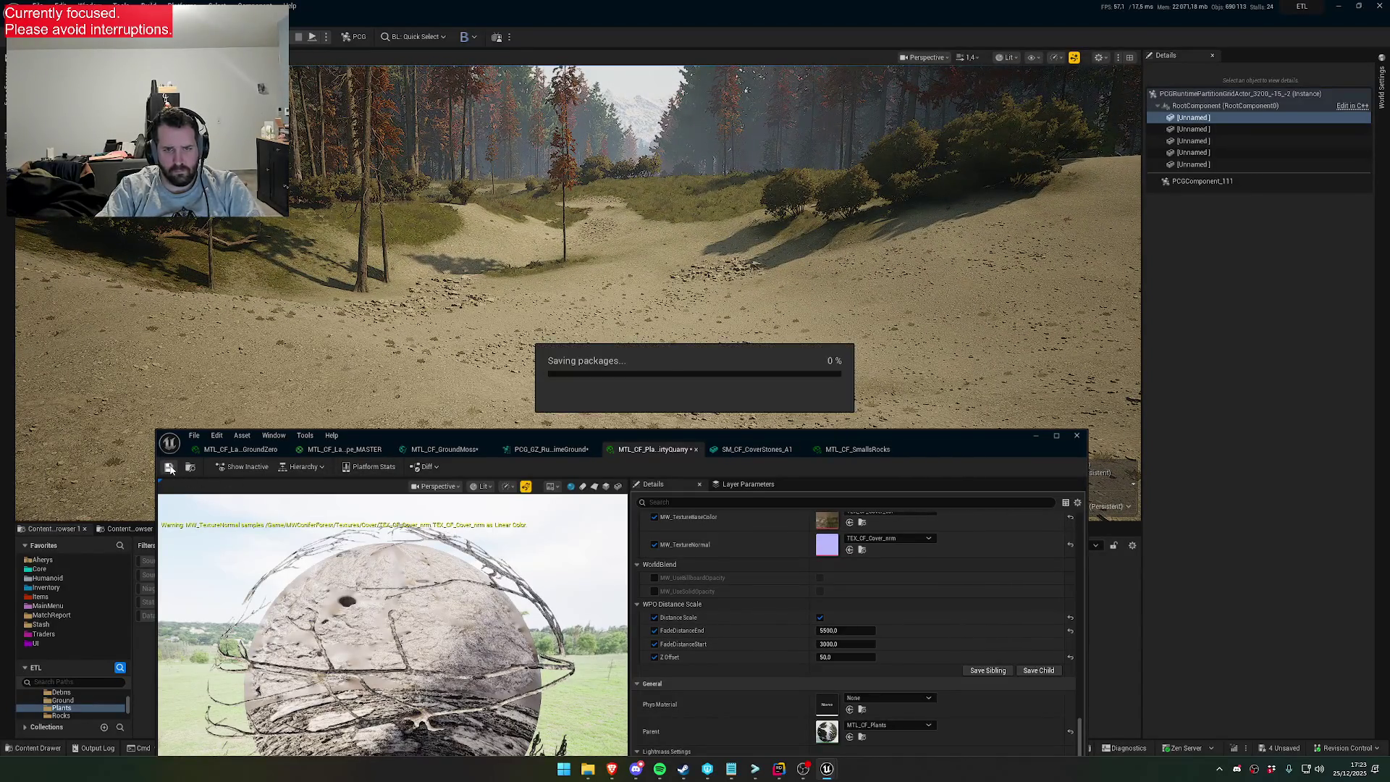
click(542, 449)
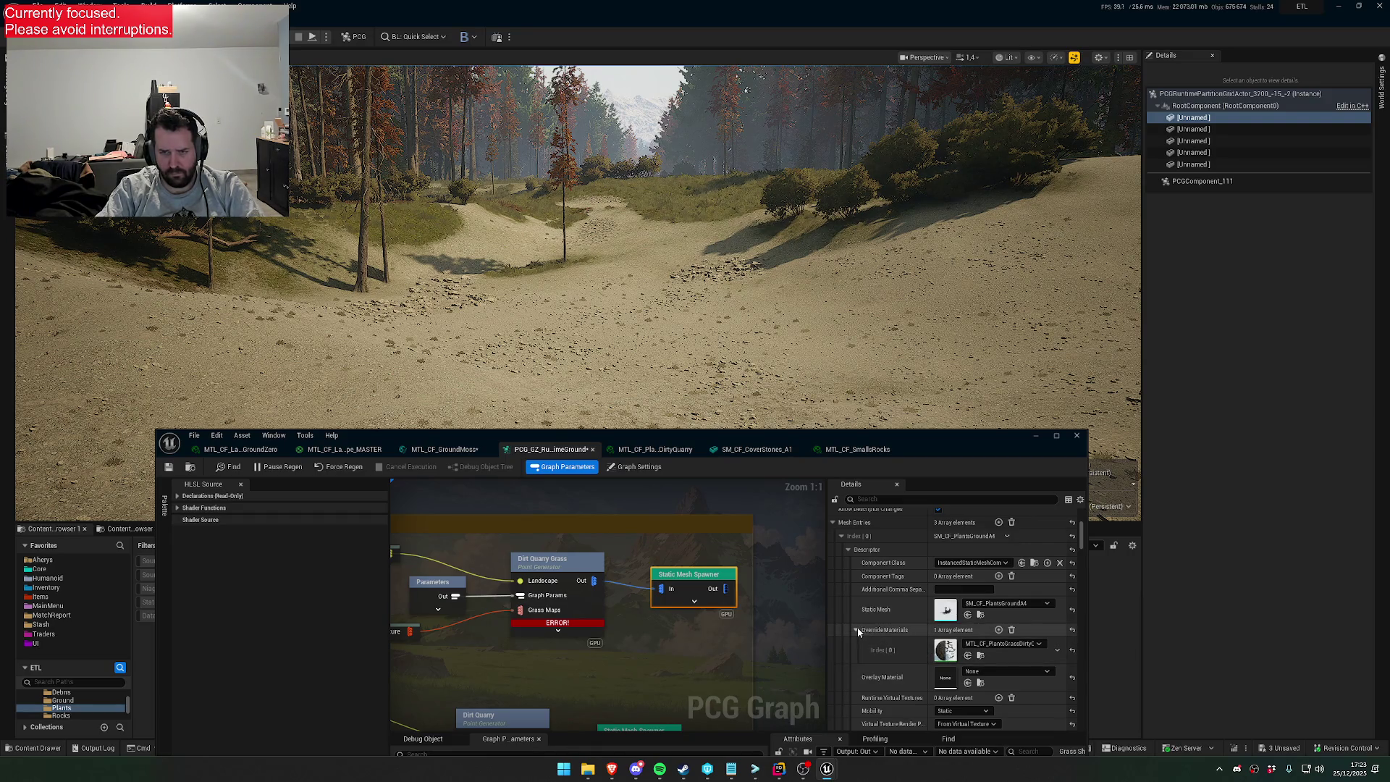
Collapse the spawner's mesh entry descriptors and filter its Details for 'worl' settings
mouse_move(915, 437)
mouse_down()
mouse_move(876, 721)
mouse_move(869, 706)
mouse_up()
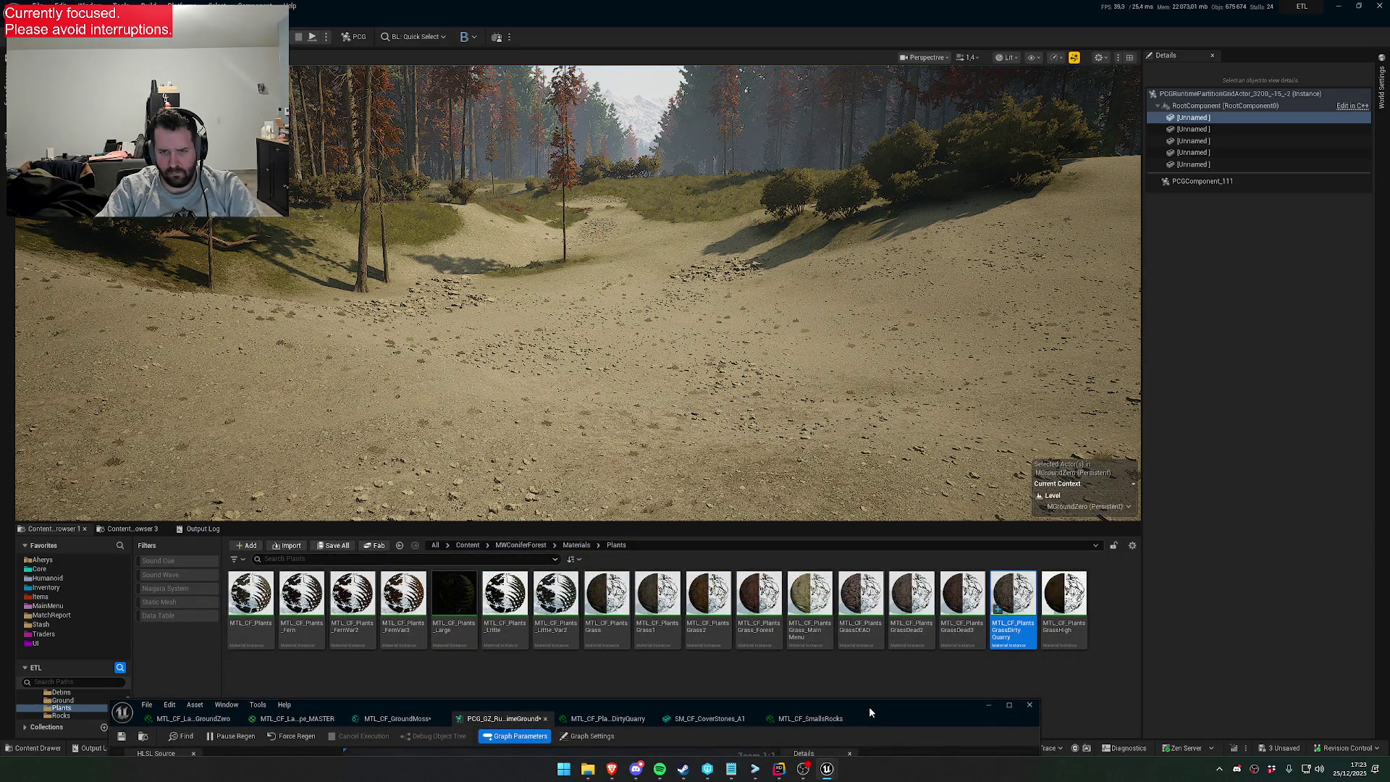
drag(869, 706, 892, 335)
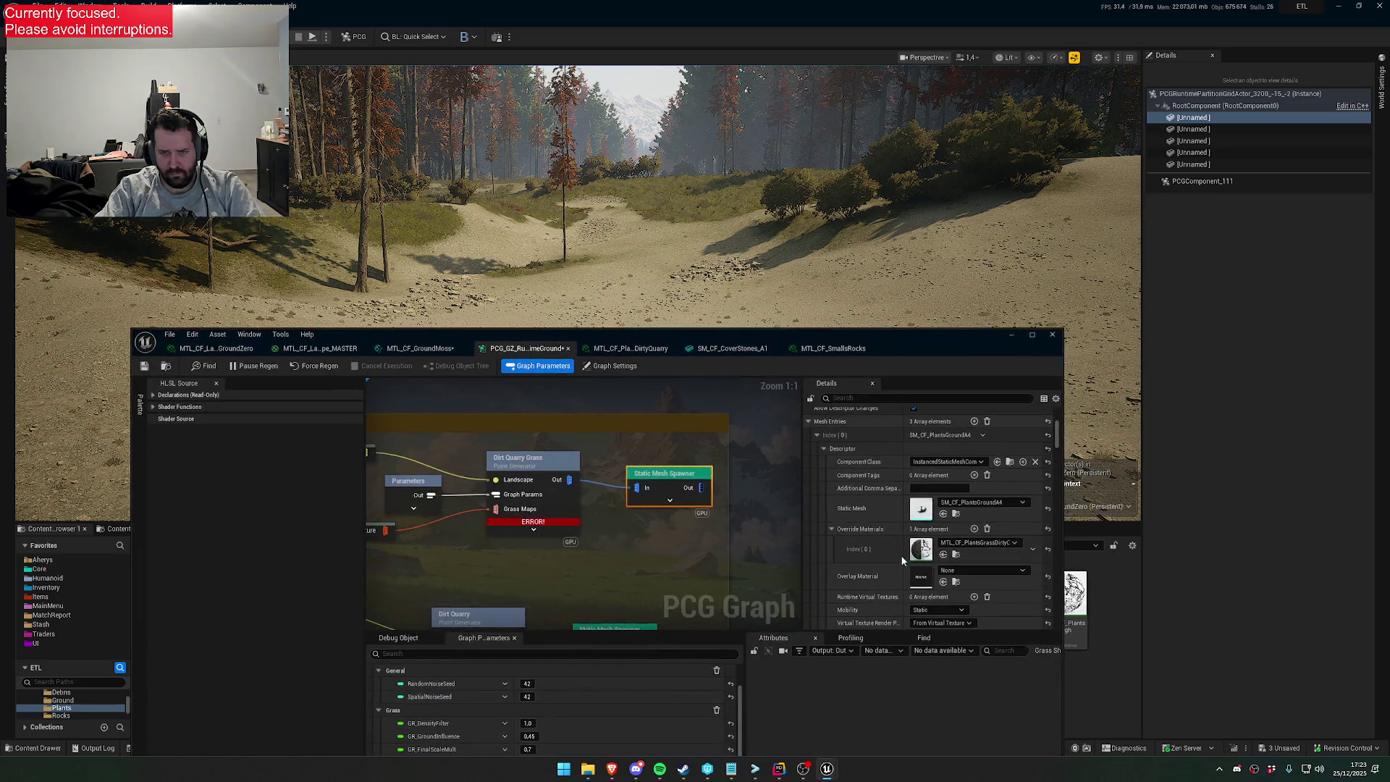
scroll(888, 556, down, 8)
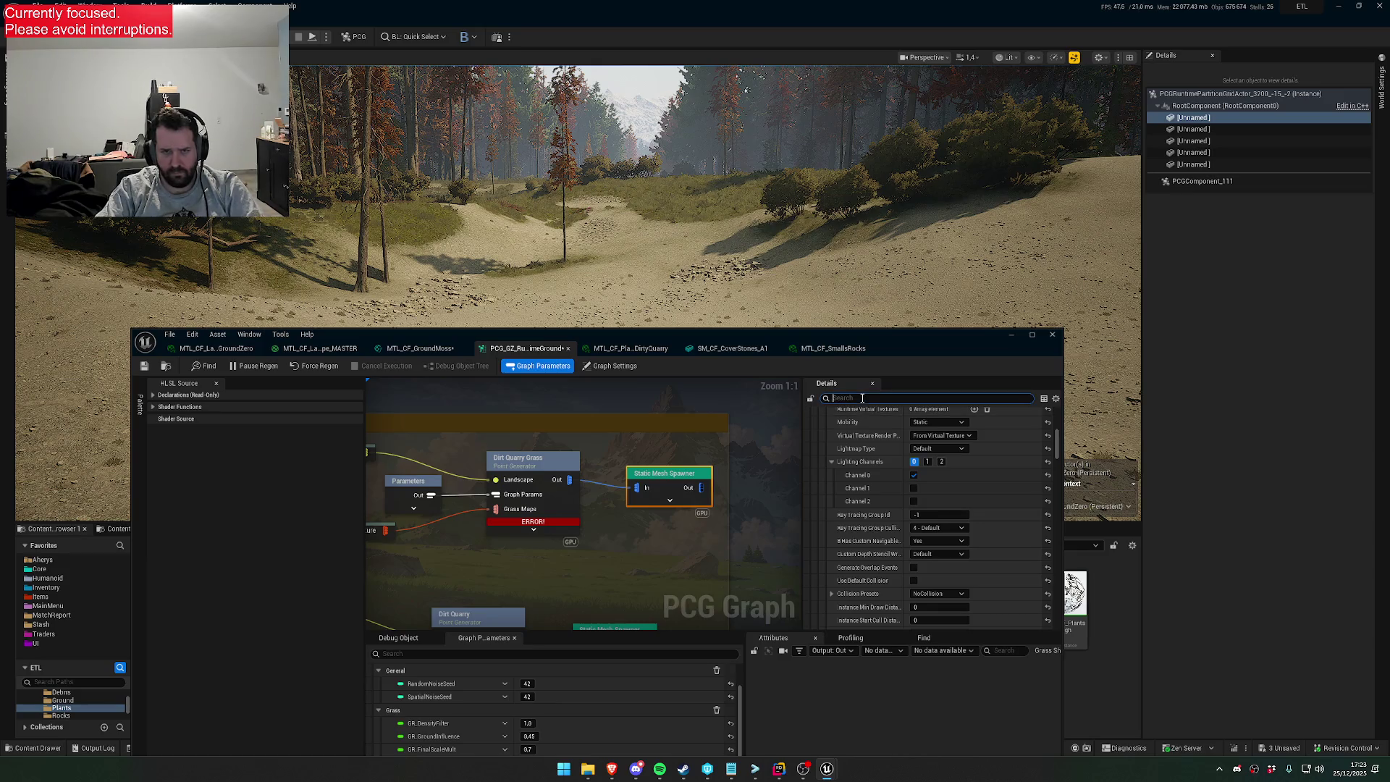
scroll(921, 512, up, 6)
click(824, 512)
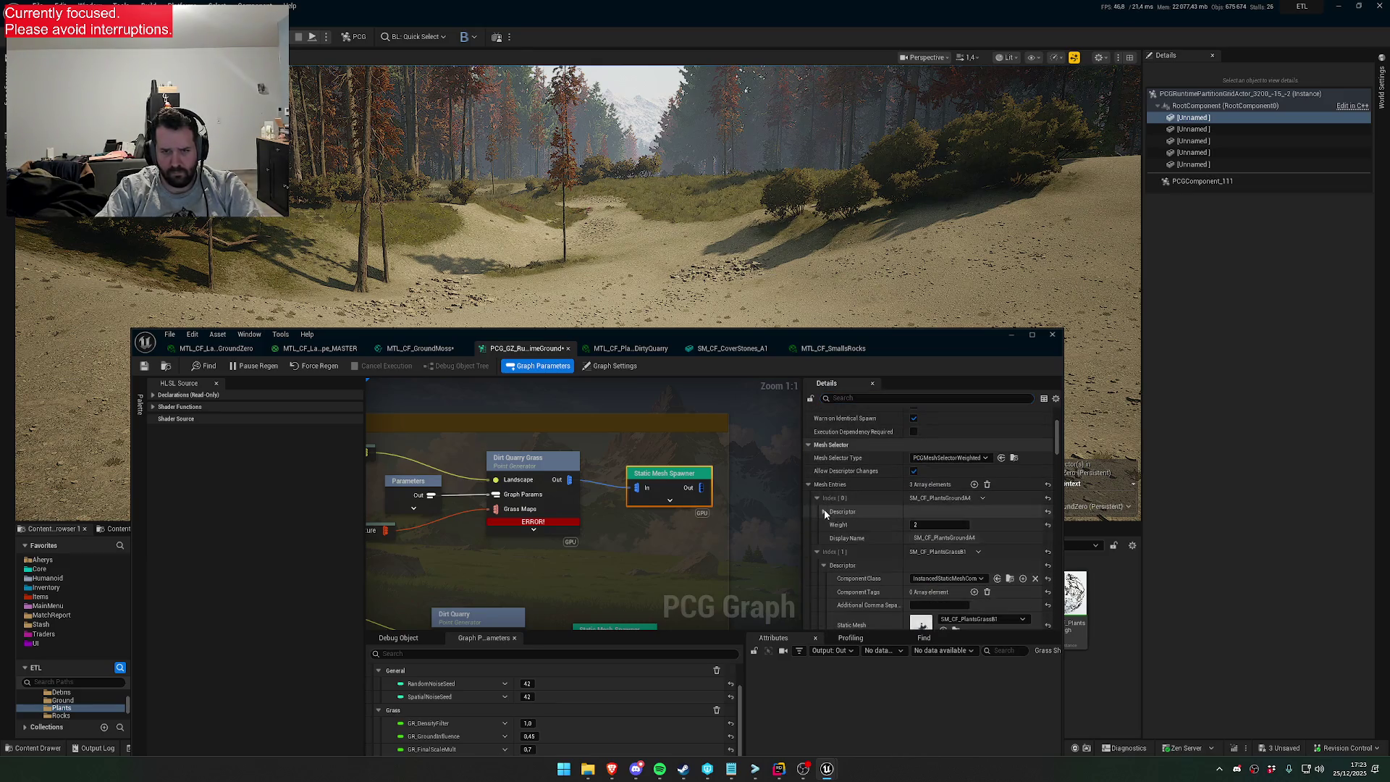
scroll(827, 532, down, 2)
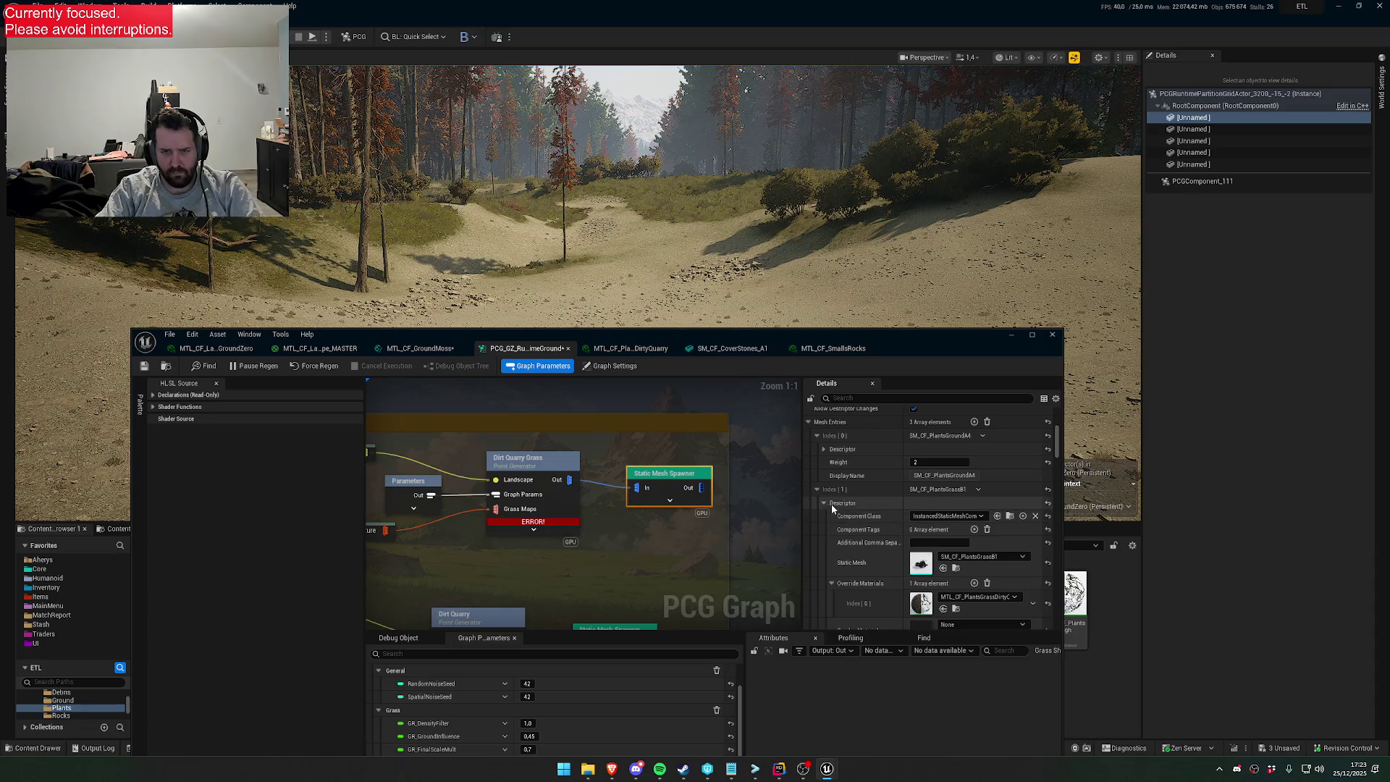
click(817, 490)
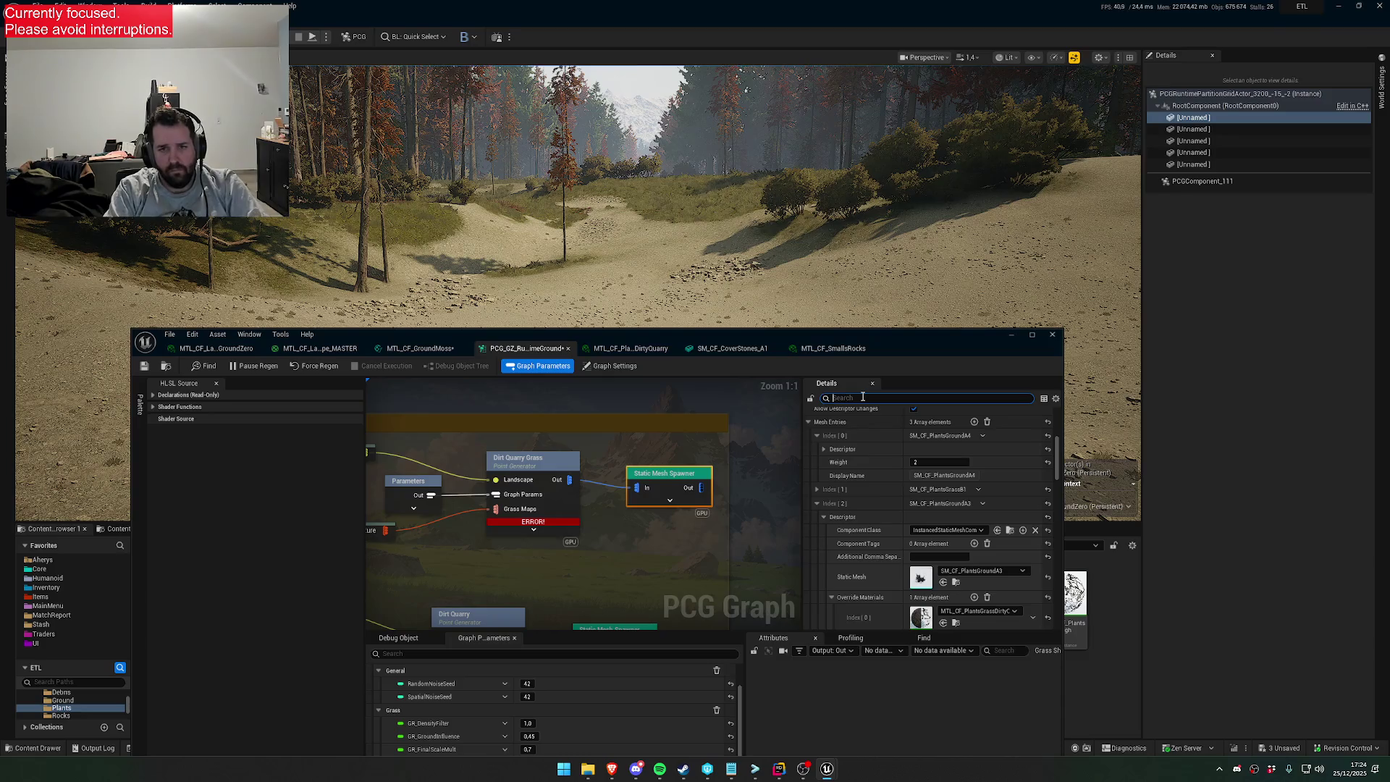
text(worl)
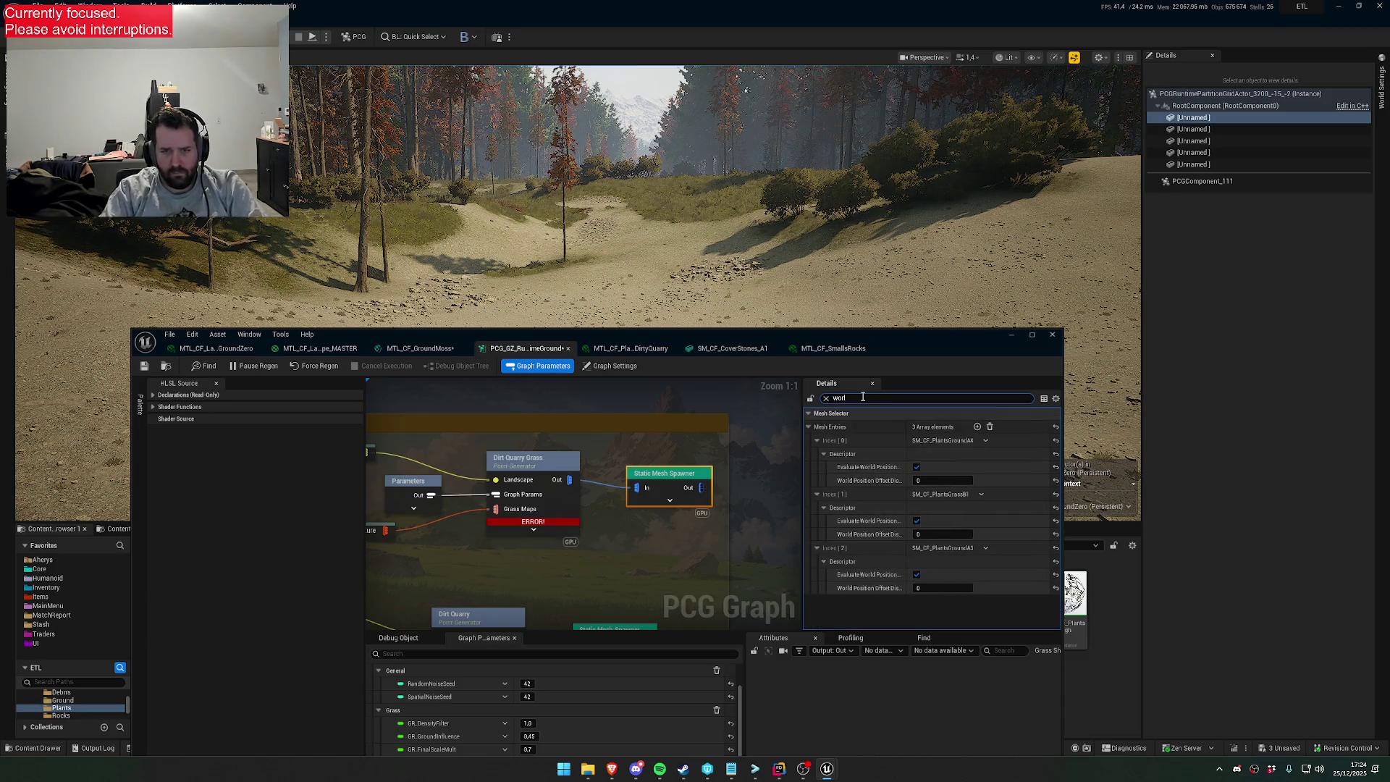
drag(836, 339, 810, 499)
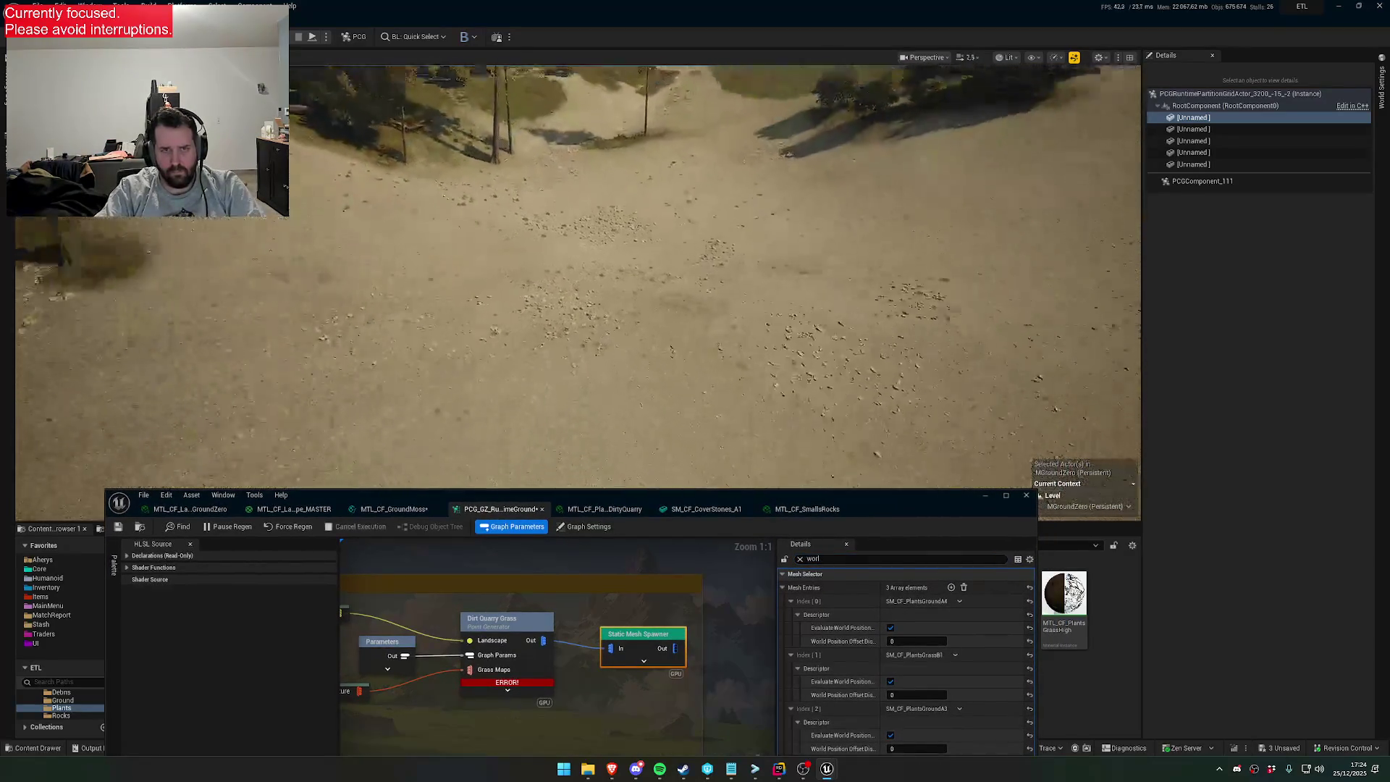
Fly the camera through the forest clearing to inspect the quarry ground
scroll(579, 239, up, 2)
key(s)
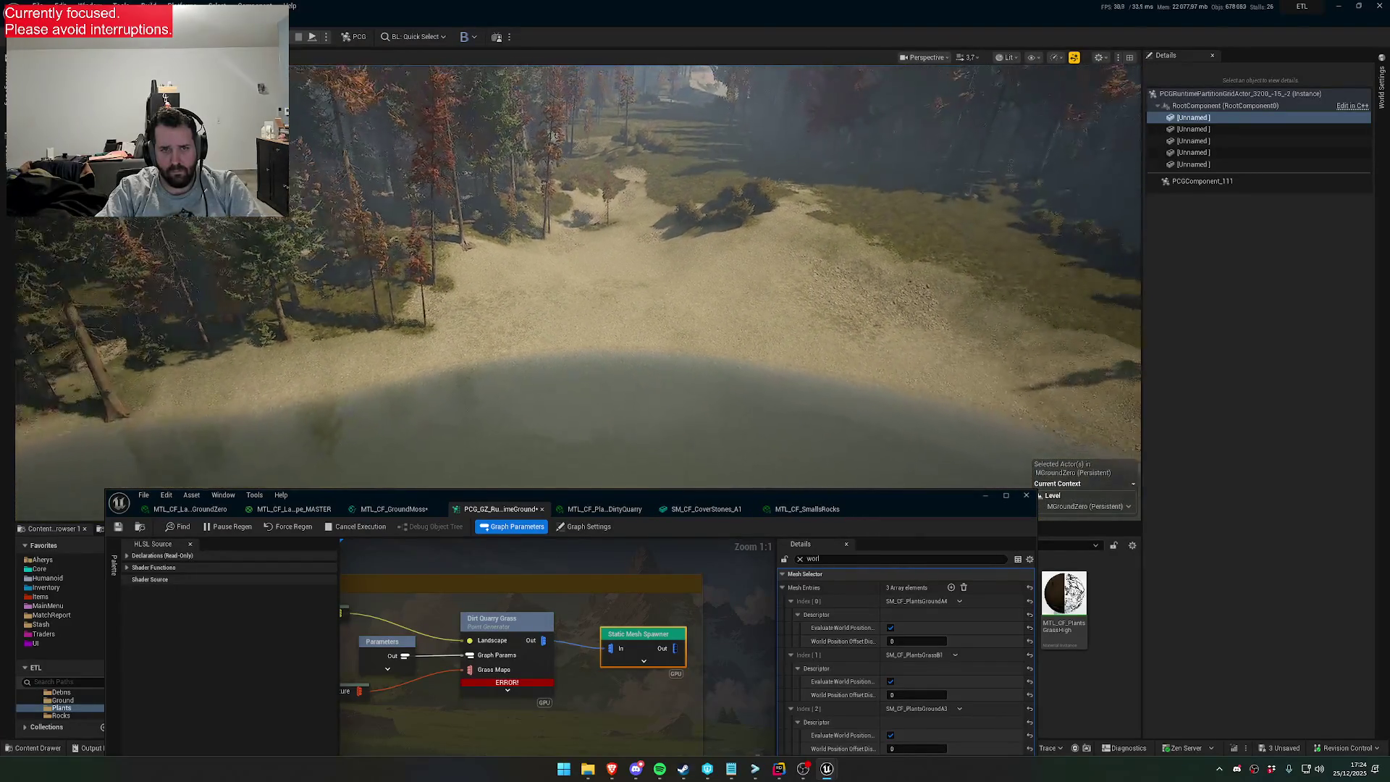
scroll(580, 275, down, 2)
key(w)
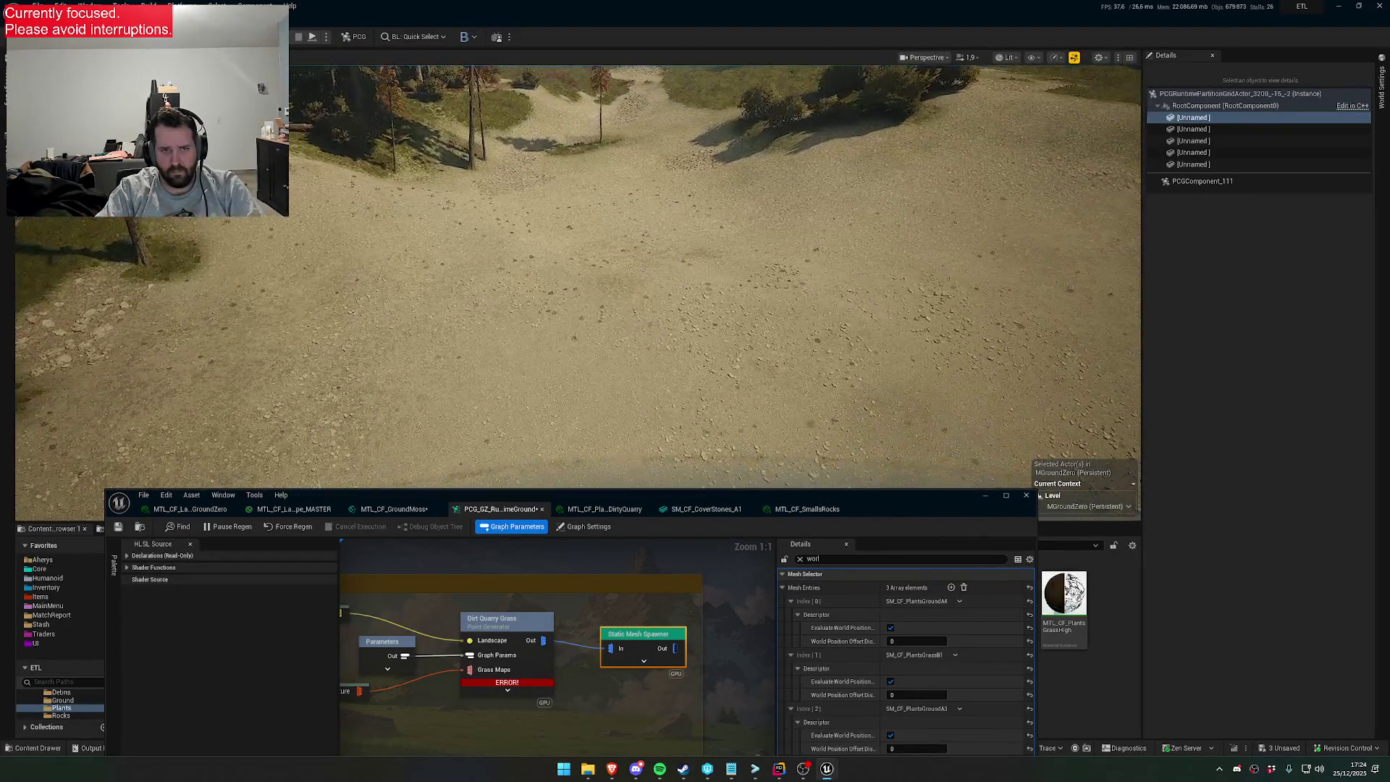
scroll(579, 275, down, 1)
key(w)
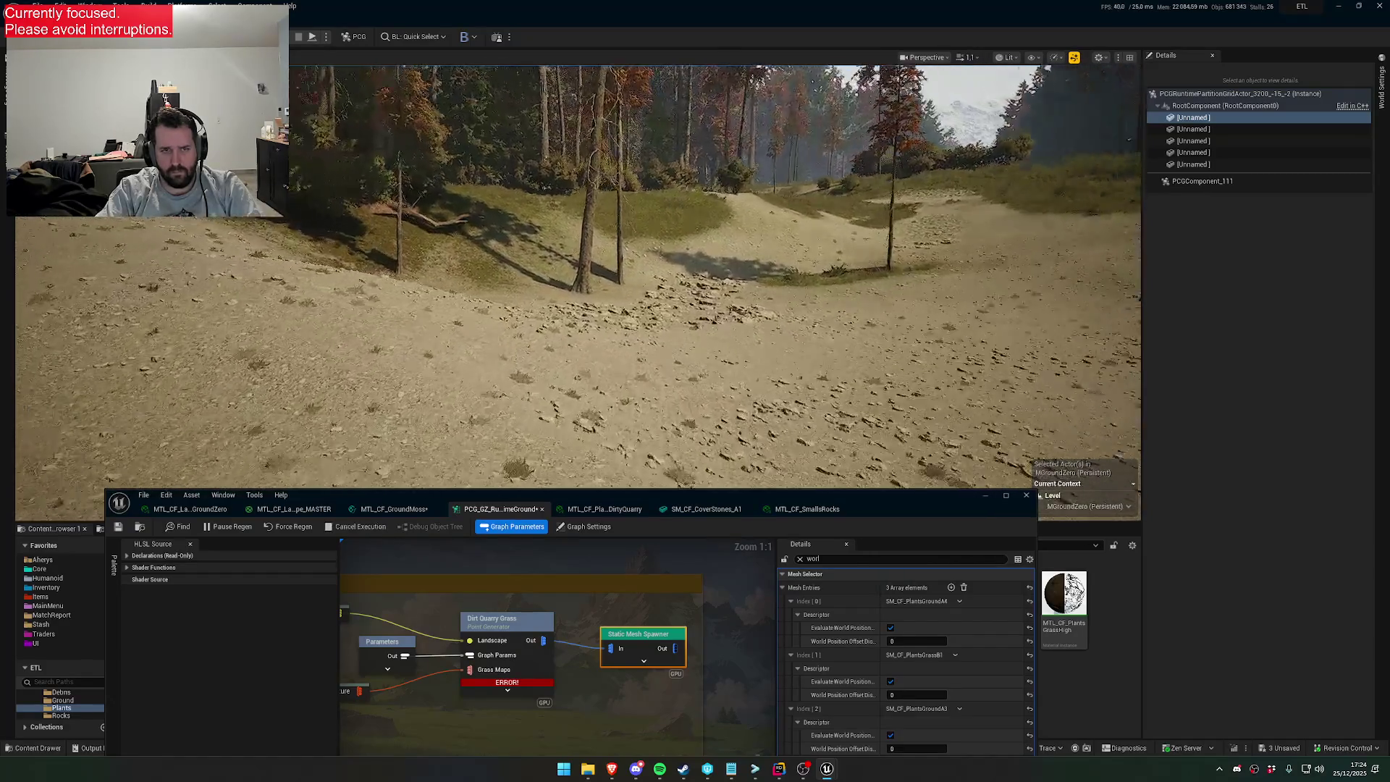
scroll(579, 275, up, 1)
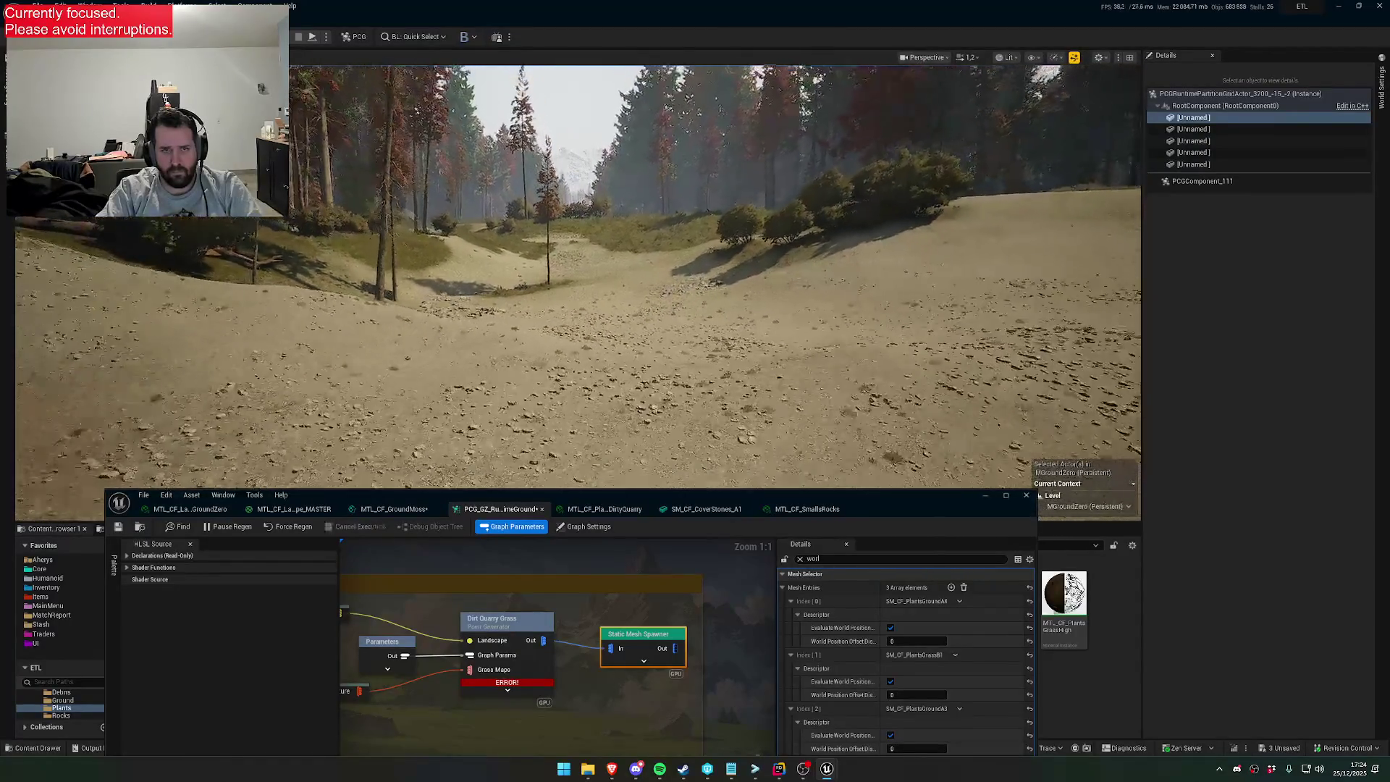
scroll(955, 205, up, 3)
key(w)
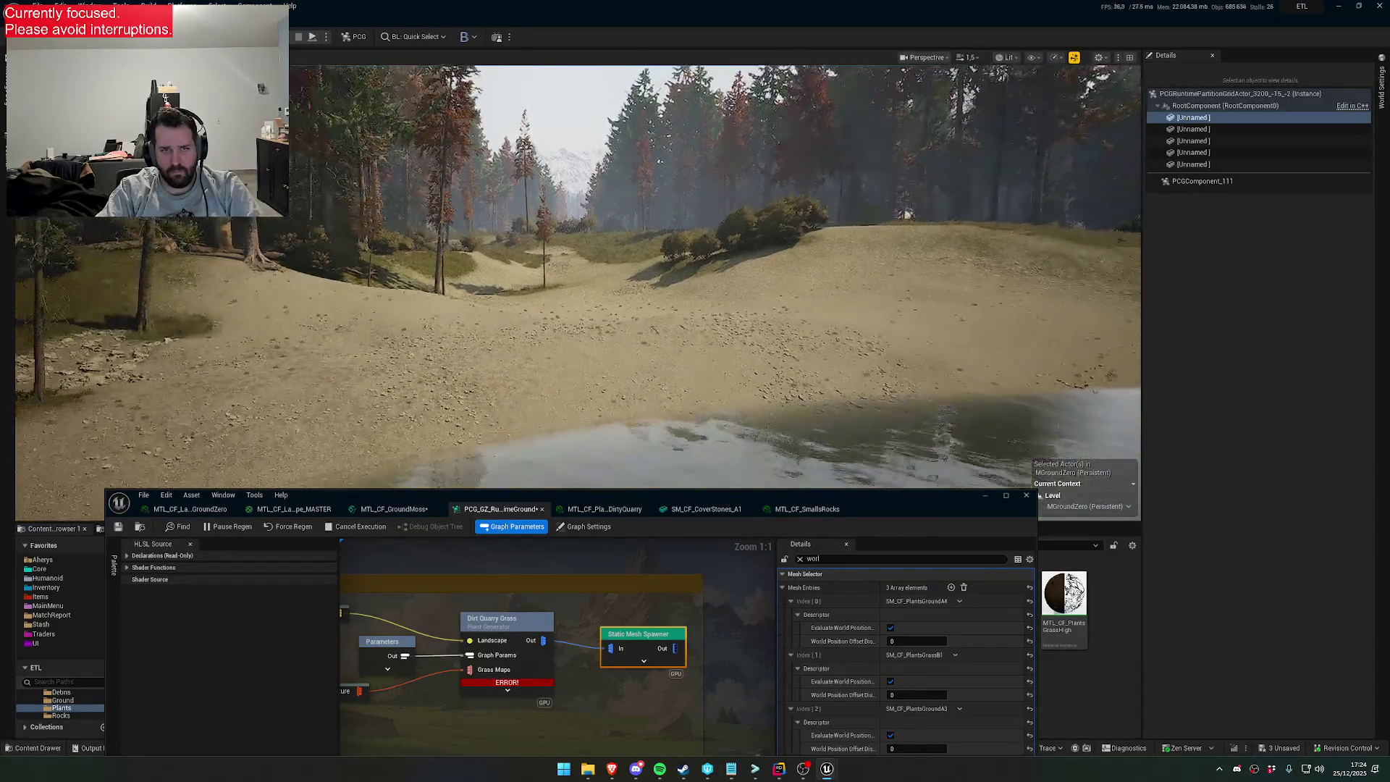
key(a)
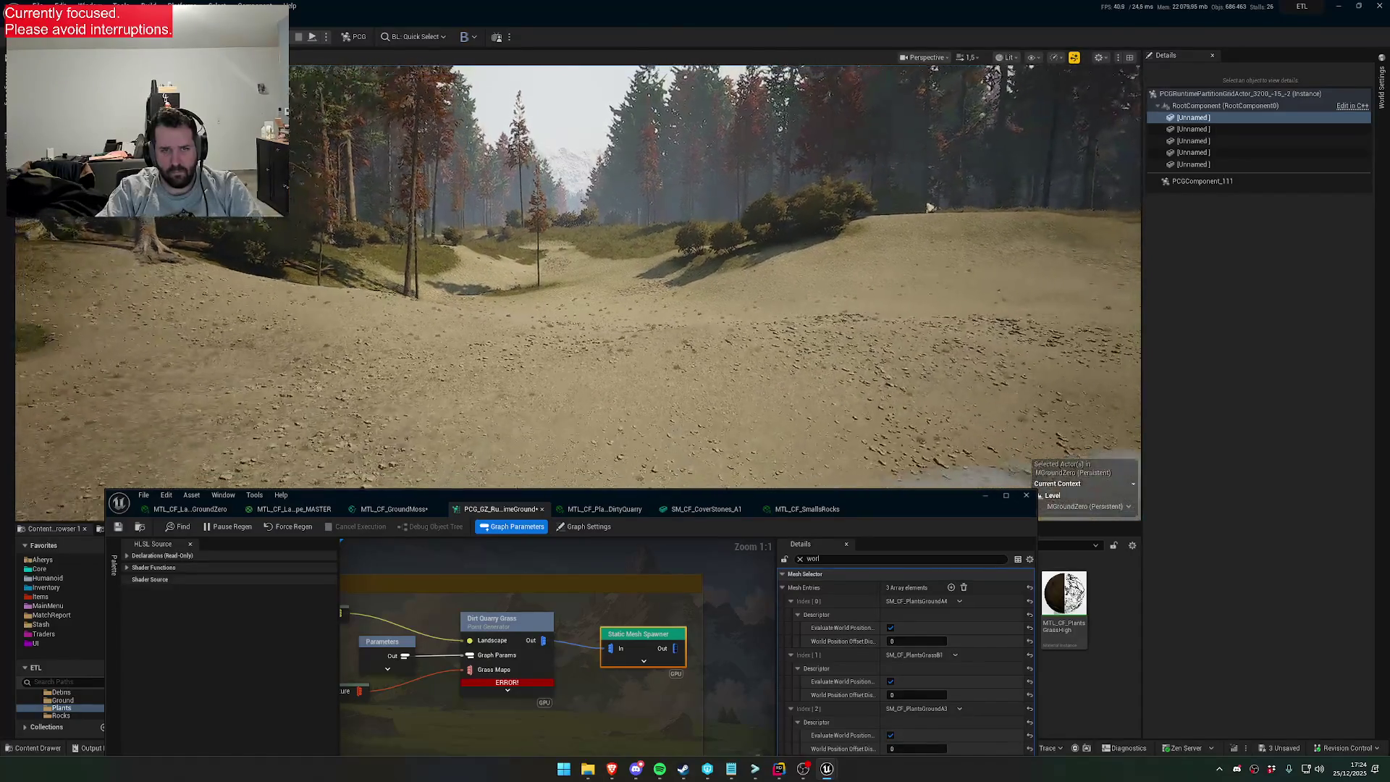
key(w)
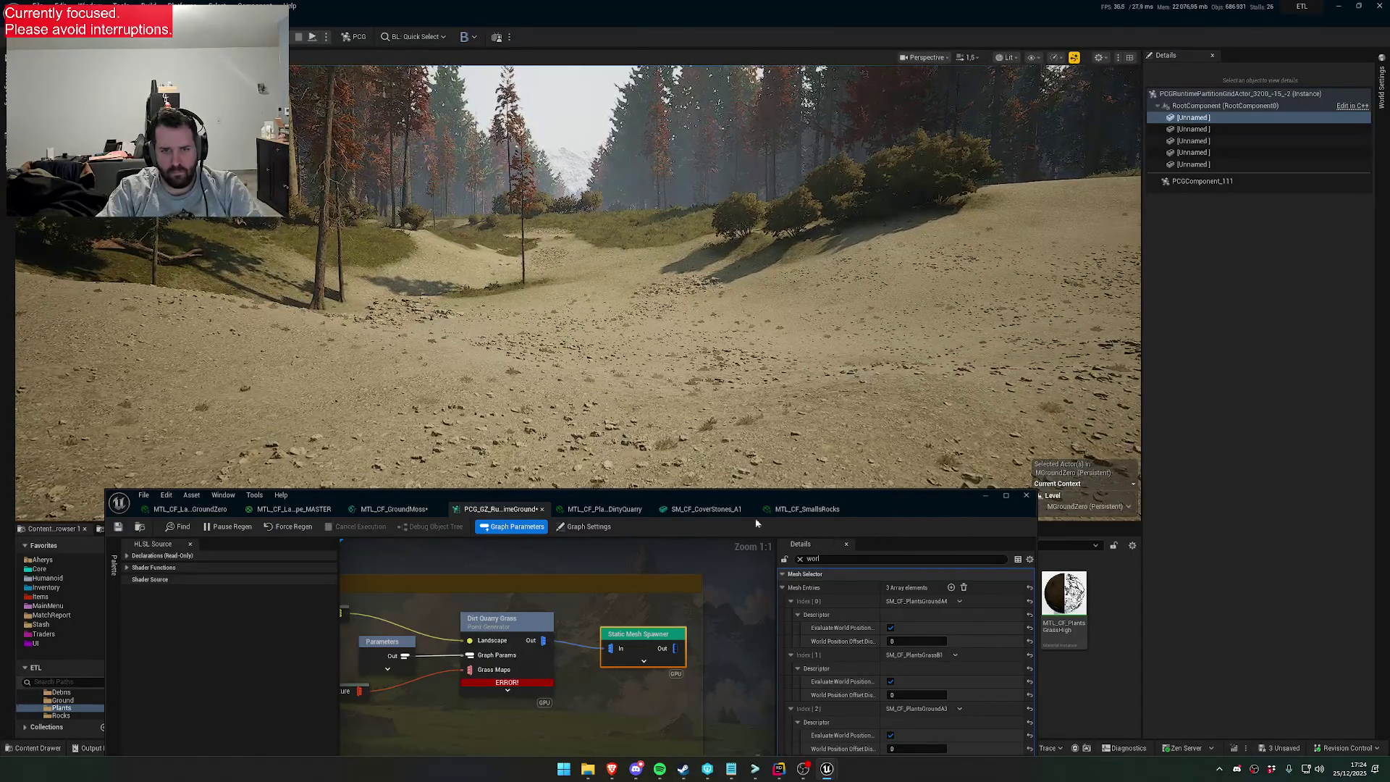
click(622, 510)
Fly over the rocky dirt path and switch the editor to the MTL_CF_GroundMoss graph
key(w)
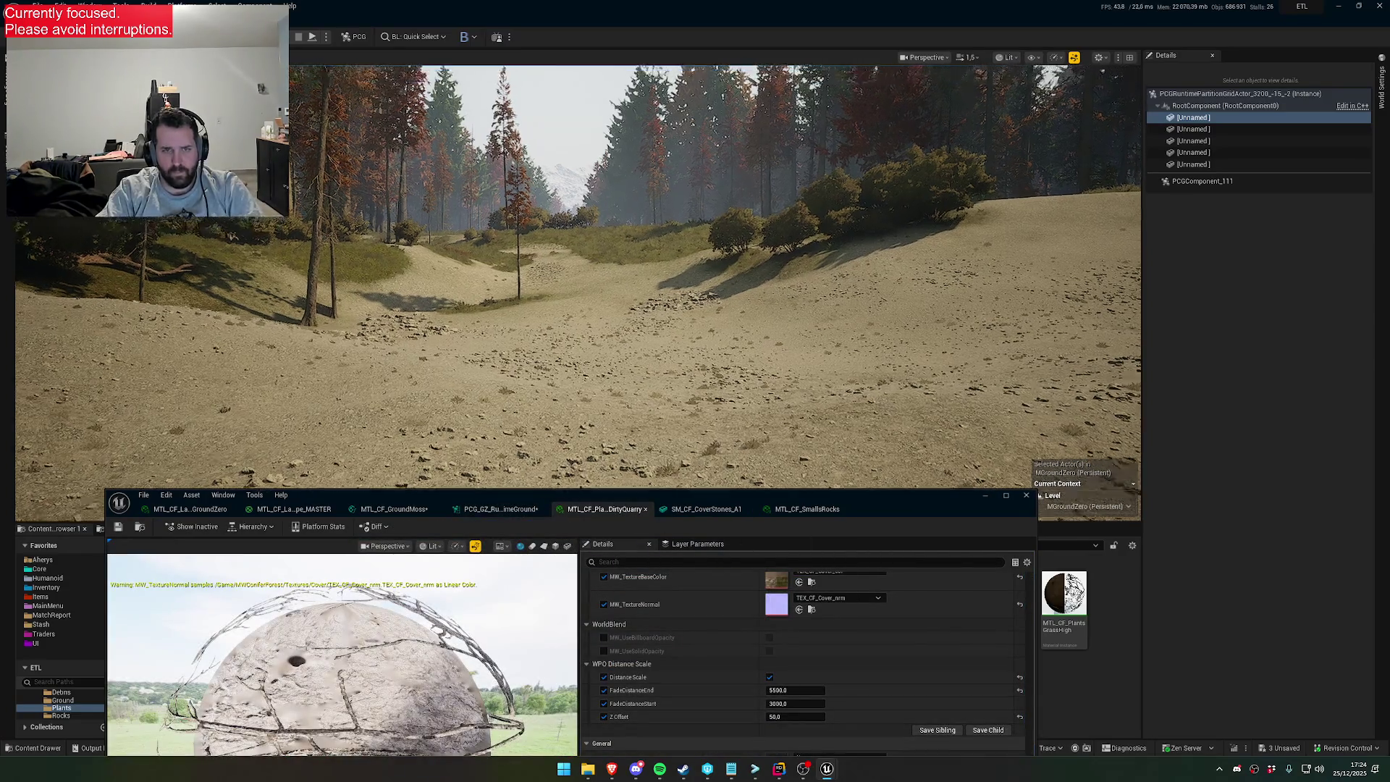
key(w)
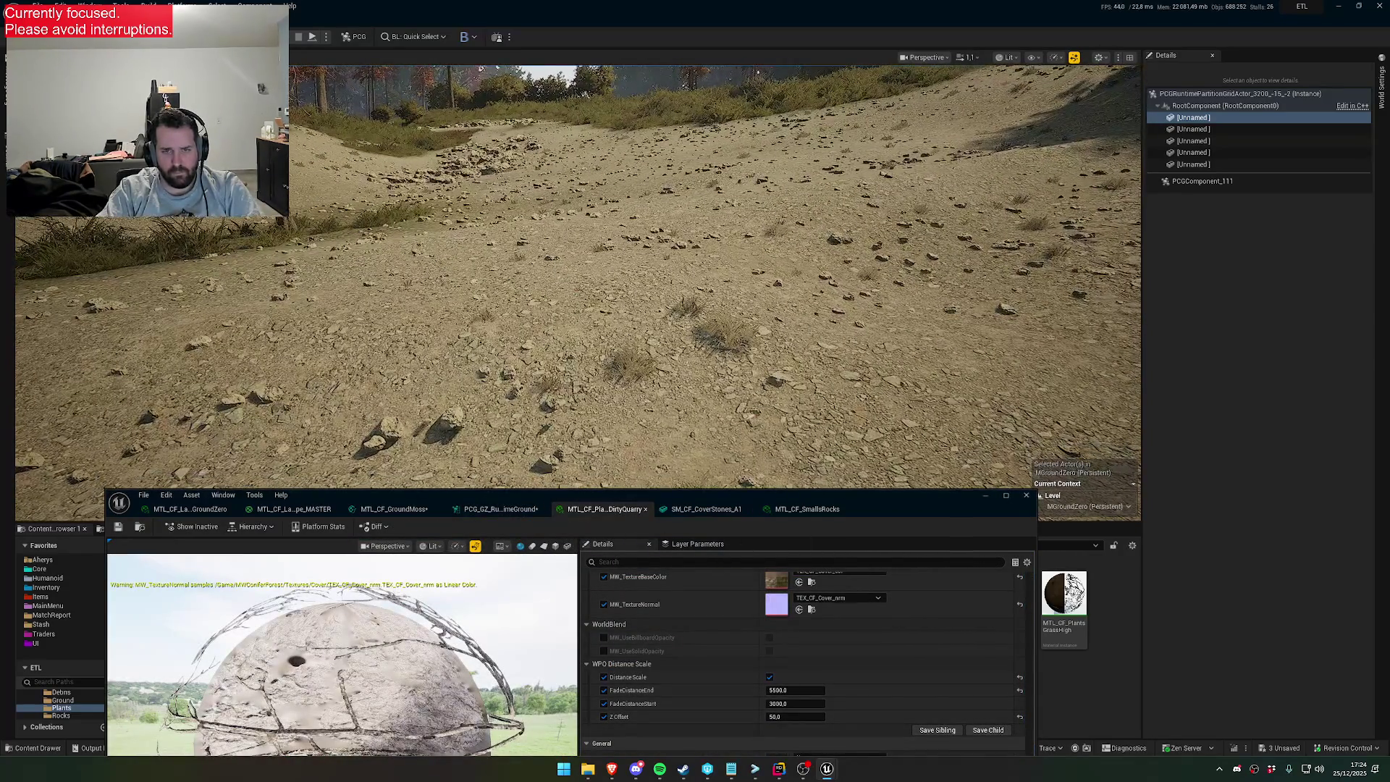
key(w)
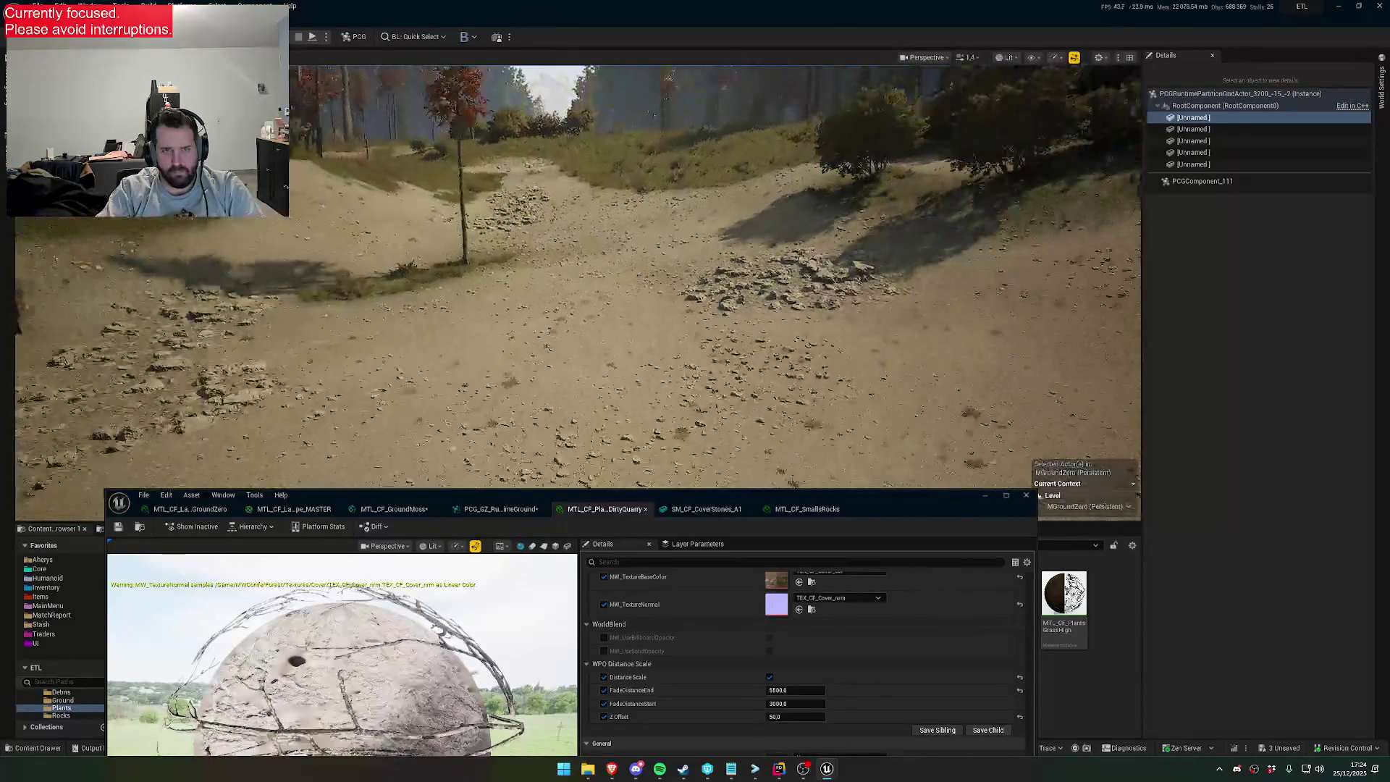
key(w)
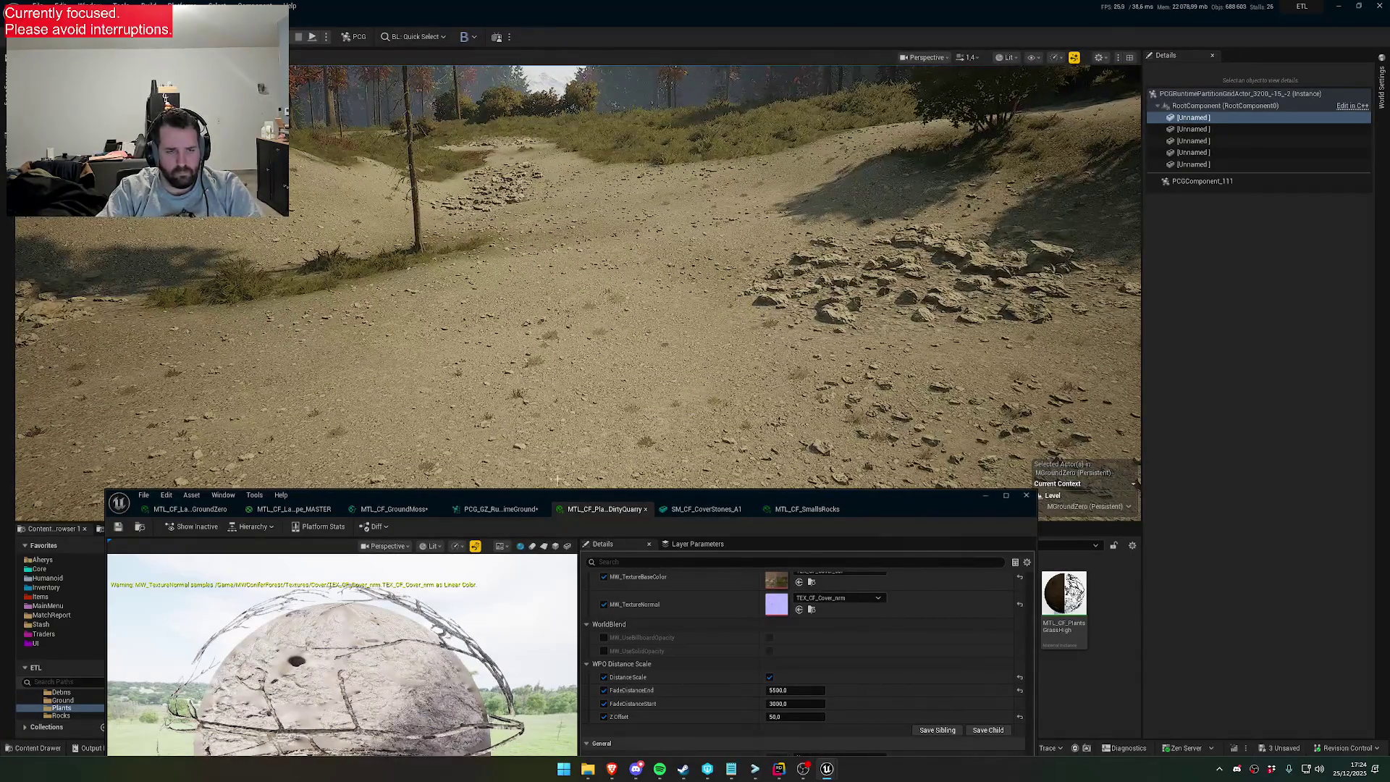
click(405, 510)
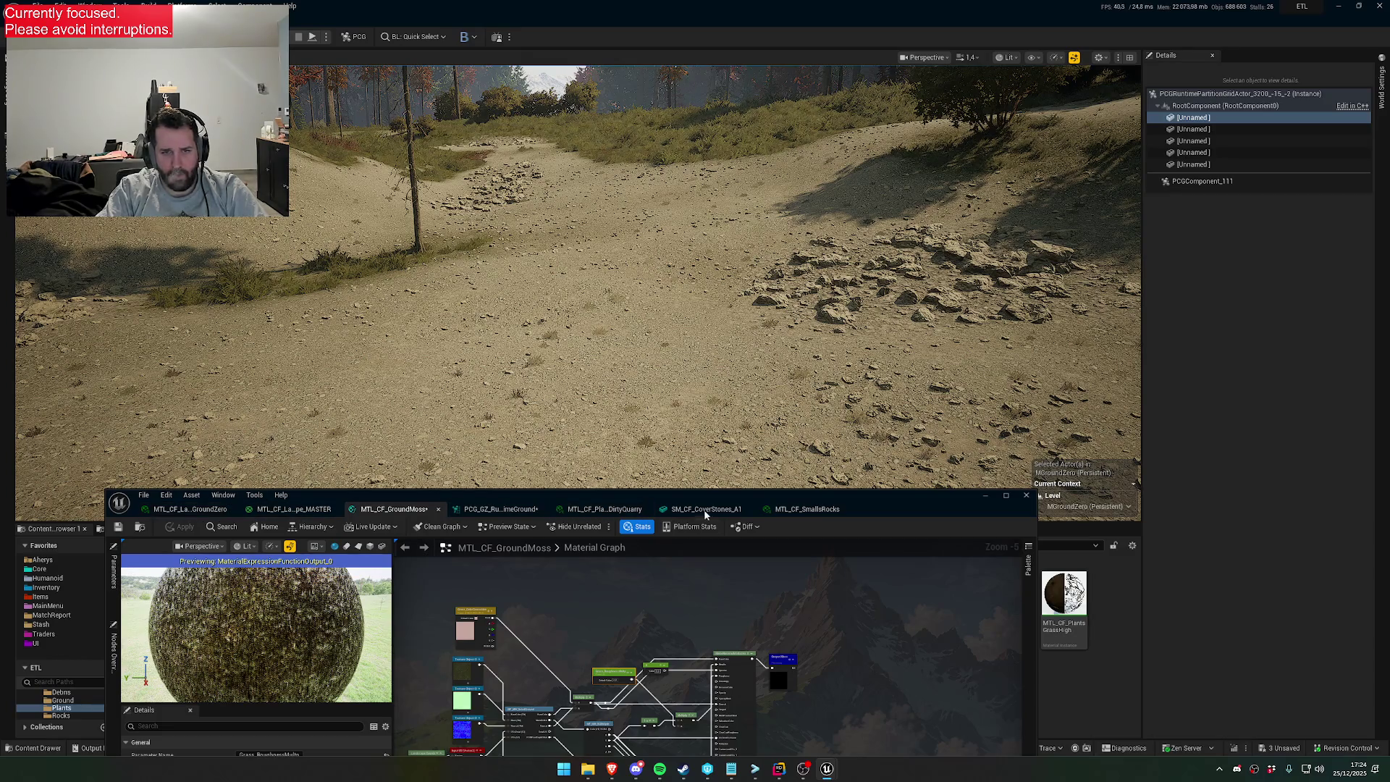
scroll(579, 275, up, 2)
key(s)
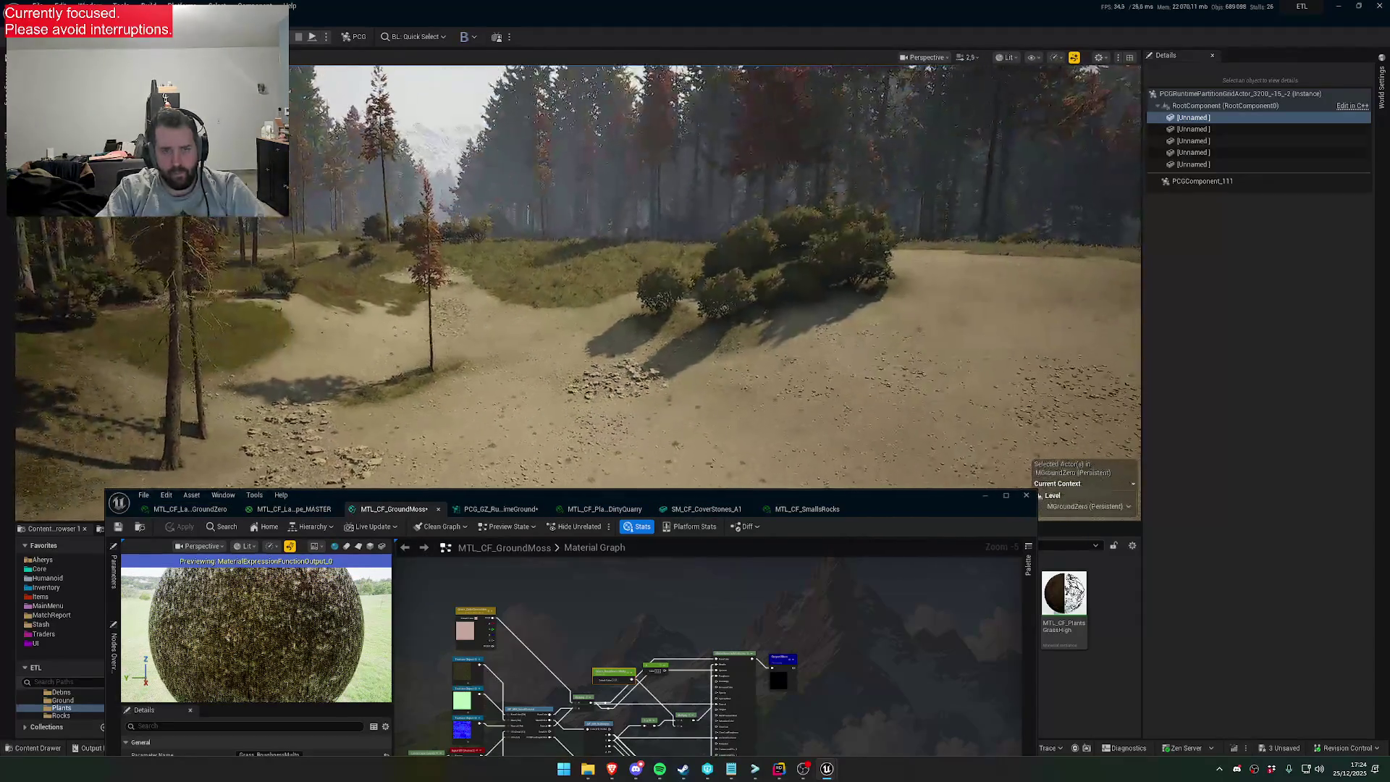
key(w)
scroll(579, 275, down, 2)
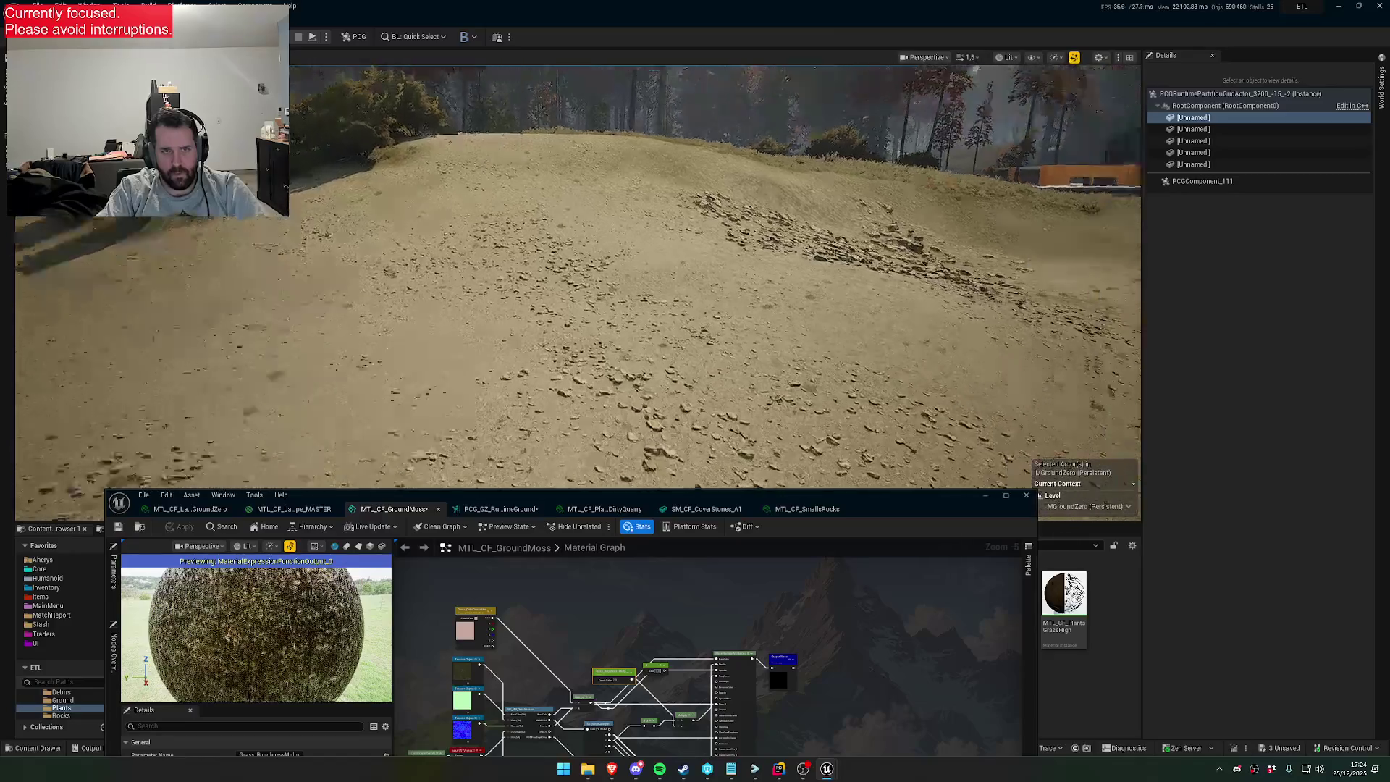
scroll(579, 275, down, 1)
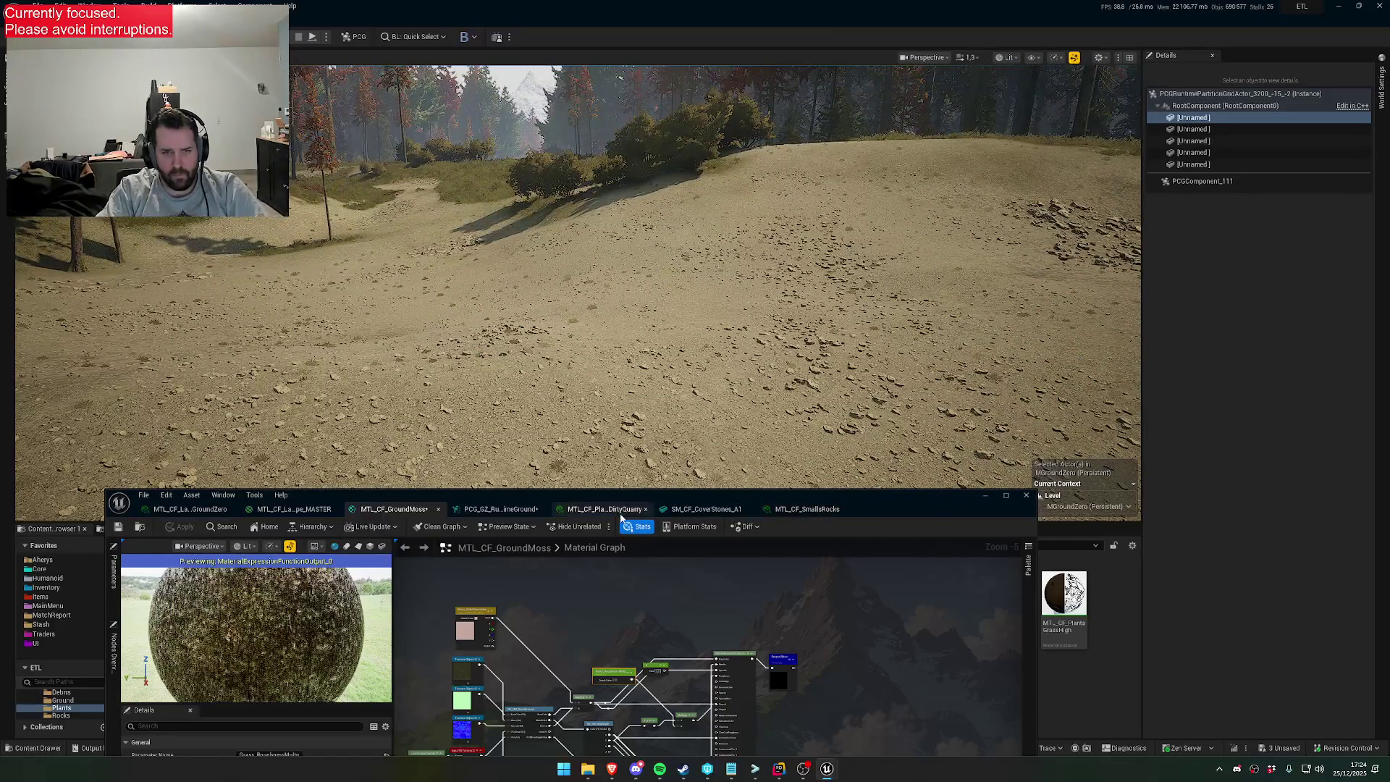
click(620, 515)
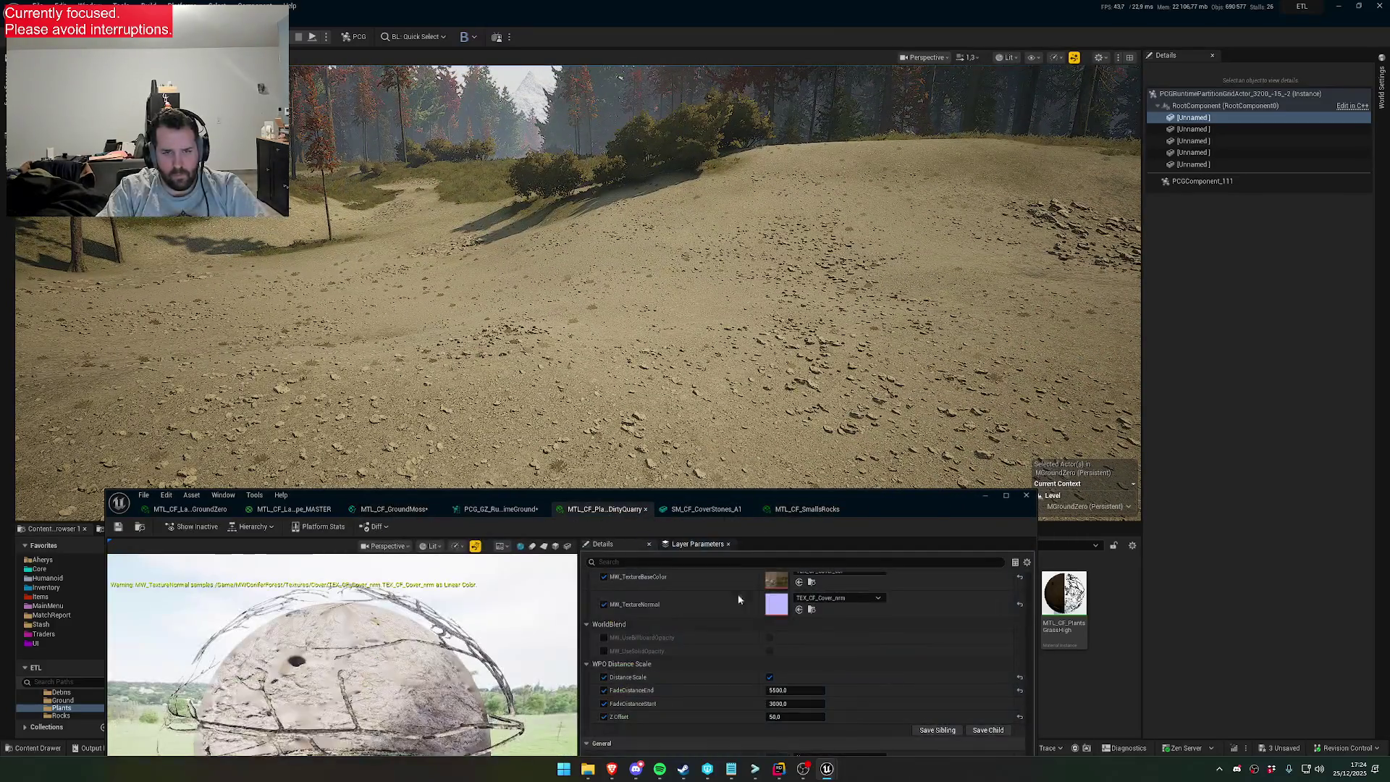
click(770, 678)
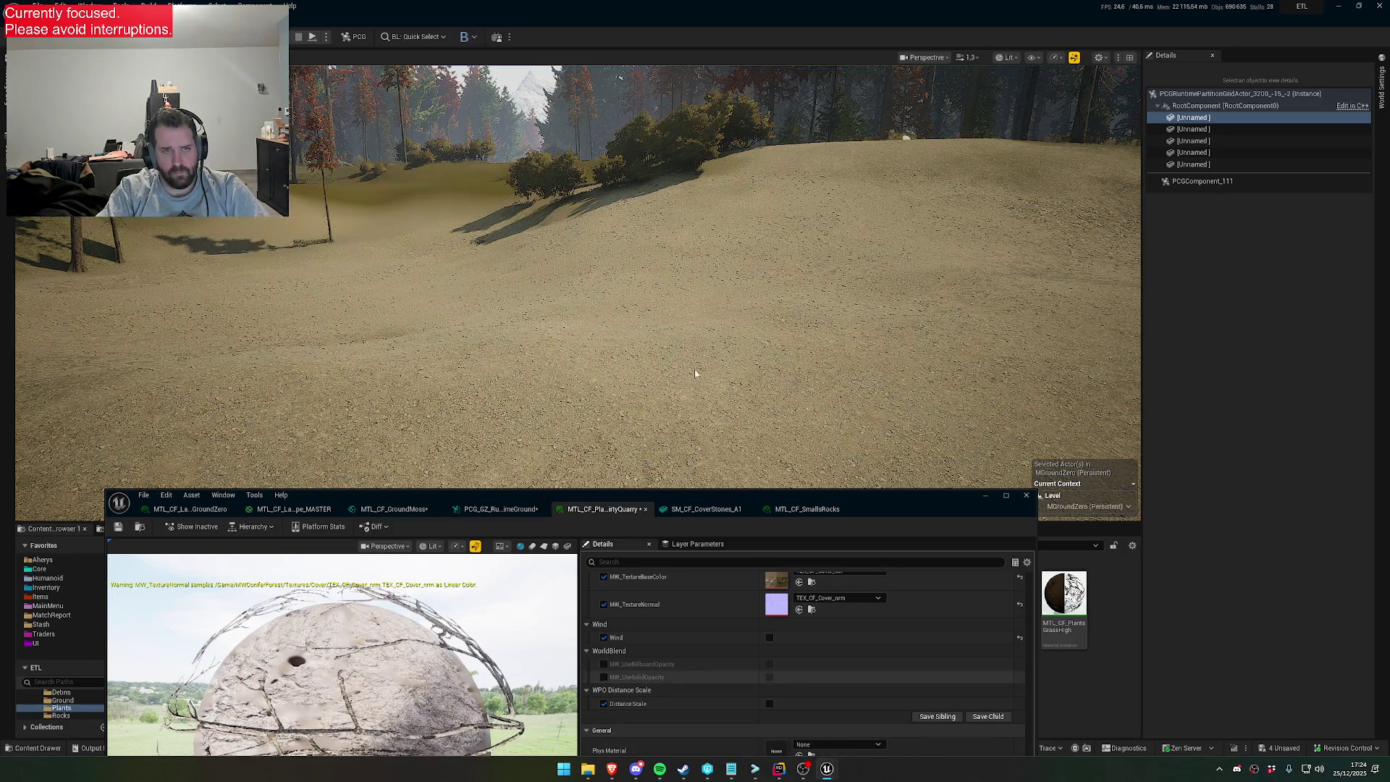
scroll(579, 275, up, 1)
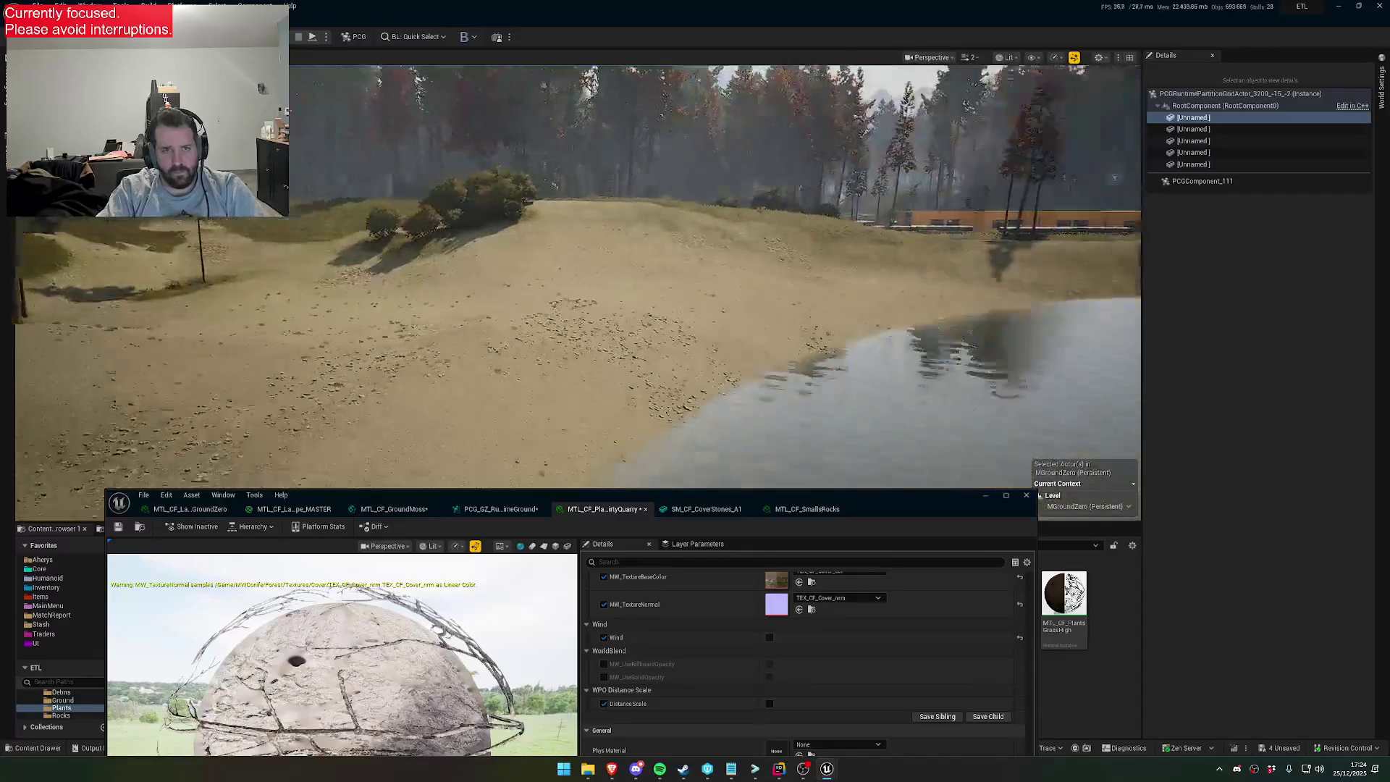
scroll(579, 275, down, 1)
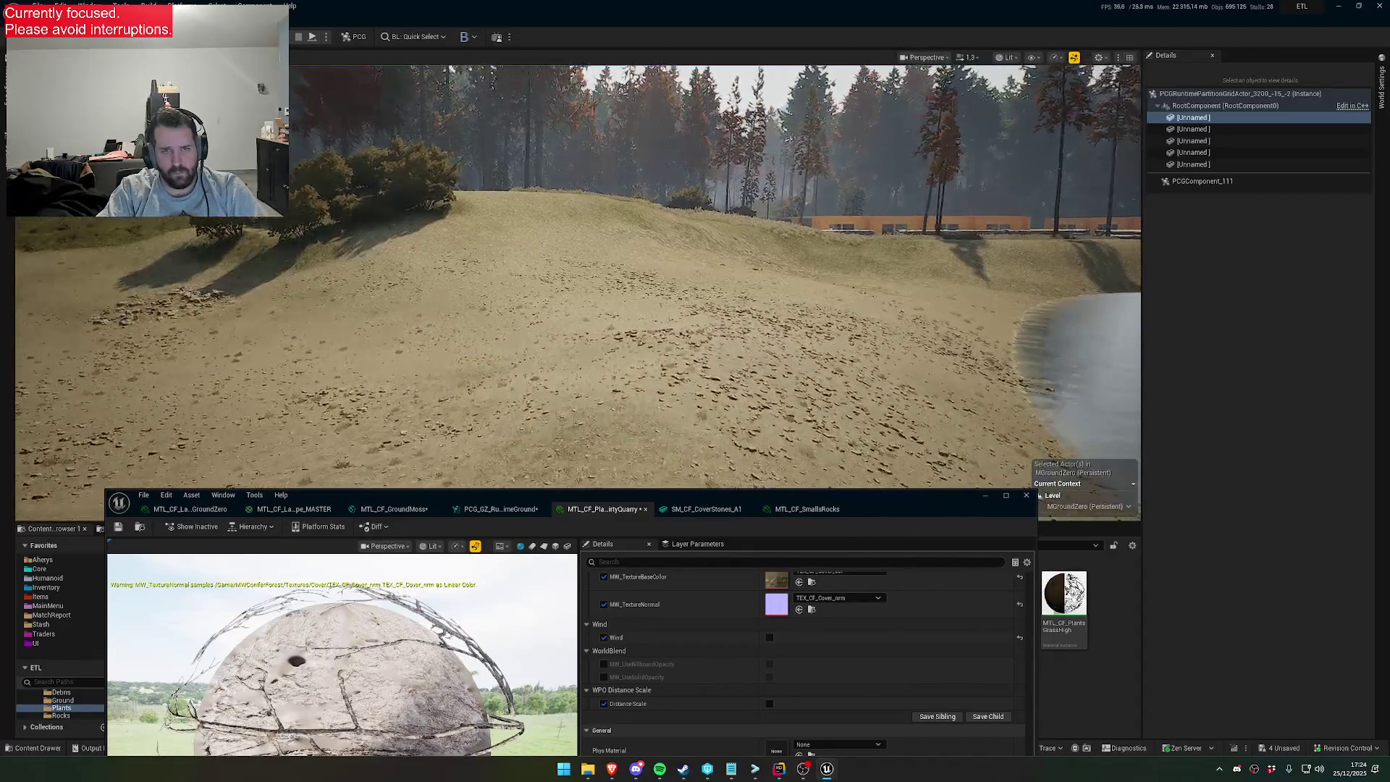
key(s)
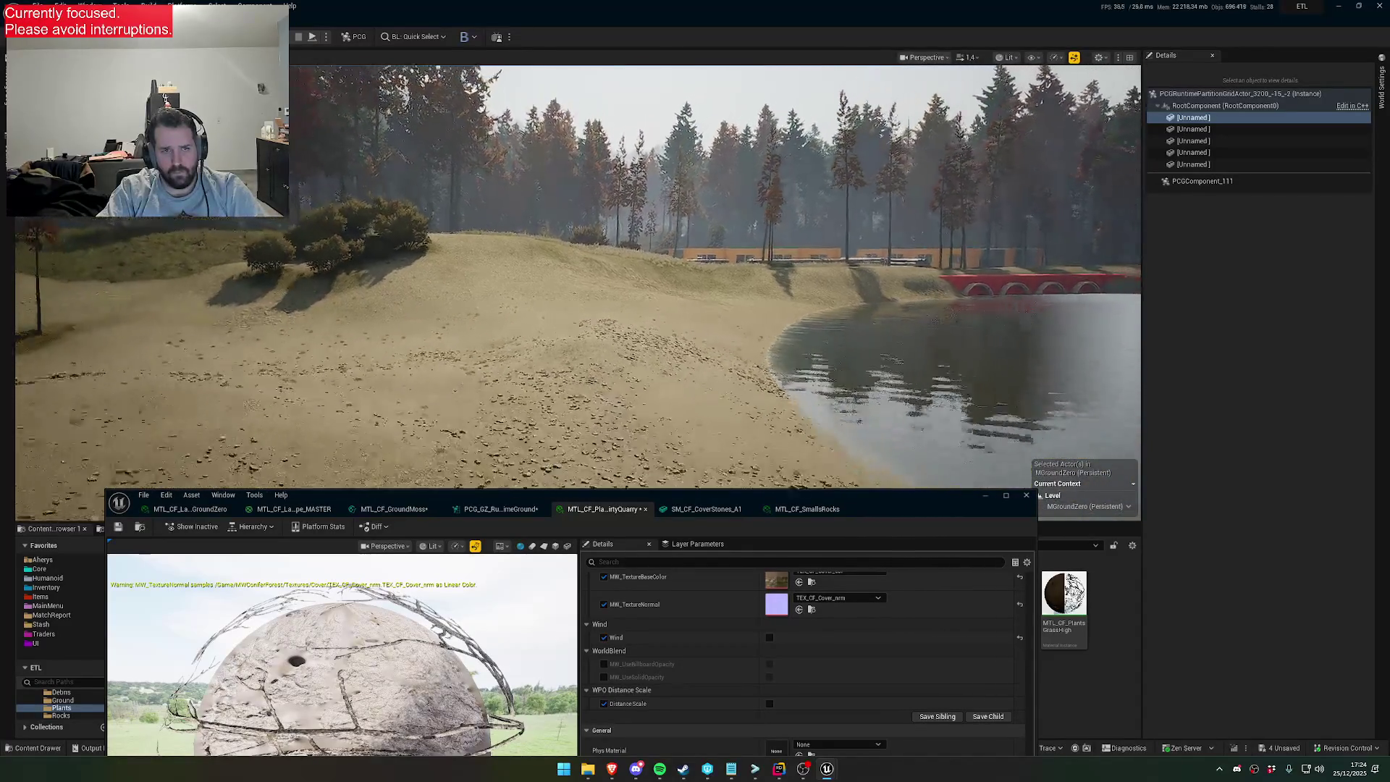
scroll(579, 275, up, 2)
key(w)
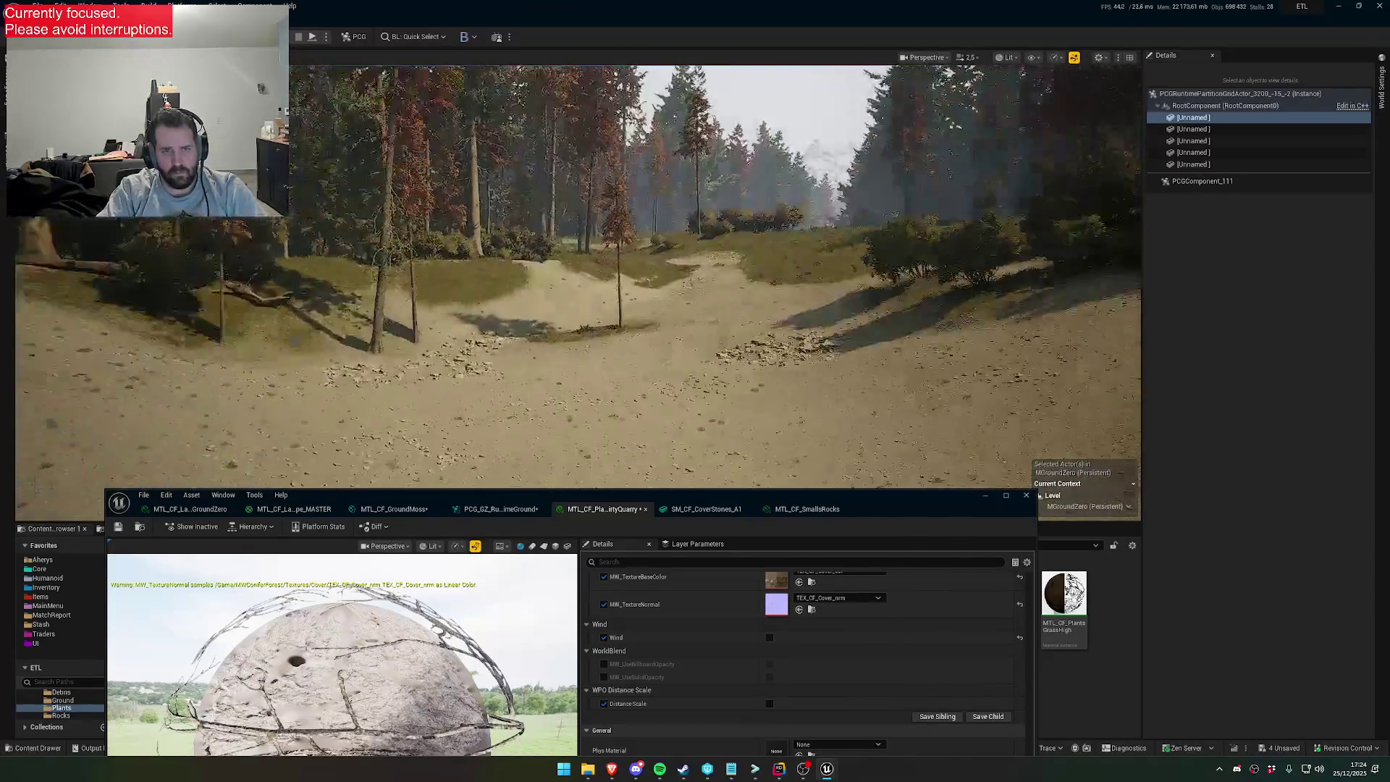
scroll(579, 275, down, 3)
key(w)
key(w)
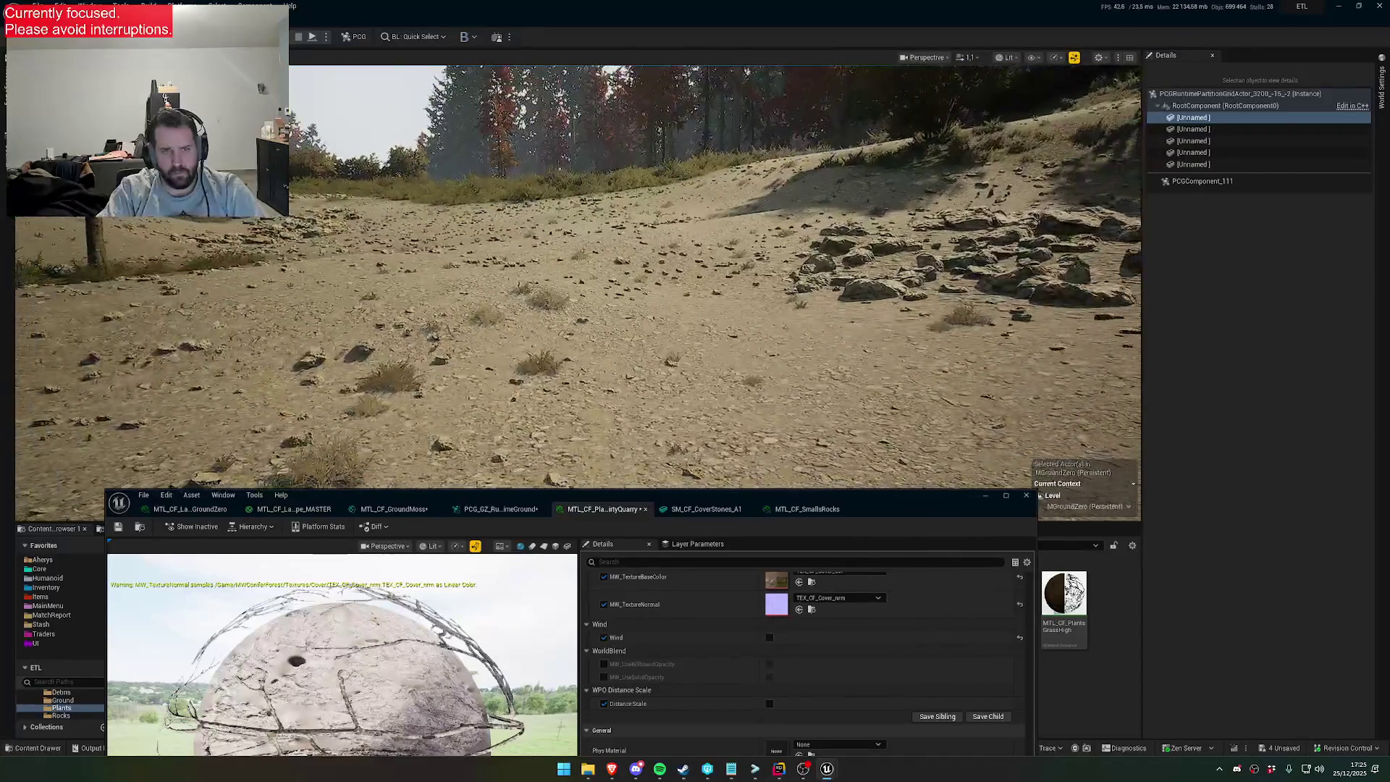
scroll(787, 641, down, 5)
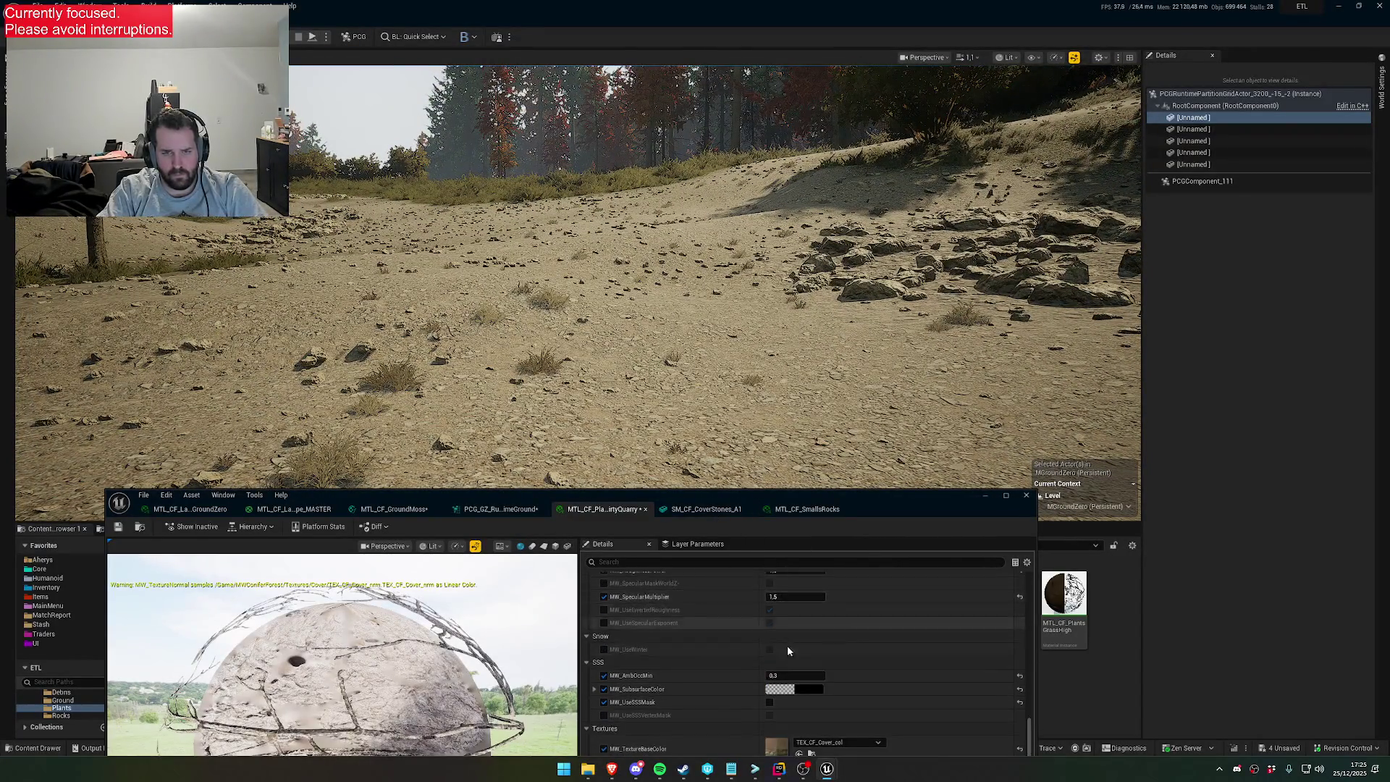
Lower MW_BaseColorPower from 2.0 to 0.8, save the grass material instance, and close it
scroll(801, 647, up, 3)
click(799, 644)
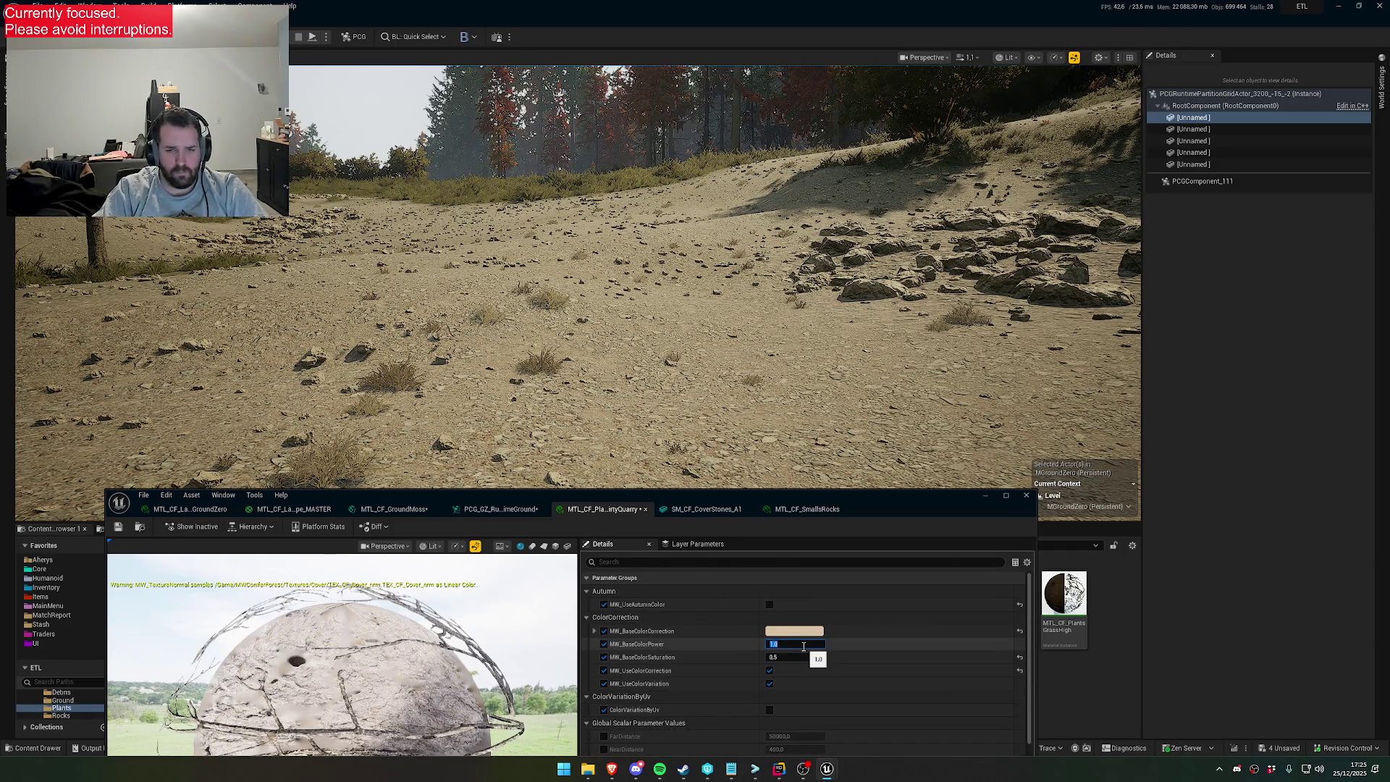
key(Return)
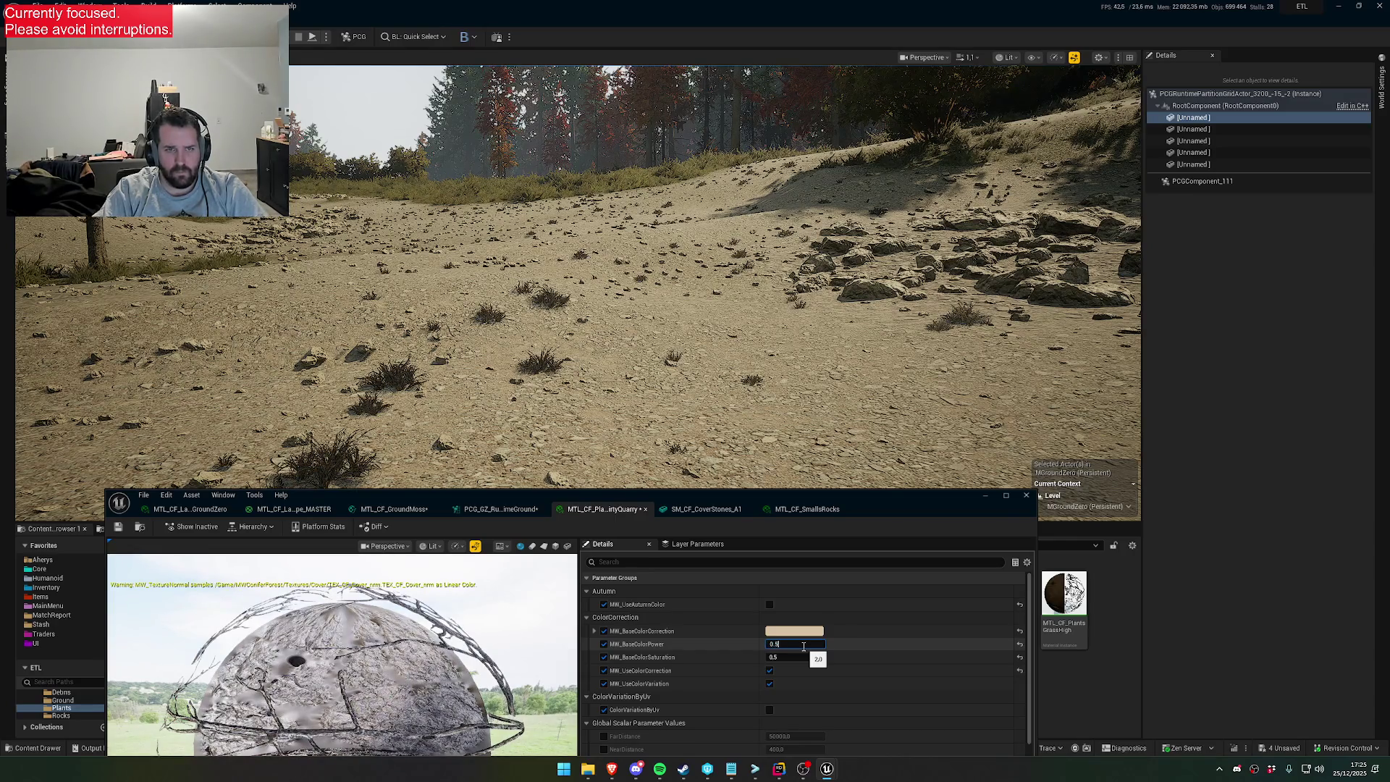
key(Return)
key(Return)
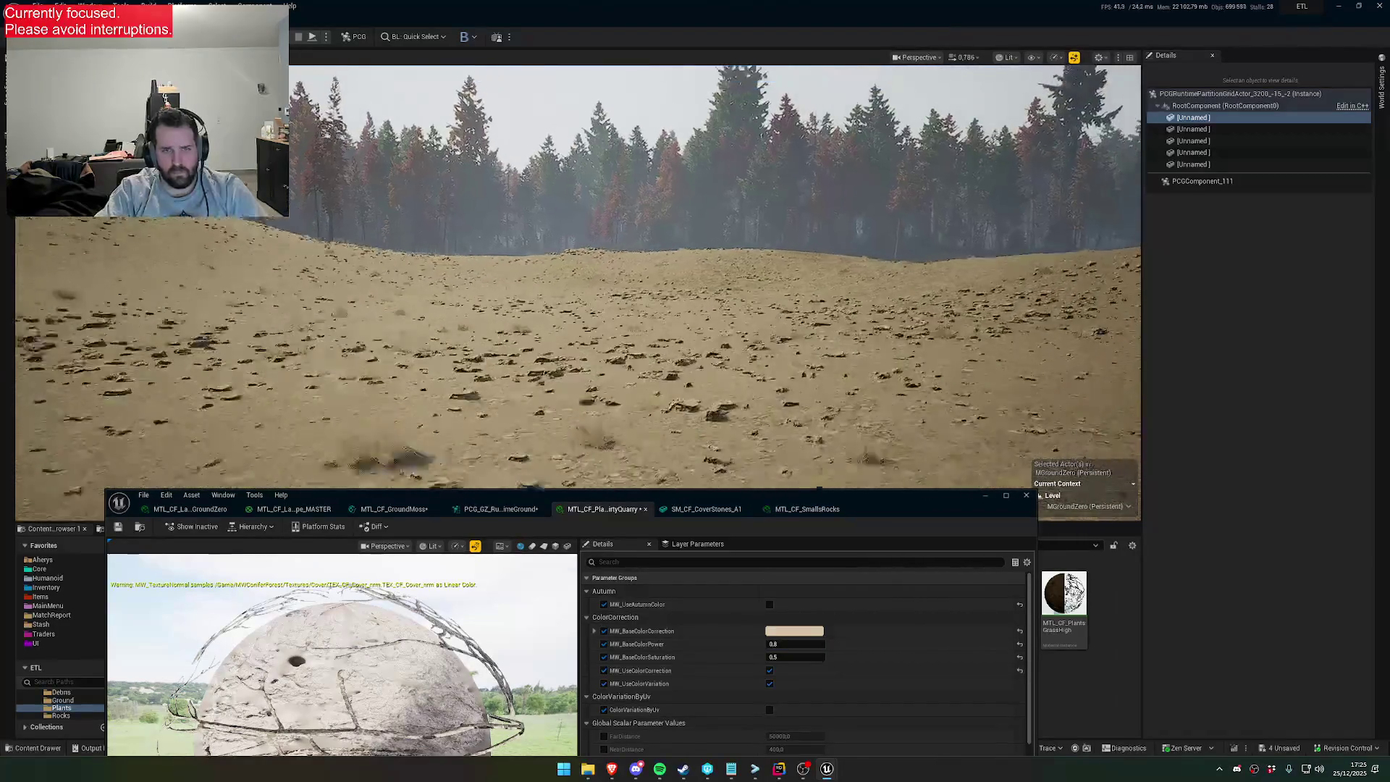
scroll(579, 275, up, 2)
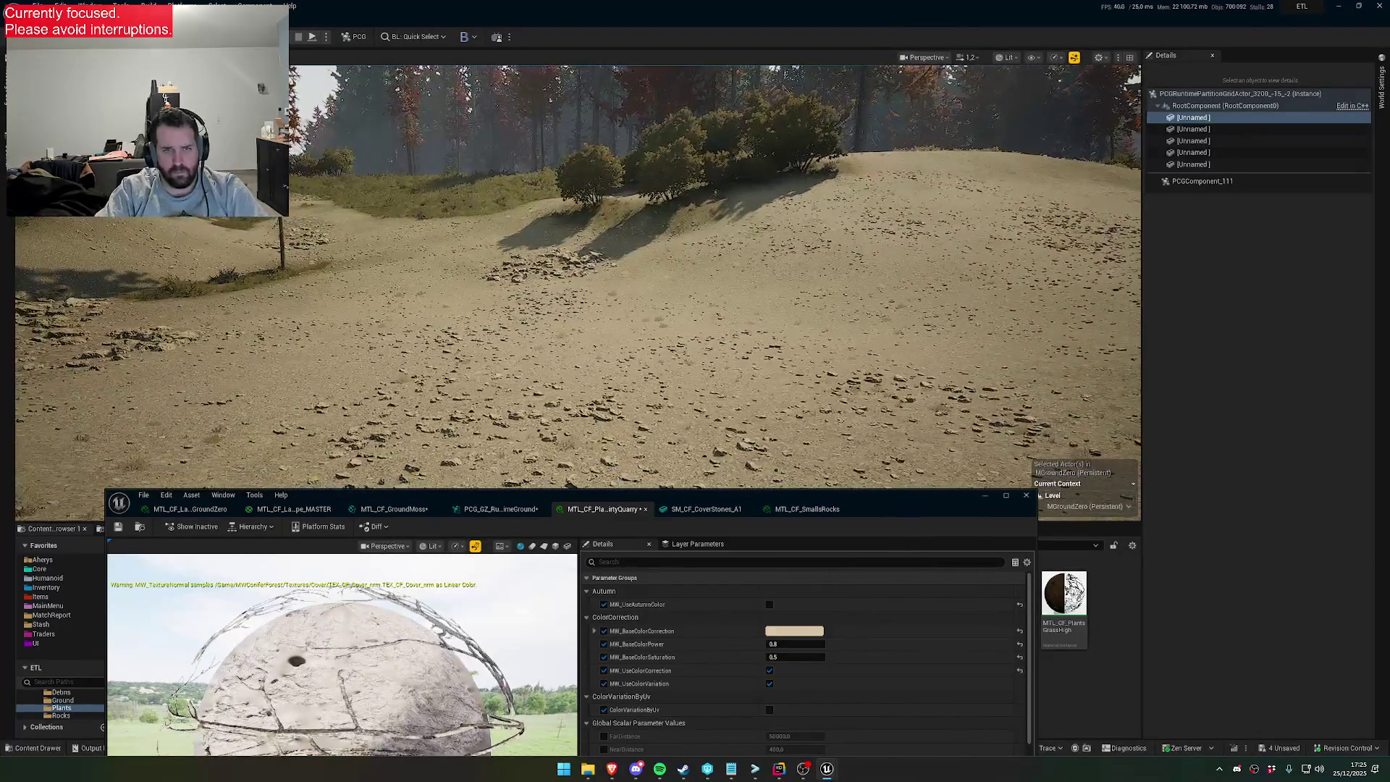
scroll(579, 275, down, 2)
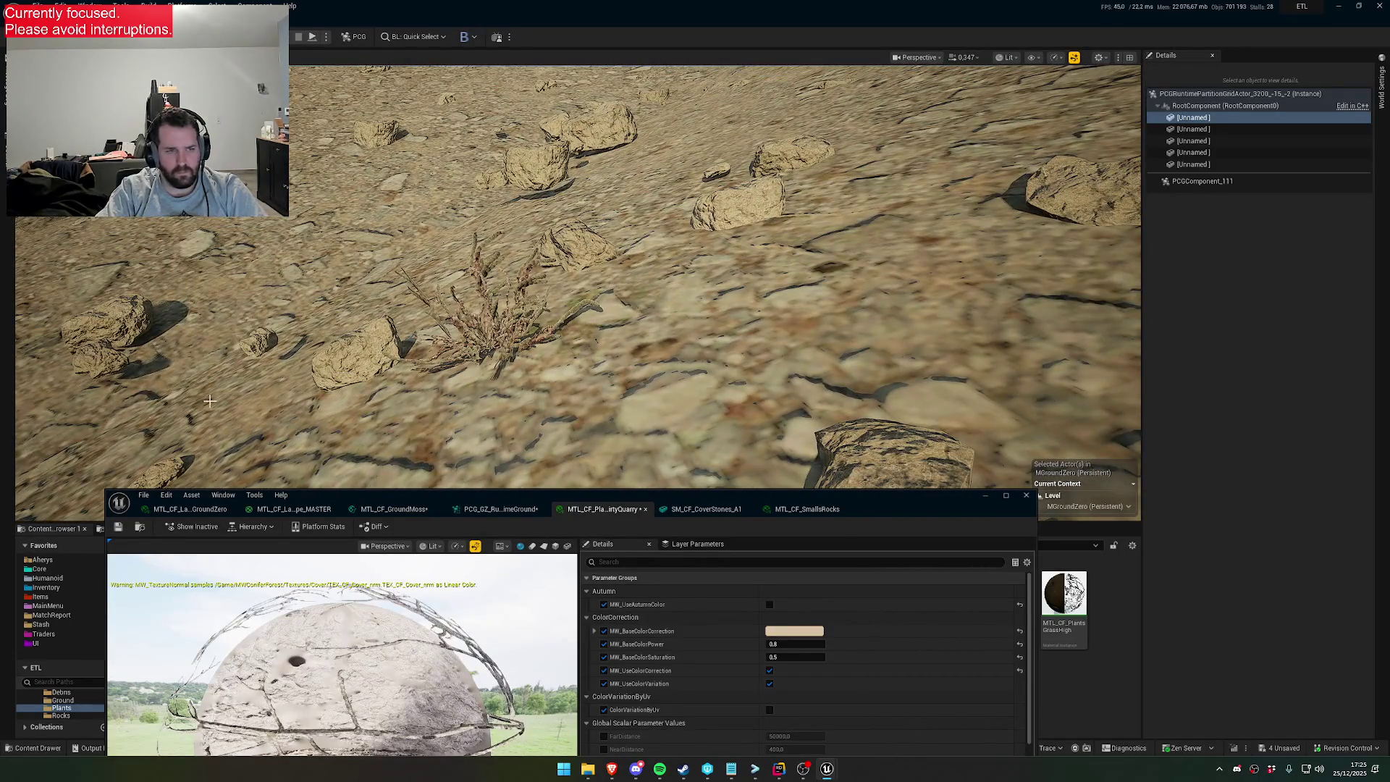
click(118, 528)
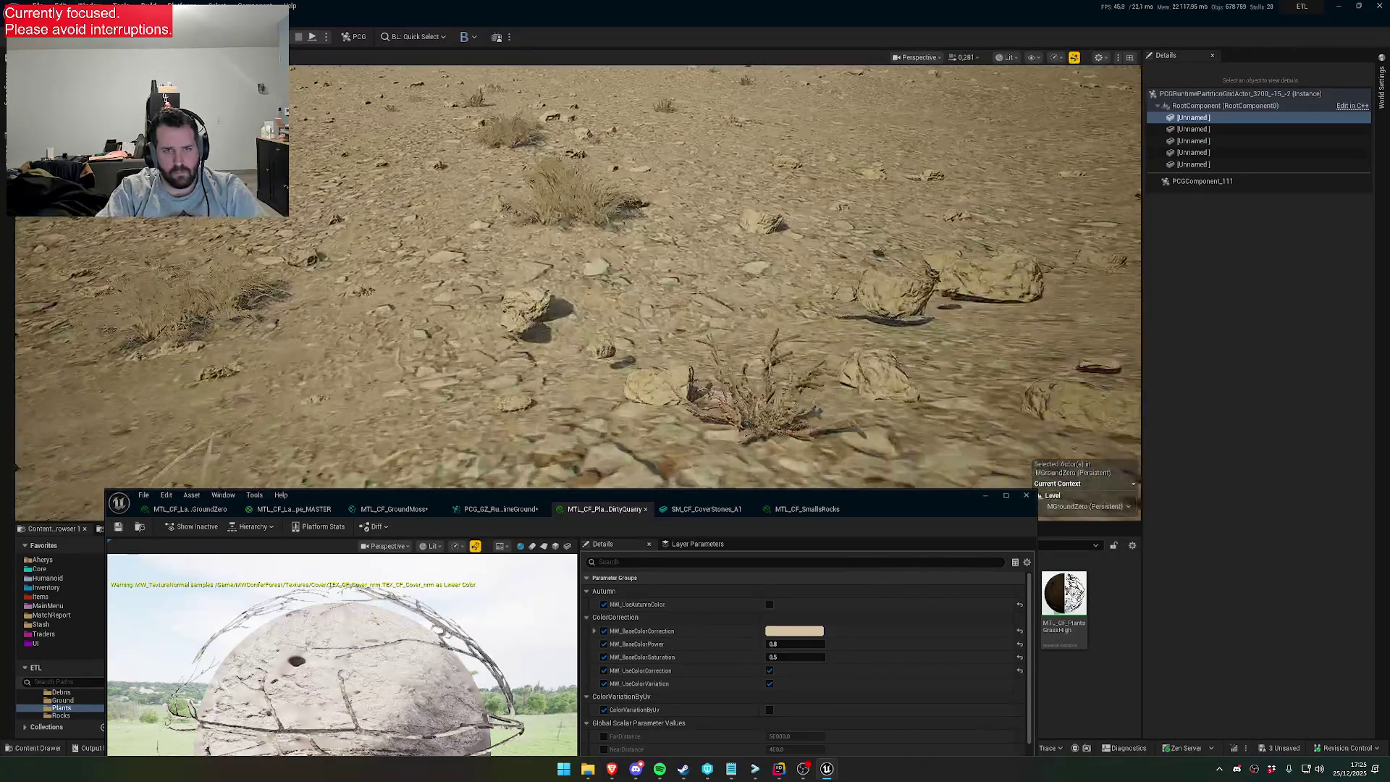
click(1026, 496)
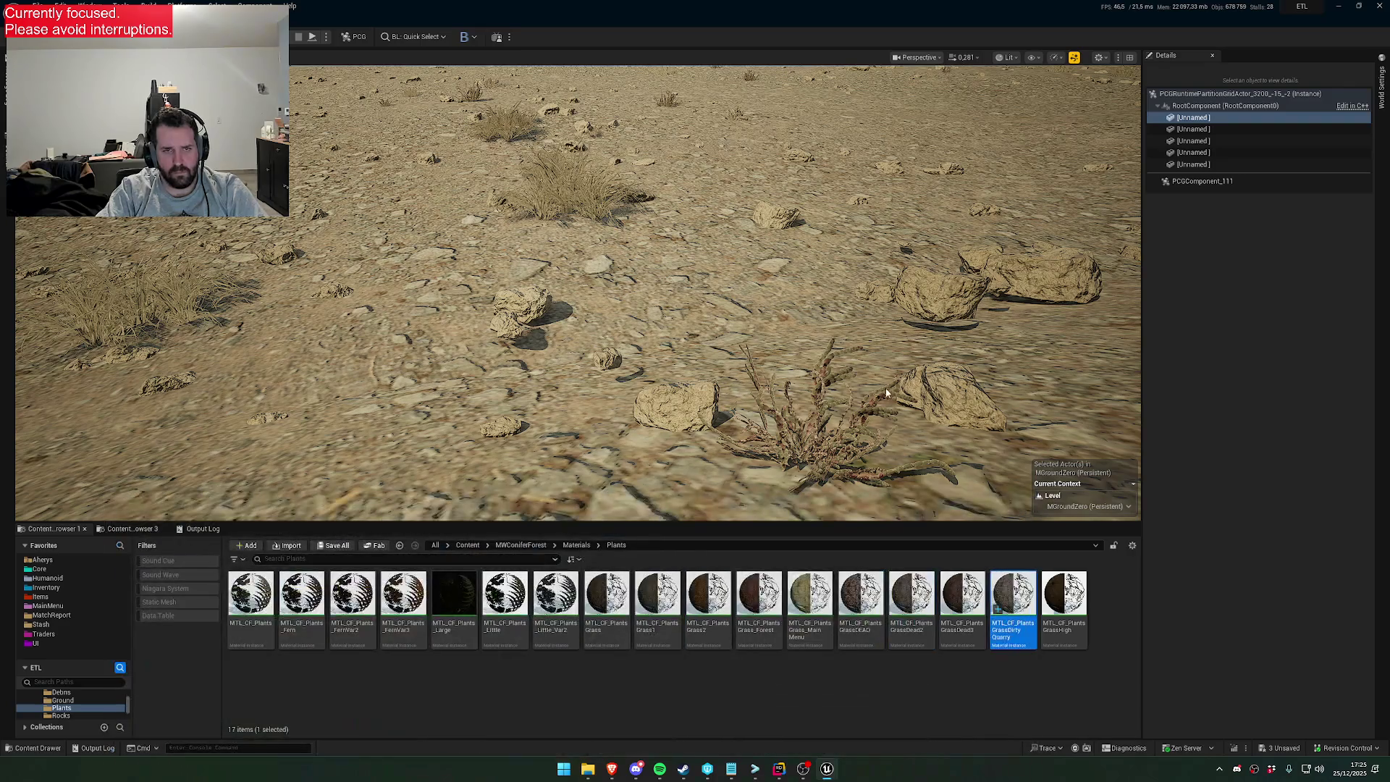
scroll(823, 333, up, 2)
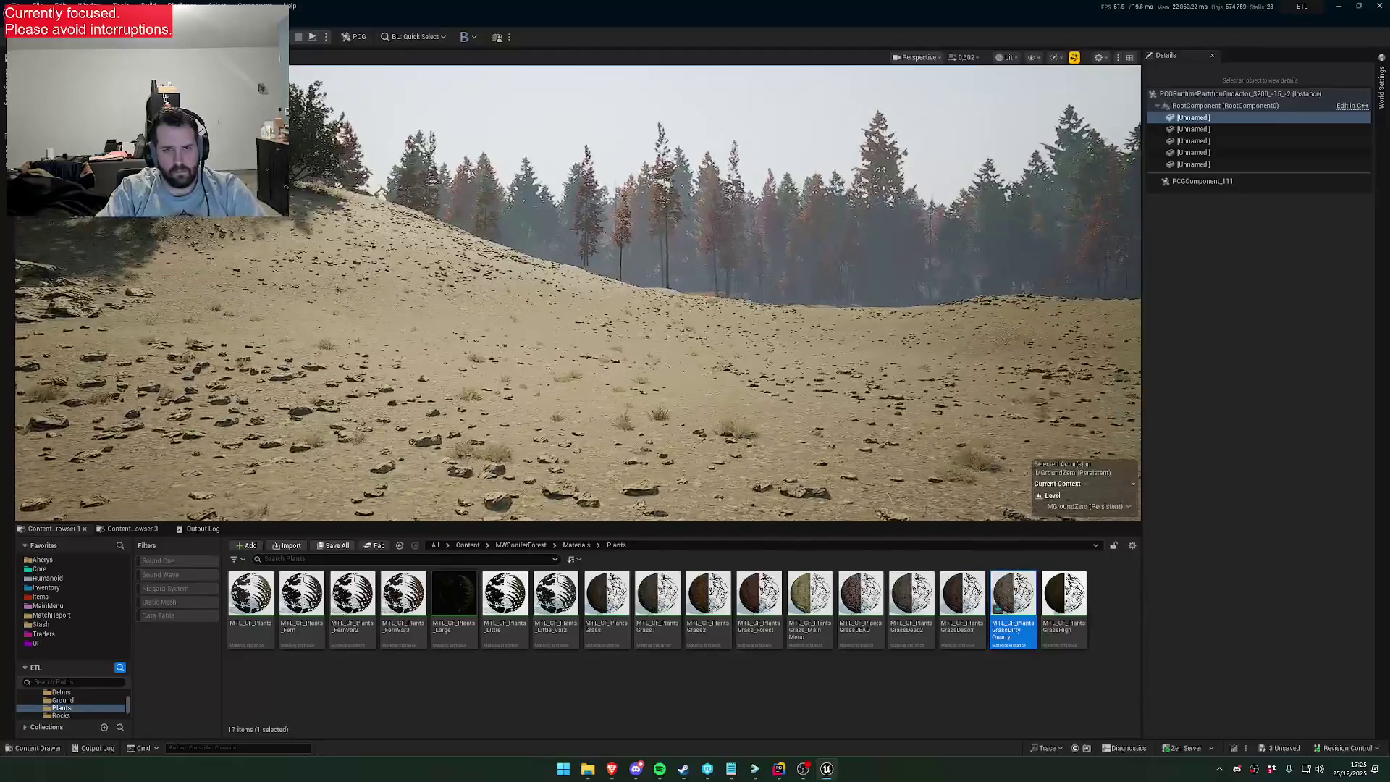
scroll(823, 332, up, 2)
scroll(823, 332, down, 1)
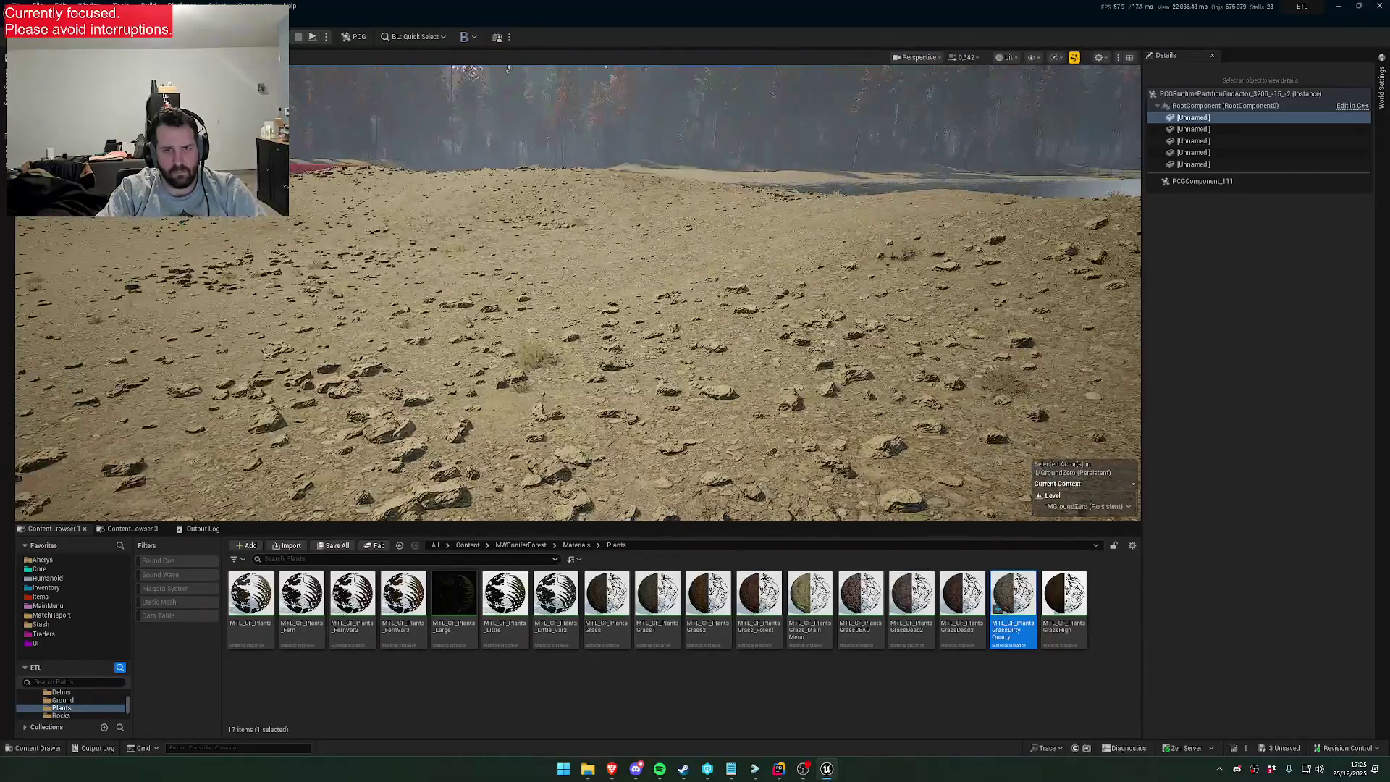
key(w)
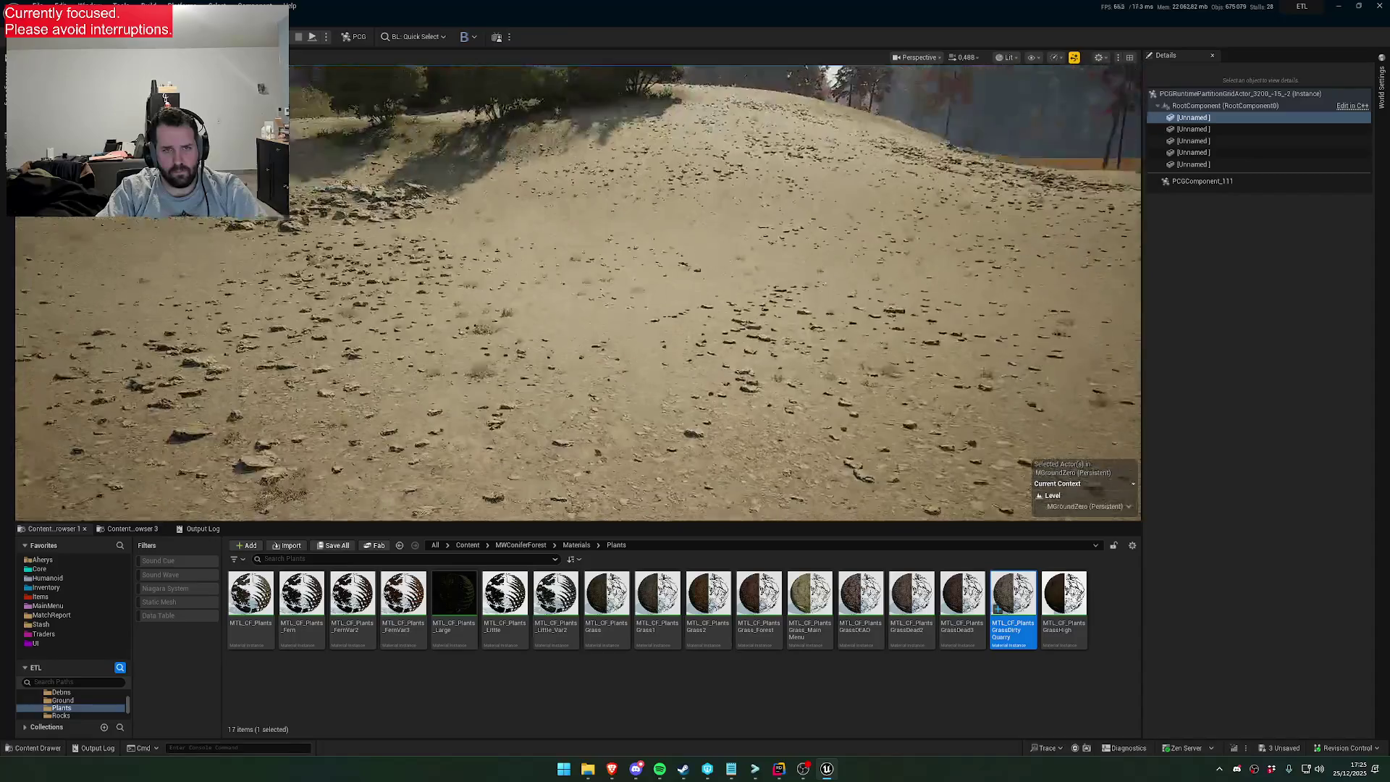
key(s)
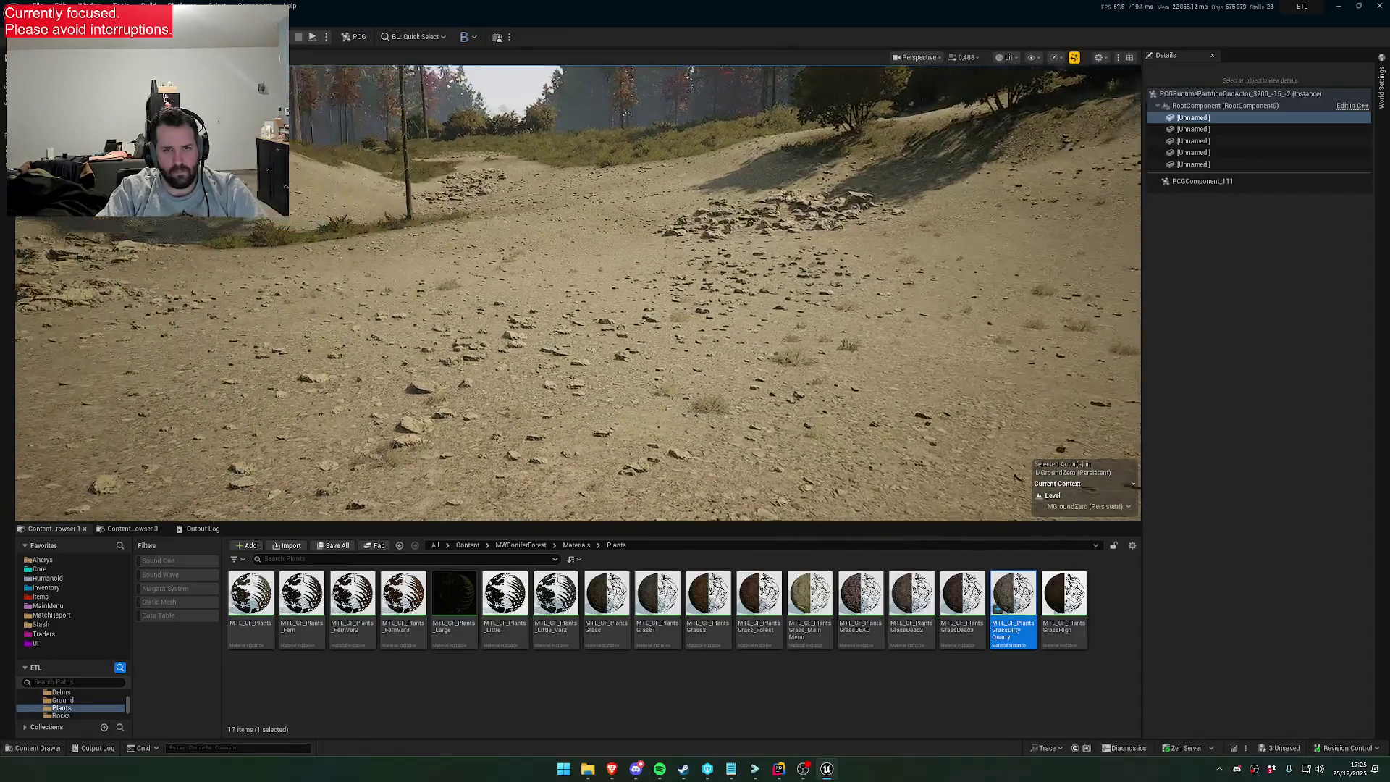
Reopen MTL_CF_Plants_GrassDirtyQuarry and tint MW_BaseColorCorrection a light yellow
double_click(1013, 637)
click(817, 629)
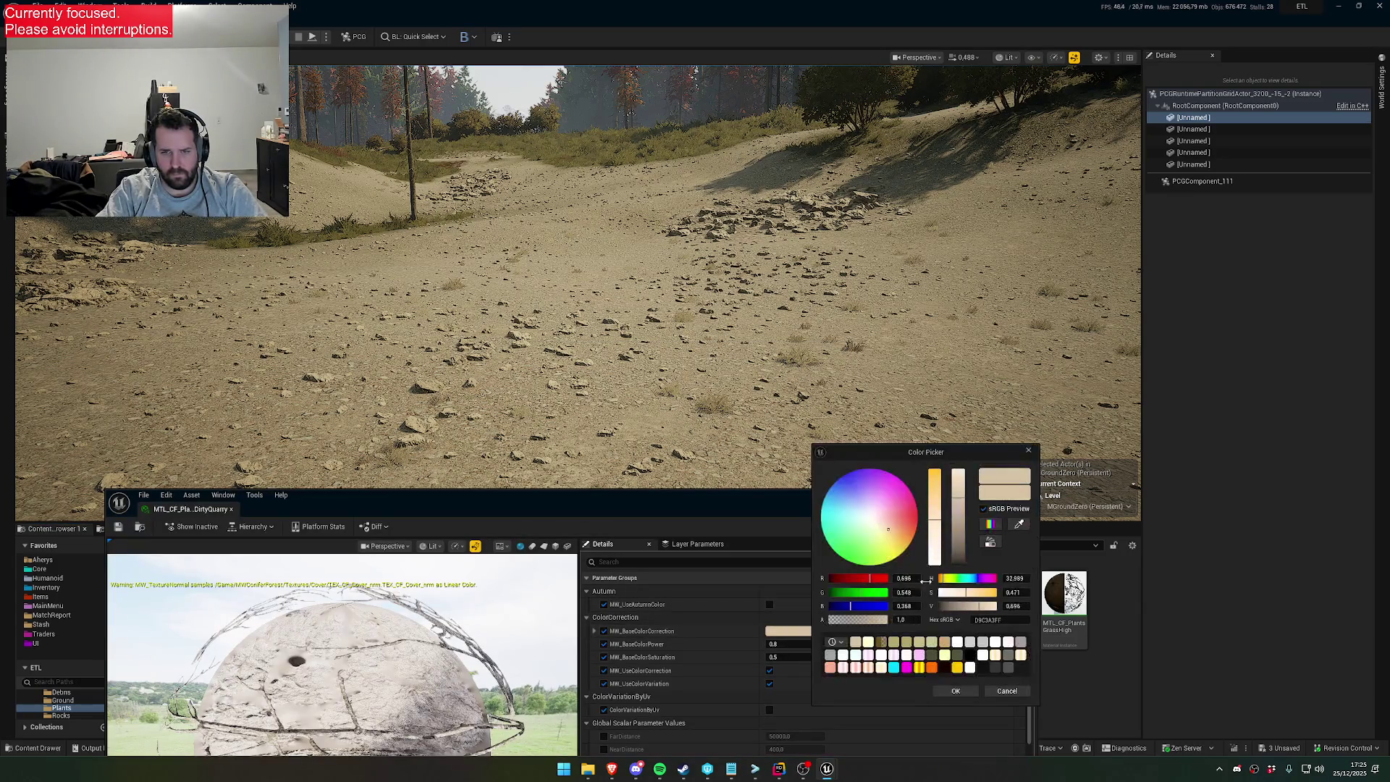
click(873, 545)
drag(881, 544, 884, 543)
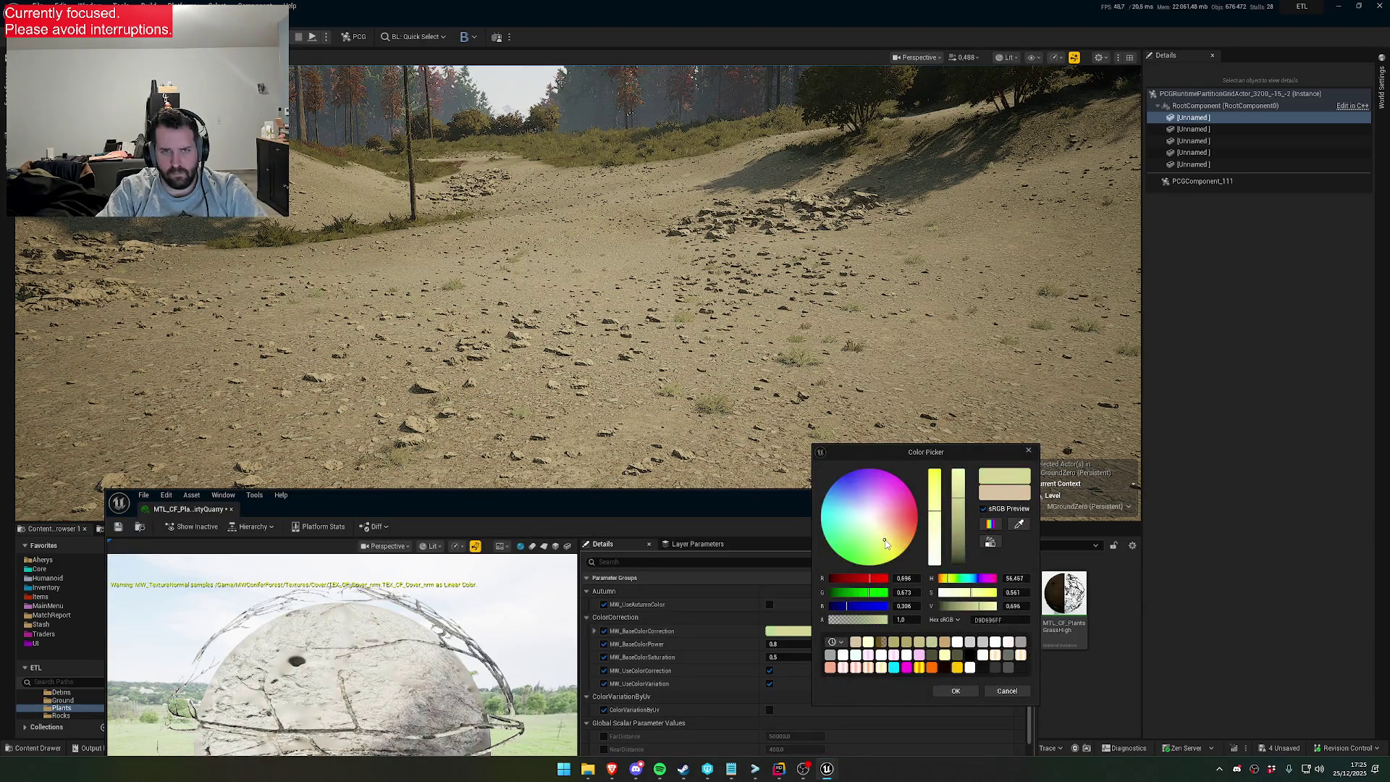
click(955, 691)
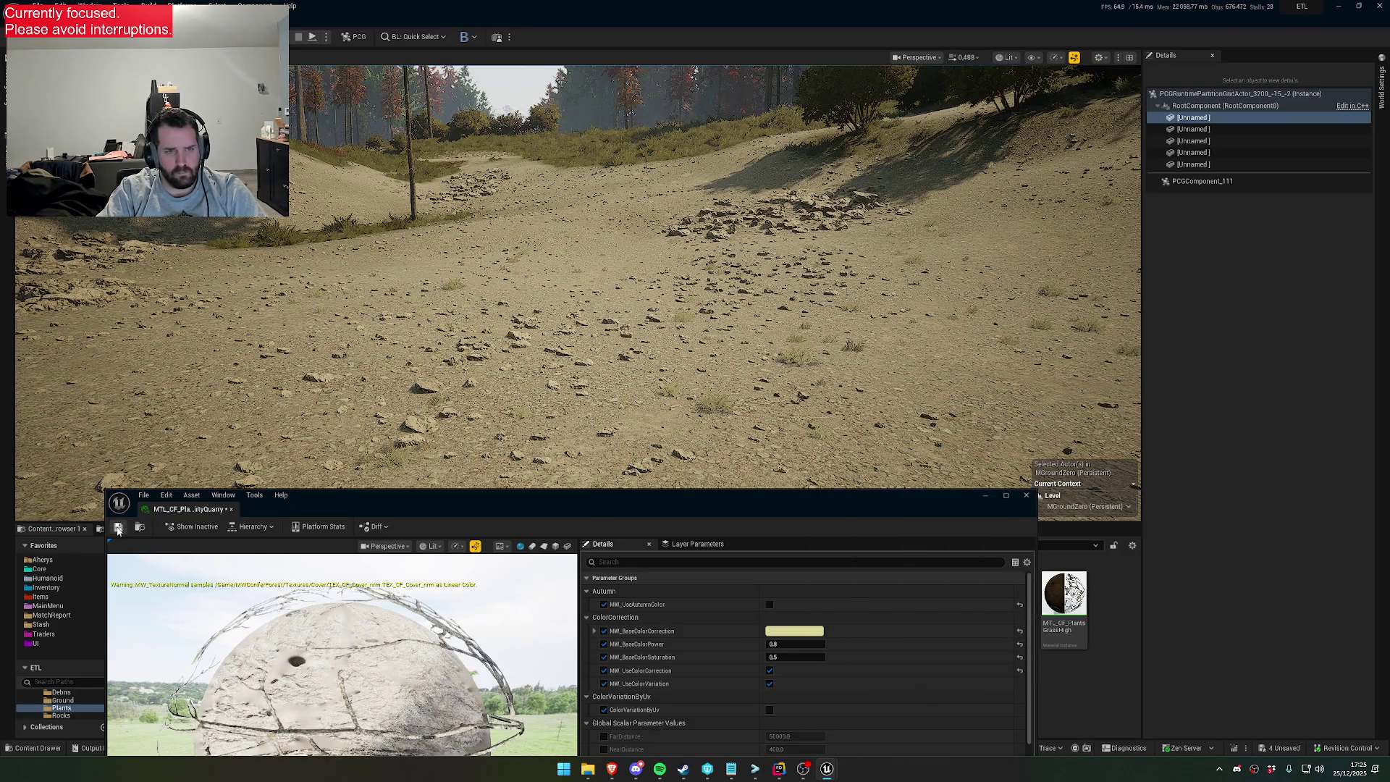
Lower the material editor window and fly along the forest path to the sandy clearing
drag(577, 503, 554, 601)
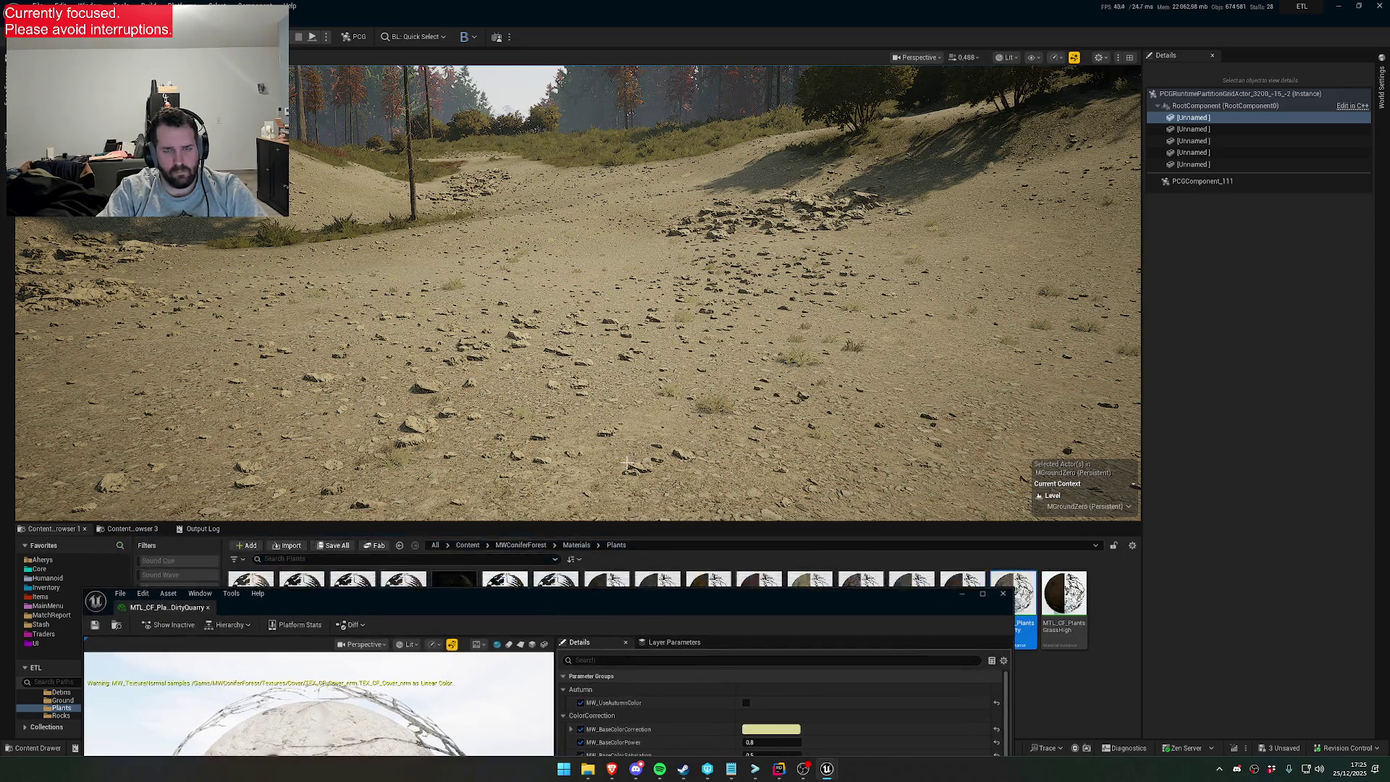
key(w)
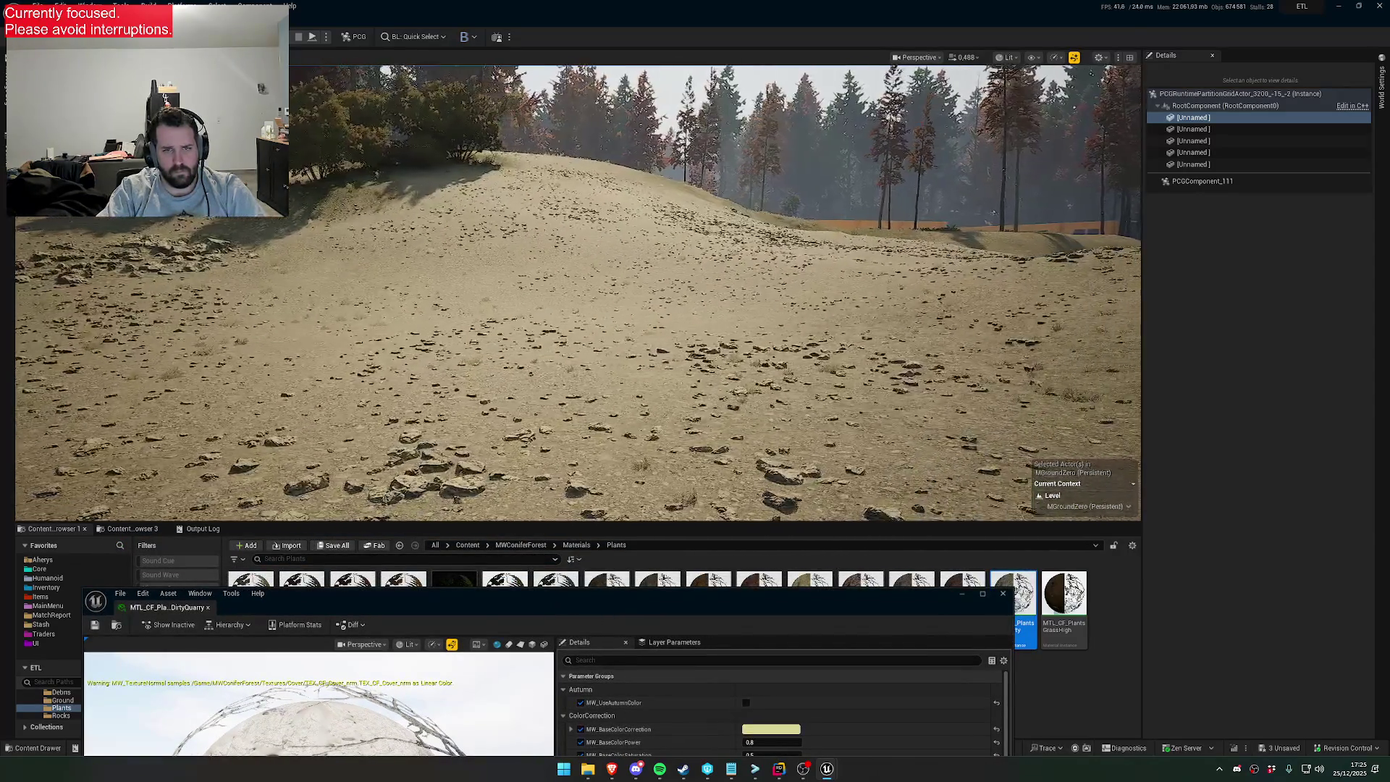
scroll(578, 292, up, 2)
scroll(578, 293, up, 2)
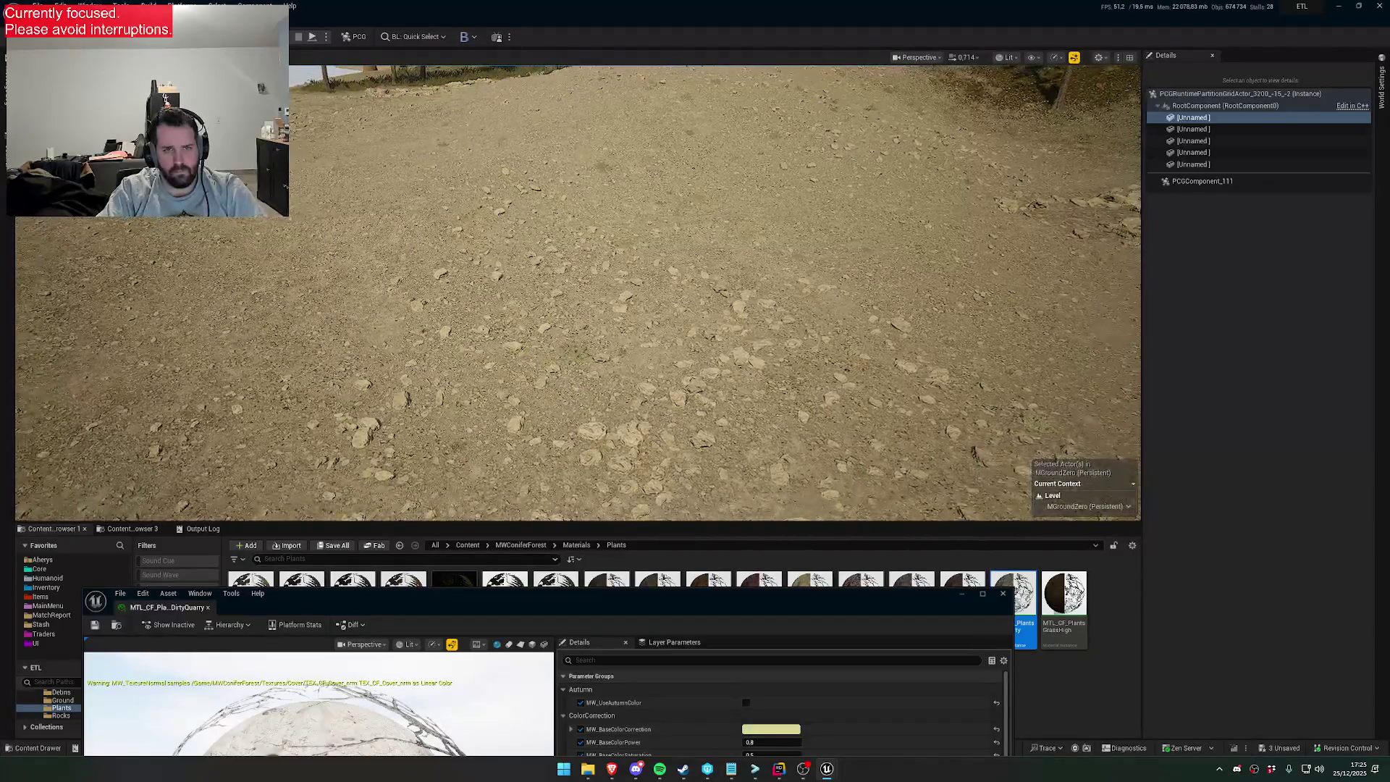
key(s)
key(w)
scroll(578, 293, up, 1)
key(w)
Fly into the quarry, then shift the material editor so Plants thumbnails show above it
scroll(578, 292, up, 2)
key(w)
scroll(578, 292, down, 2)
key(w)
scroll(577, 292, down, 1)
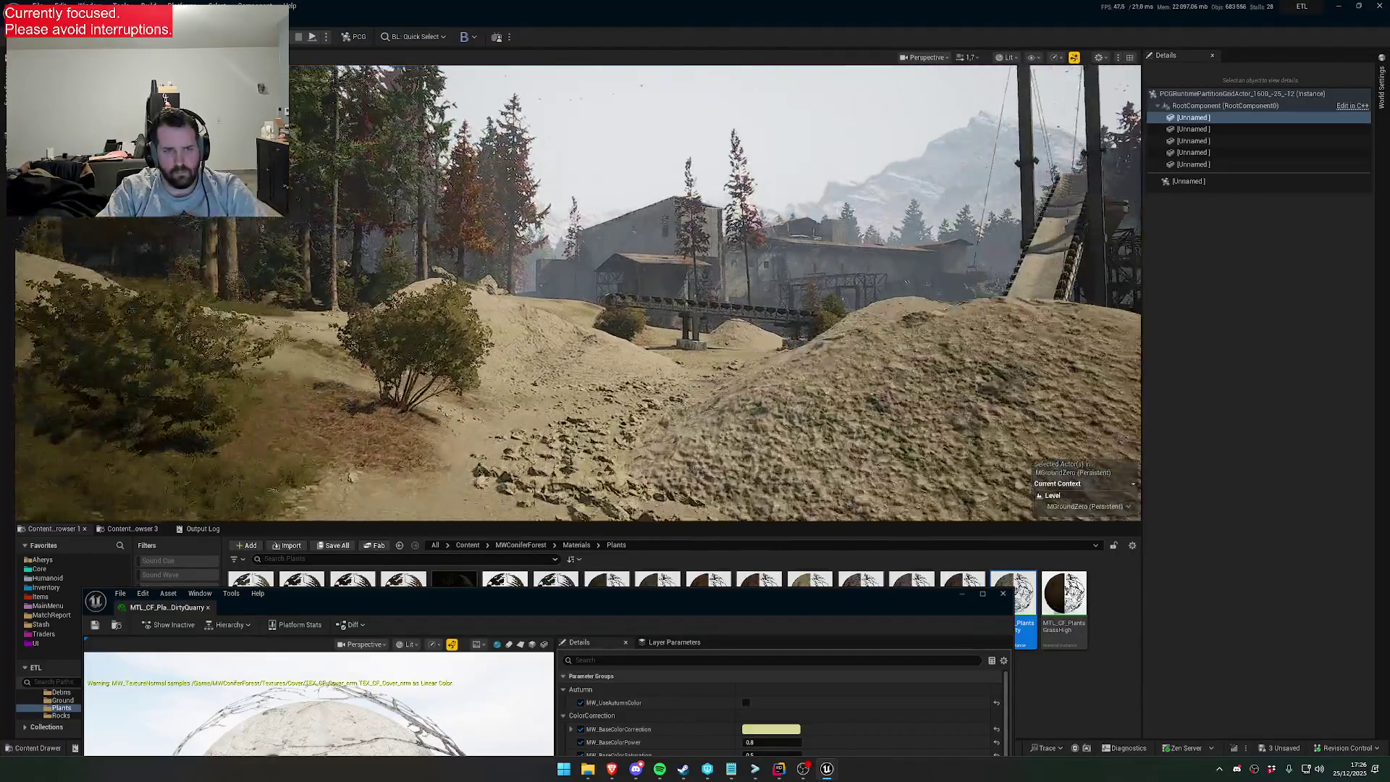
key(w)
scroll(578, 292, down, 1)
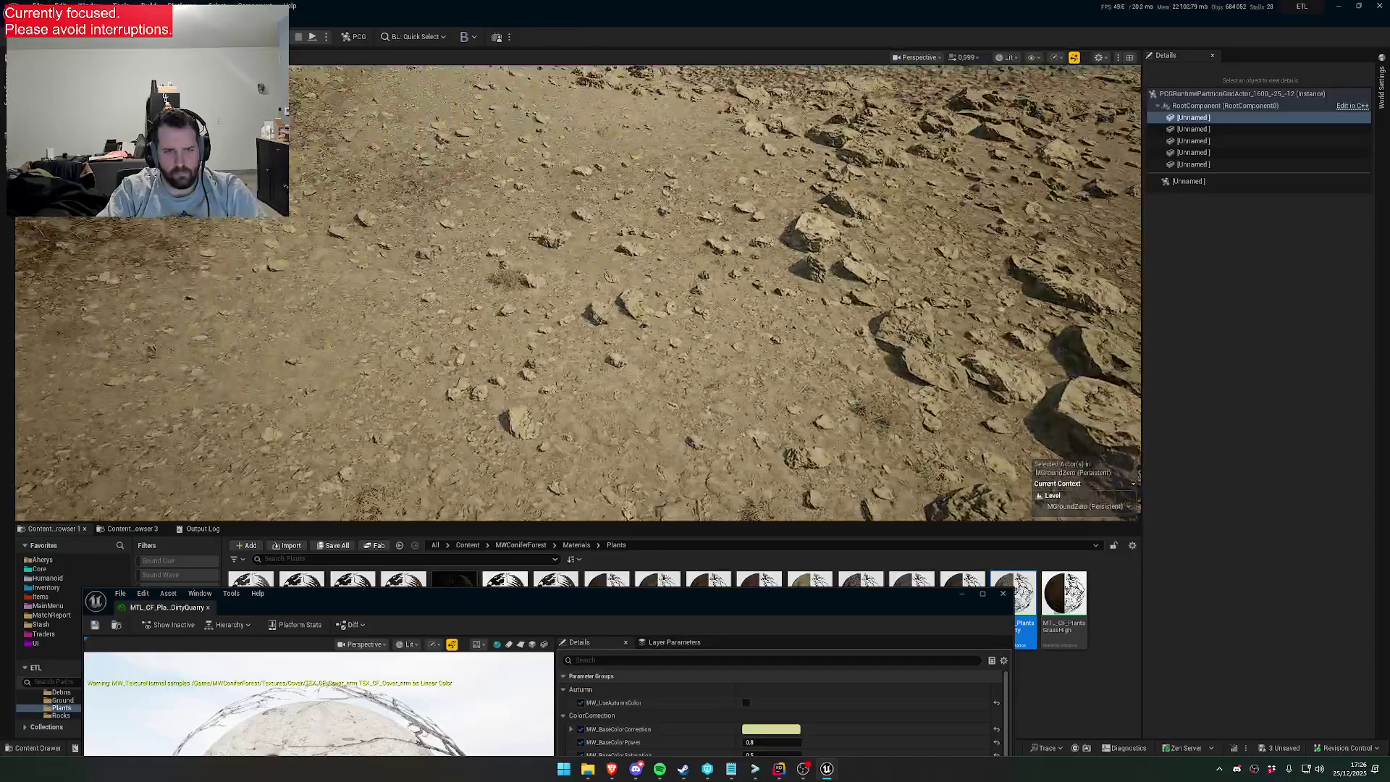
mouse_move(651, 599)
mouse_down()
mouse_move(760, 397)
mouse_move(748, 648)
mouse_move(718, 693)
mouse_move(718, 675)
mouse_move(800, 647)
mouse_up()
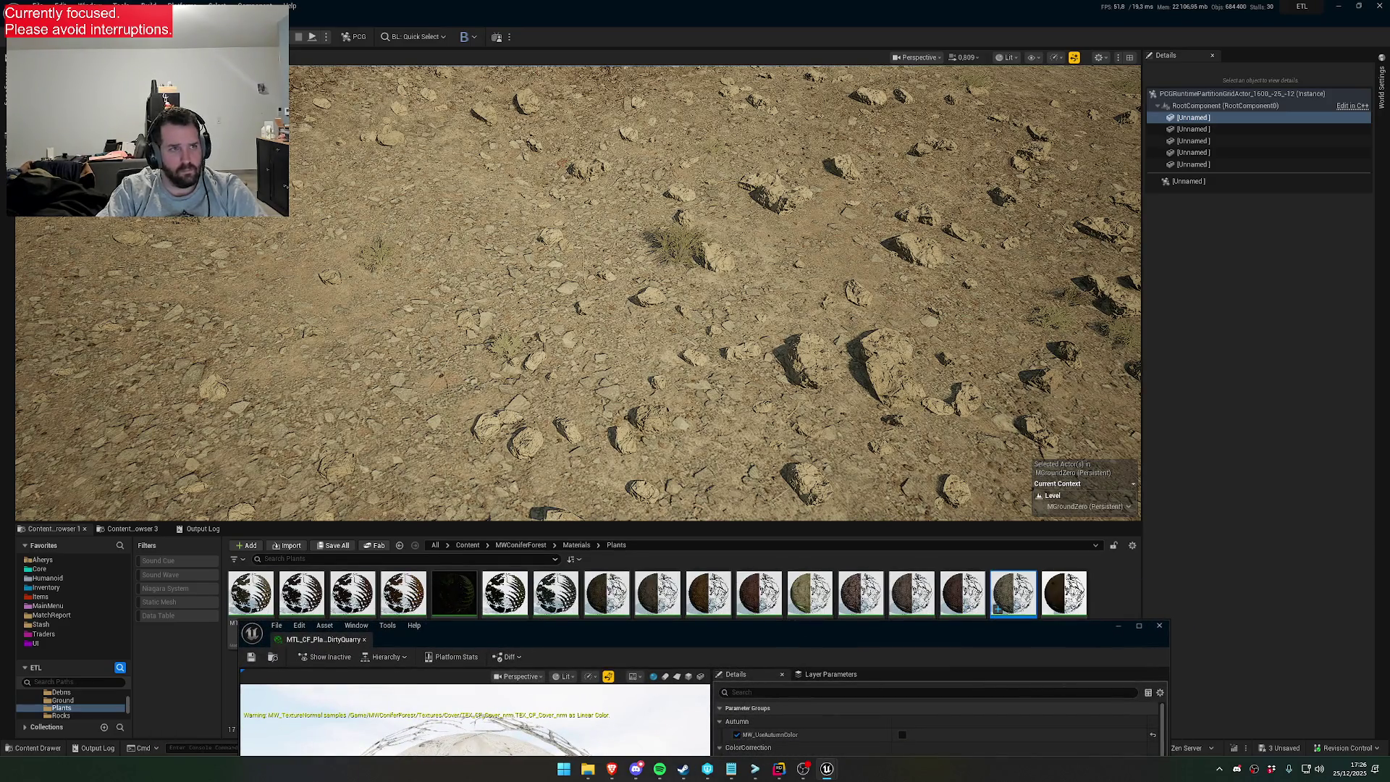
click(7, 145)
click(92, 234)
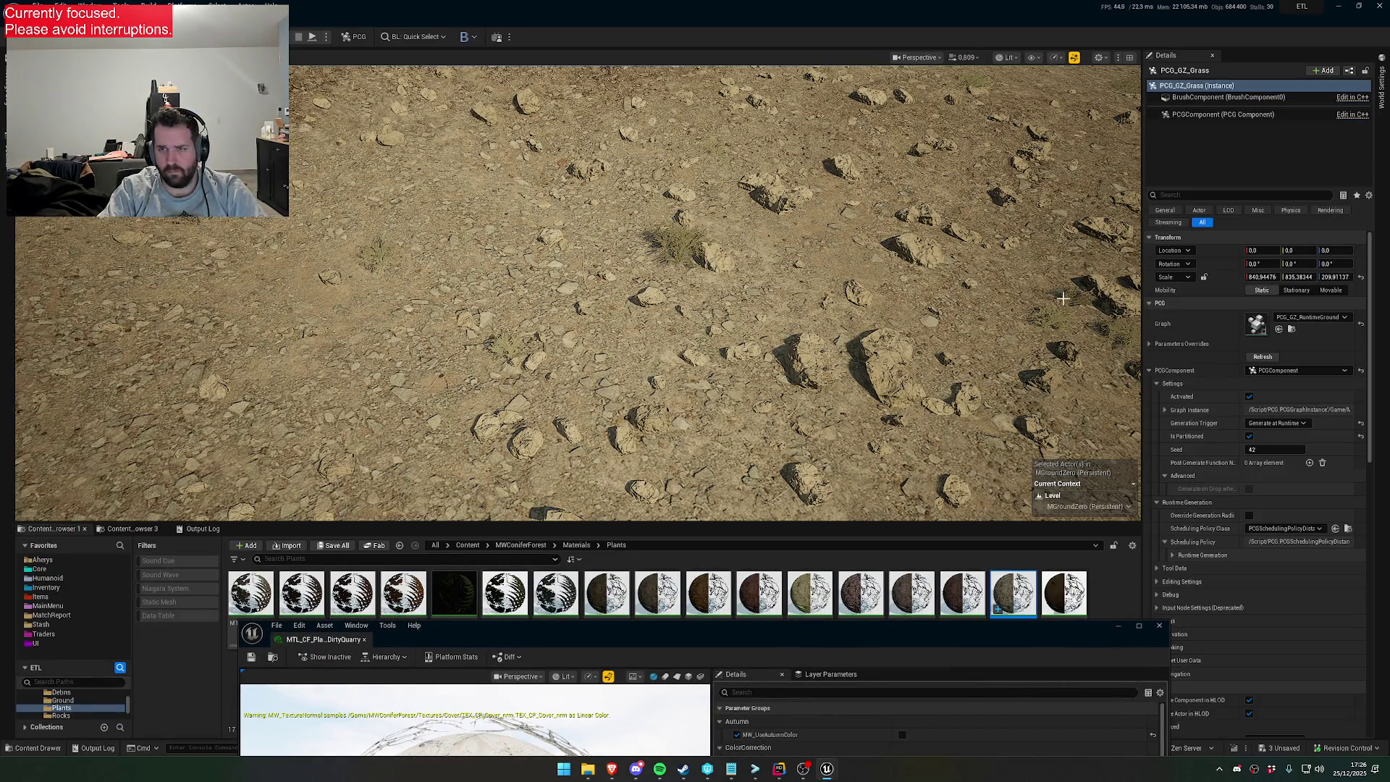
double_click(1256, 325)
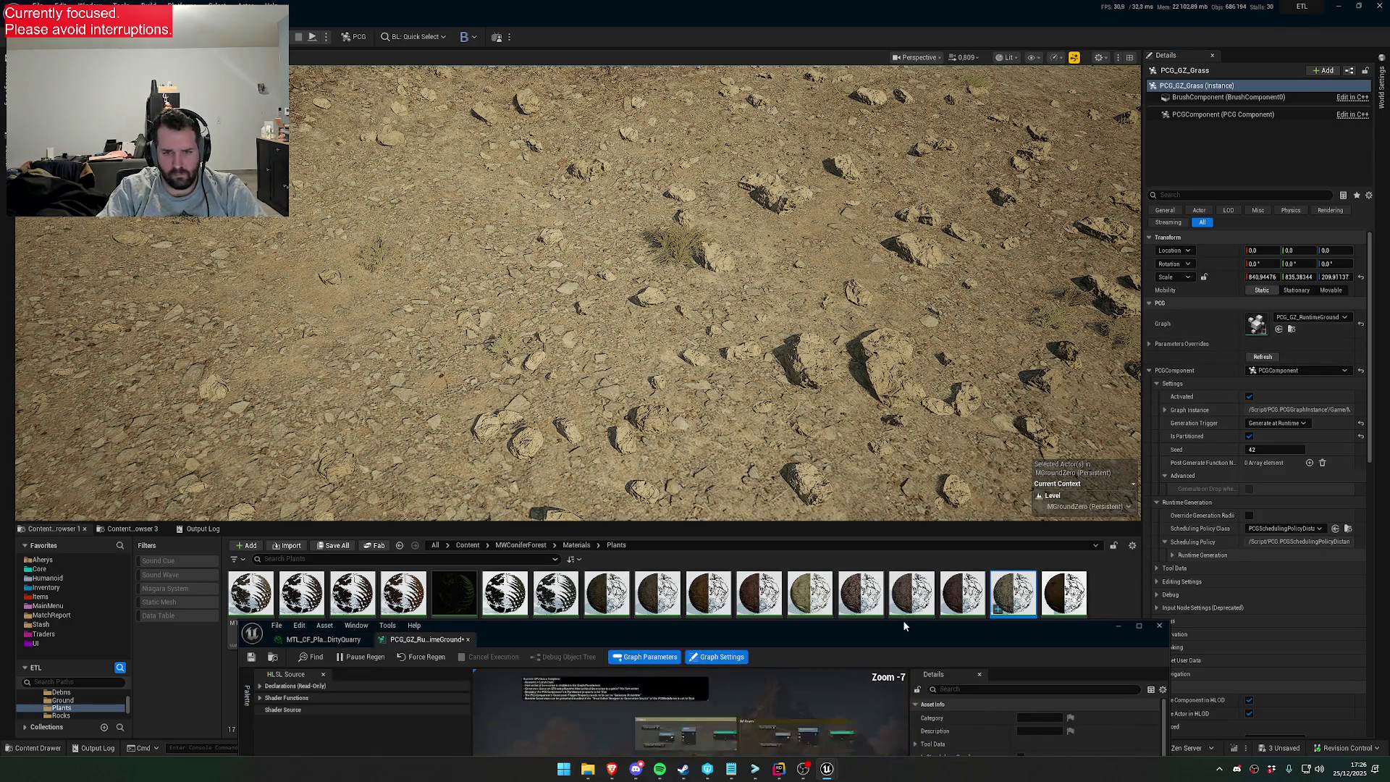
scroll(752, 736, up, 5)
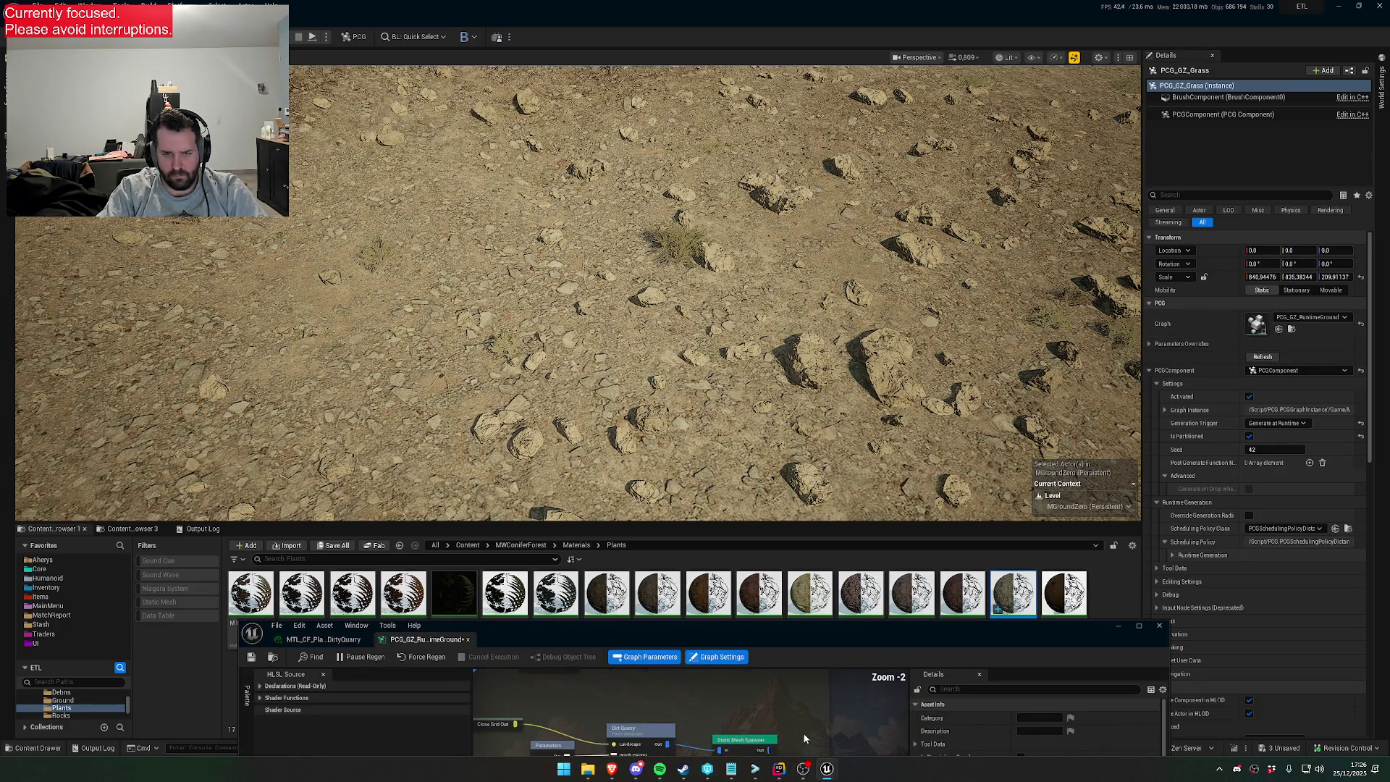
drag(784, 737, 773, 696)
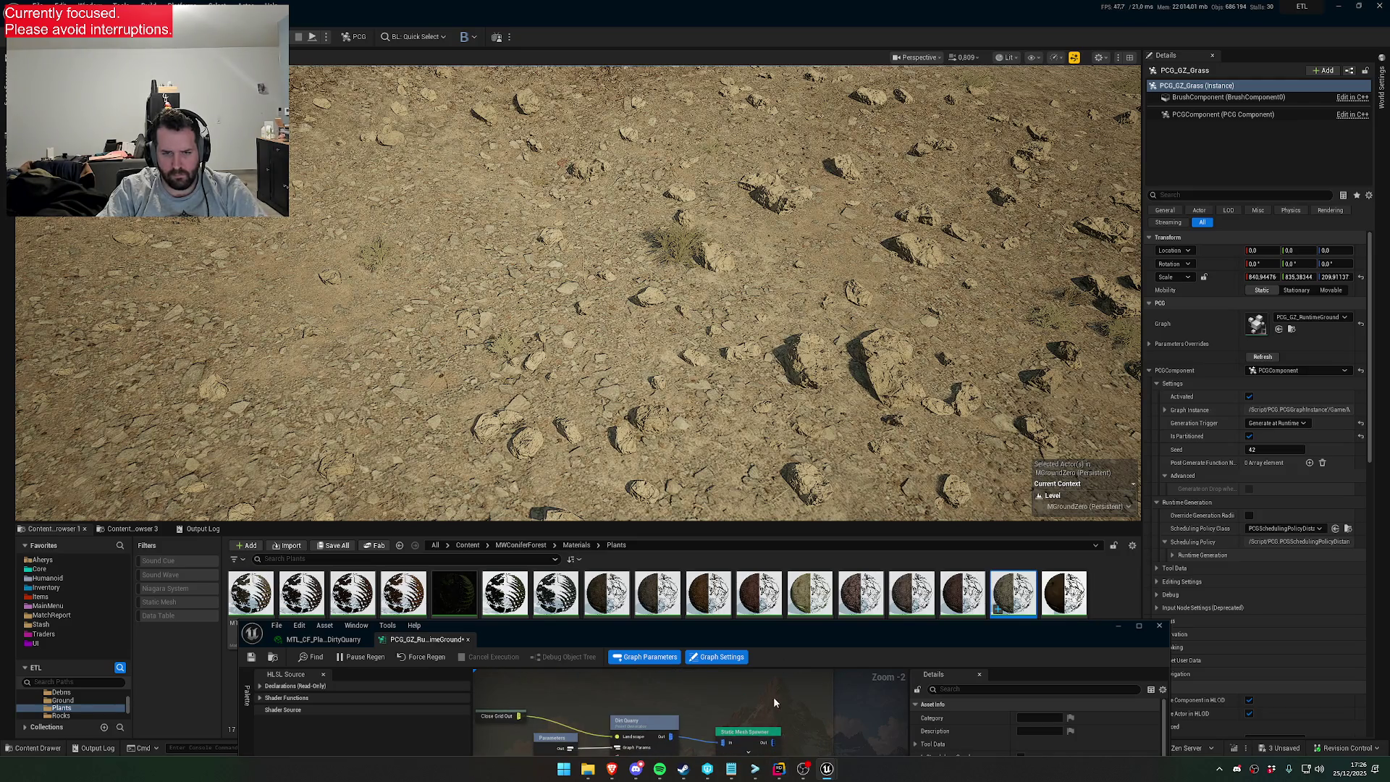
click(751, 737)
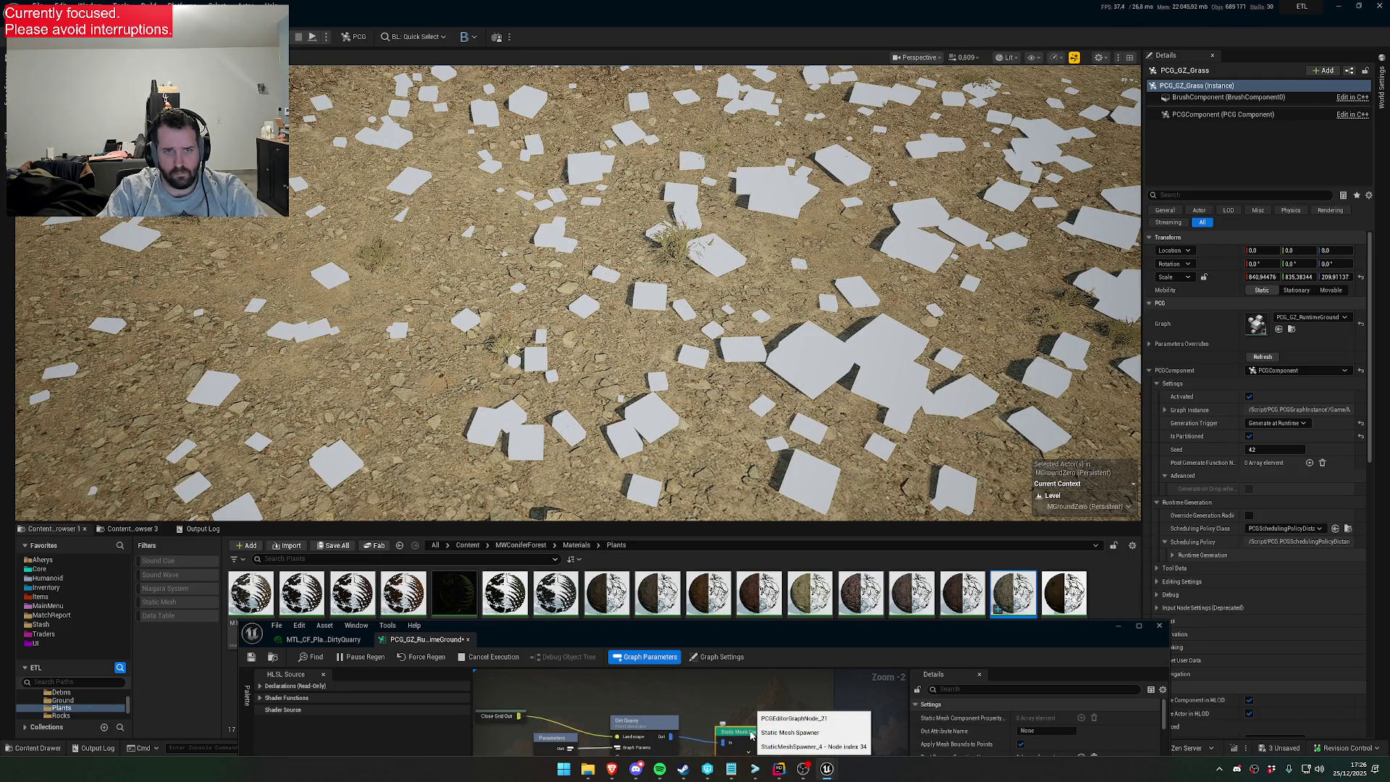
drag(750, 736, 784, 693)
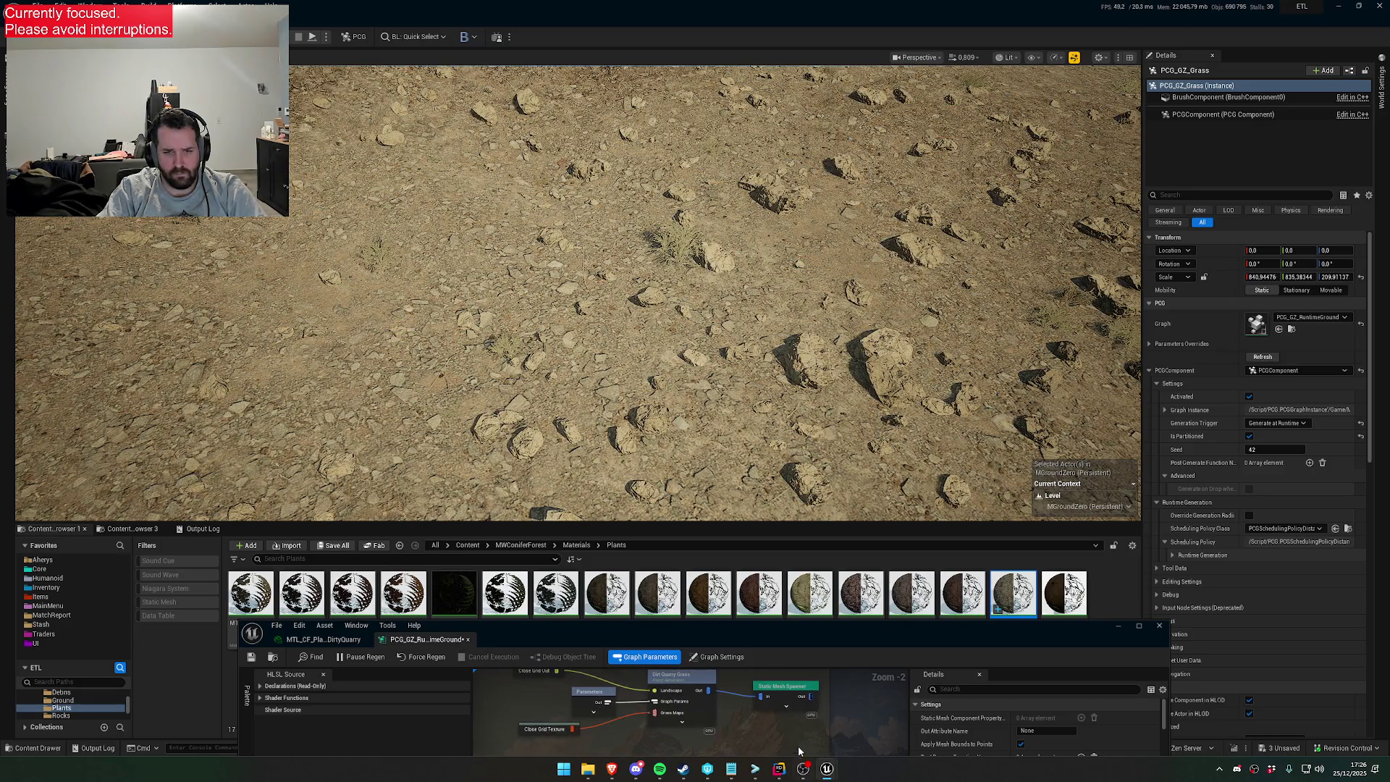
click(783, 693)
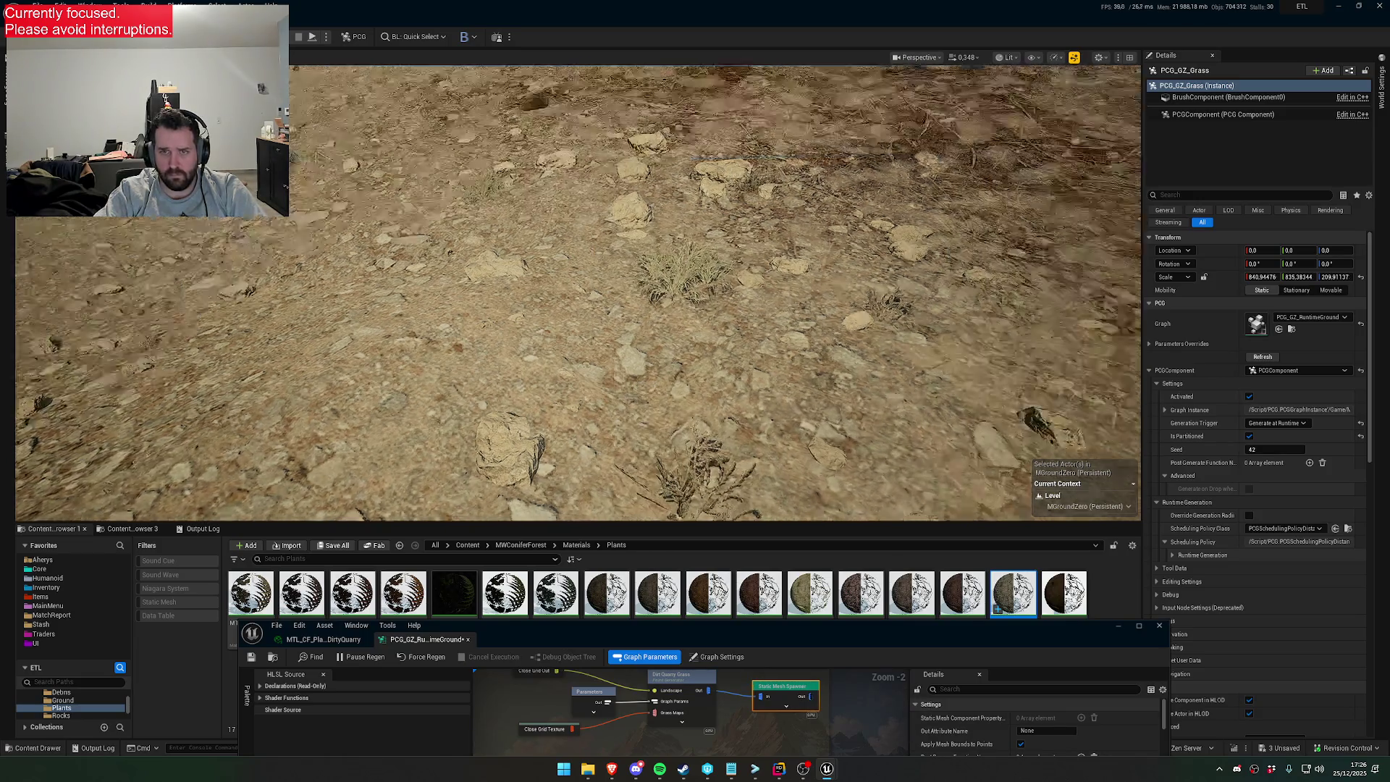
key(w)
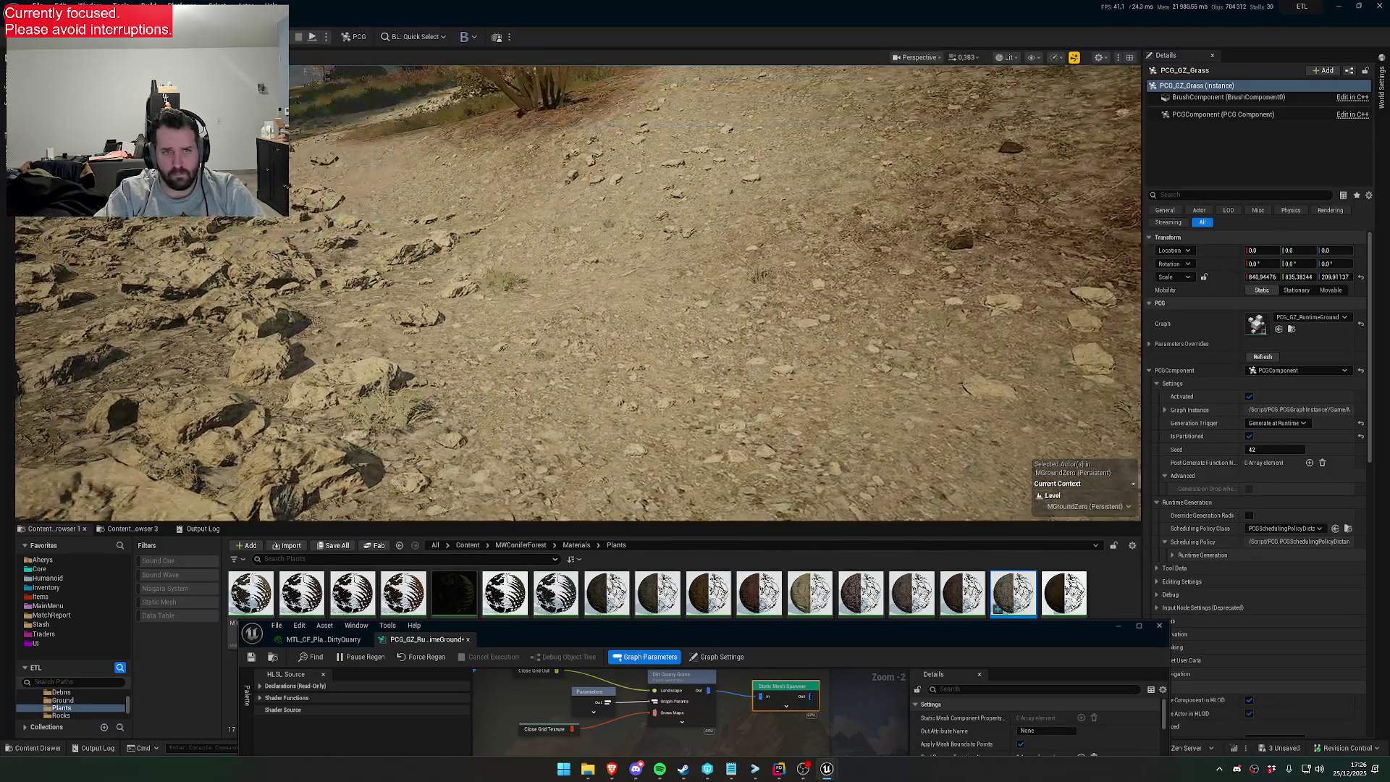
scroll(578, 293, up, 1)
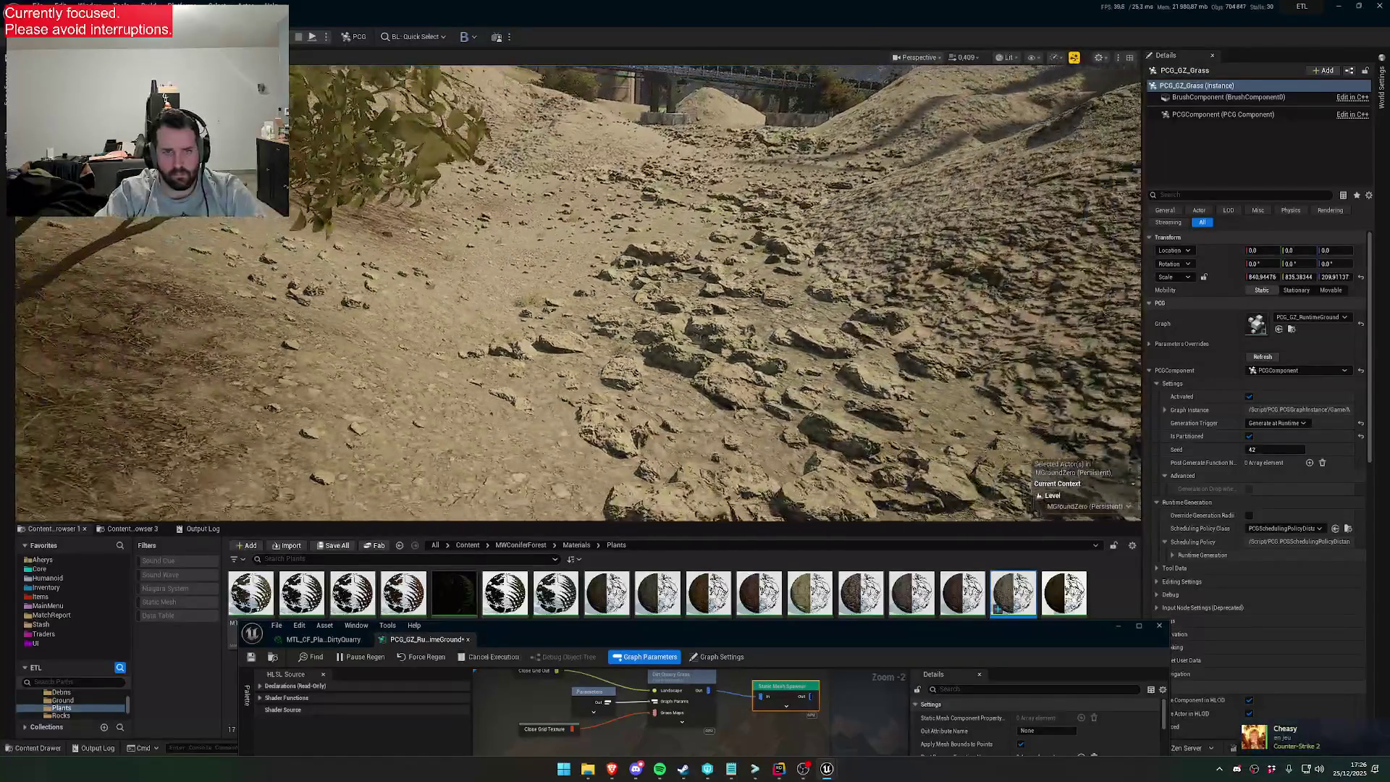
scroll(577, 293, up, 1)
scroll(578, 292, up, 1)
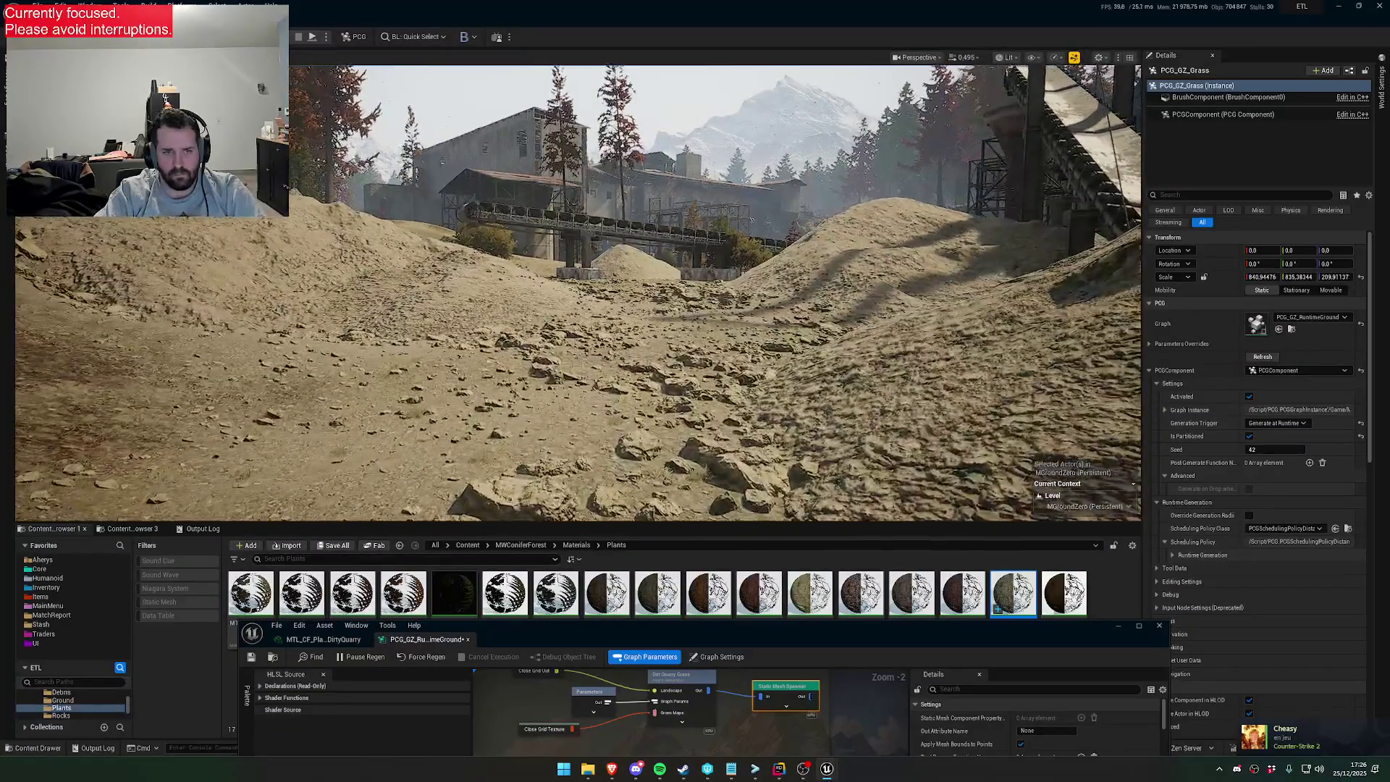
mouse_move(713, 640)
mouse_down()
mouse_move(893, 524)
mouse_move(986, 412)
mouse_up()
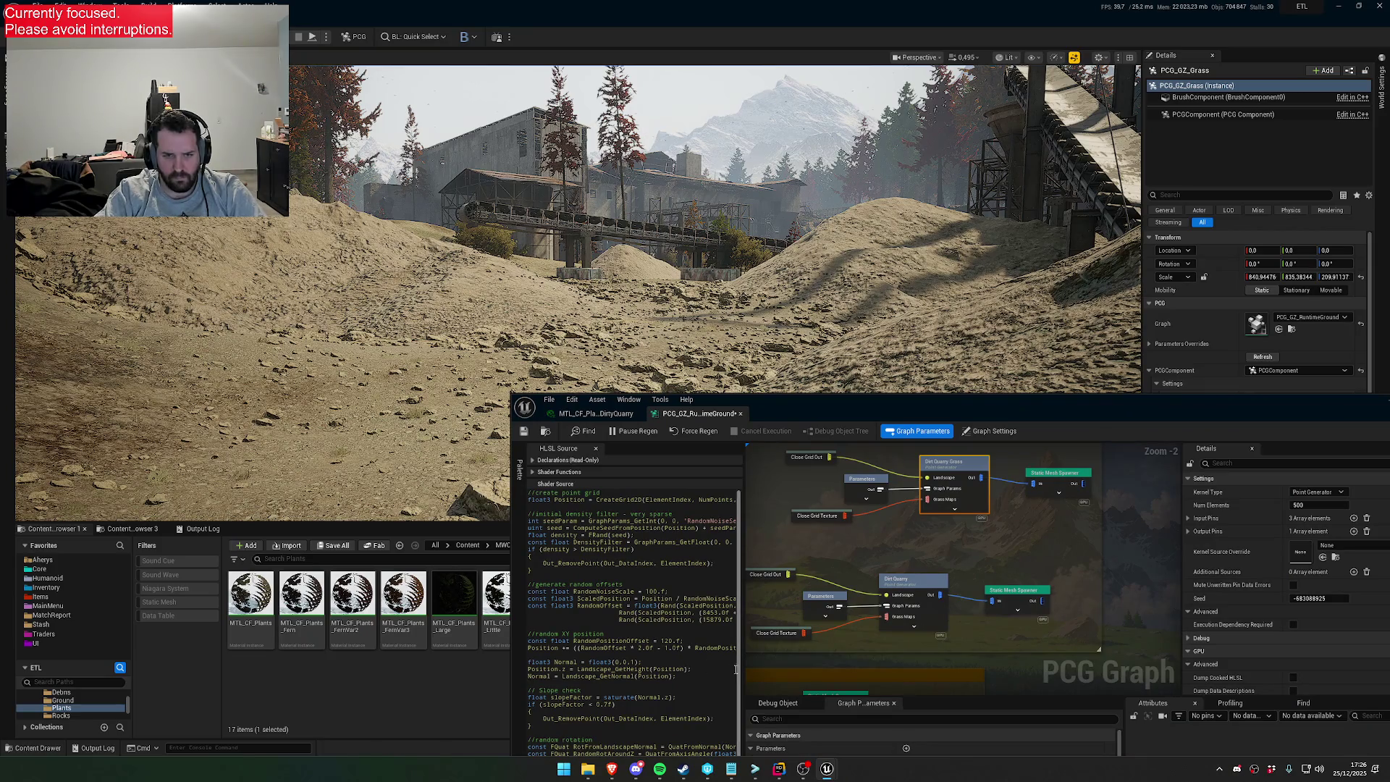
Change PointsScaleMax to 1.3f in the HLSL Source and save PCG_GZ_RuntimeGround
drag(740, 674, 875, 671)
scroll(769, 662, down, 4)
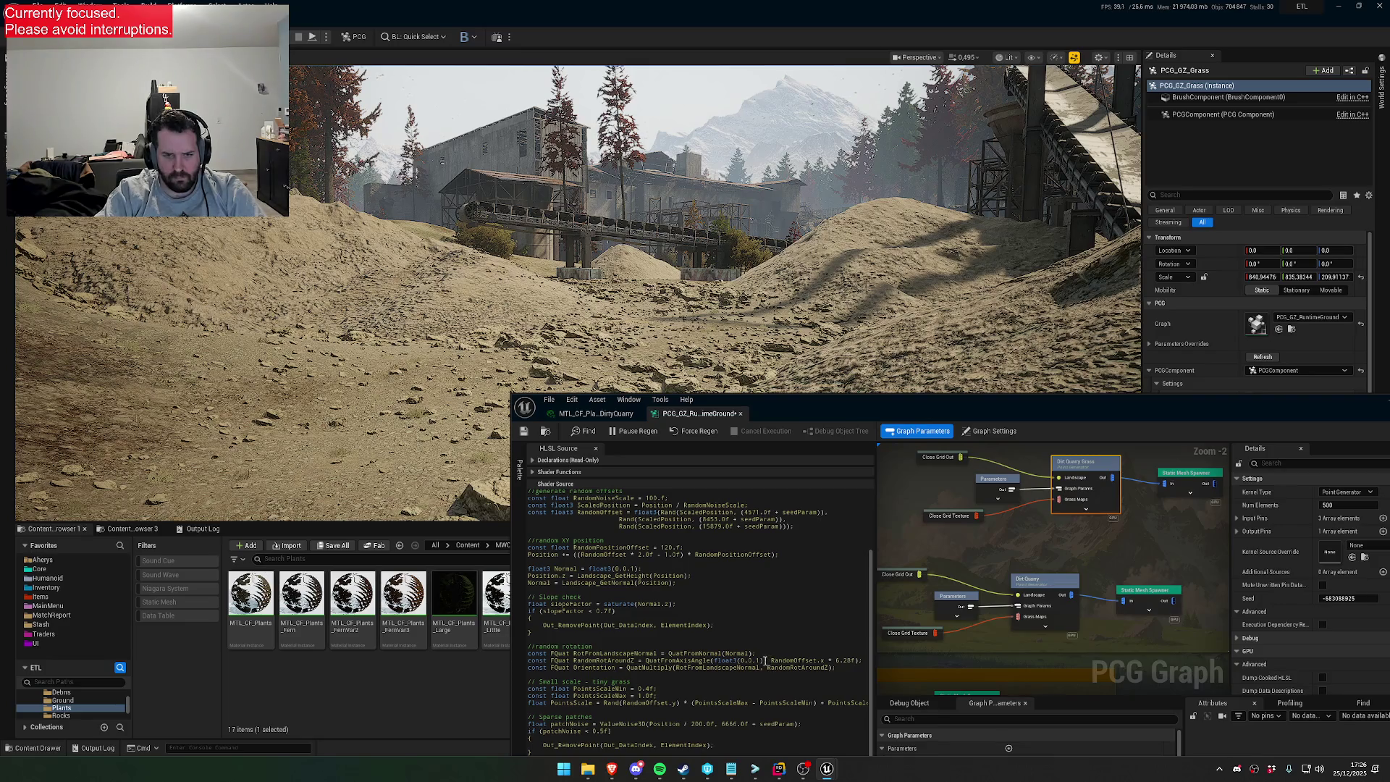
scroll(730, 663, down, 2)
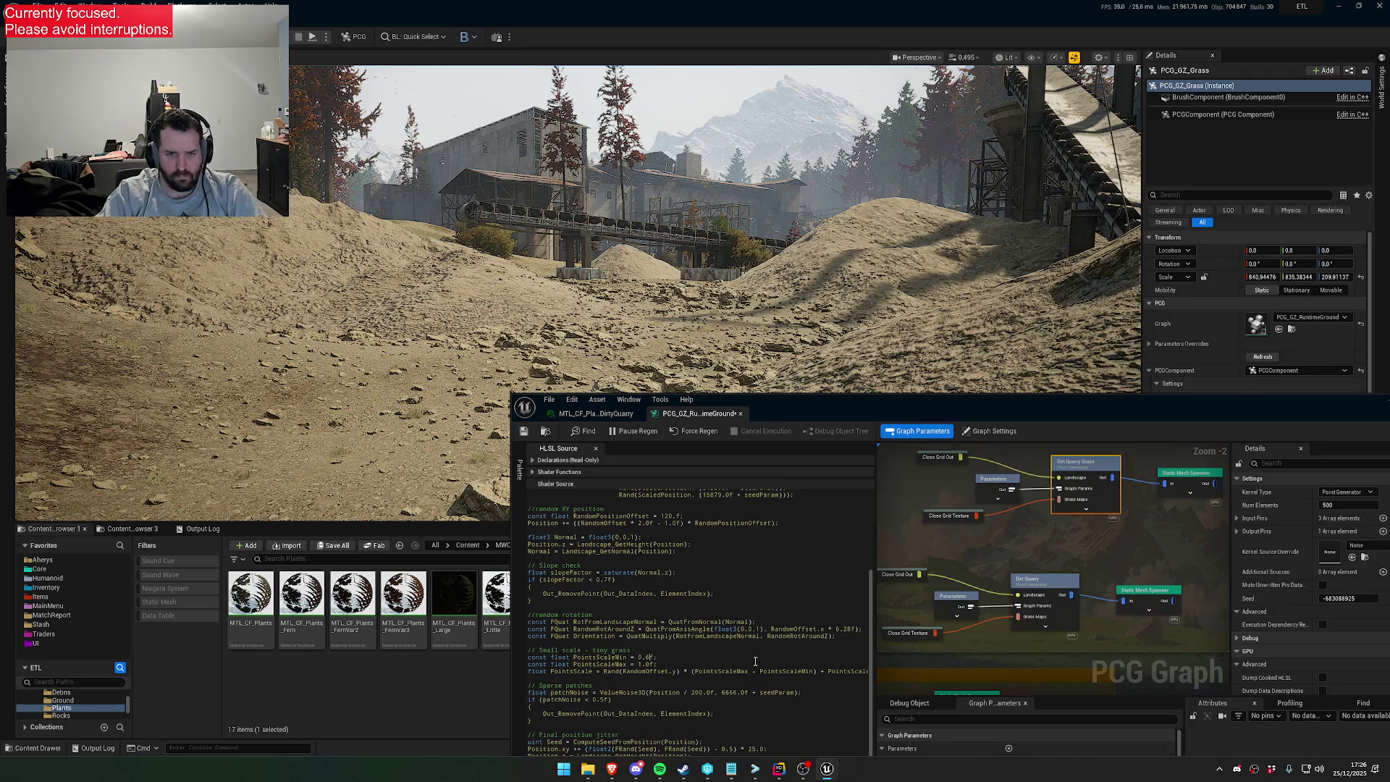
text(3)
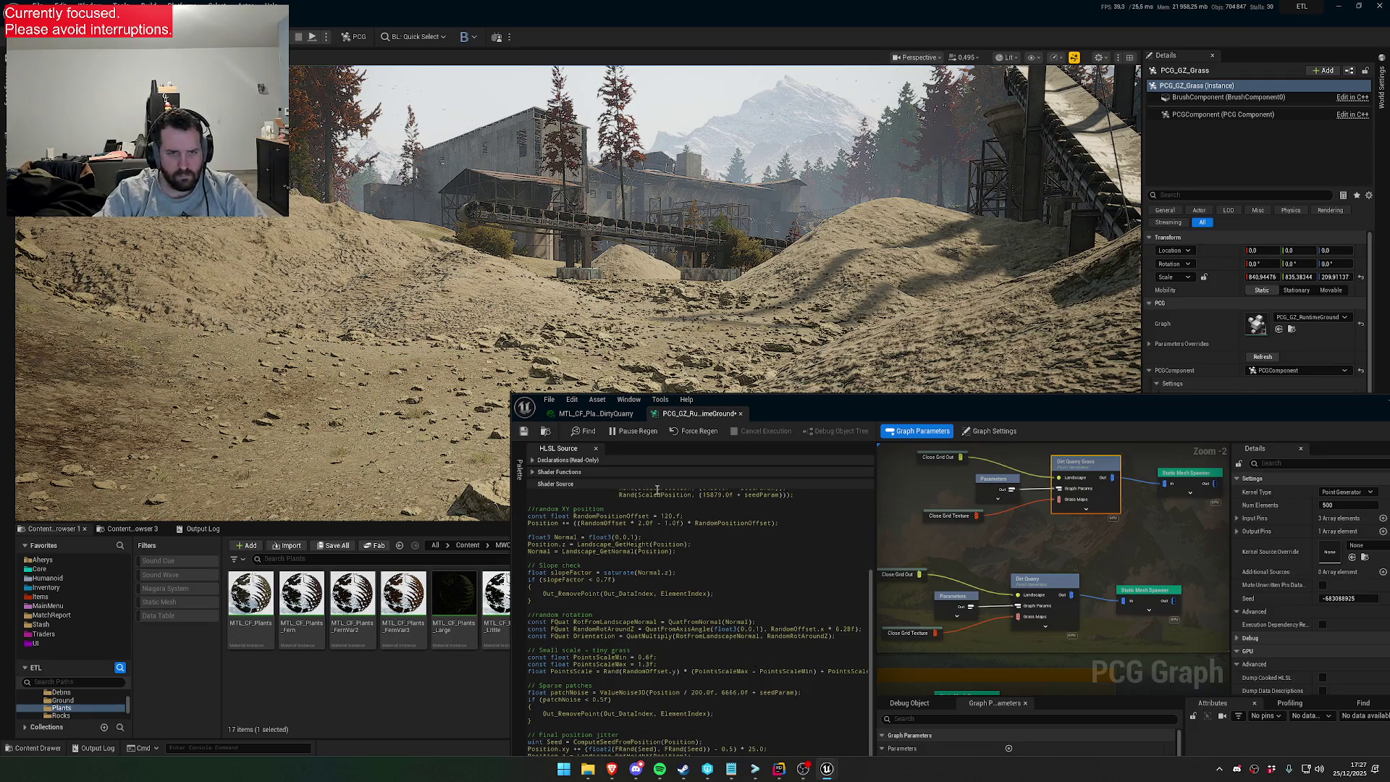
click(525, 431)
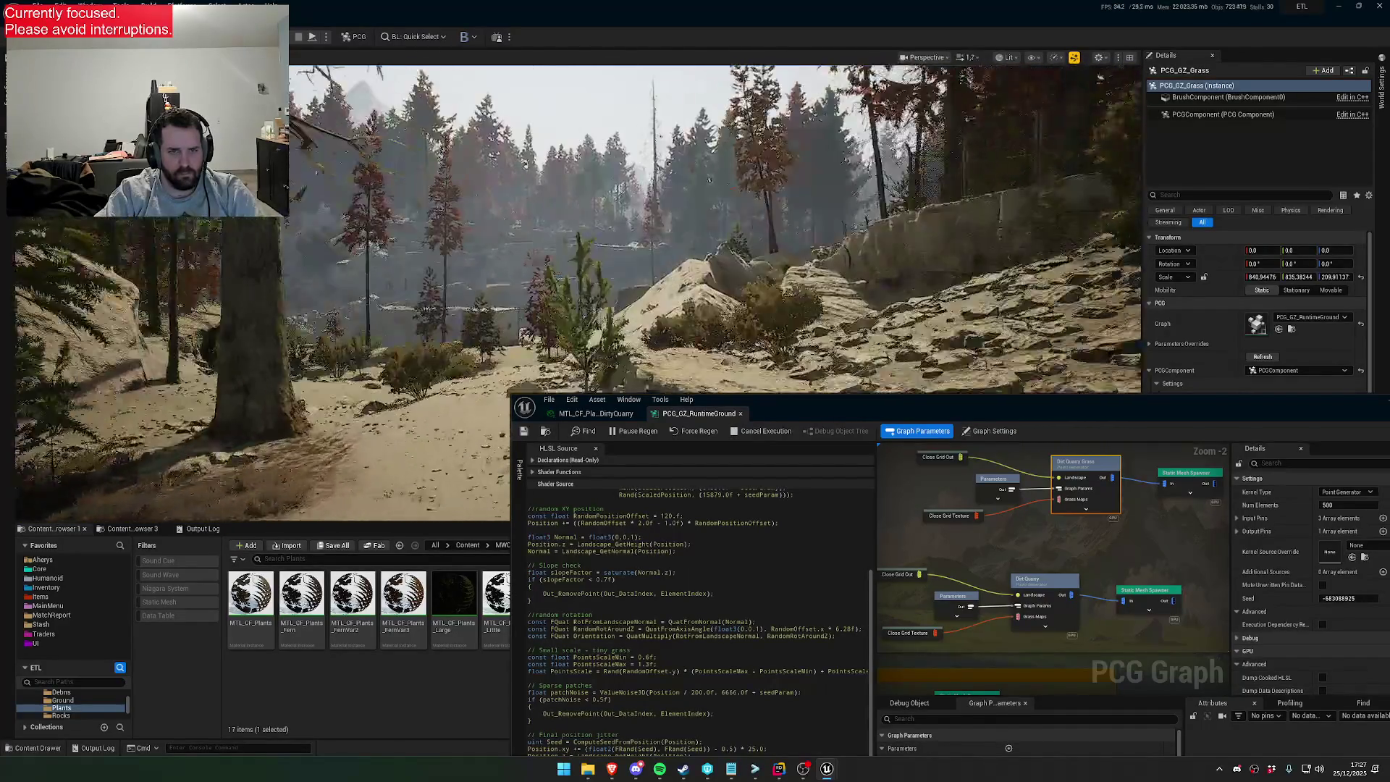
Fly over the quarry terraces, then lower the editor to reveal the DirtyQuarry colour-correction parameters
key(w)
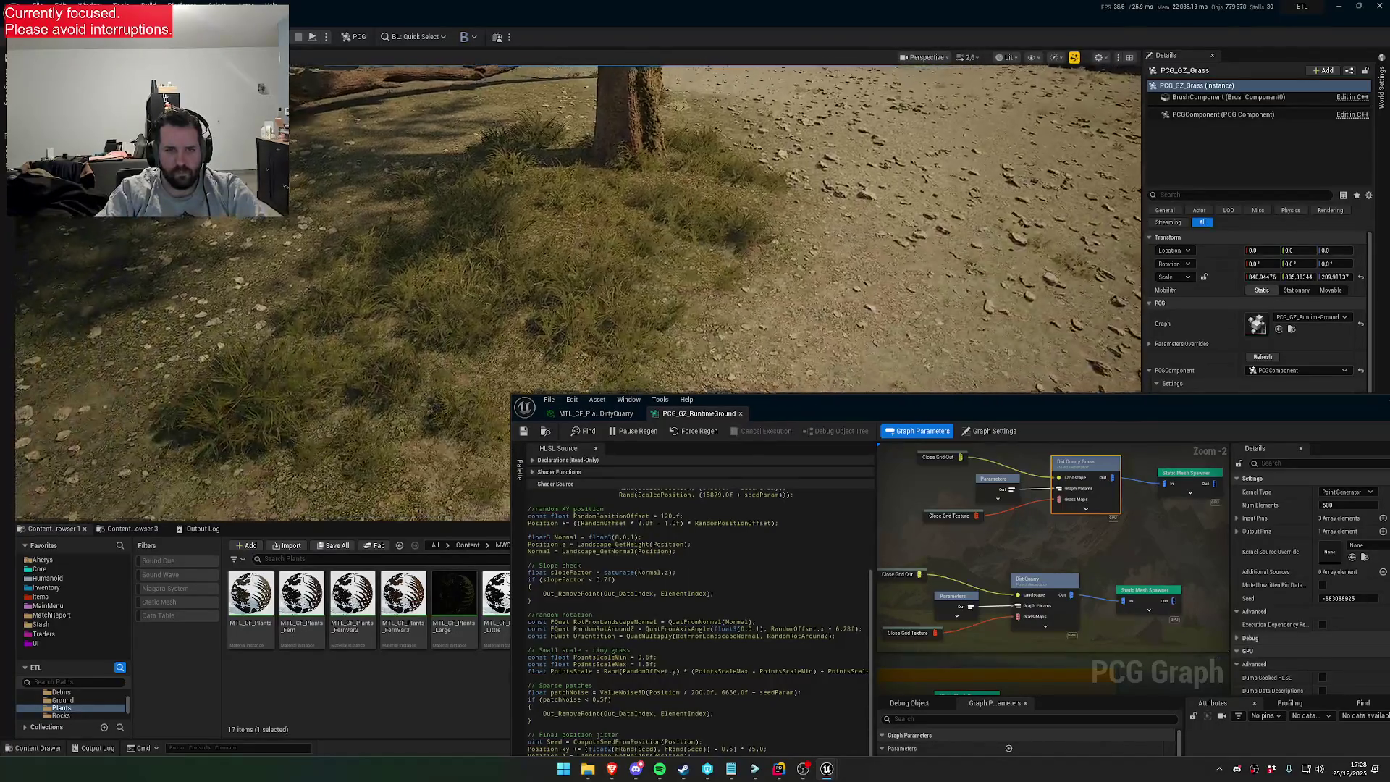
key(s)
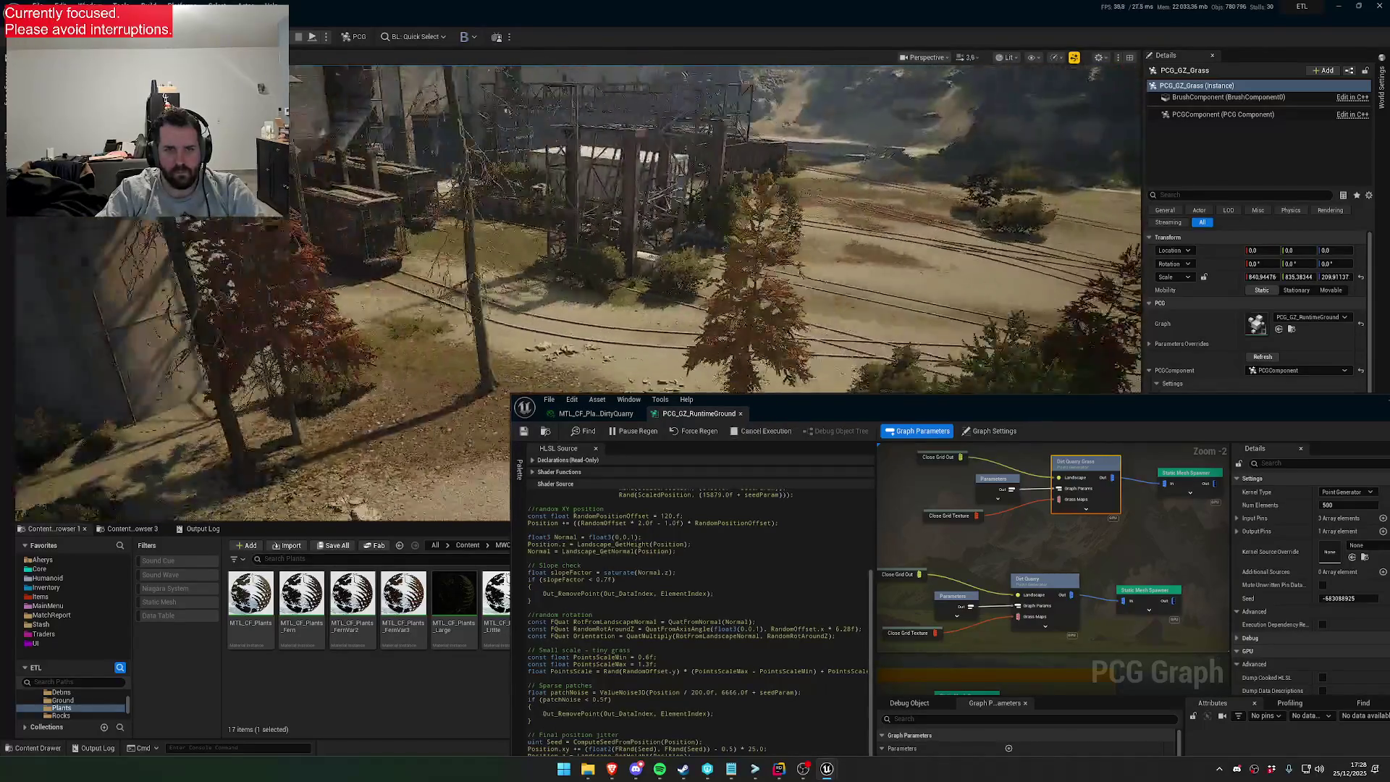
scroll(715, 229, up, 2)
key(w)
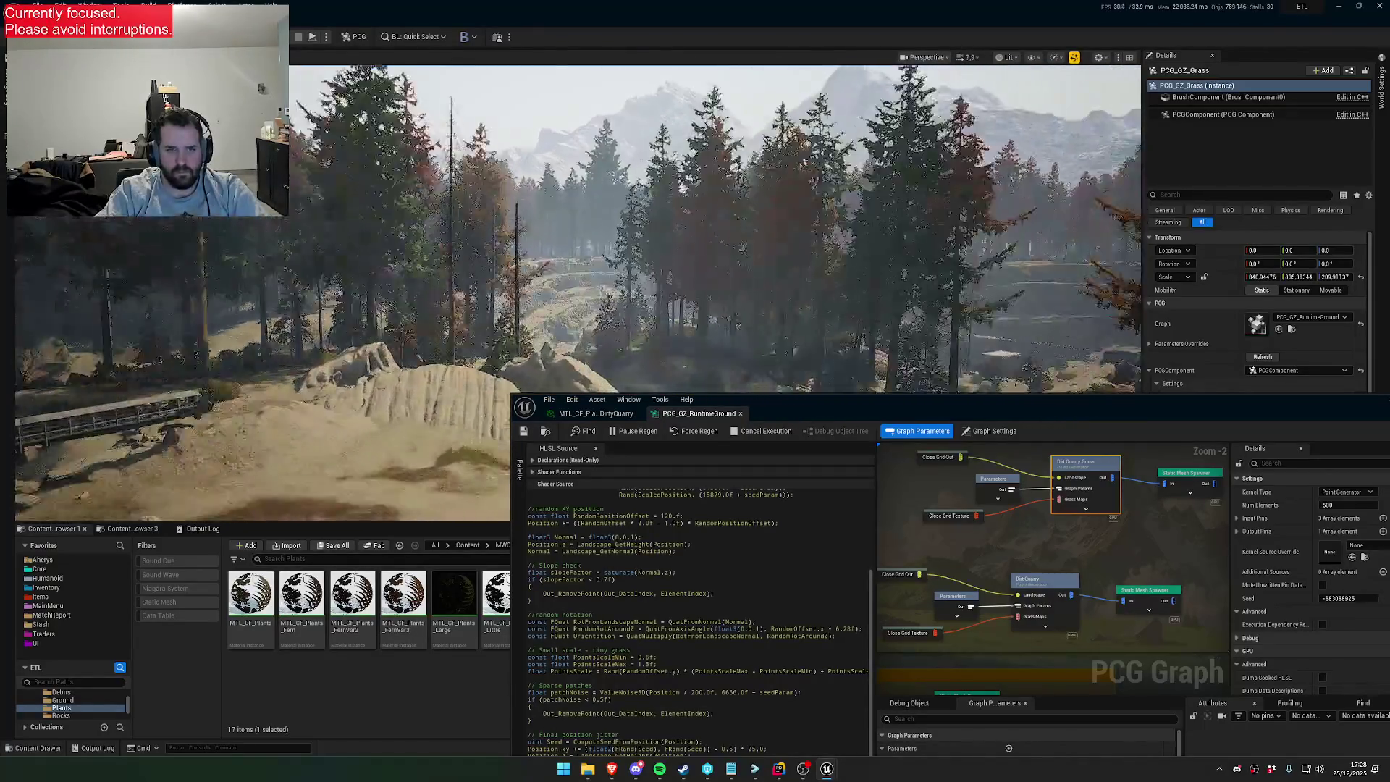
scroll(715, 229, down, 3)
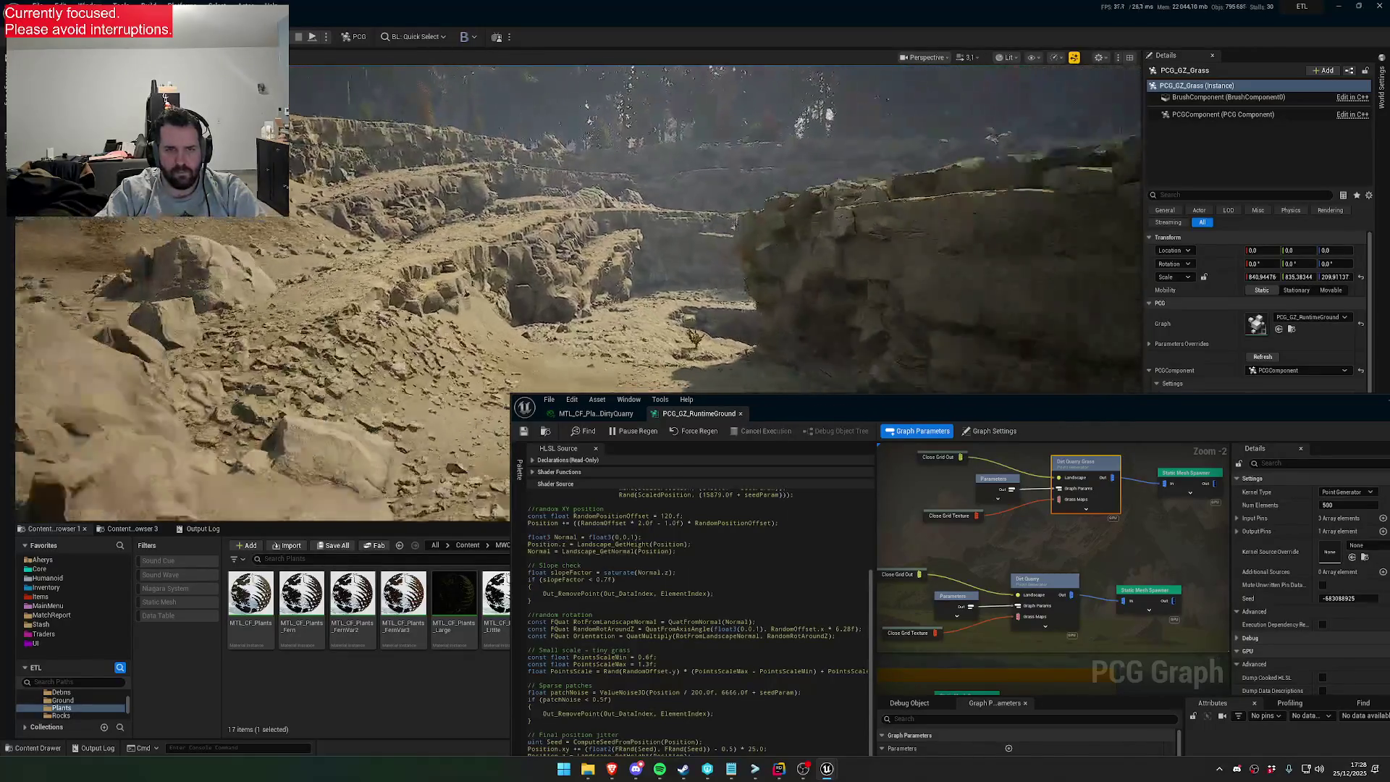
scroll(715, 229, down, 1)
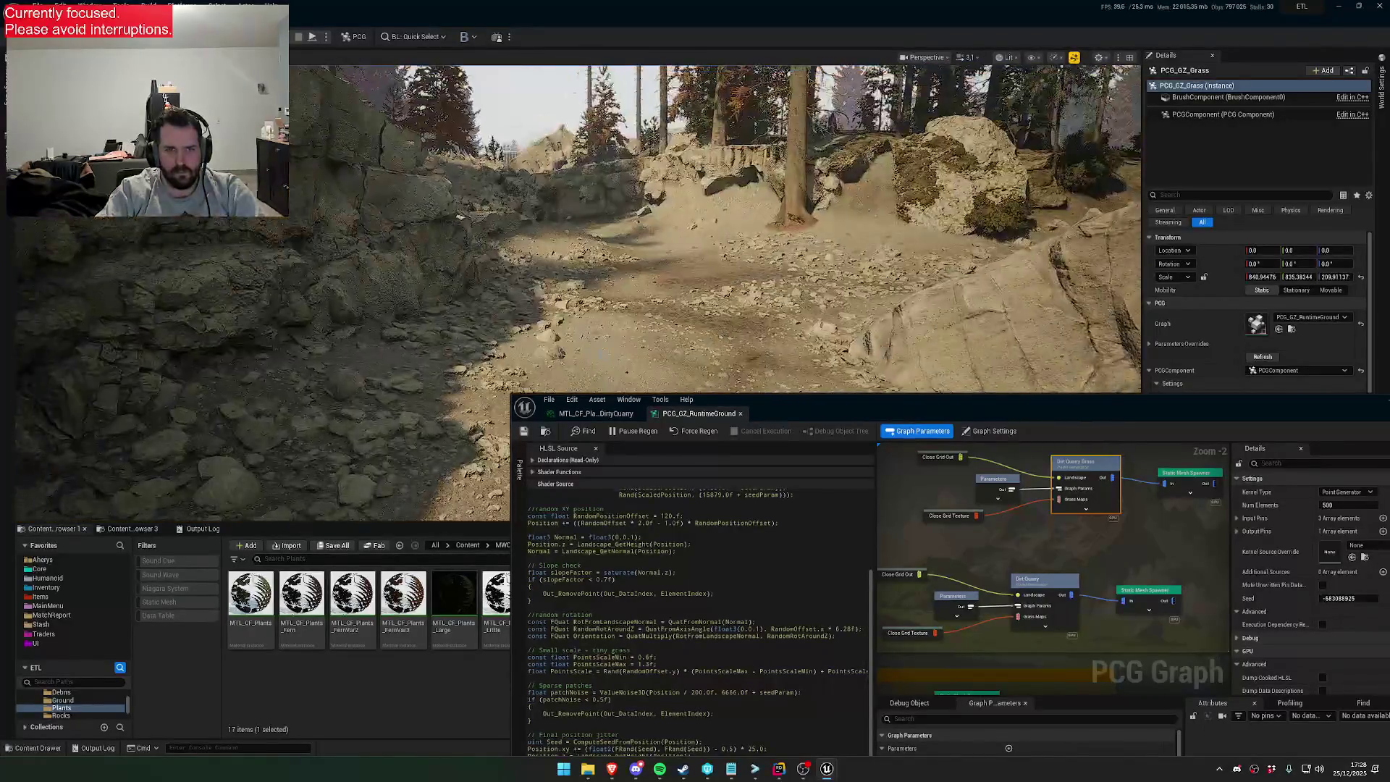
scroll(716, 229, down, 1)
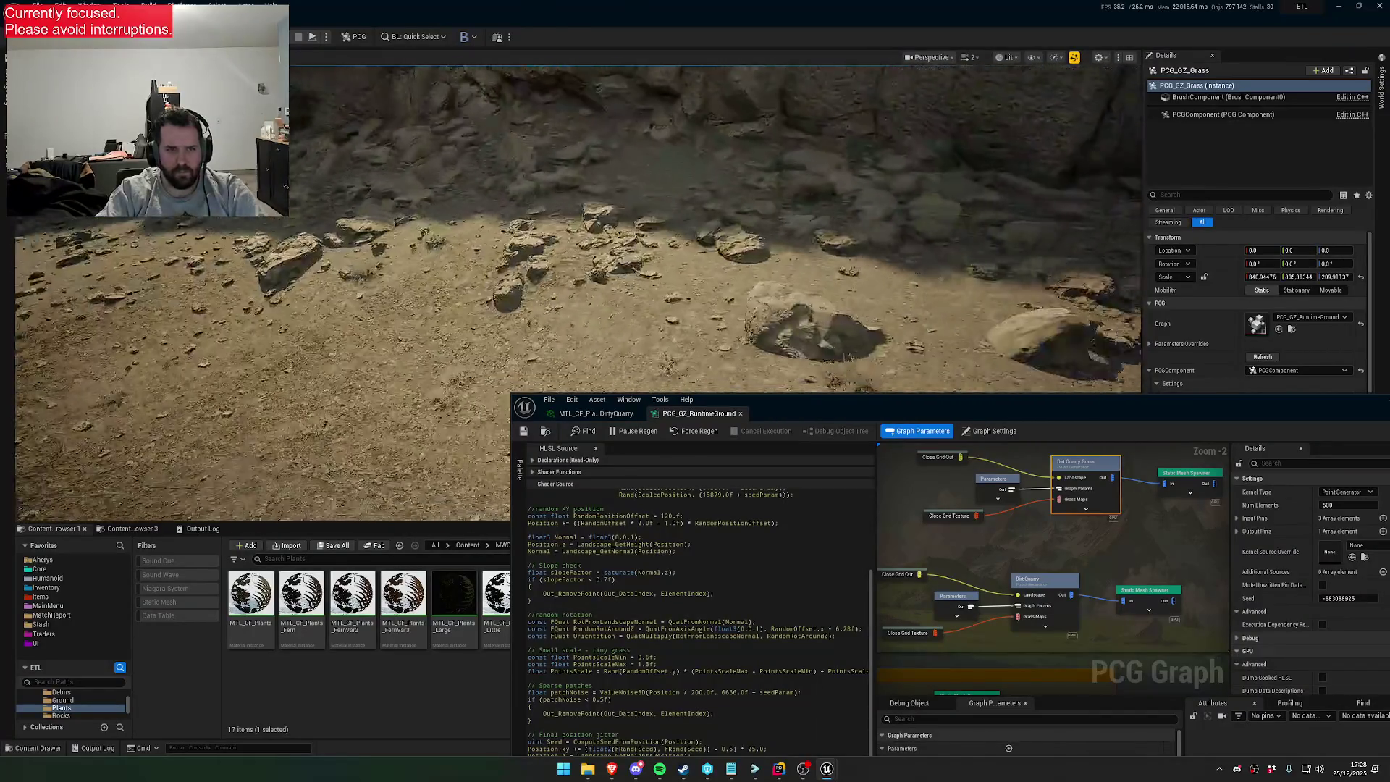
drag(780, 377, 780, 309)
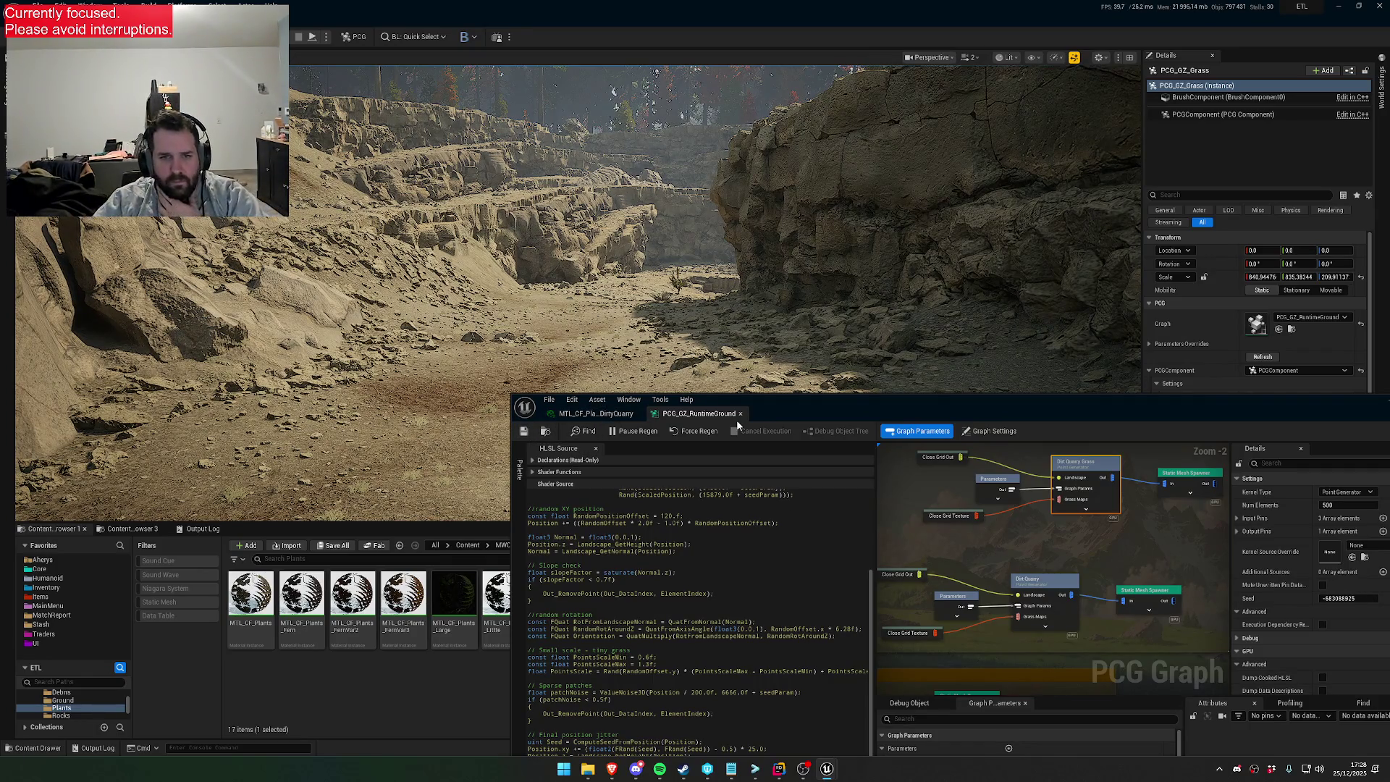
mouse_move(822, 404)
mouse_down()
mouse_move(878, 563)
mouse_move(861, 559)
mouse_move(856, 656)
mouse_move(766, 532)
mouse_move(726, 547)
mouse_up()
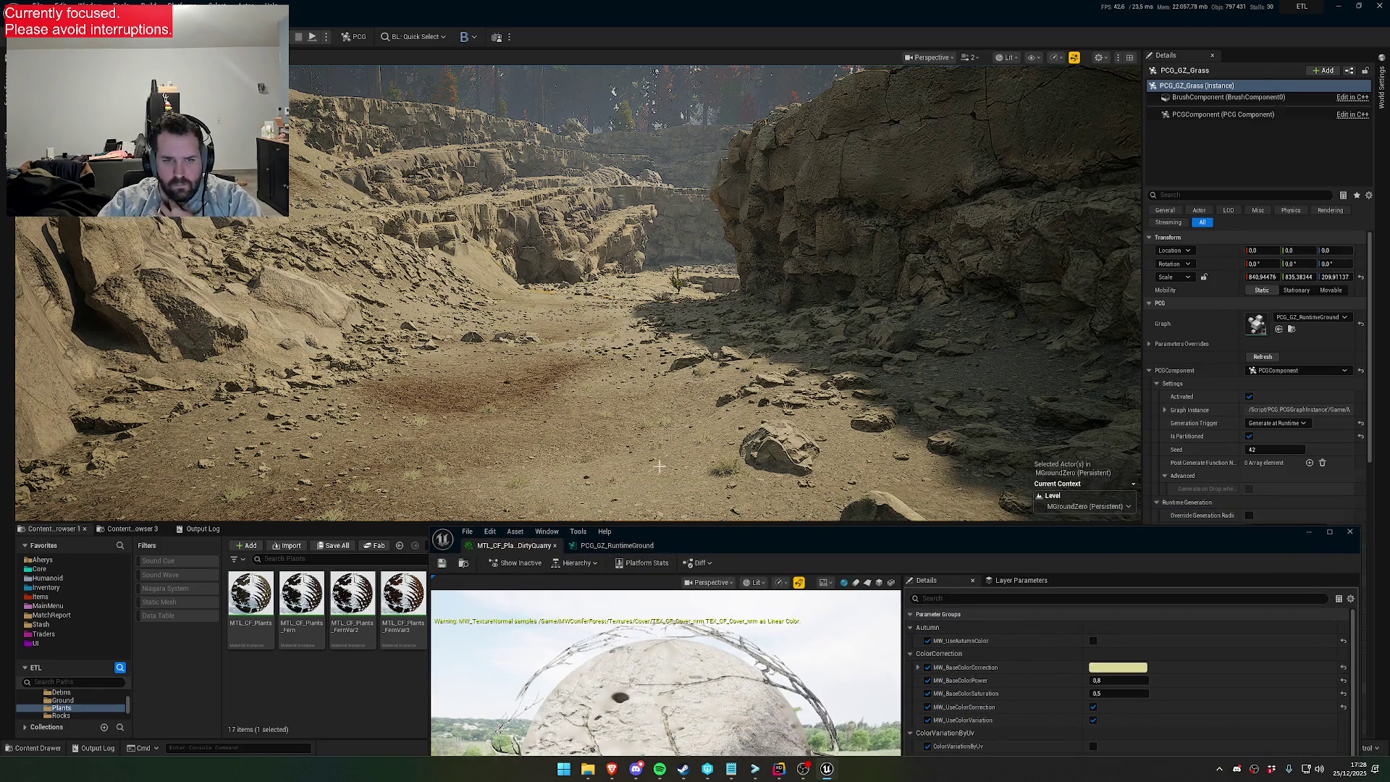
Select the quarry landscape and open its GroundZero material instance from the Landscape Material slot
click(977, 449)
scroll(1231, 362, down, 5)
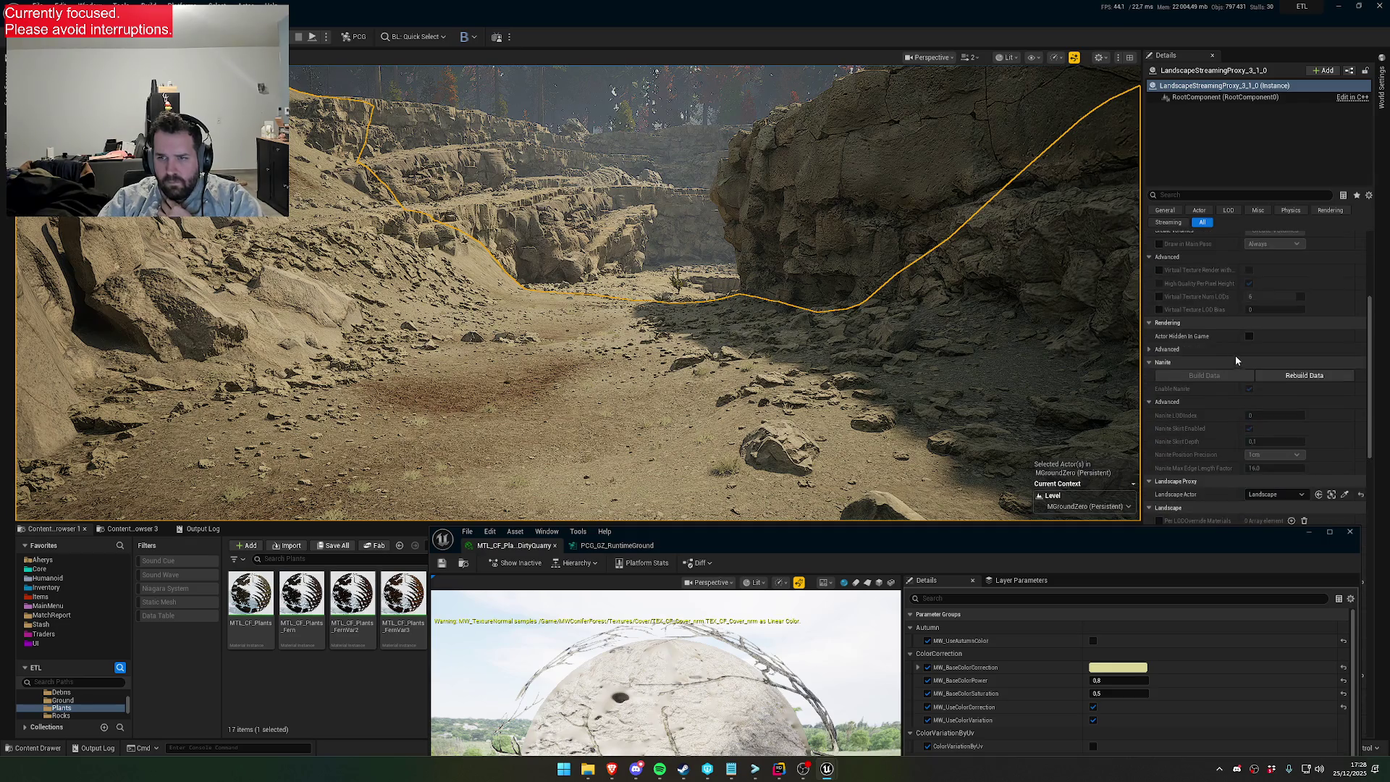
scroll(1284, 387, down, 4)
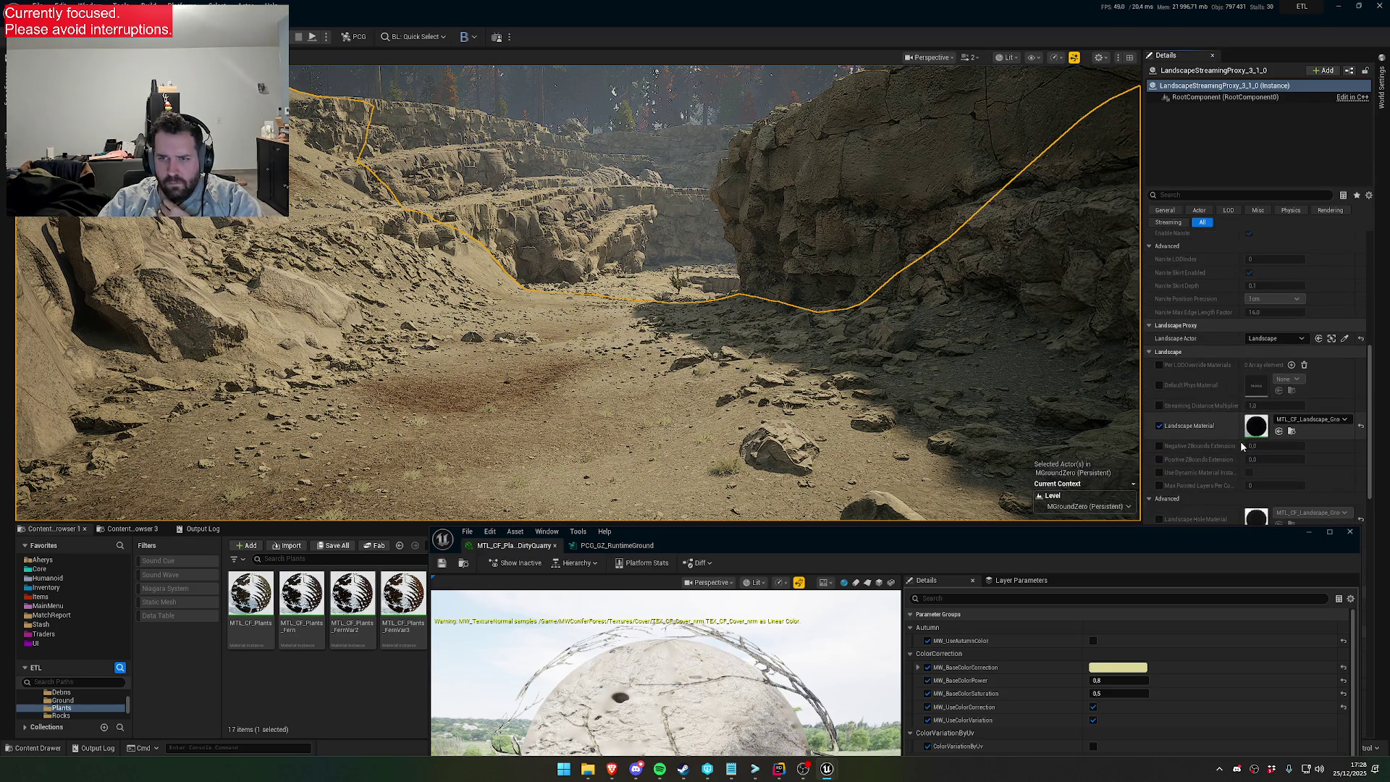
double_click(1256, 426)
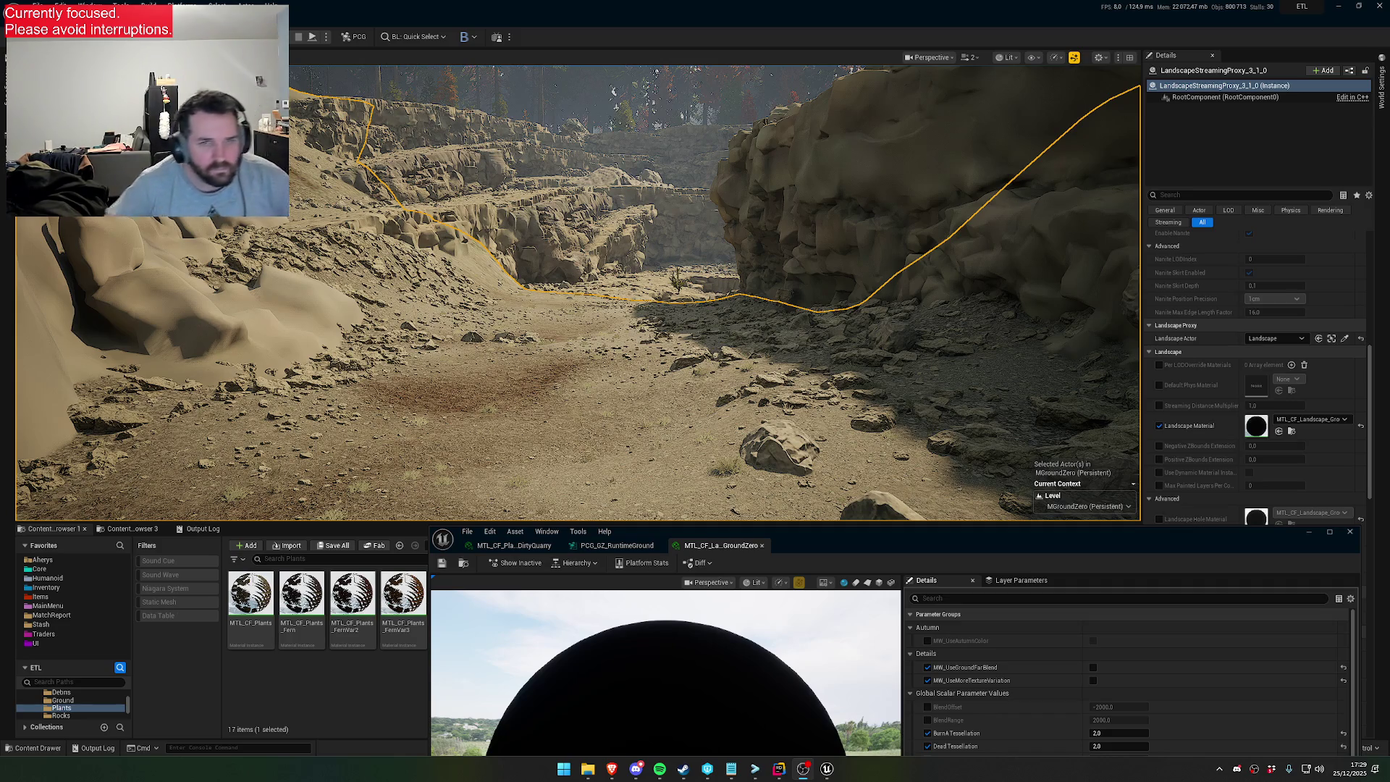
mouse_move(744, 336)
mouse_down()
mouse_move(738, 319)
mouse_move(789, 304)
mouse_move(786, 283)
mouse_move(782, 346)
mouse_move(779, 315)
mouse_up()
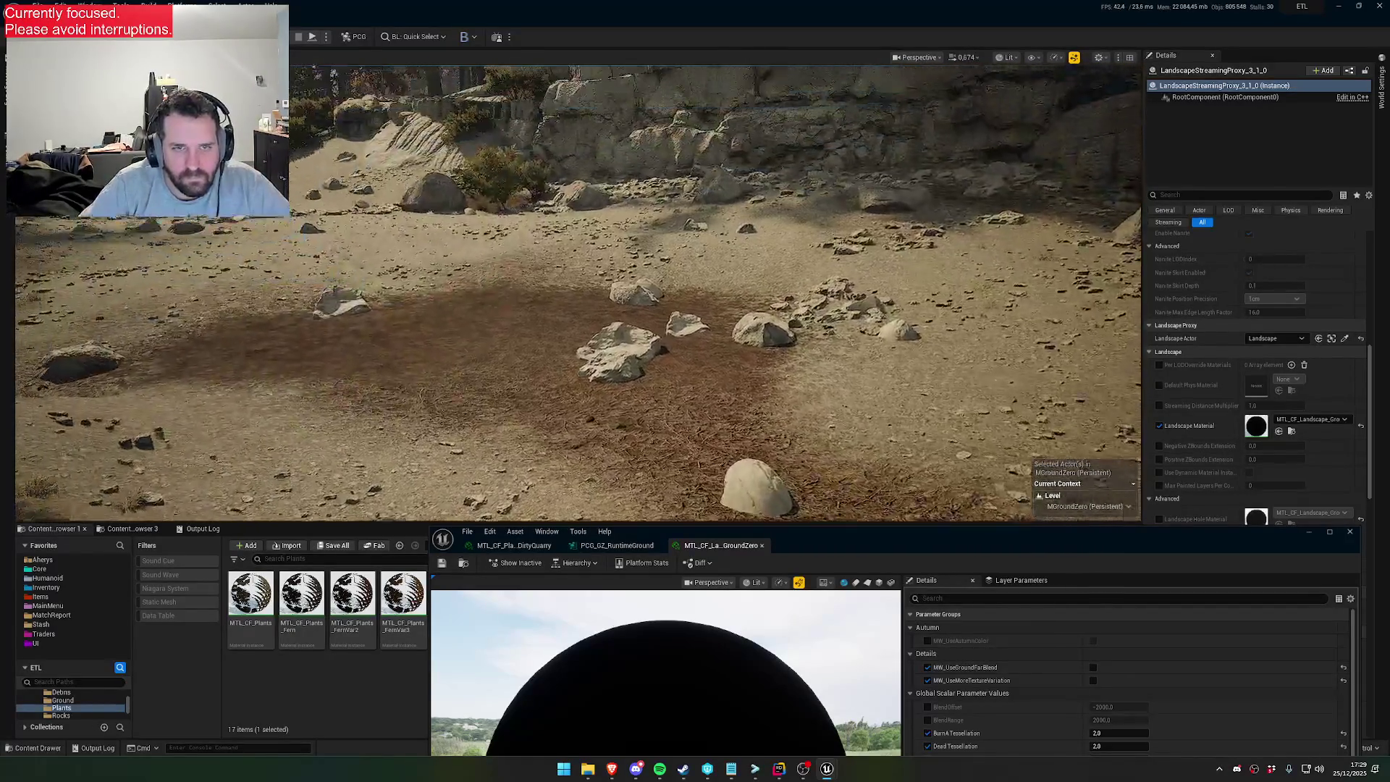